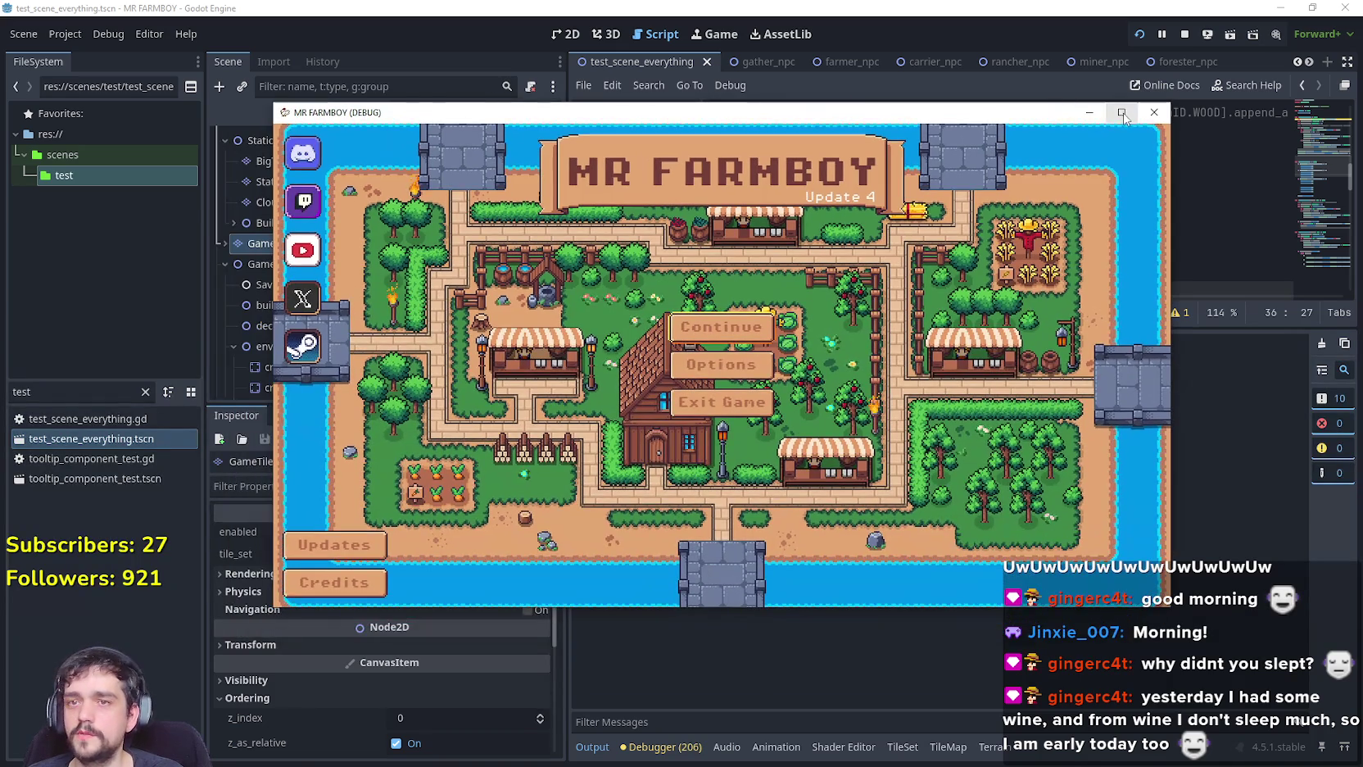
Maximize the game window, then load Save 5 (661 coins) from the Continue save list.
click(1121, 113)
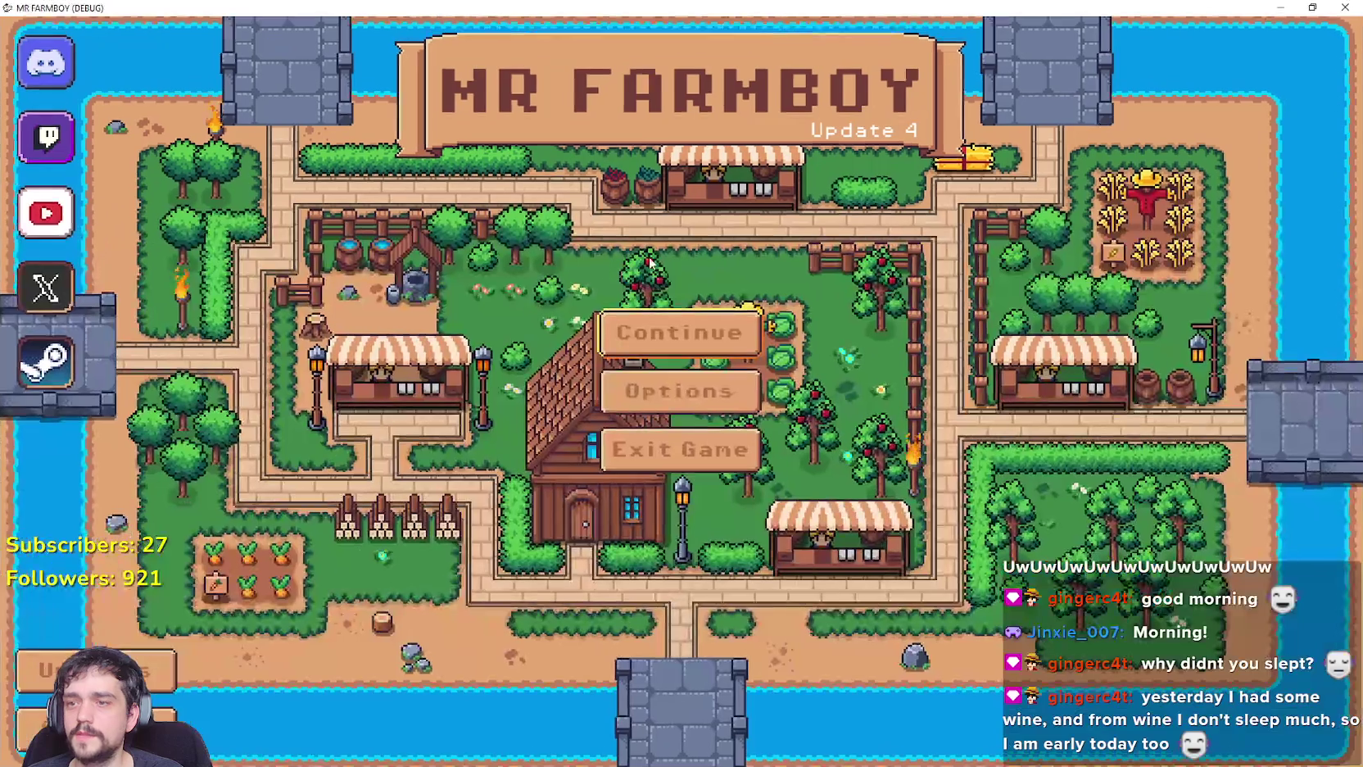
click(635, 354)
scroll(748, 442, down, 4)
scroll(748, 442, up, 2)
scroll(748, 442, up, 1)
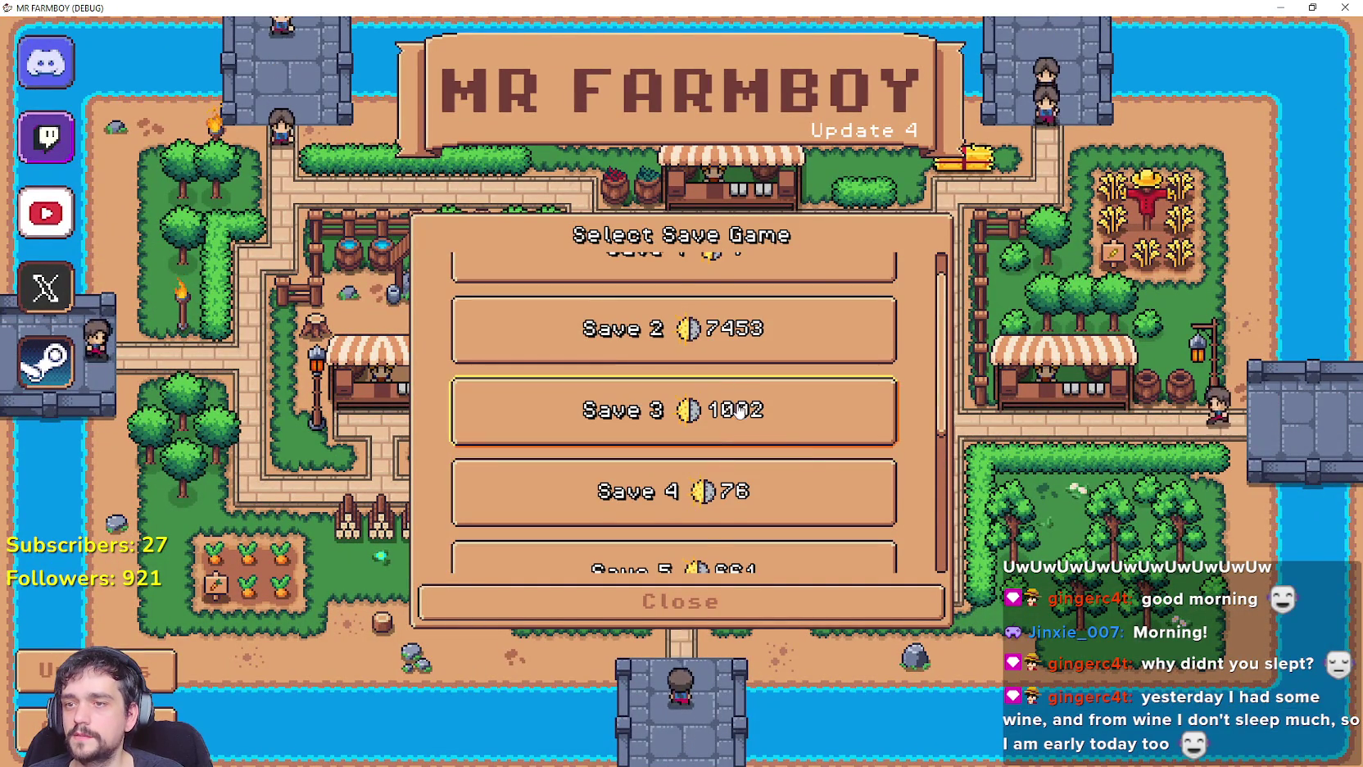
scroll(795, 449, down, 1)
click(745, 443)
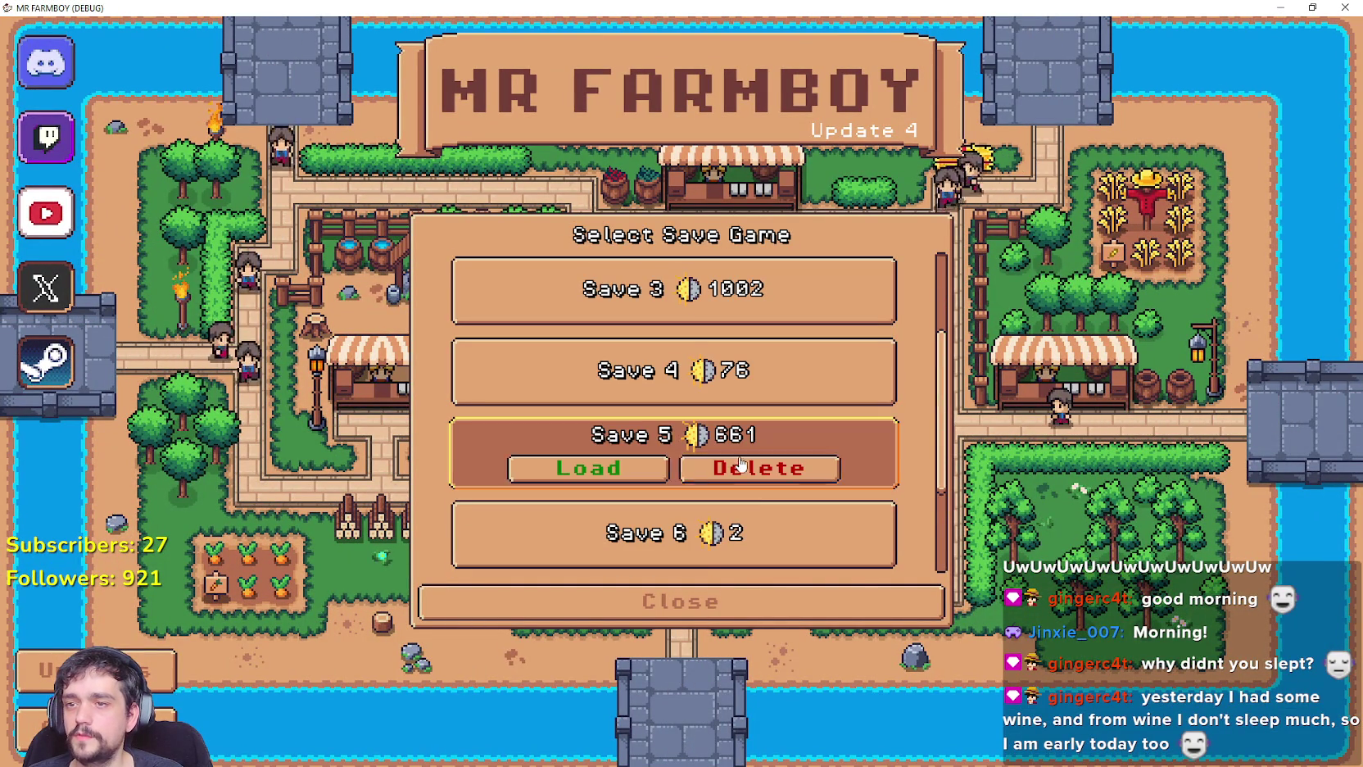
click(623, 466)
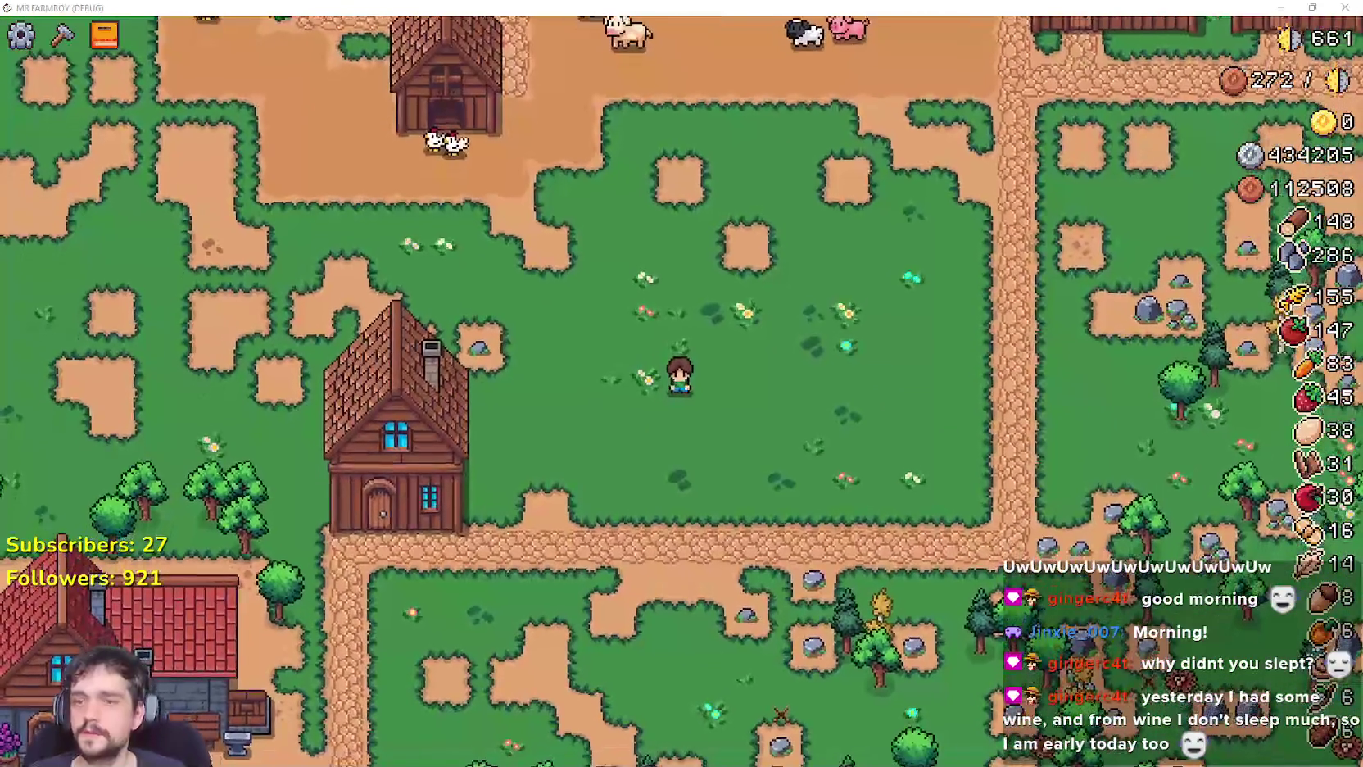
Zoom out and pan south across the farm, then check the warehouse inventory.
scroll(914, 416, down, 3)
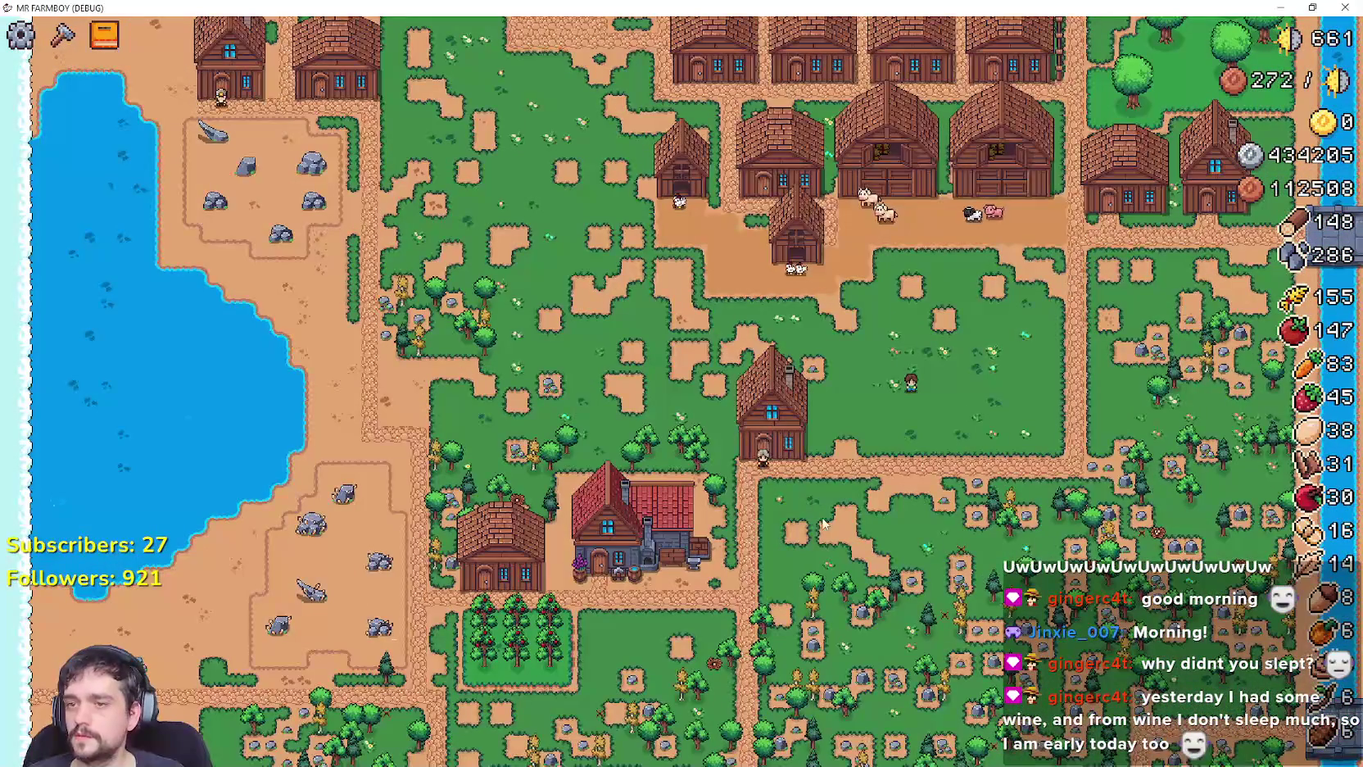
key(s)
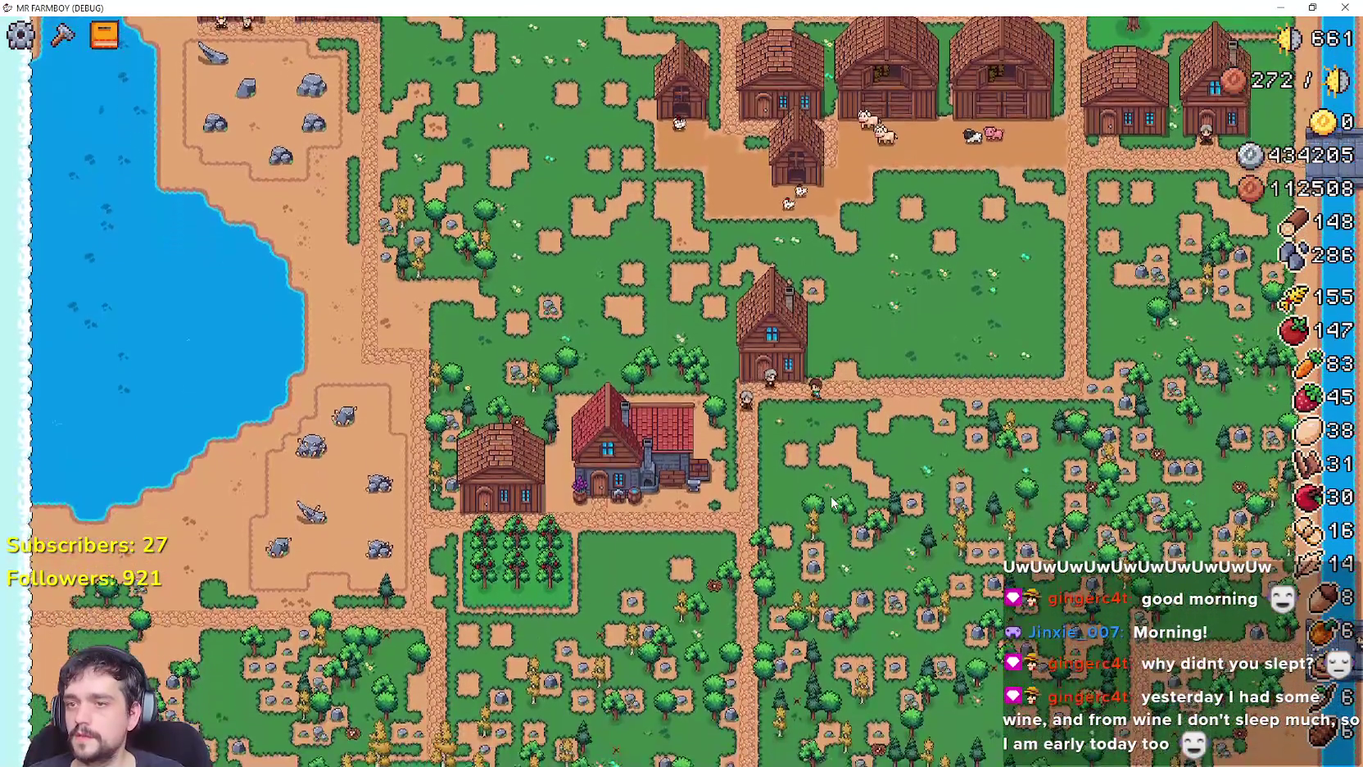
key(s)
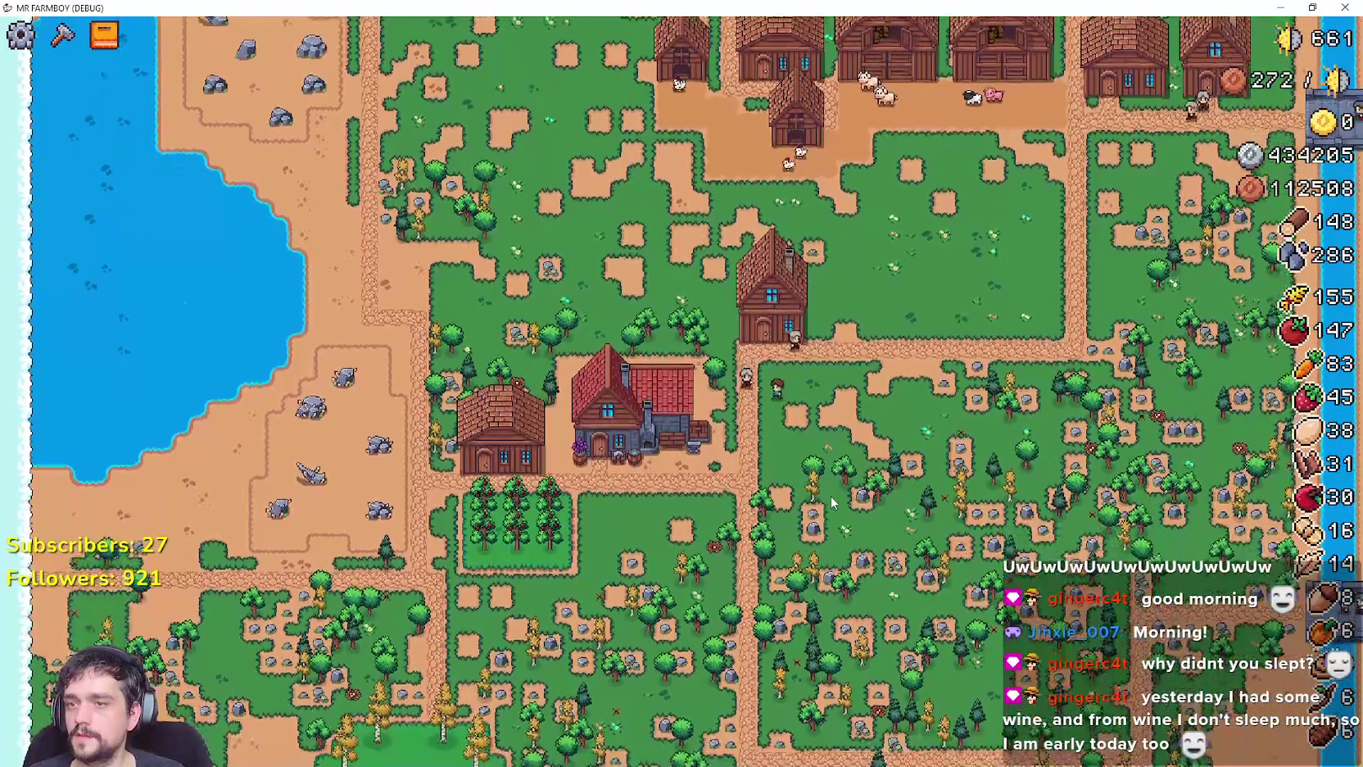
key(s)
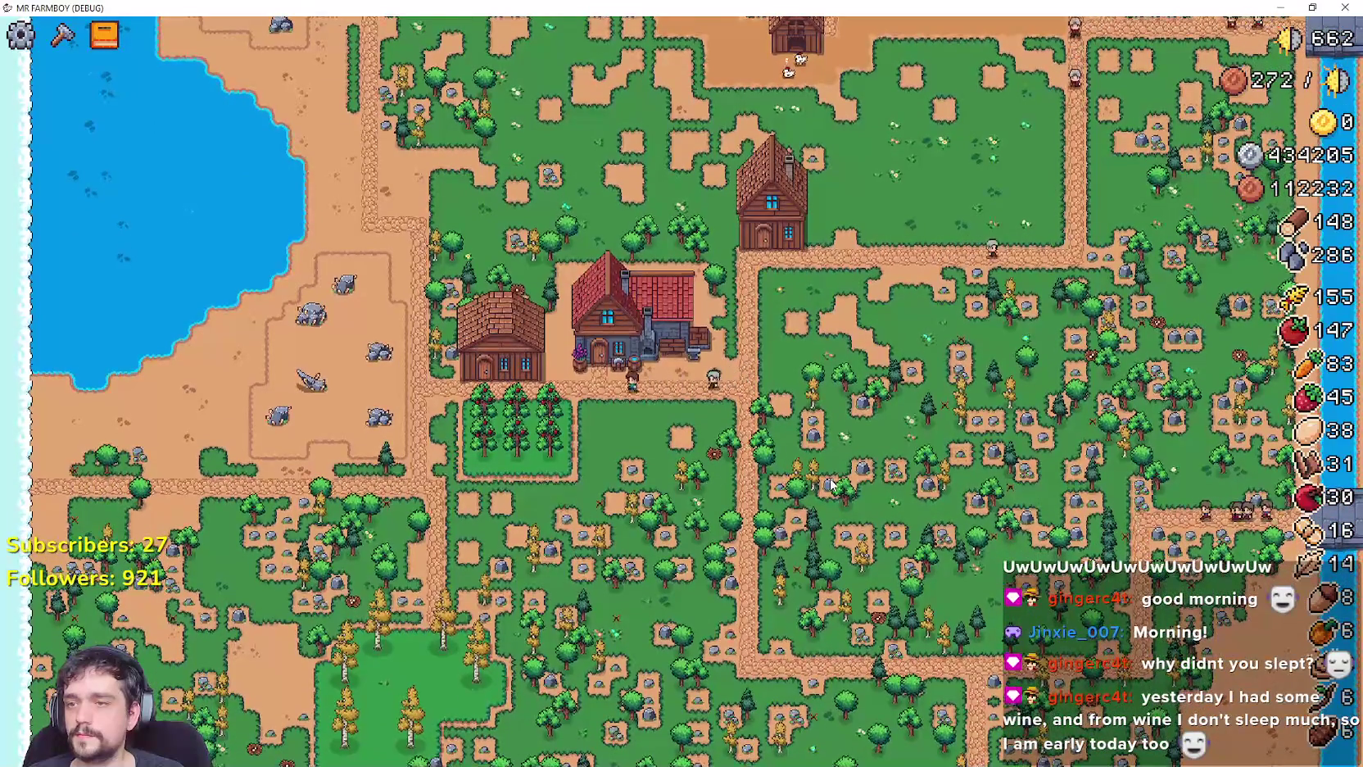
key(e)
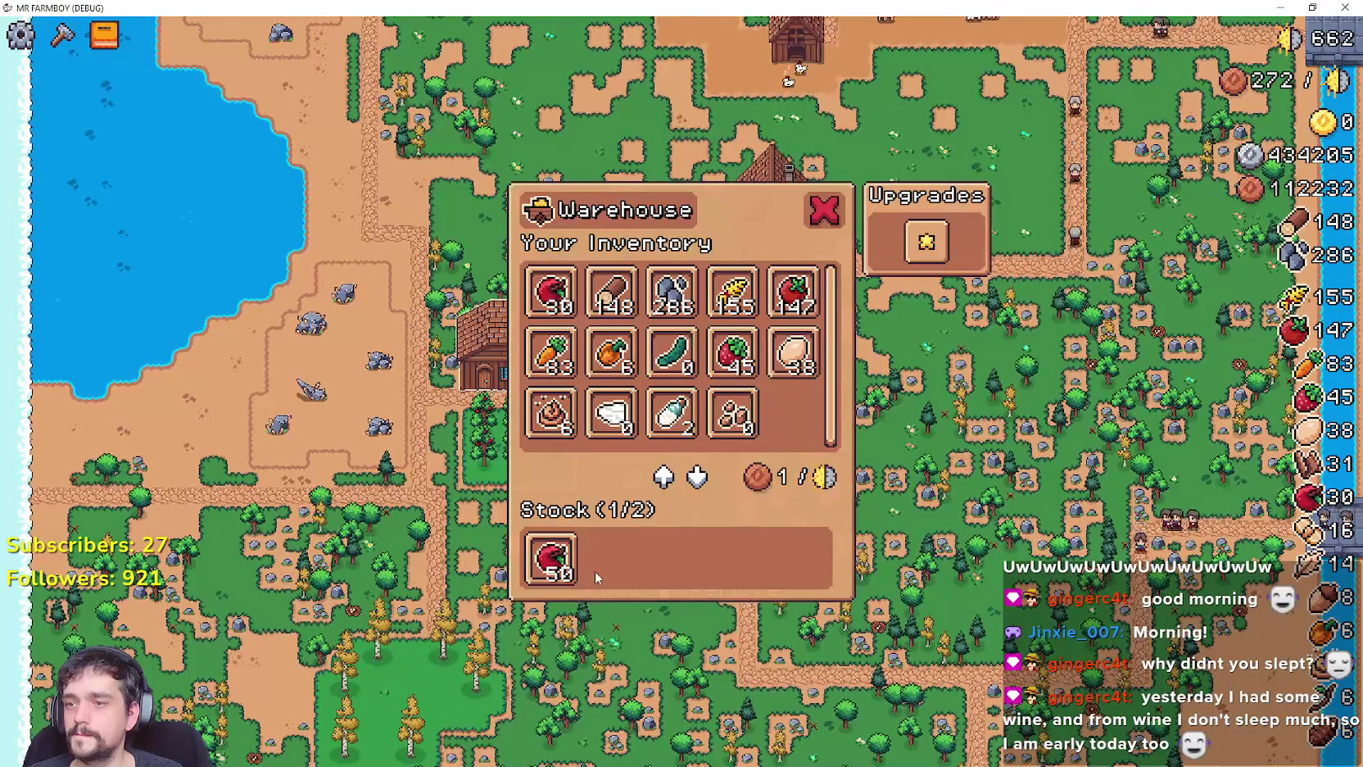
key(Escape)
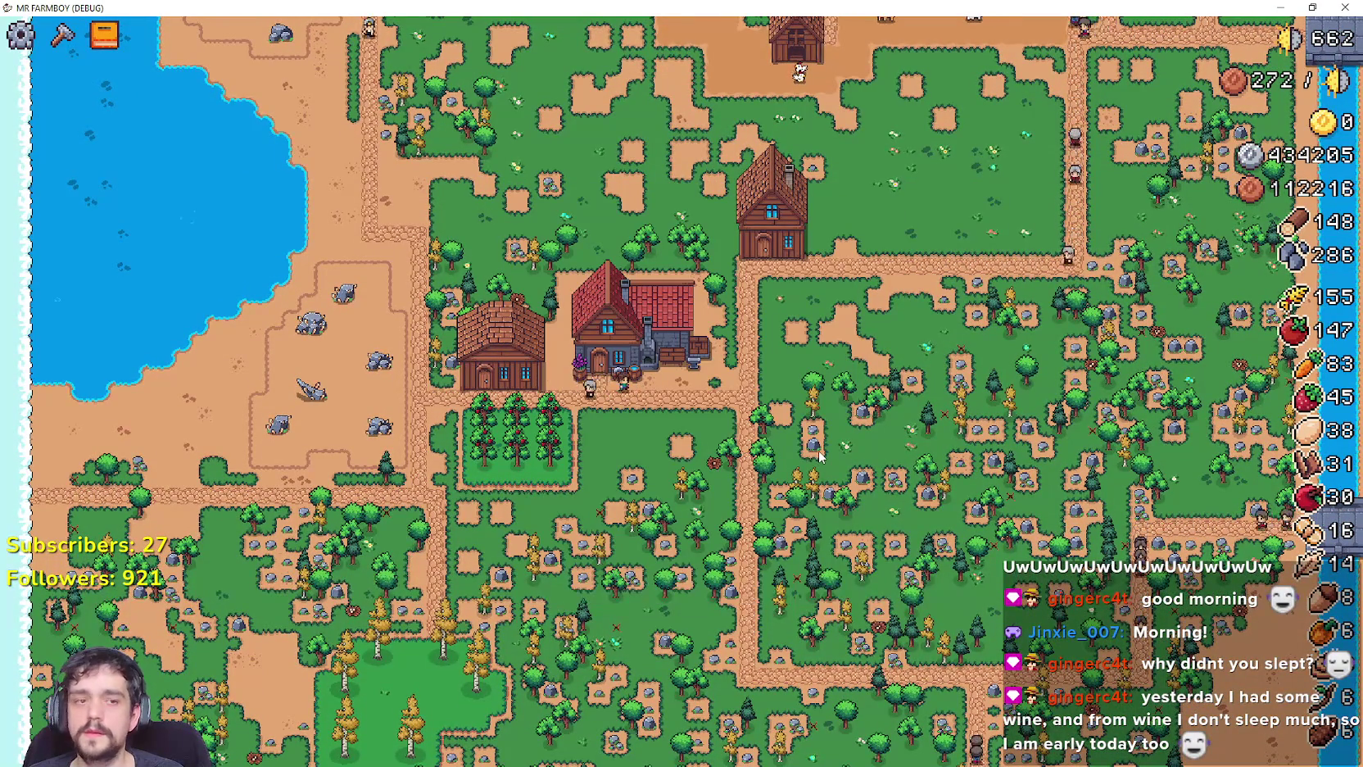
Pan back over the farm and pause the game to show the stats panel.
key(w)
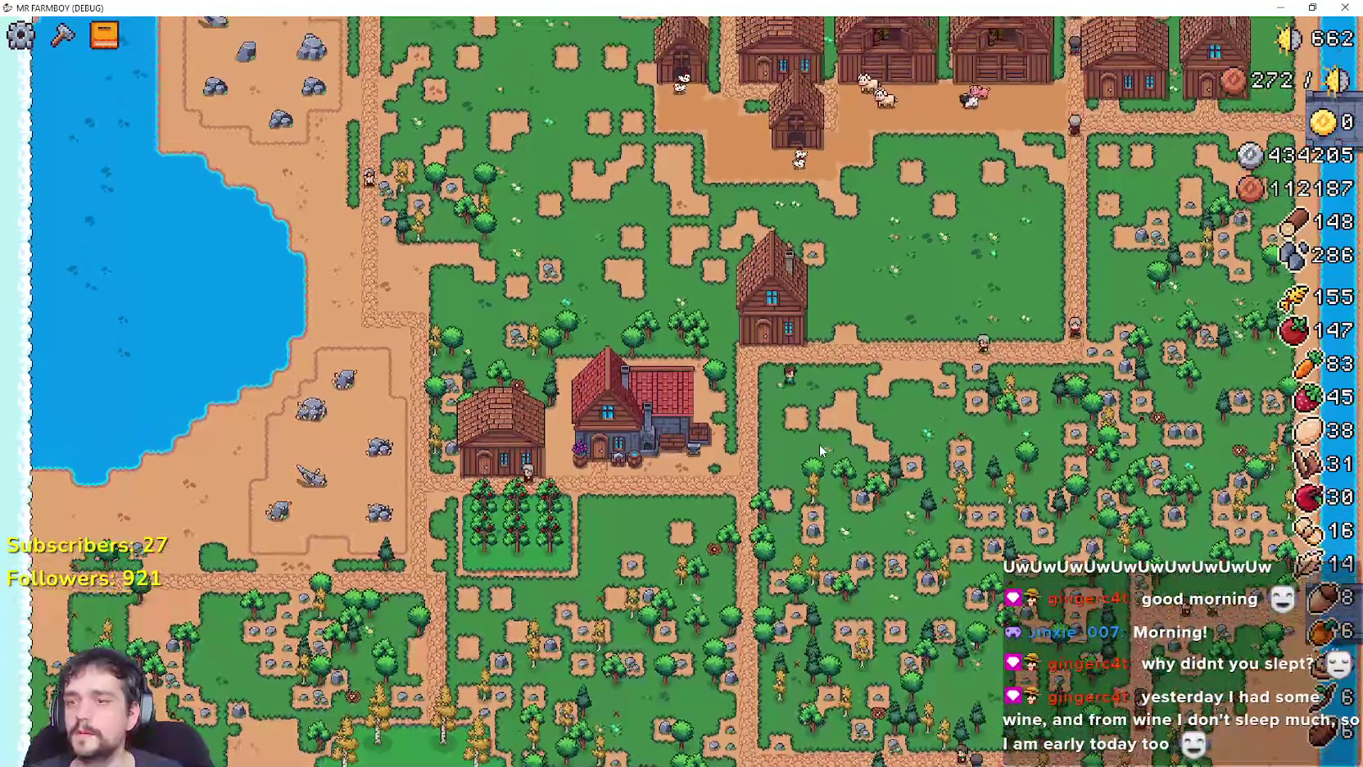
key(w)
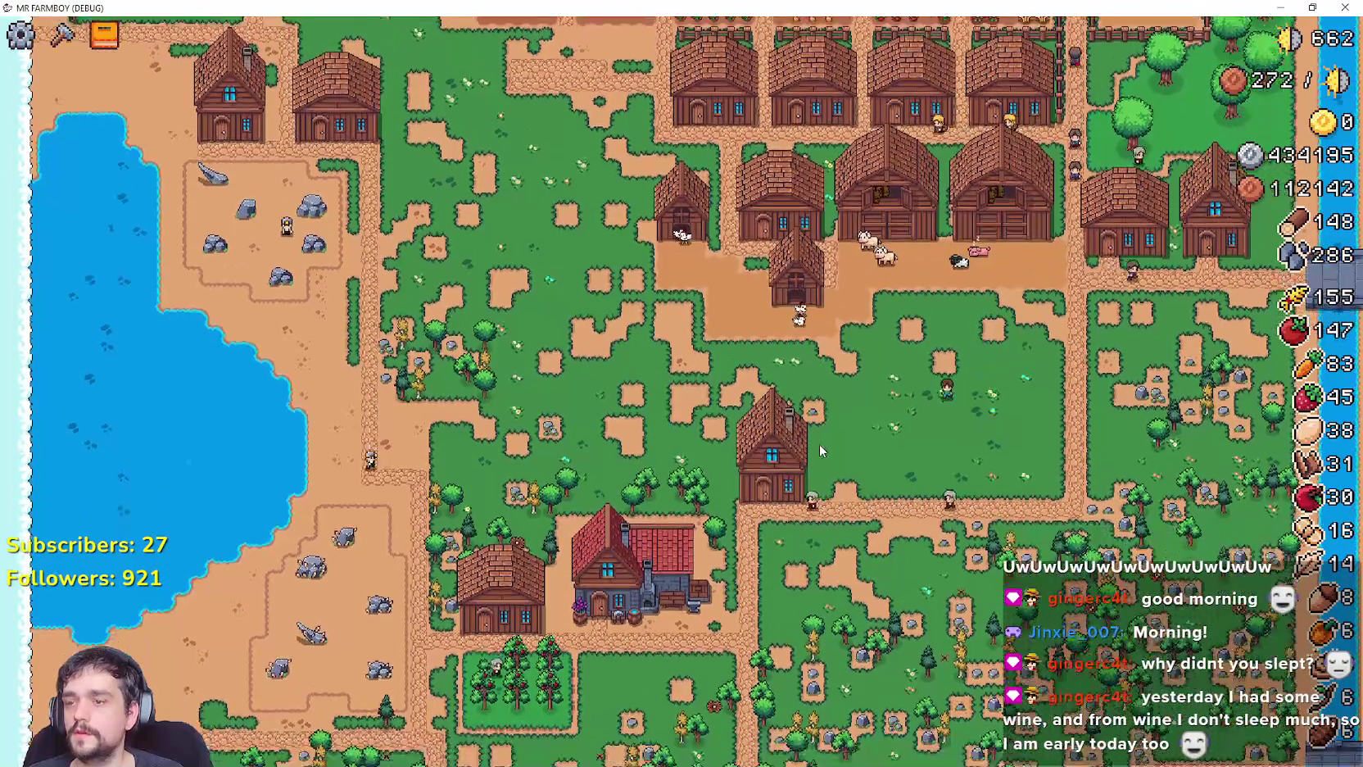
key(s)
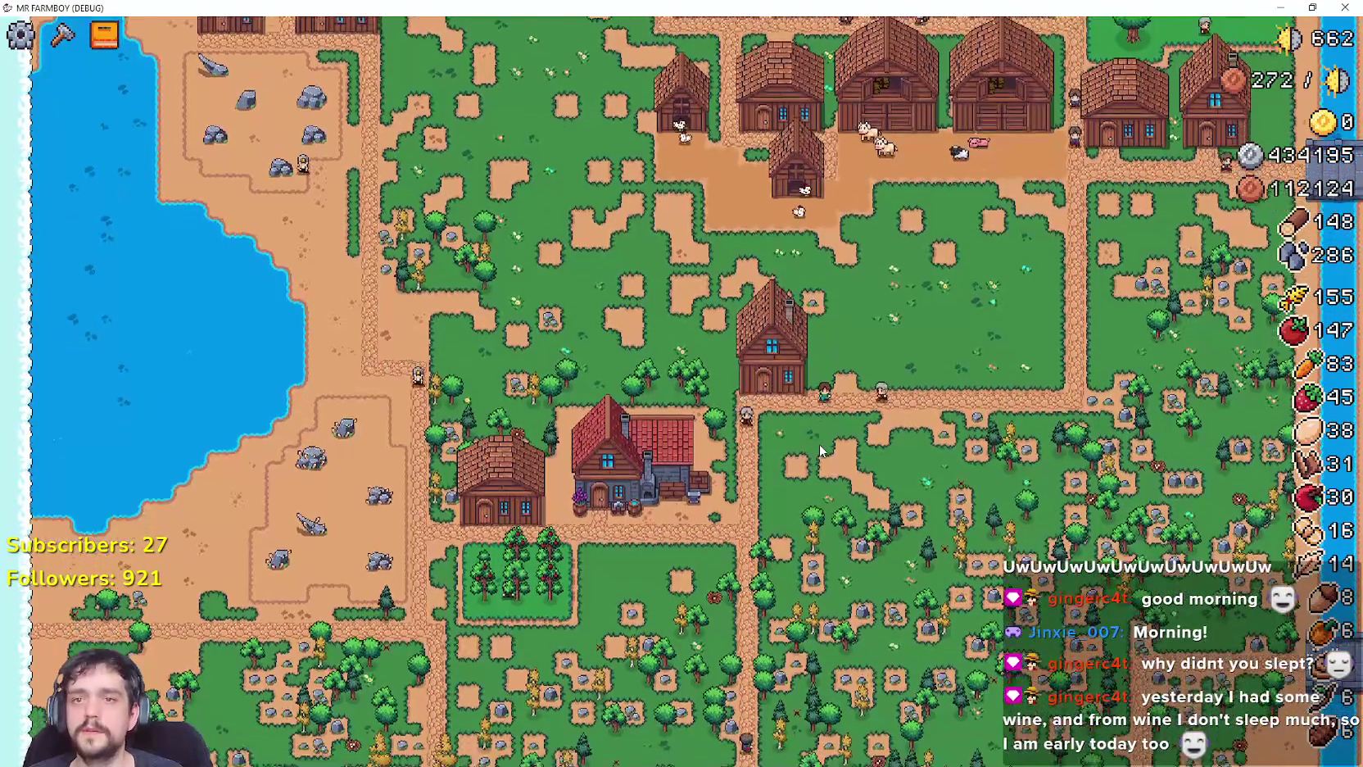
key(Escape)
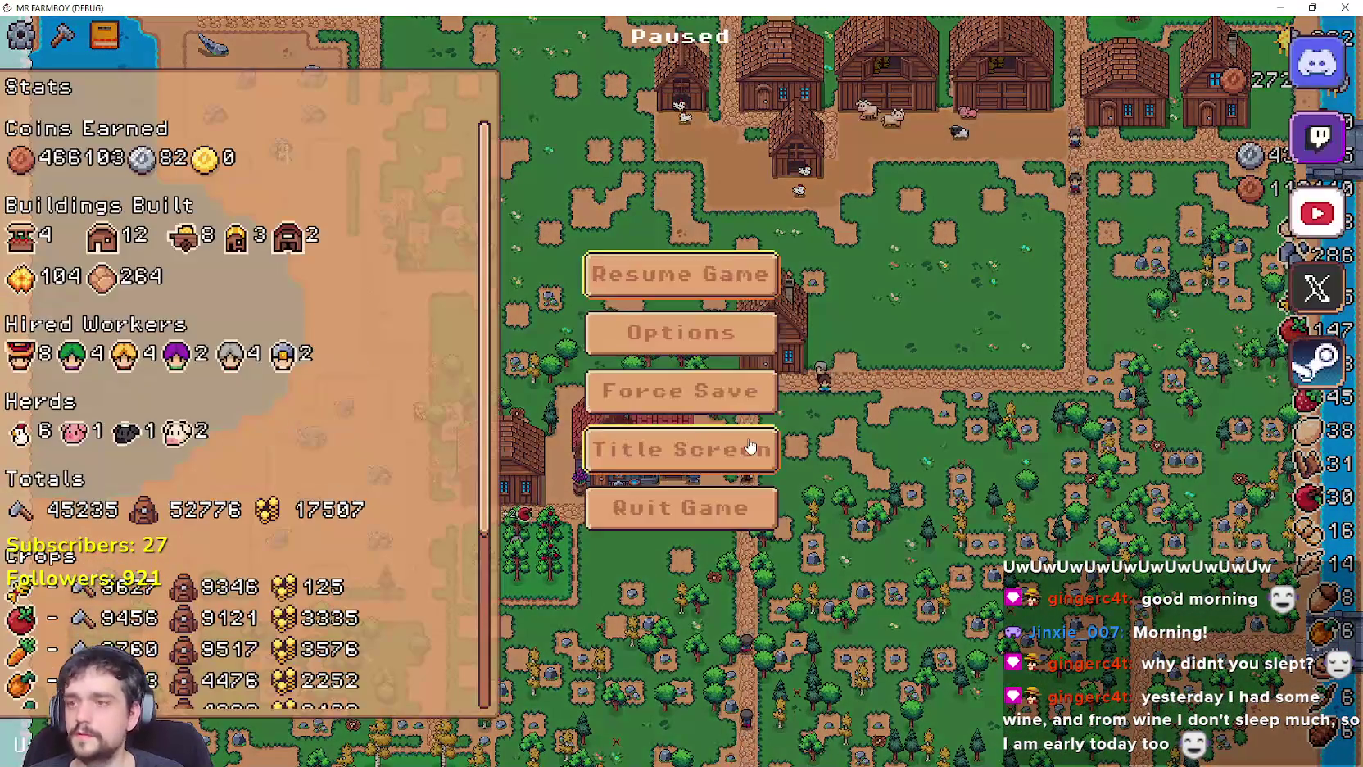
Look over the Video and Game option tabs, then return to play.
click(688, 344)
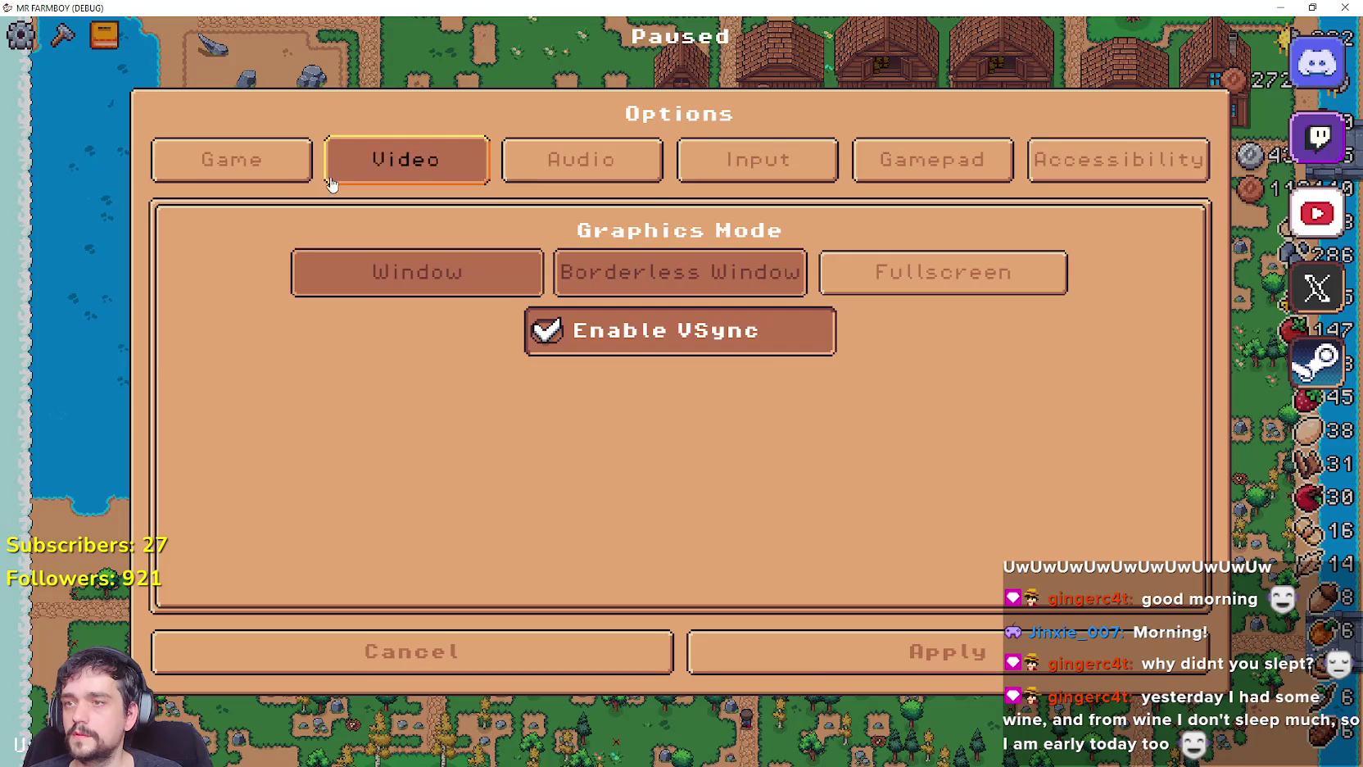
click(160, 176)
click(616, 664)
key(Escape)
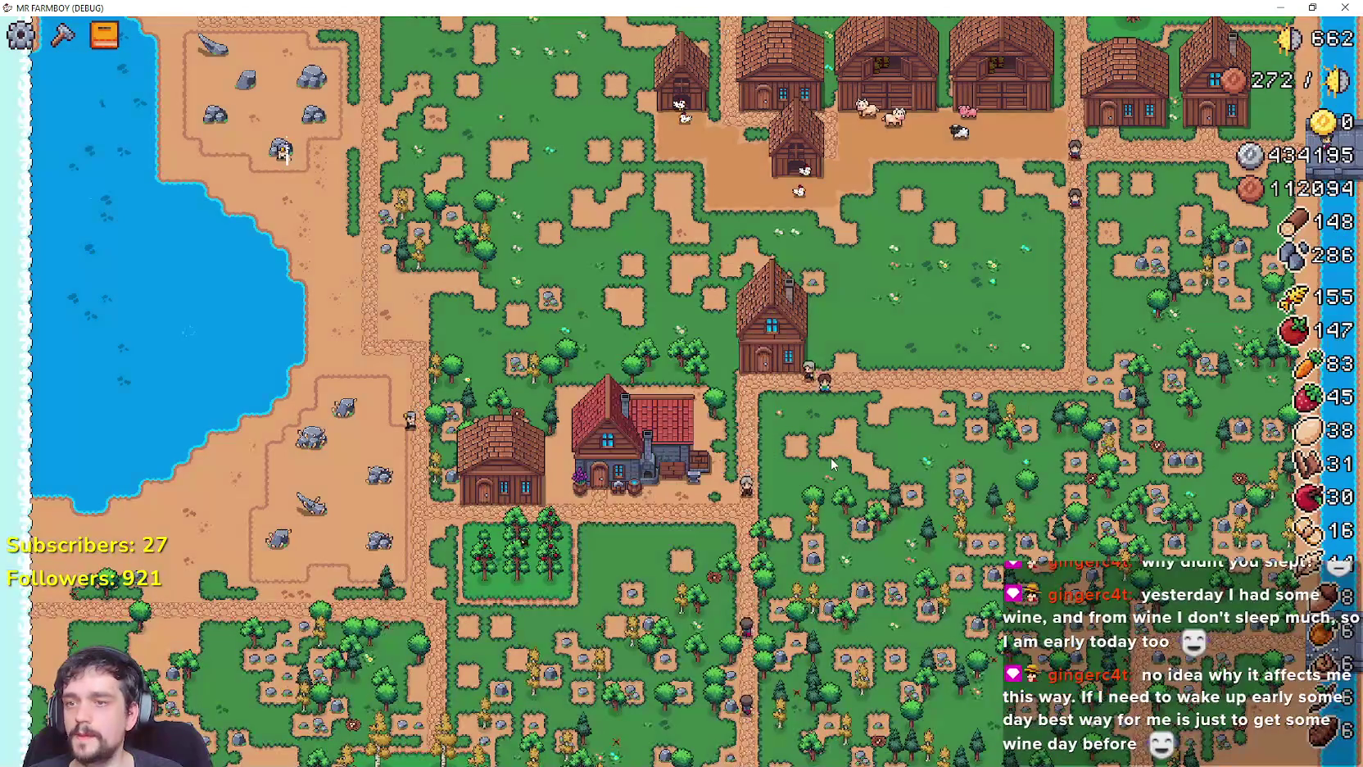
Pan the farm, then reapply options with Disable Replanting Cost on and resume the game.
key(w)
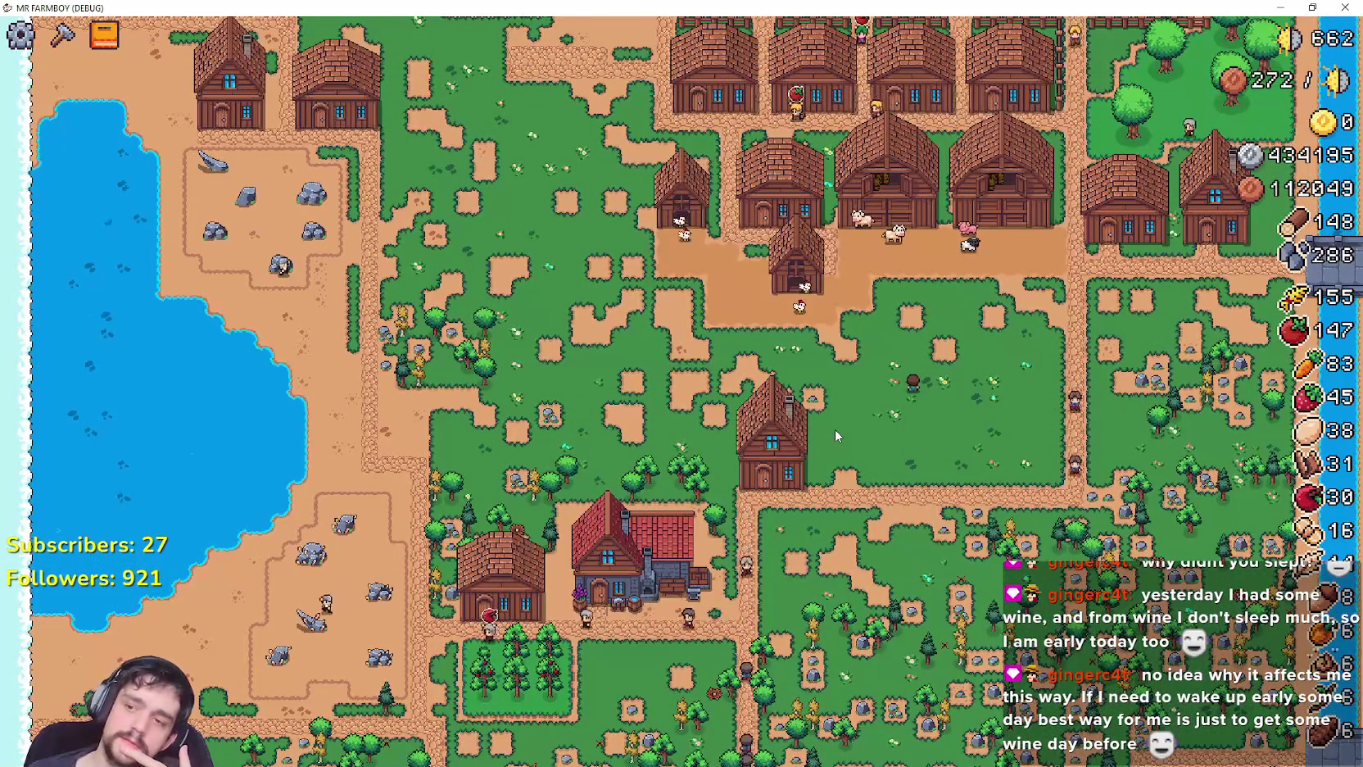
key(s)
key(s)
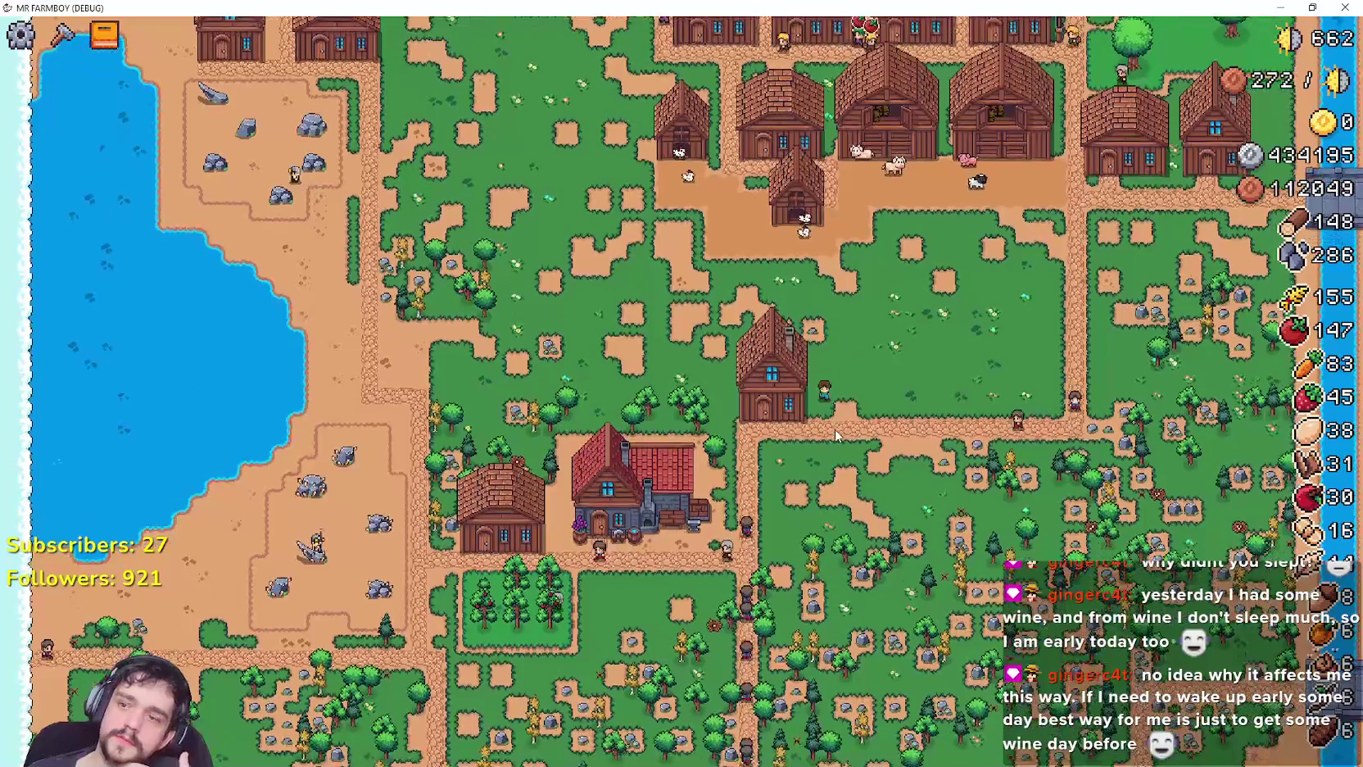
key(s)
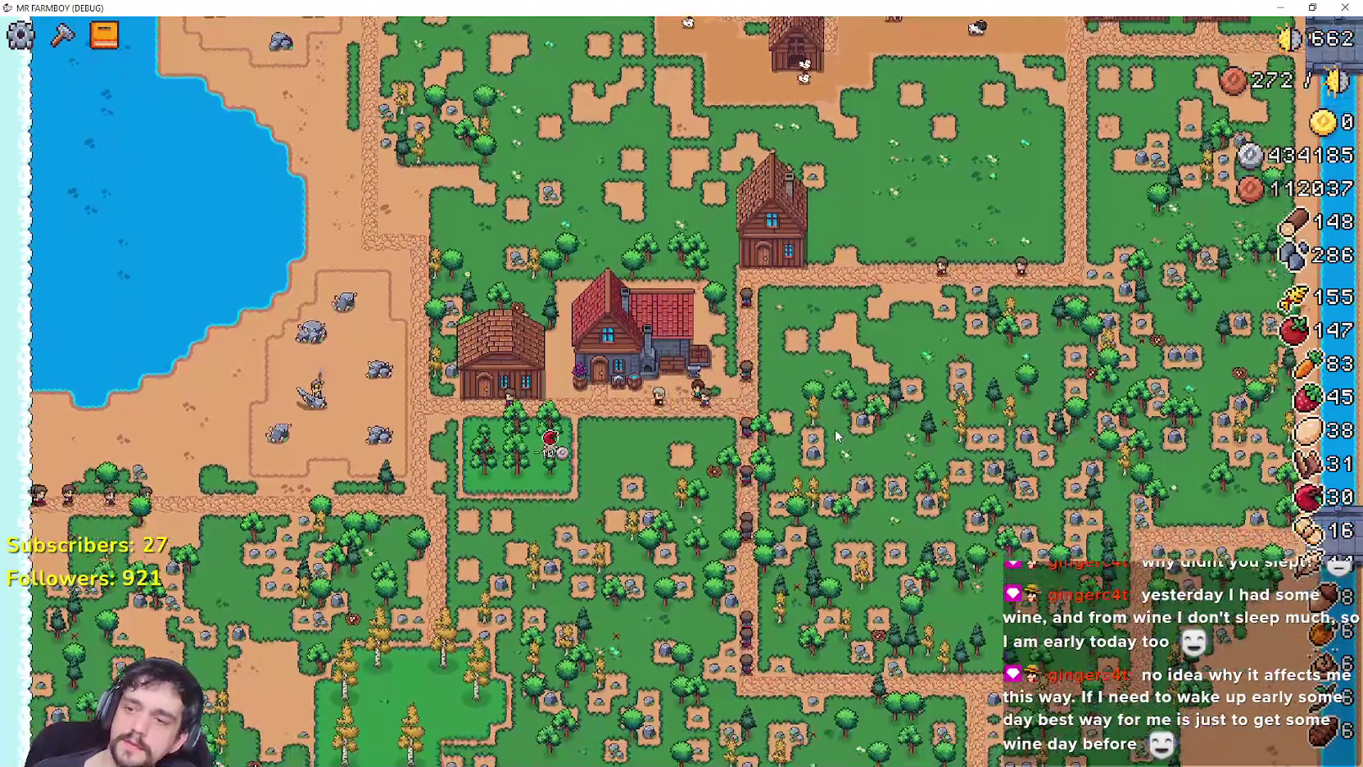
key(Escape)
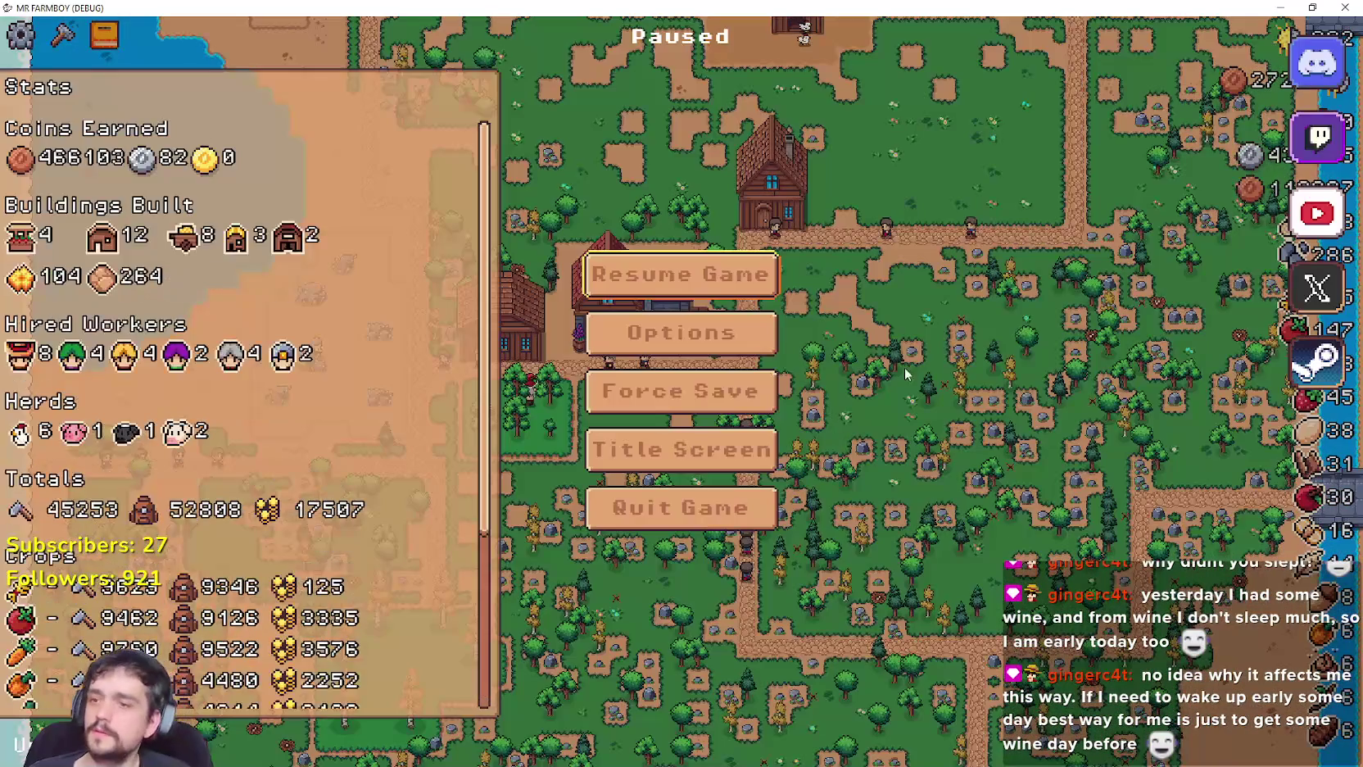
click(655, 332)
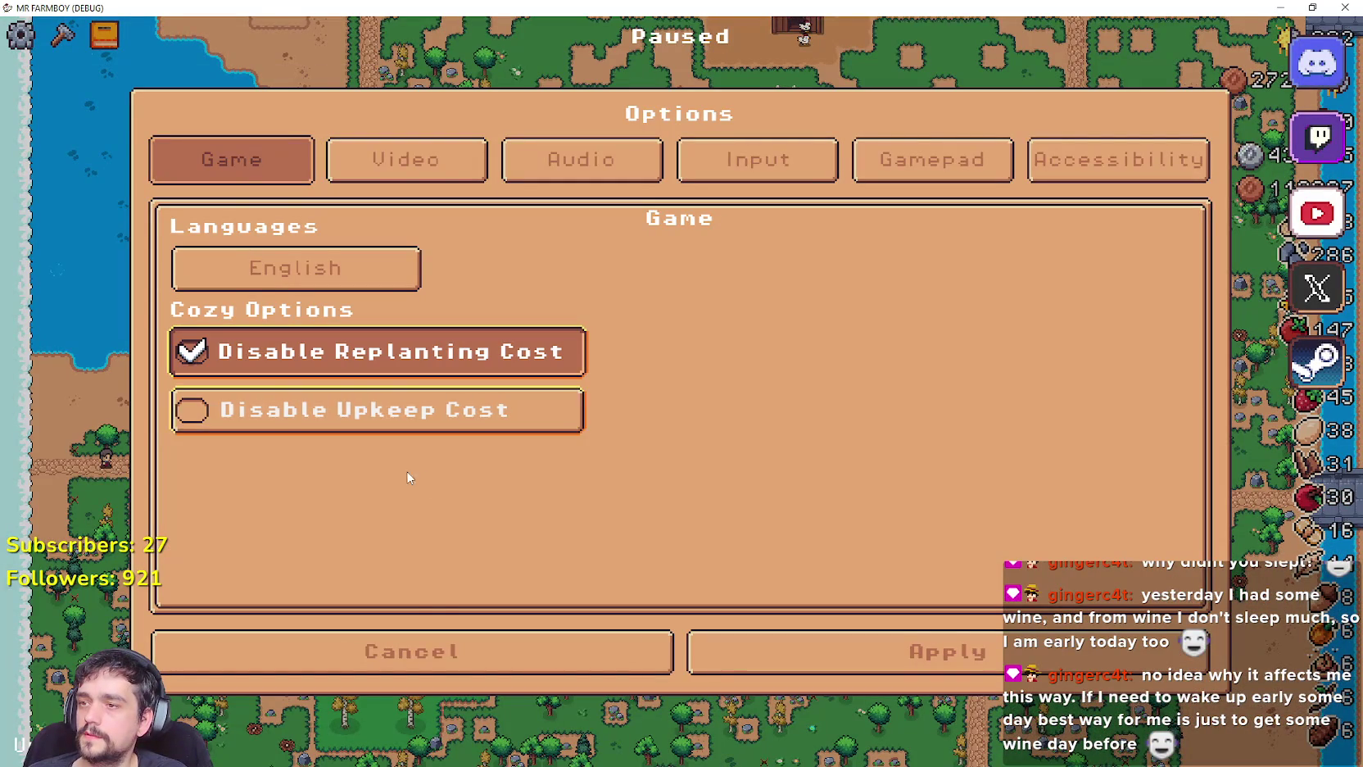
click(756, 649)
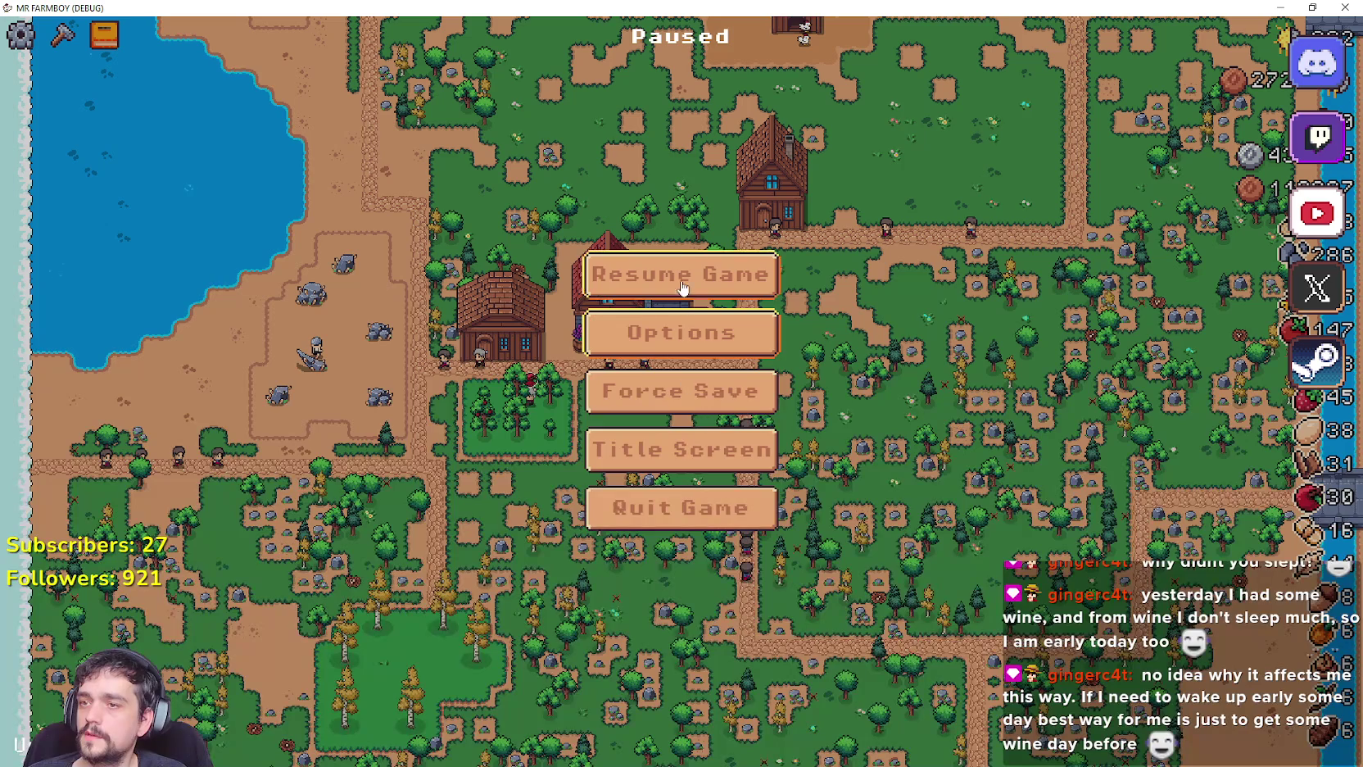
click(738, 275)
Zoom in and out, then pan north until the fenced crop fields and barns fill the view.
key(s)
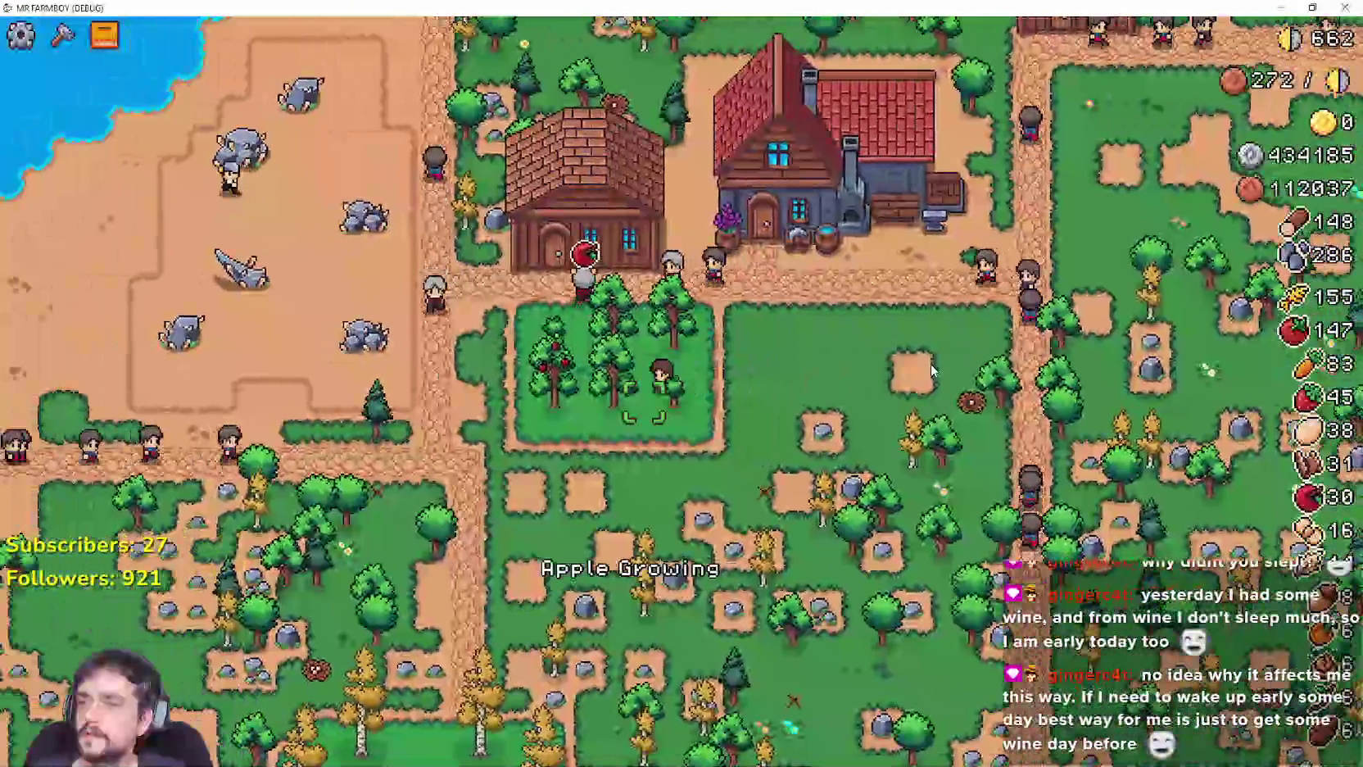
scroll(930, 356, up, 3)
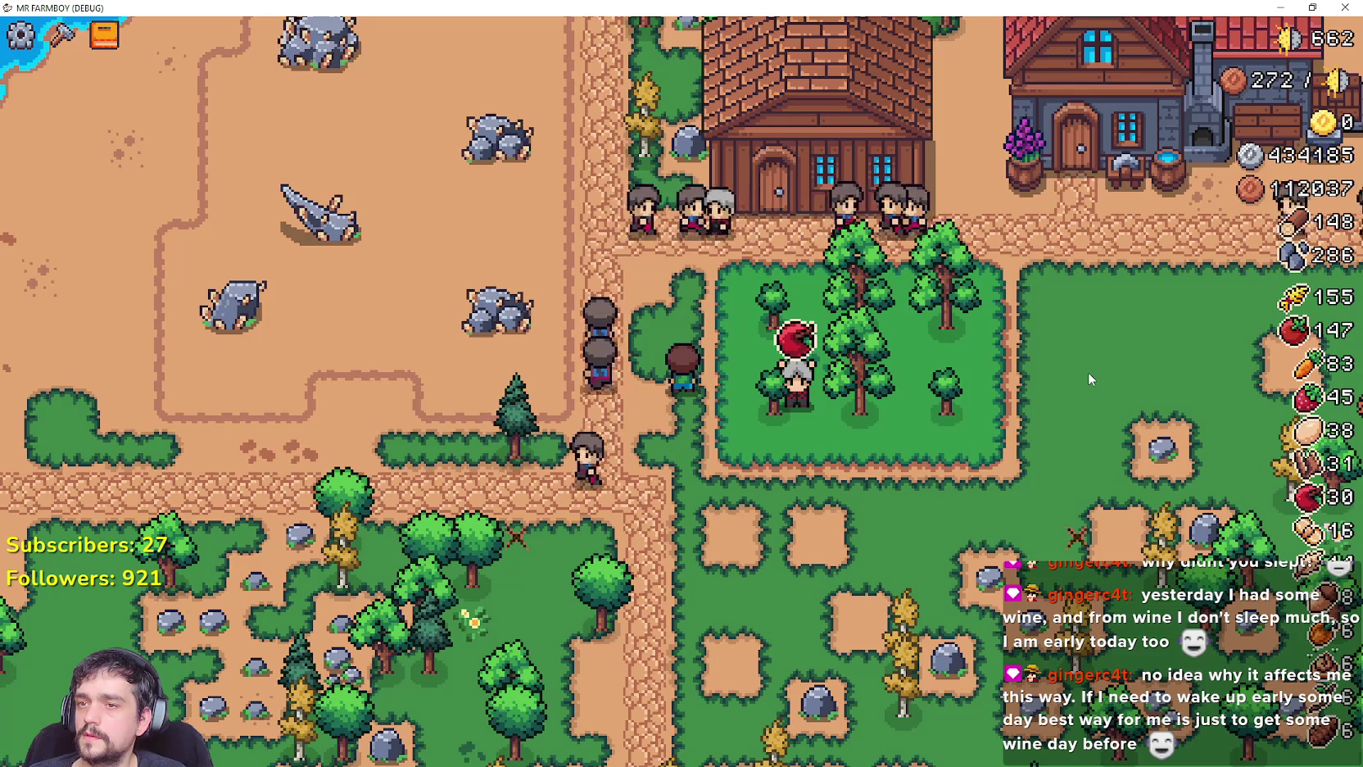
scroll(1088, 372, down, 5)
key(w)
key(w)
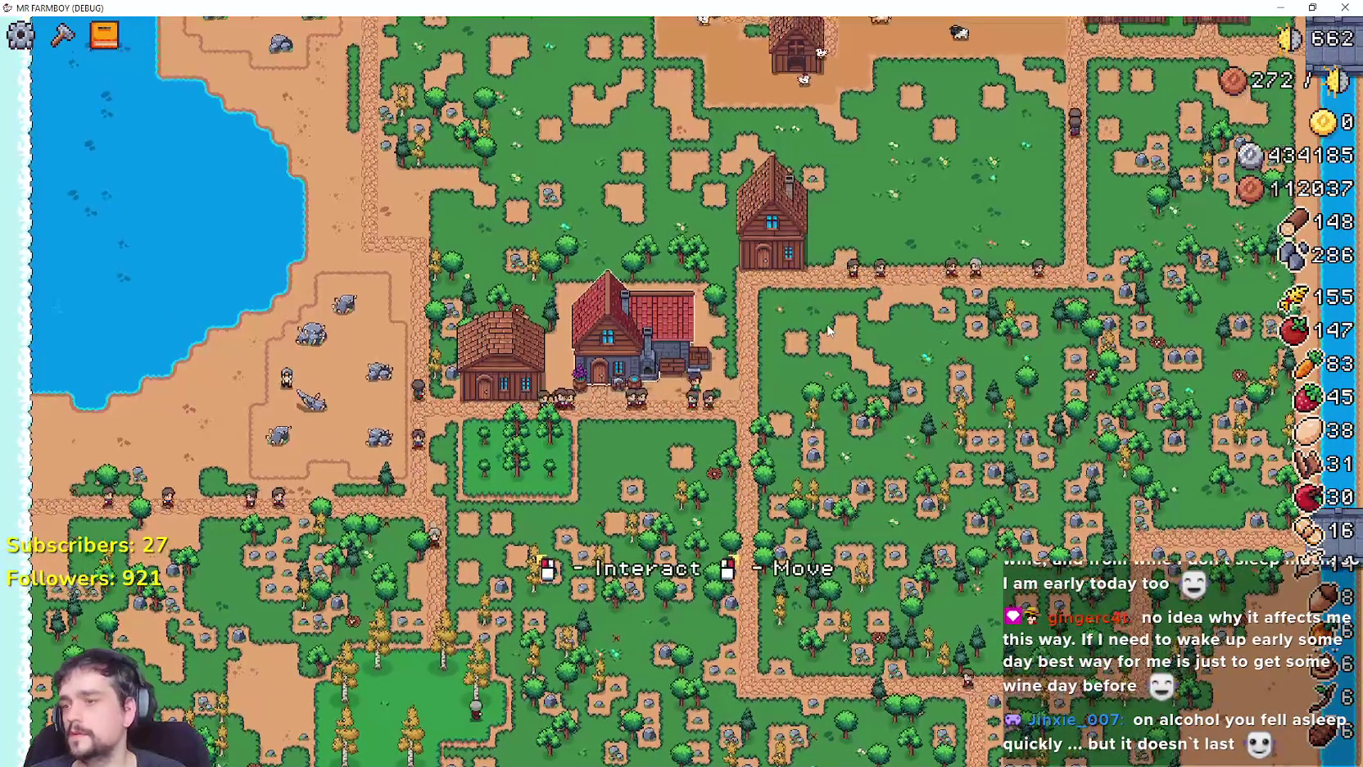
key(w)
key(w)
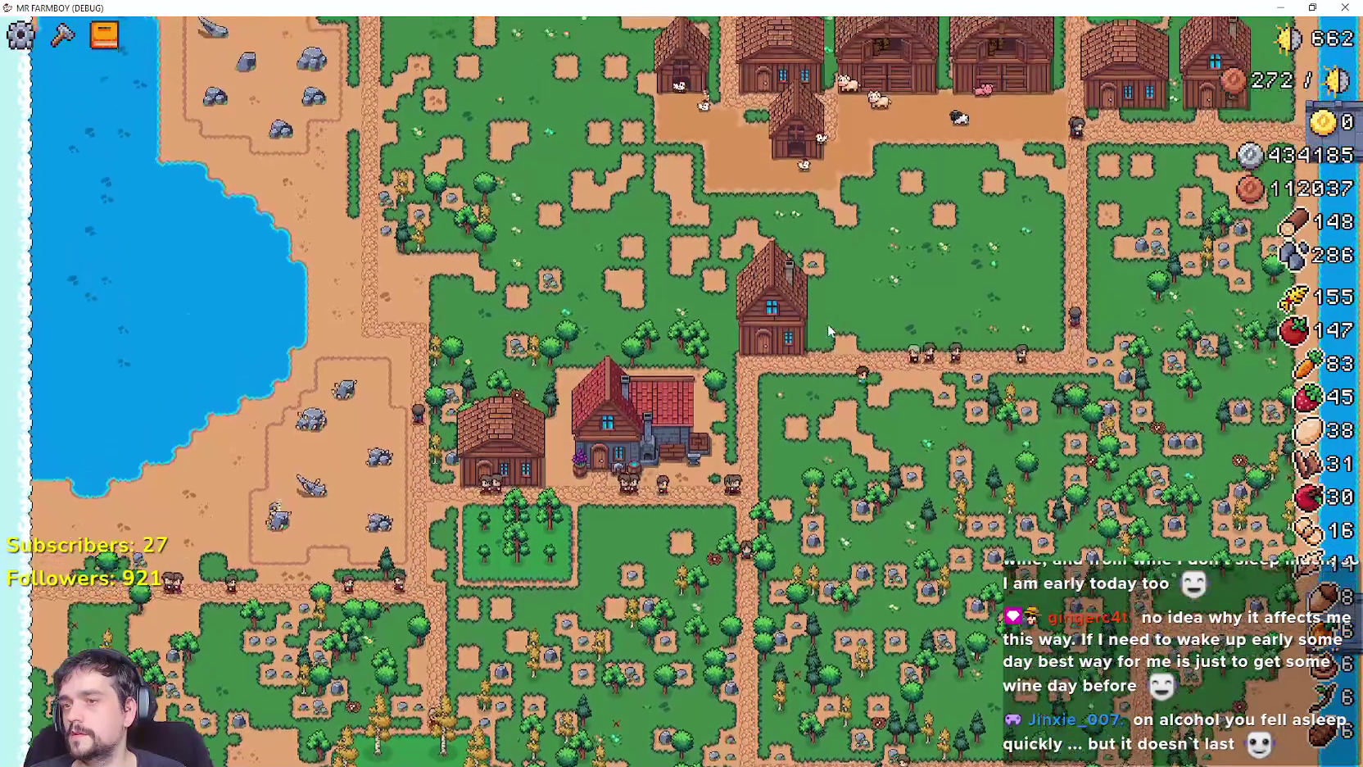
key(w)
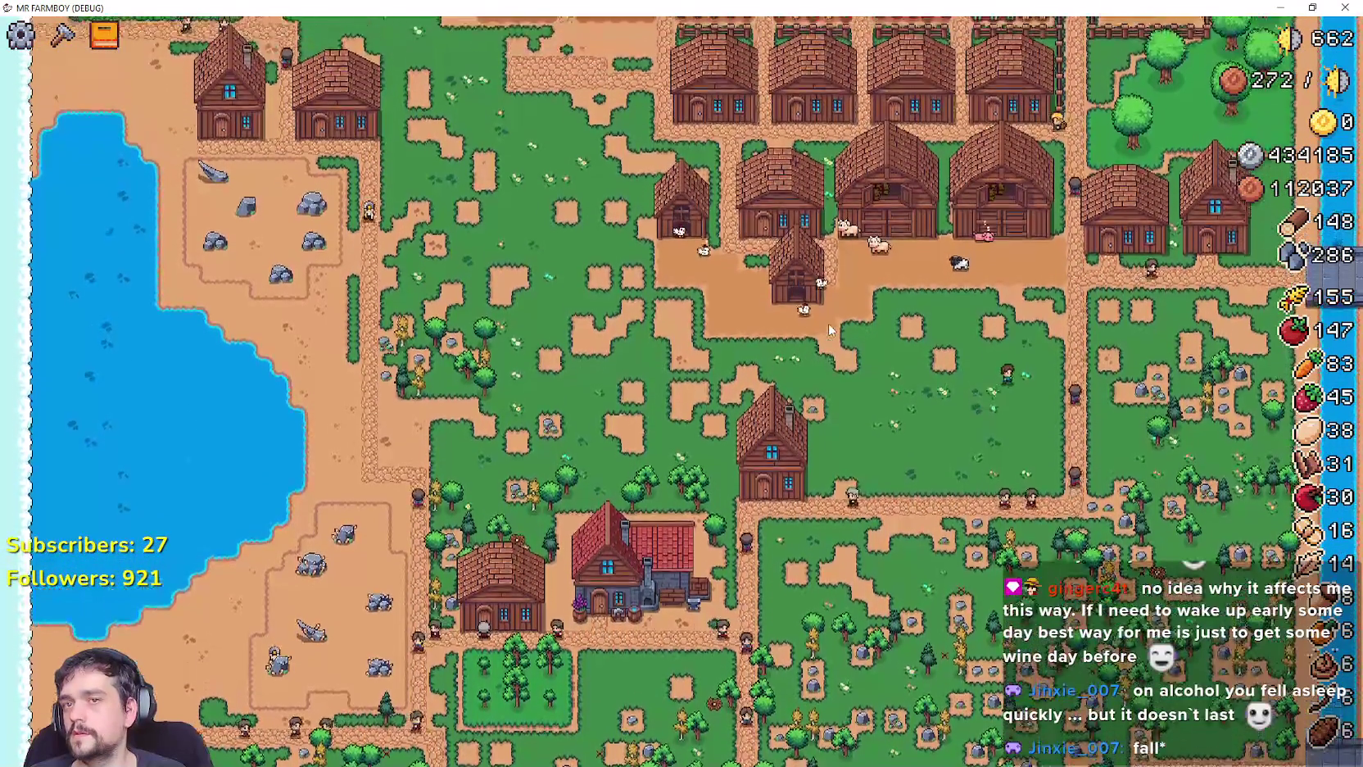
scroll(822, 296, up, 5)
key(w)
Open the Crafting panel and pan the camera south while zoomed out.
key(c)
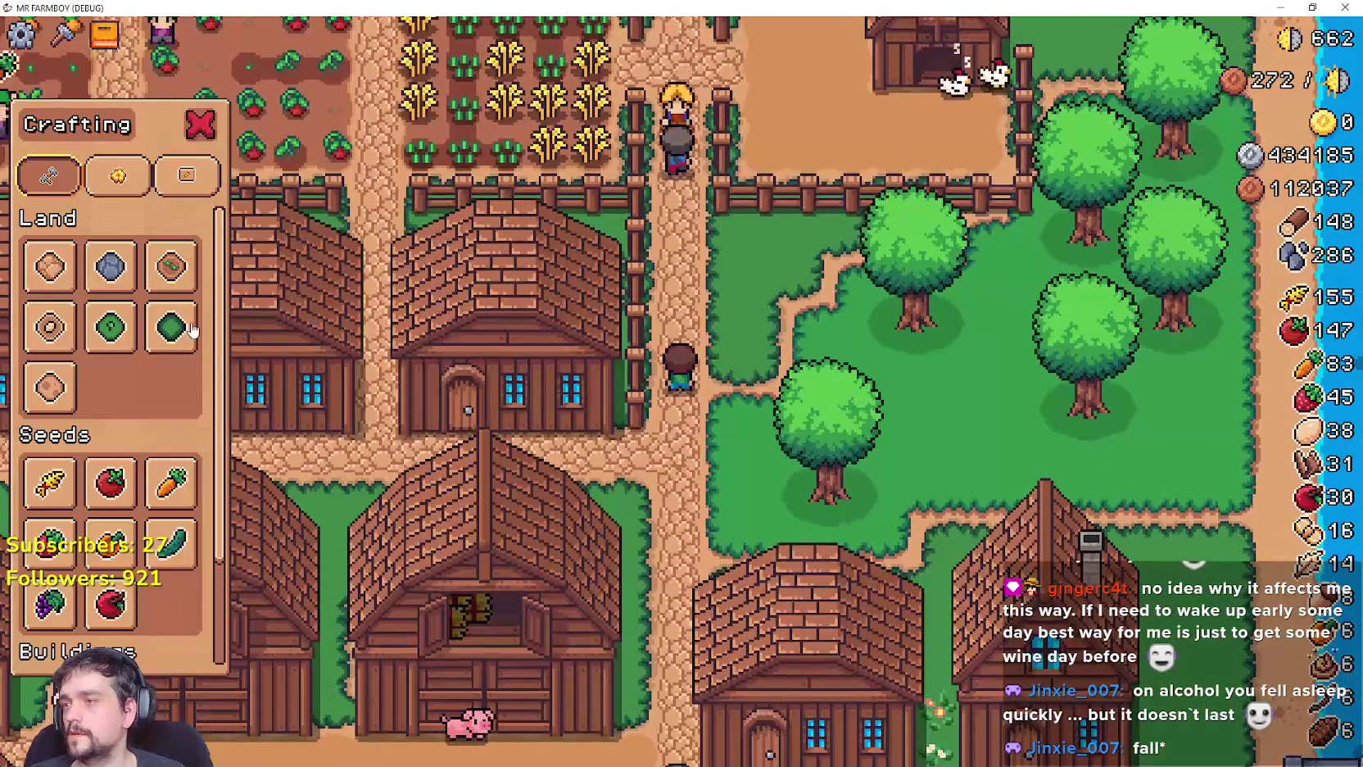
key(s)
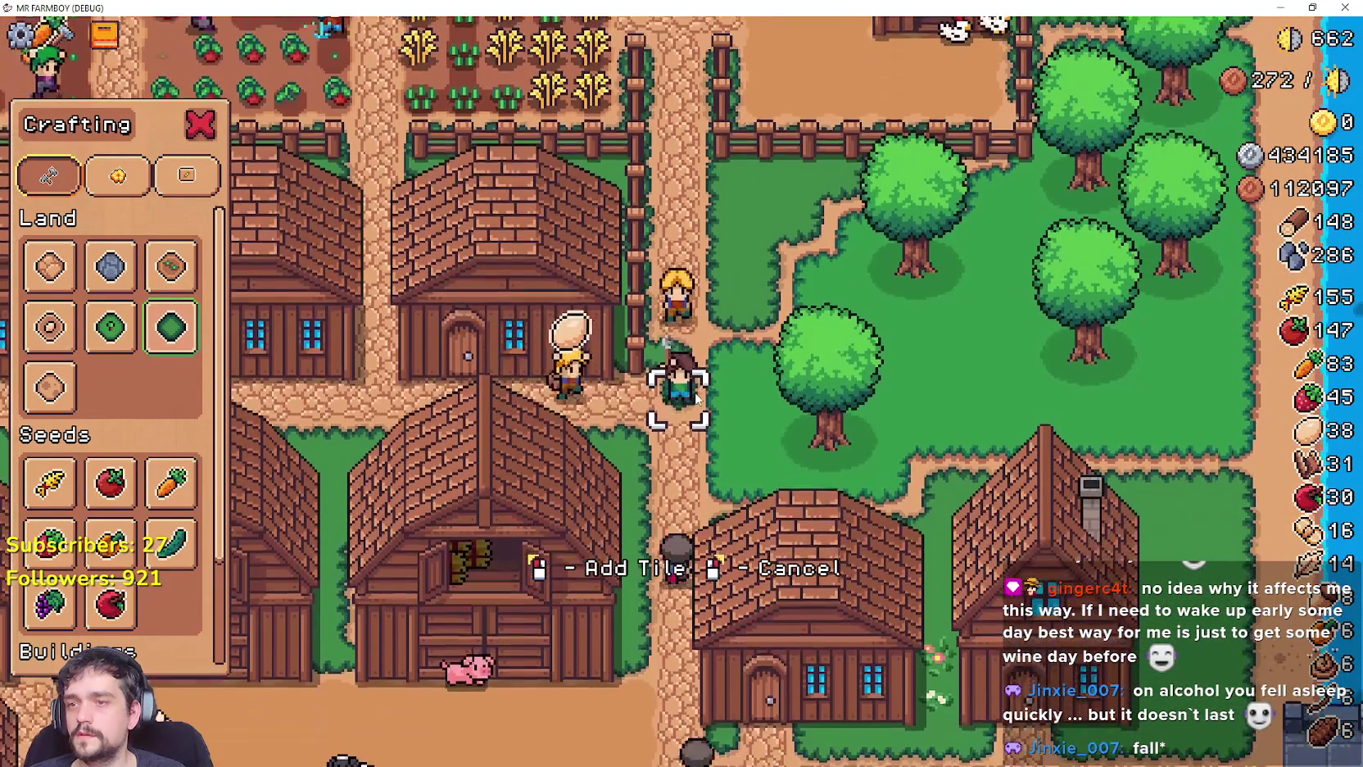
key(s)
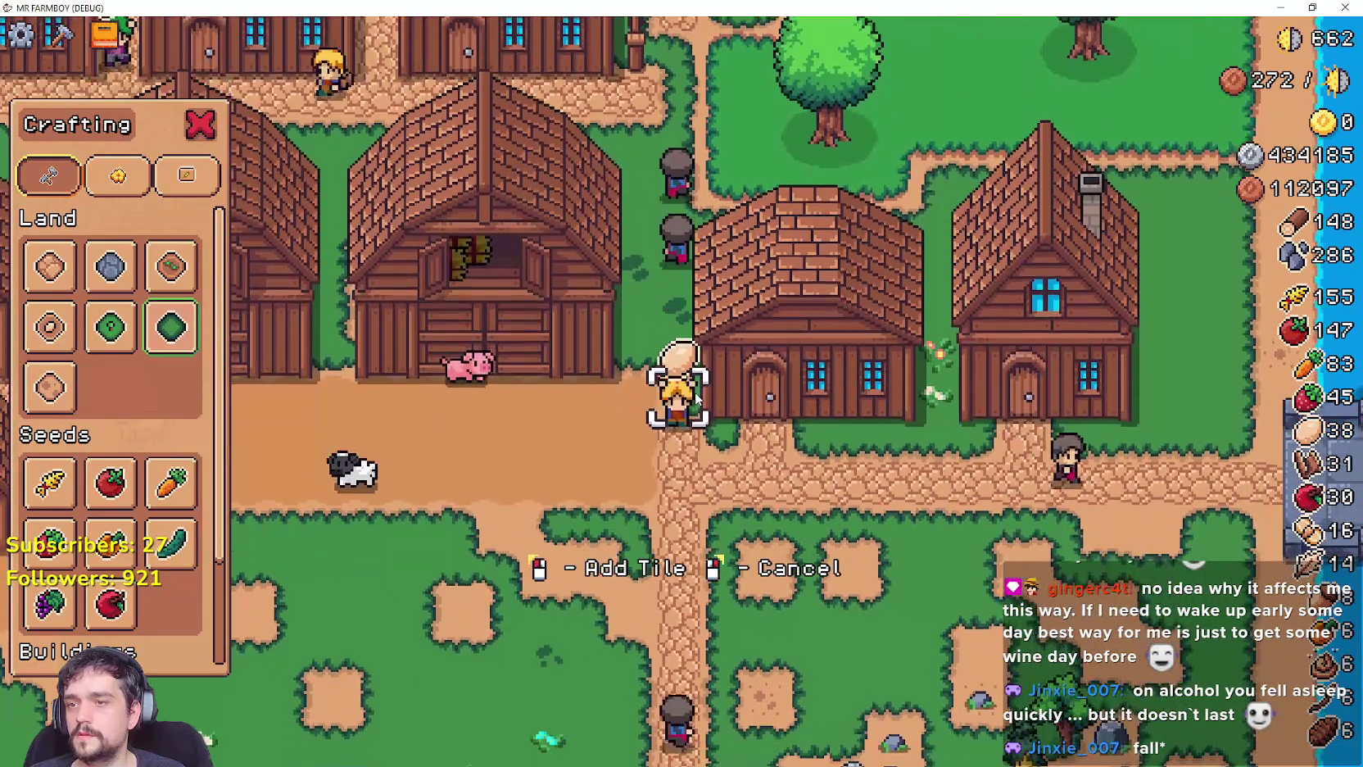
scroll(694, 399, down, 3)
Walk the farmer up past the barns and fence, then close Crafting and Add Tile mode.
key(w)
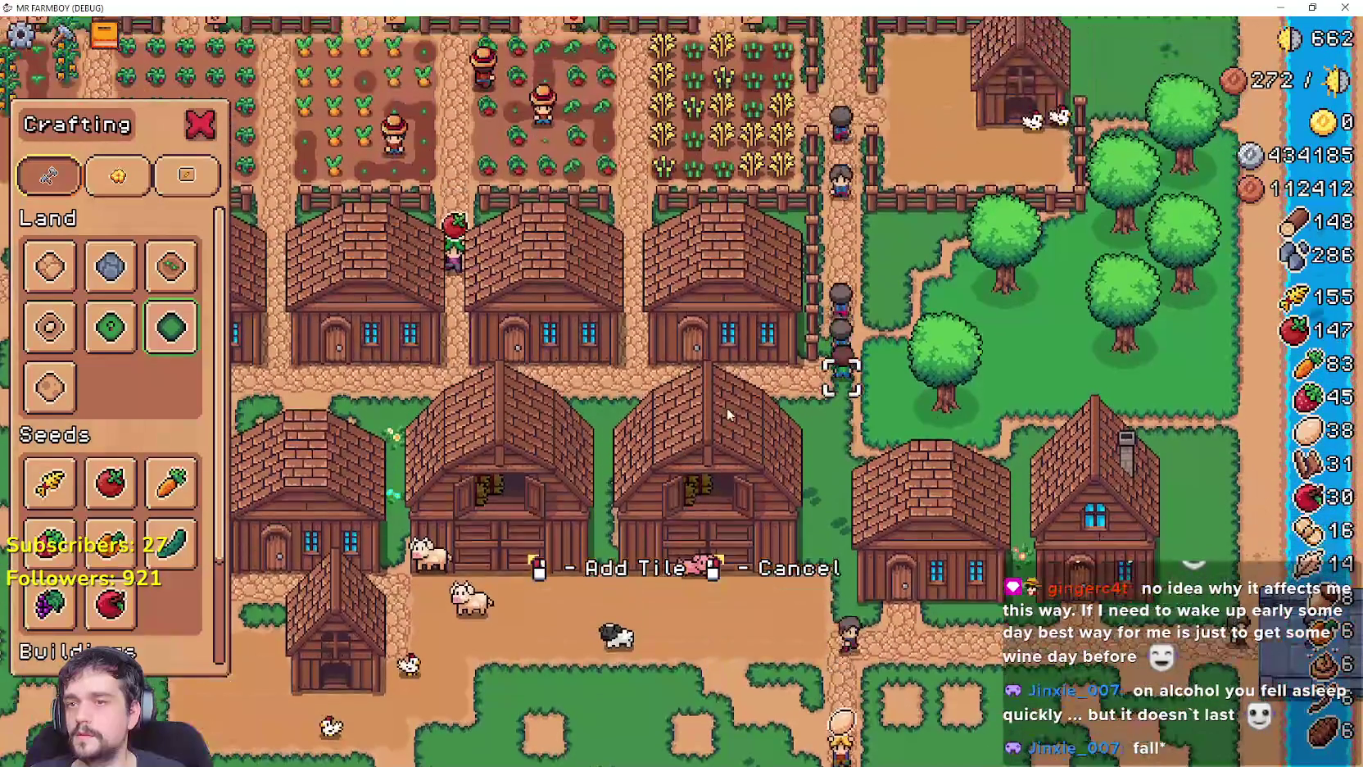
key(d)
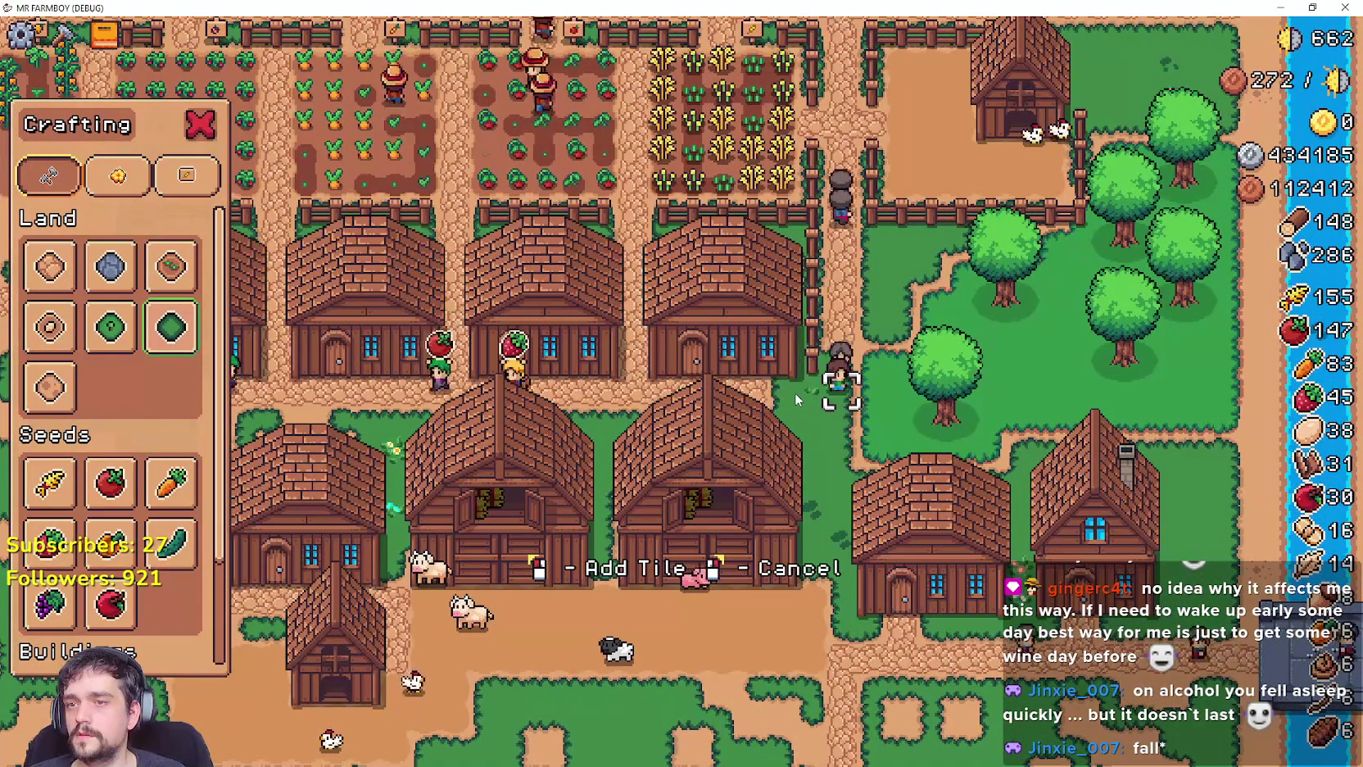
key(w)
key(w)
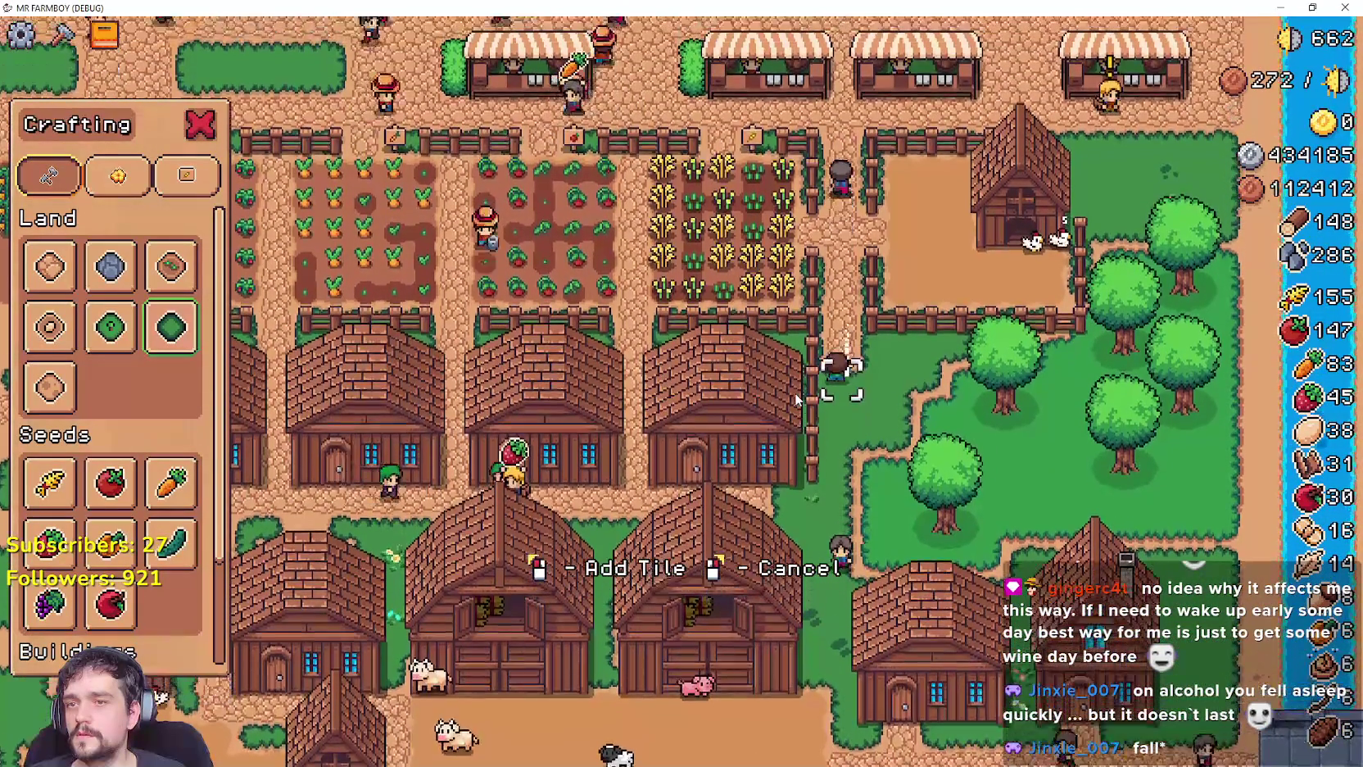
key(s)
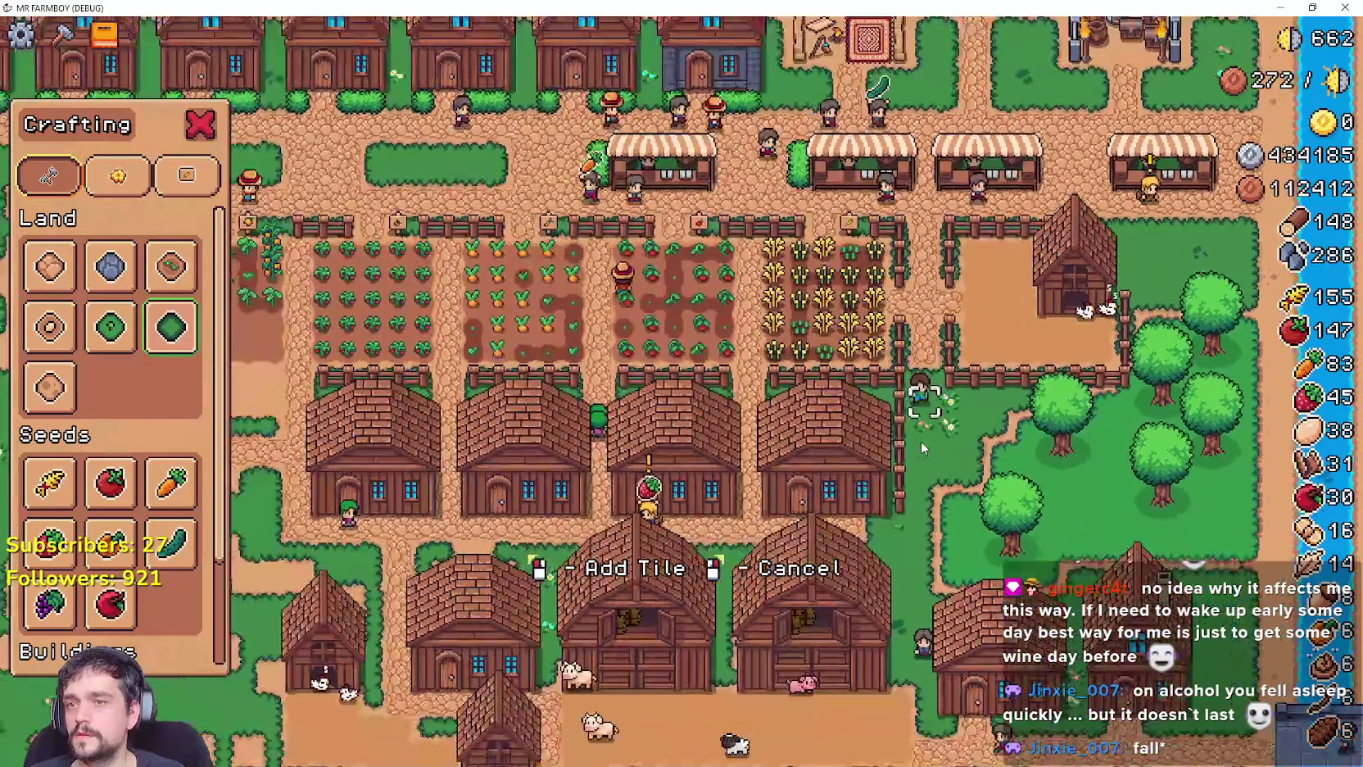
key(w)
key(Escape)
scroll(917, 417, down, 3)
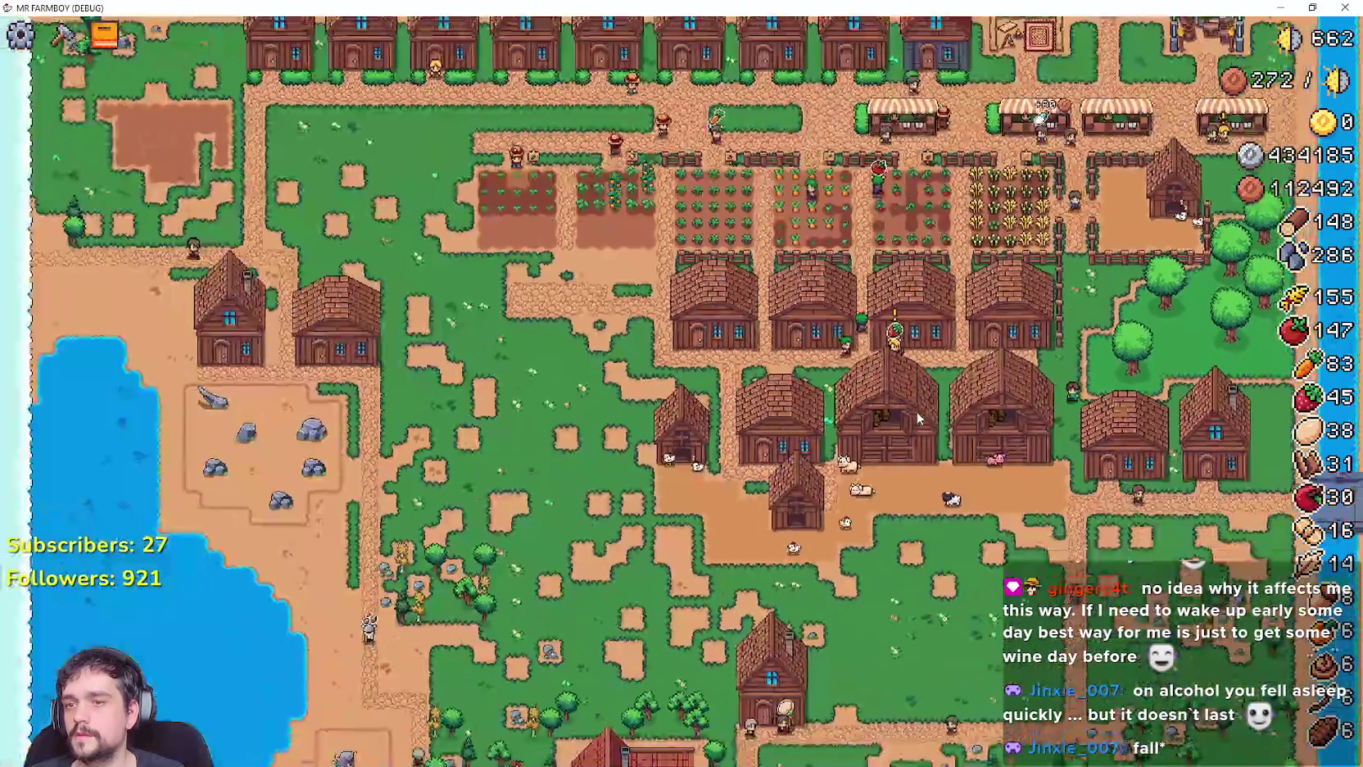
Walk the farmer west past the red-roofed lake house, then back north to the barns and crop fields.
key(s)
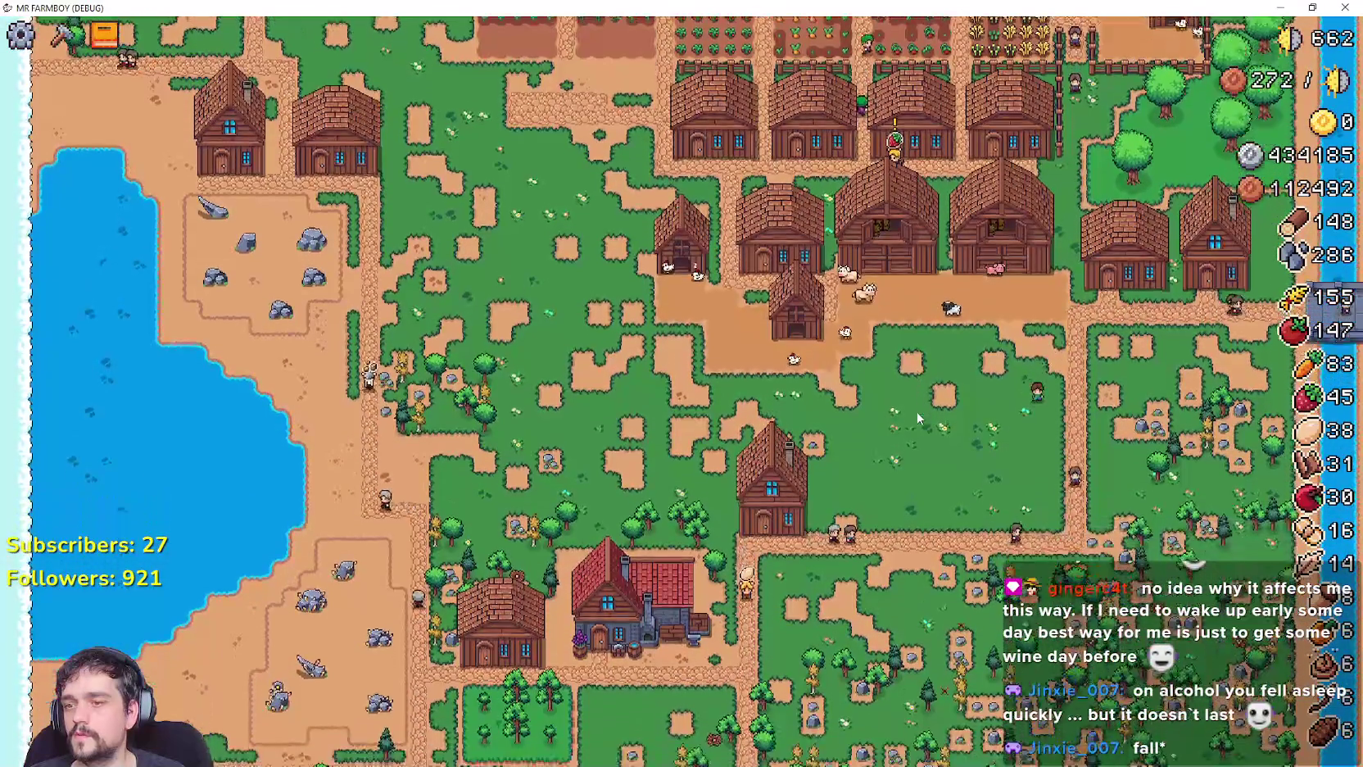
key(a)
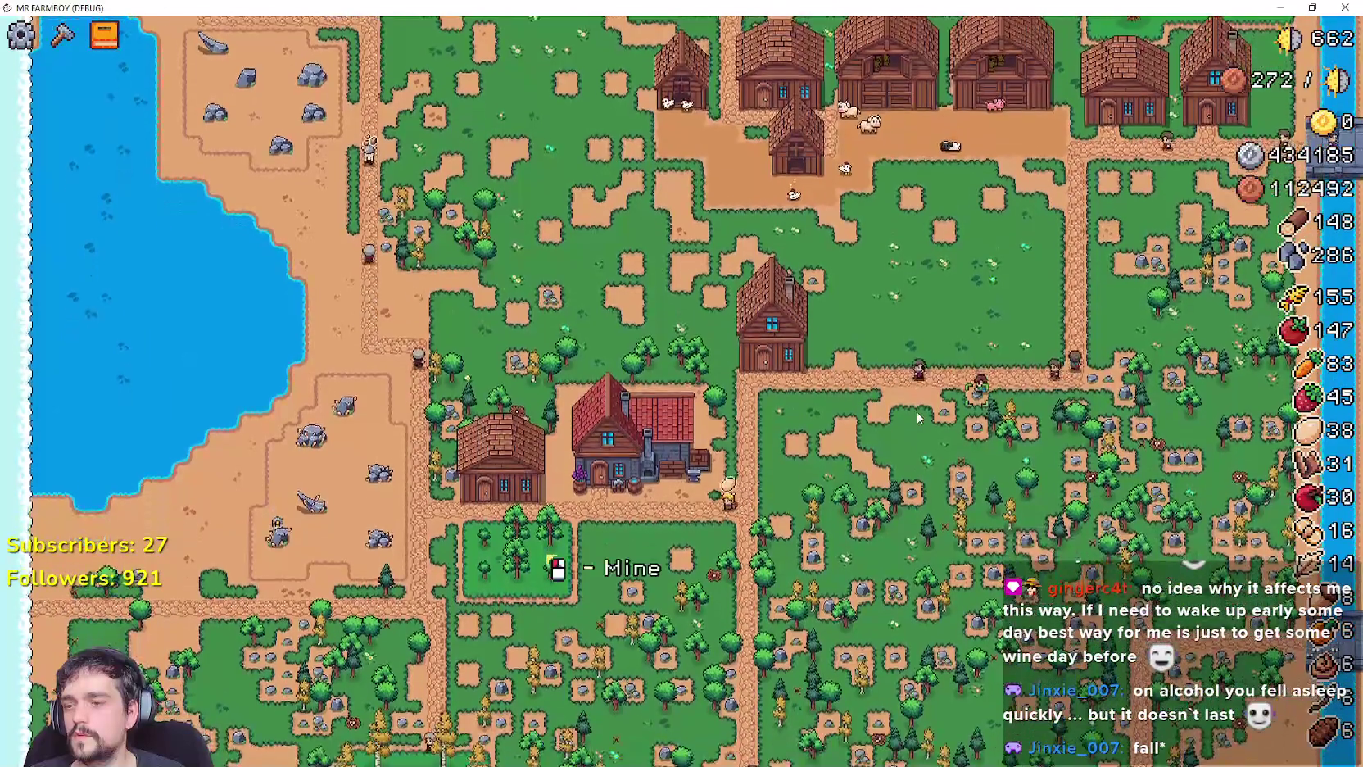
key(w)
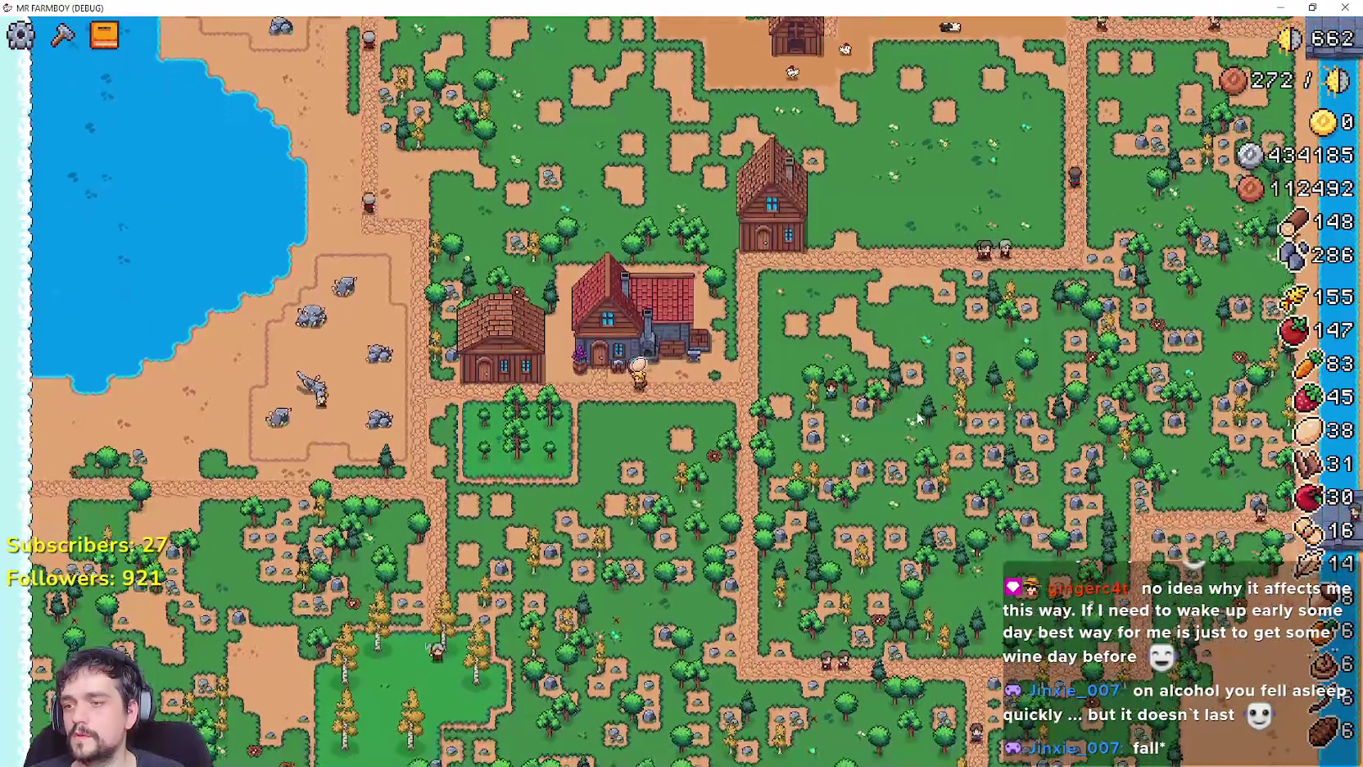
key(w)
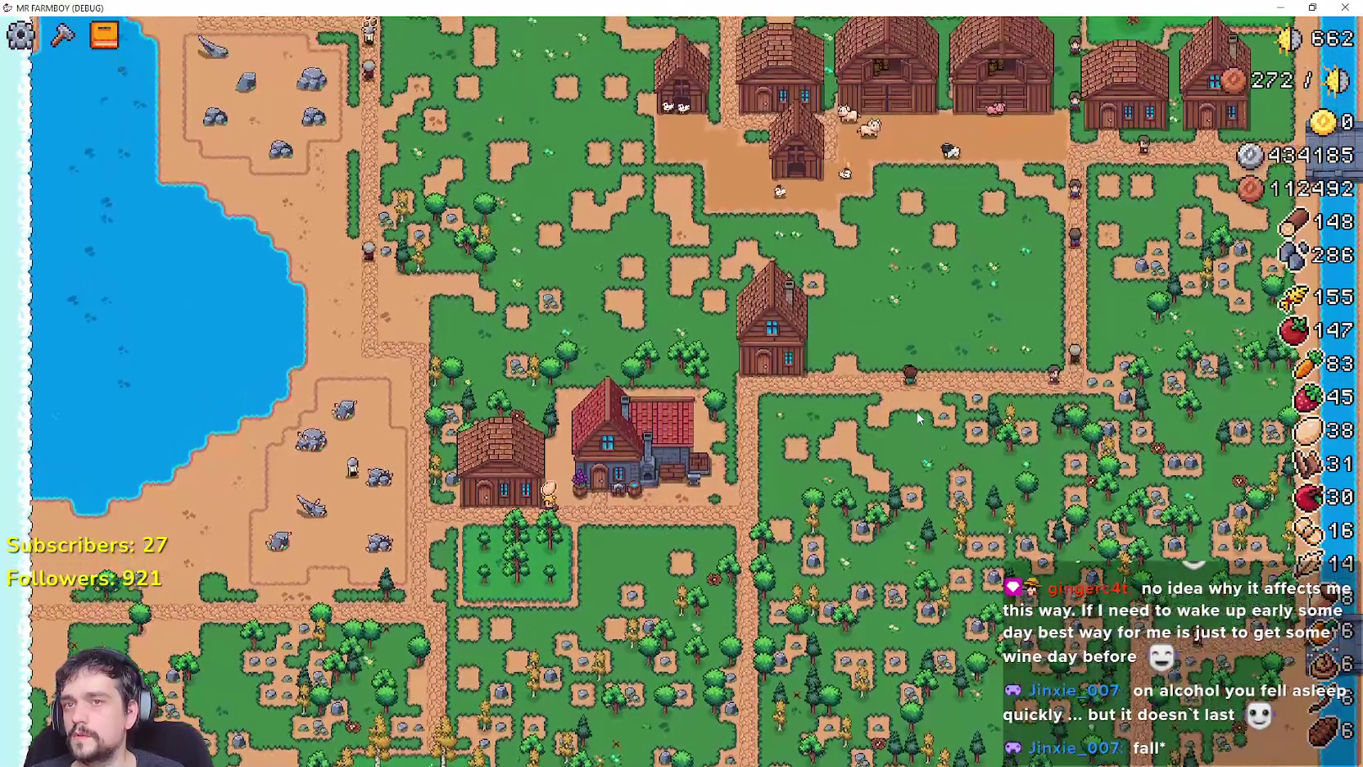
key(s)
key(s)
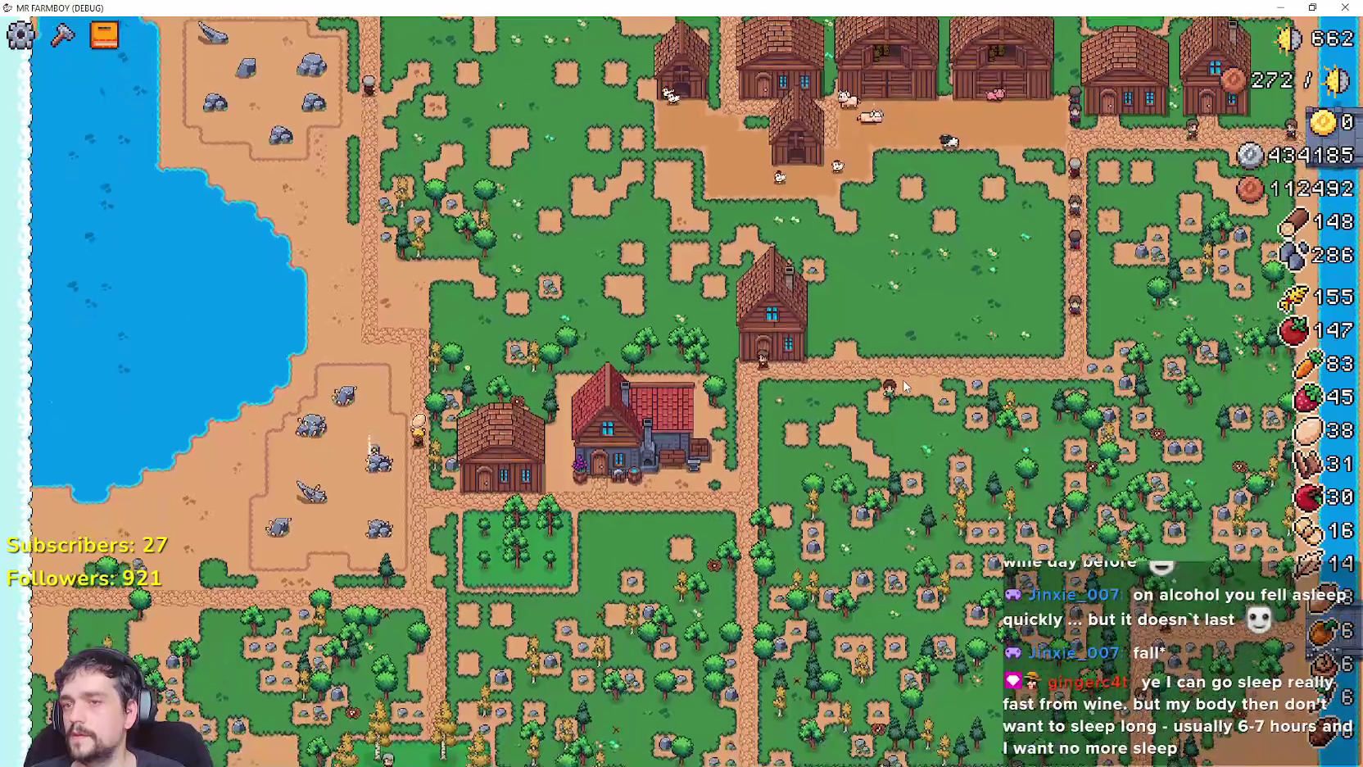
key(w)
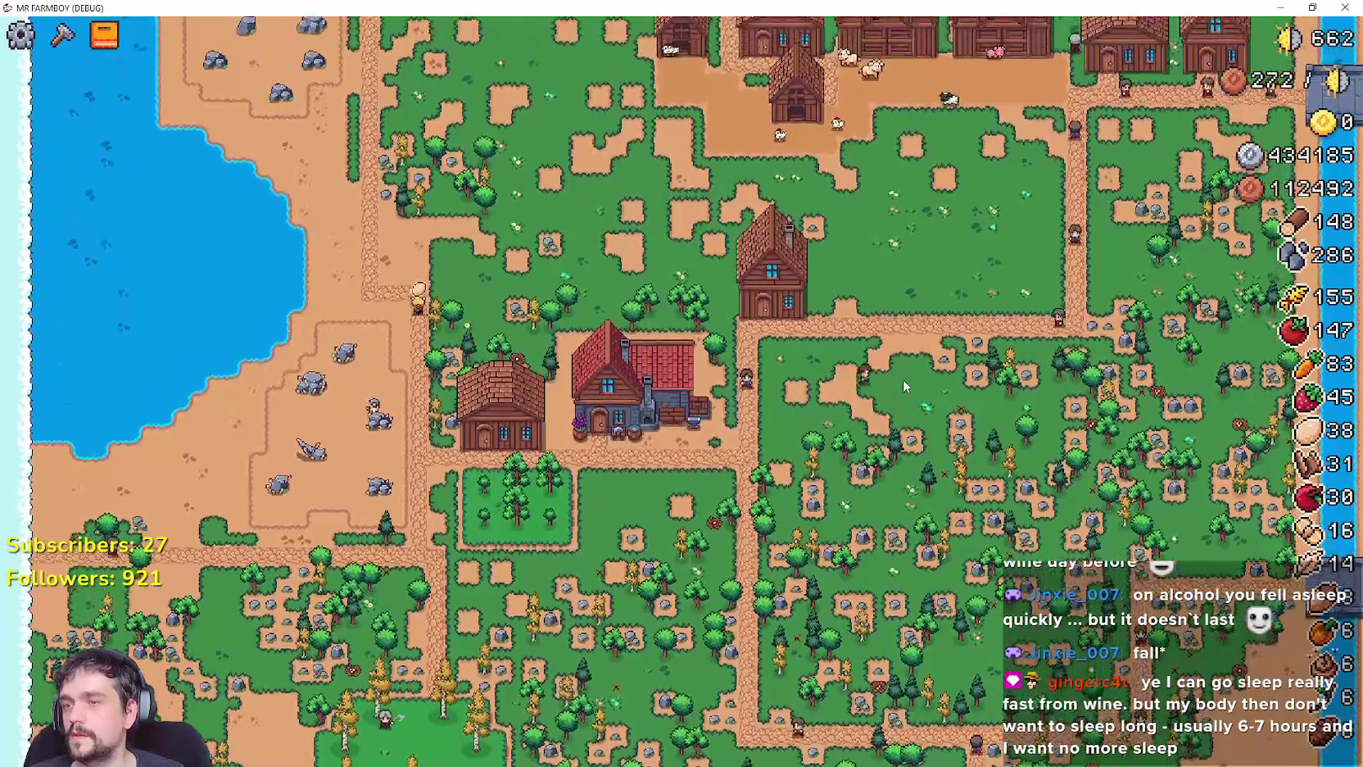
key(w)
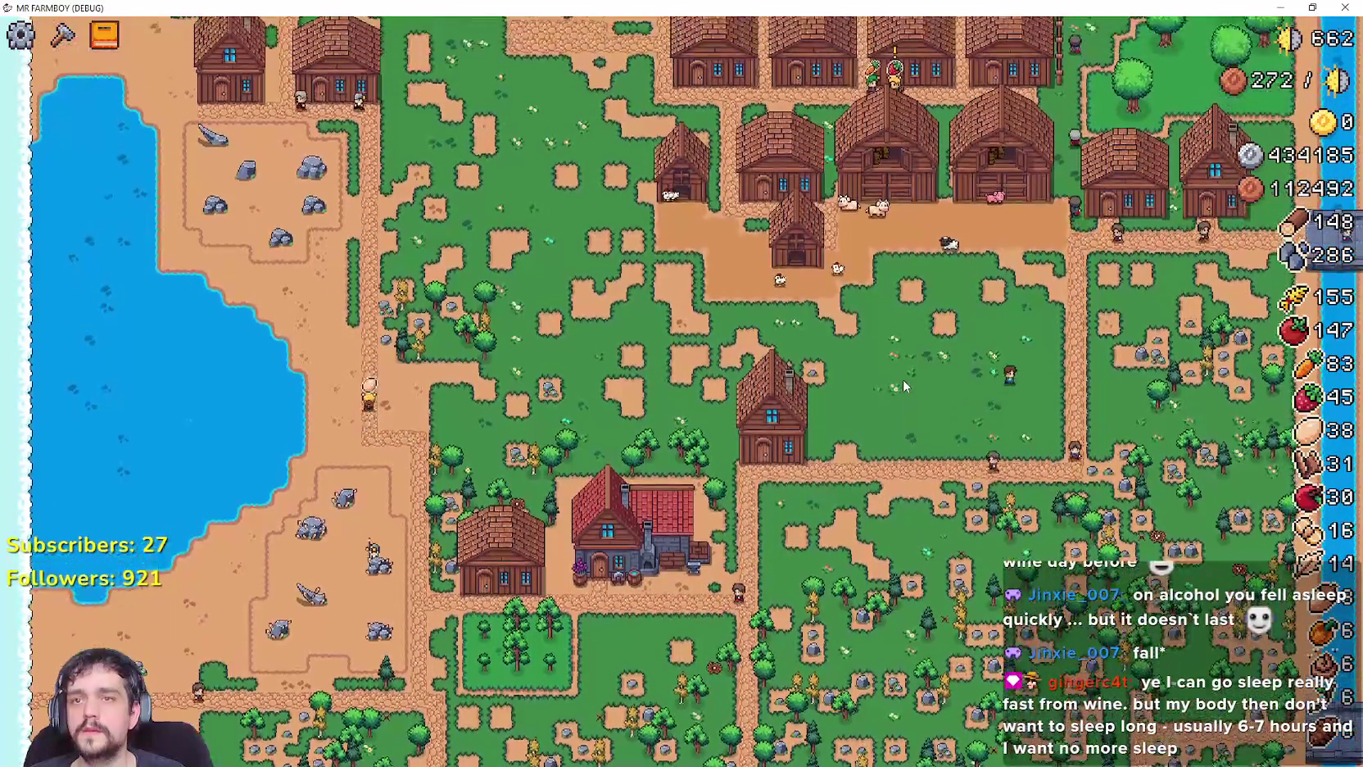
key(w)
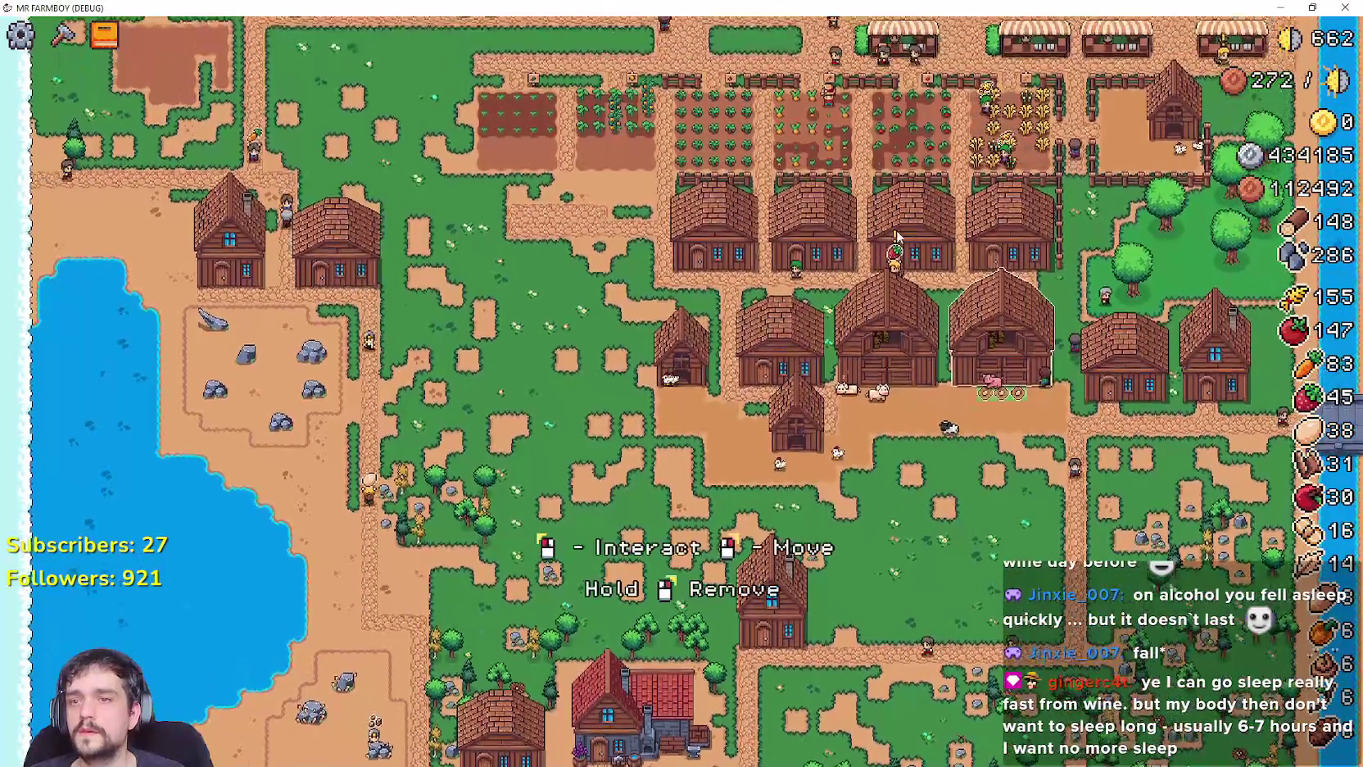
key(s)
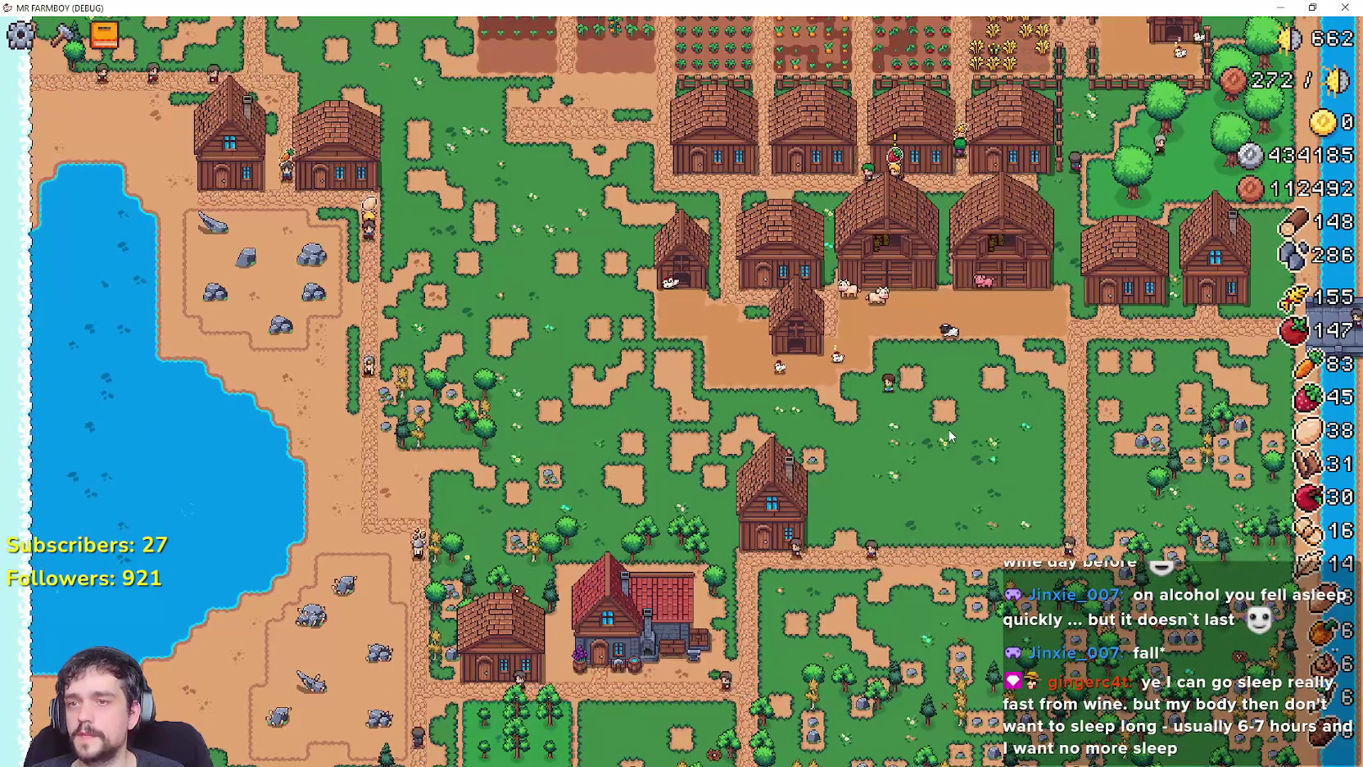
Pick the Dirt land tile from Crafting, move among the barns, then cancel placement.
key(c)
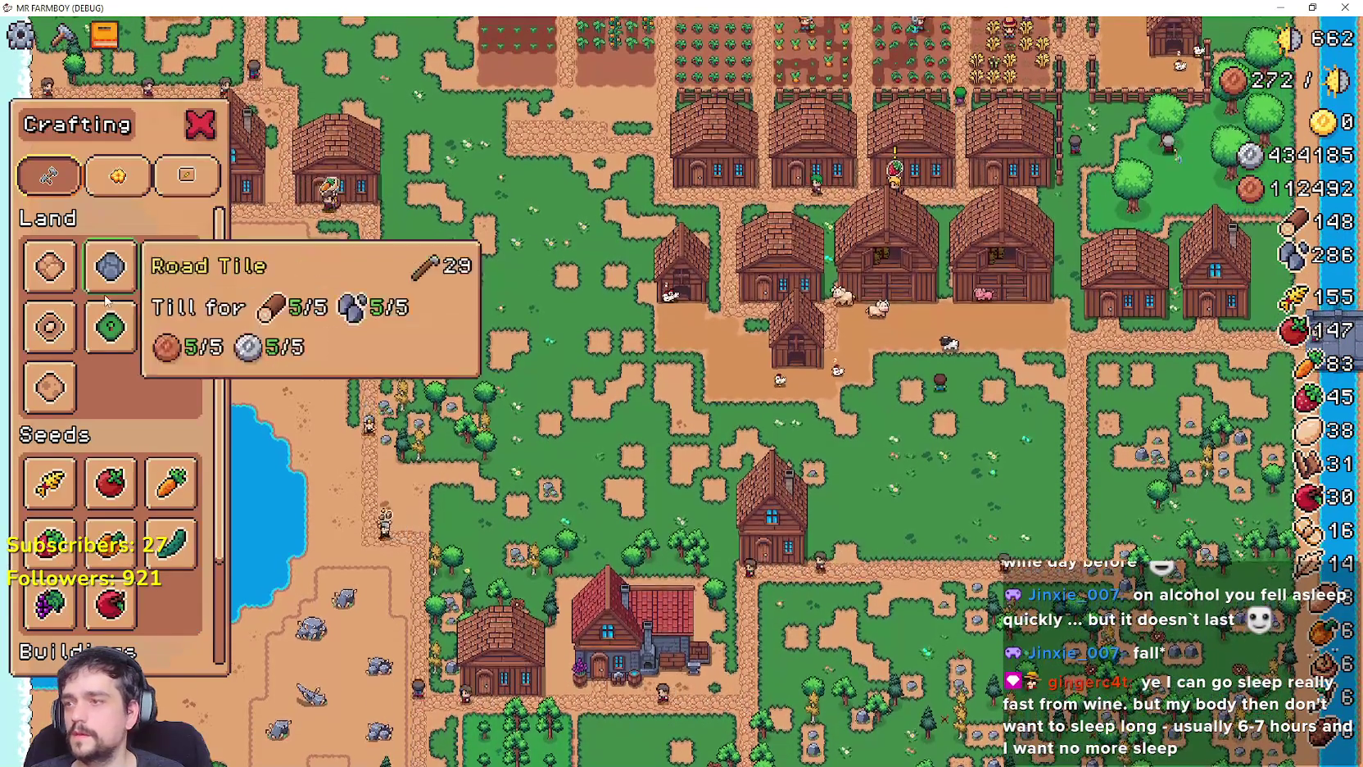
click(49, 266)
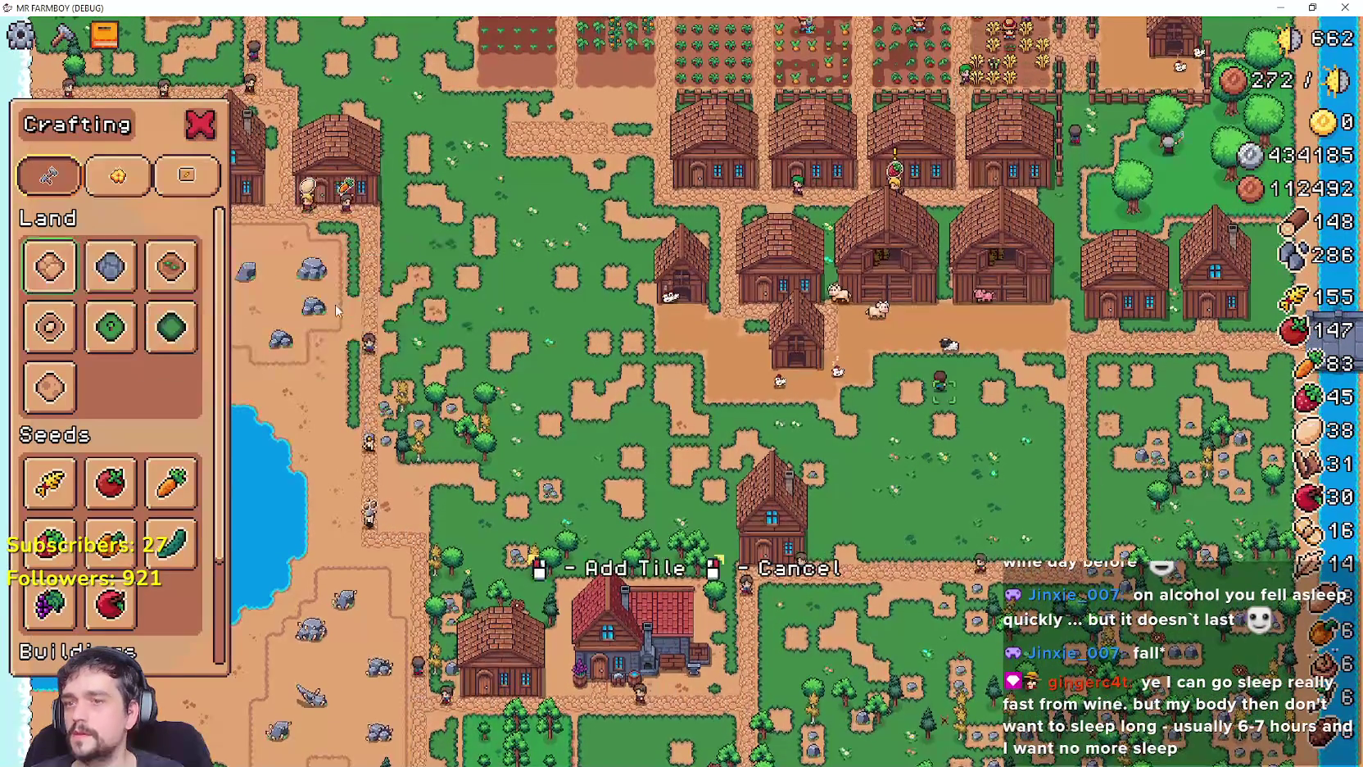
key(w)
key(w)
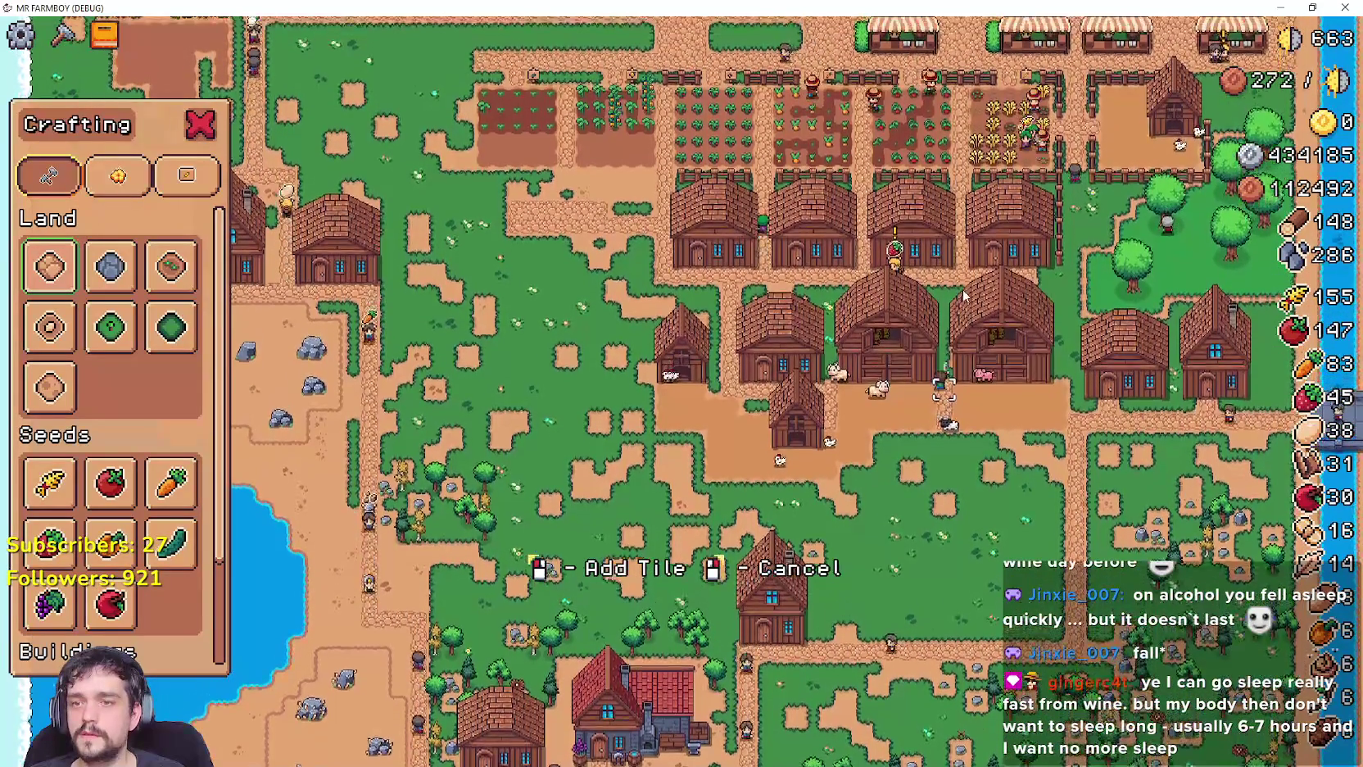
key(w)
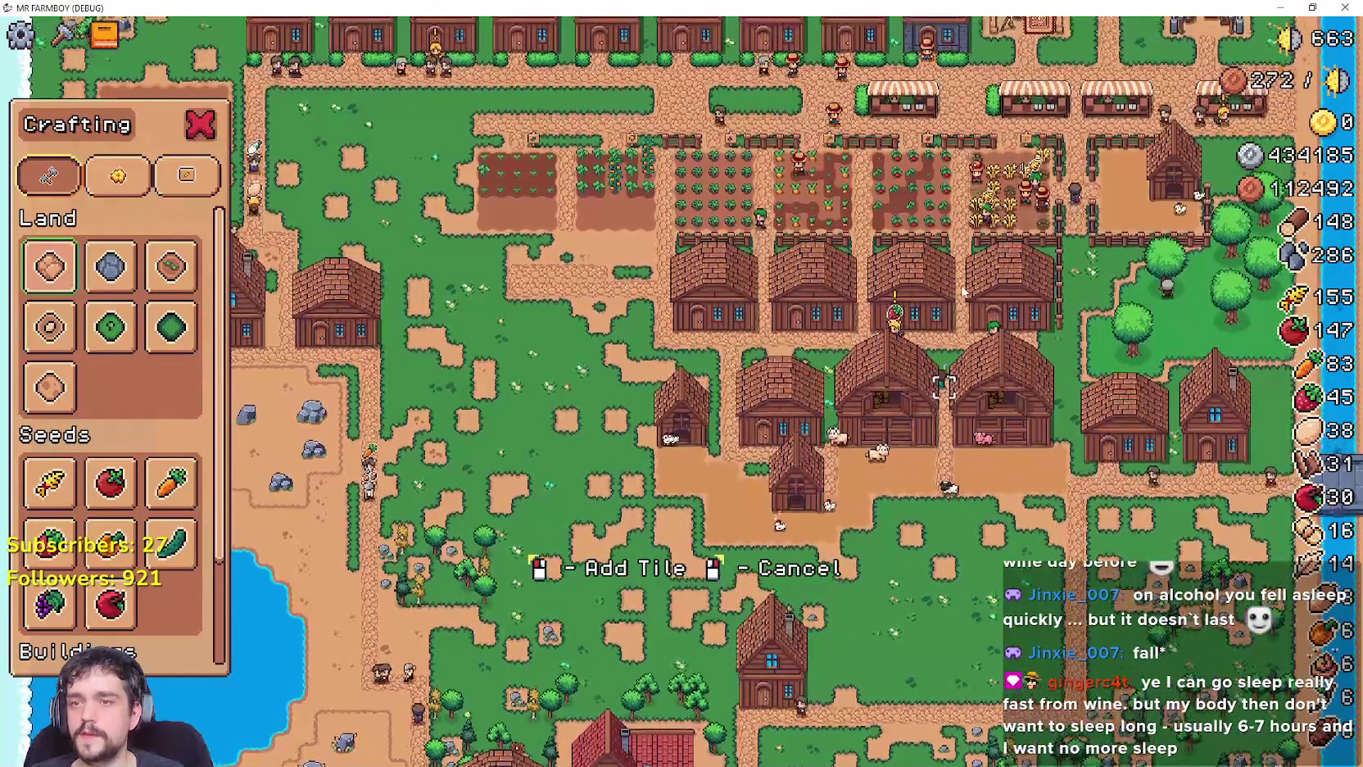
key(s)
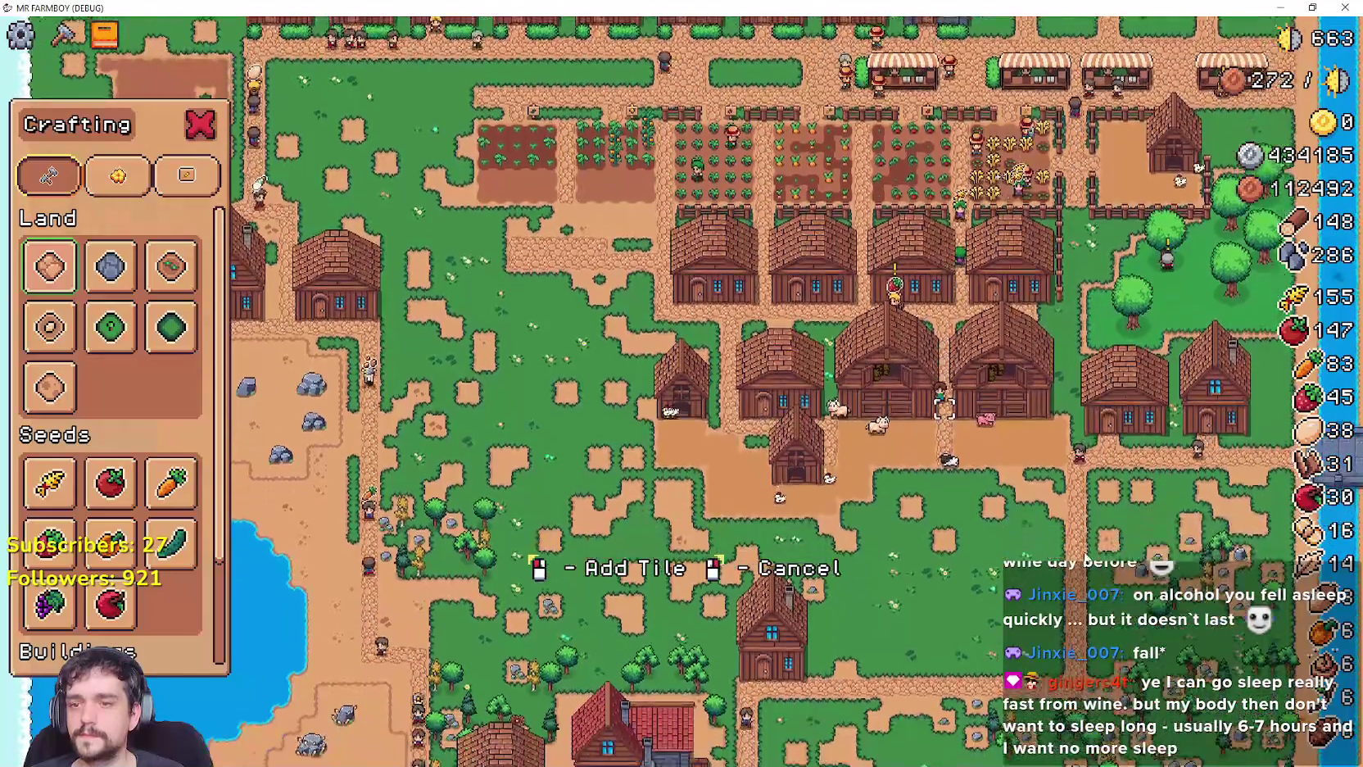
key(d)
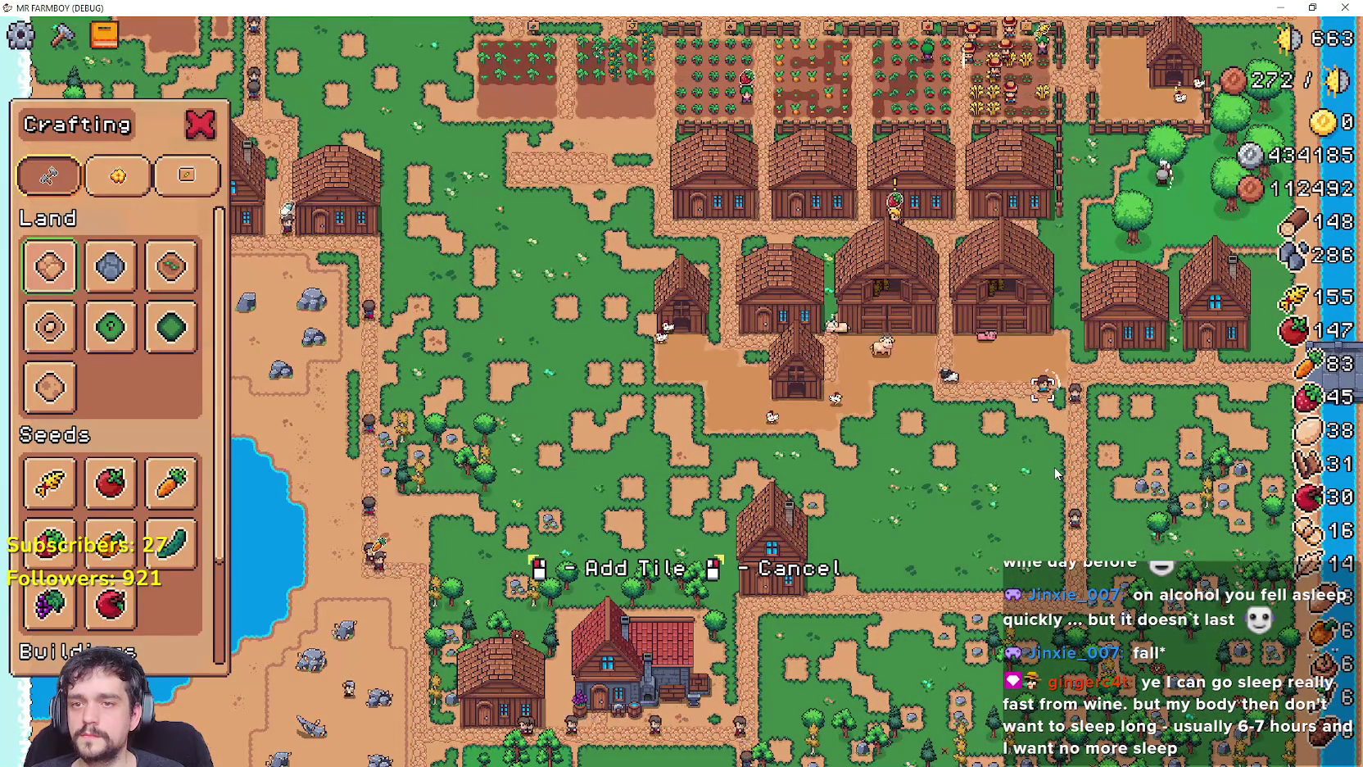
right_click(1054, 473)
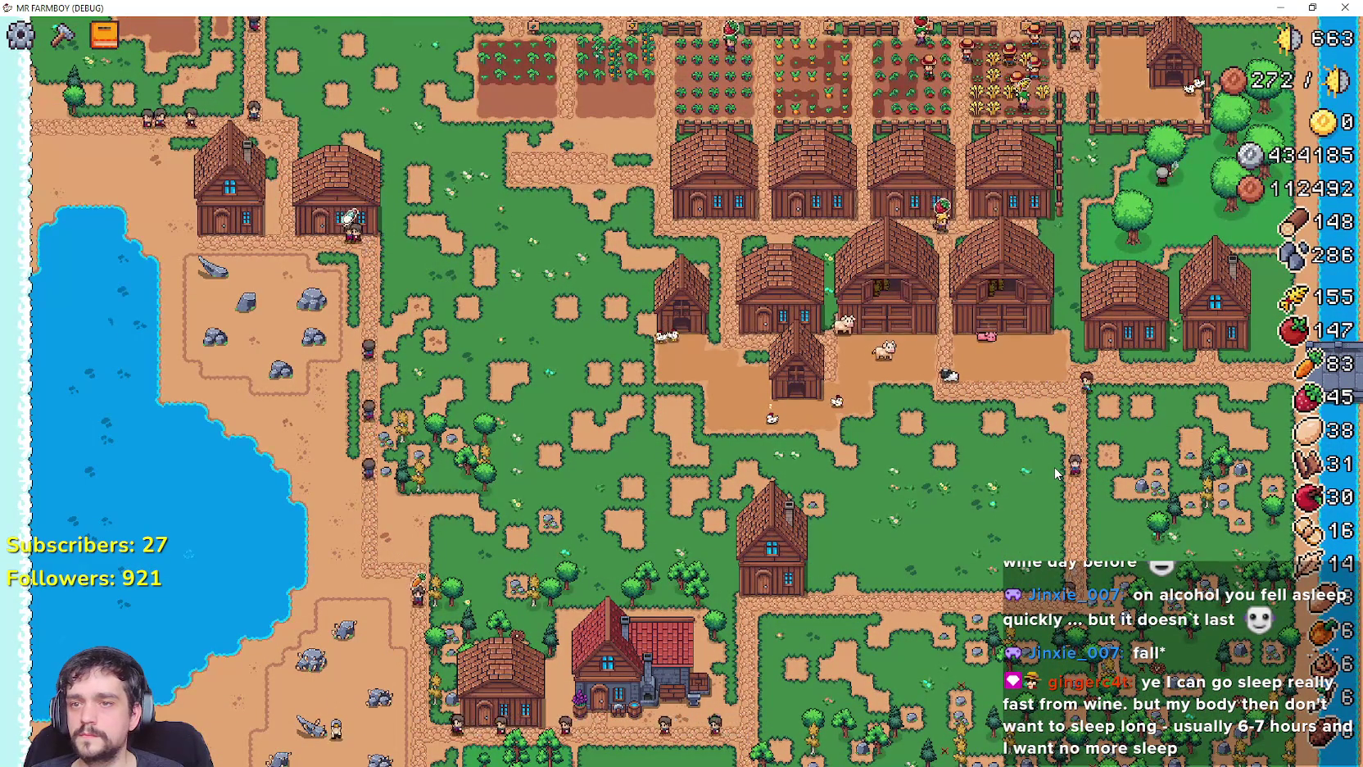
Quit the game from the pause menu back to the Godot editor.
key(s)
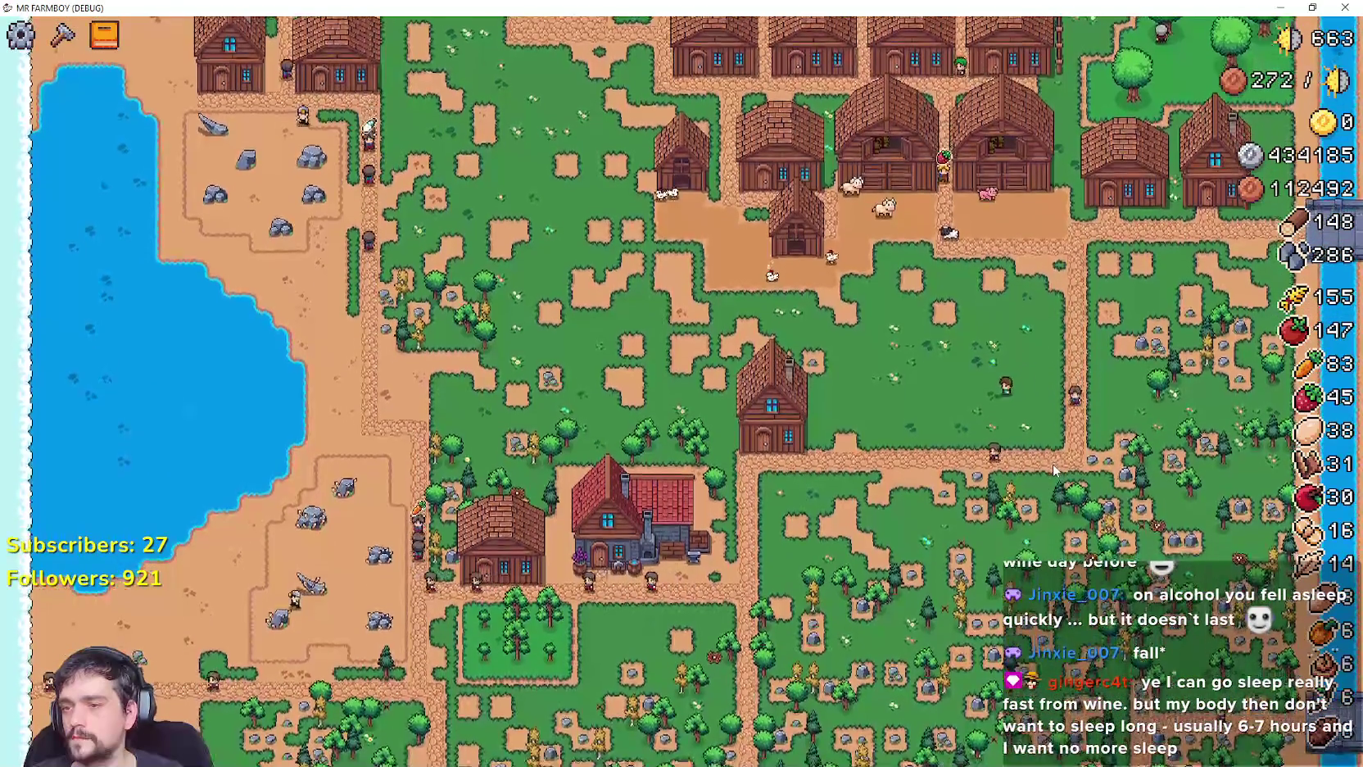
key(Escape)
click(704, 508)
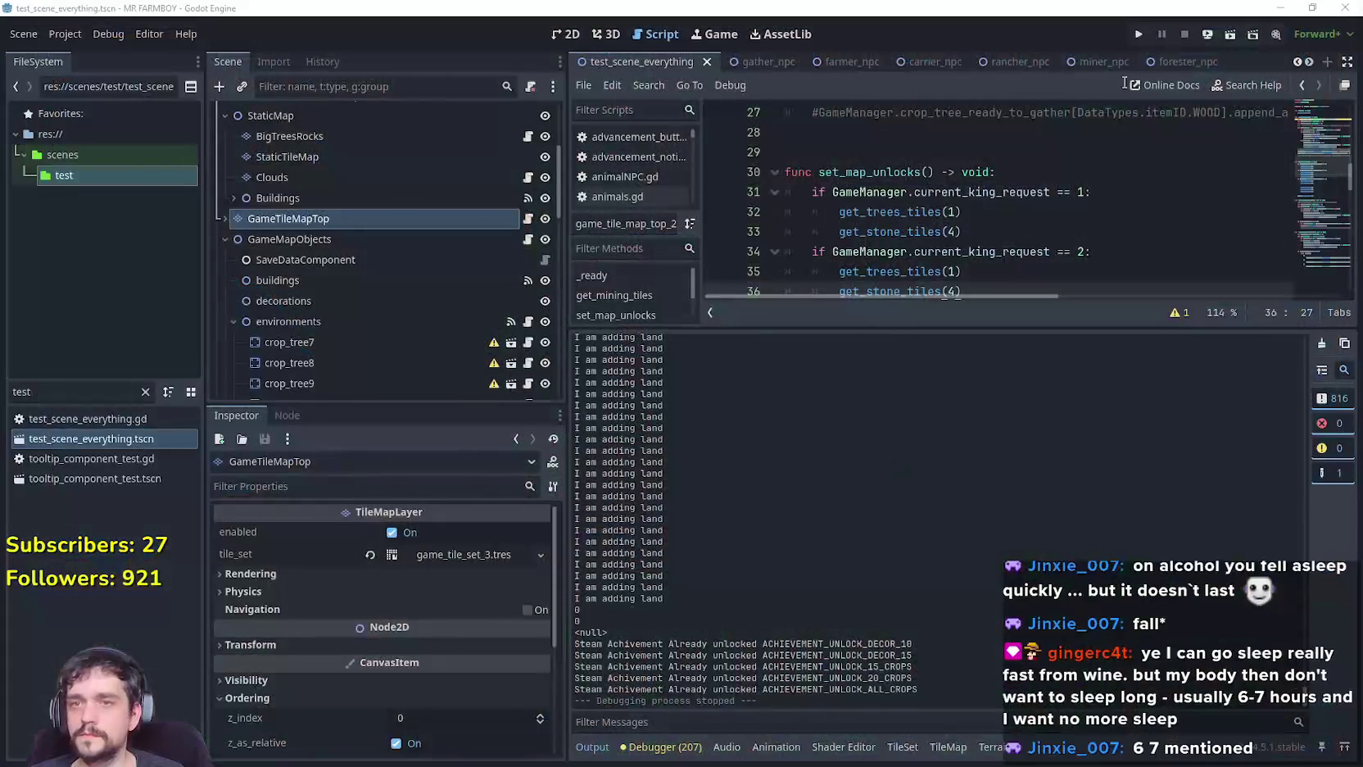
Relaunch Mr Farmboy with the editor's Play button.
click(1137, 35)
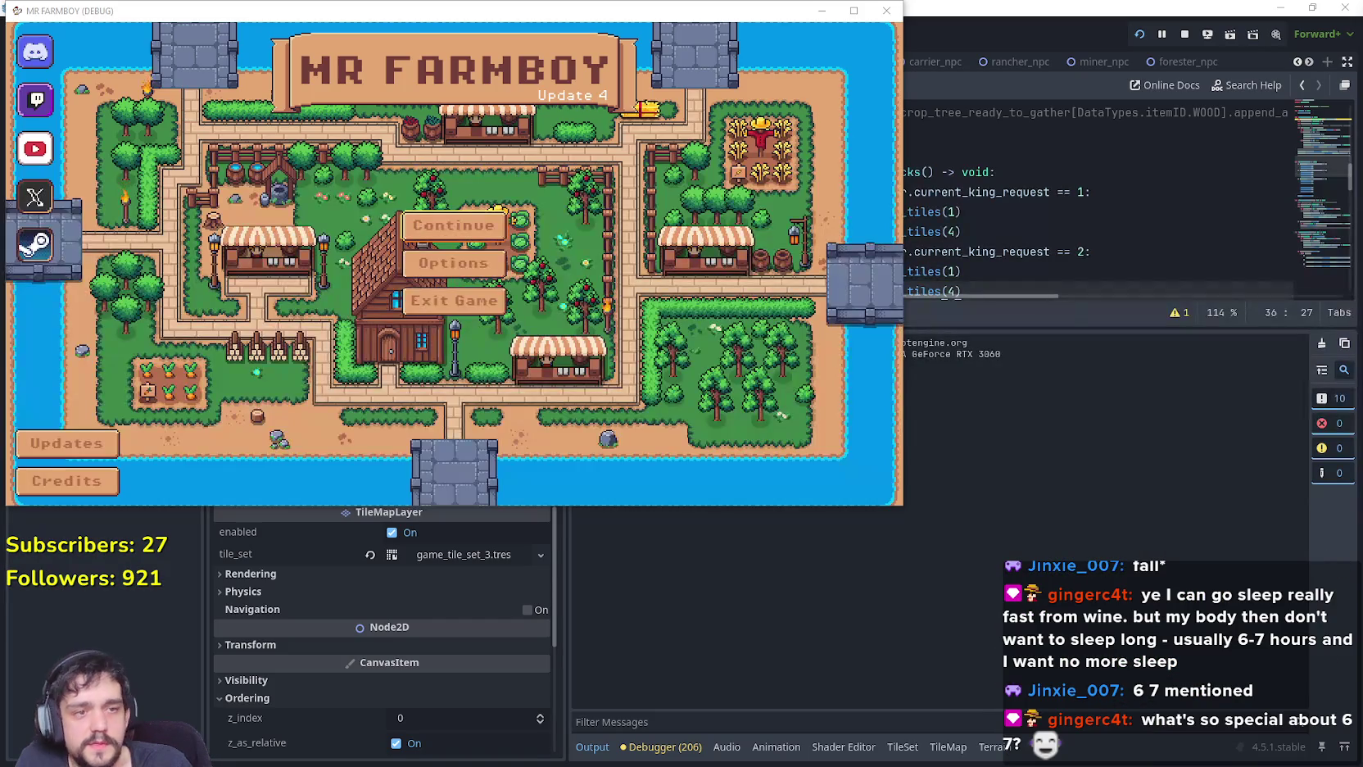
Load the Save 3 slot from the Continue list.
click(424, 237)
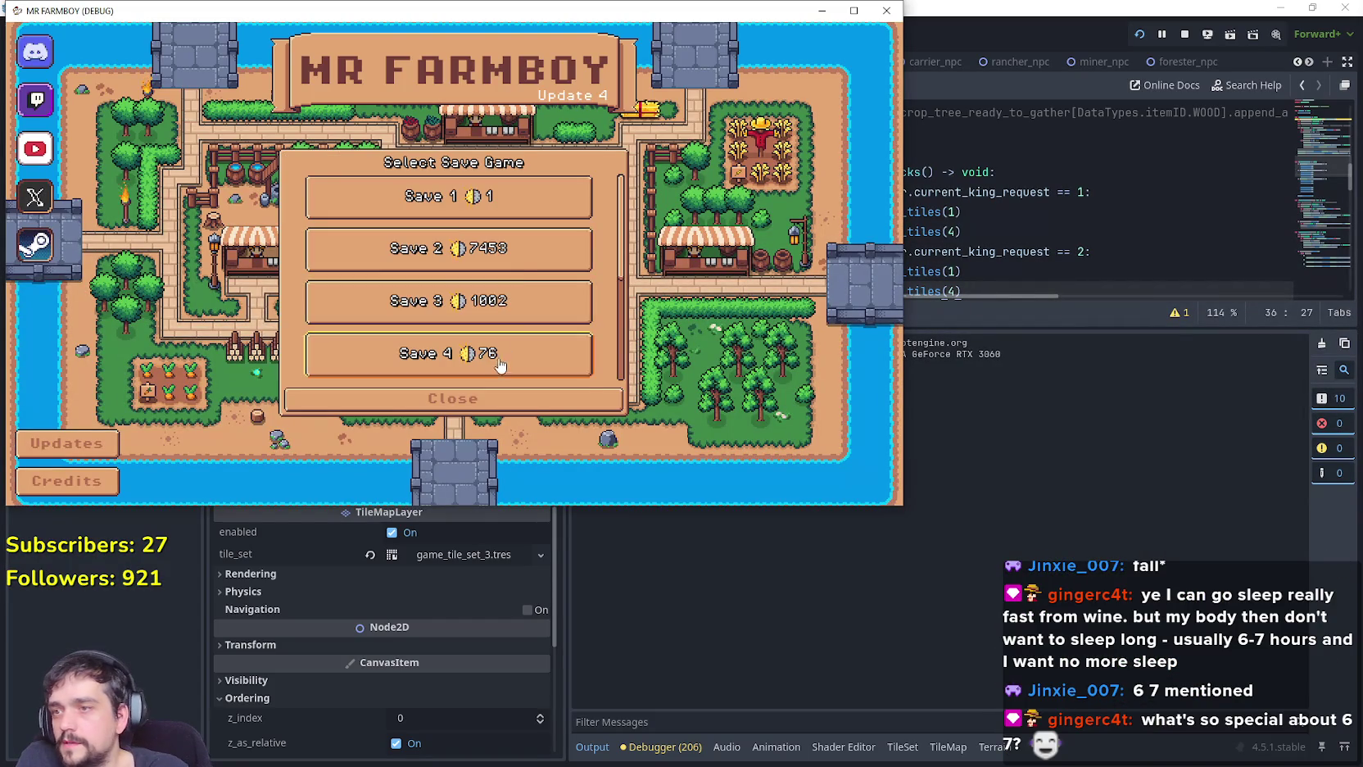
click(502, 307)
click(425, 317)
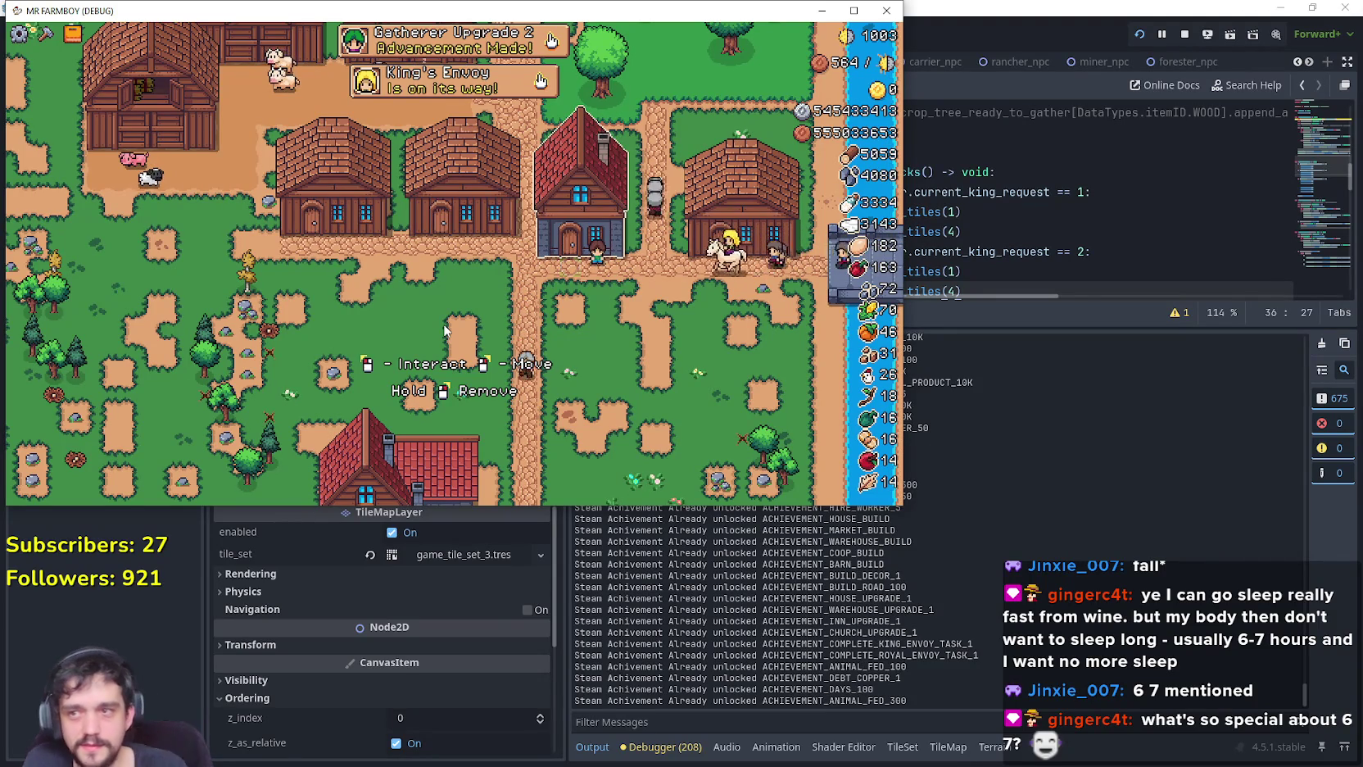
Maximize the game and pan across the Save 3 village's fields and rows of houses.
click(850, 7)
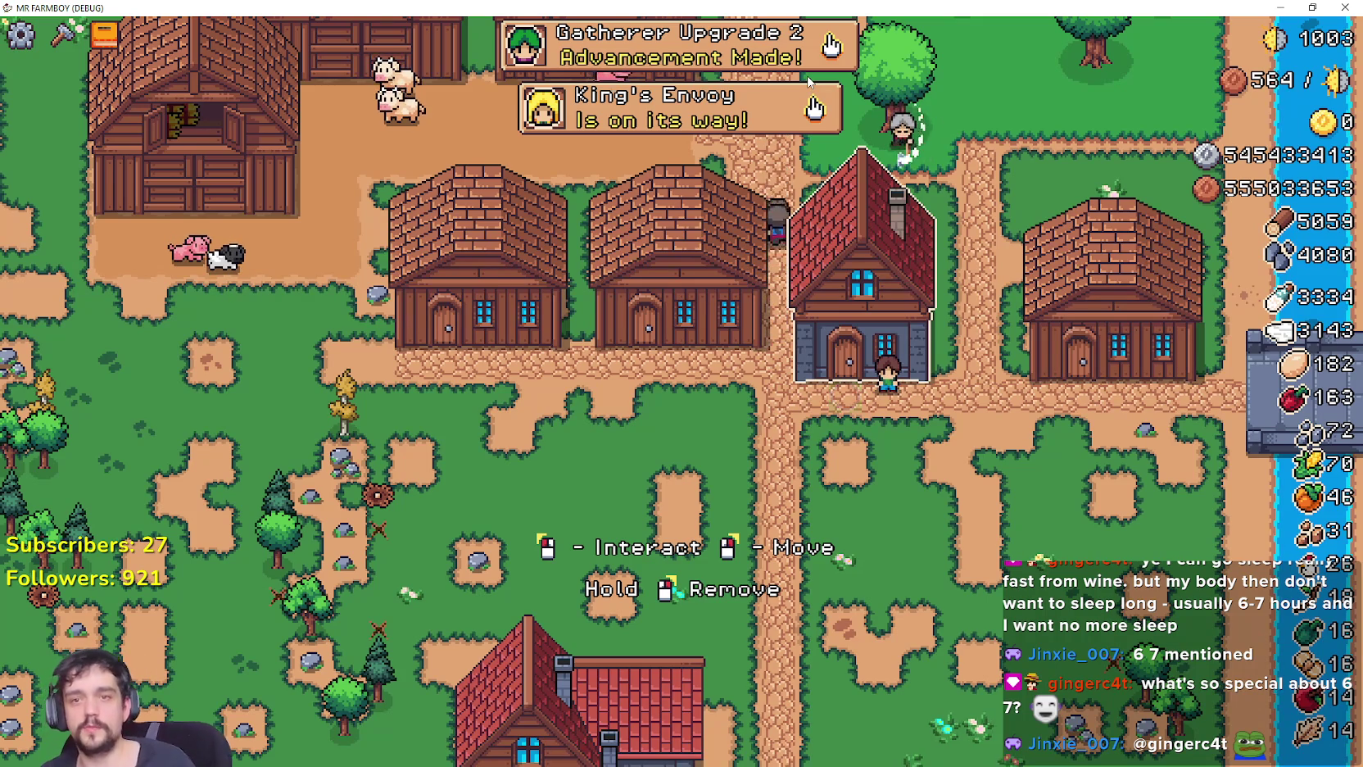
scroll(762, 321, down, 5)
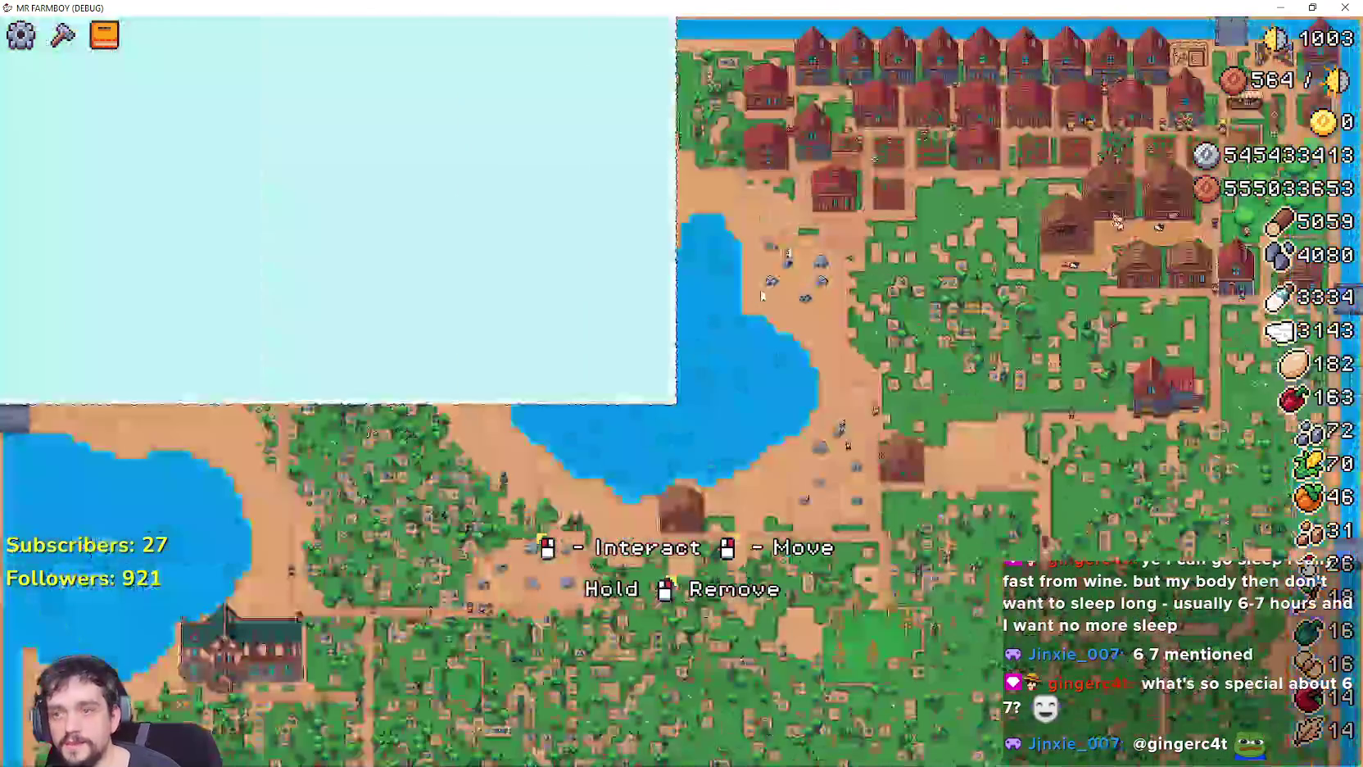
scroll(841, 303, up, 3)
key(s)
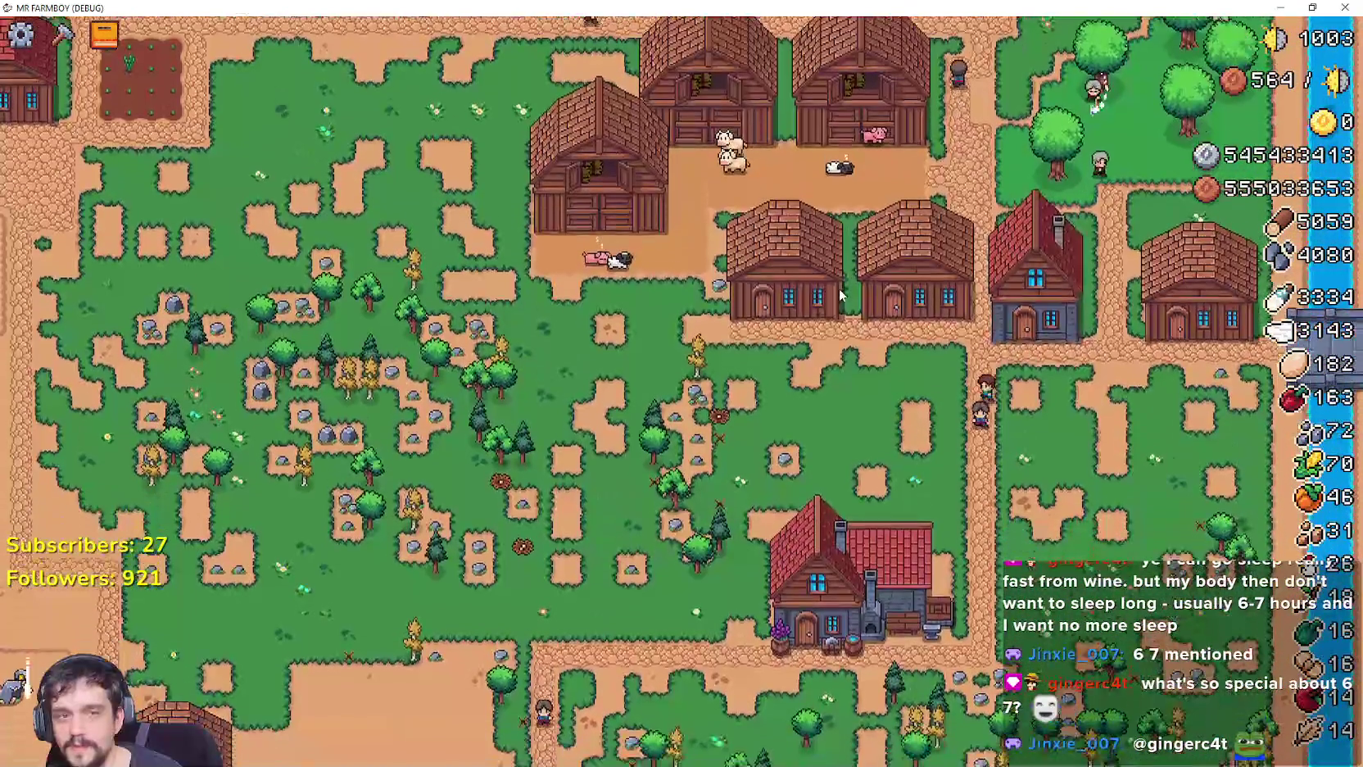
key(w)
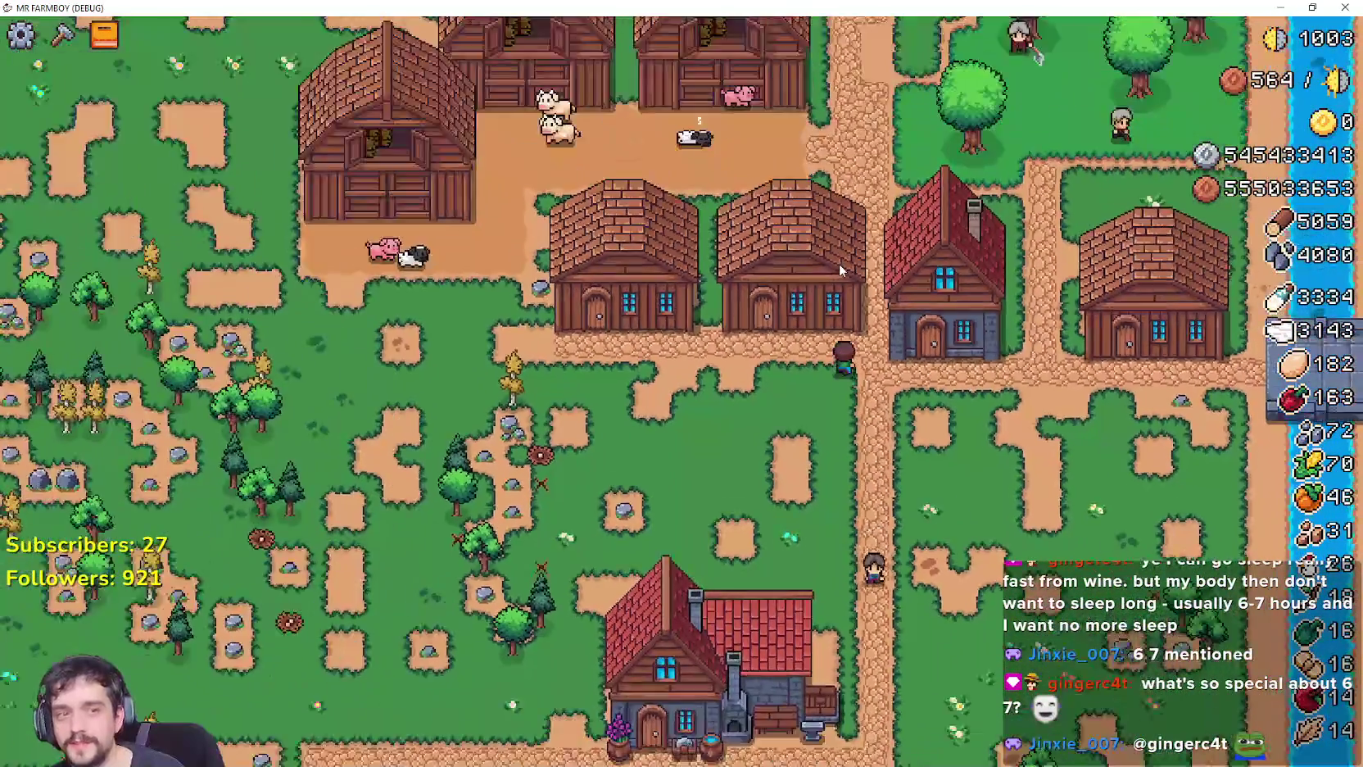
key(w)
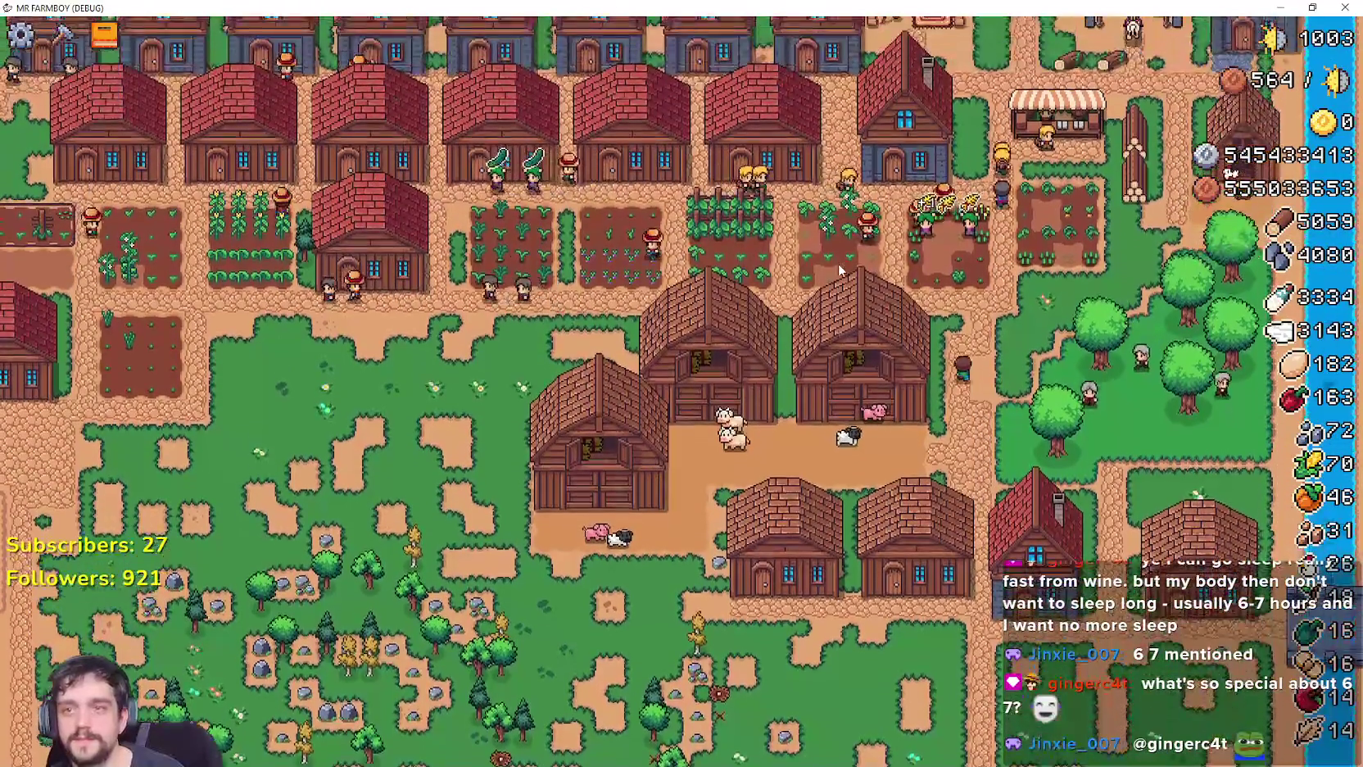
key(s)
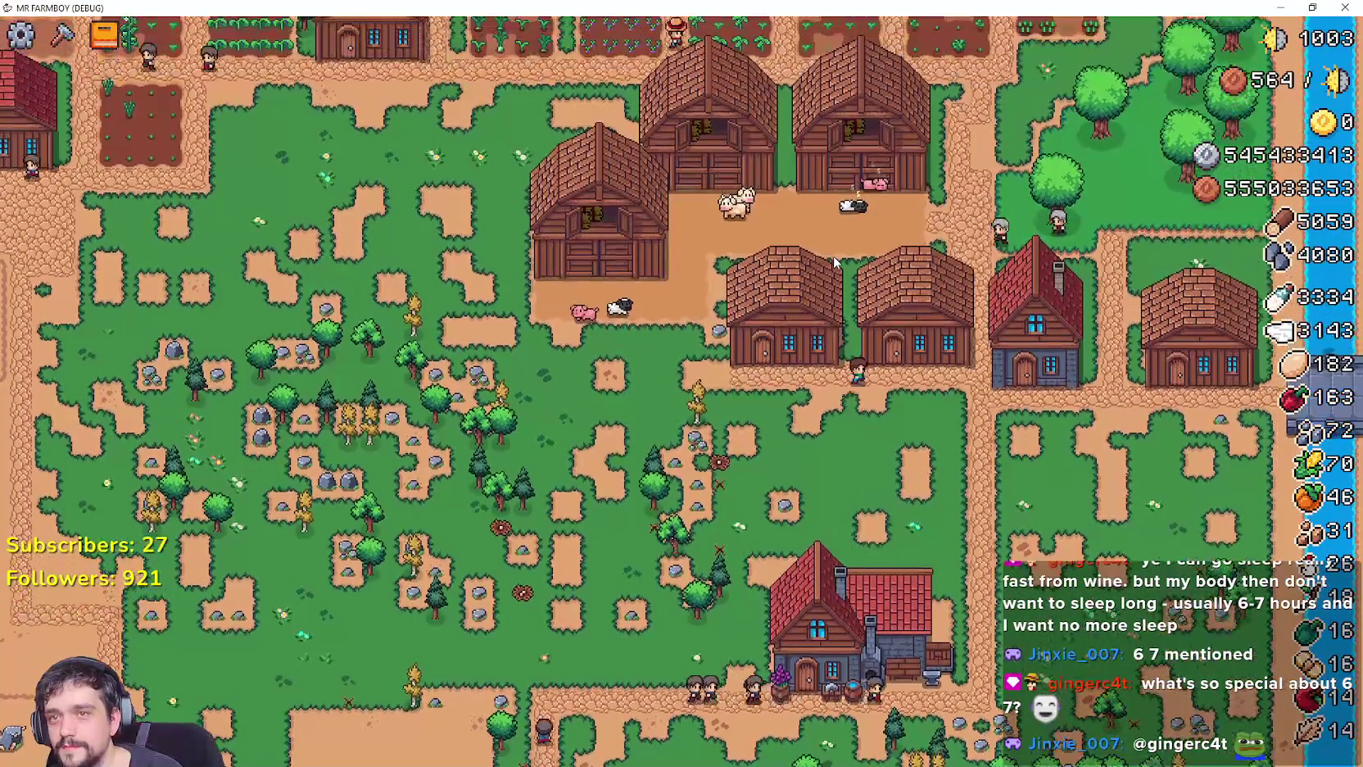
Zoom in and out once more, then choose Quit Game from the pause menu.
scroll(833, 255, down, 3)
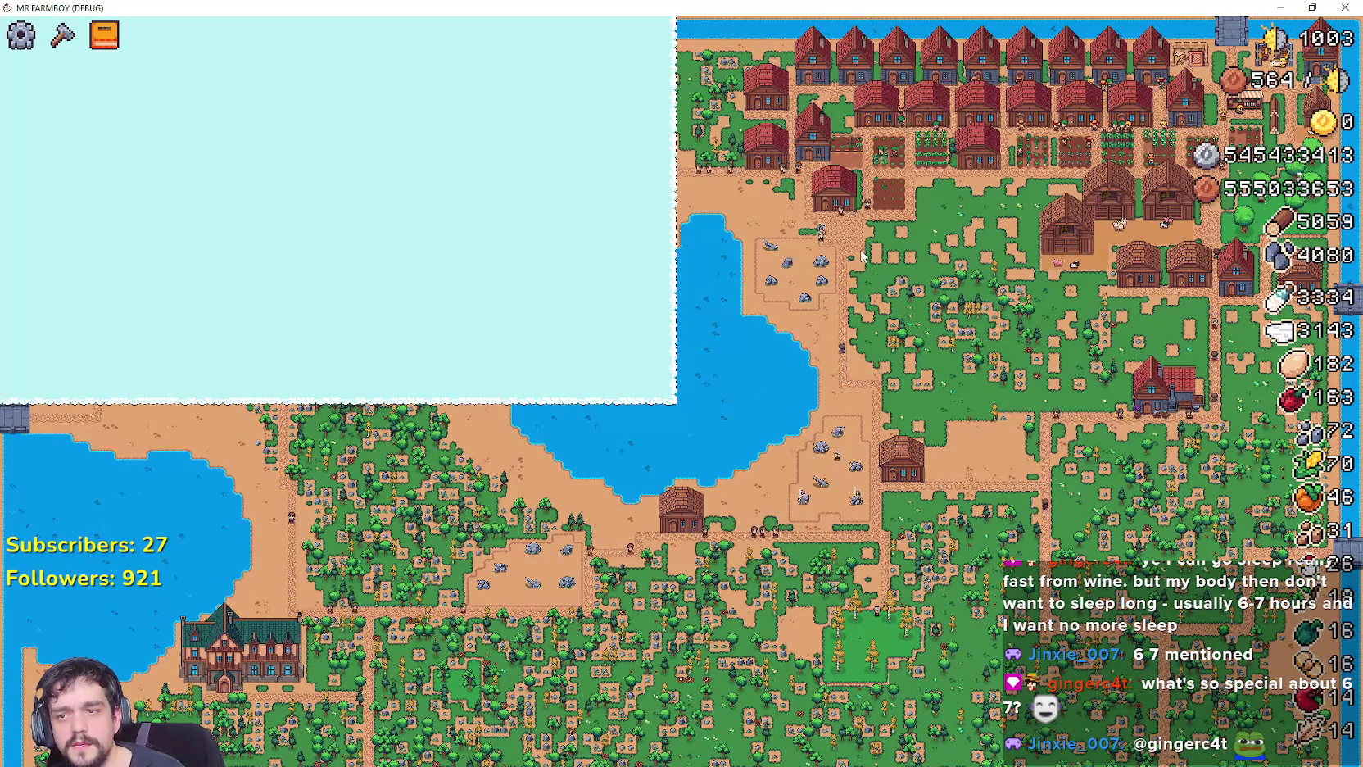
scroll(857, 259, up, 3)
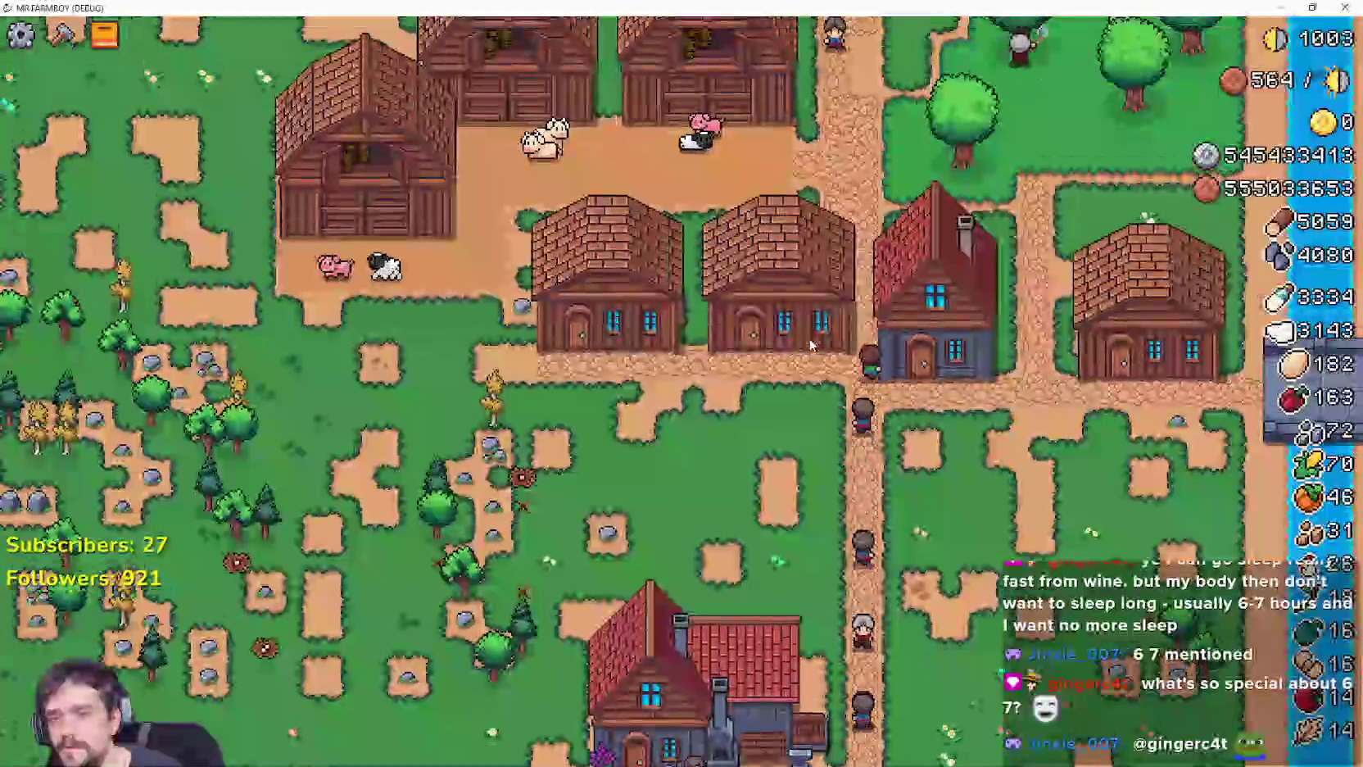
scroll(856, 259, down, 3)
scroll(811, 345, up, 5)
key(Escape)
click(741, 490)
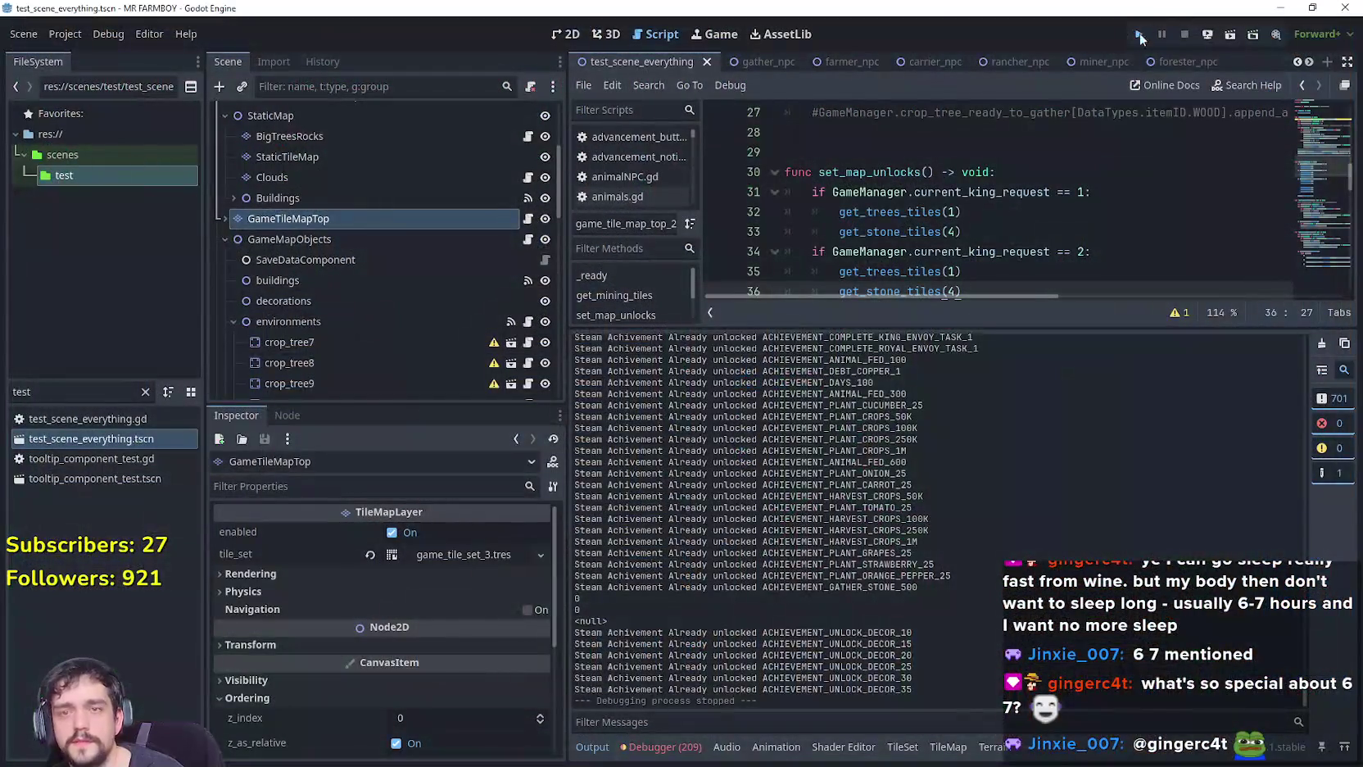
Run the Mr Farmboy project again from the Godot editor to reach its title screen.
click(1139, 36)
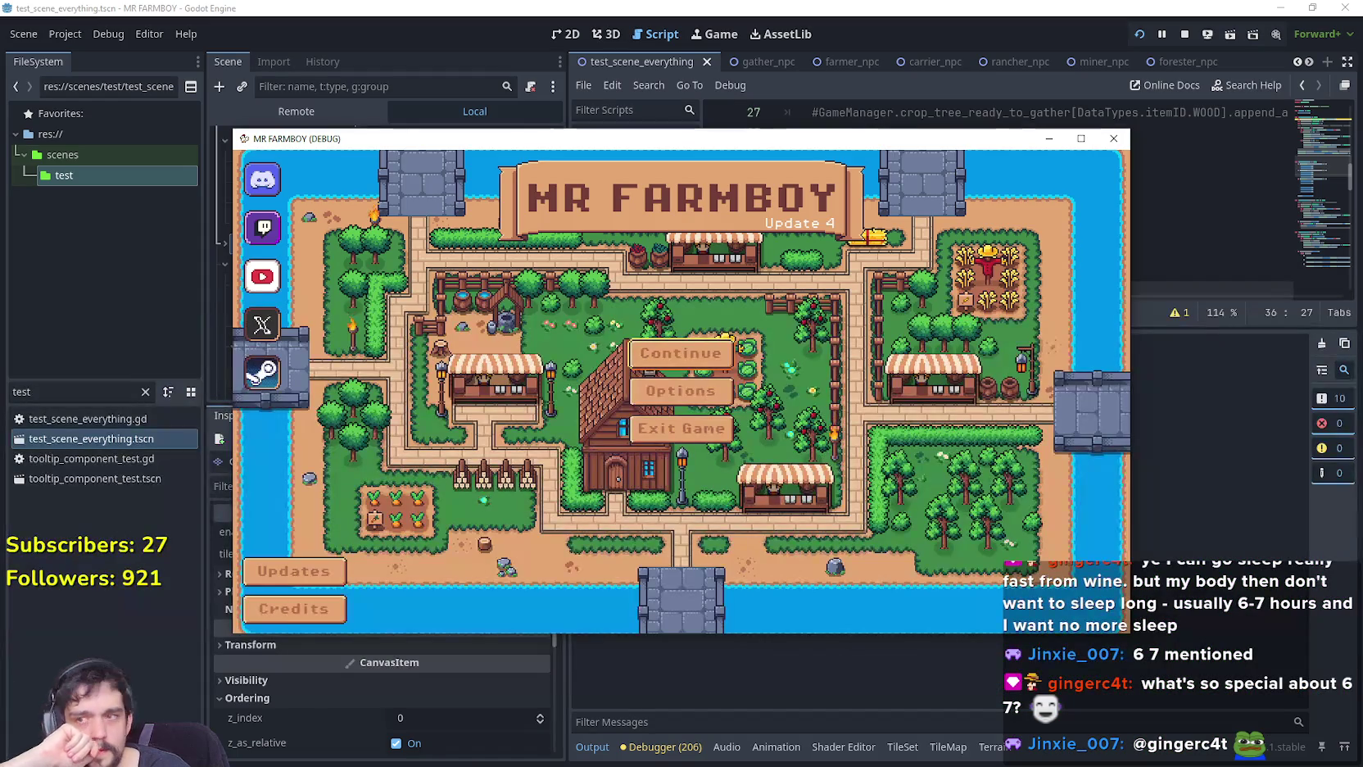
Continue the game by loading the Save 5 farm from the saved games list.
click(711, 360)
scroll(688, 385, down, 3)
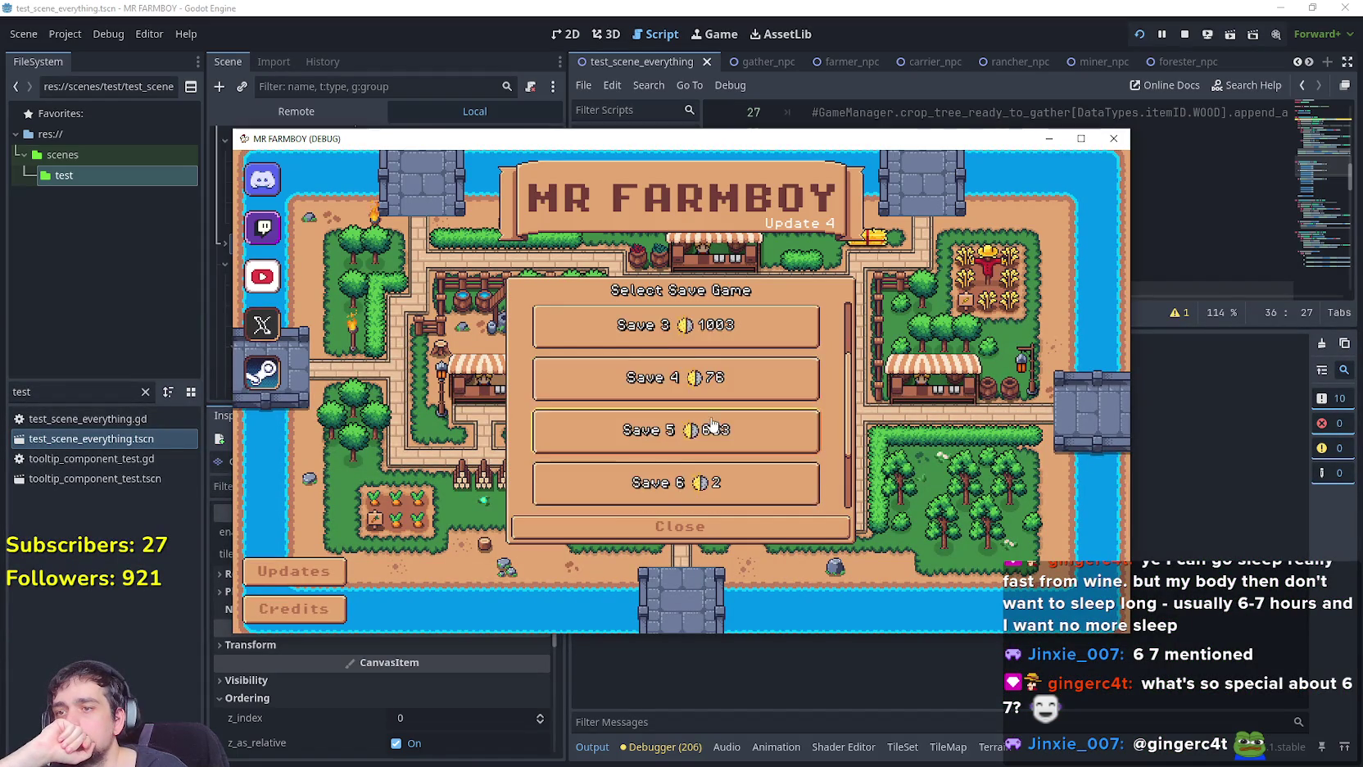
click(647, 382)
click(624, 390)
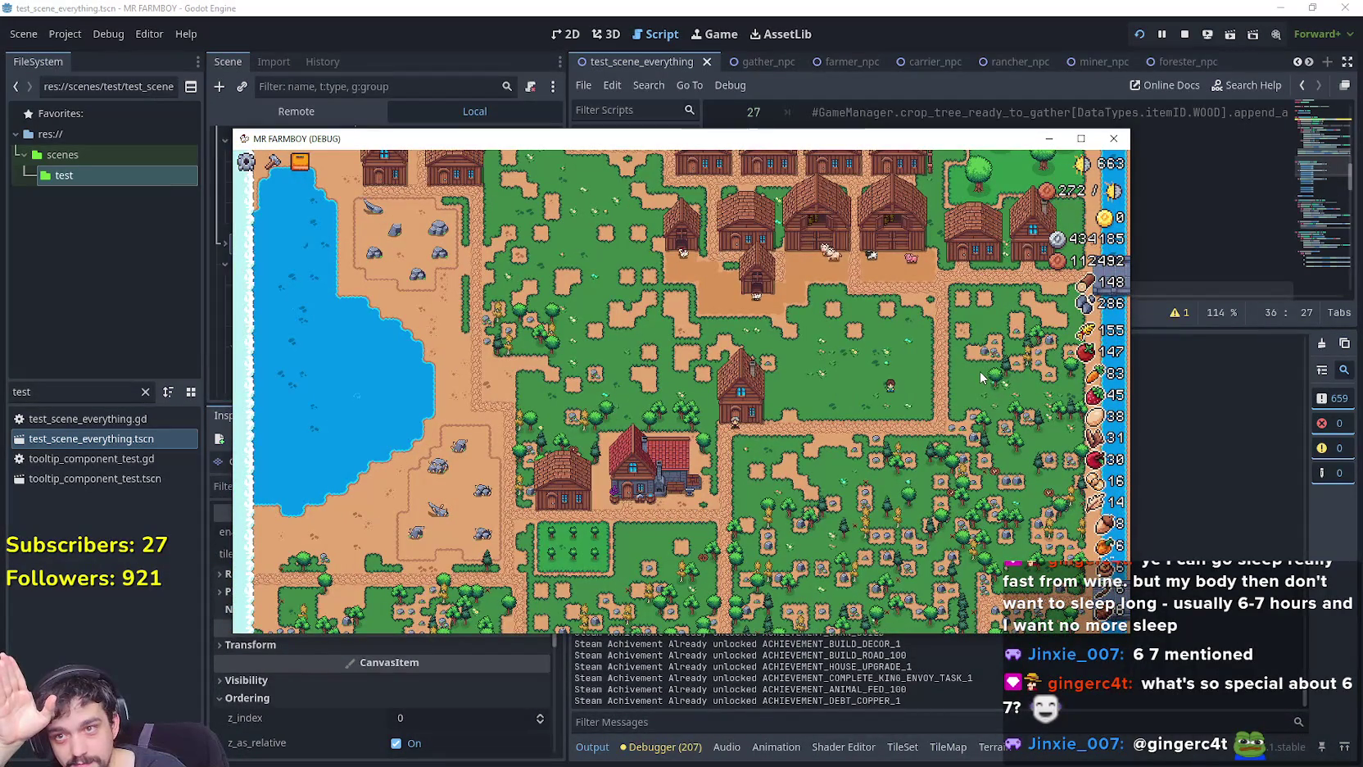
Pan the camera from the village houses south over the fields to the birch forests.
key(w)
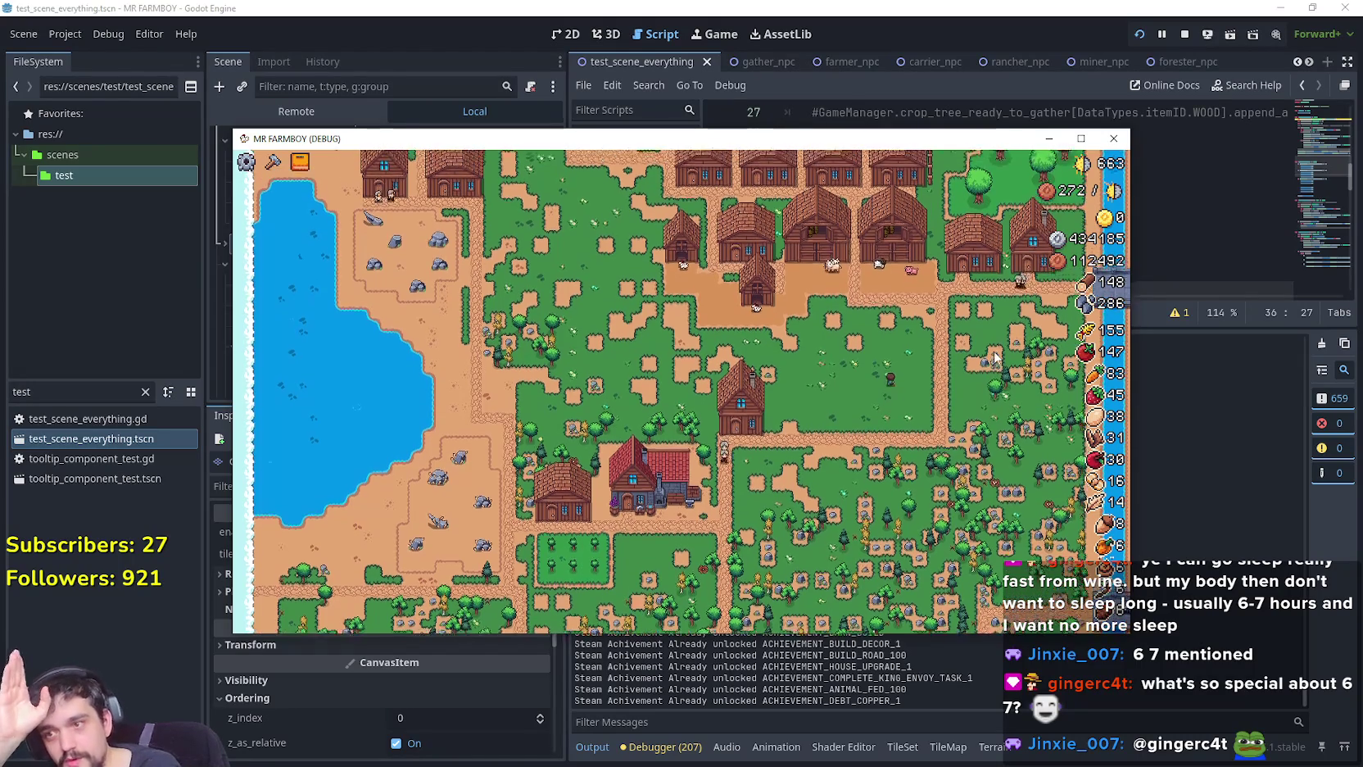
key(w)
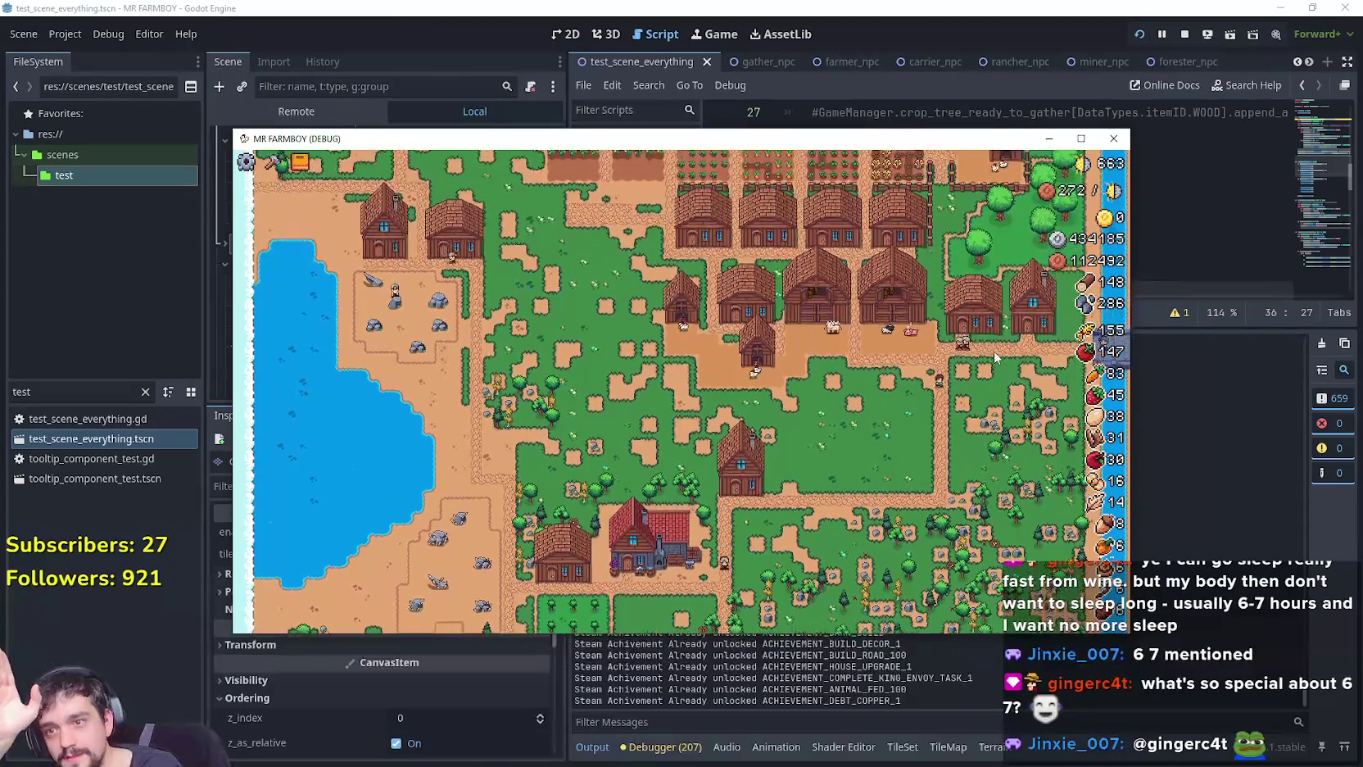
key(w)
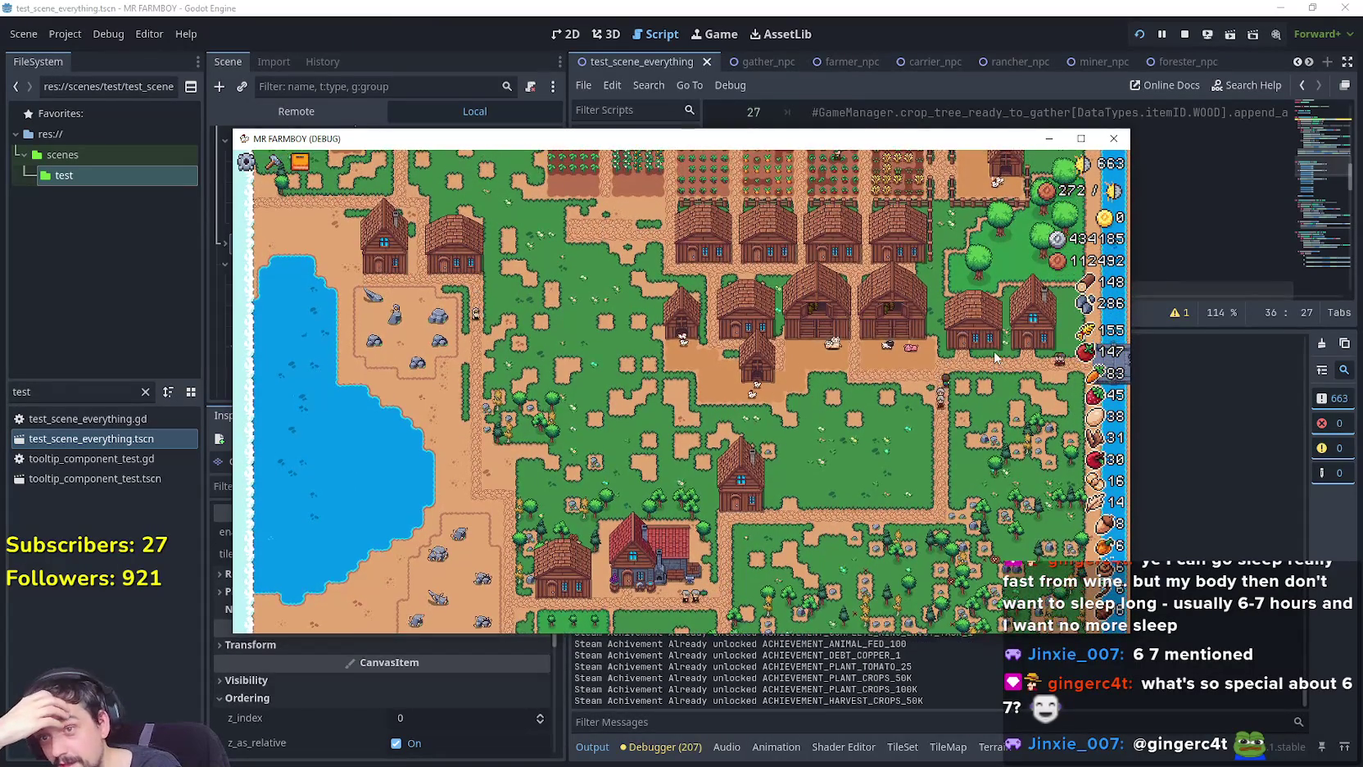
key(s)
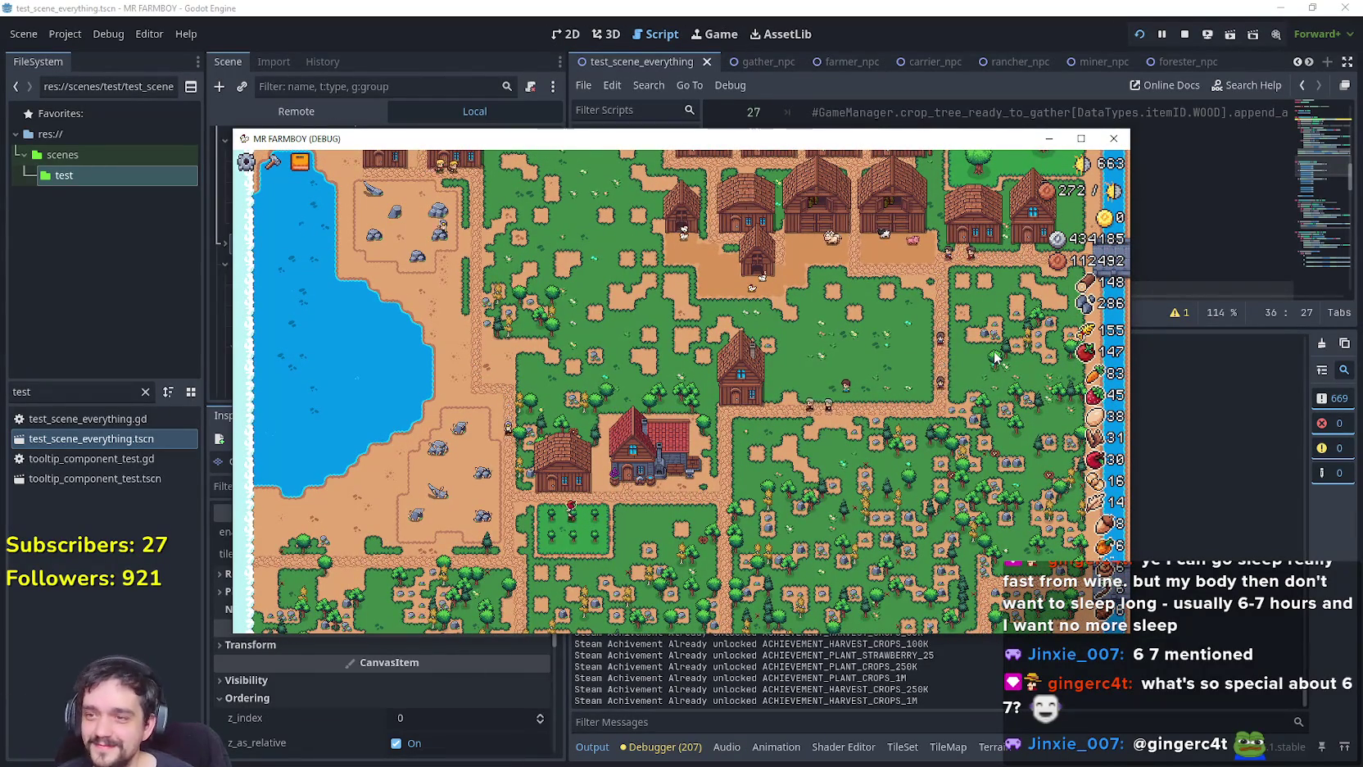
key(s)
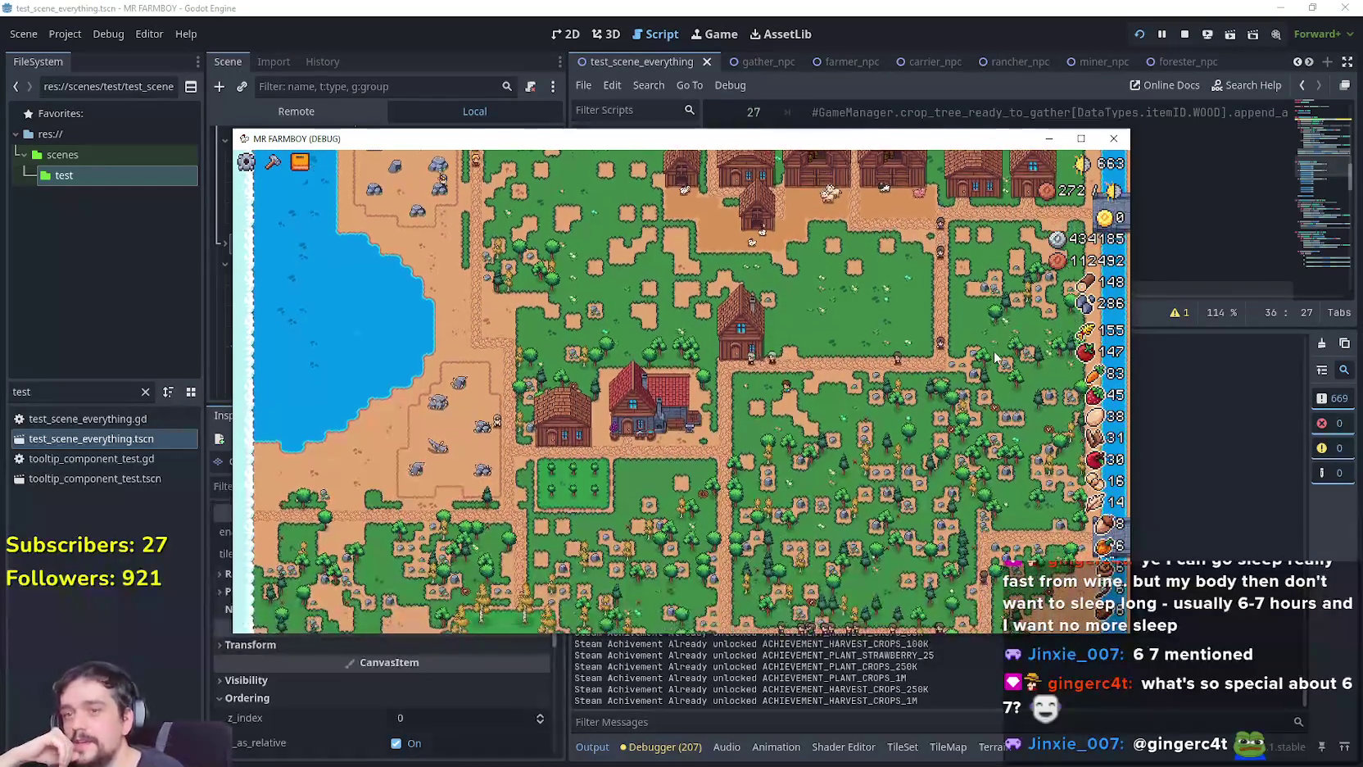
key(w)
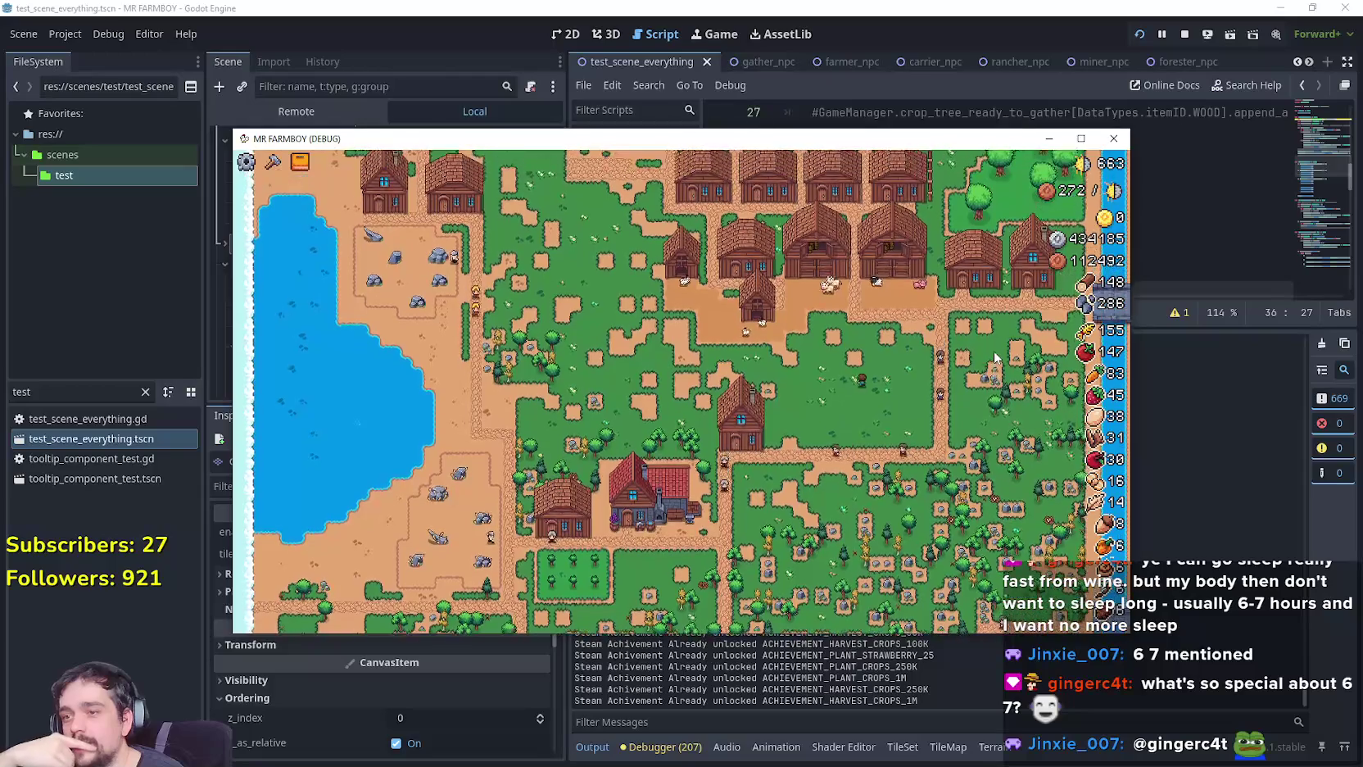
key(w)
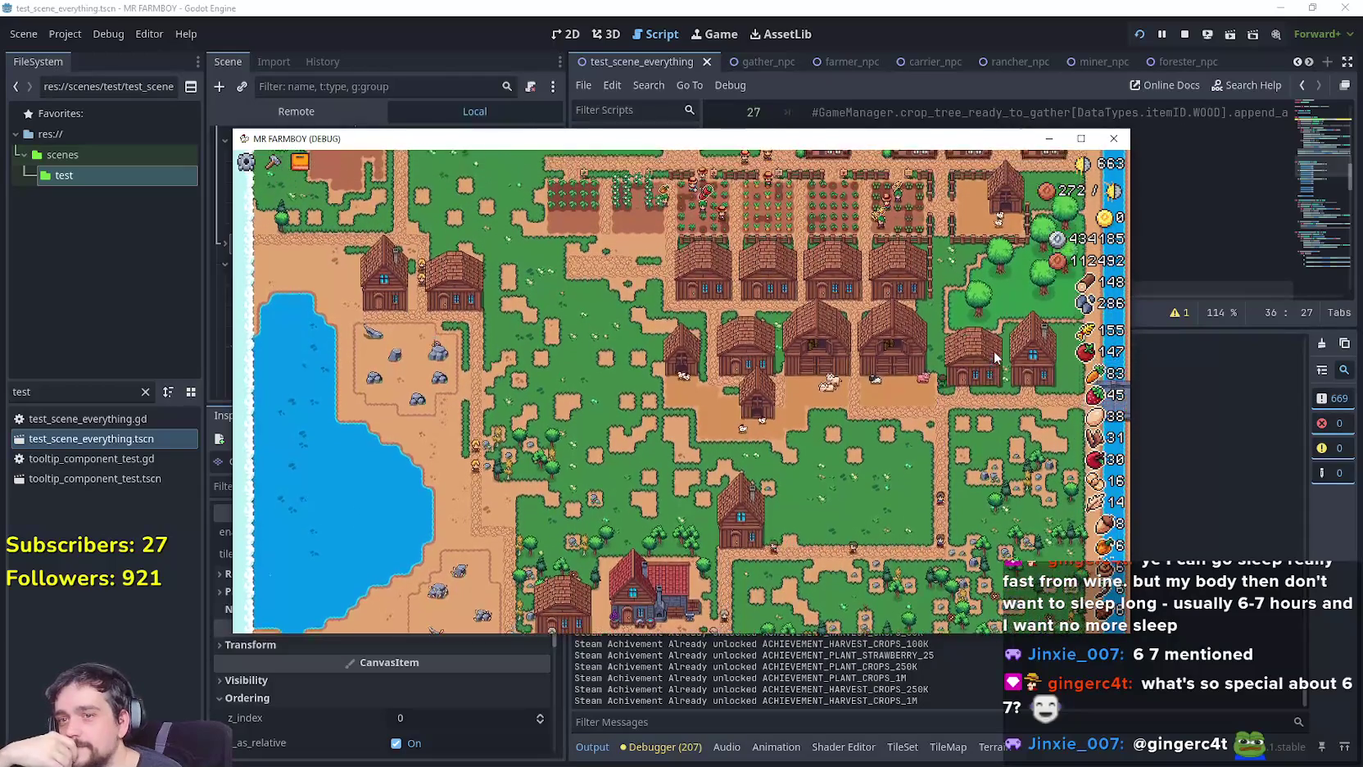
key(s)
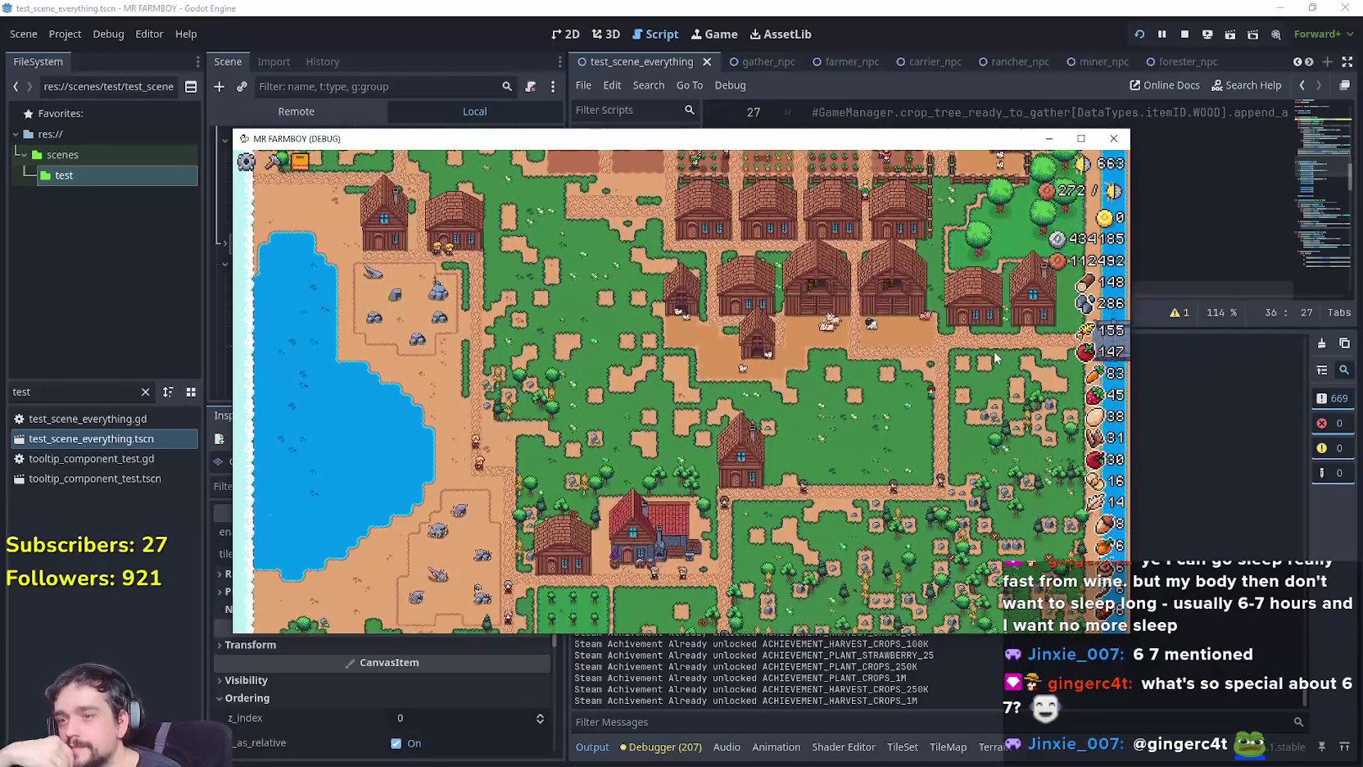
key(s)
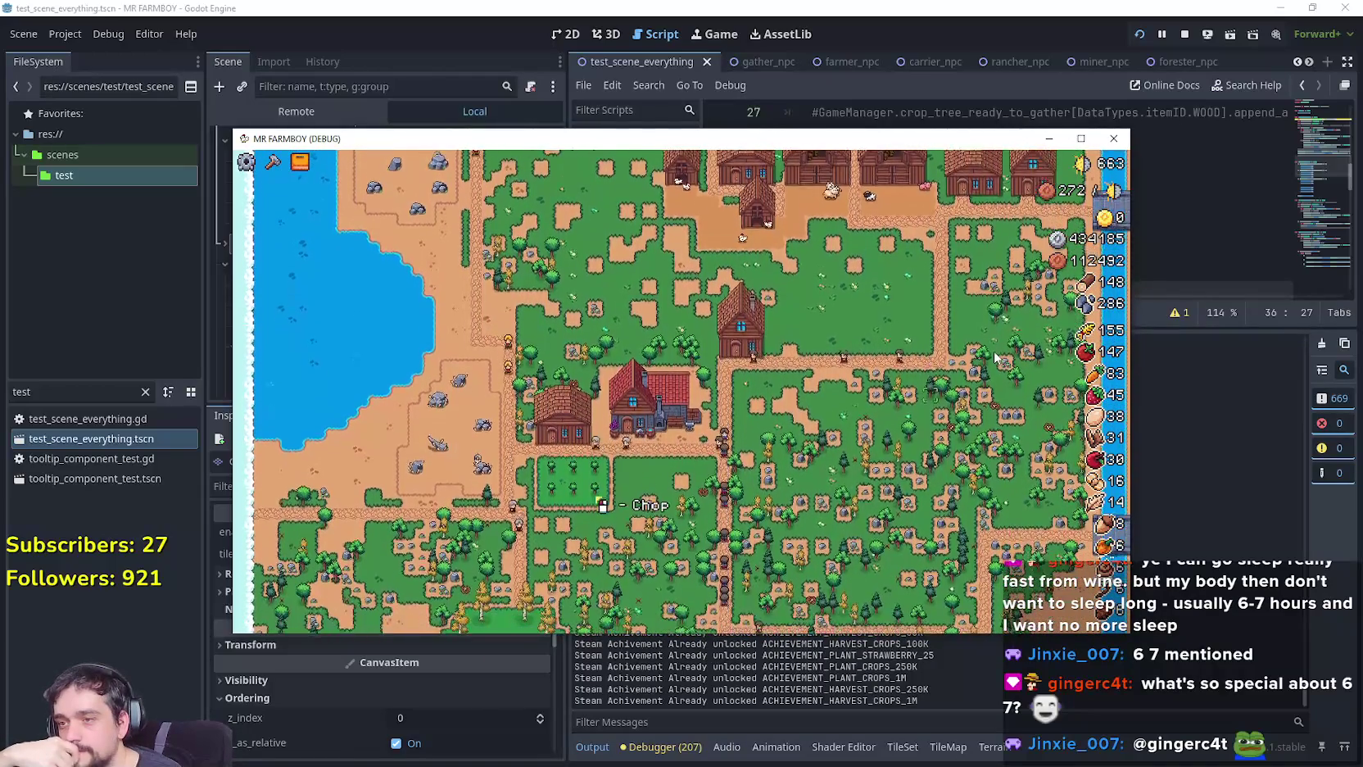
key(s)
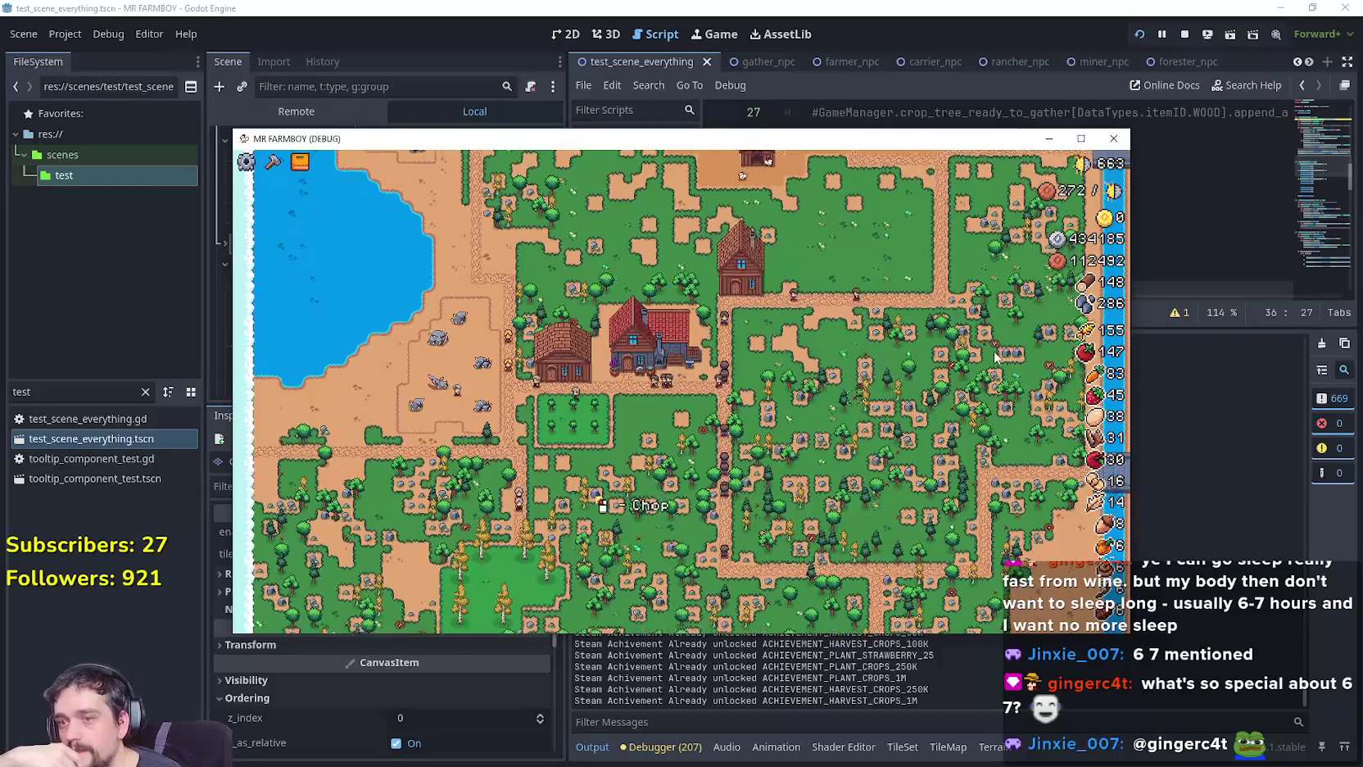
key(w)
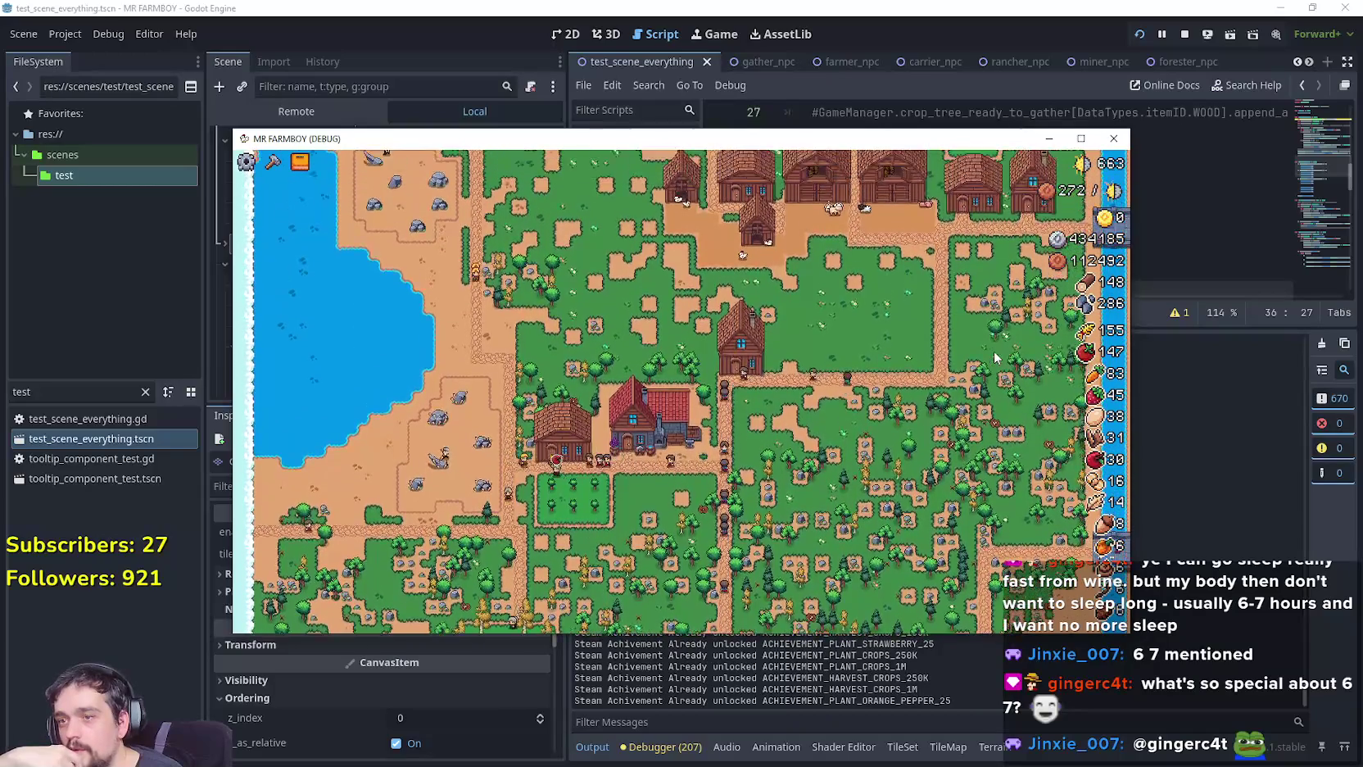
key(w)
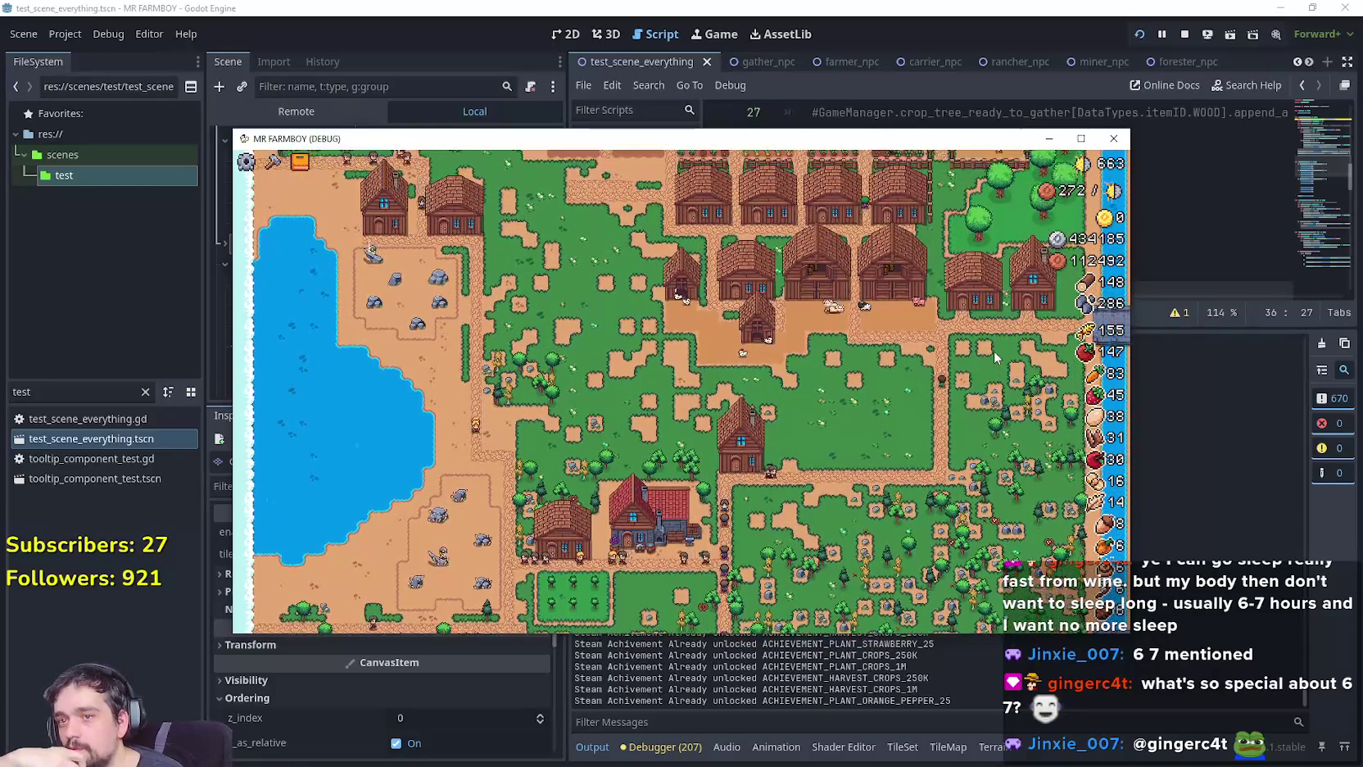
key(s)
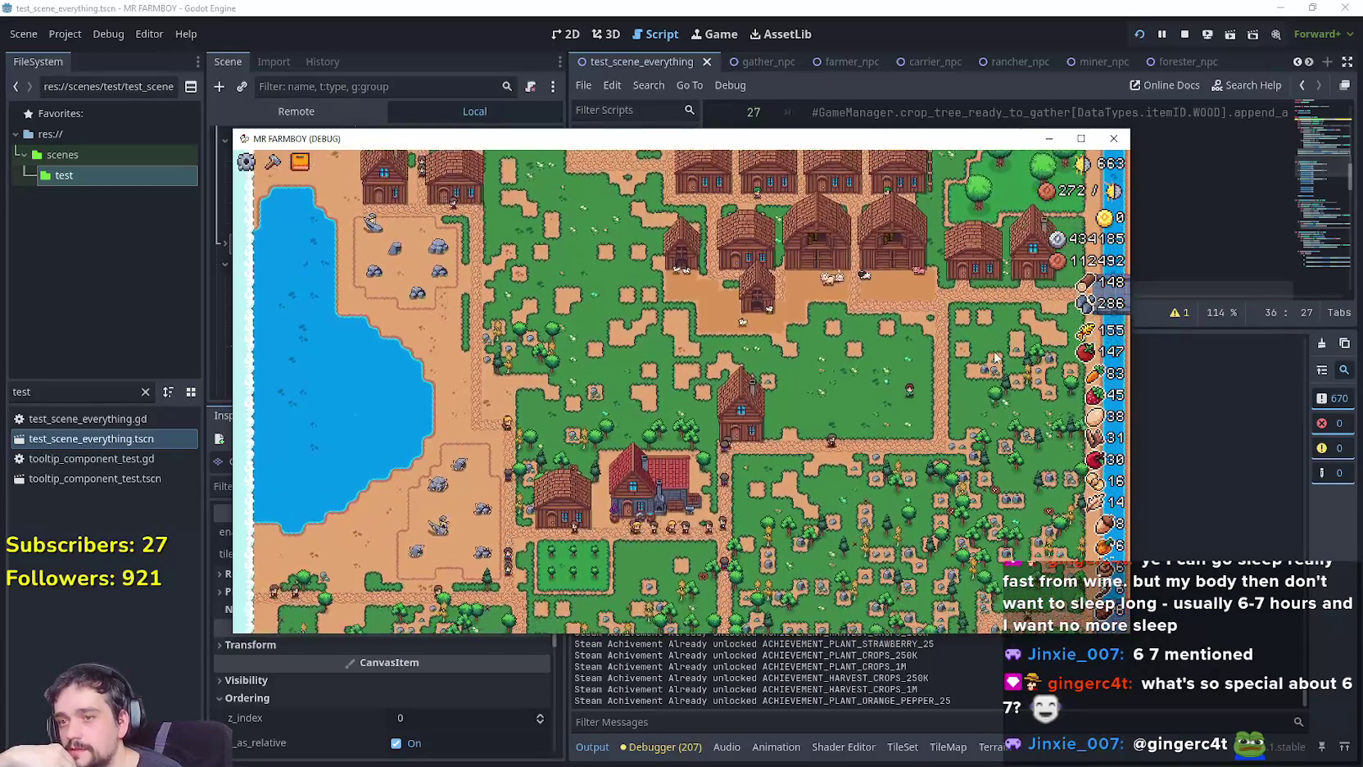
key(s)
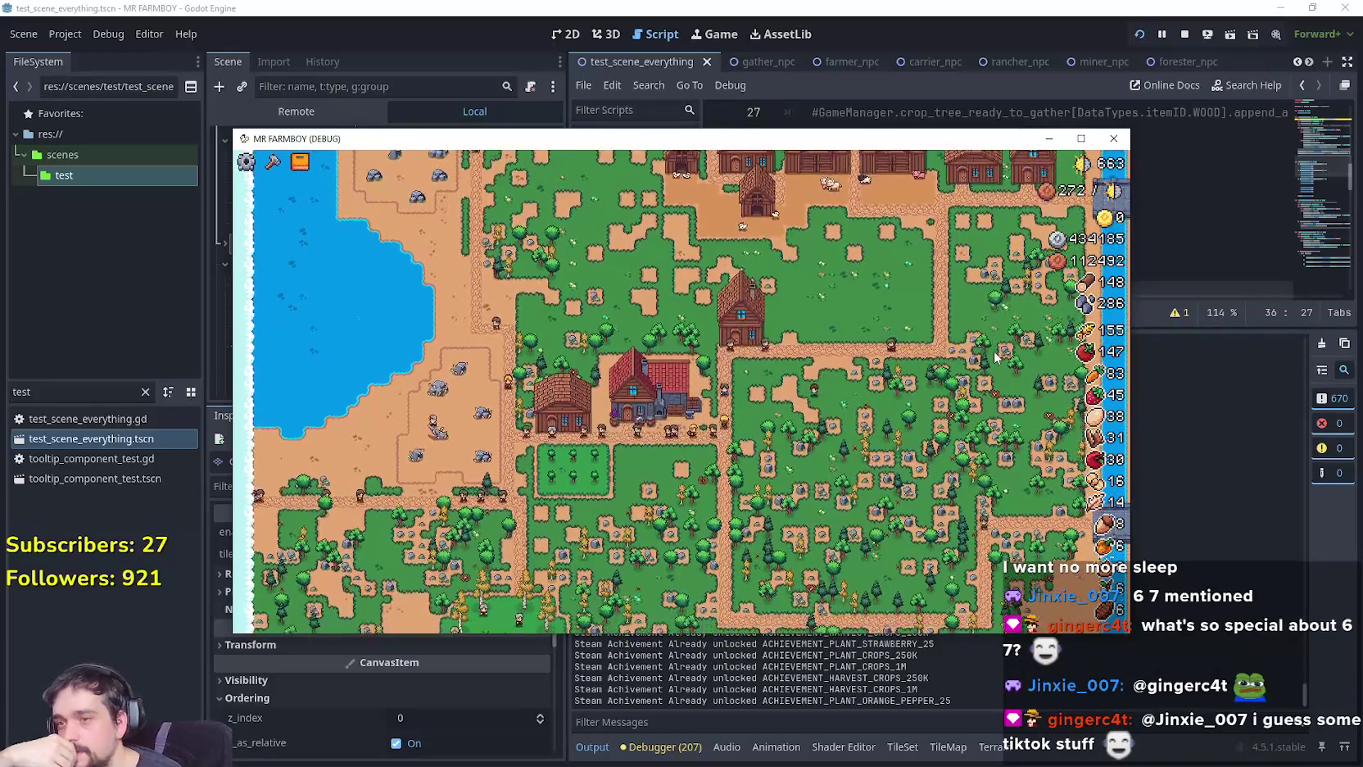
key(s)
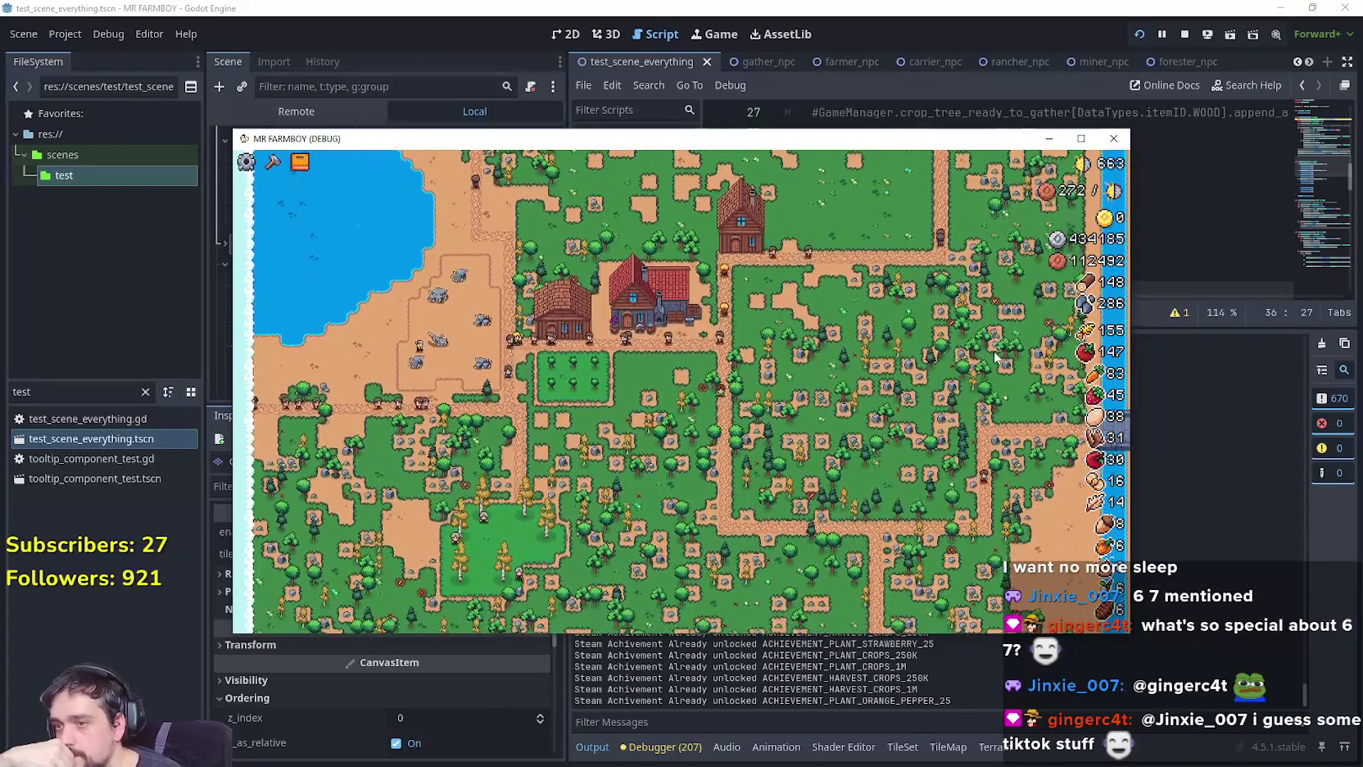
key(s)
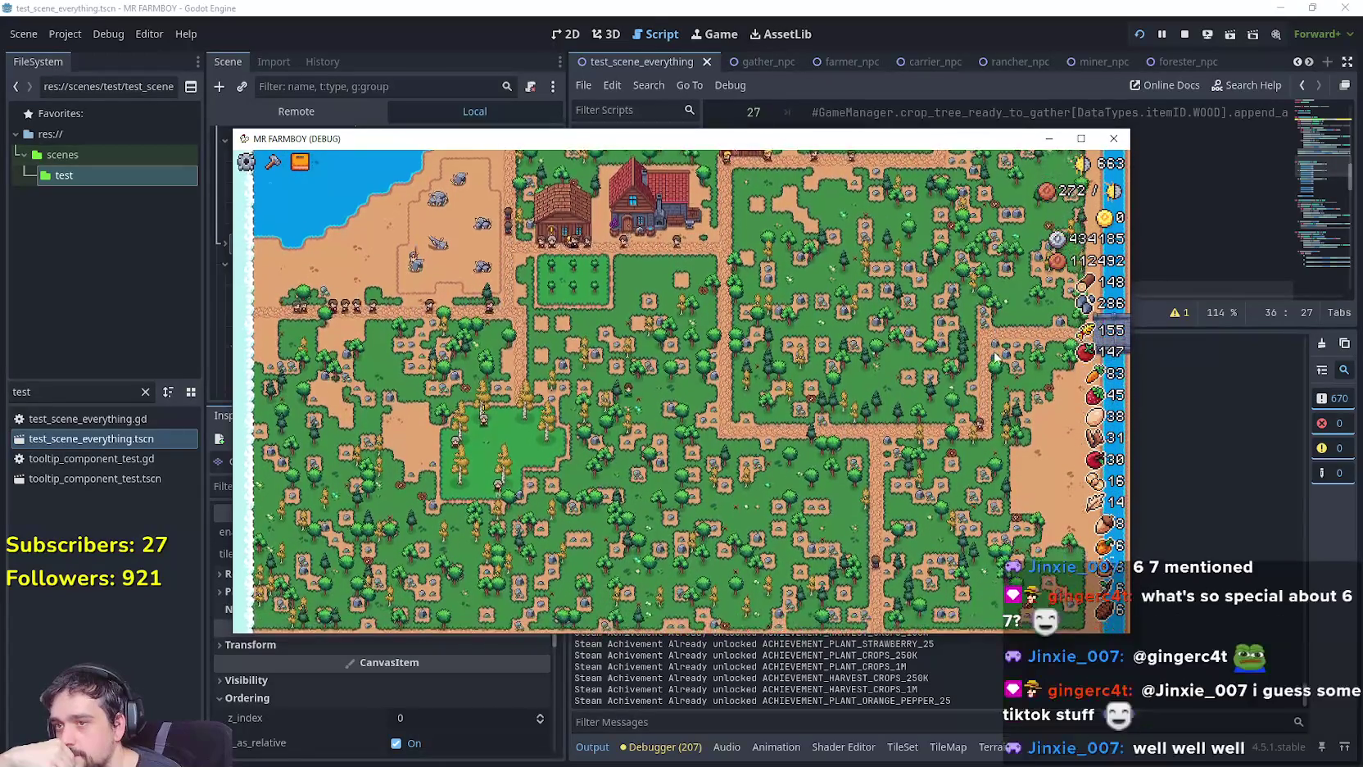
key(s)
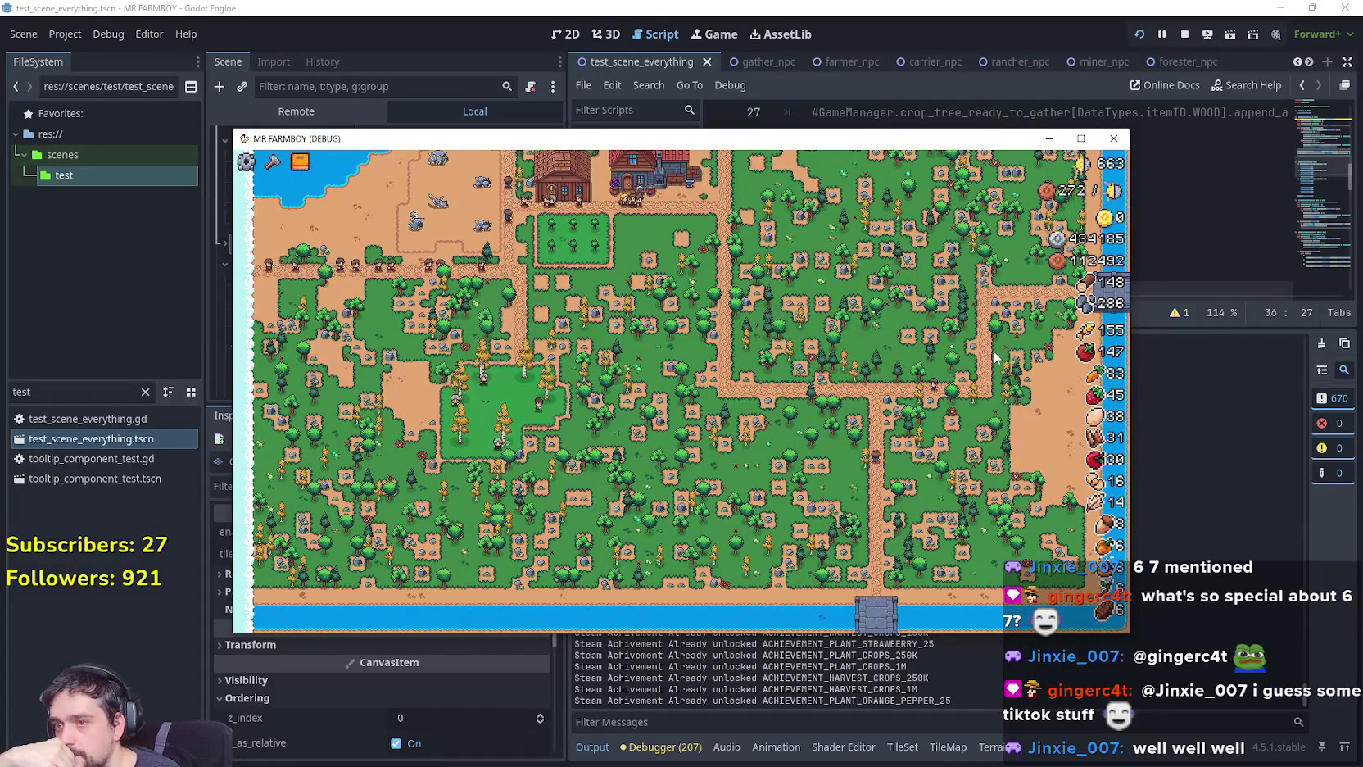
scroll(785, 373, up, 5)
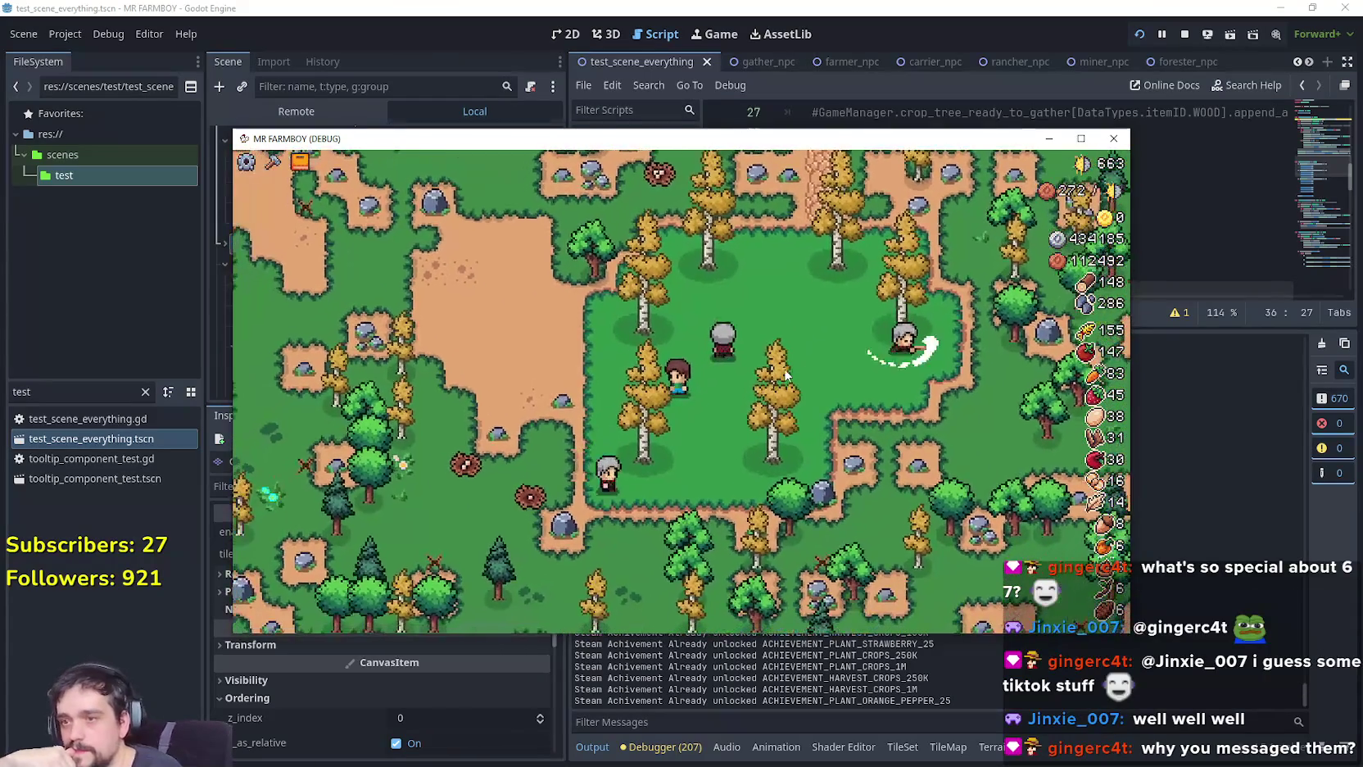
Walk the farmer around the forest clearing among the working villagers.
key(w)
key(d)
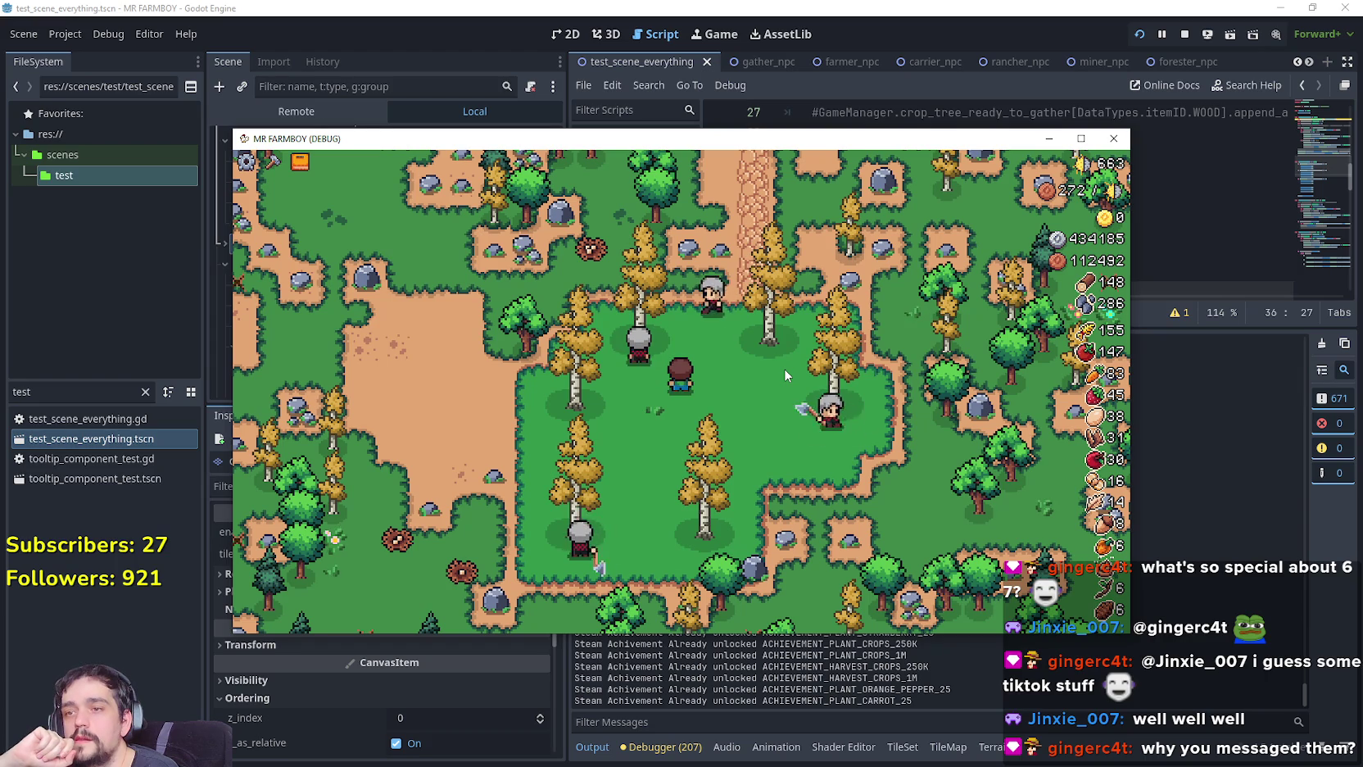
key(w)
key(a)
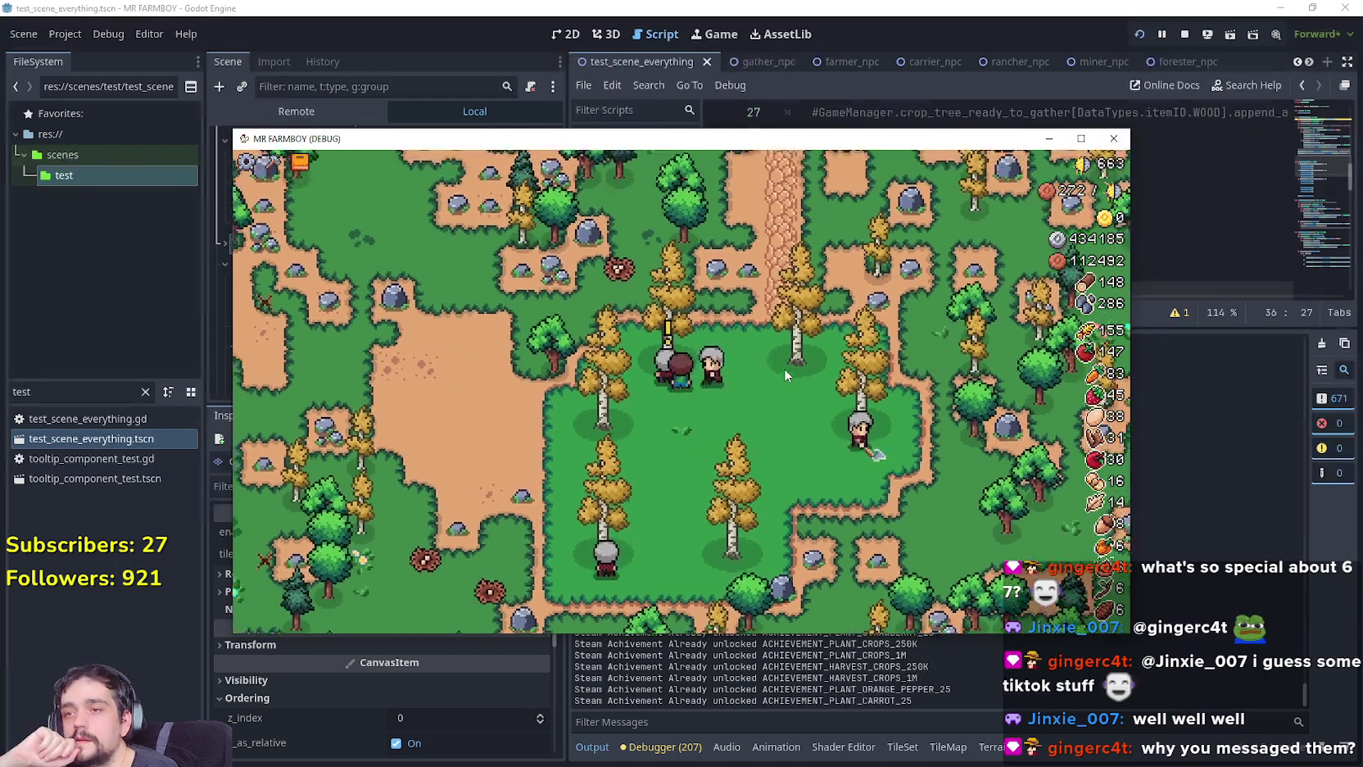
key(w)
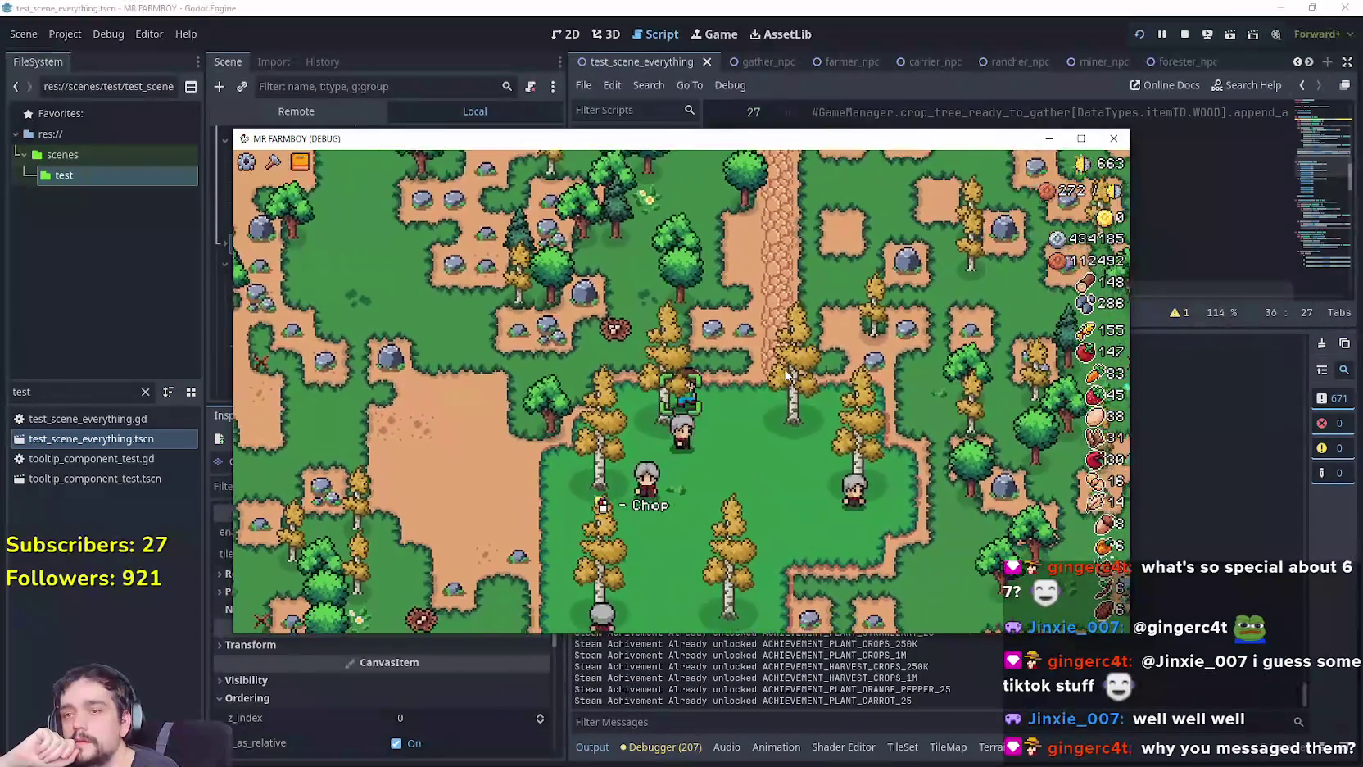
key(d)
key(s)
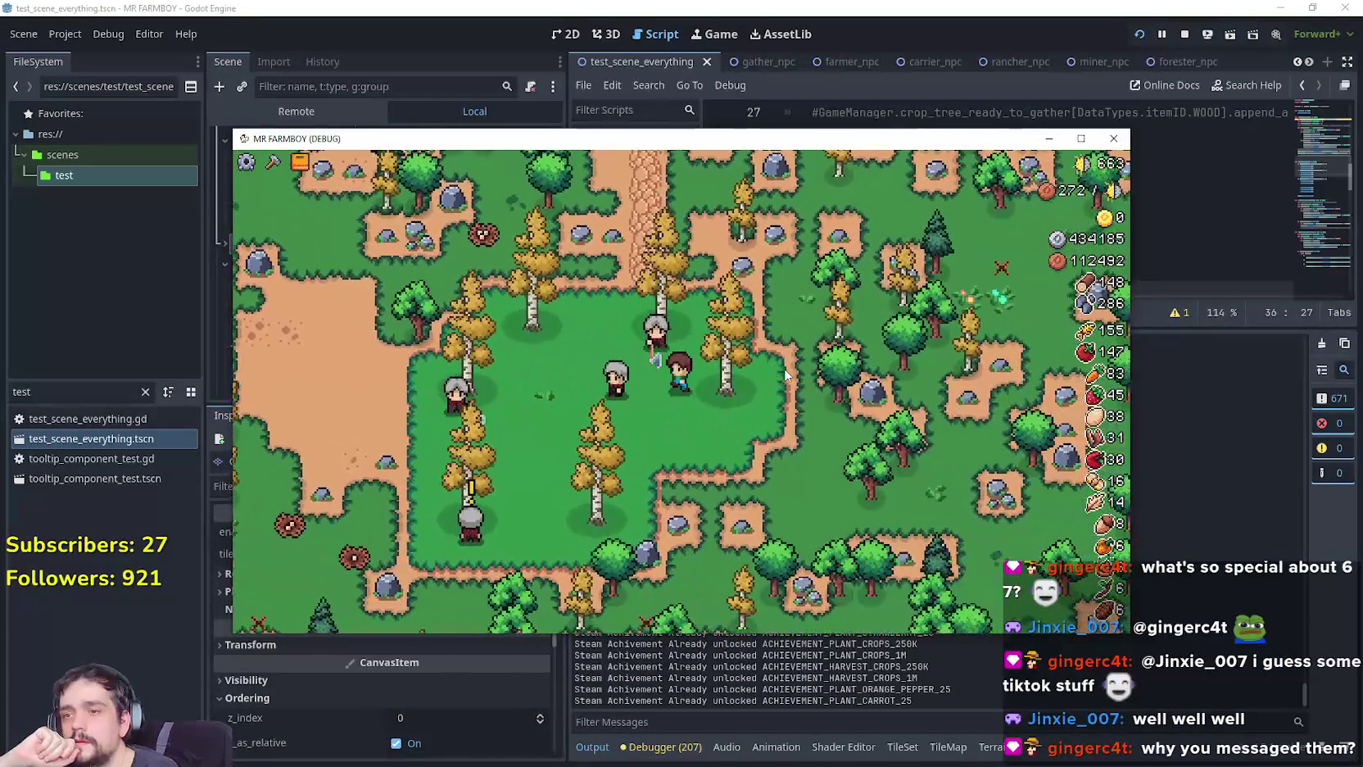
key(a)
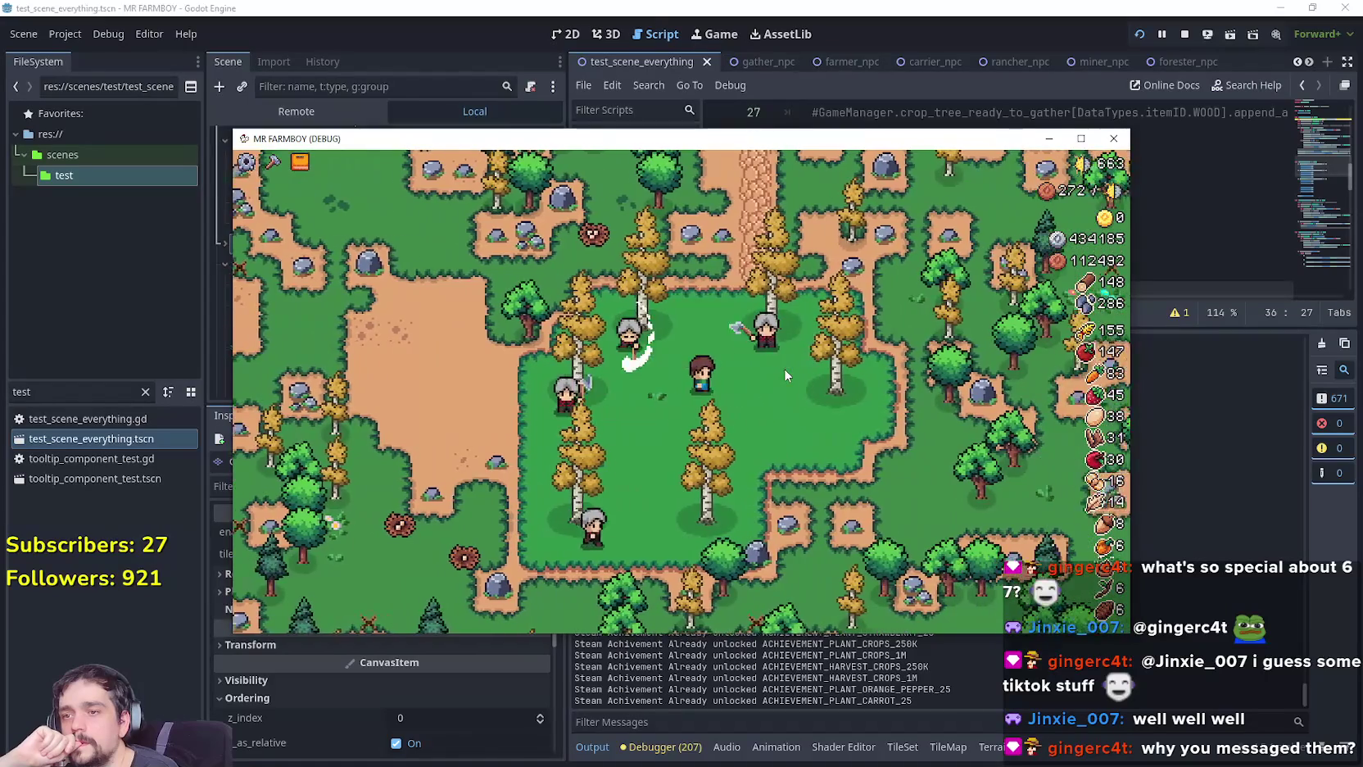
key(s)
key(a)
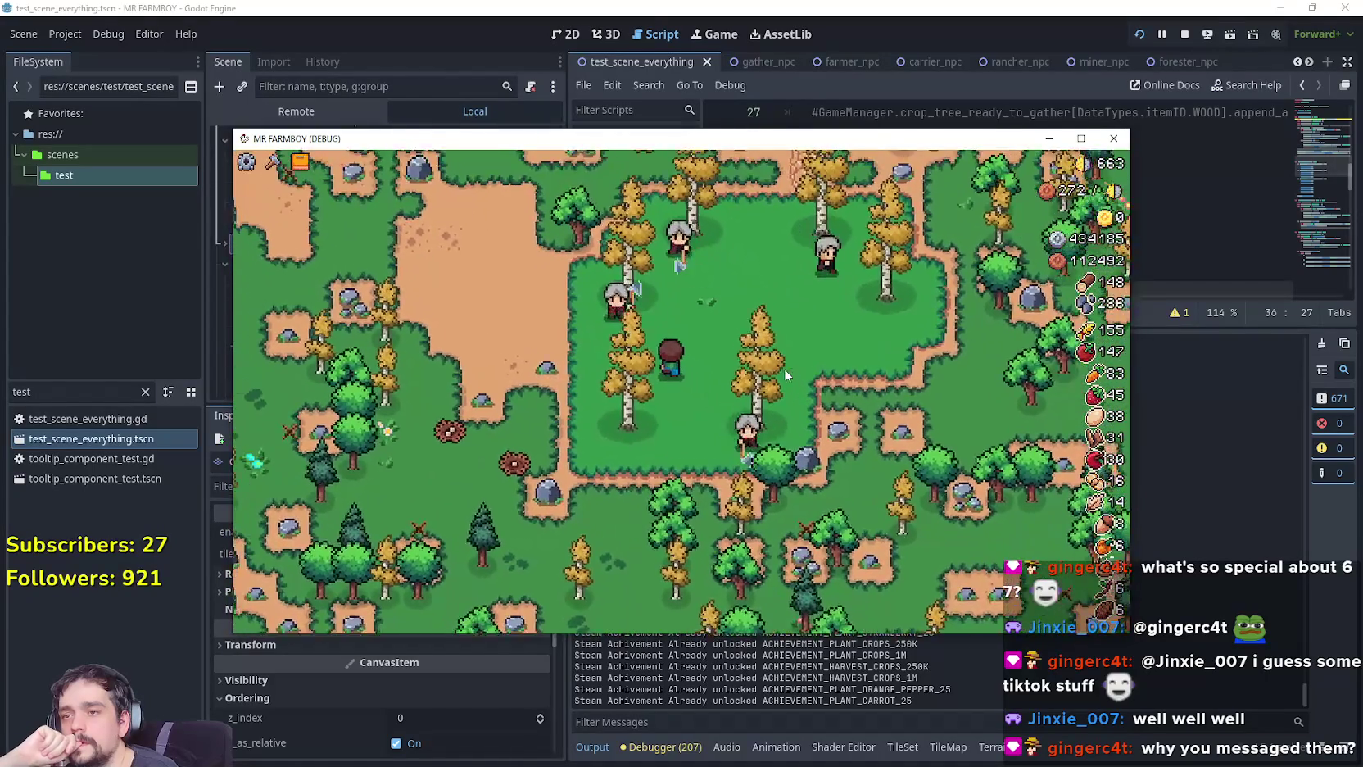
key(w)
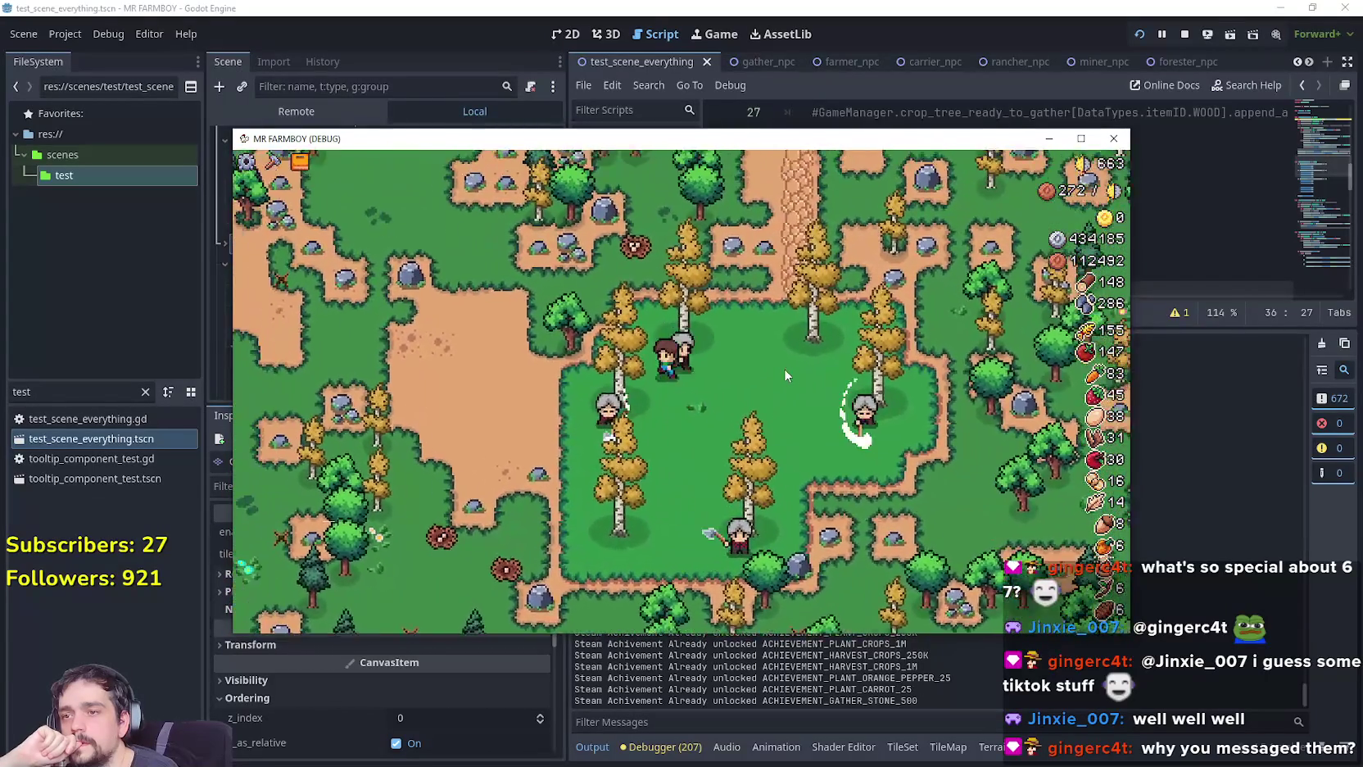
Walk the farmer east and back through the clearing in several directions.
key(d)
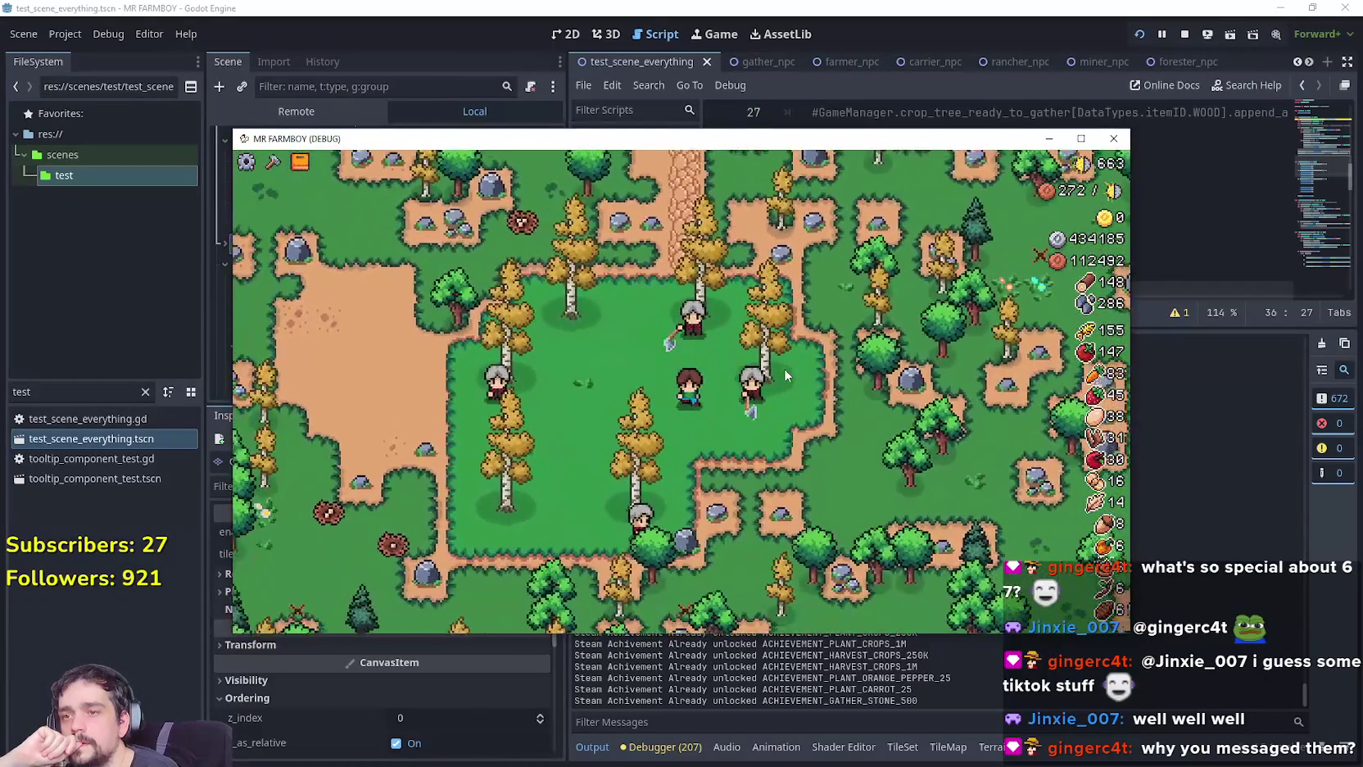
key(d)
key(s)
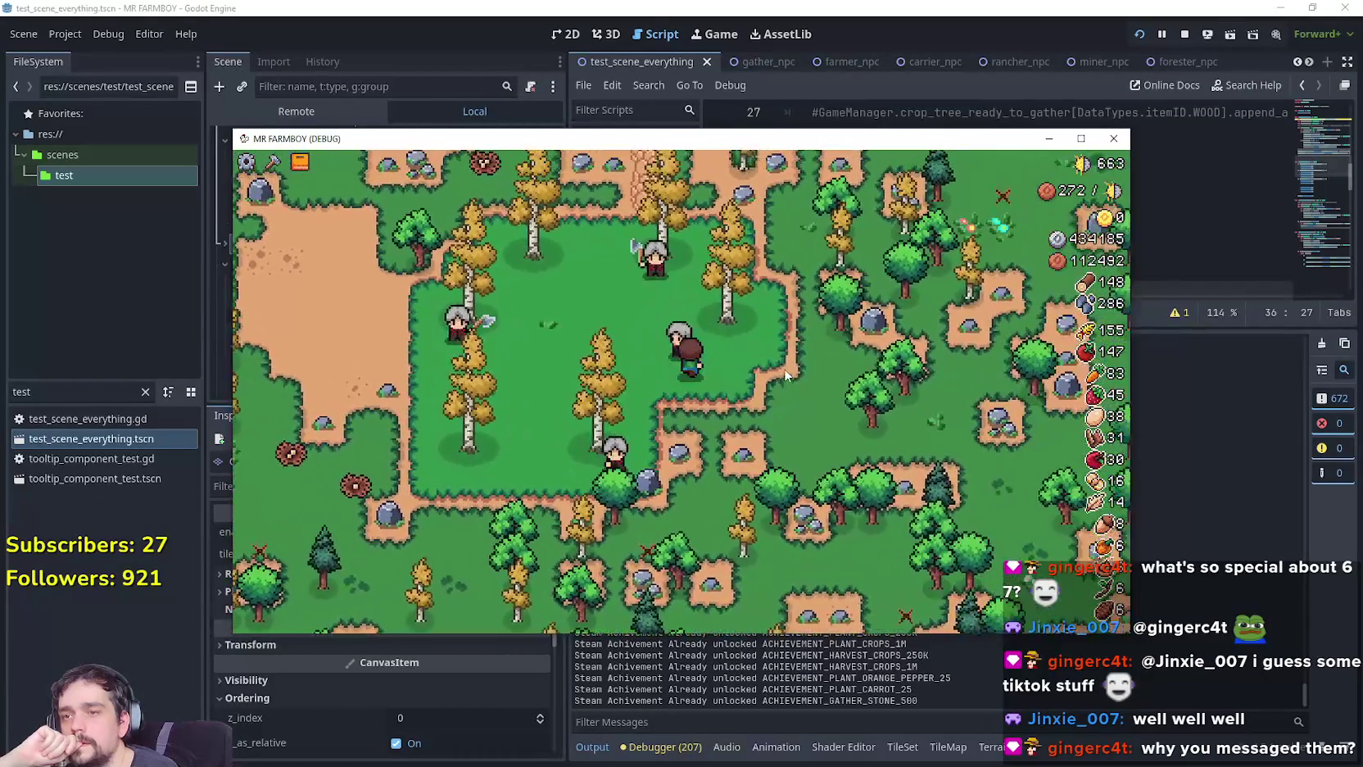
key(a)
key(s)
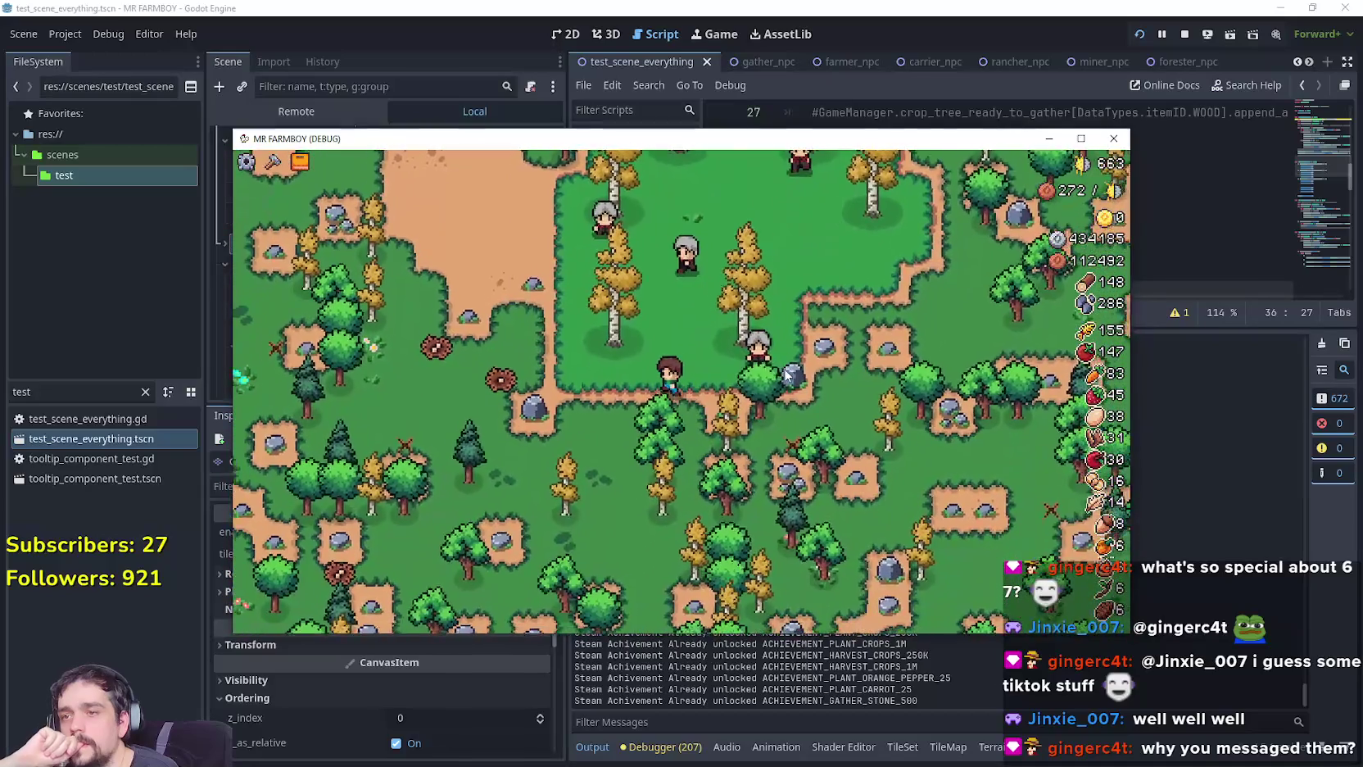
key(d)
key(w)
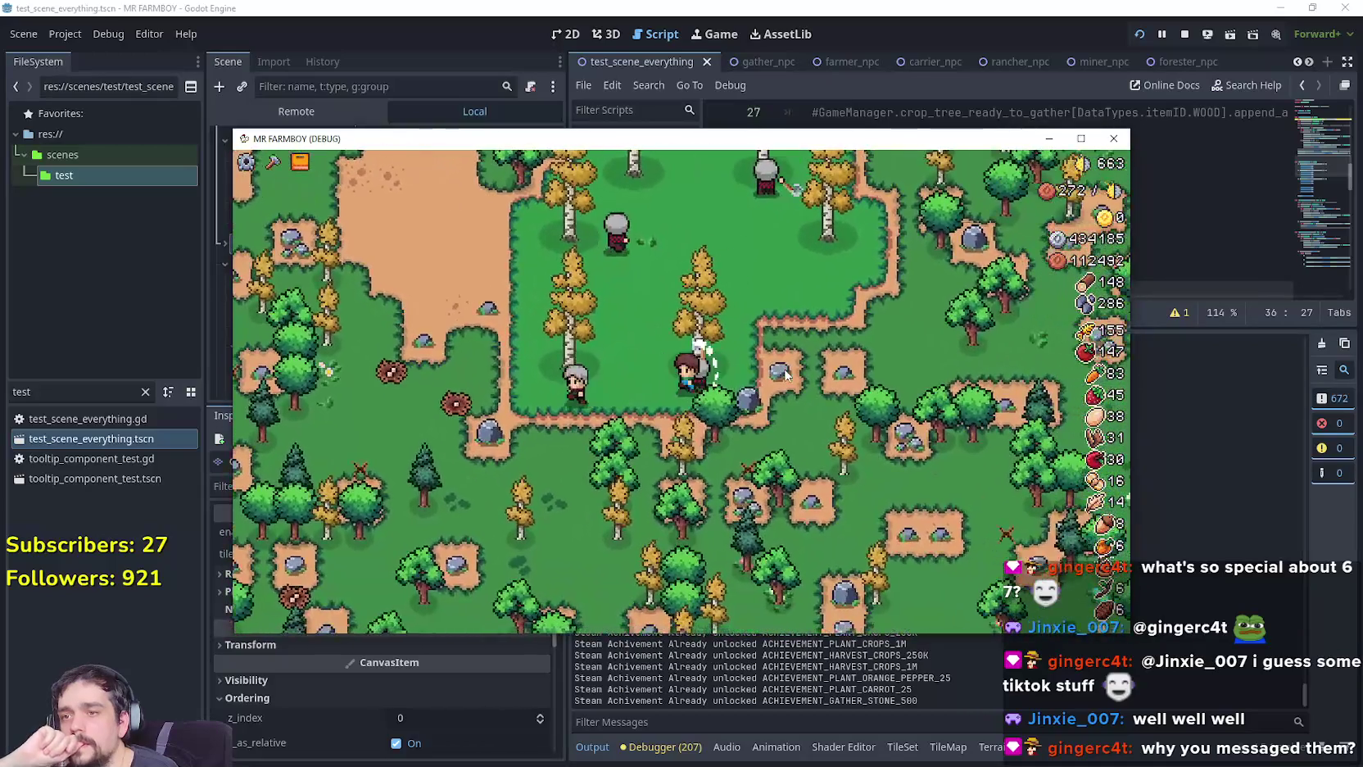
key(w)
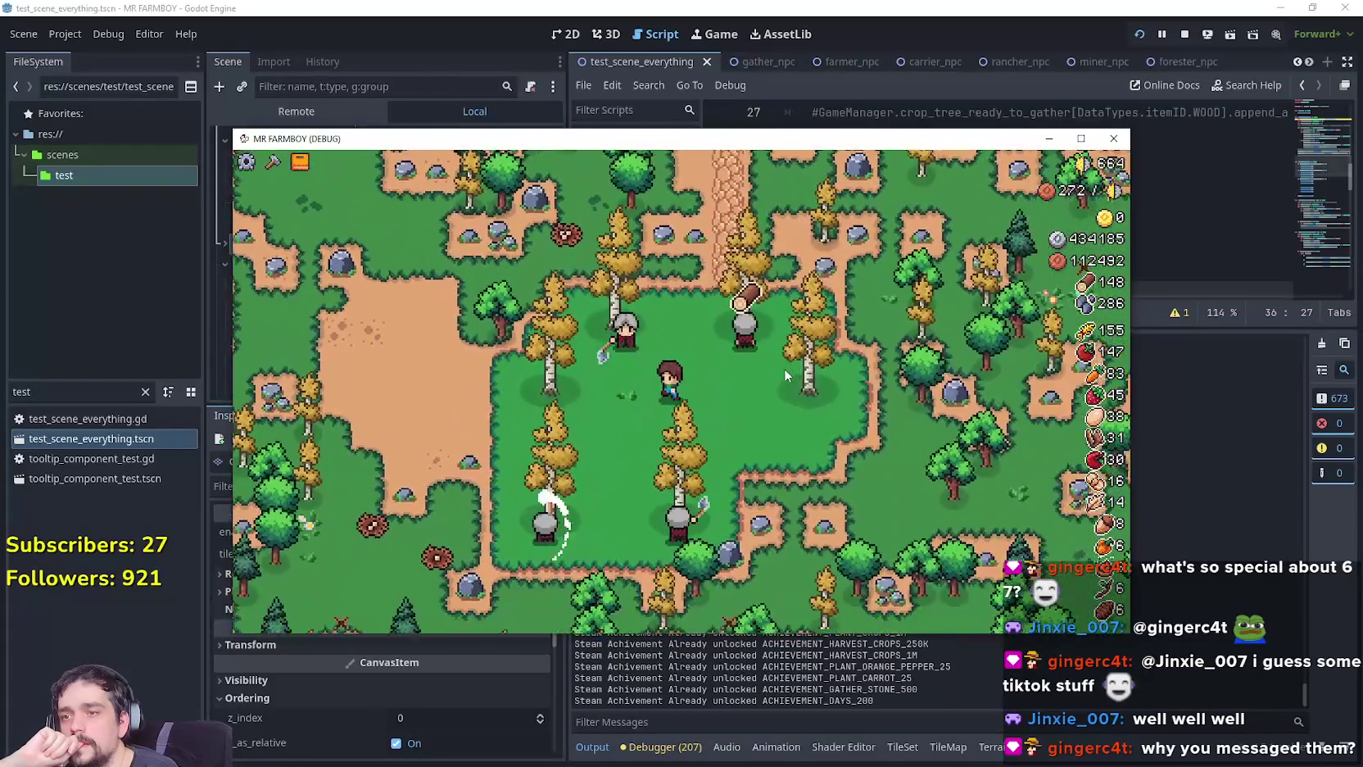
key(s)
key(d)
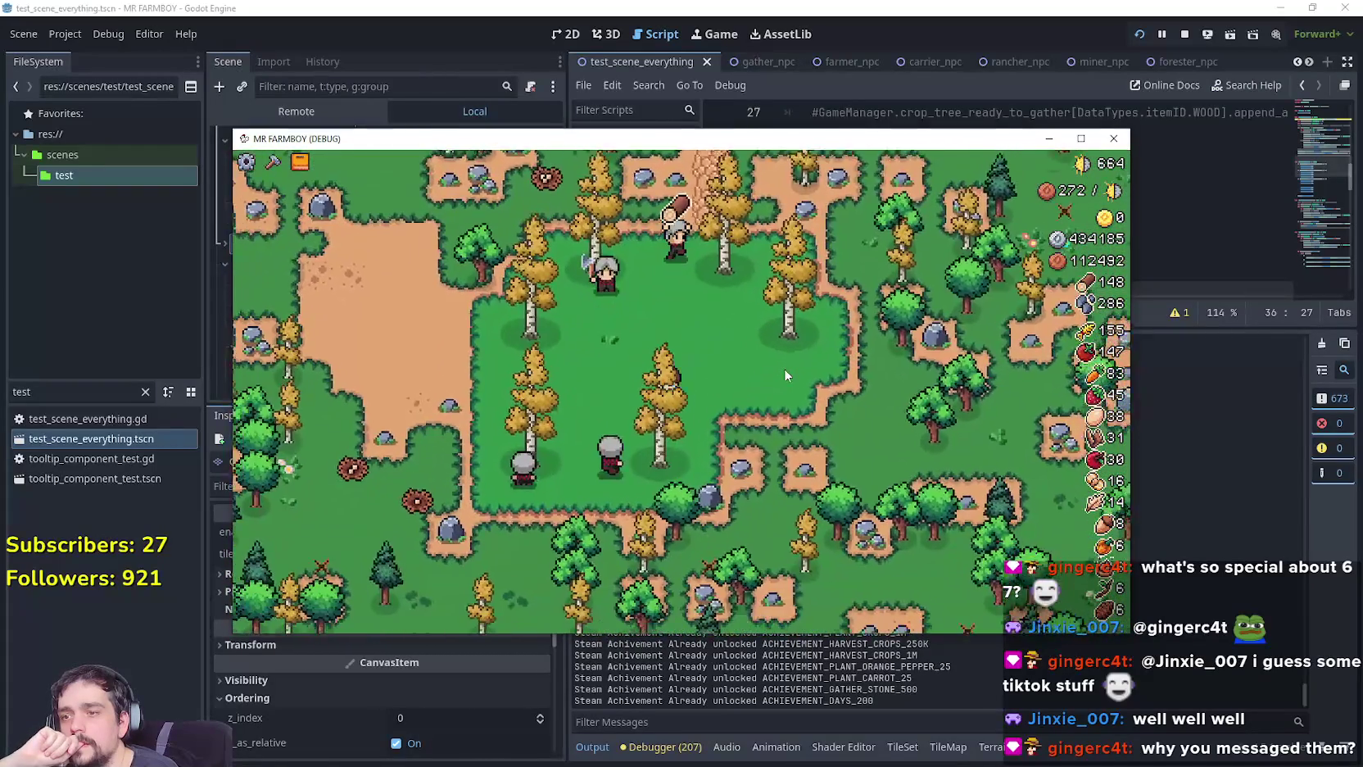
key(a)
key(w)
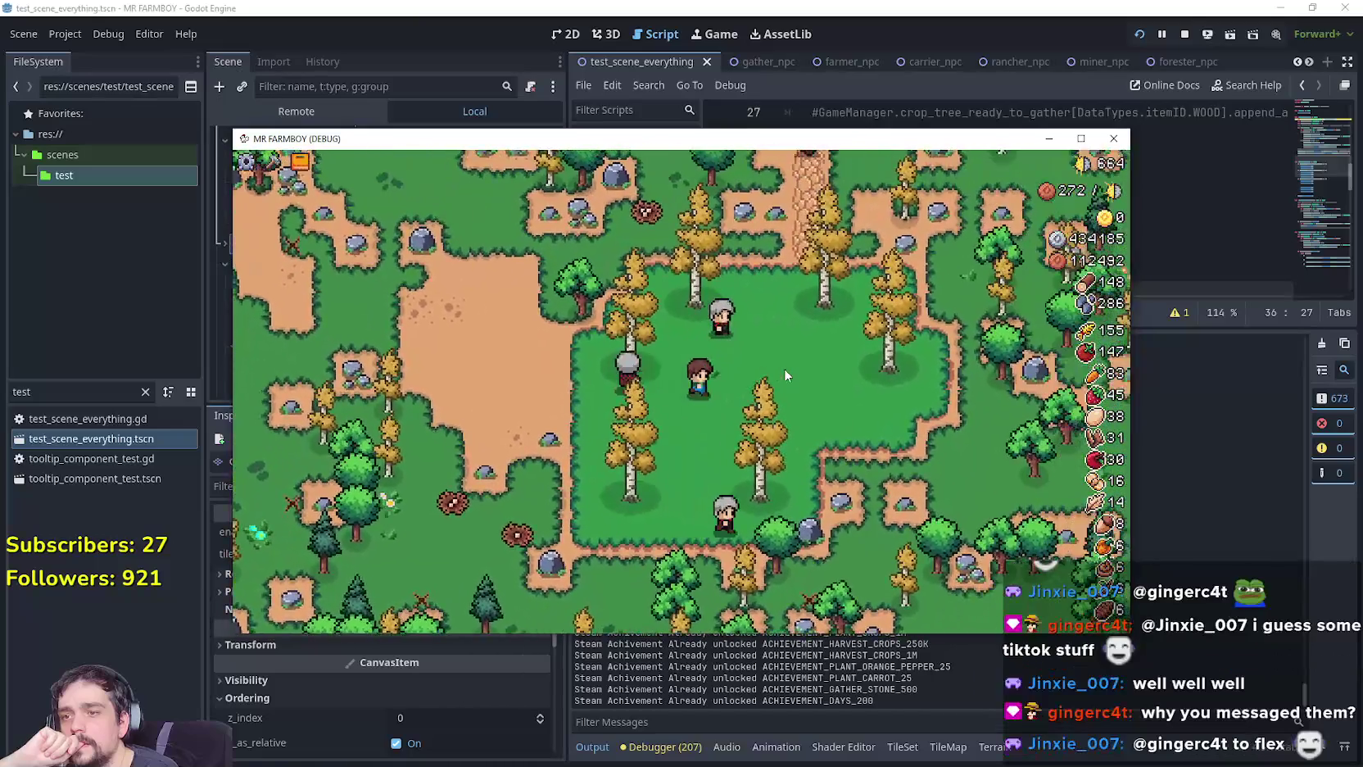
Reach a tree, carry the chopped log north, then stop the debug run with F8.
key(w)
key(d)
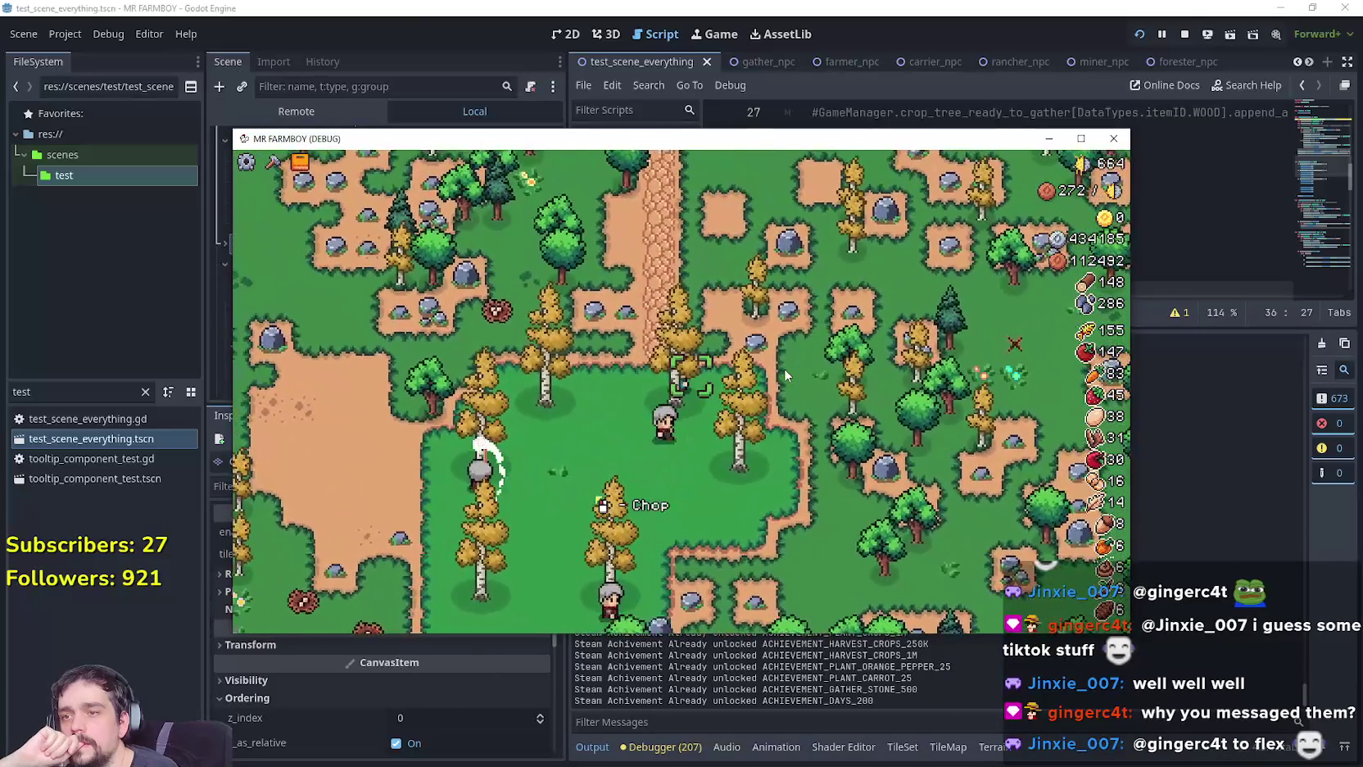
key(w)
key(d)
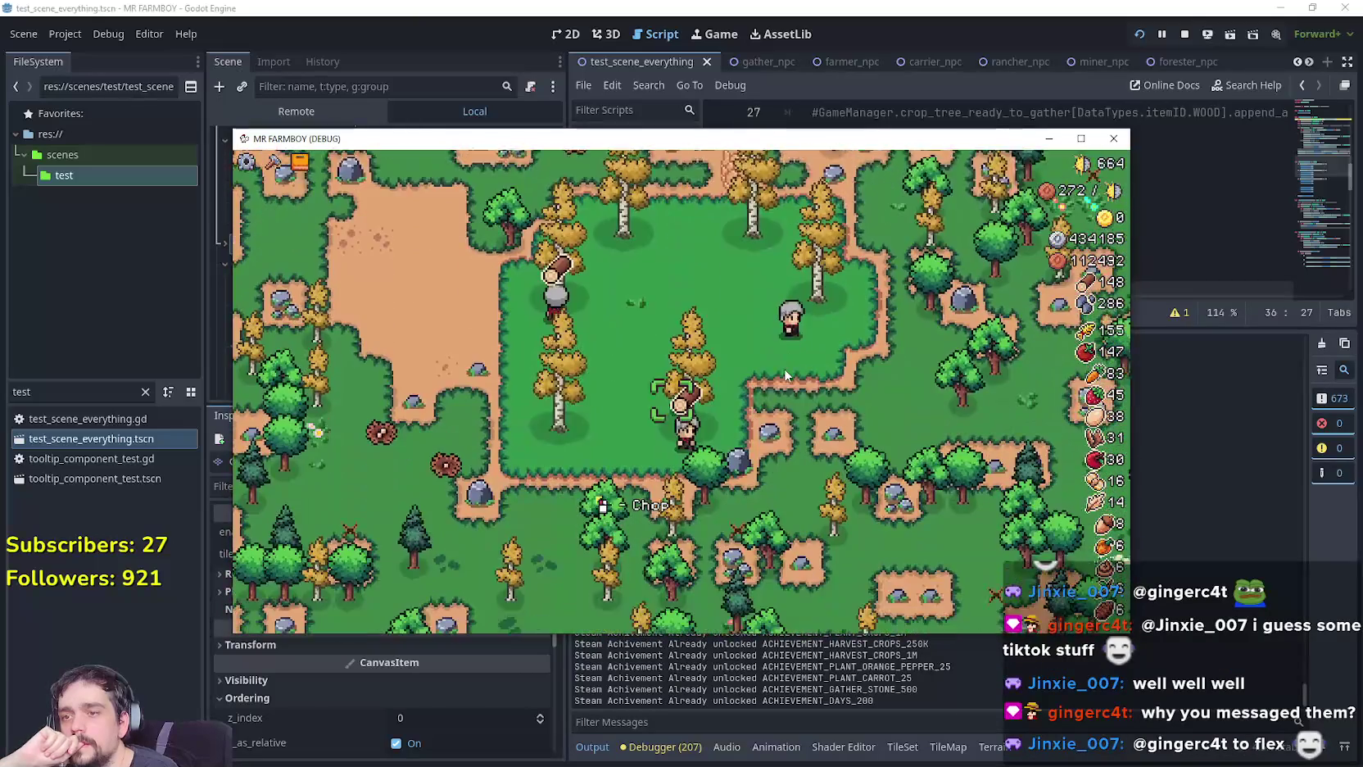
key(w)
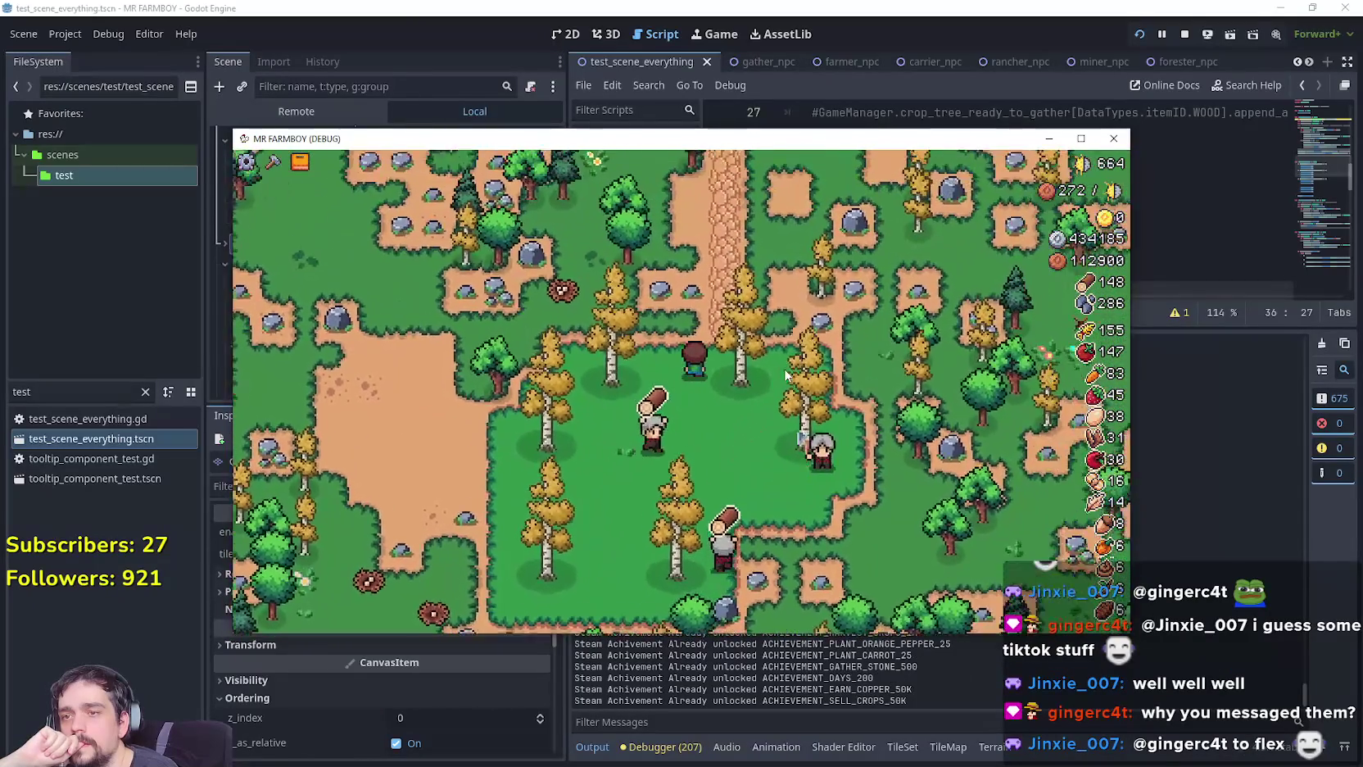
key(w)
key(d)
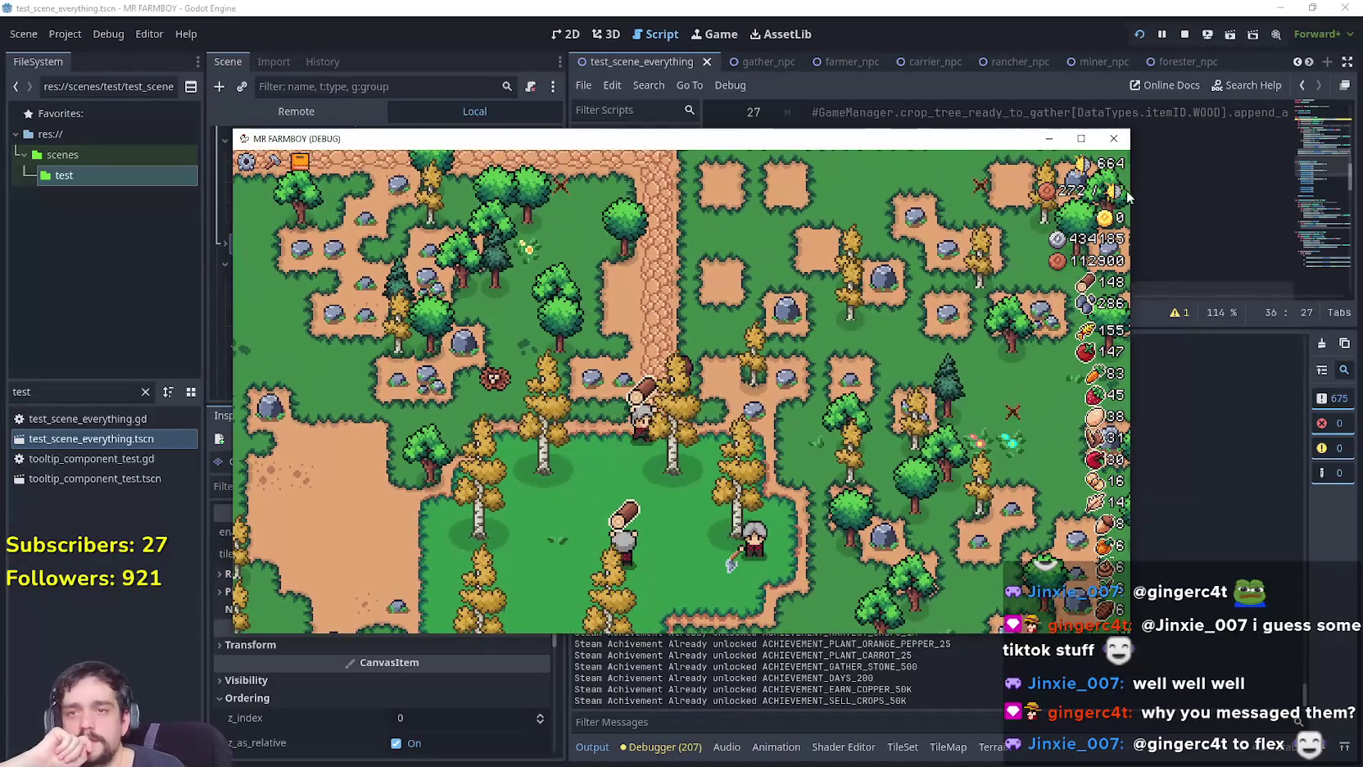
key(F8)
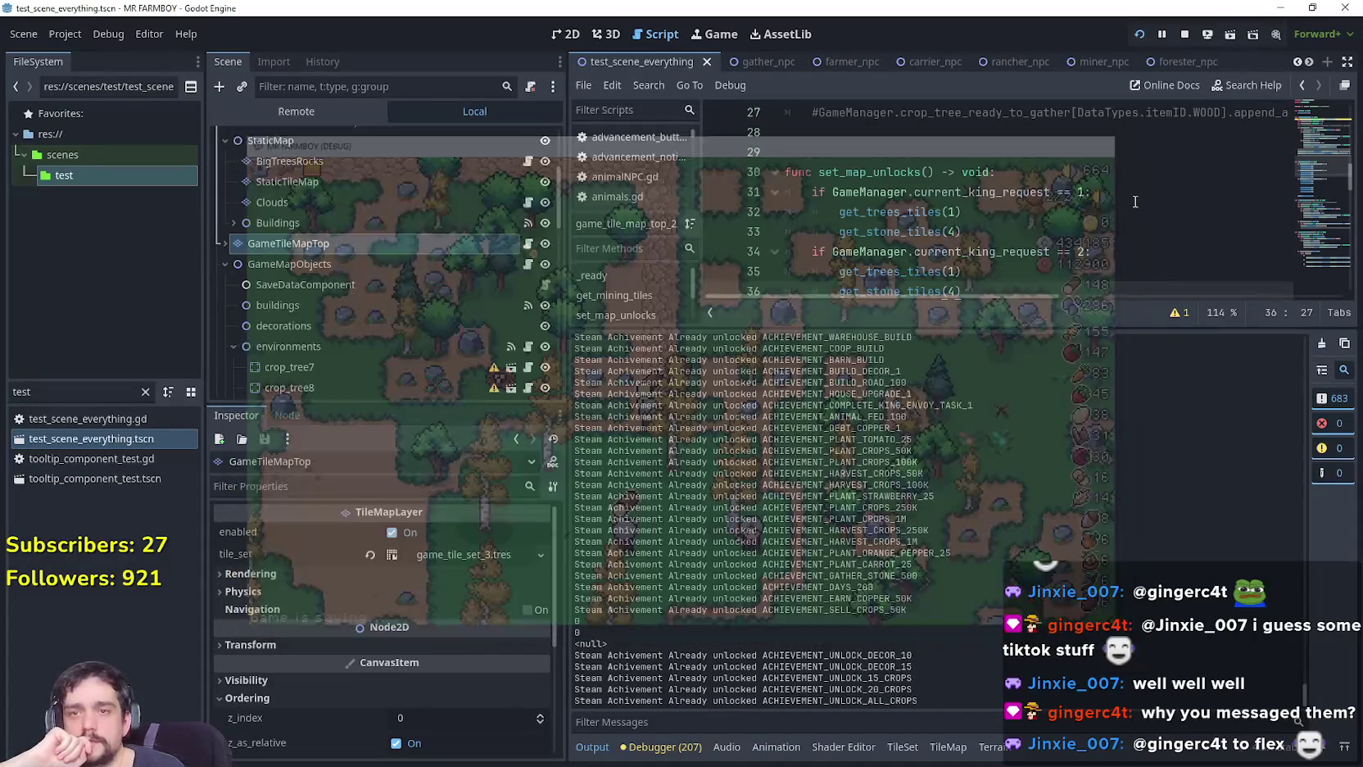
Browse File Explorer to Documents\GitHub\GodotExportTemplates\Steam\NewExport.
click(1054, 237)
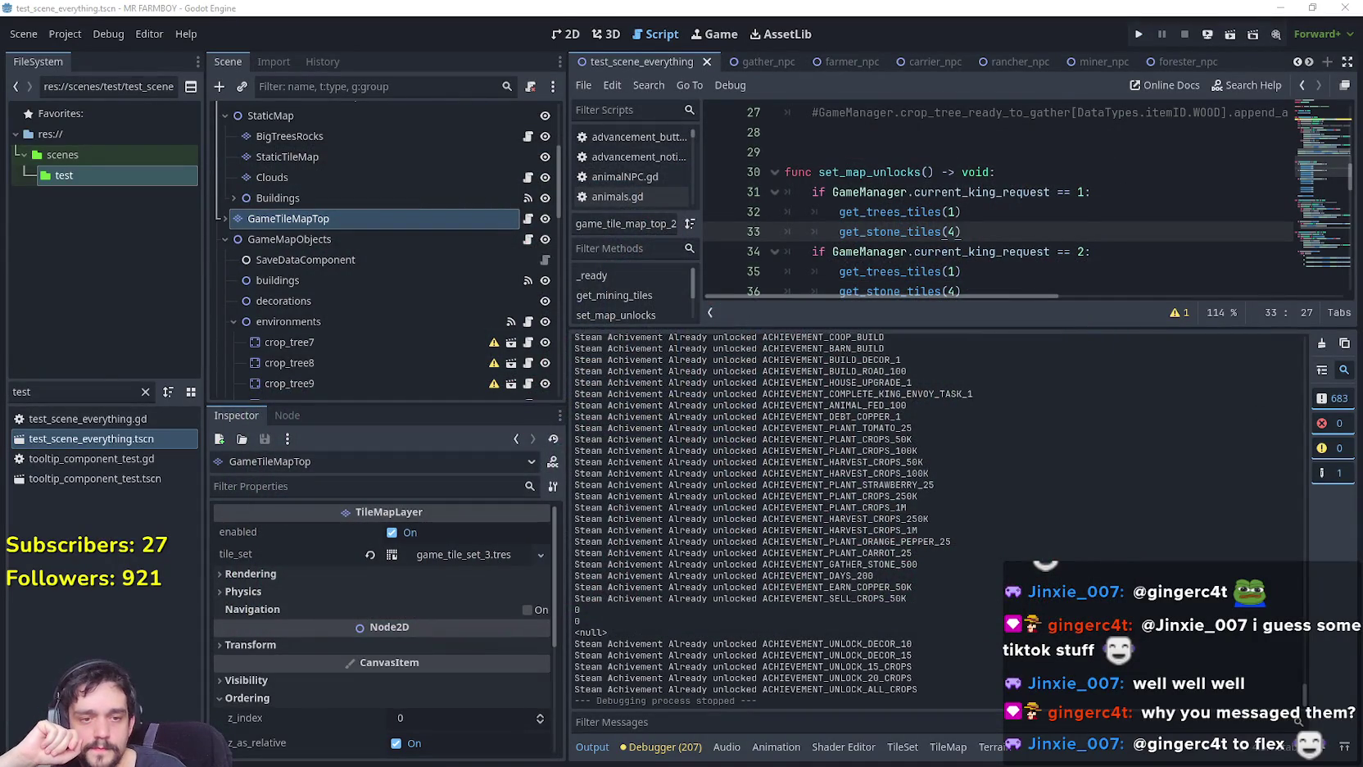
key(alt+Tab)
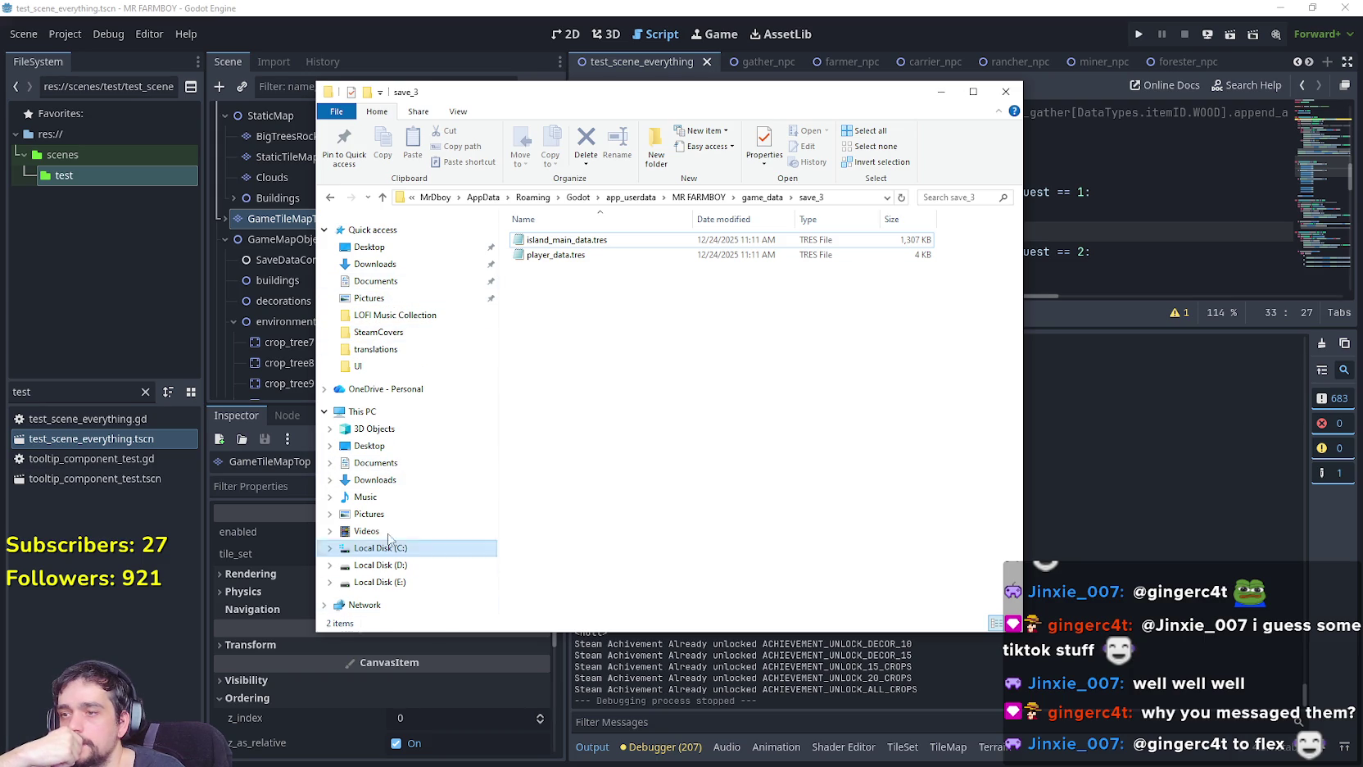
click(376, 462)
double_click(549, 271)
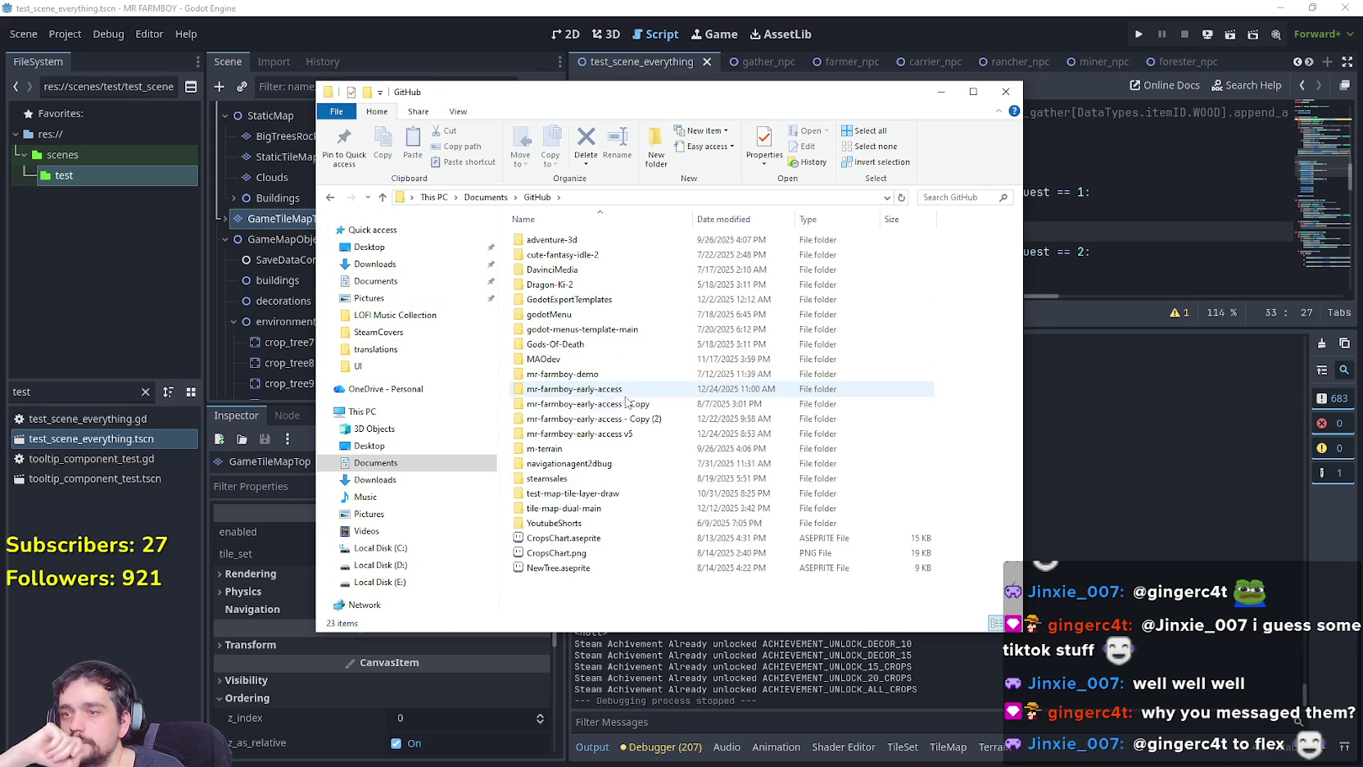
double_click(597, 299)
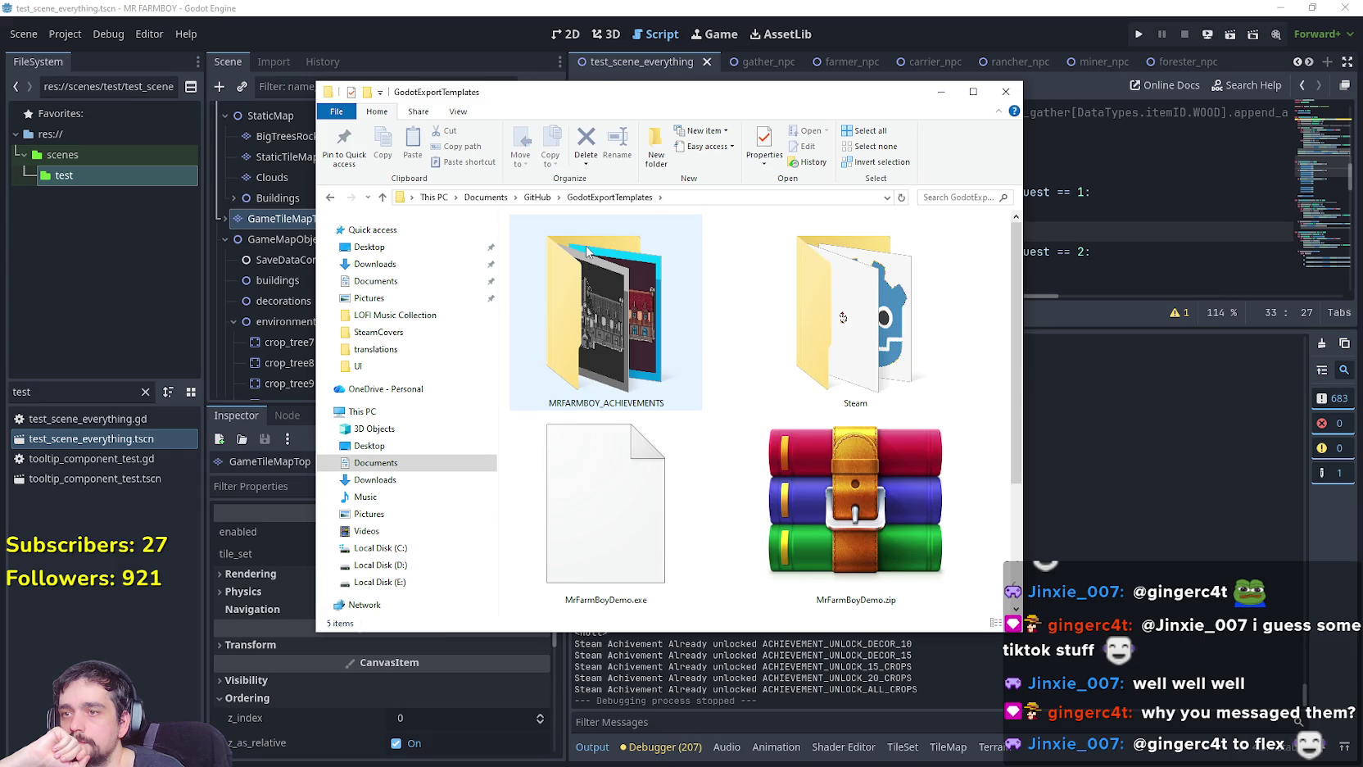
click(883, 297)
double_click(883, 297)
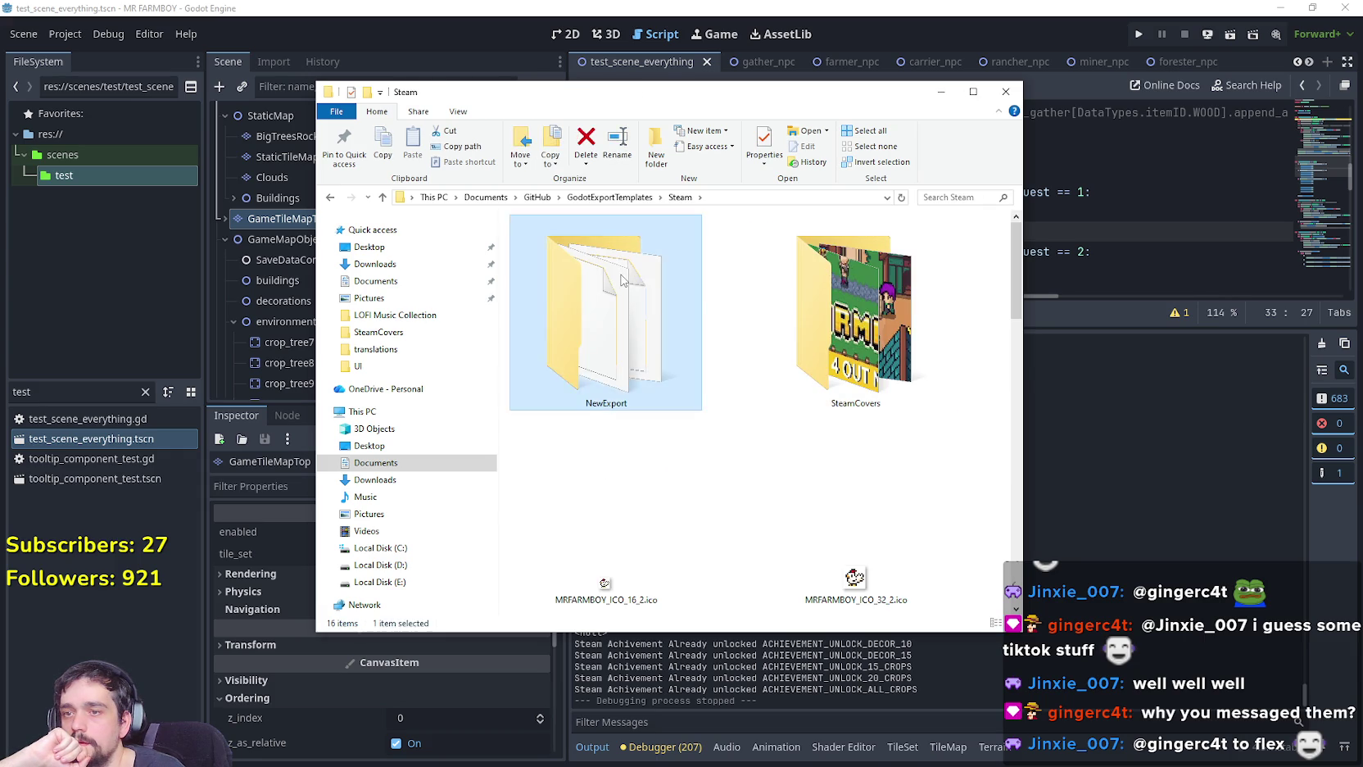
double_click(624, 278)
Delete the six old export files and bring up Godot's Project Export window.
drag(671, 270, 543, 254)
right_click(542, 249)
click(598, 451)
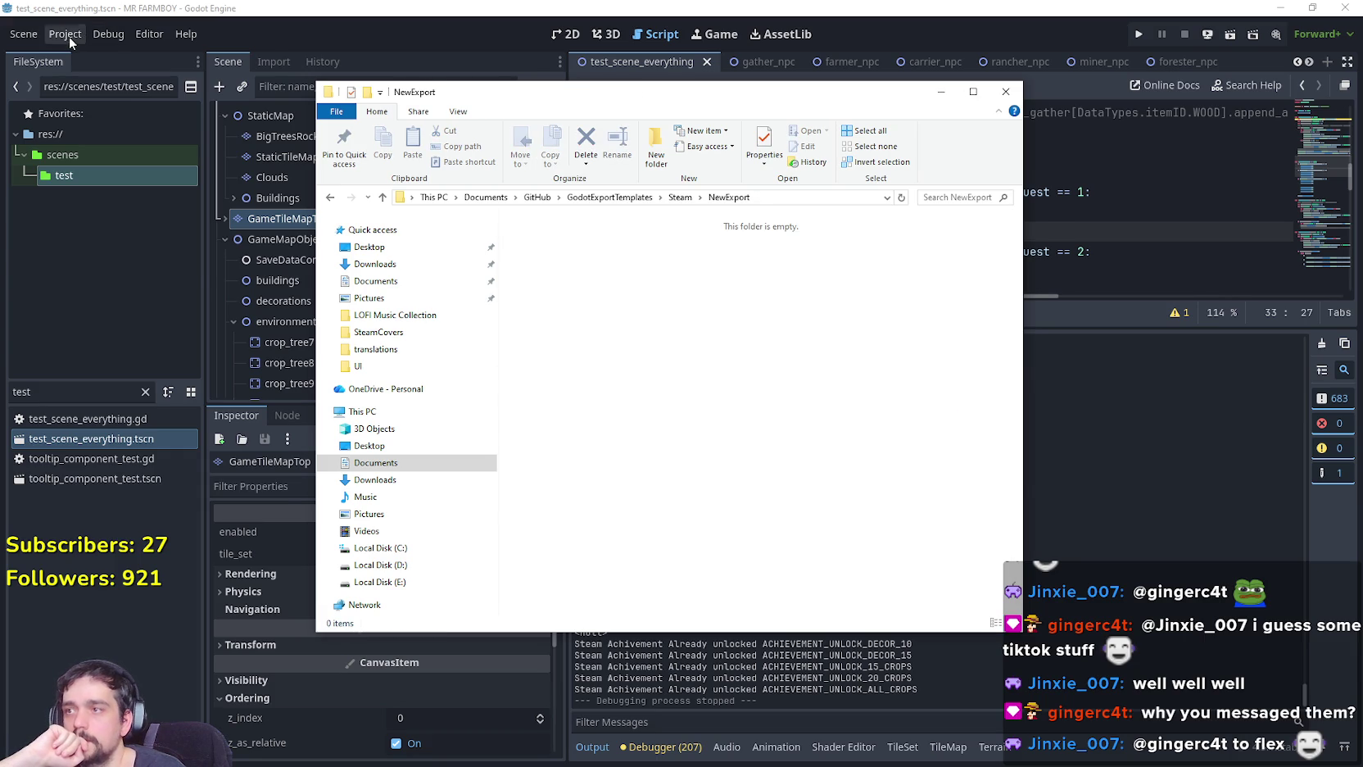
click(74, 36)
click(113, 137)
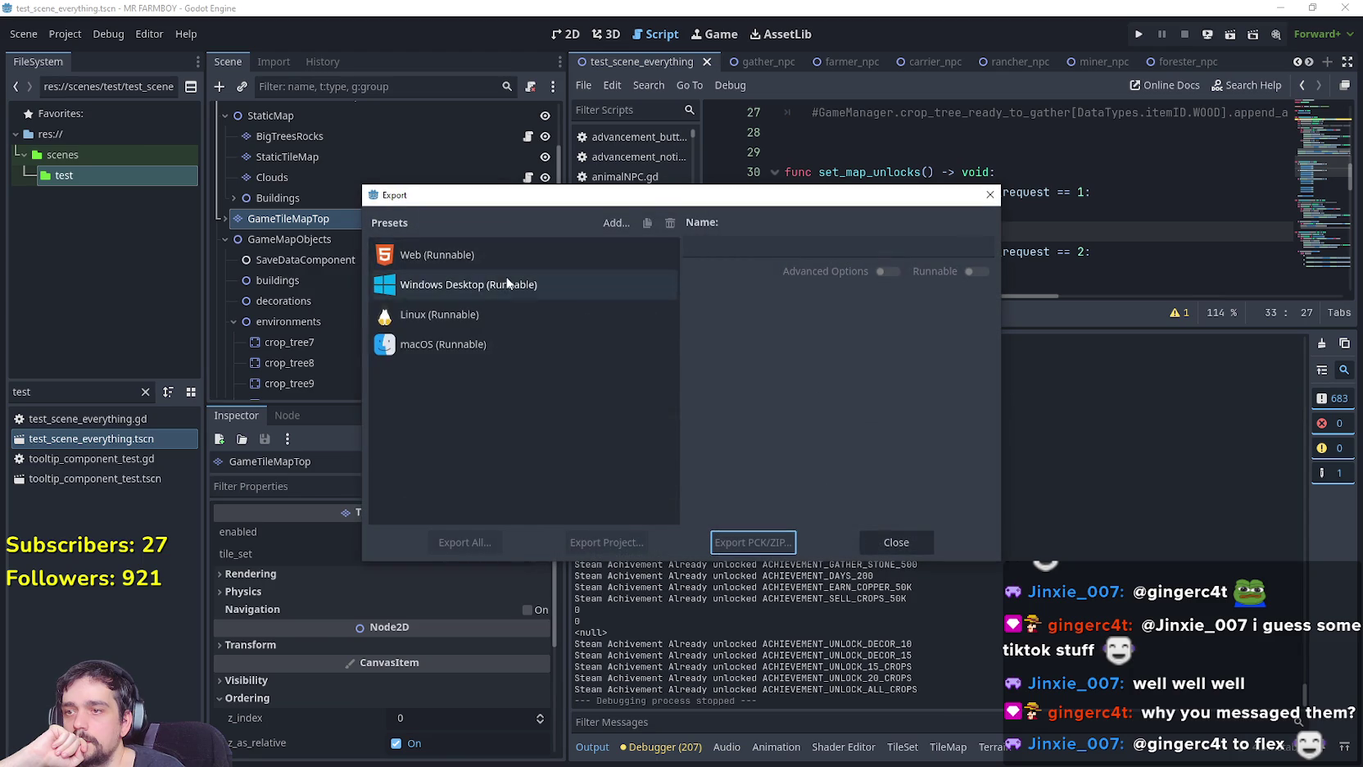
Export the Windows Desktop preset build into the NewExport folder.
click(507, 283)
click(588, 543)
click(529, 604)
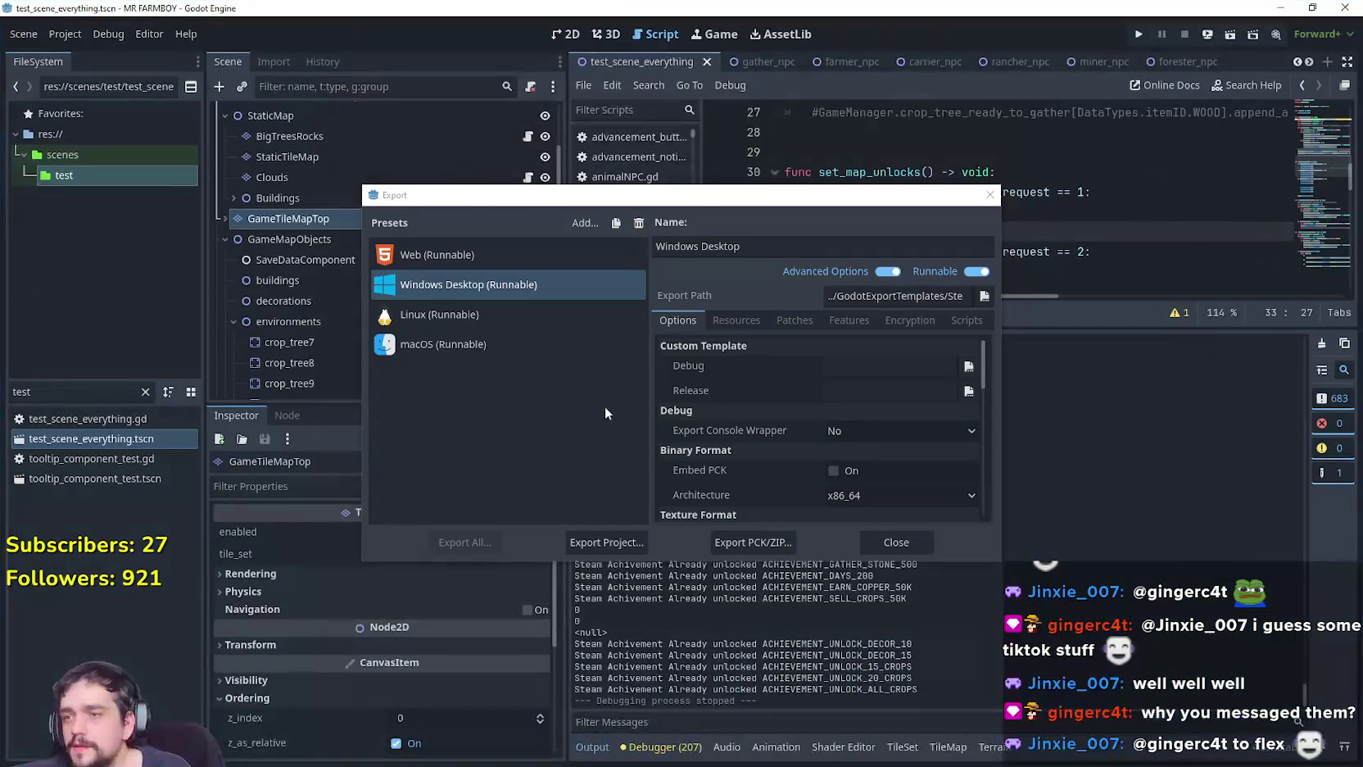
Export the Linux preset build, producing mrfarmboyLinux.x86_64 and mrfarmboyLinux.pck.
click(514, 323)
click(609, 544)
click(572, 613)
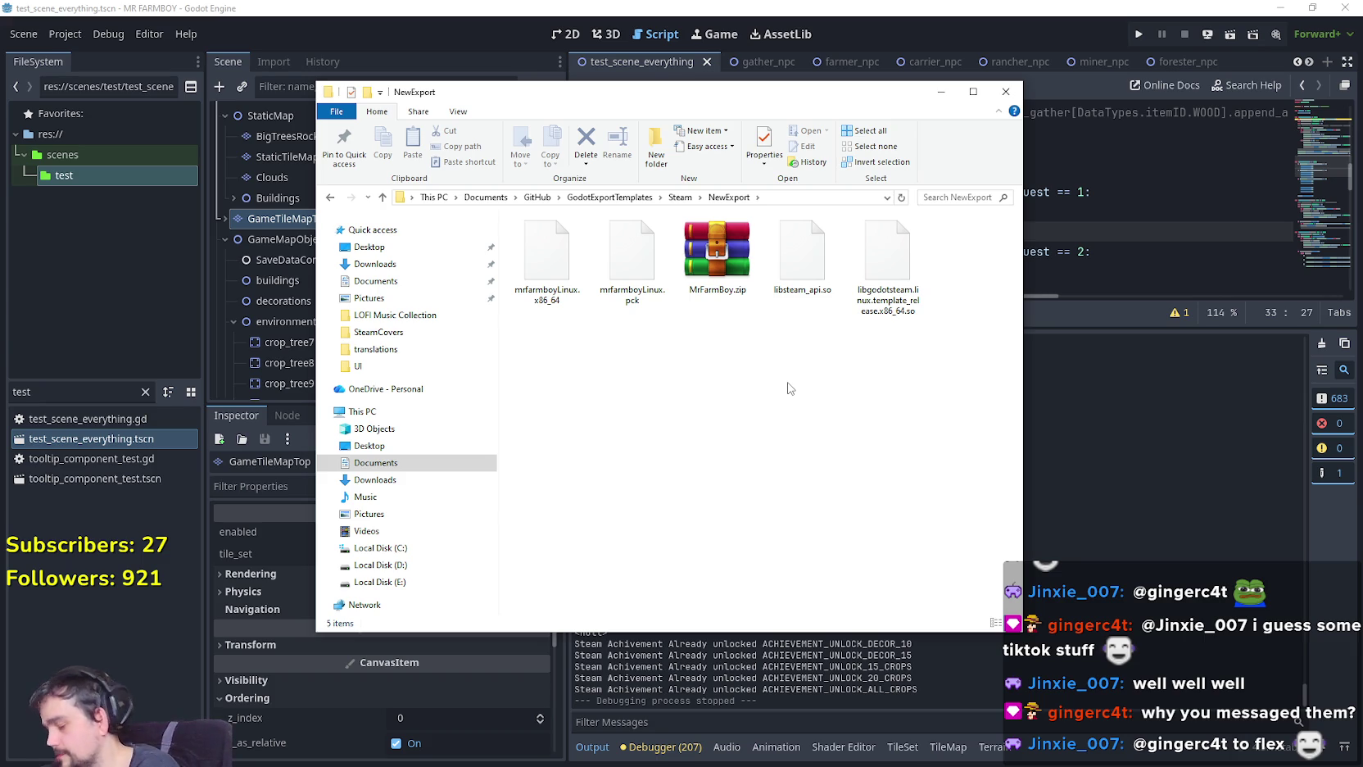
Pack the four Linux build files into a ZIP named NewExport.zip with WinRAR, then close it.
double_click(717, 249)
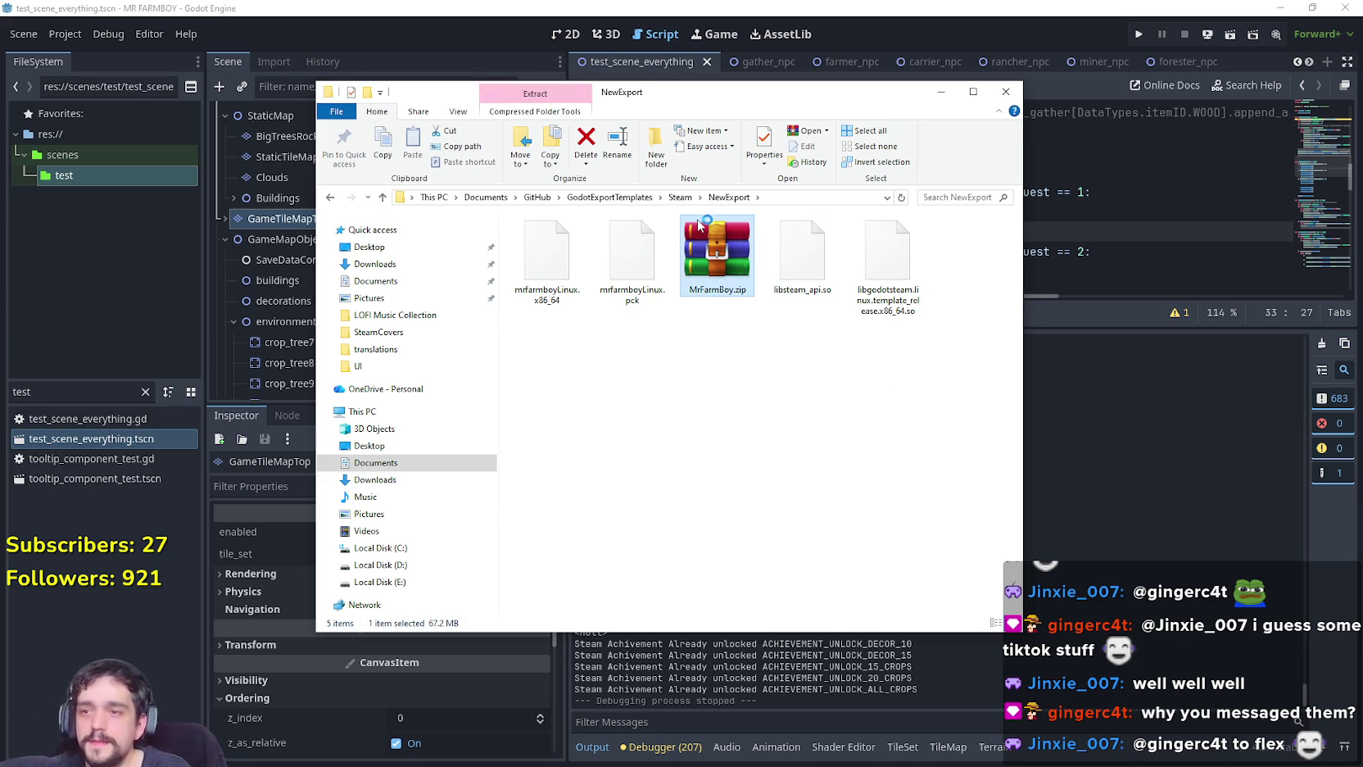
double_click(659, 476)
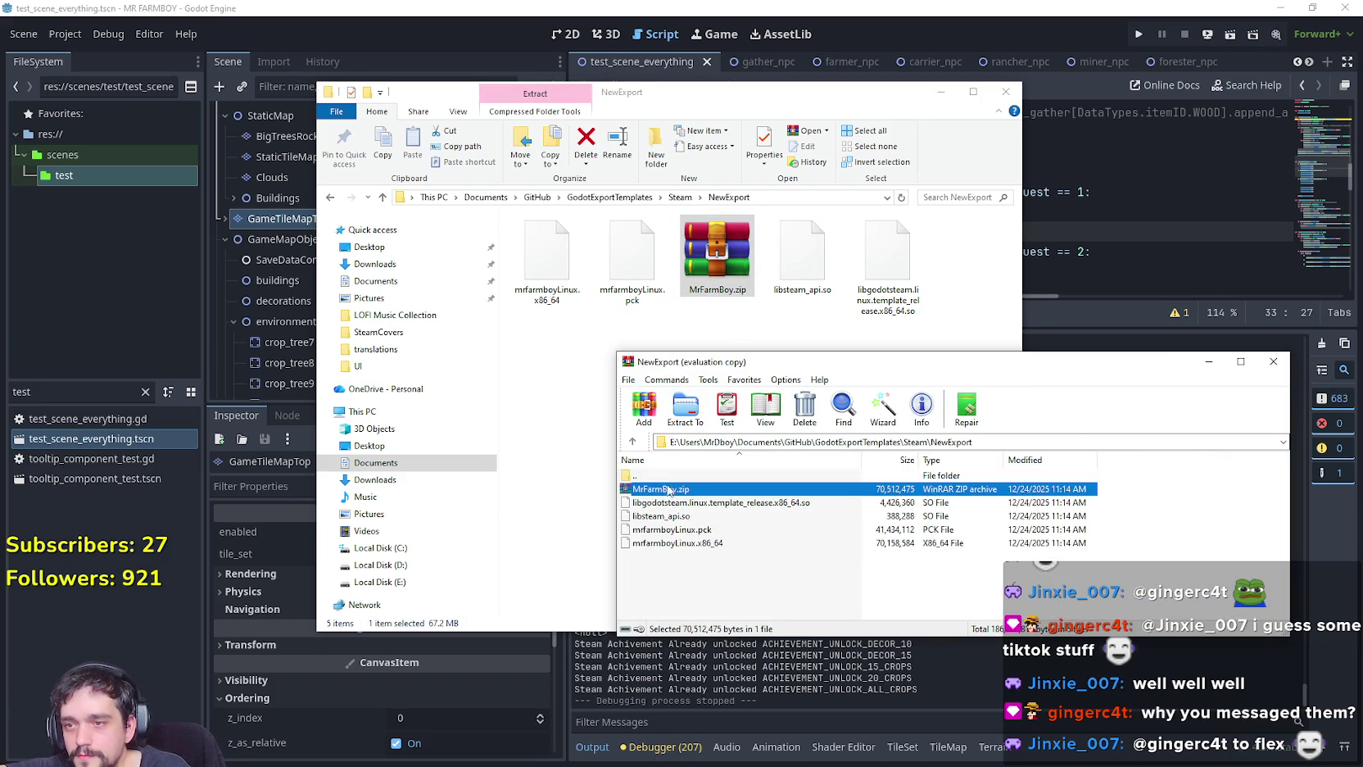
click(1062, 442)
drag(1130, 553, 1006, 499)
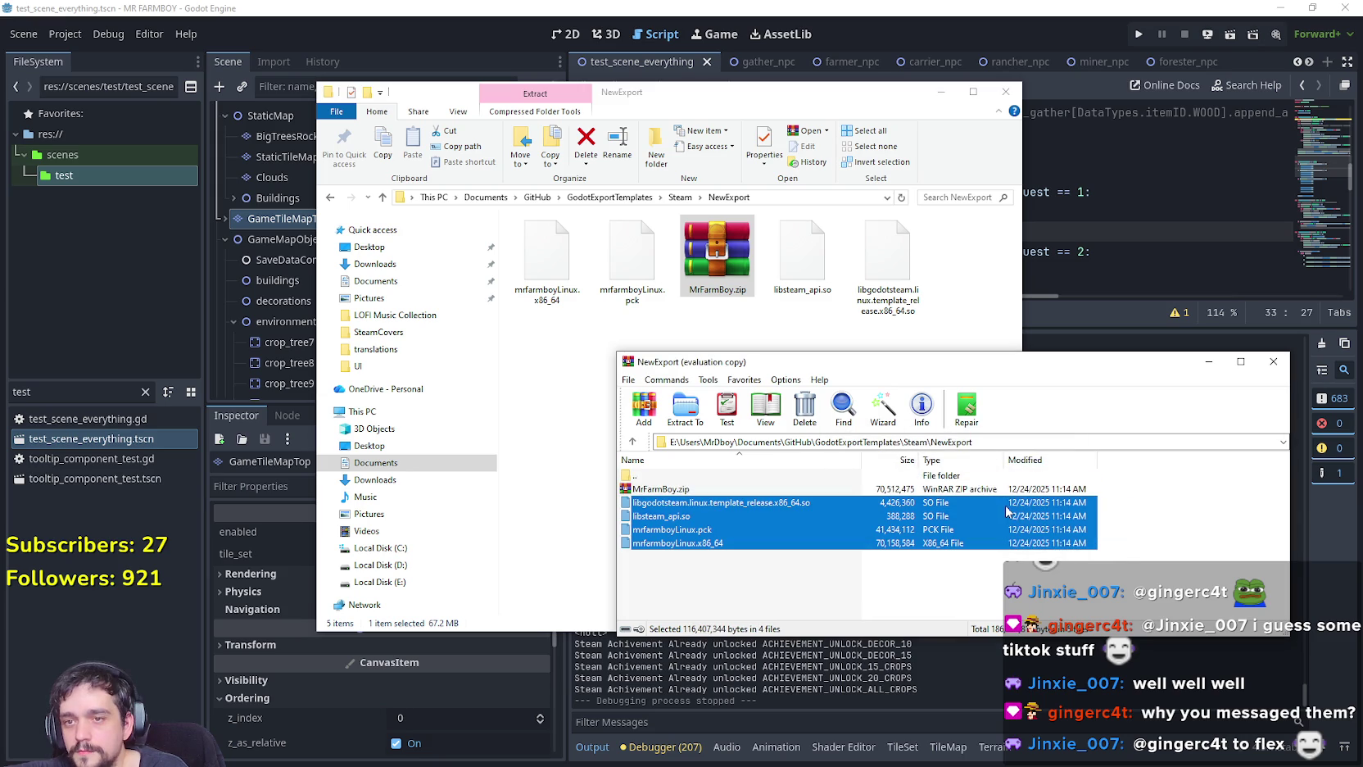
click(656, 422)
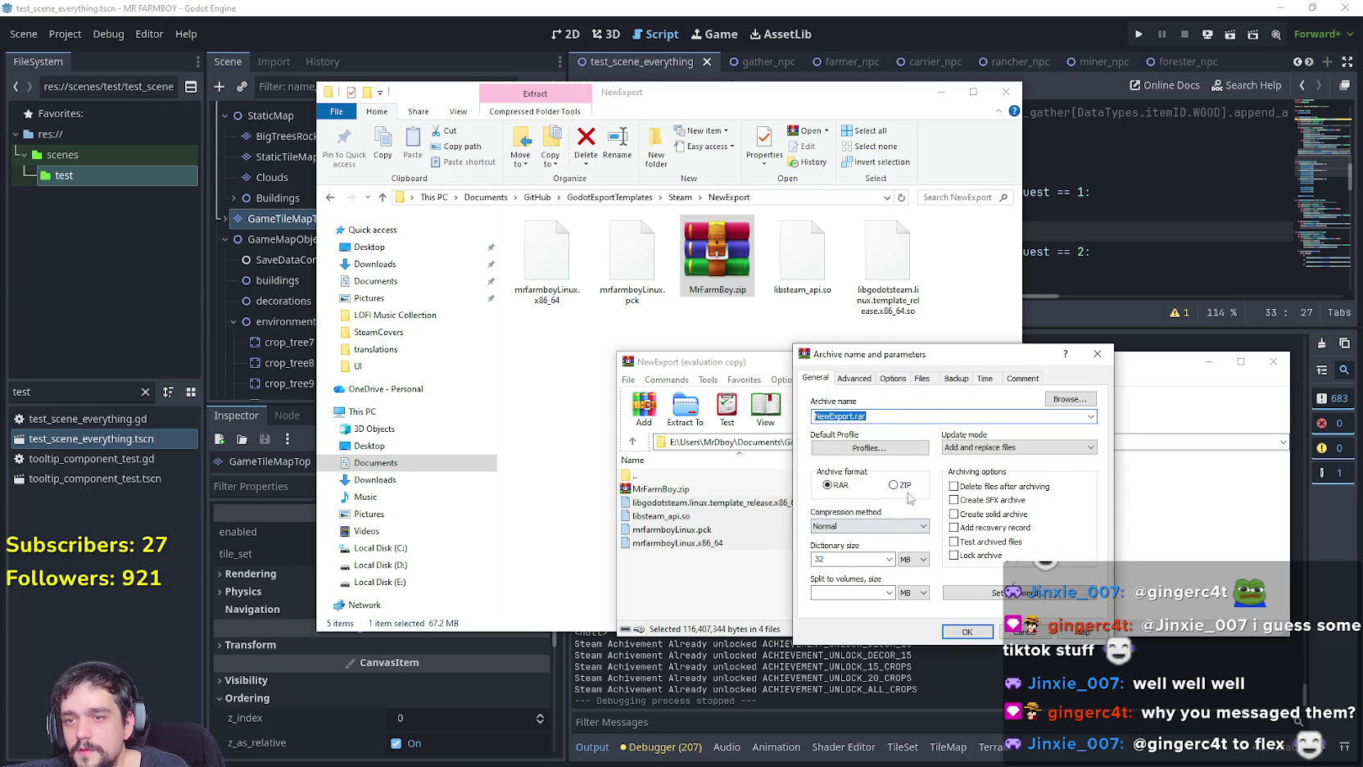
click(894, 484)
click(973, 636)
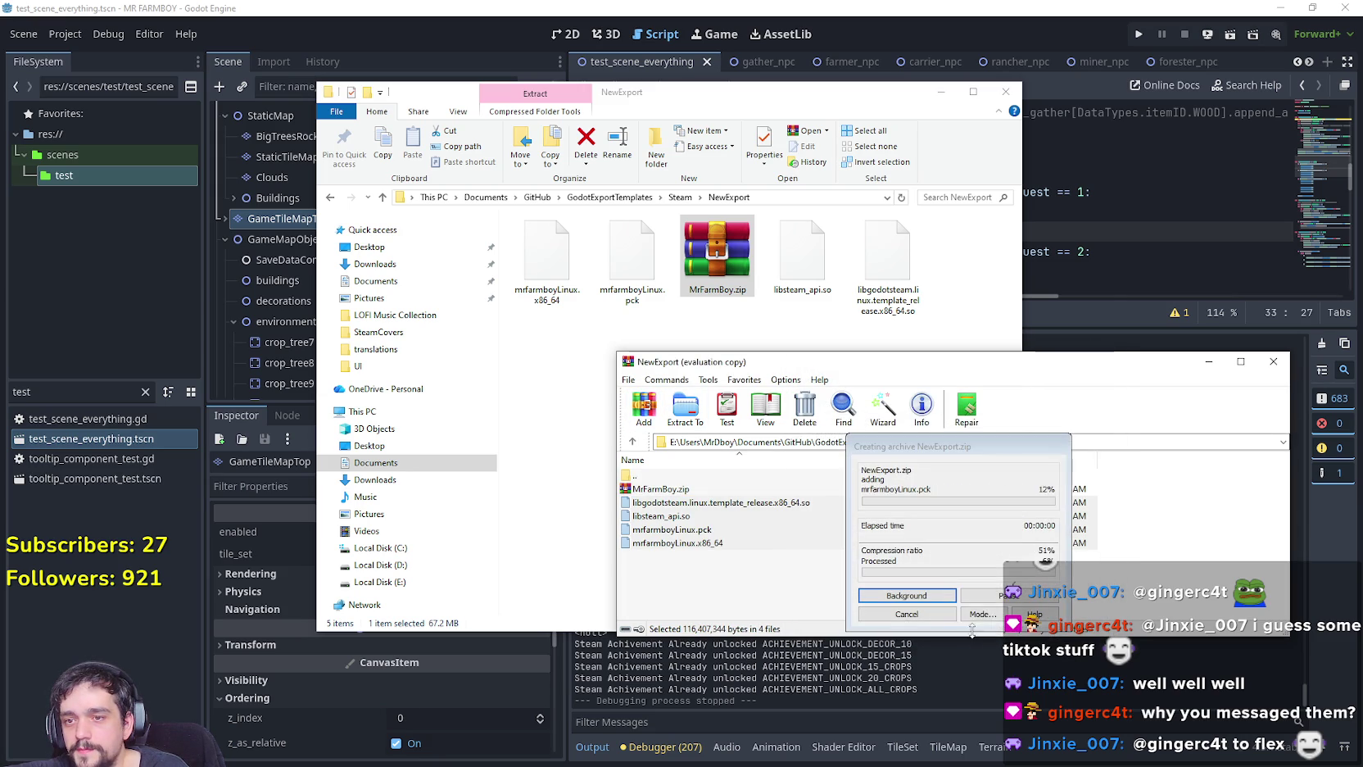
click(1275, 362)
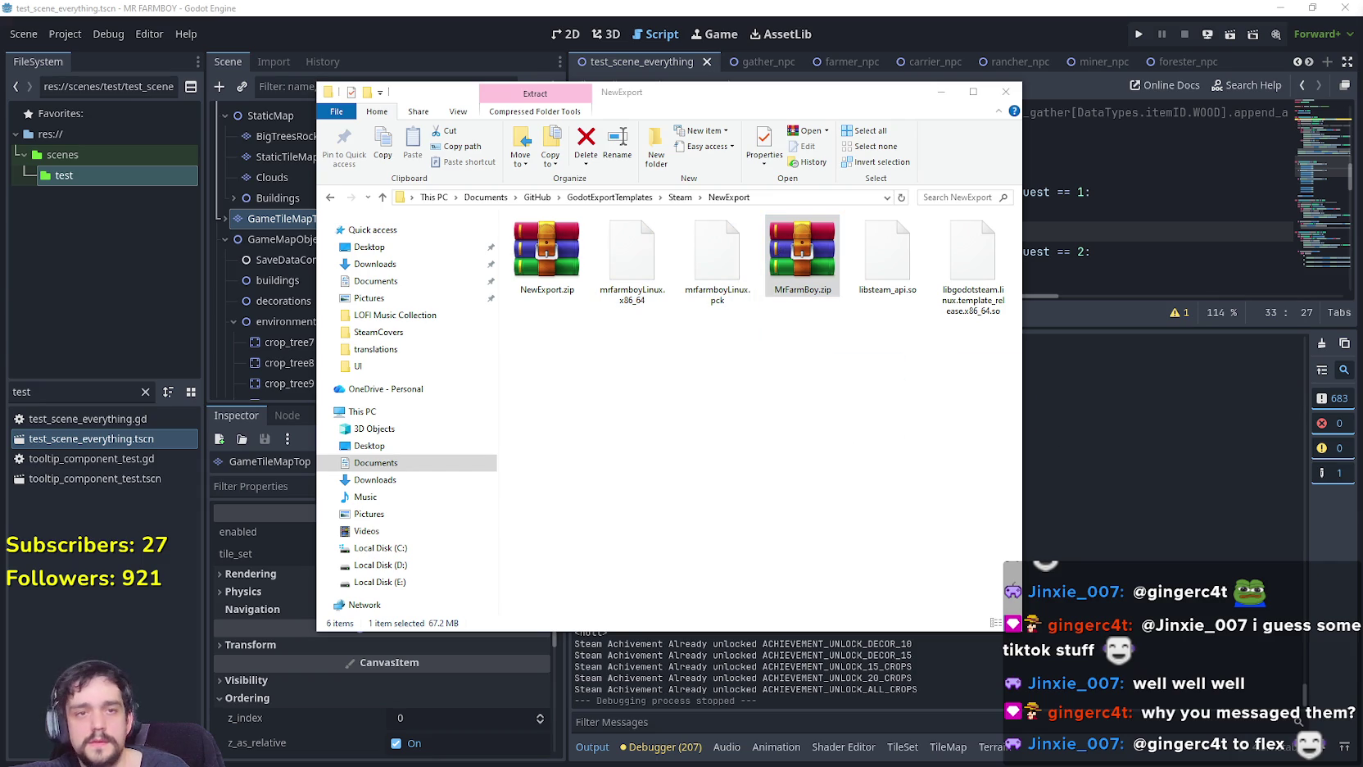
click(569, 245)
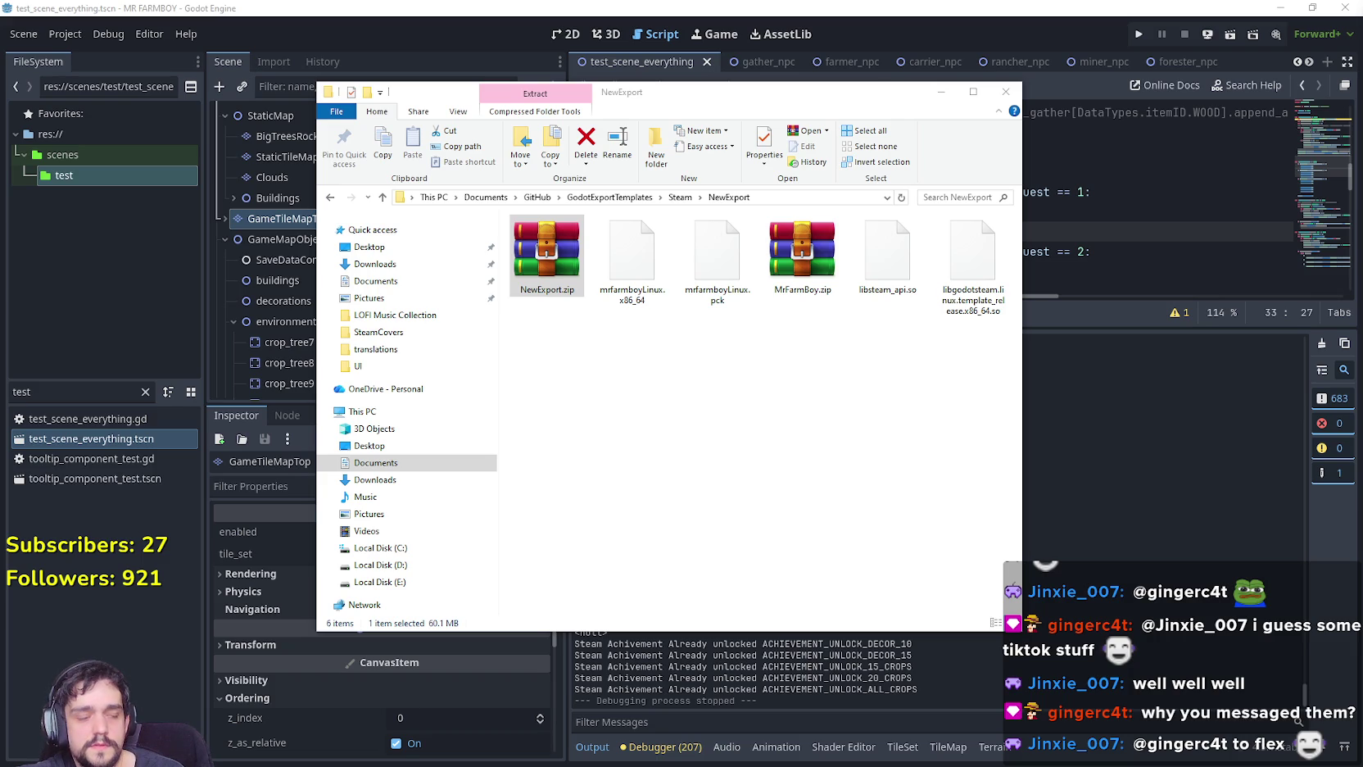
Return to the Steam forum thread and start editing the developer's own reply.
key(alt+Tab)
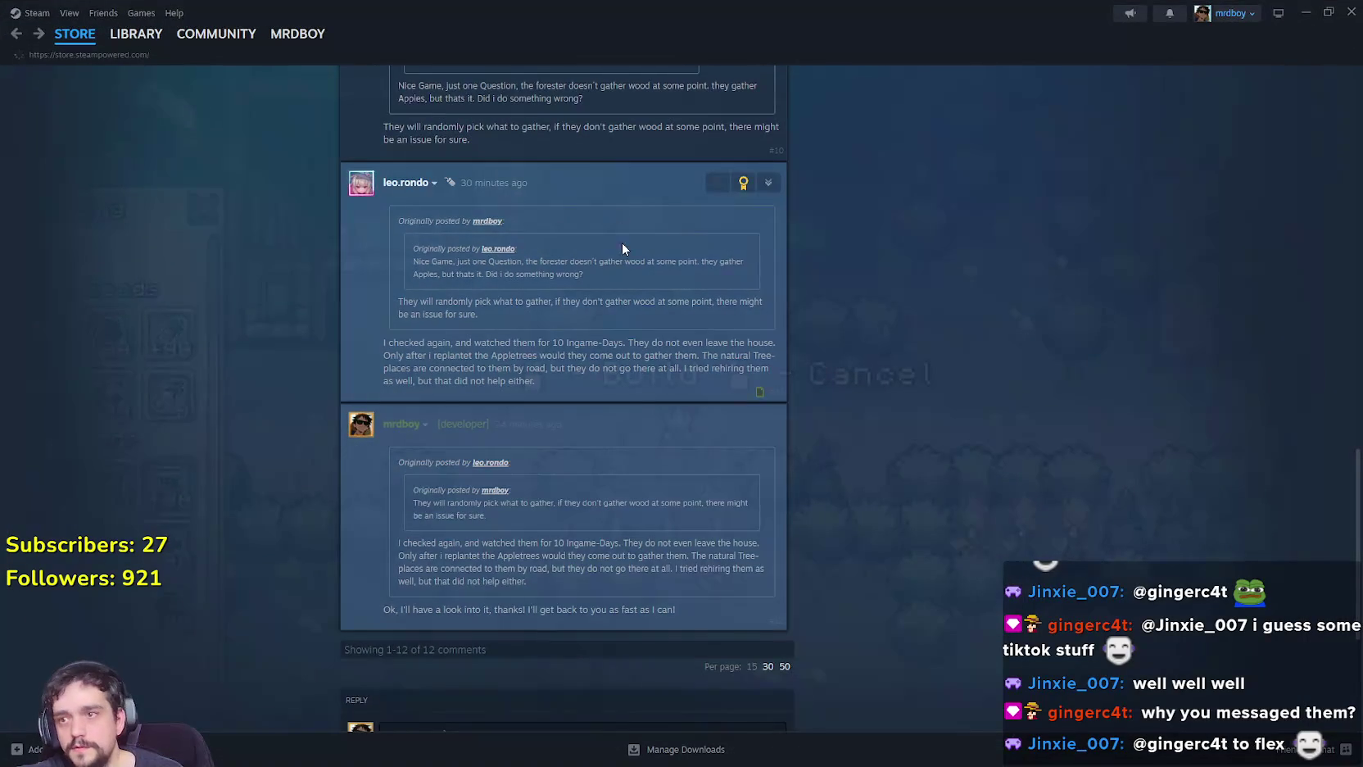
click(12, 34)
click(38, 34)
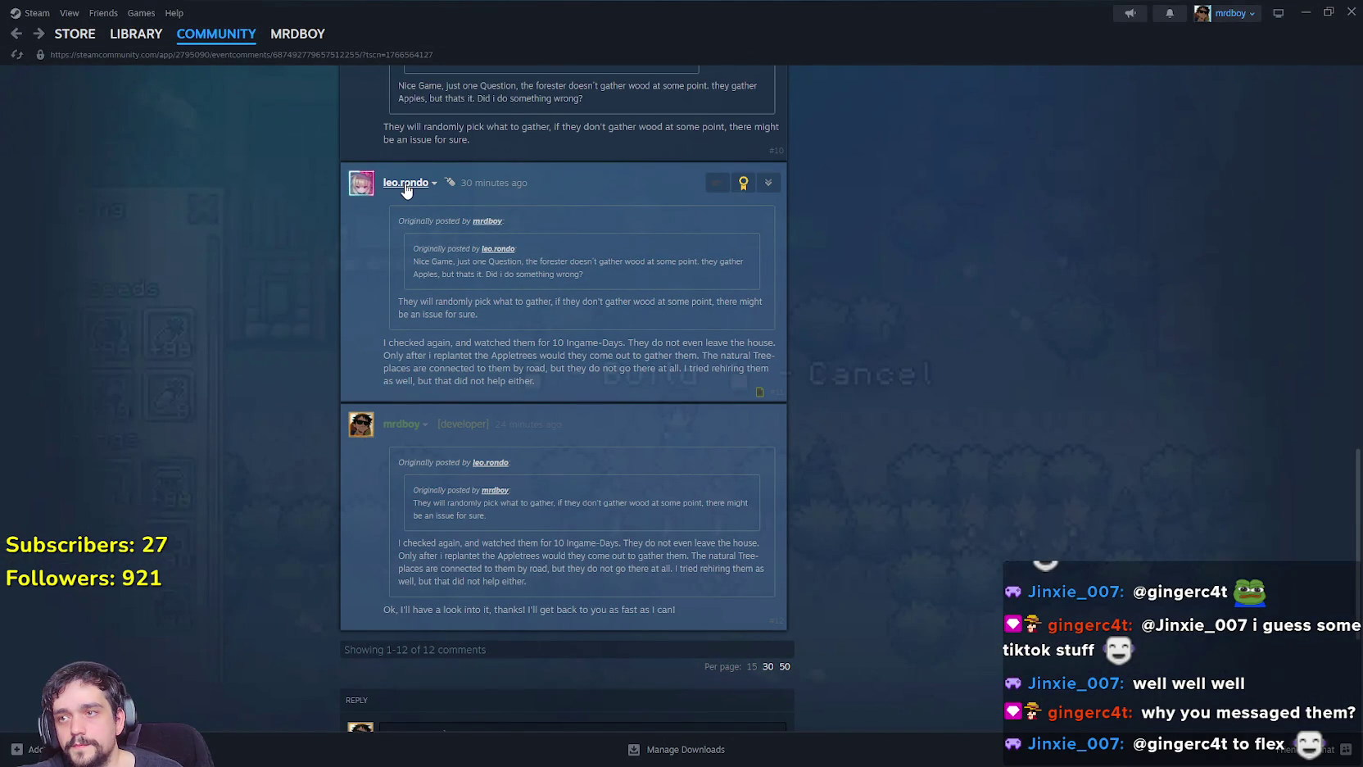
mouse_move(405, 188)
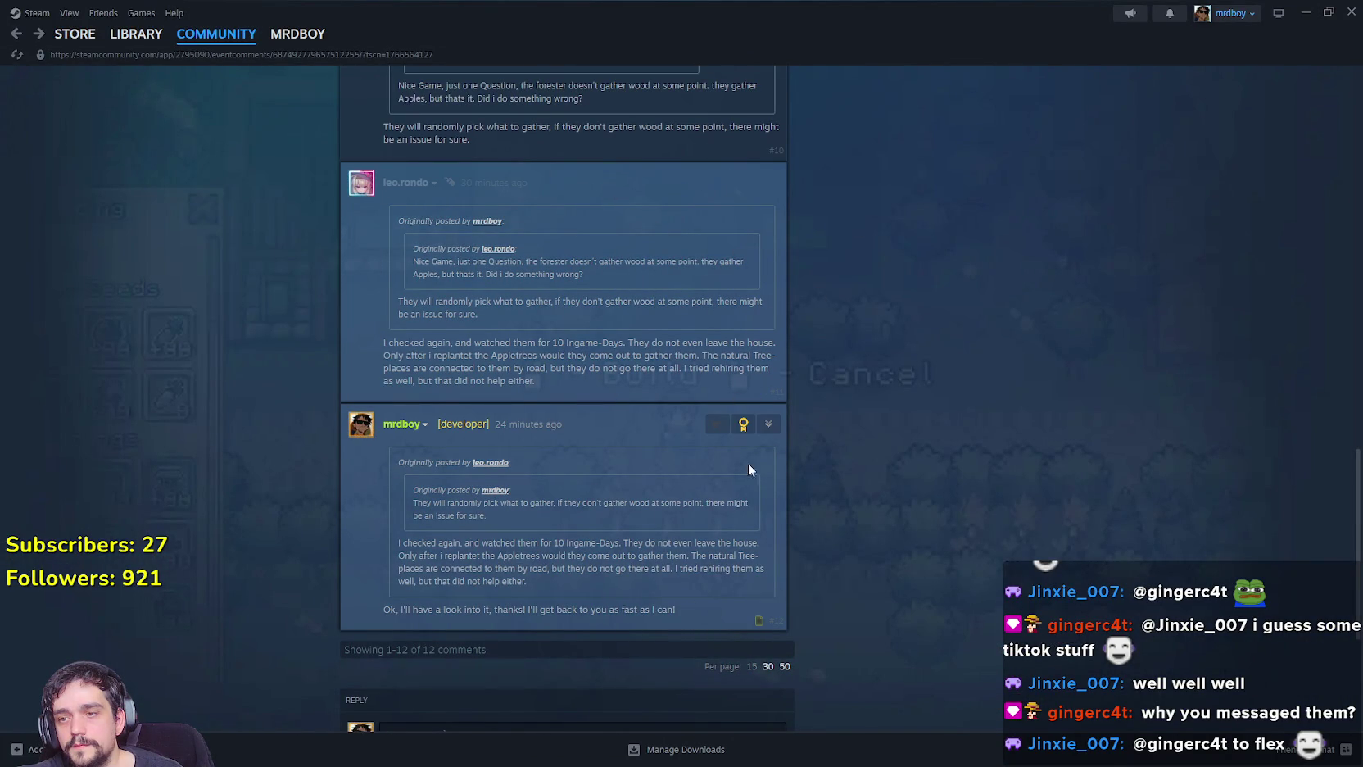
click(768, 182)
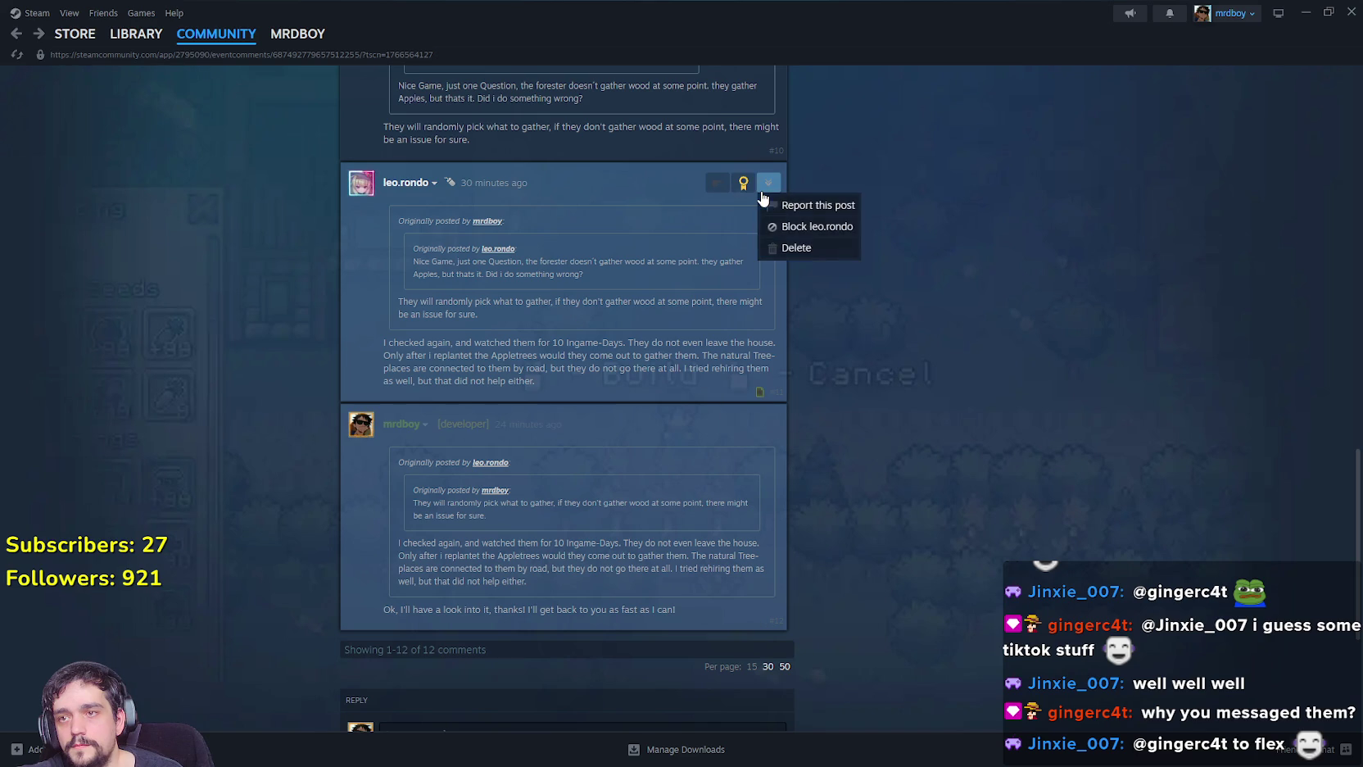
click(770, 423)
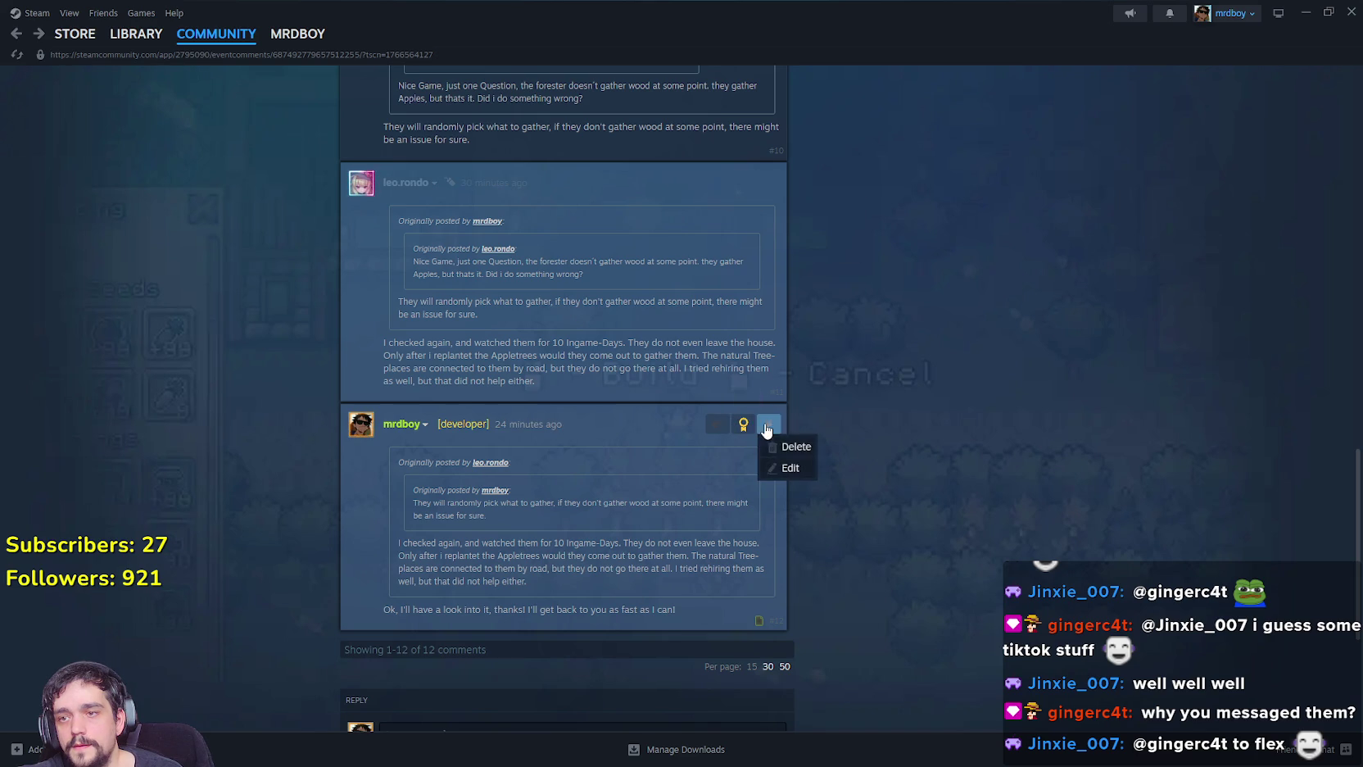
click(792, 474)
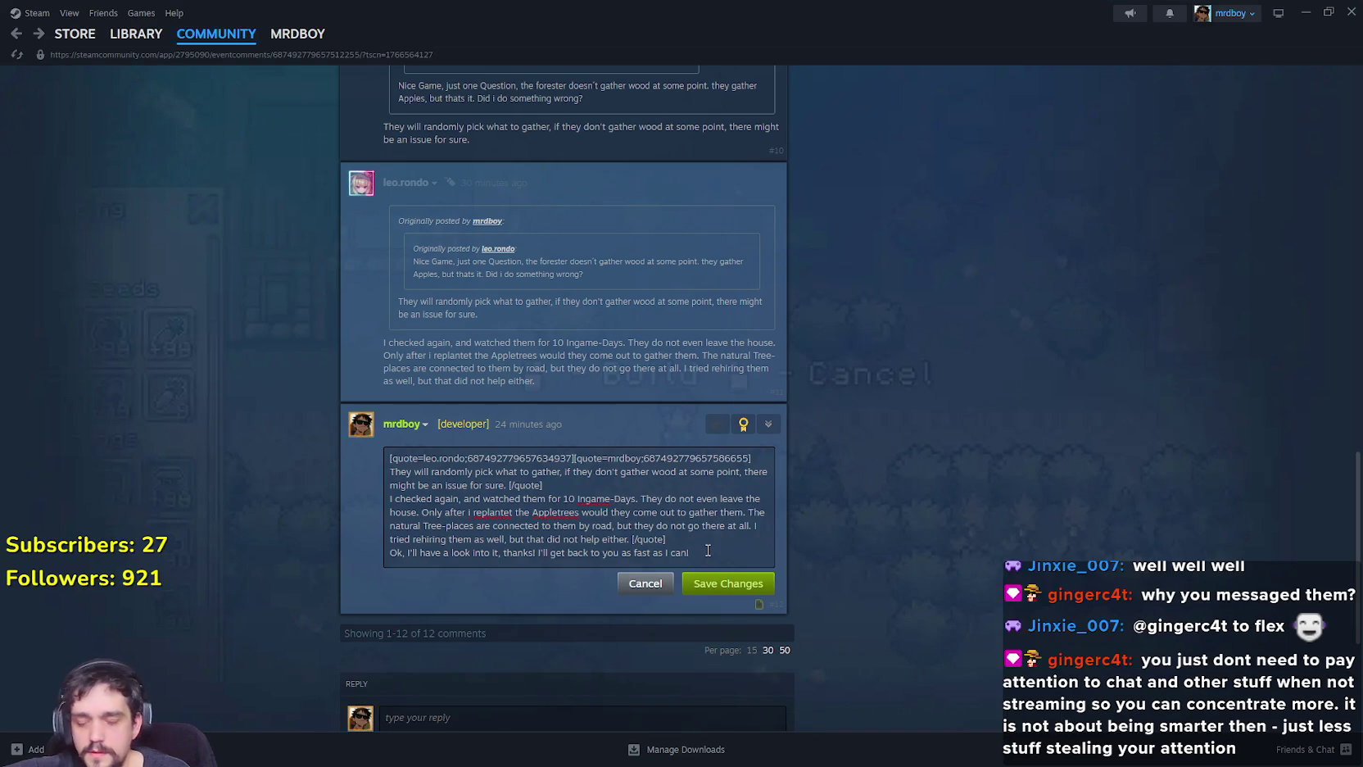
Append 'Edit: Pushed a hotfix, see if this solves anything…' about circumventing workers.
key(Return)
key(Return)
text(E)
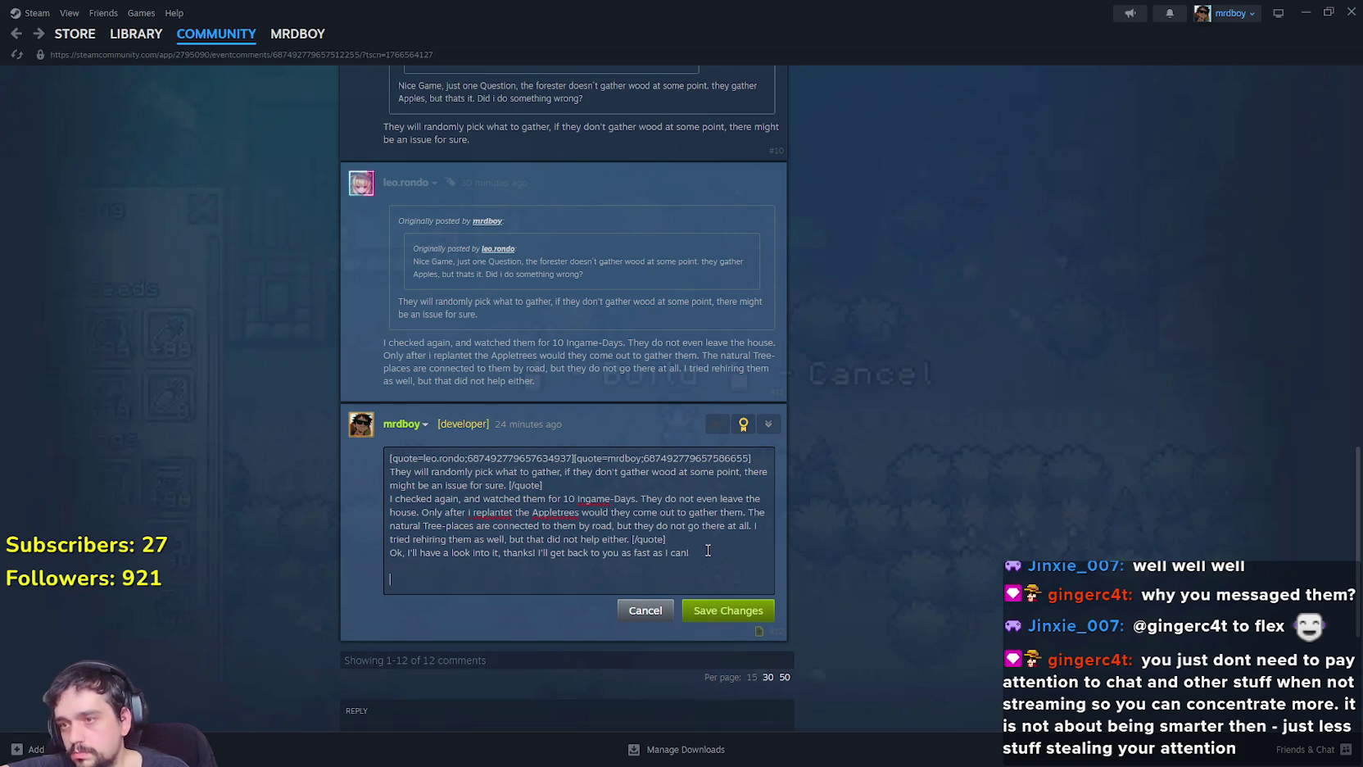
text(dit)
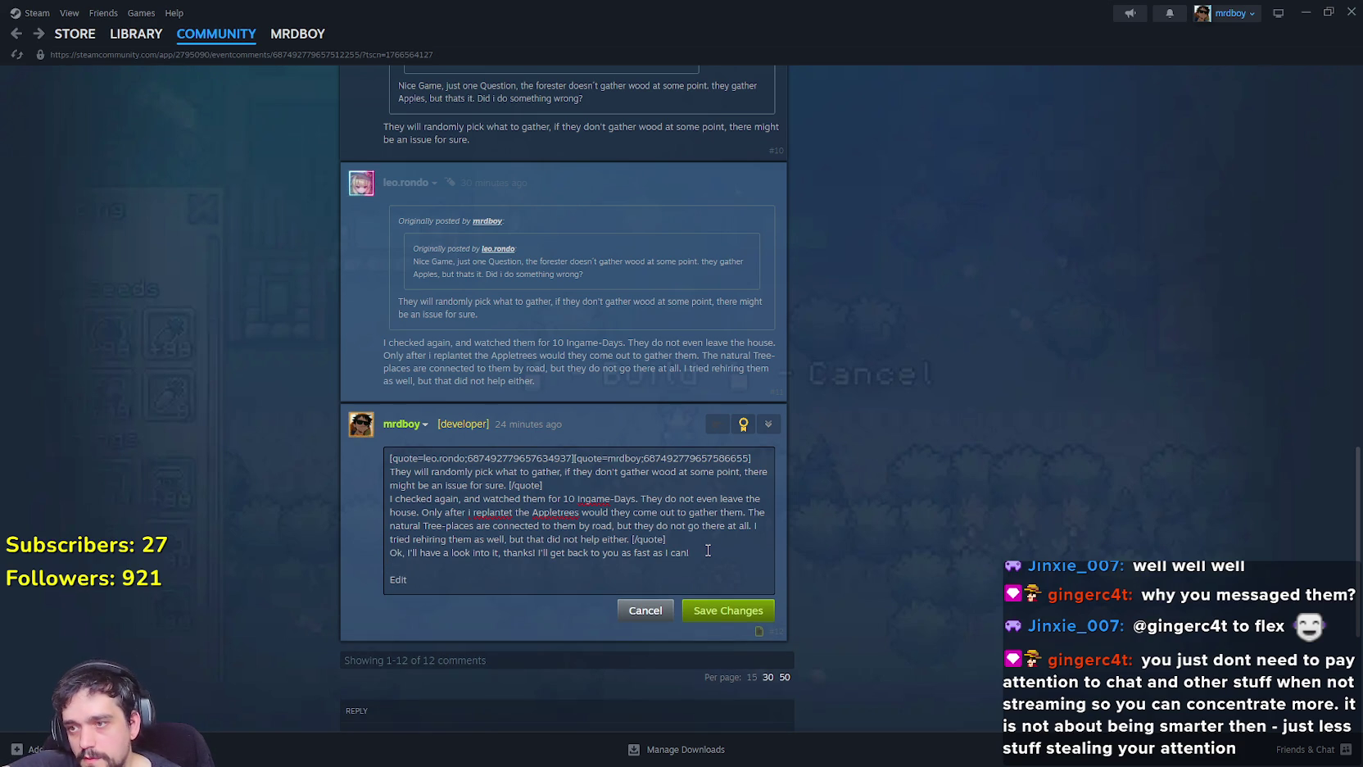
text(it)
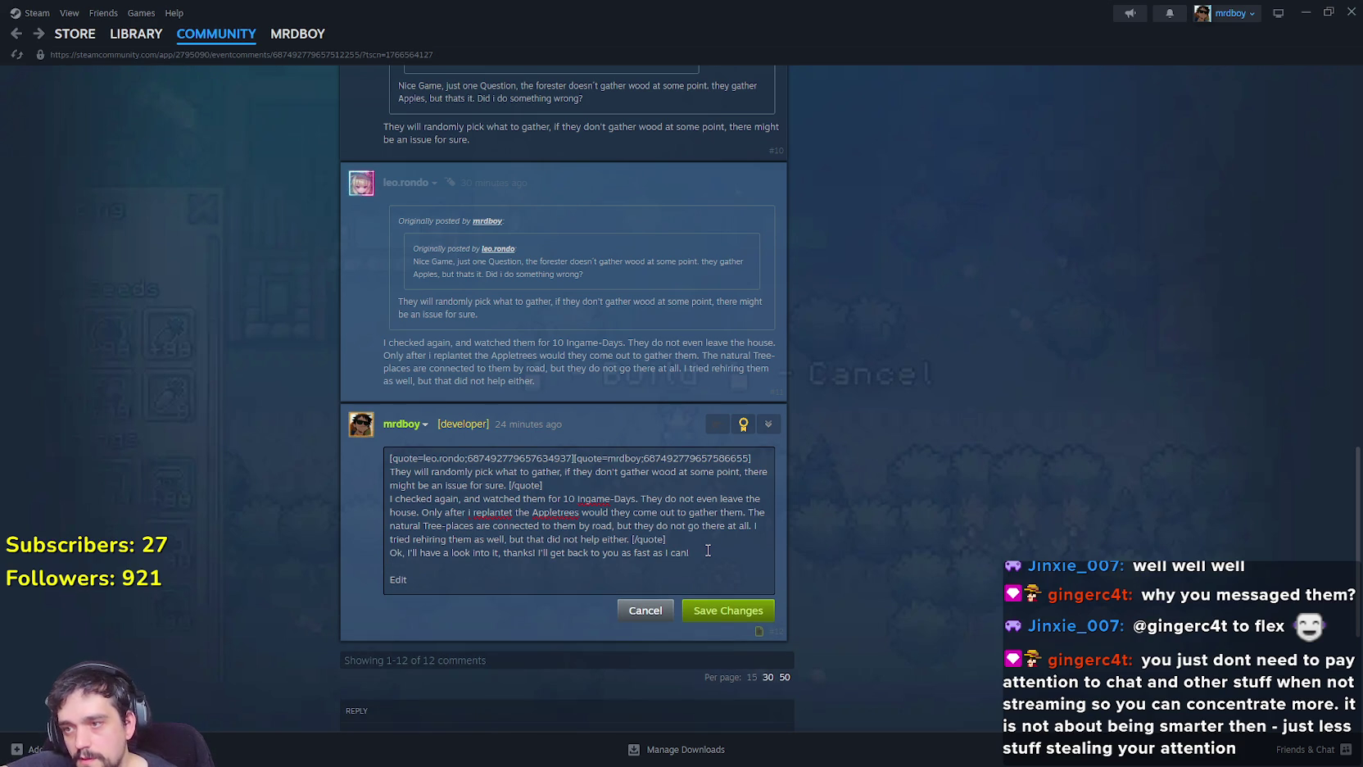
text(: Pushed)
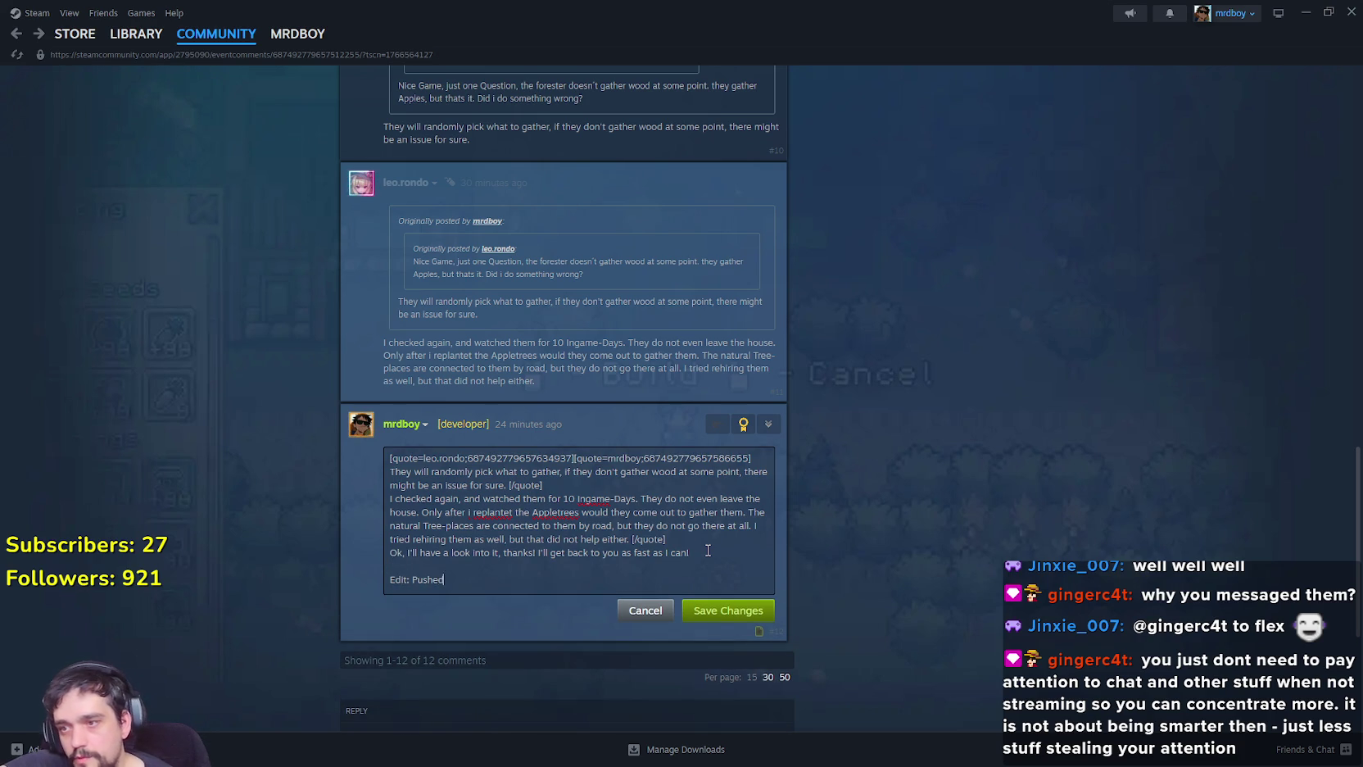
text( a hotfix, see if this solf)
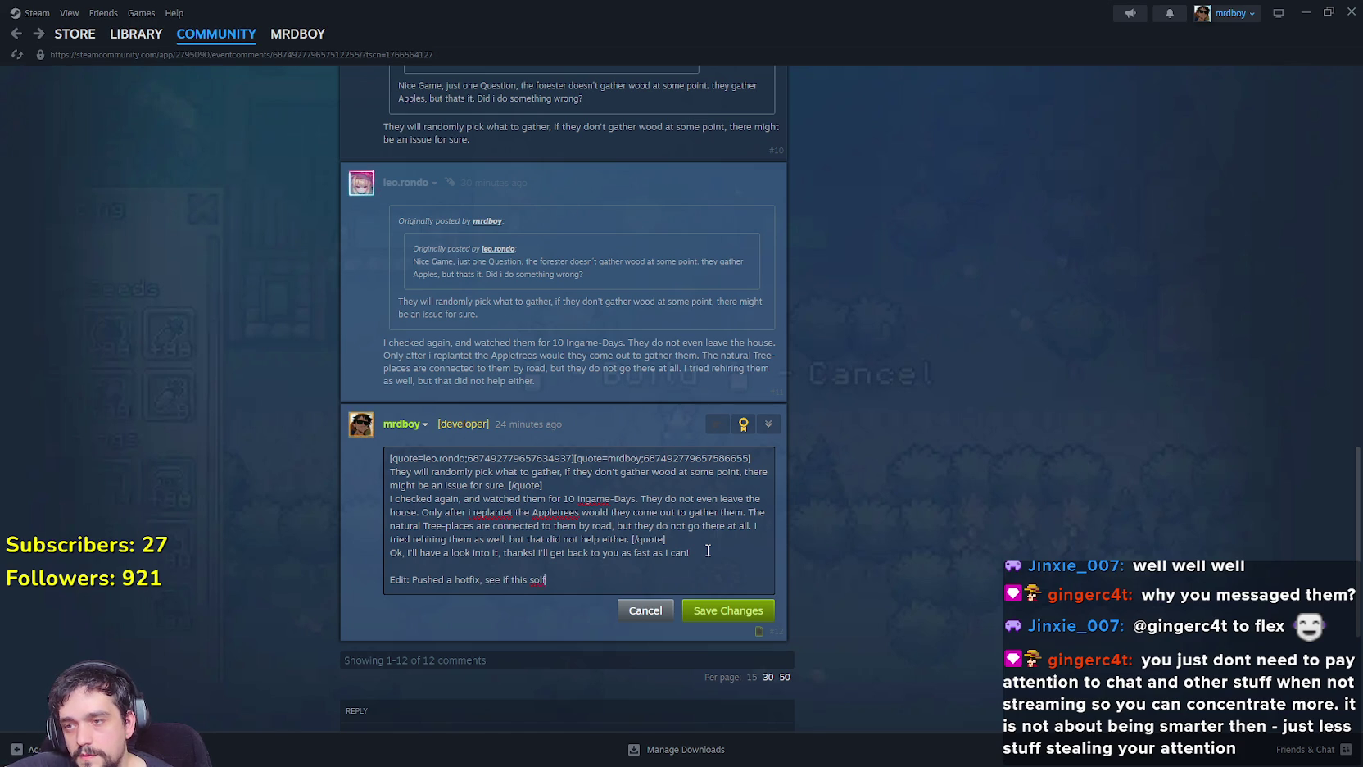
key(BackSpace)
text(ves anything)
text(, a couple of th)
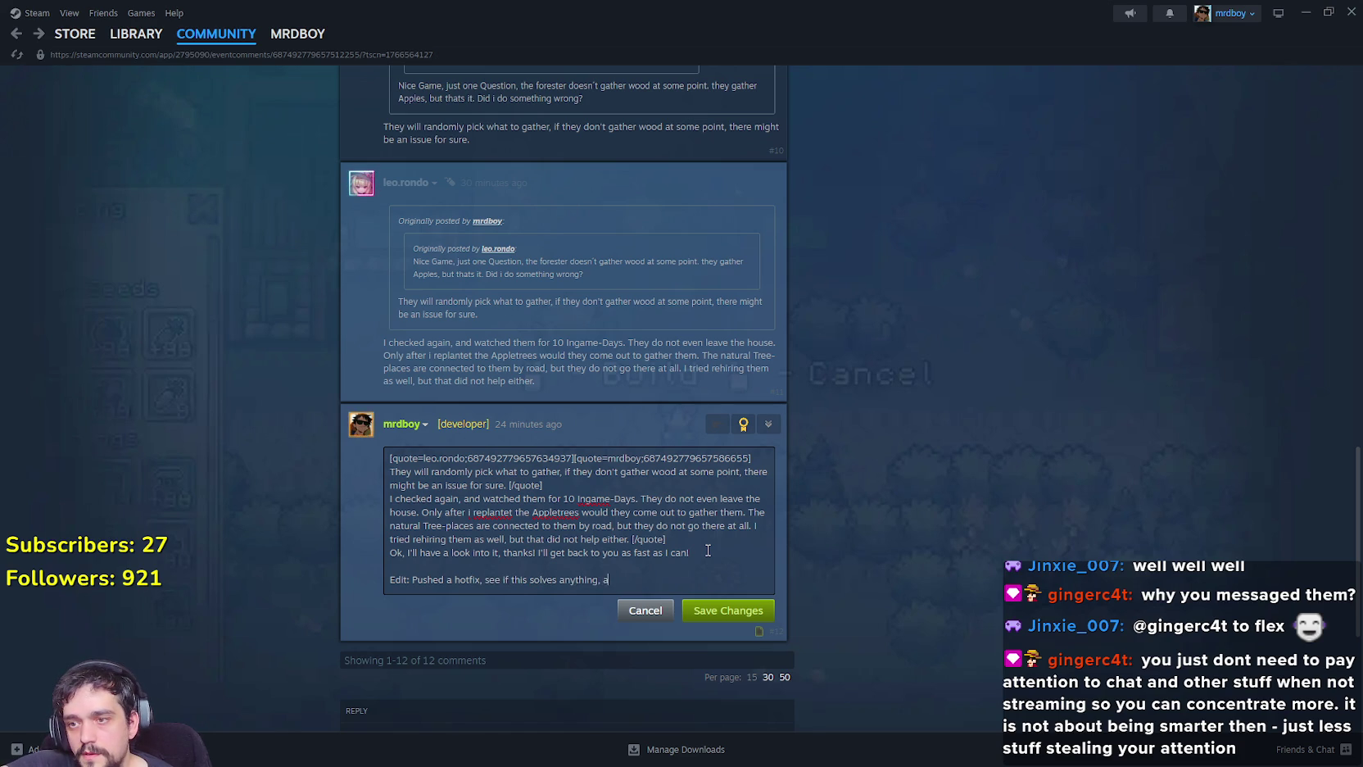
text(ings to note)
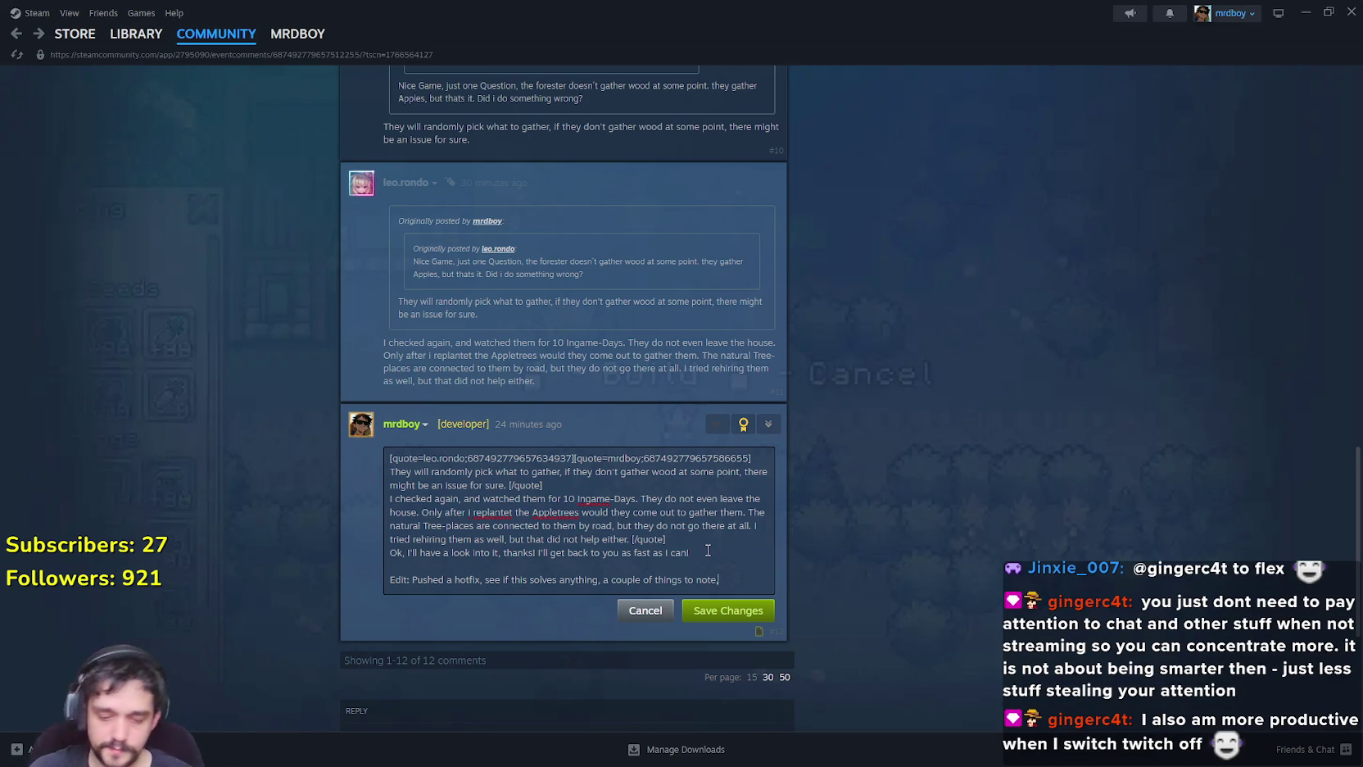
text(, if you try to c)
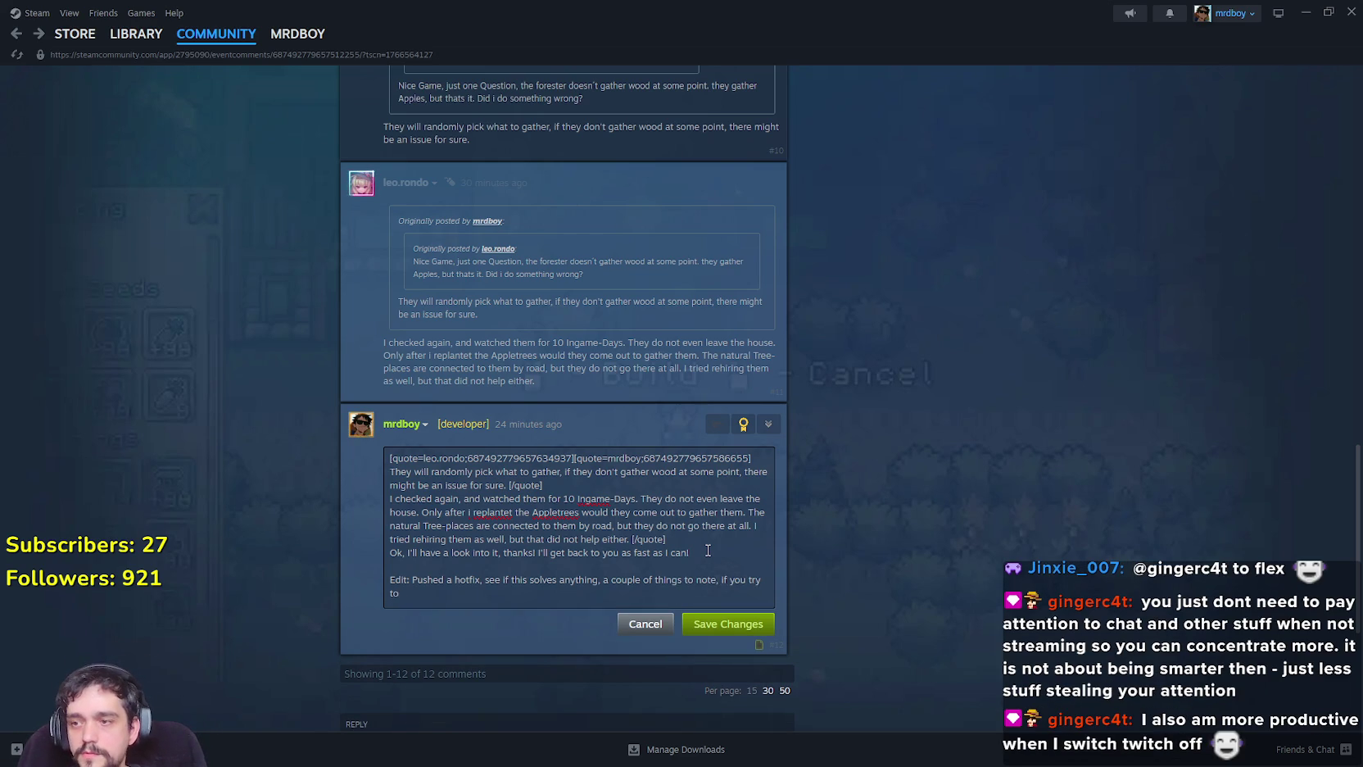
text(er)
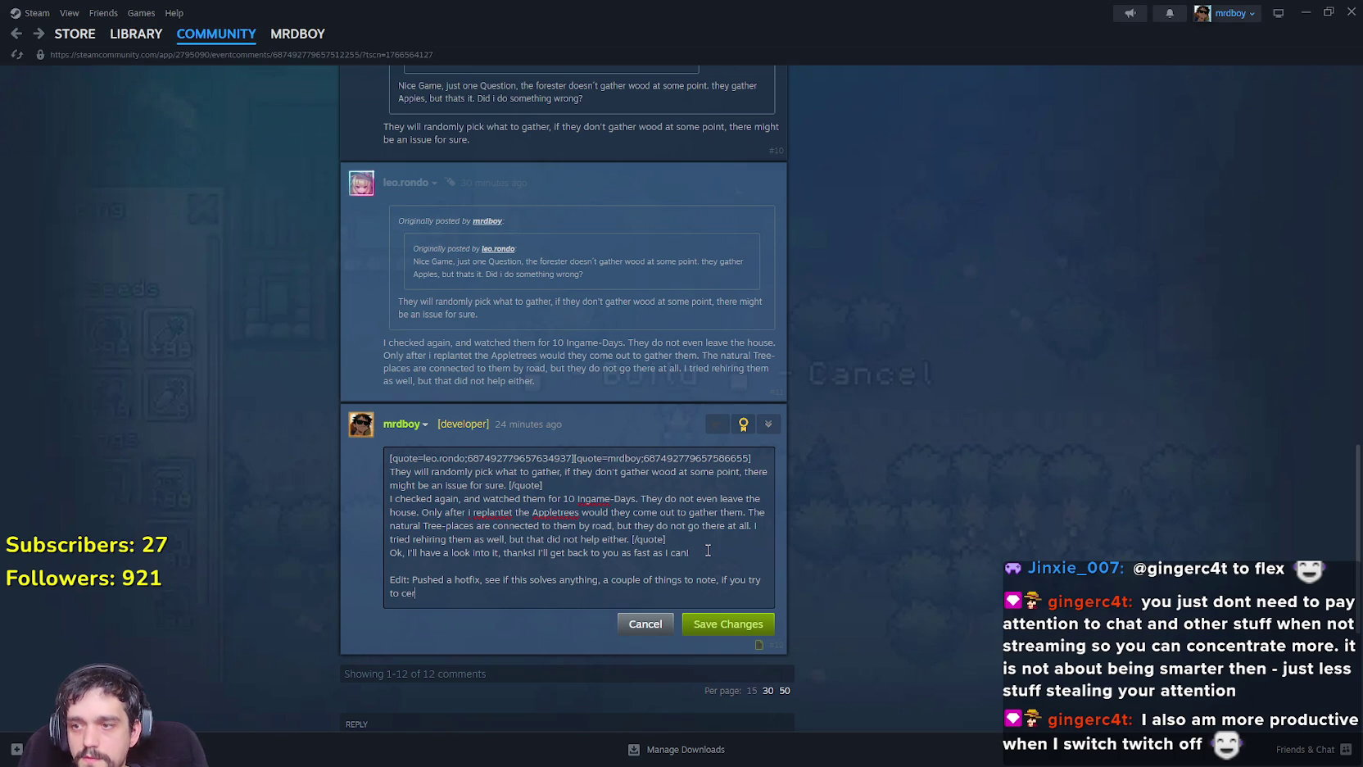
text(cenve)
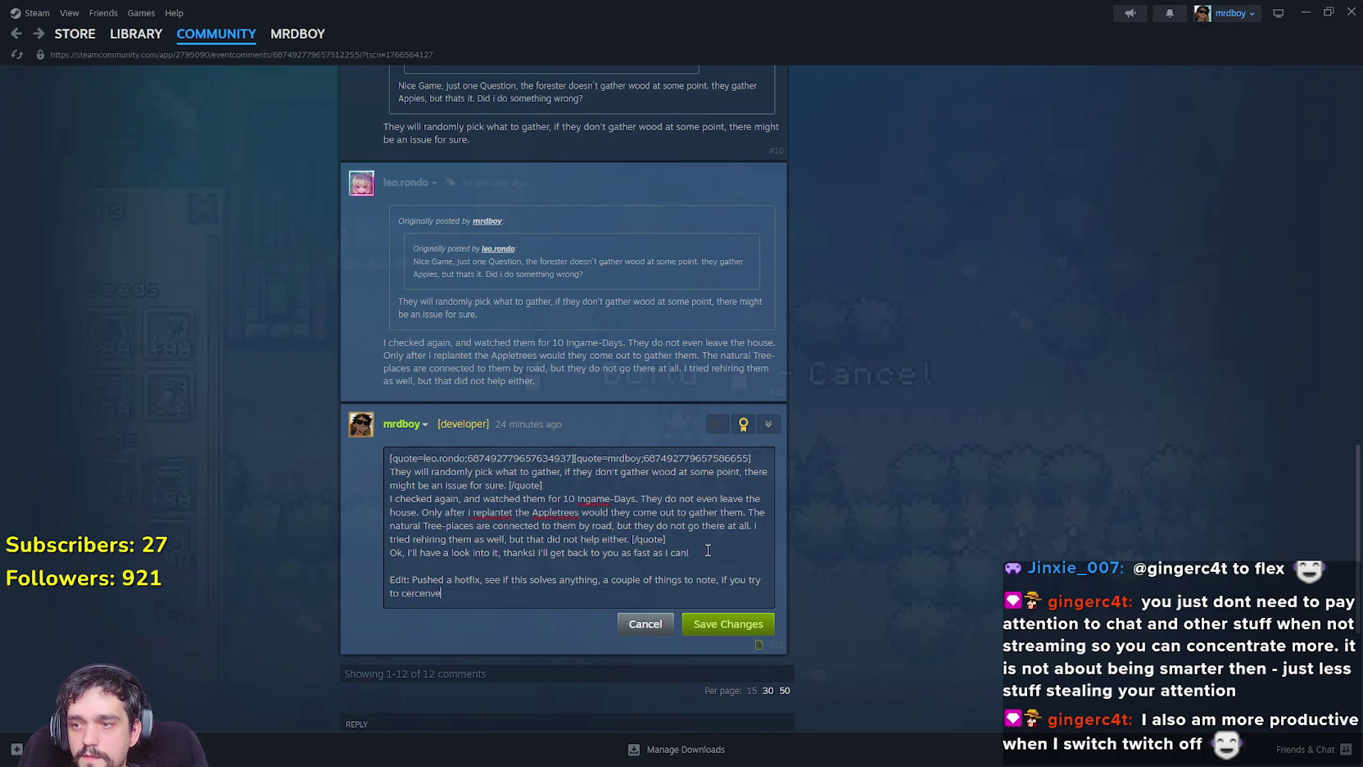
text(nt workers t)
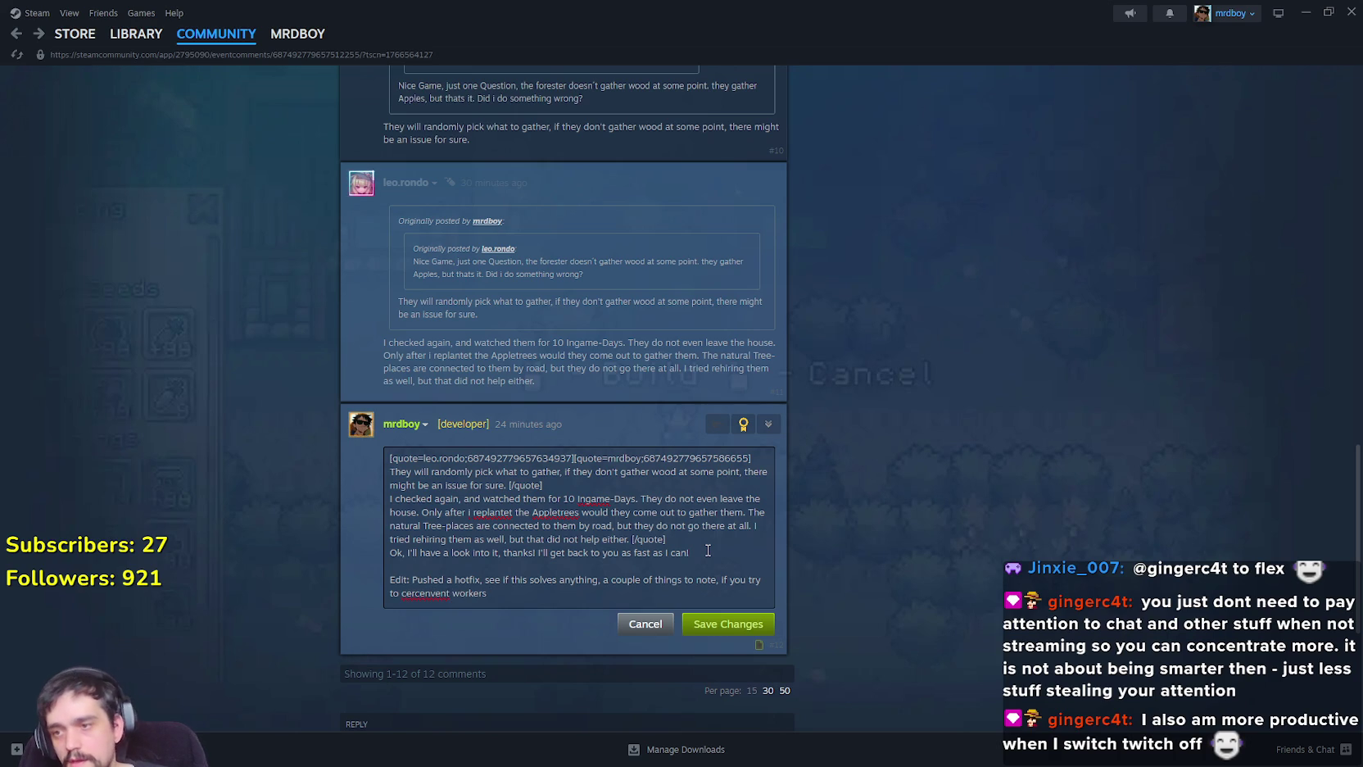
Hand-correct the misspelled 'cercenvent' and add 'where they can't reach' to the note.
right_click(440, 593)
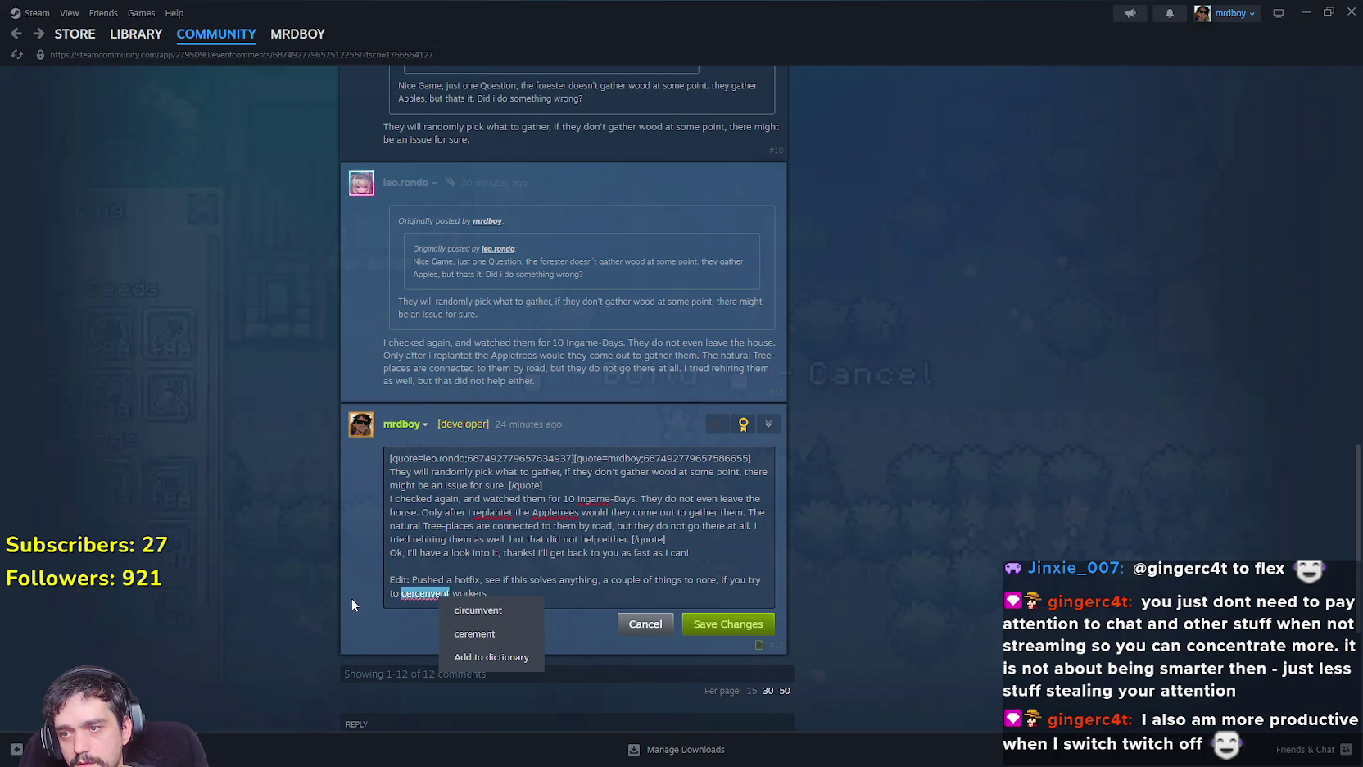
click(407, 594)
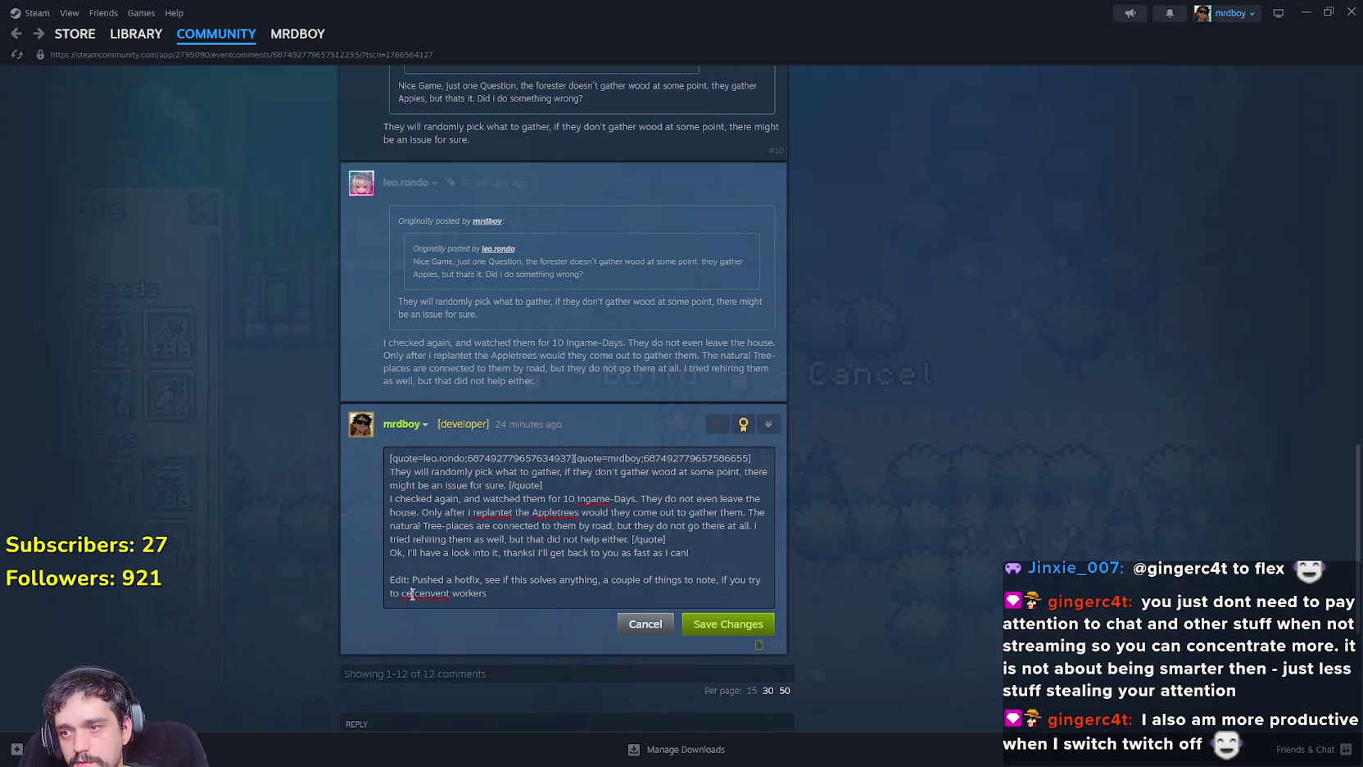
text(i)
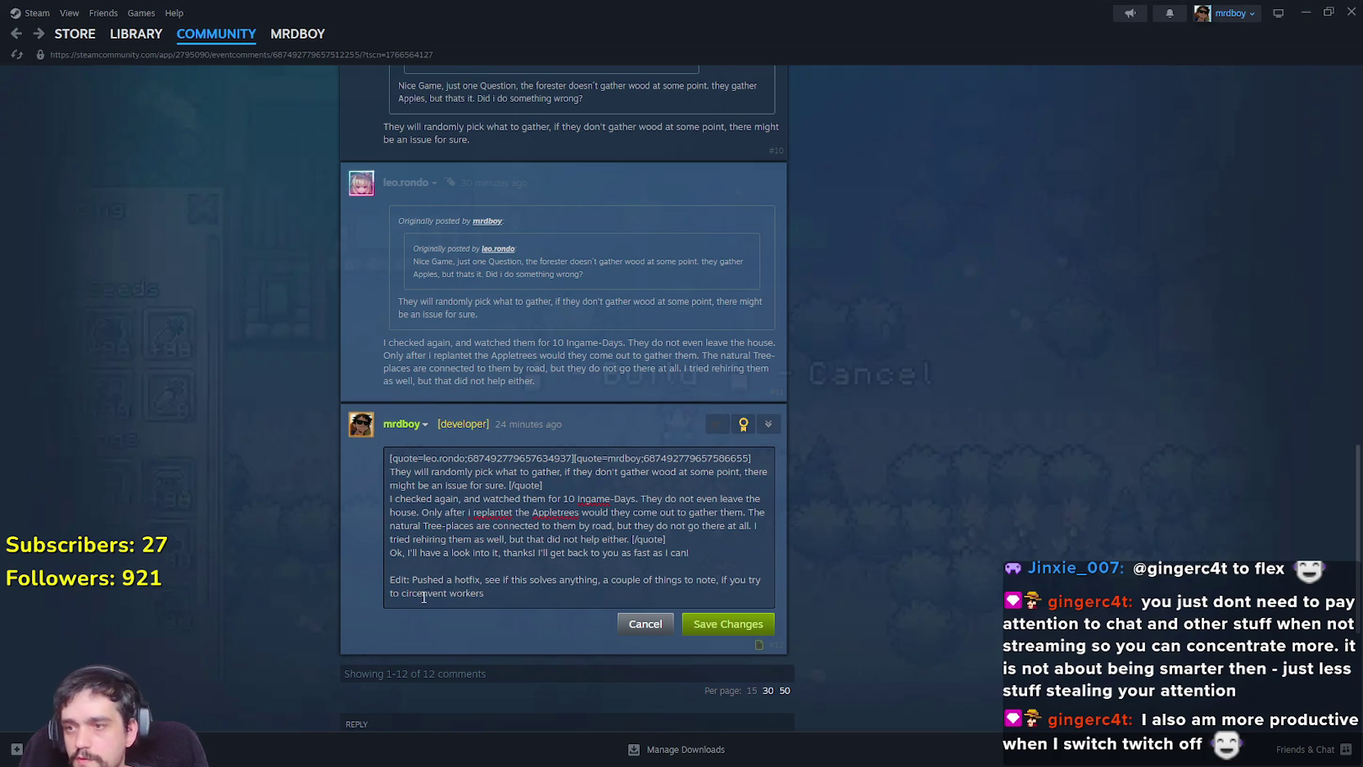
right_click(423, 594)
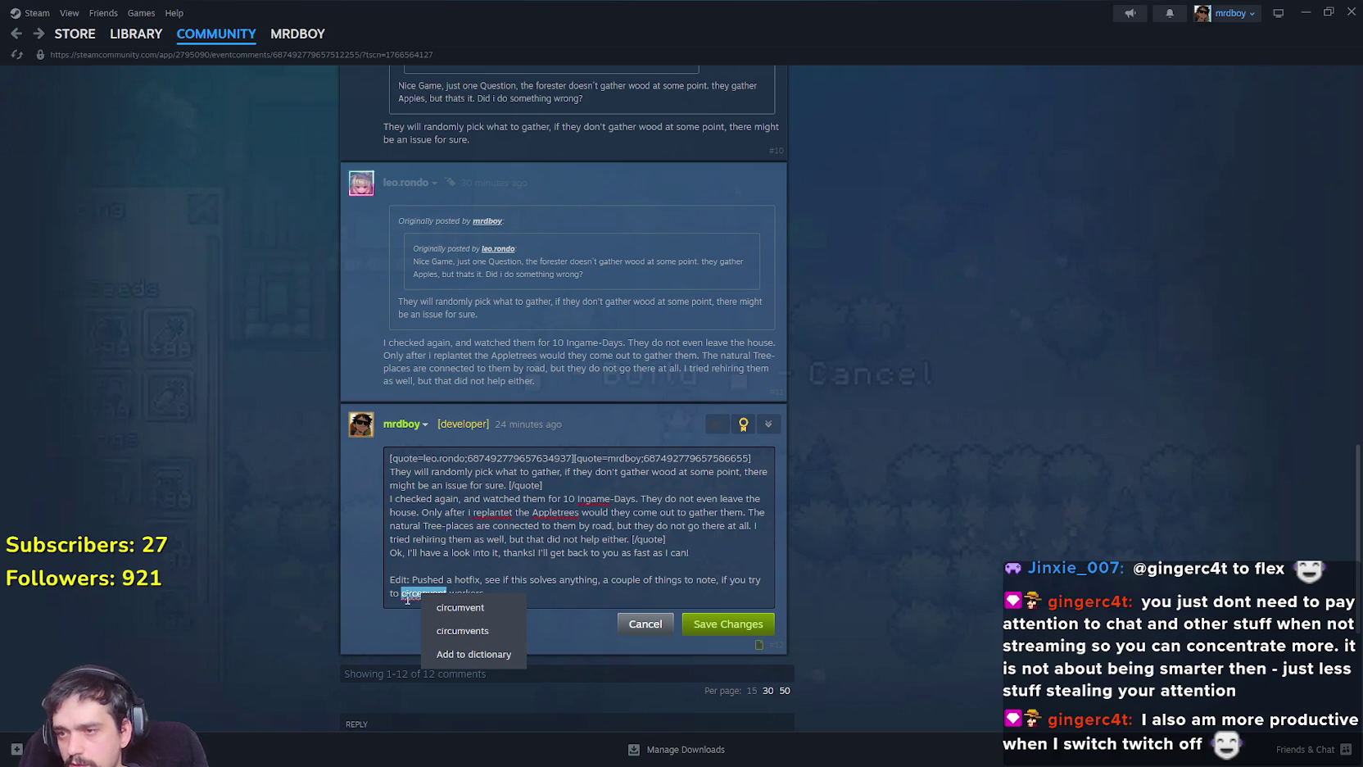
key(Escape)
drag(422, 594, 416, 594)
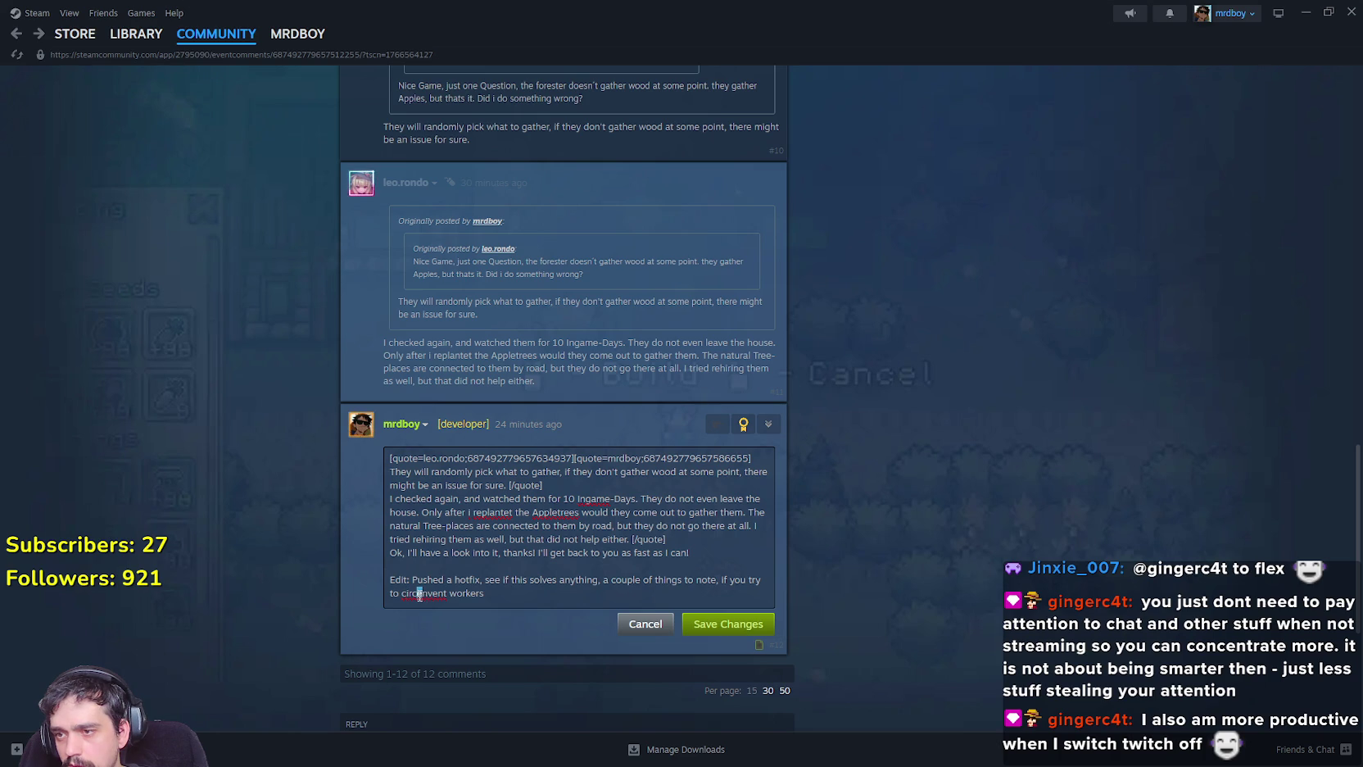
text(u)
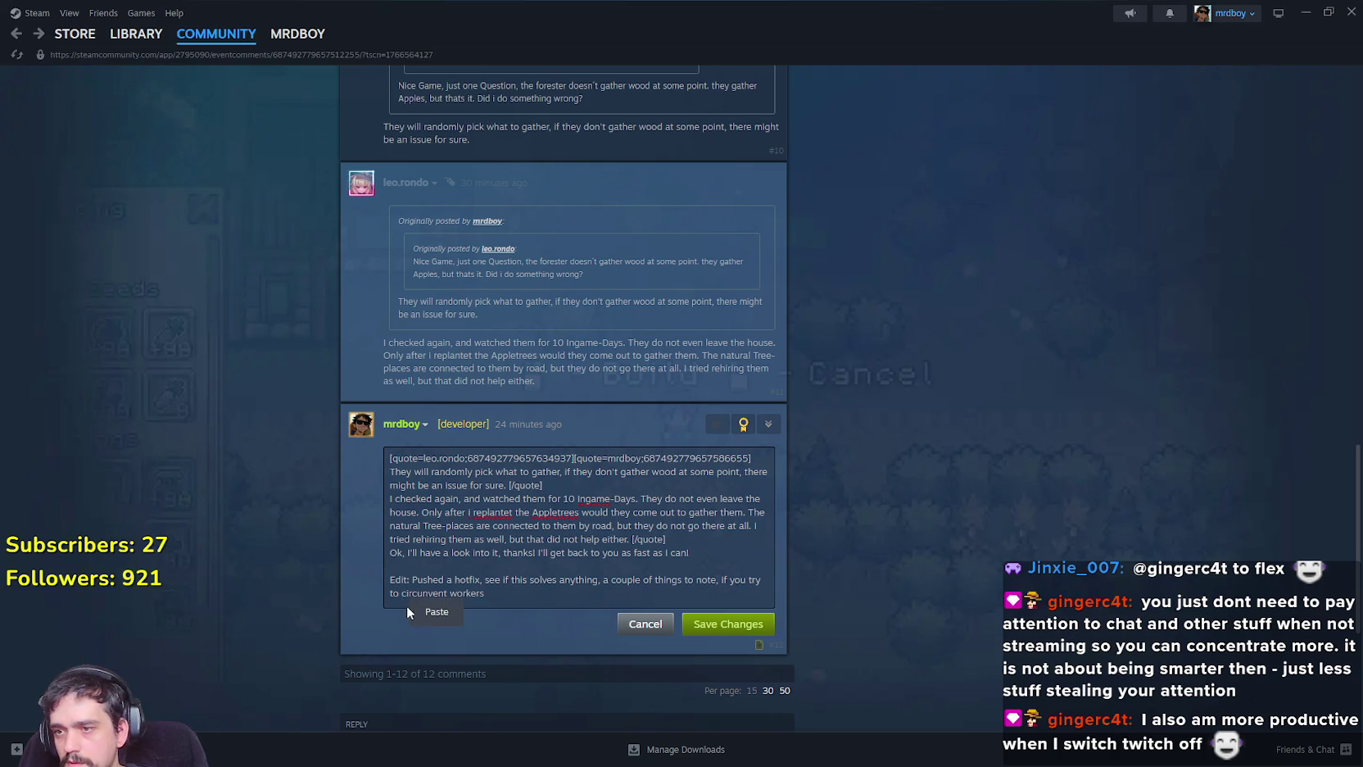
drag(452, 594, 549, 600)
click(555, 597)
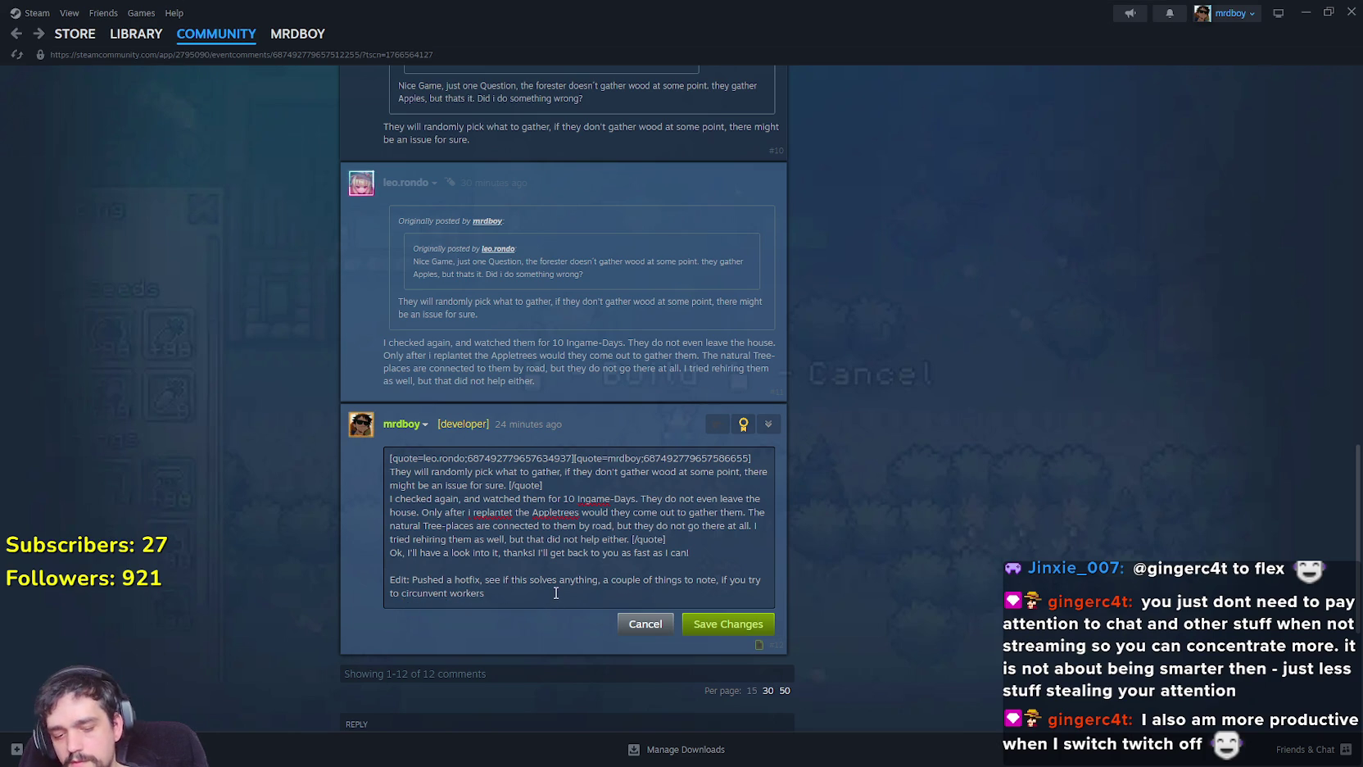
text( where can)
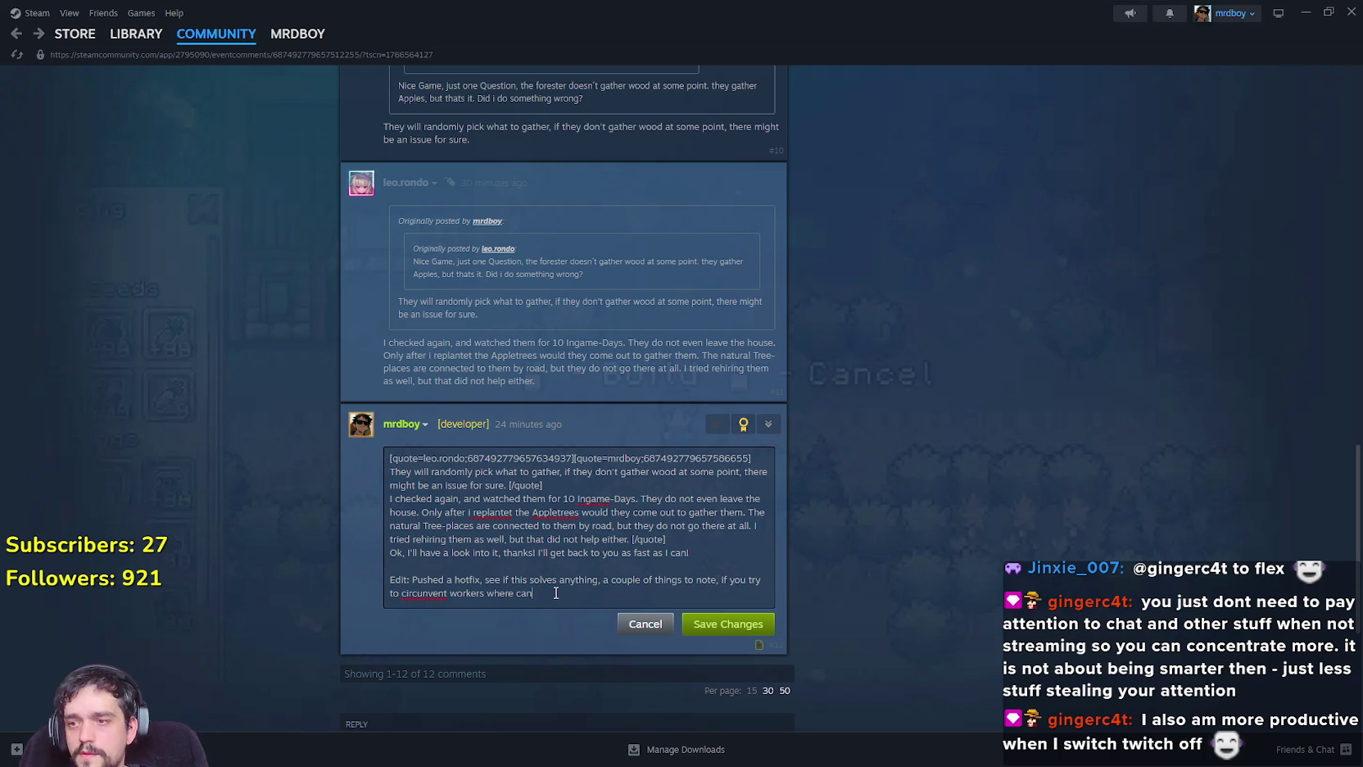
text('t reach)
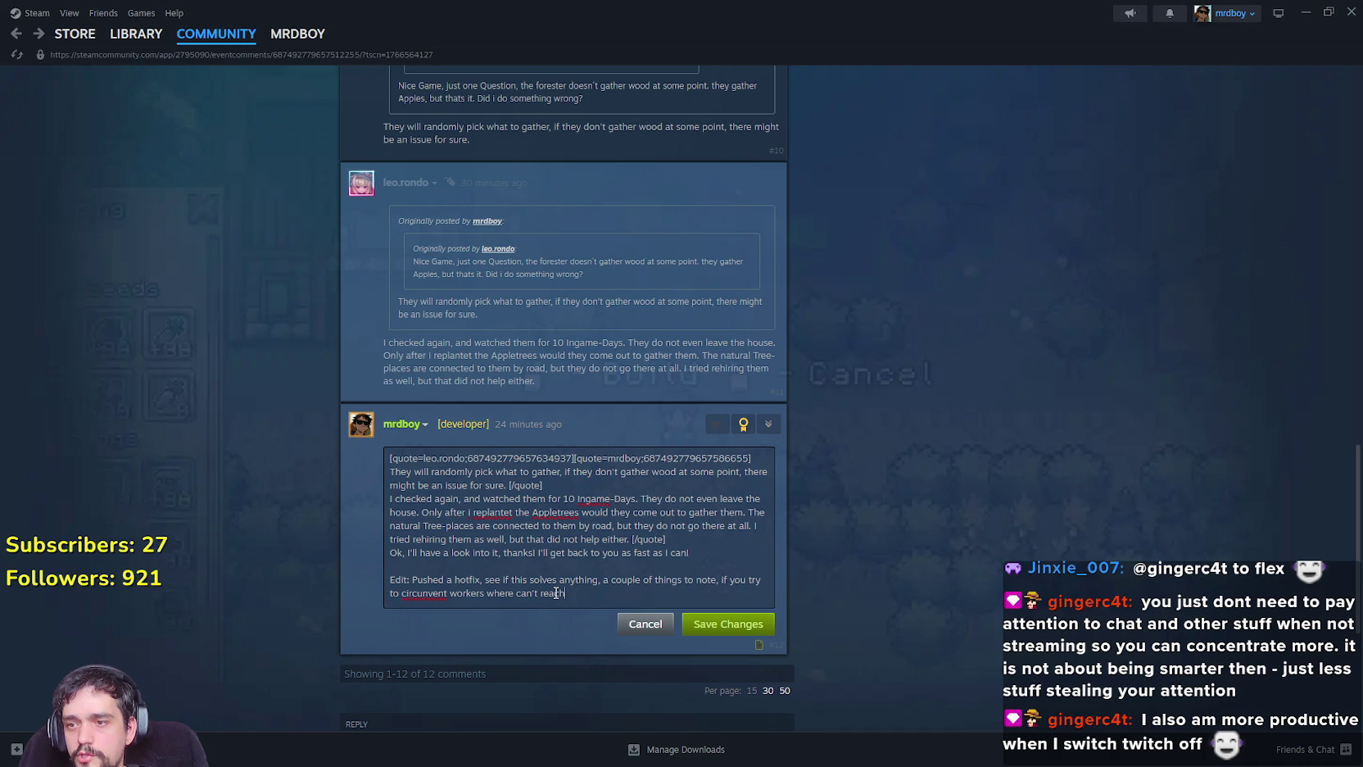
click(513, 594)
text(they)
Replace 'circunvent' with the spell-check suggestion 'circumvent'.
double_click(425, 590)
right_click(427, 587)
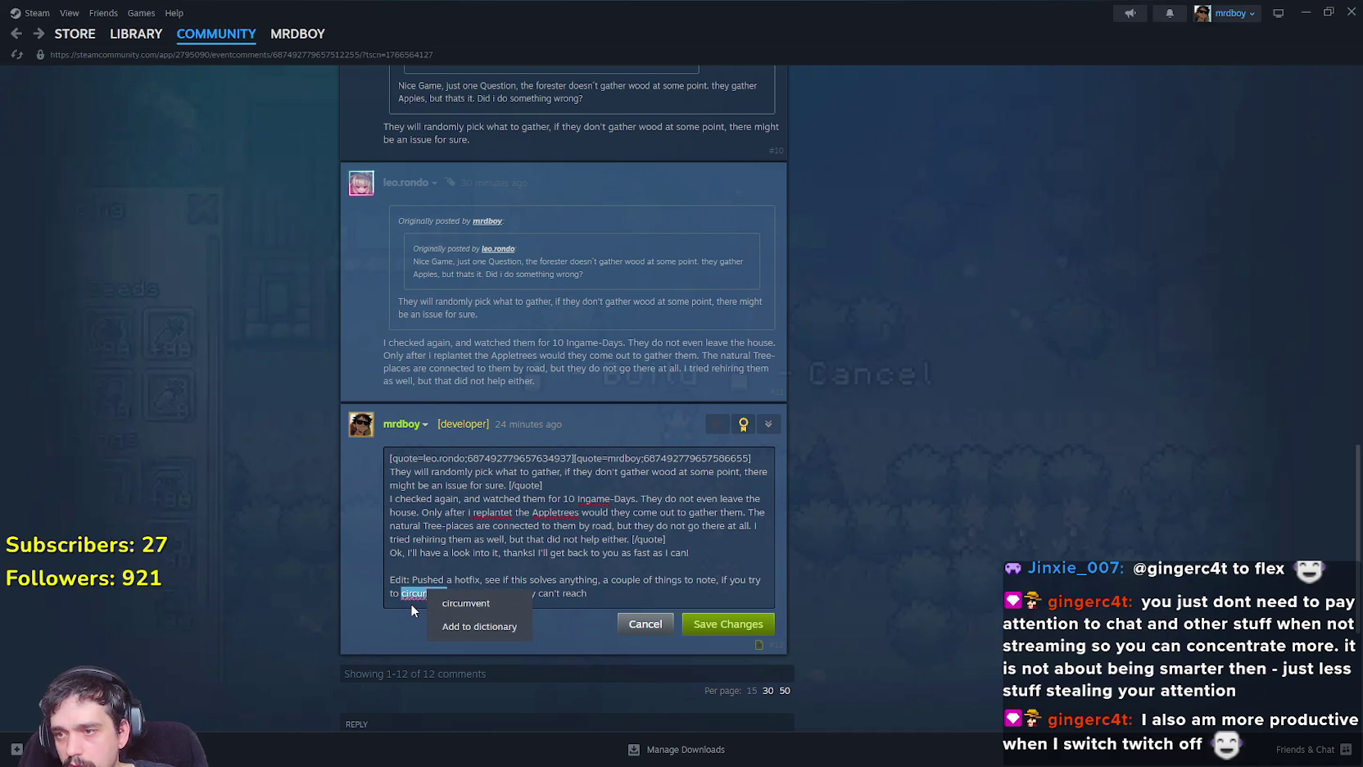
key(Down)
key(Return)
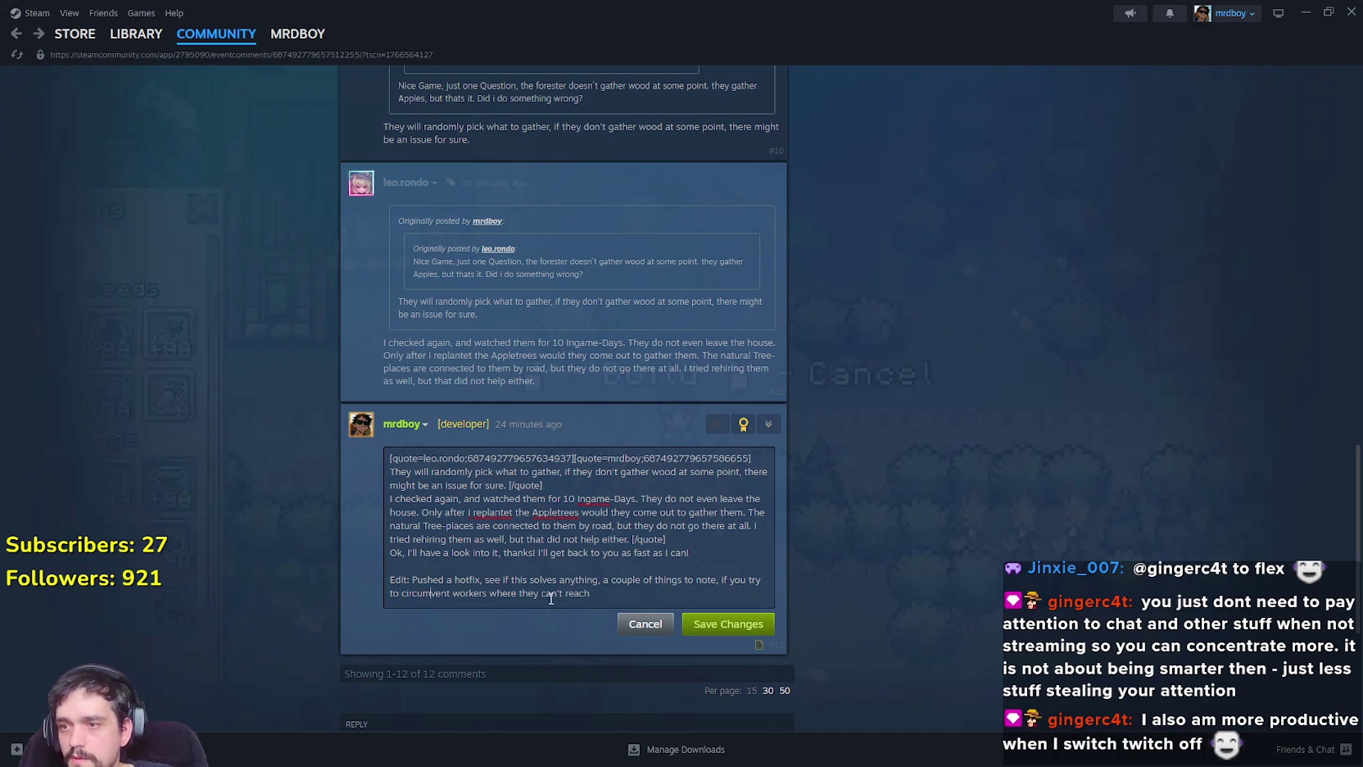
click(614, 588)
Finish the note on fixing unconnected roads, then 'log out, log back in', and save it.
text(, say the Trees )
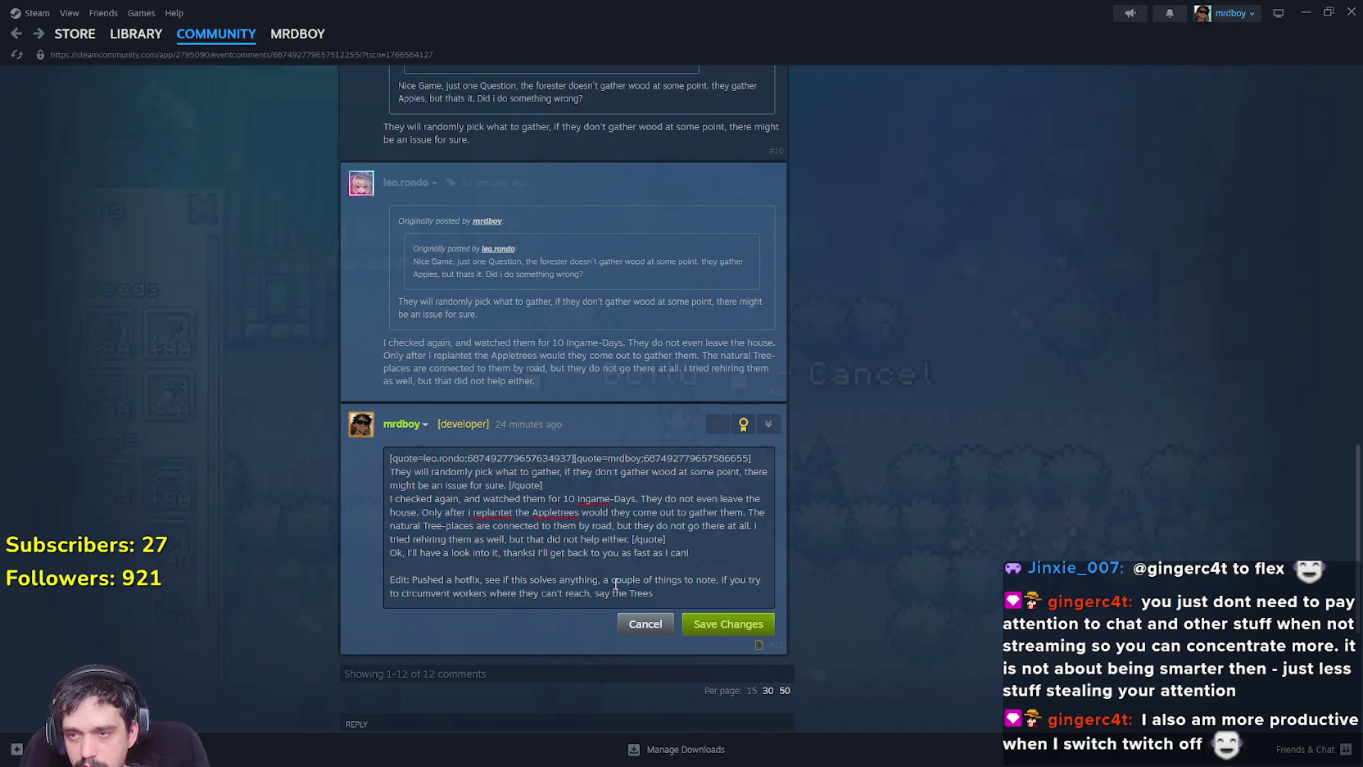
text(, rega)
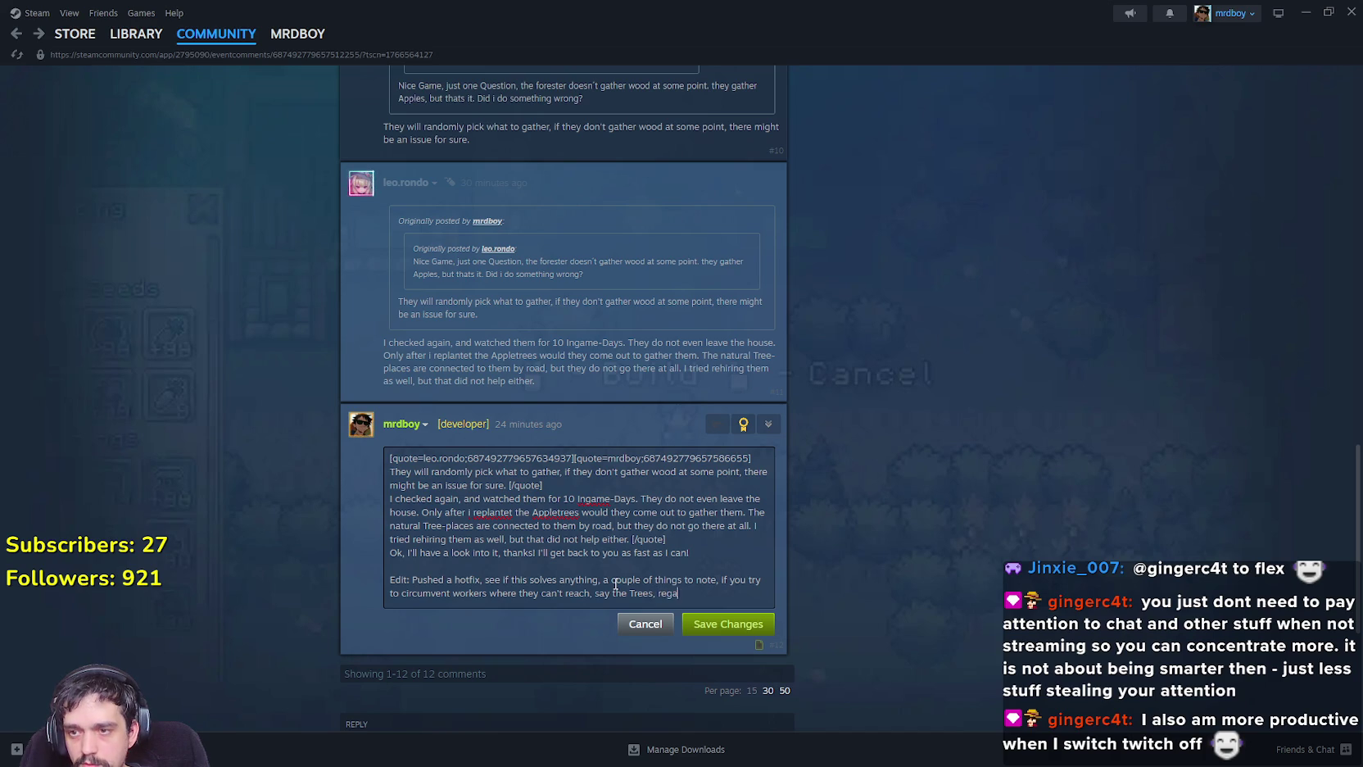
text(rdless where the)
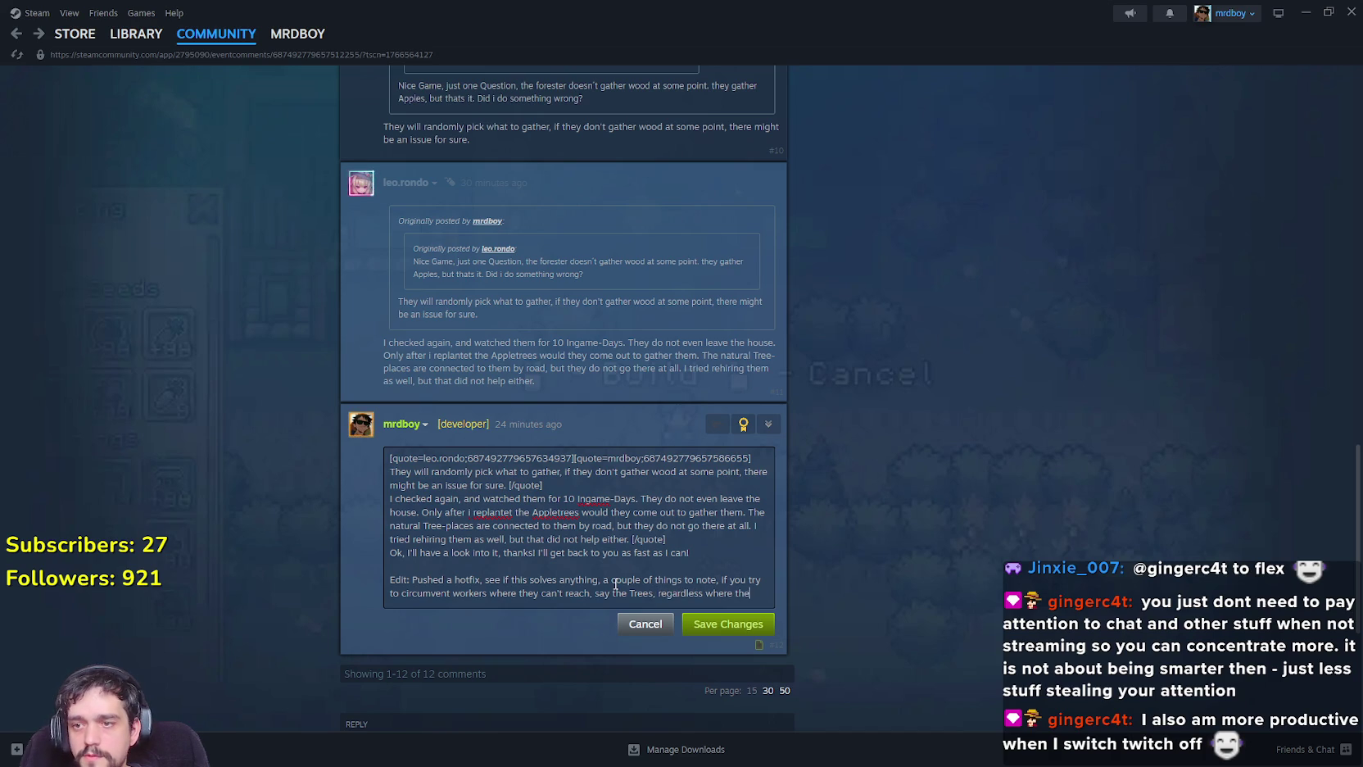
text( trees)
text( are,)
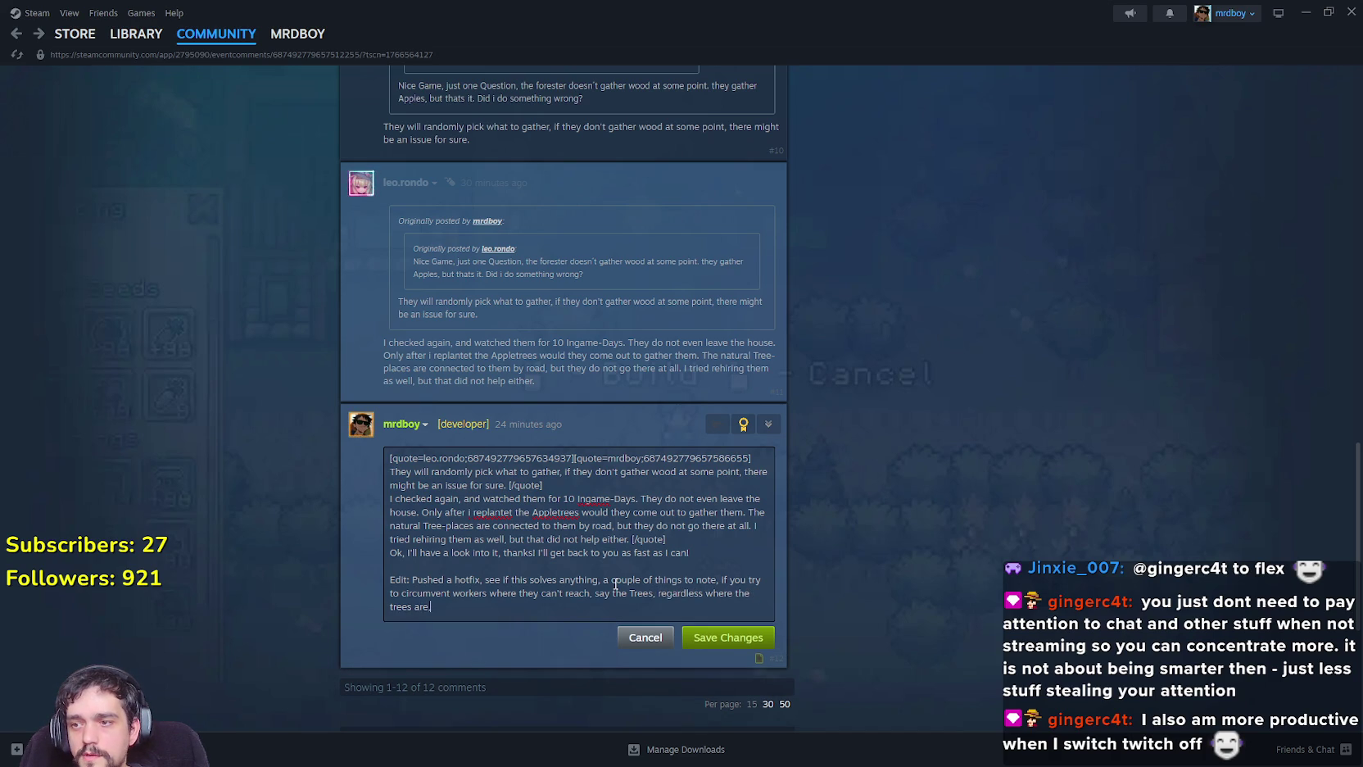
text( or wor)
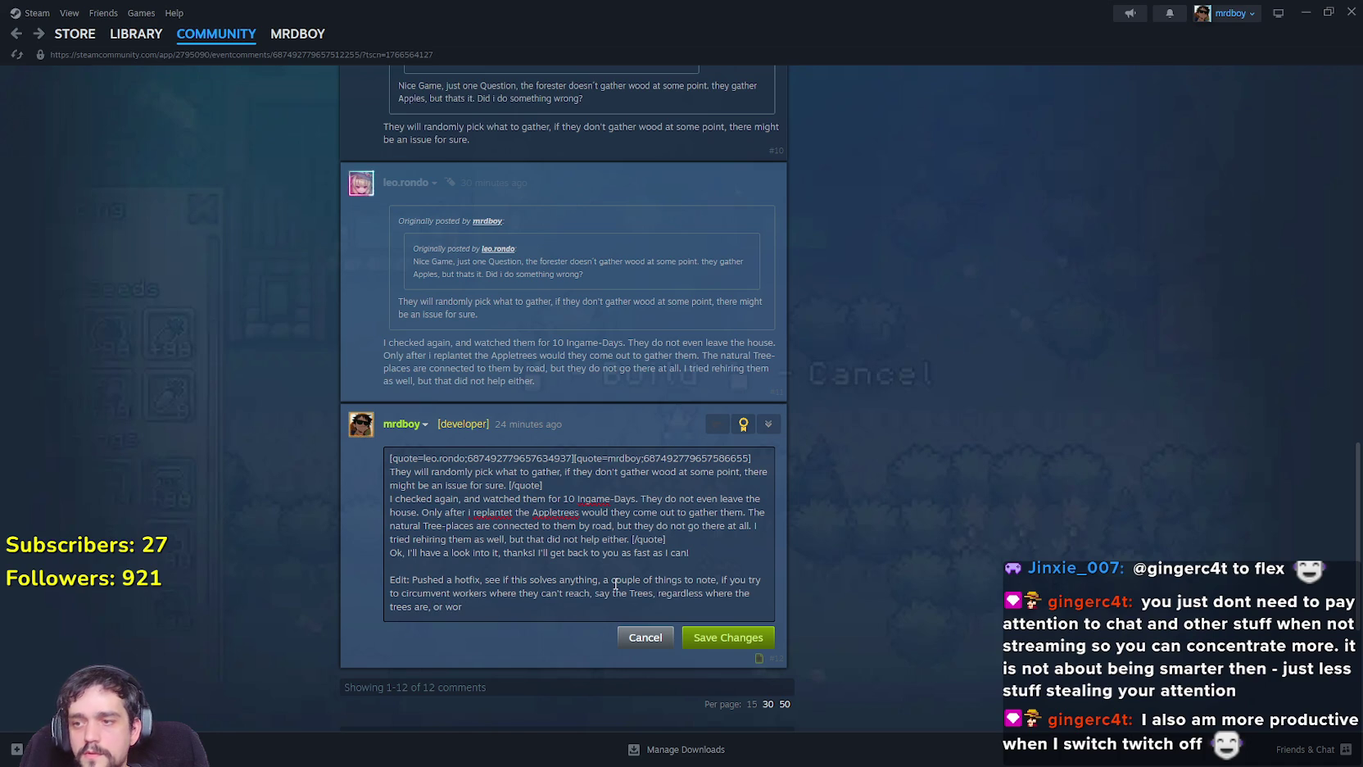
key(BackSpace)
key(BackSpace)
text(arehouses, etc)
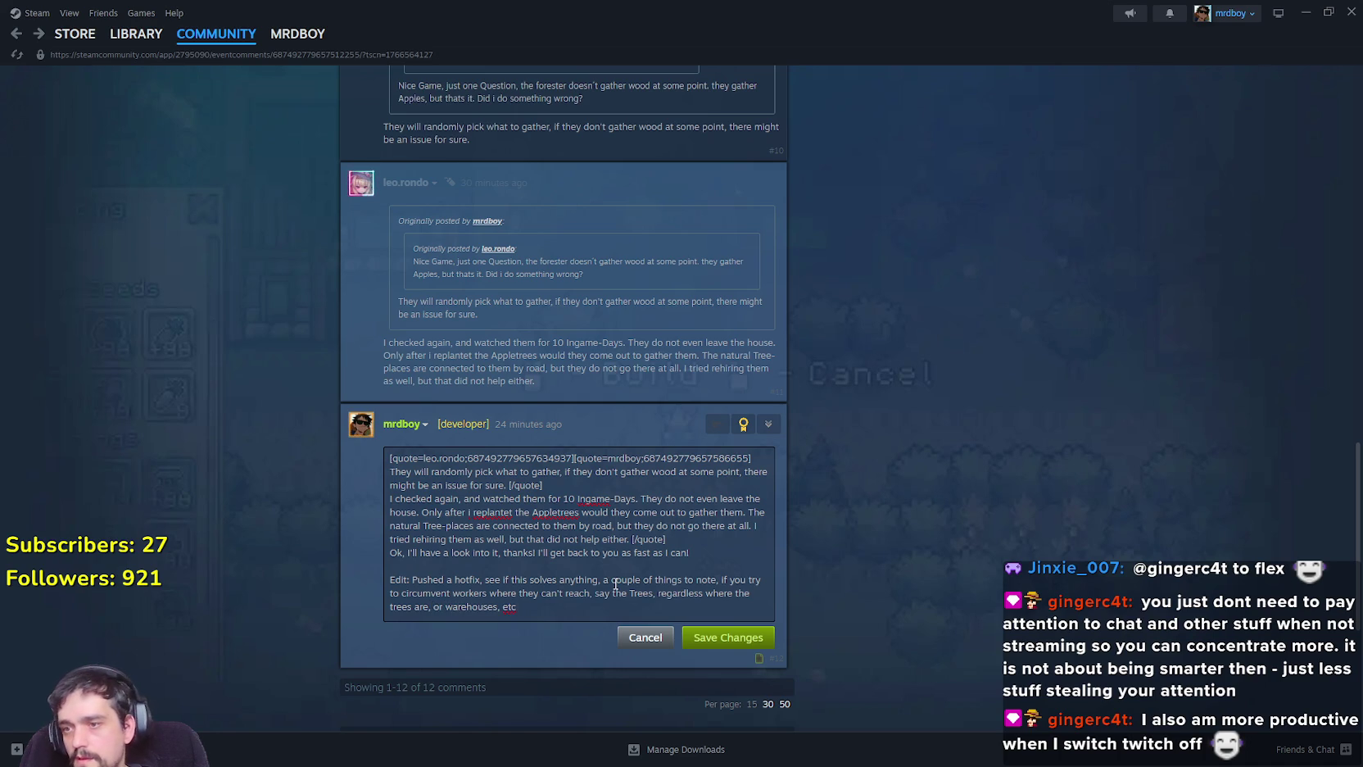
text(, they wil)
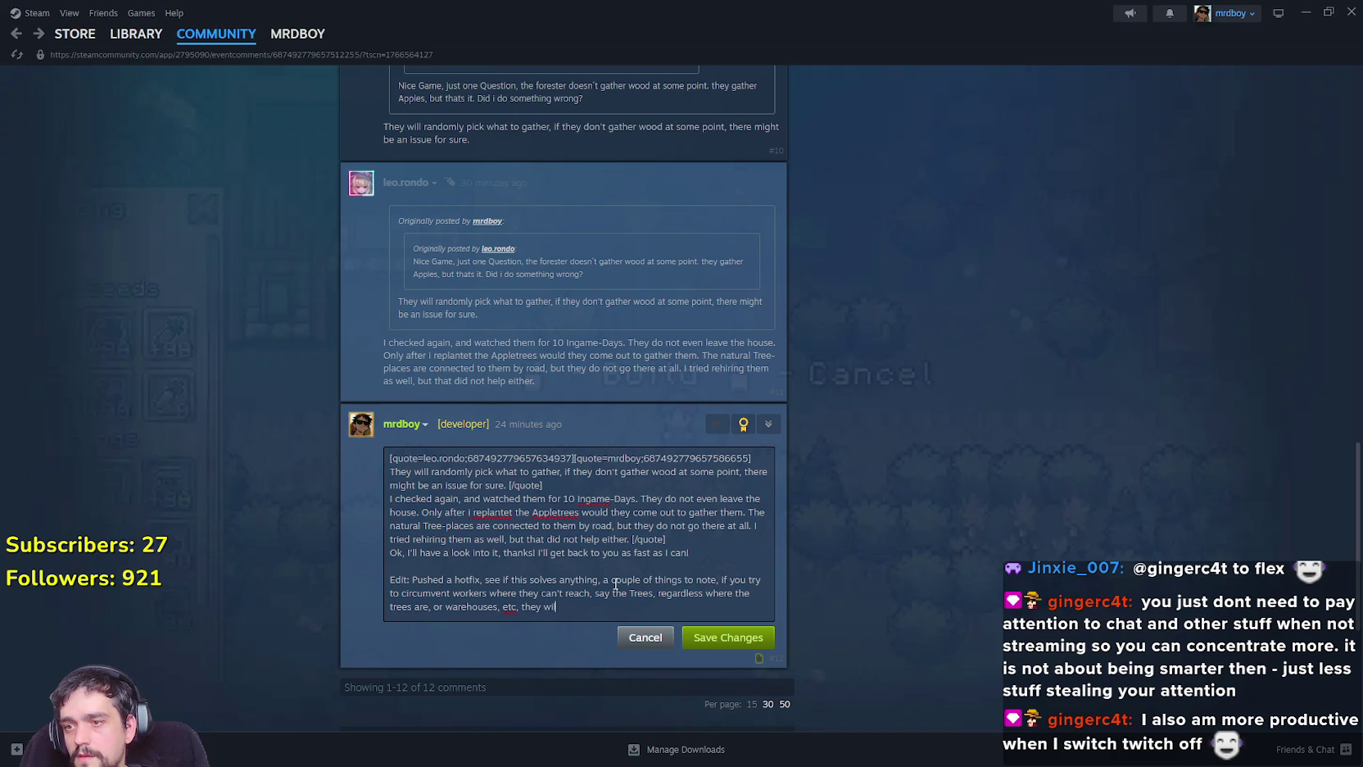
text(l brekak)
key(BackSpace)
key(BackSpace)
key(BackSpace)
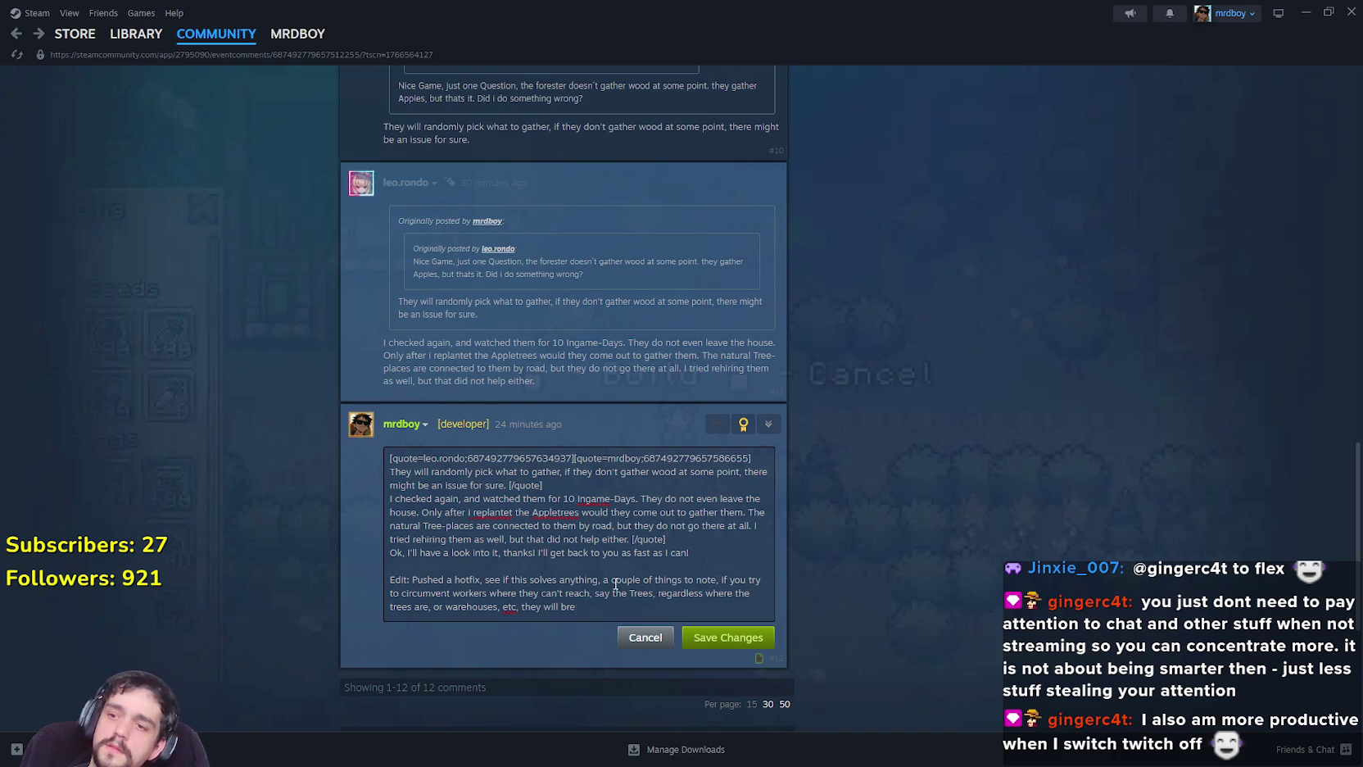
text(l refuse )
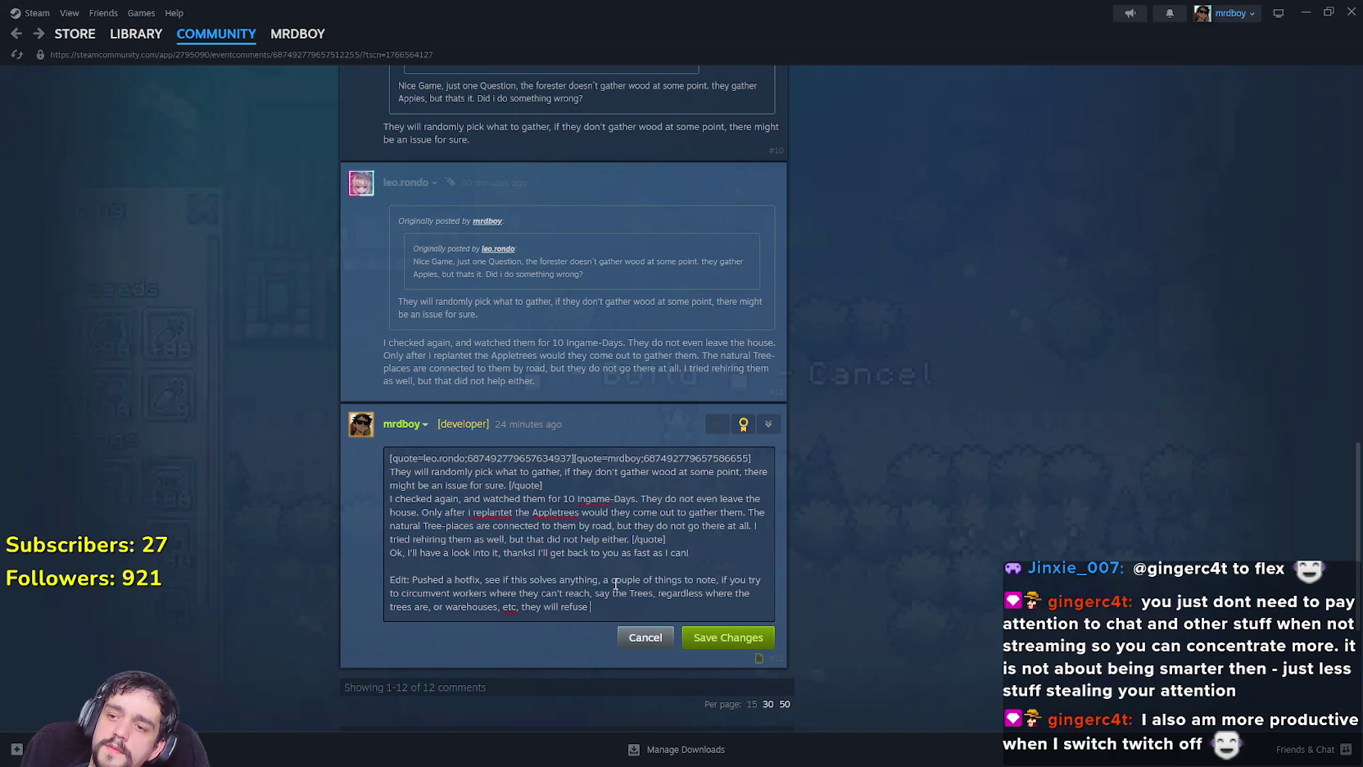
text(to work, so make sure you fix any road)
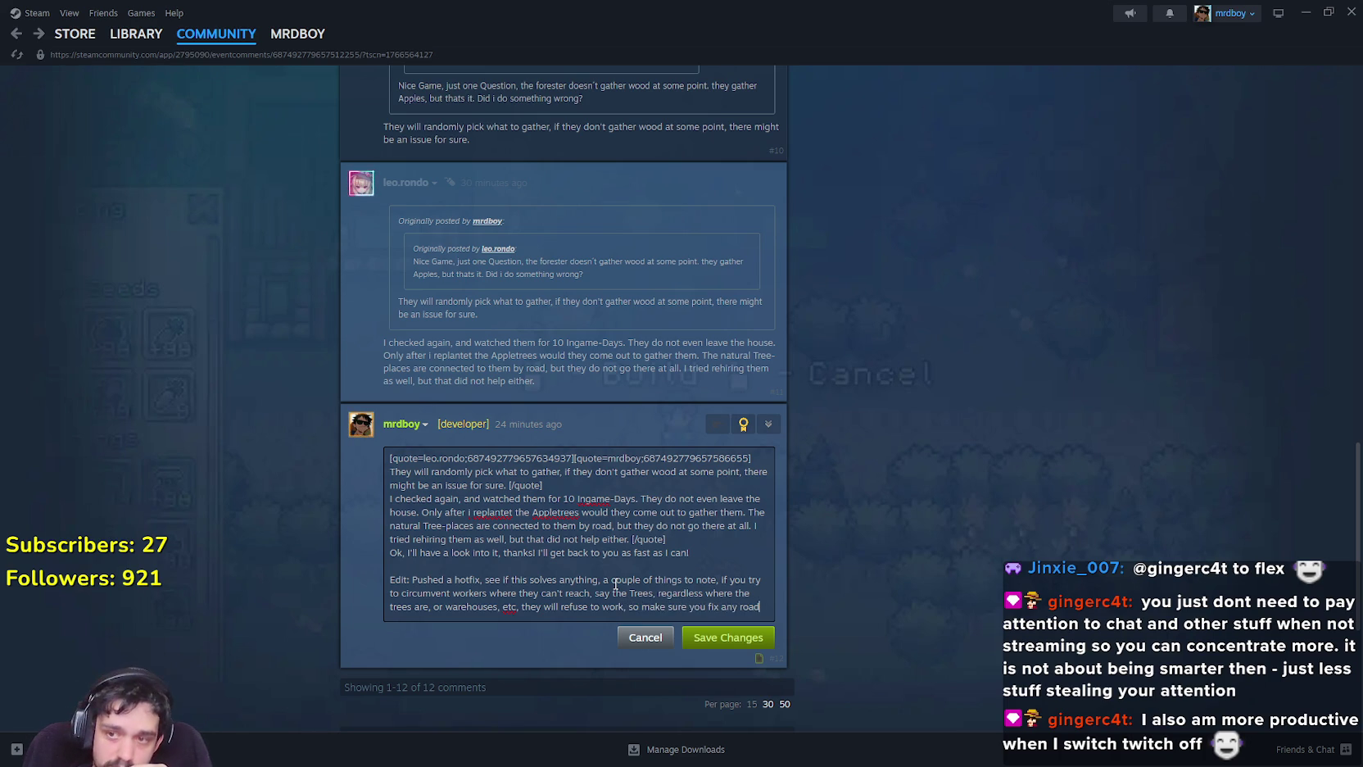
text( connecti)
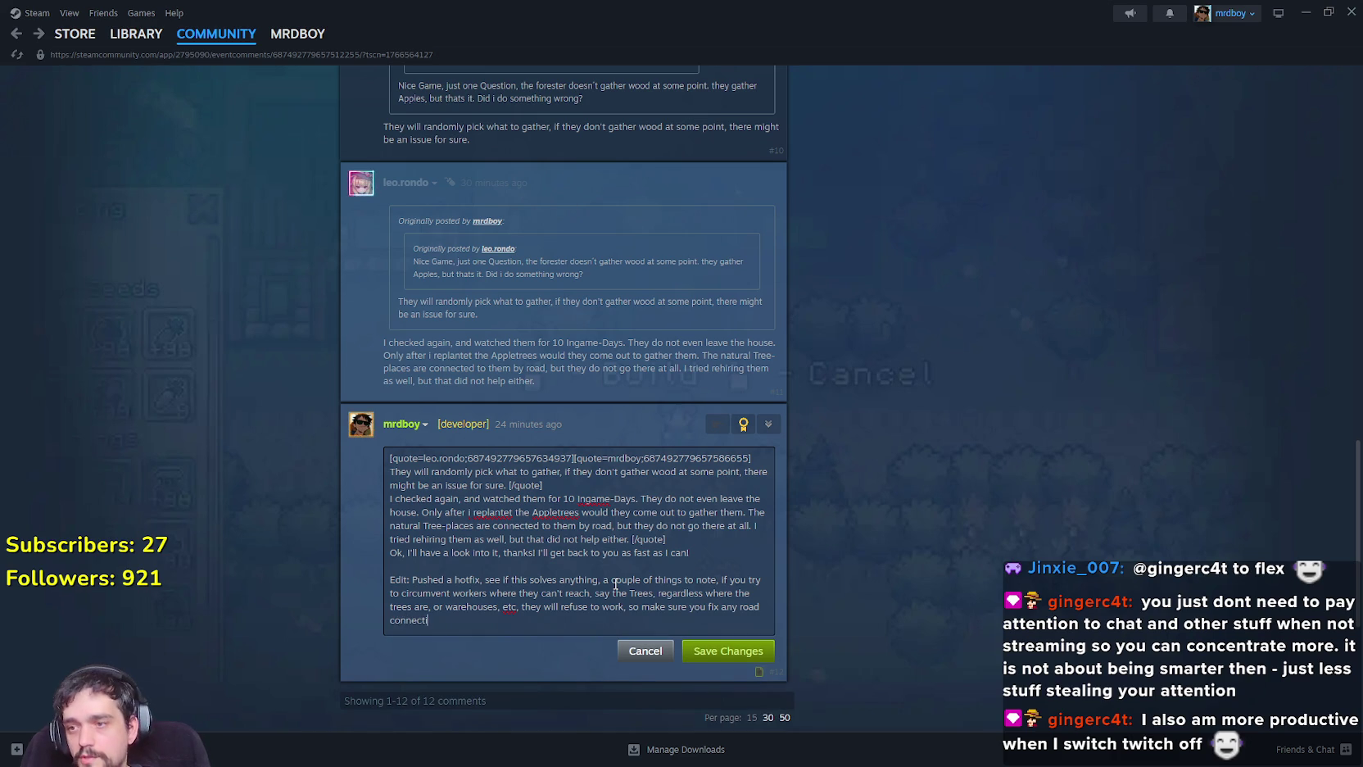
text(on that isn't )
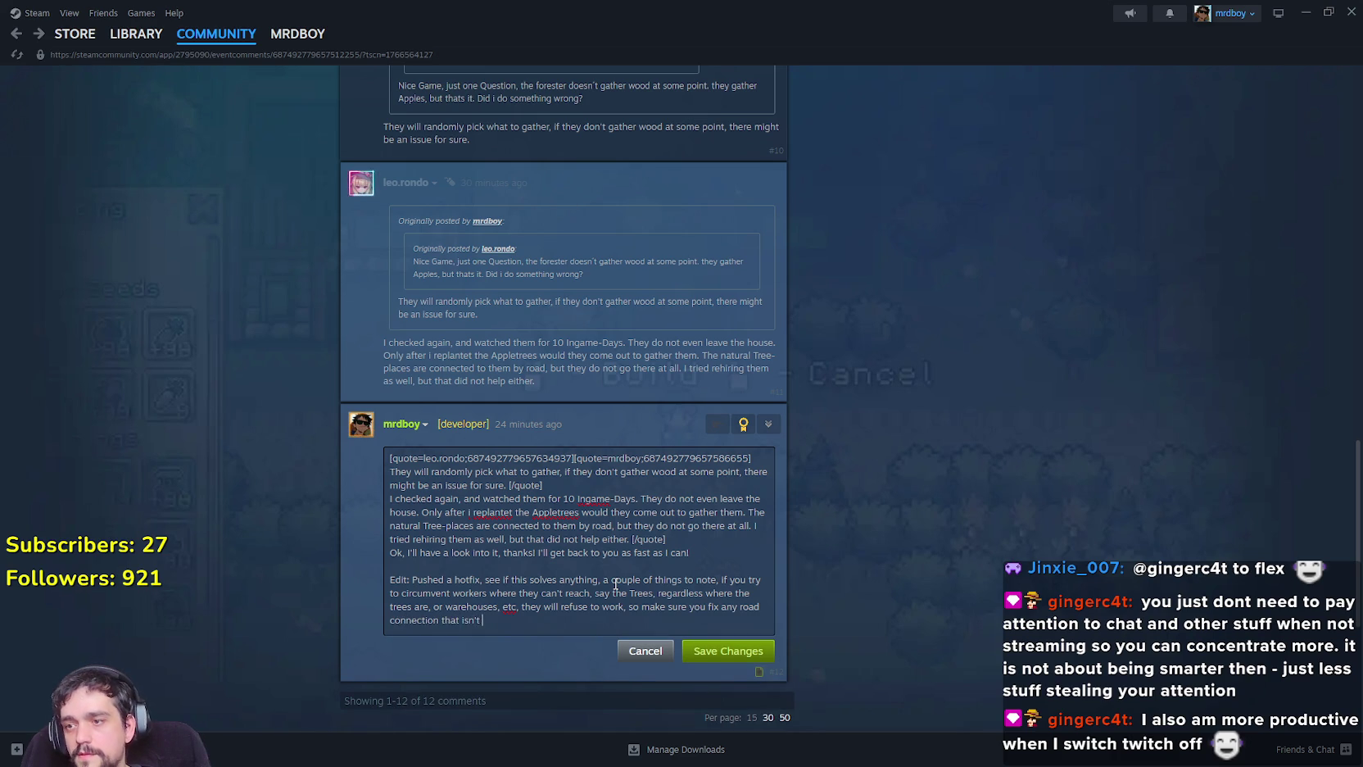
text(properly connected. an)
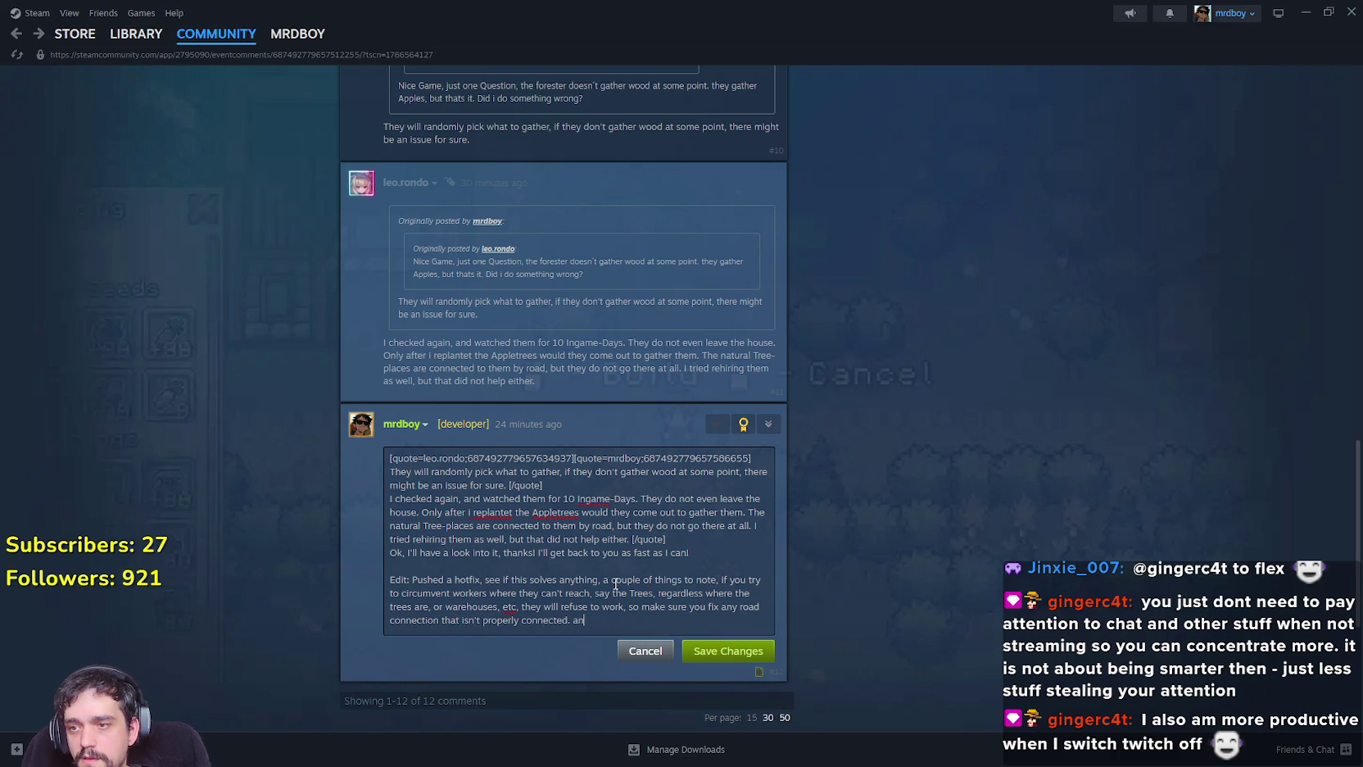
key(BackSpace)
text(, an then)
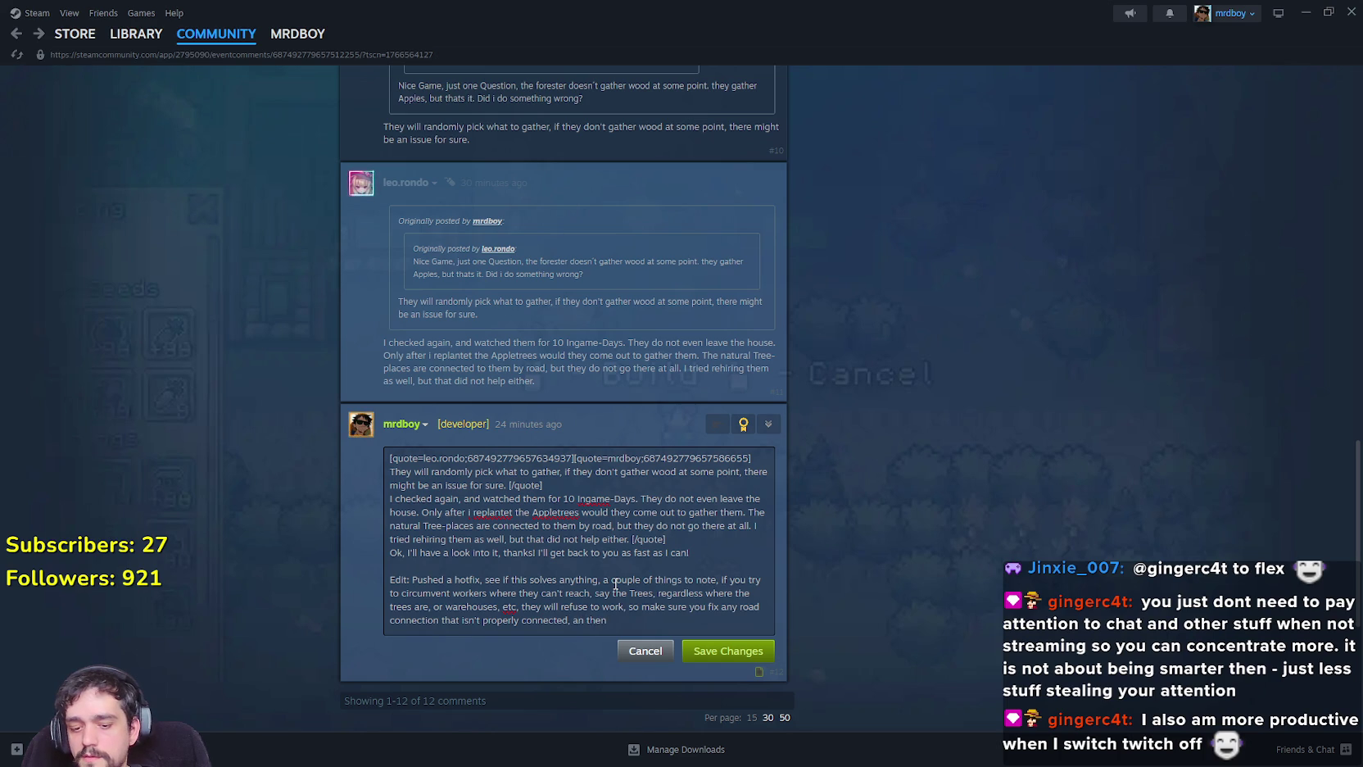
text( log out, log back in,)
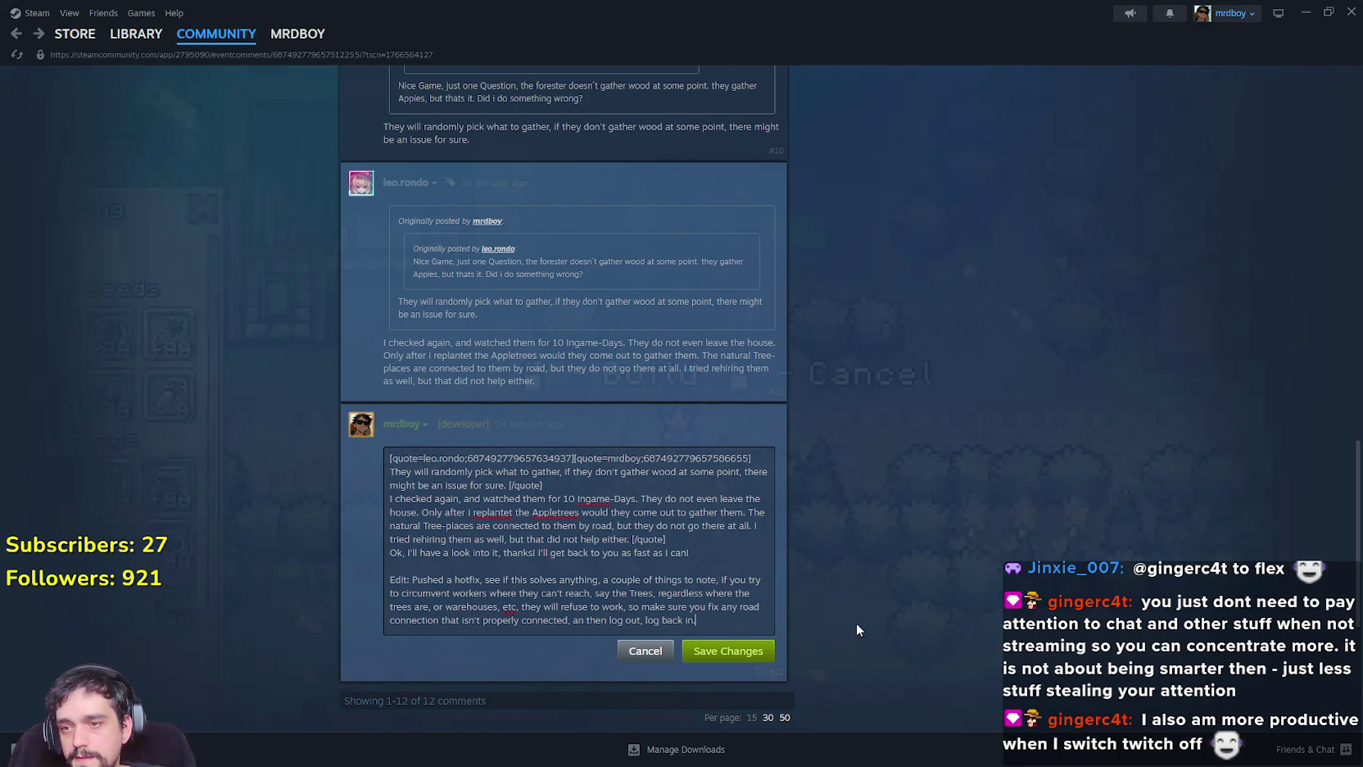
click(708, 660)
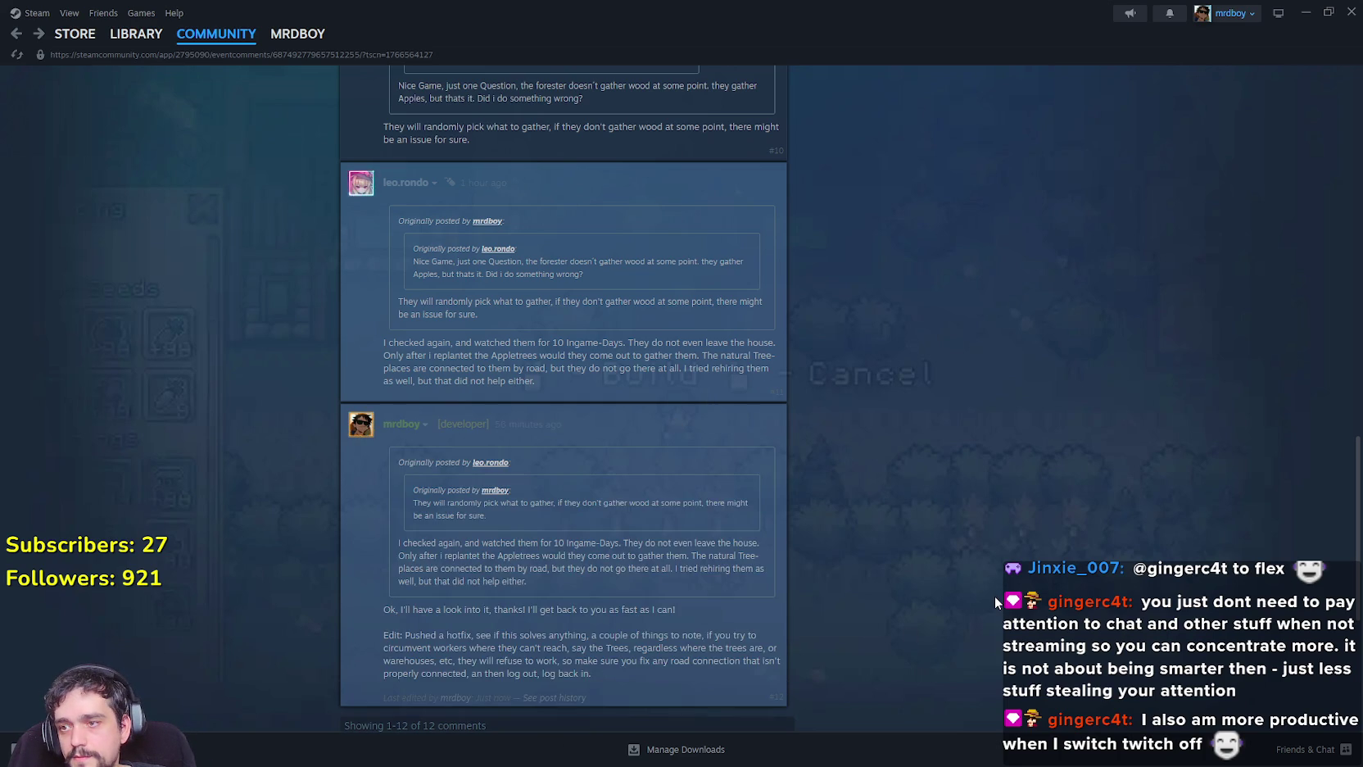
Scroll to the top of the Update 4 thread and open the MR FARMBOY Discussions list.
scroll(995, 595, down, 2)
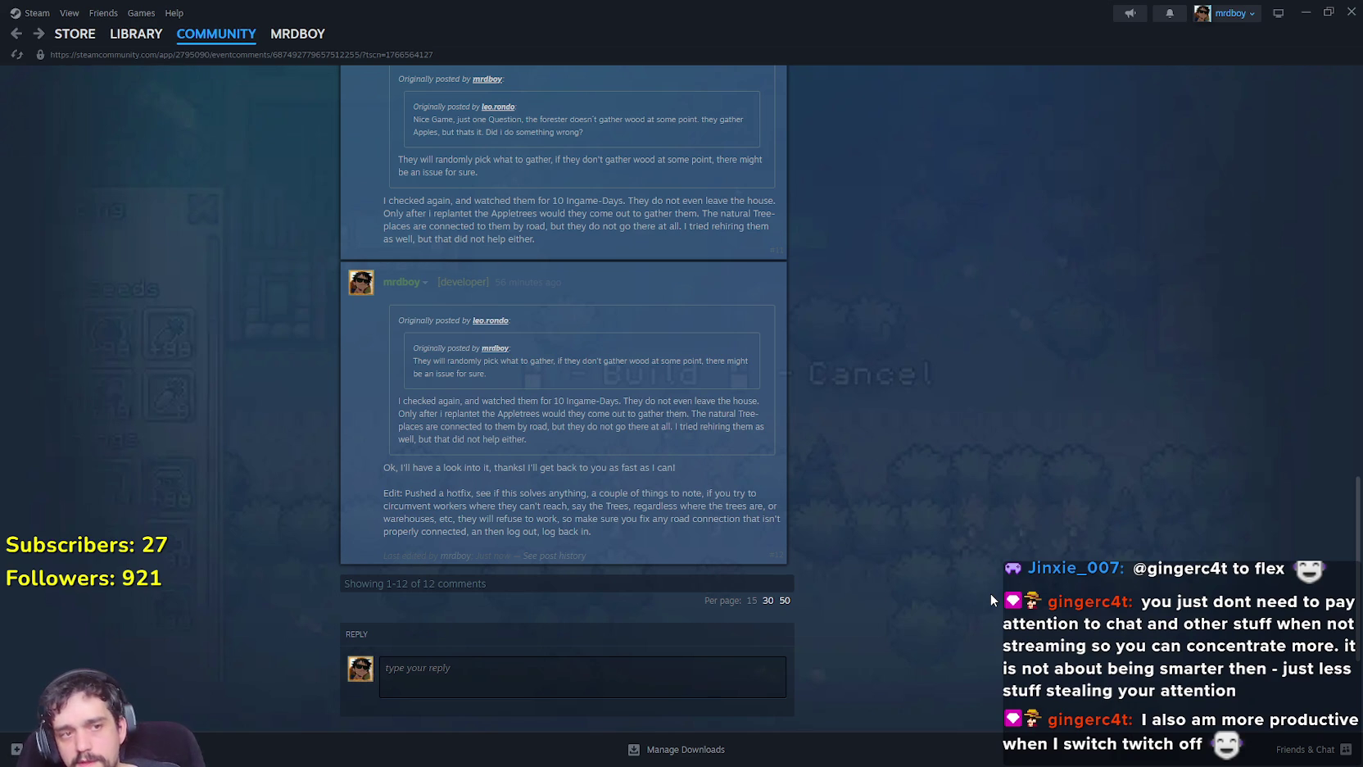
scroll(421, 462, up, 7)
scroll(459, 507, up, 10)
click(382, 125)
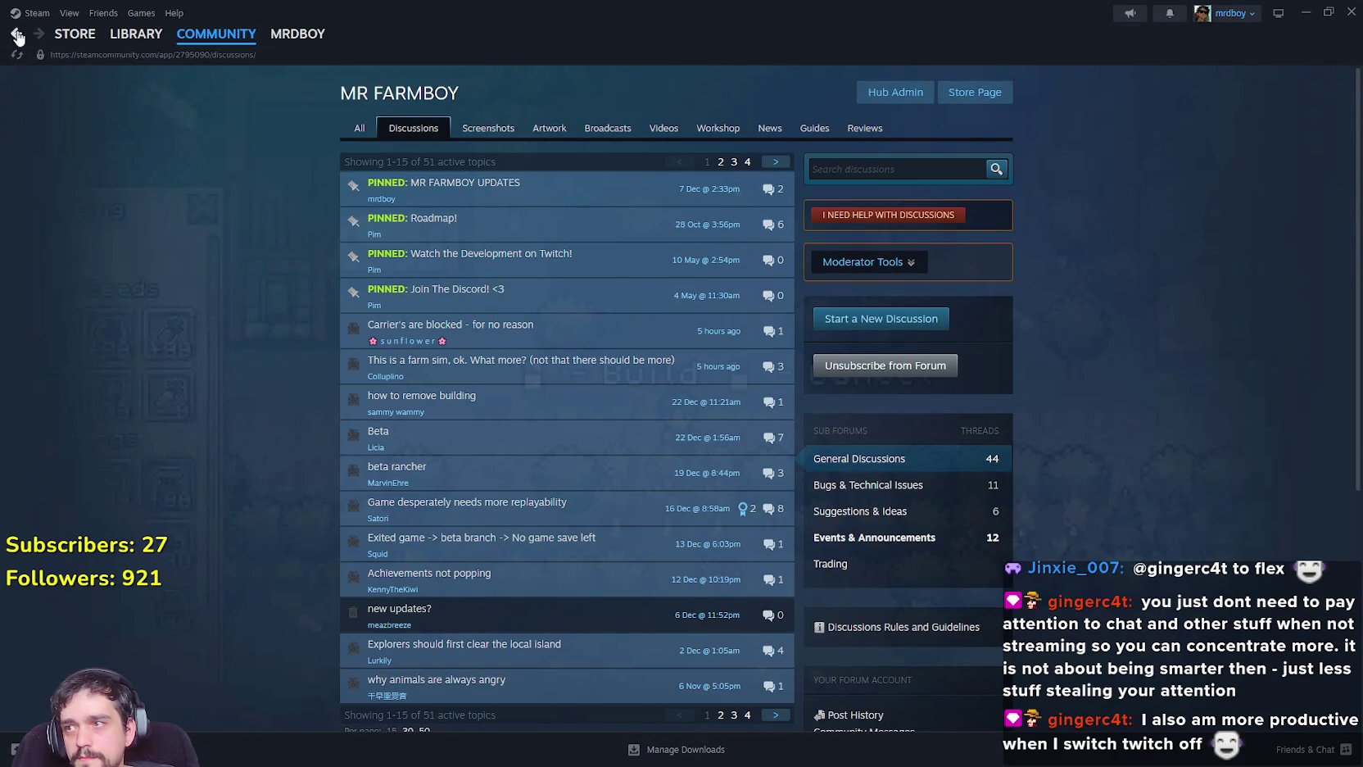
Step back and forward through Steam's pages to the MR FARMBOY discussions forum.
click(17, 36)
mouse_move(469, 237)
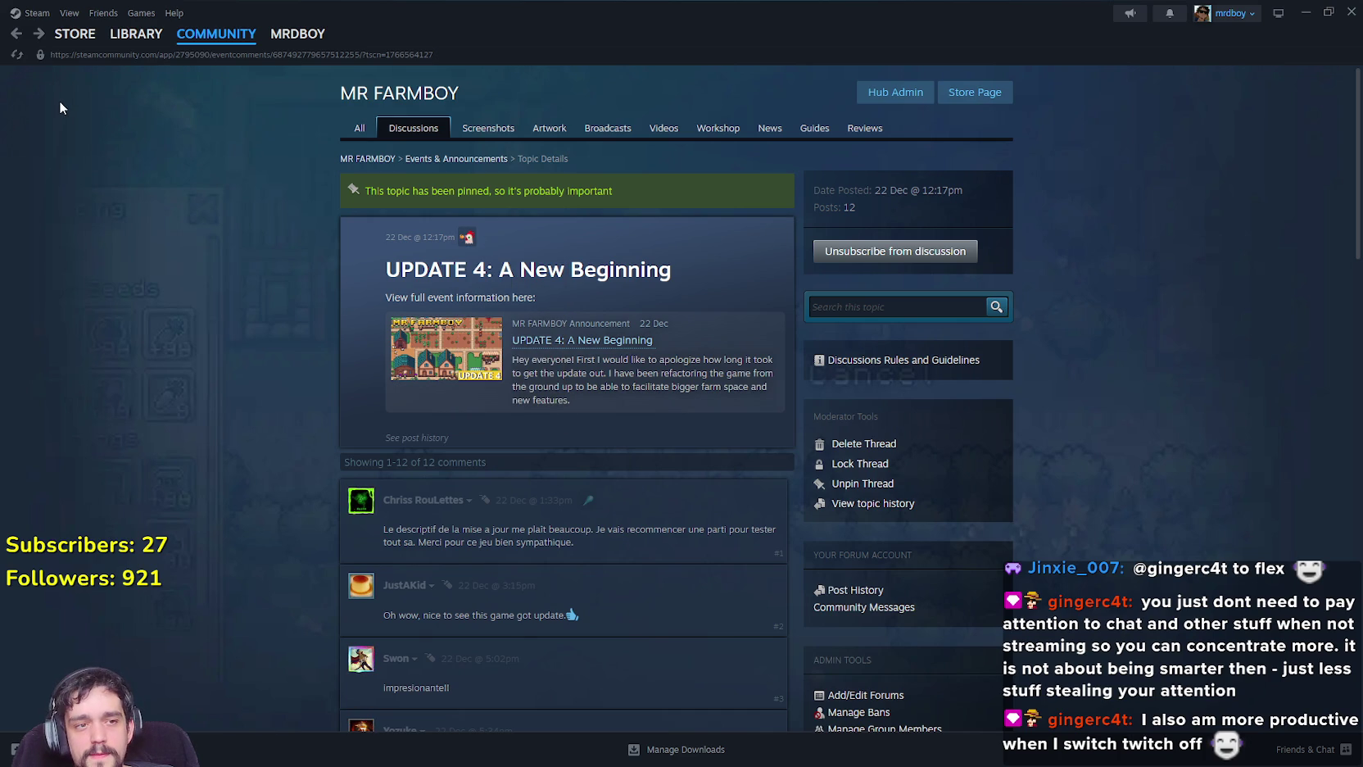
click(12, 37)
click(38, 35)
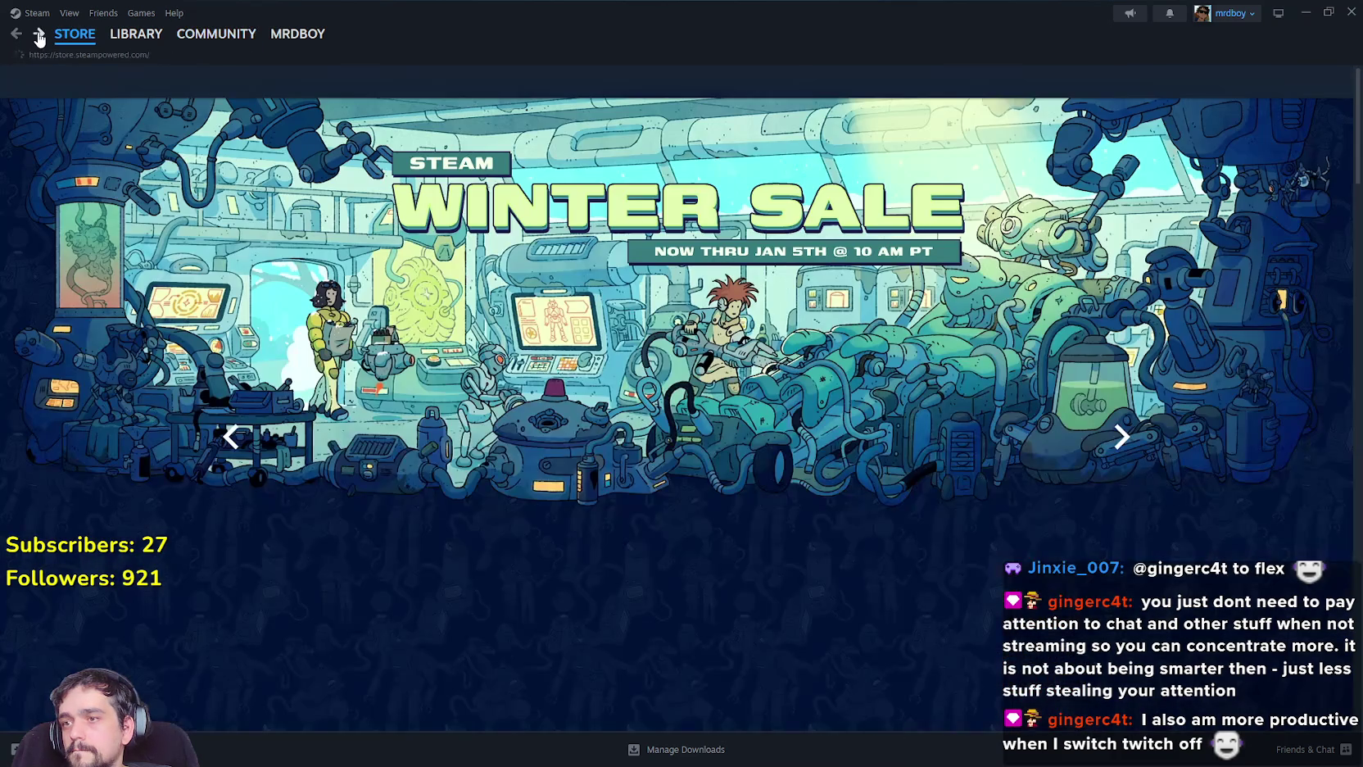
click(39, 37)
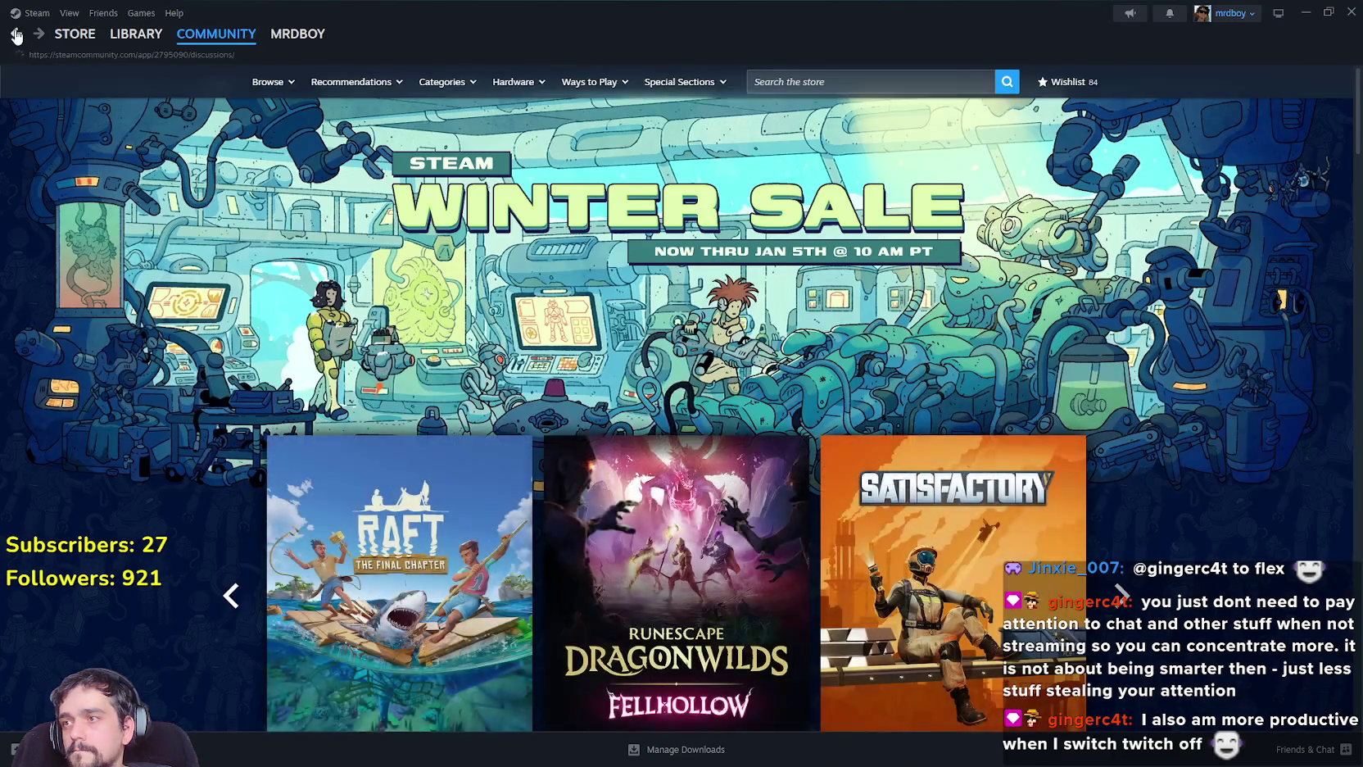
Reload the discussions page and enter the Events & Announcements sub-forum.
right_click(1125, 394)
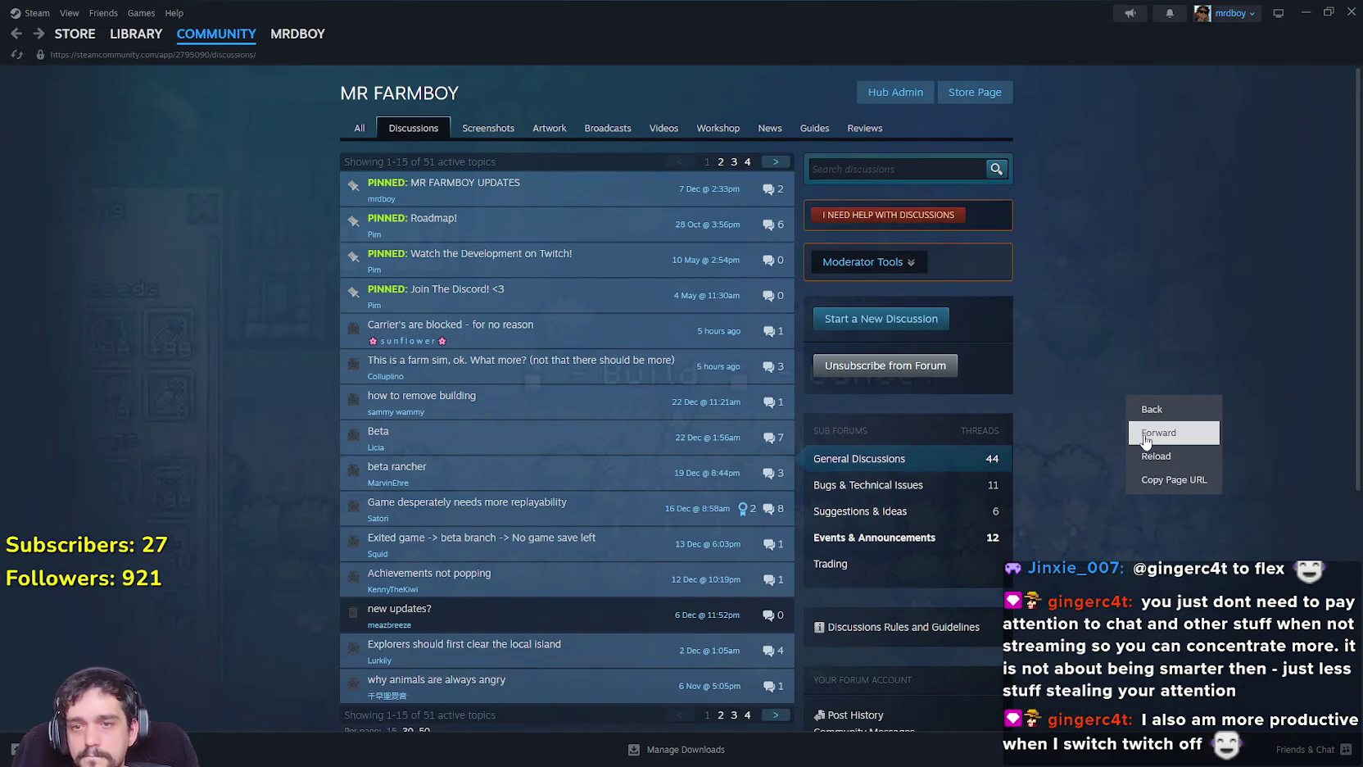
click(1153, 362)
right_click(1123, 380)
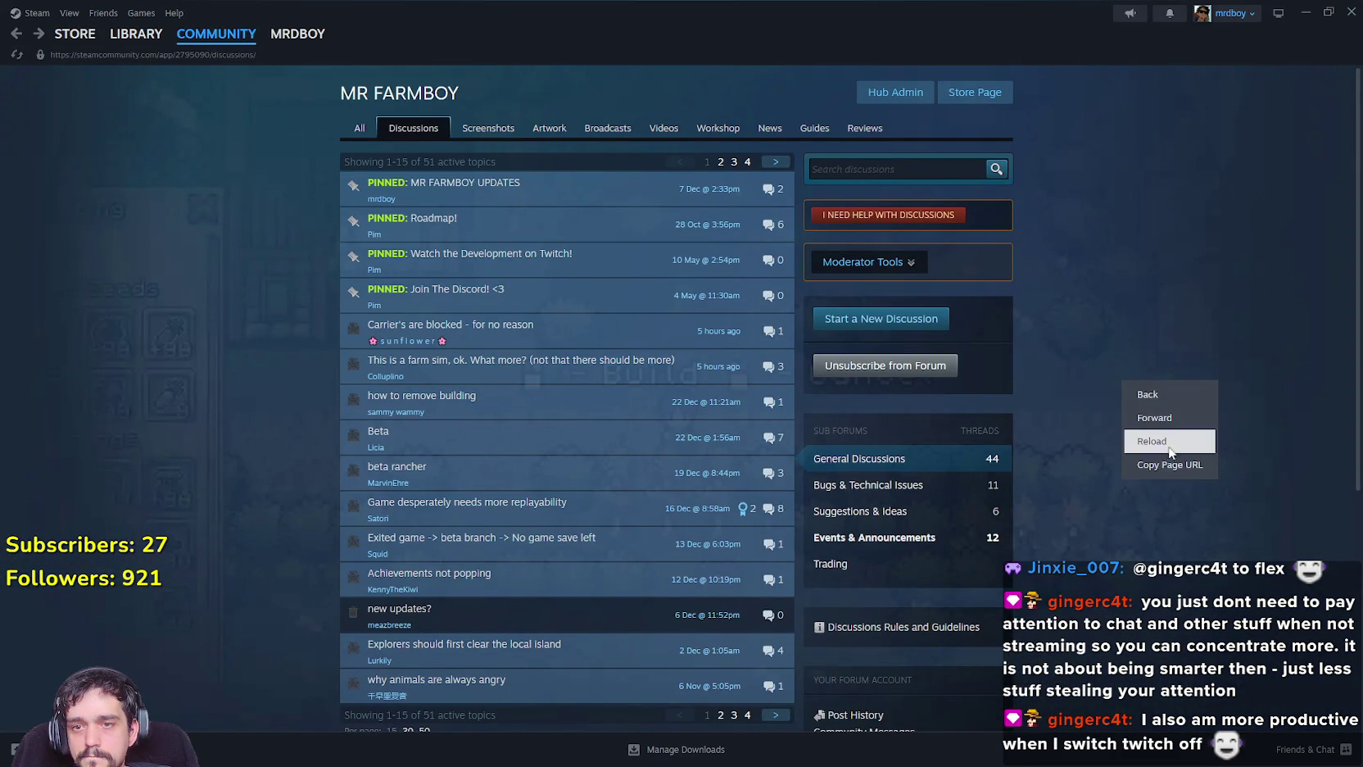
click(1169, 446)
click(931, 545)
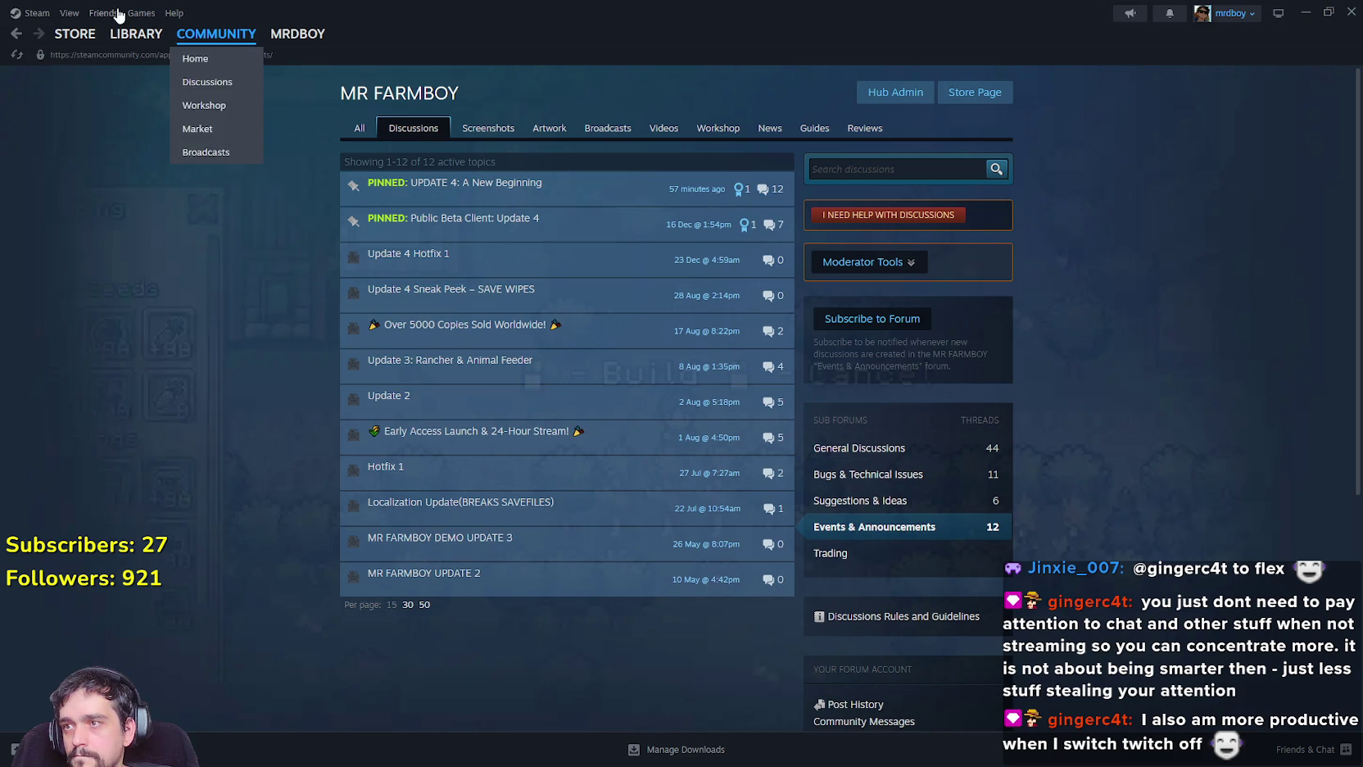
Open the Steam library, let the MR FARMBOY update reach 1 of 1 complete, then restore the window.
click(122, 37)
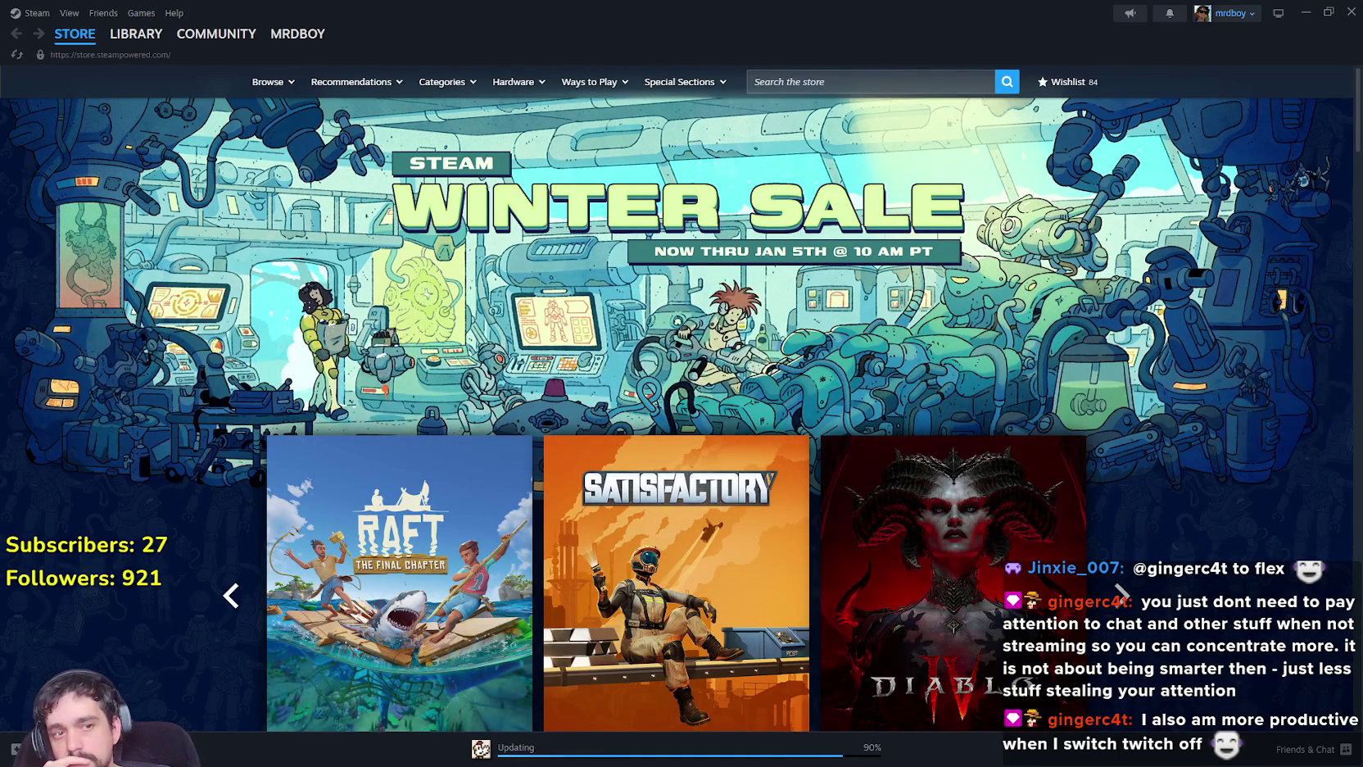
key(super+Down)
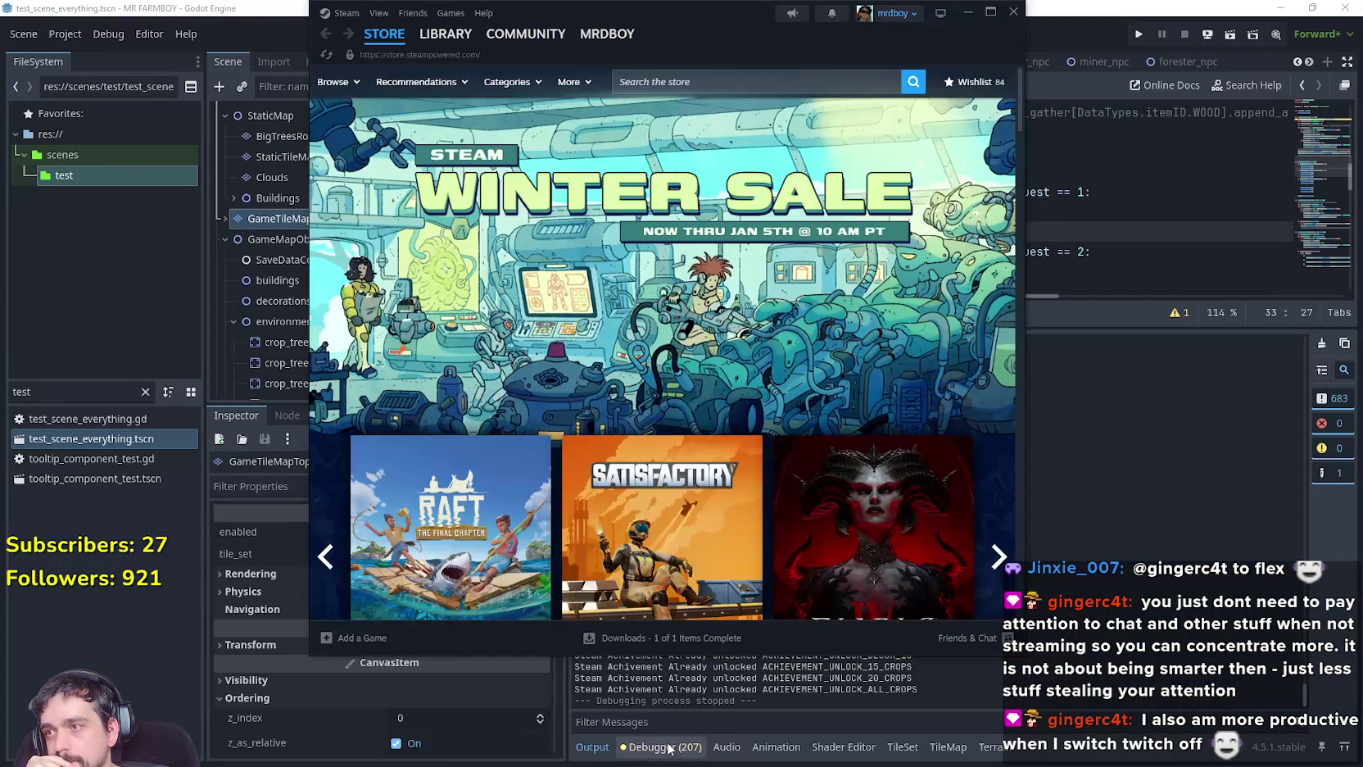
Maximize Steam, pick MR FARMBOY from Library Home and launch it to the save list.
key(super+Up)
mouse_move(140, 41)
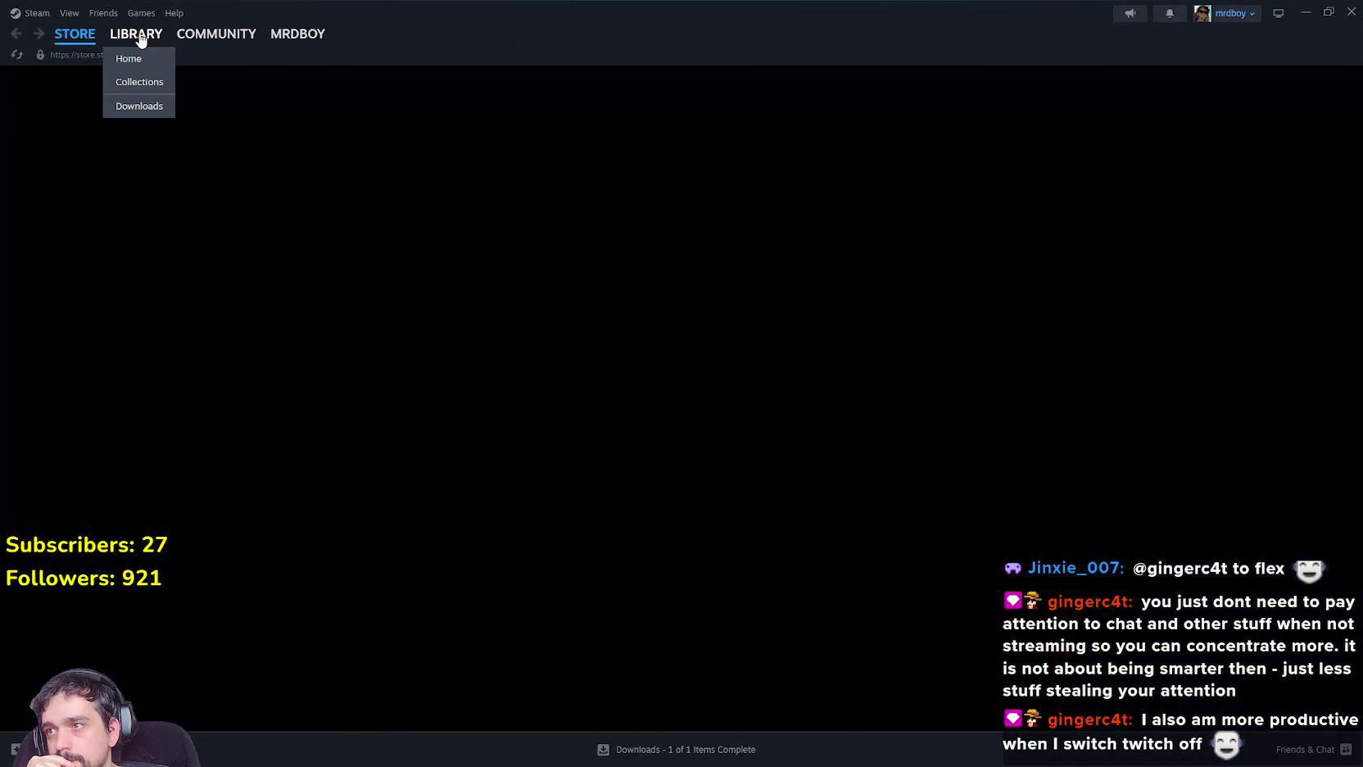
click(141, 65)
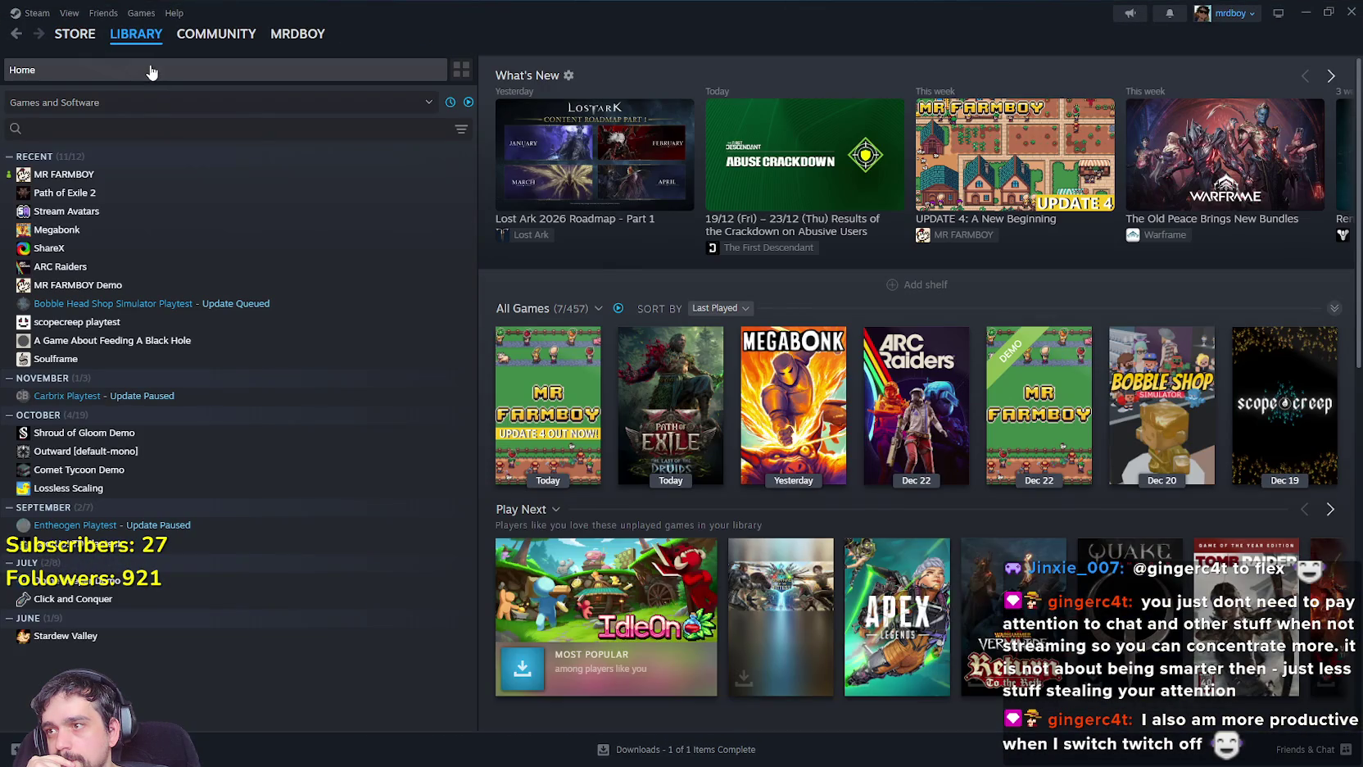
click(168, 172)
click(756, 760)
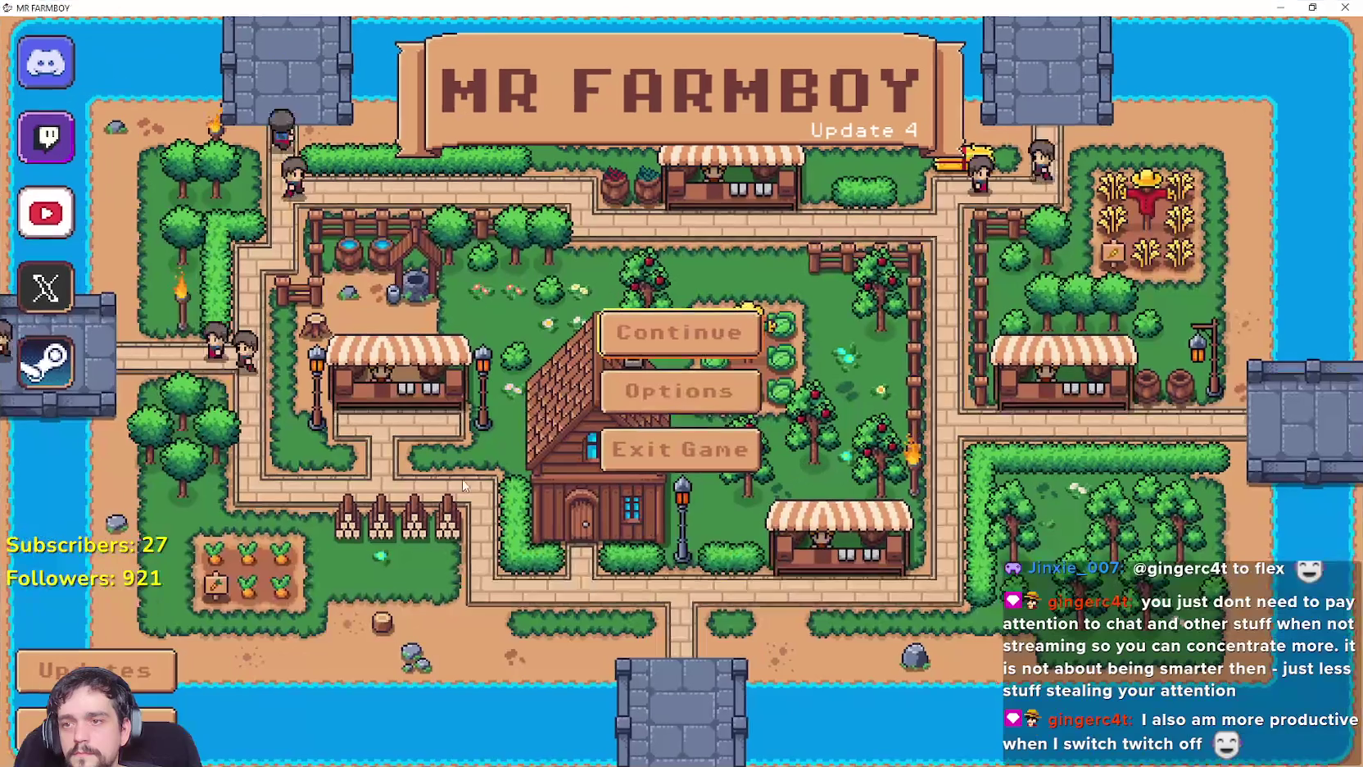
click(696, 335)
Scroll the save list and load Save 3.
scroll(713, 437, down, 2)
scroll(763, 437, down, 1)
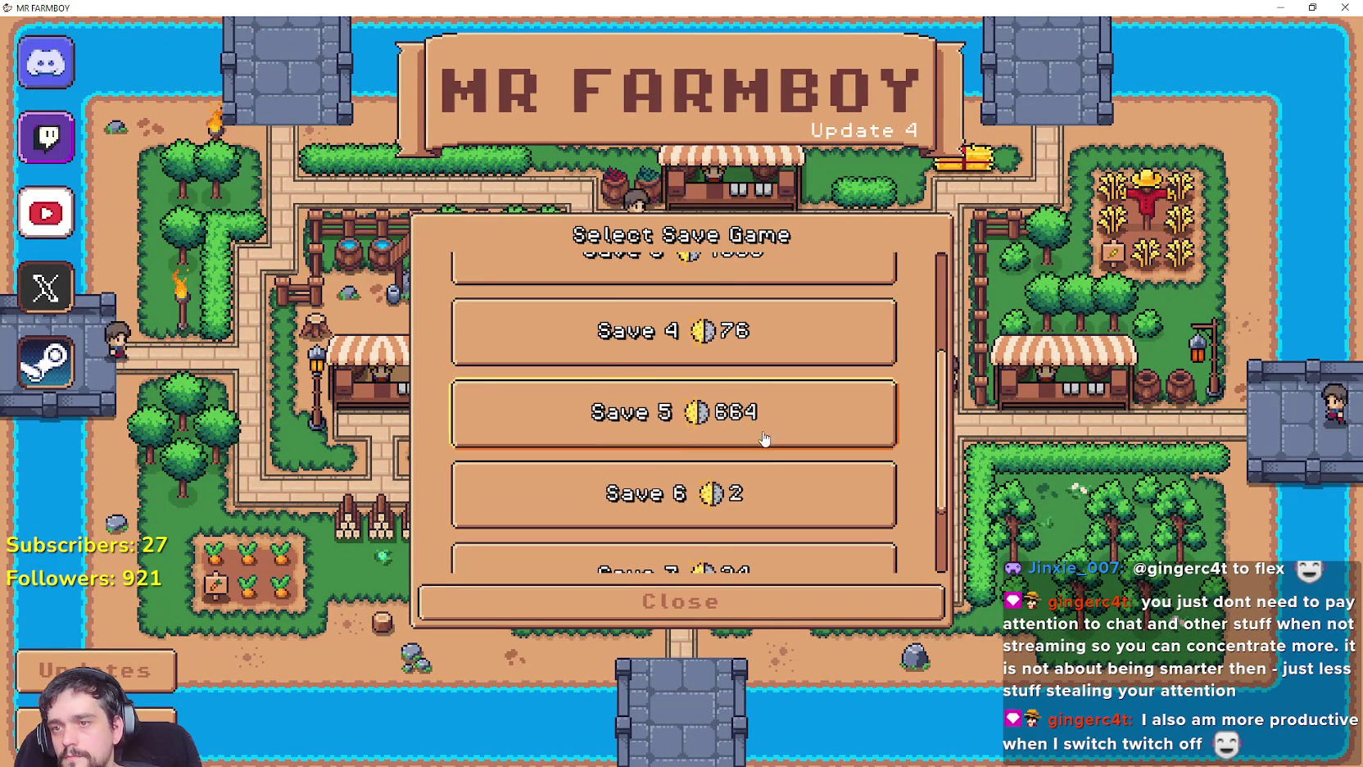
scroll(784, 499, up, 2)
click(770, 429)
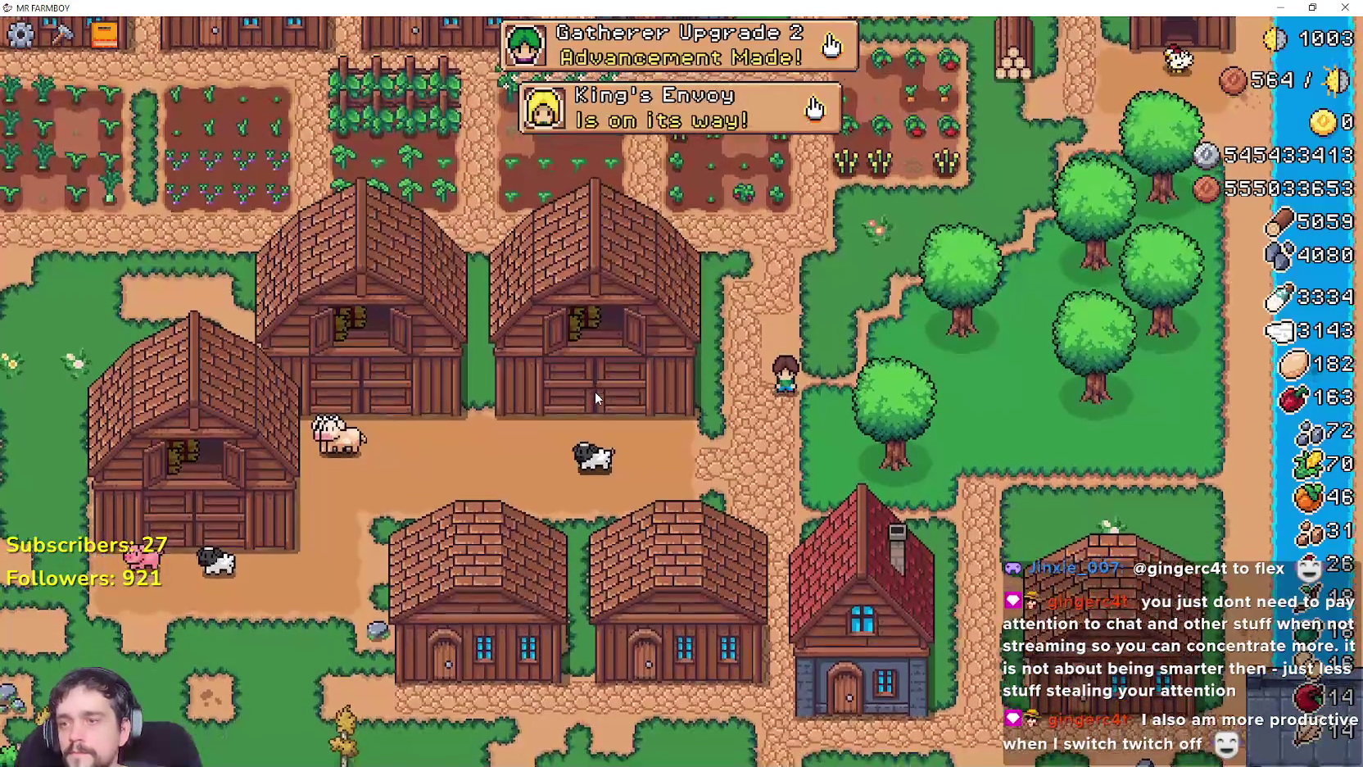
Pan the farm map and hide the HUD overlays so only the town shows.
scroll(599, 384, down, 5)
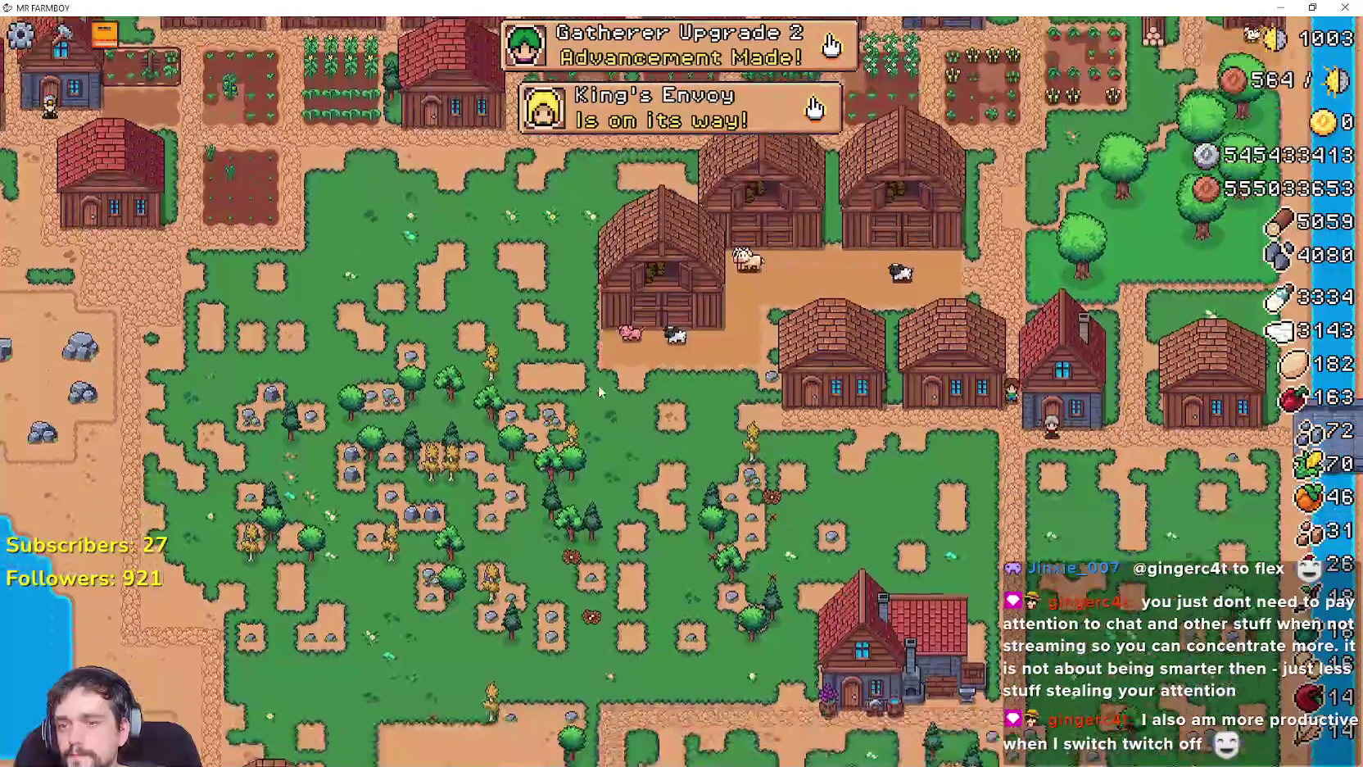
key(s)
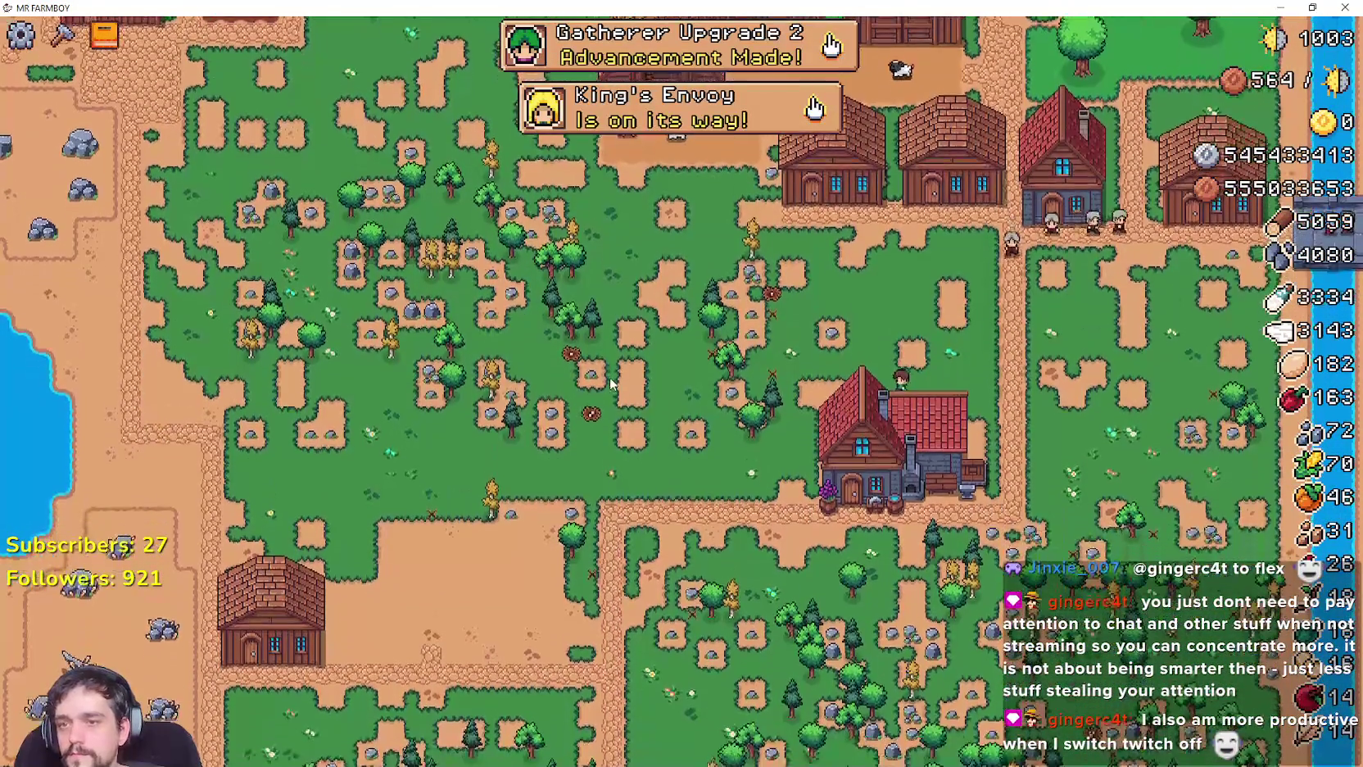
scroll(610, 382, down, 5)
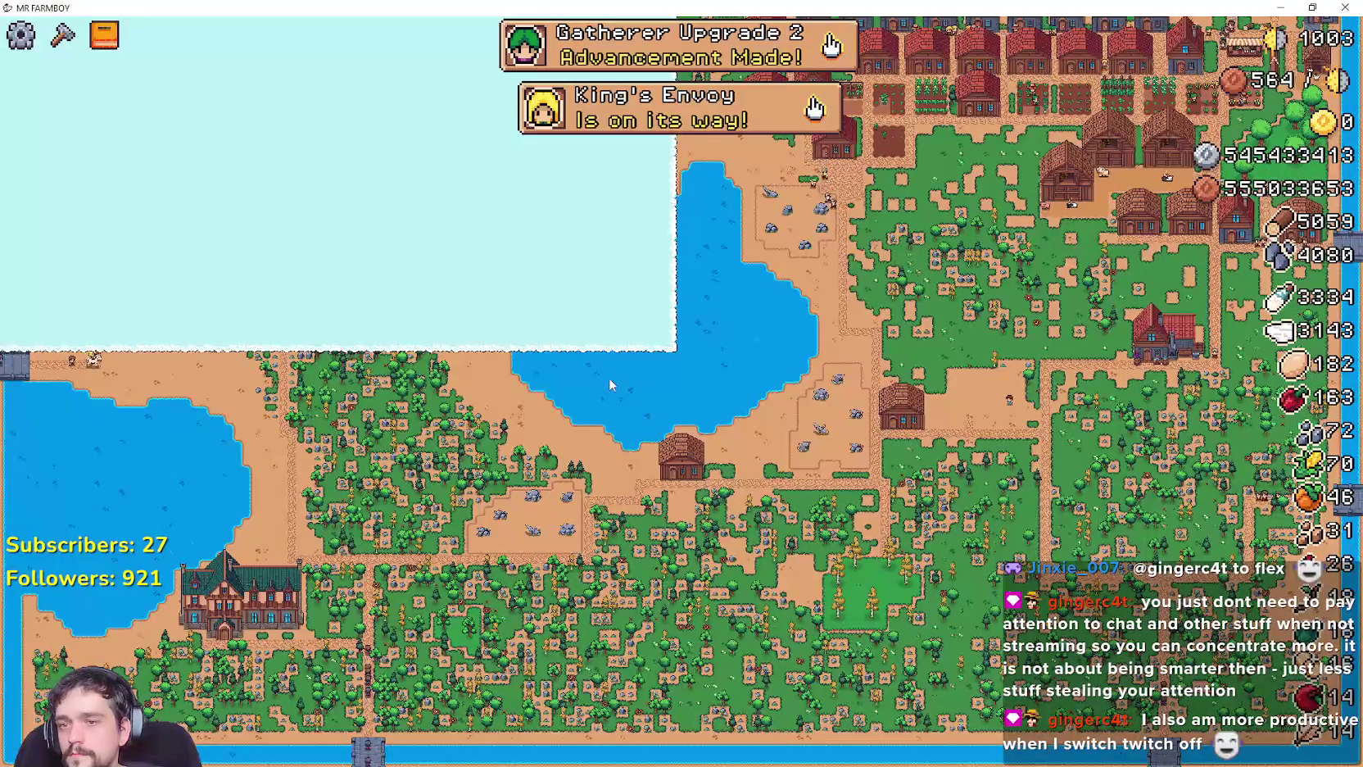
key(w)
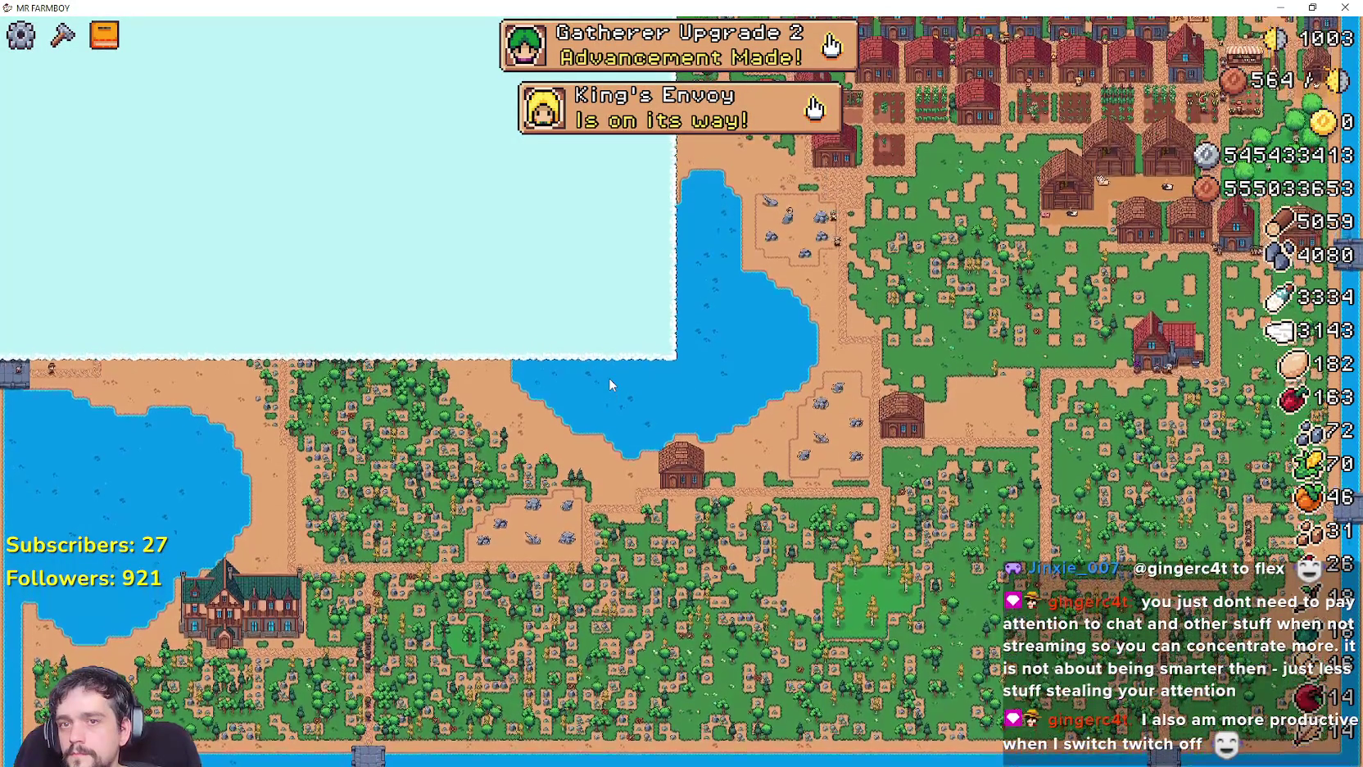
key(w)
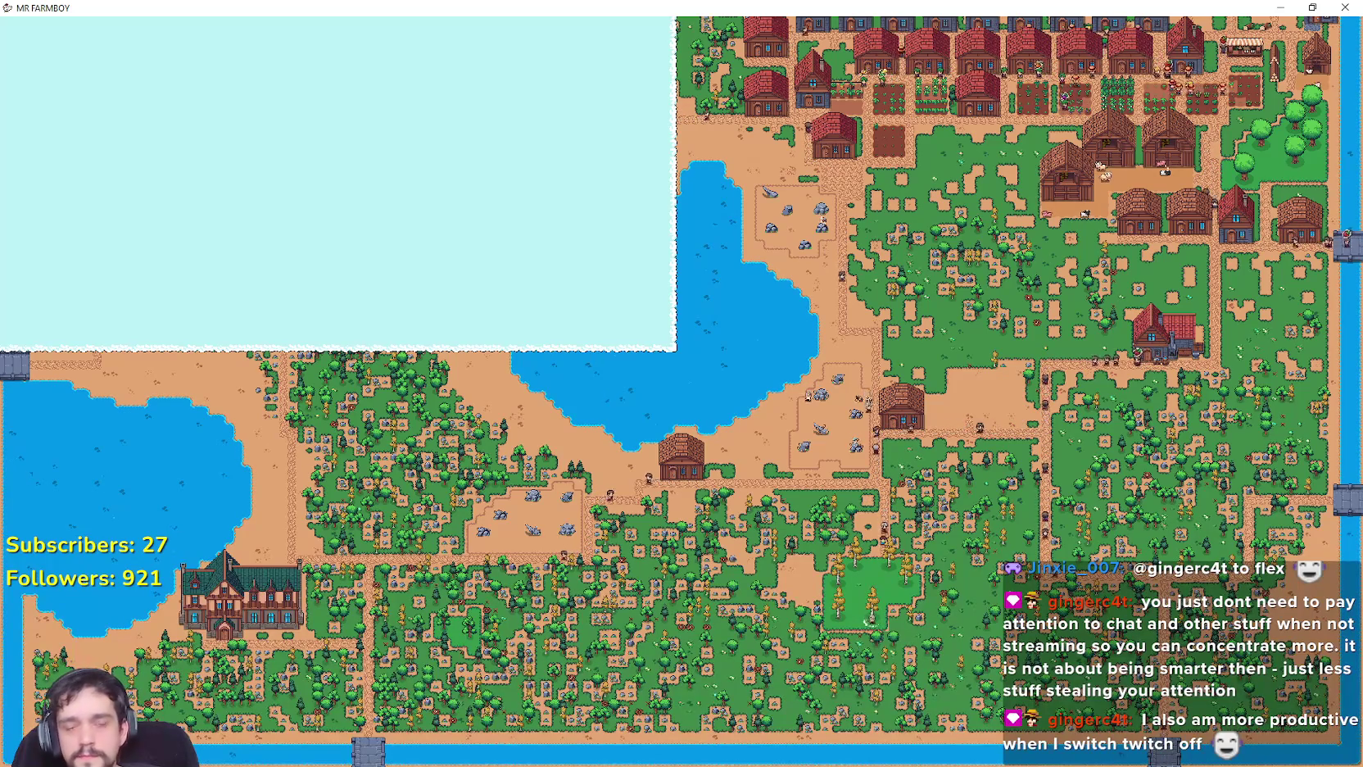
Zoom in and out around the farm while walking the farmer south.
scroll(983, 475, up, 3)
scroll(980, 468, up, 3)
key(s)
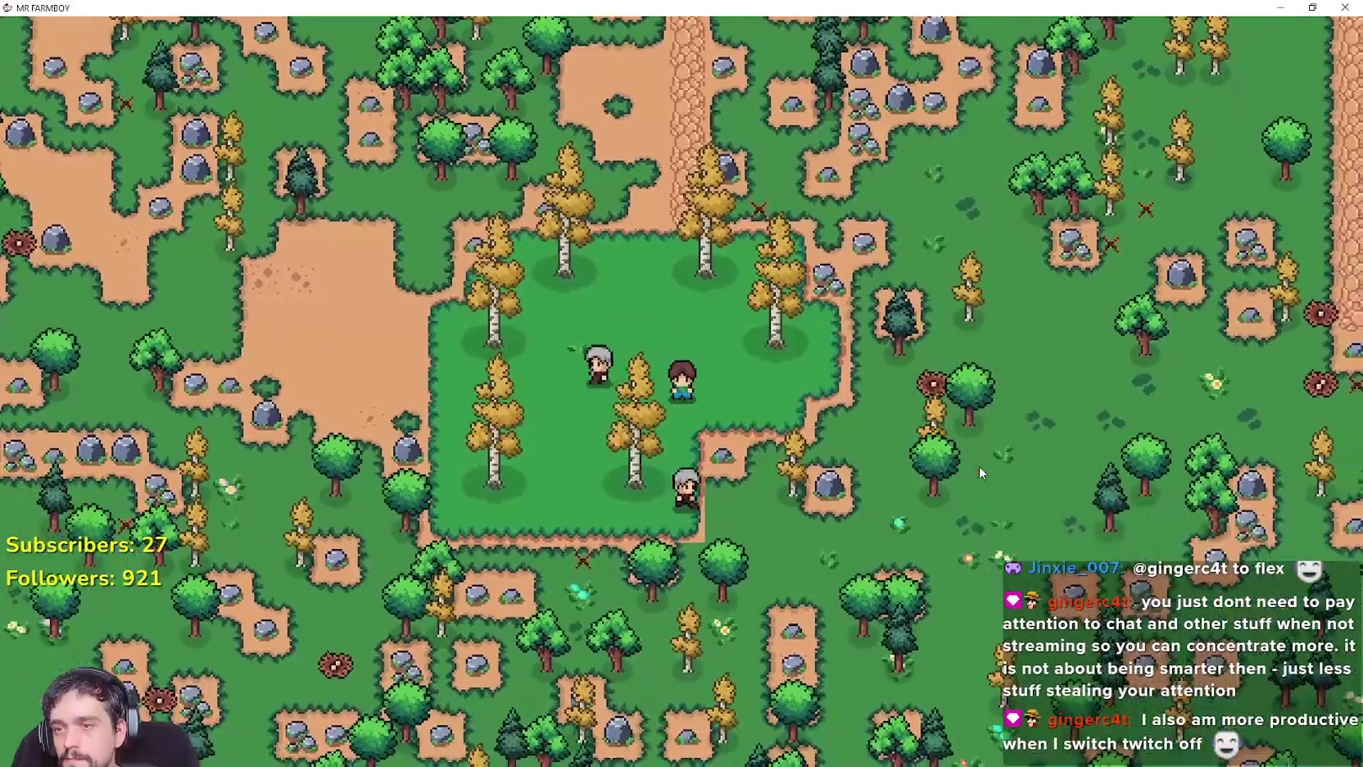
scroll(979, 466, down, 5)
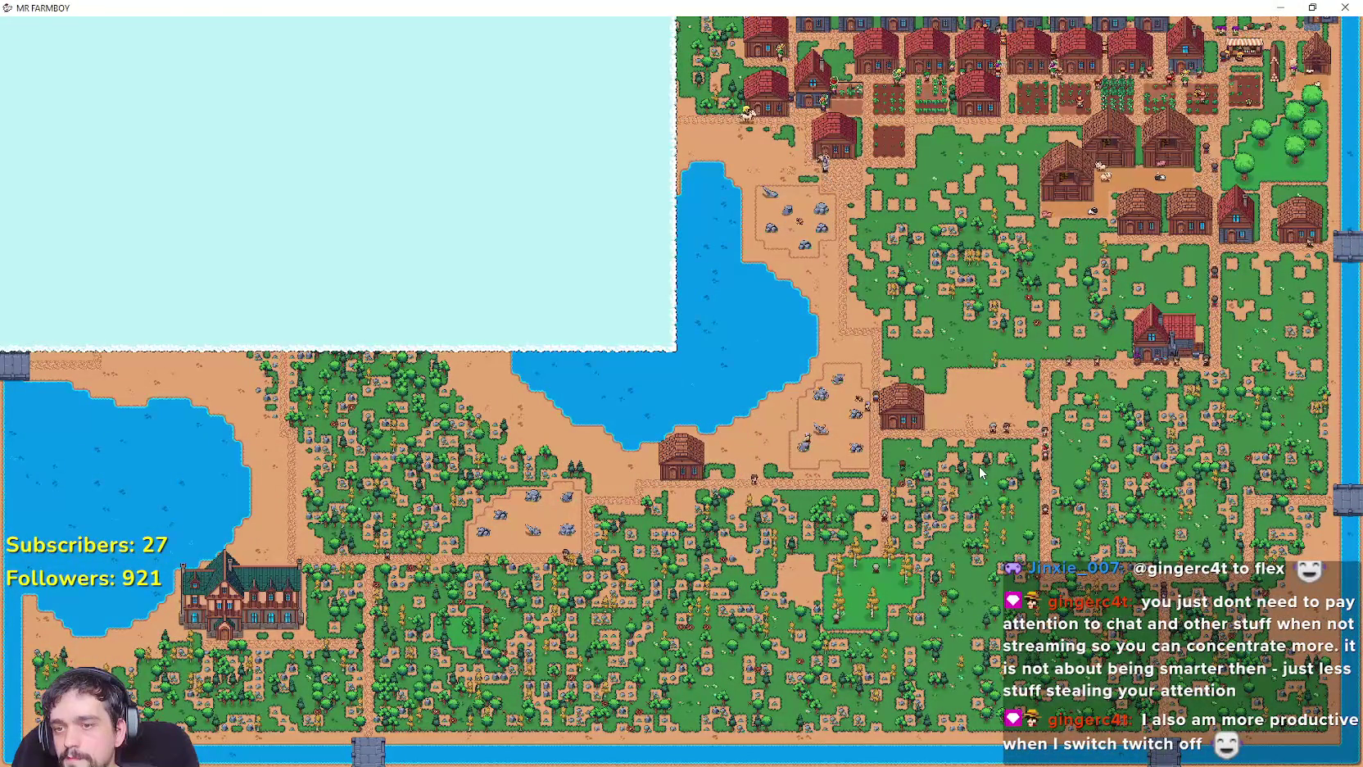
scroll(979, 466, up, 3)
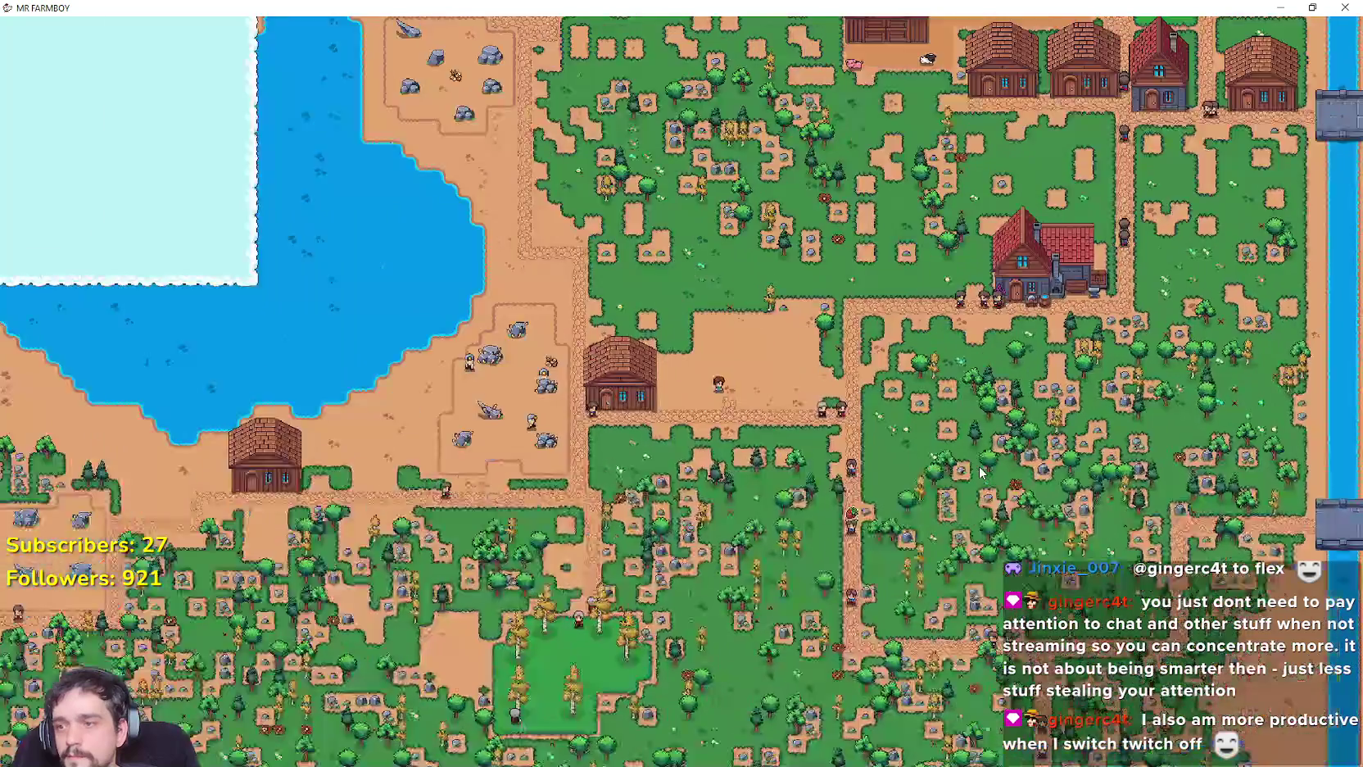
scroll(979, 466, down, 5)
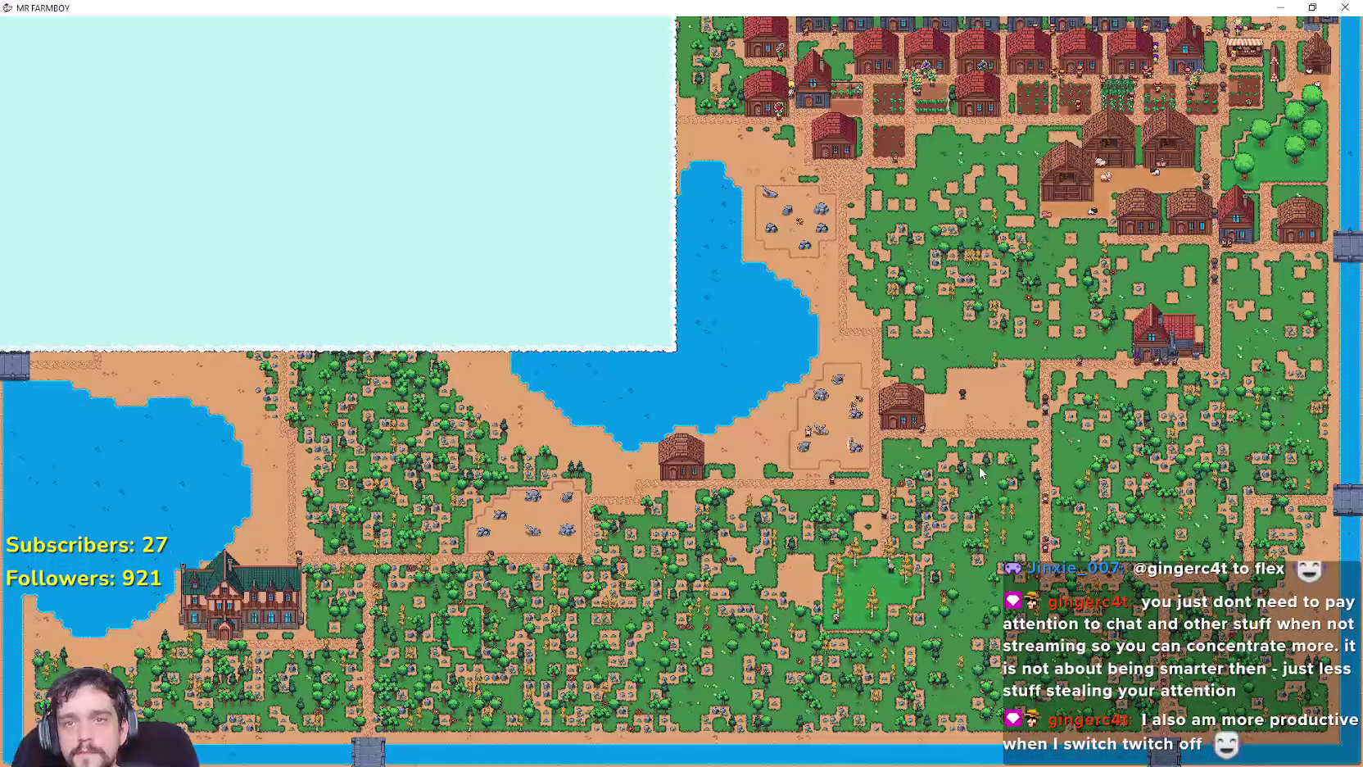
Pan the map slightly, then pause and quit the game.
key(w)
key(Escape)
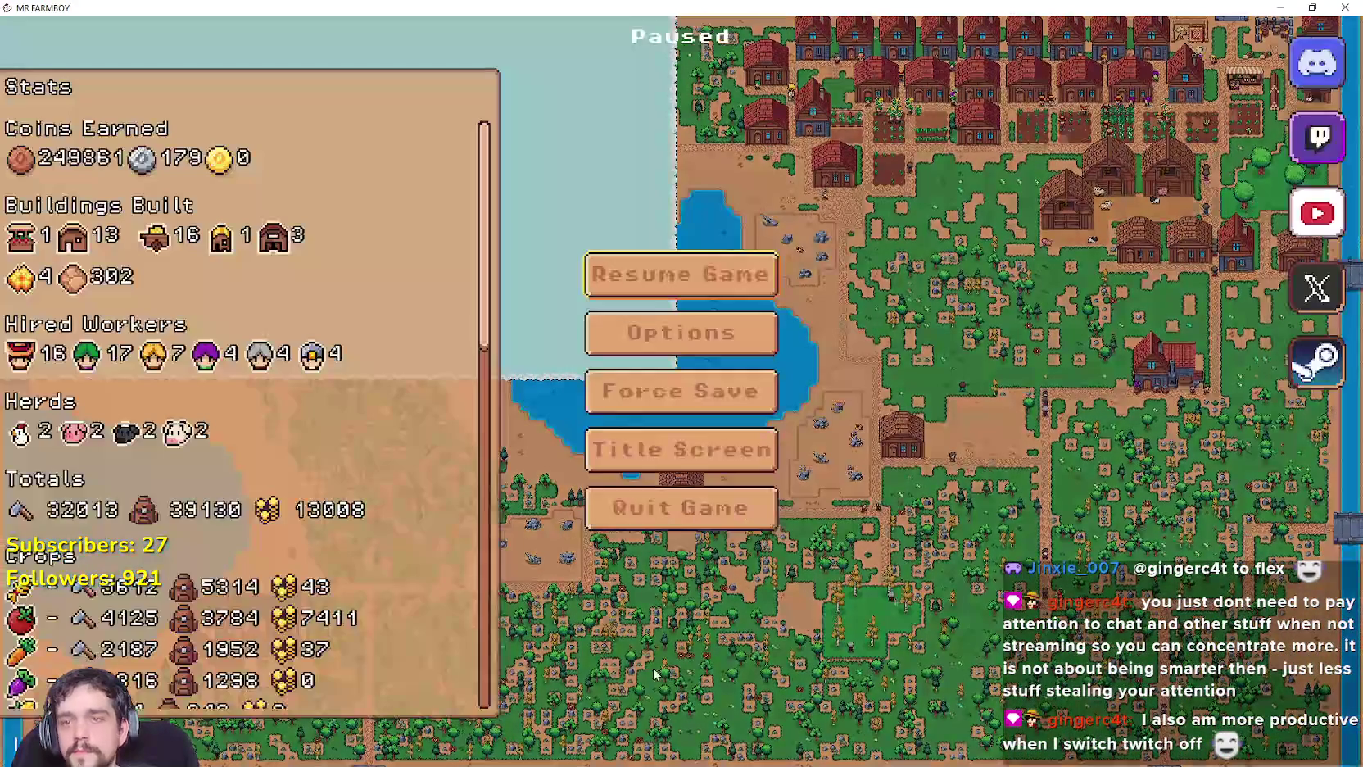
click(664, 515)
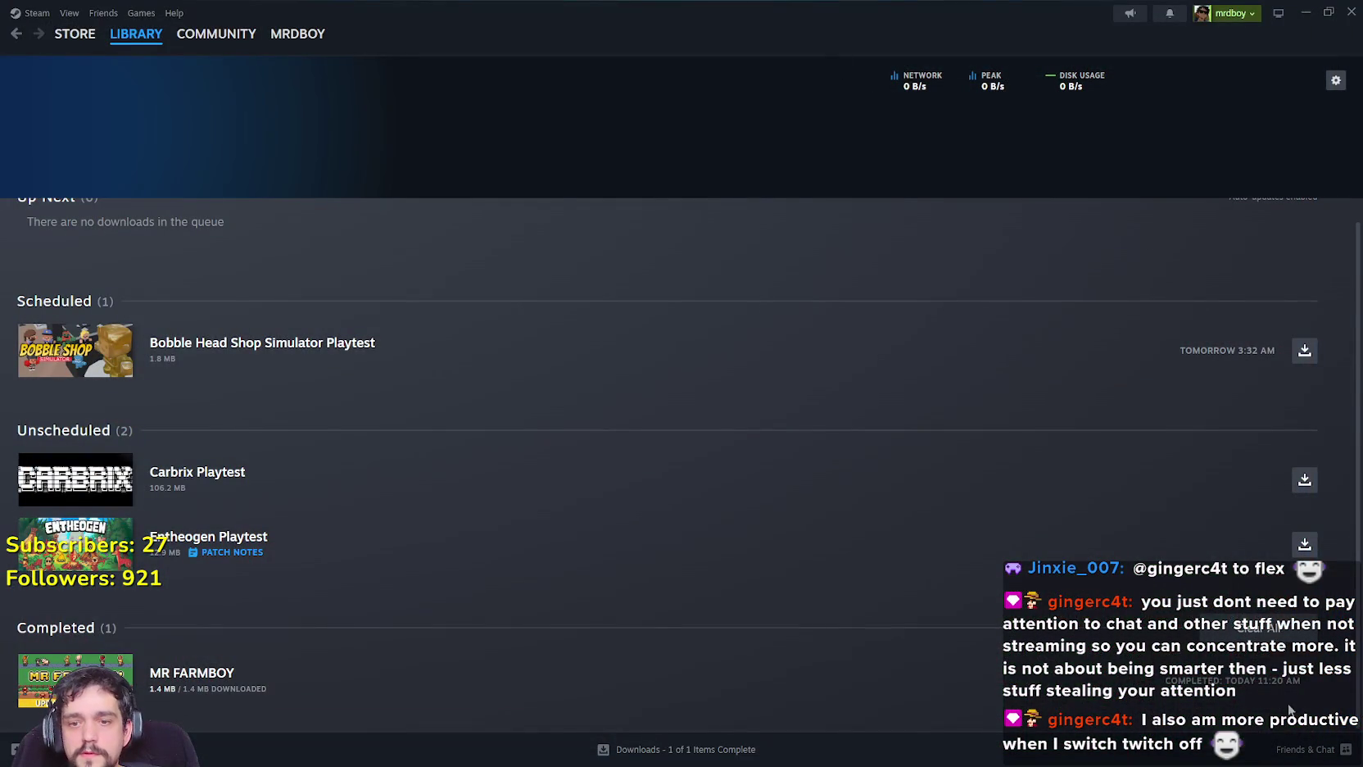
Bring Godot forward, dismiss the NewExport folder, close export settings and minimize the editor.
click(1306, 12)
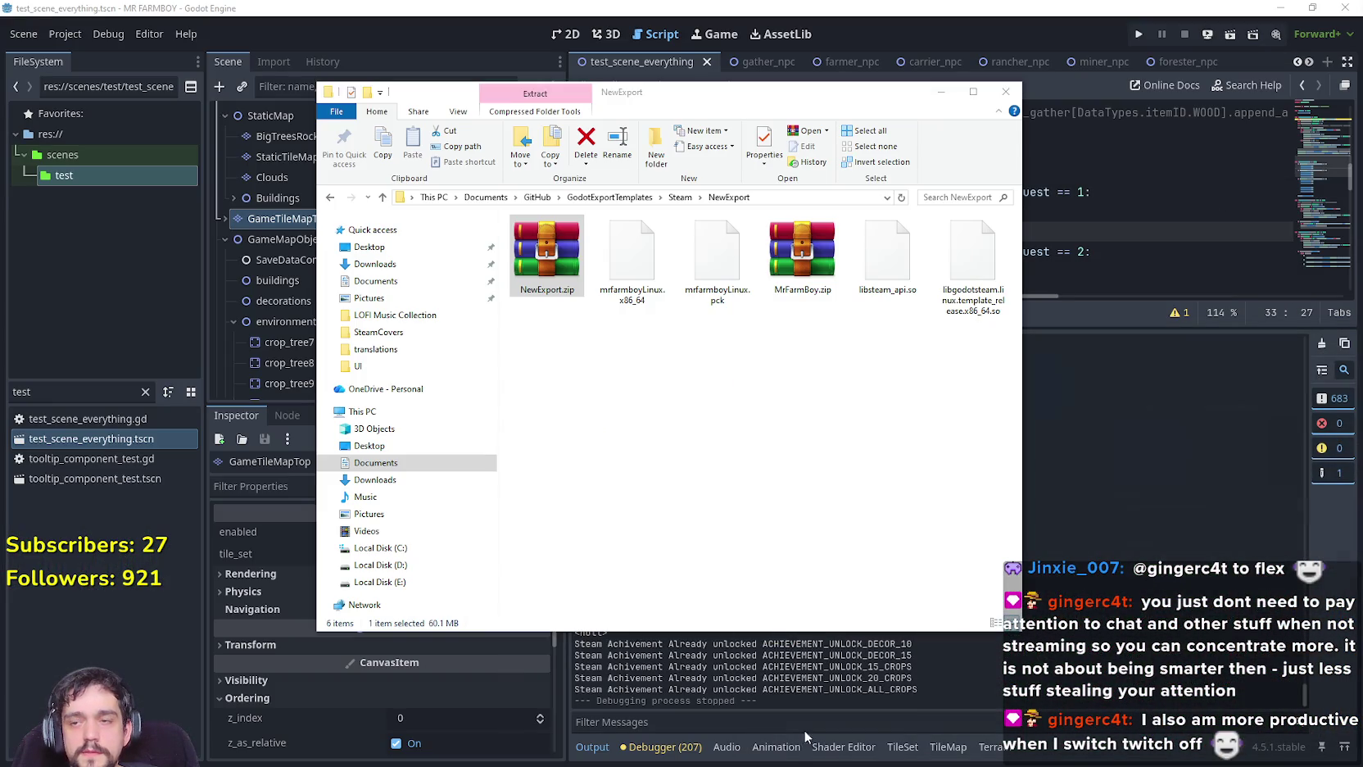
click(794, 323)
key(alt+Tab)
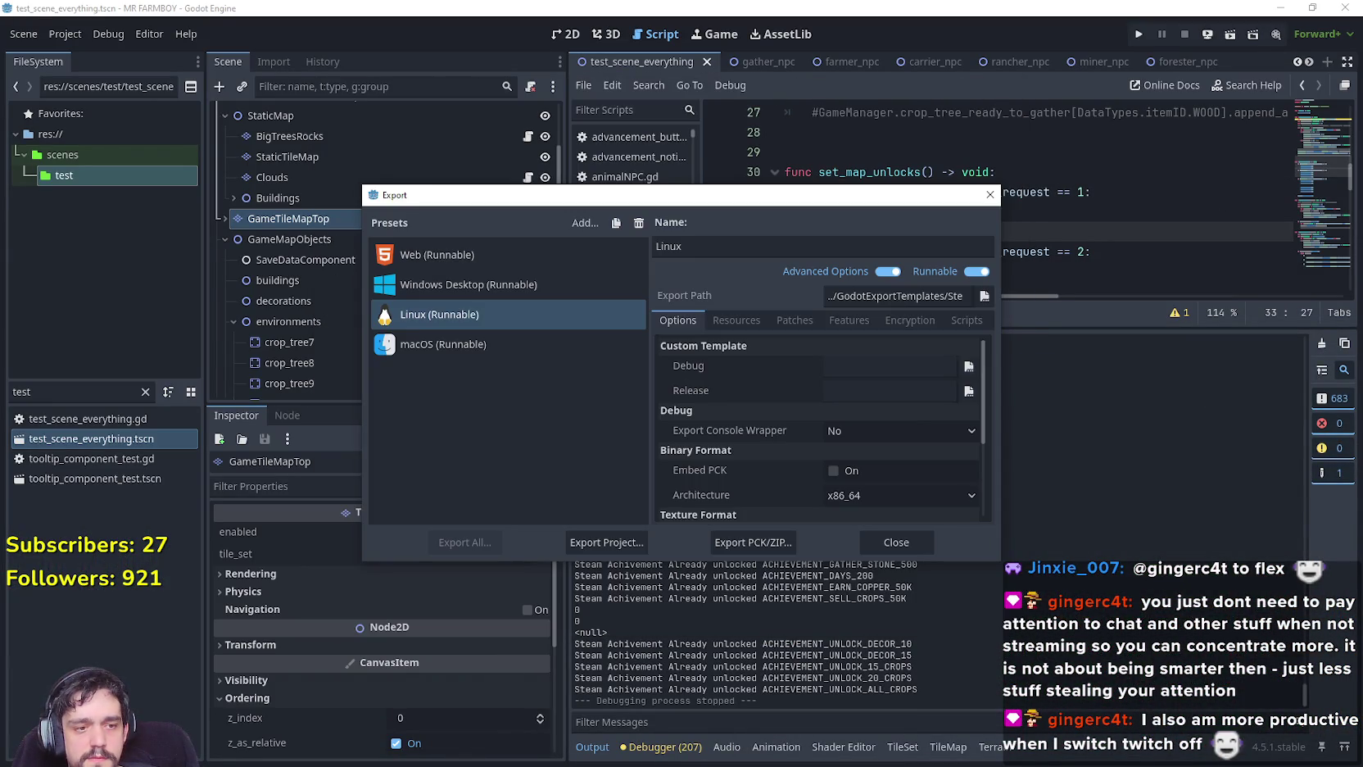
click(896, 542)
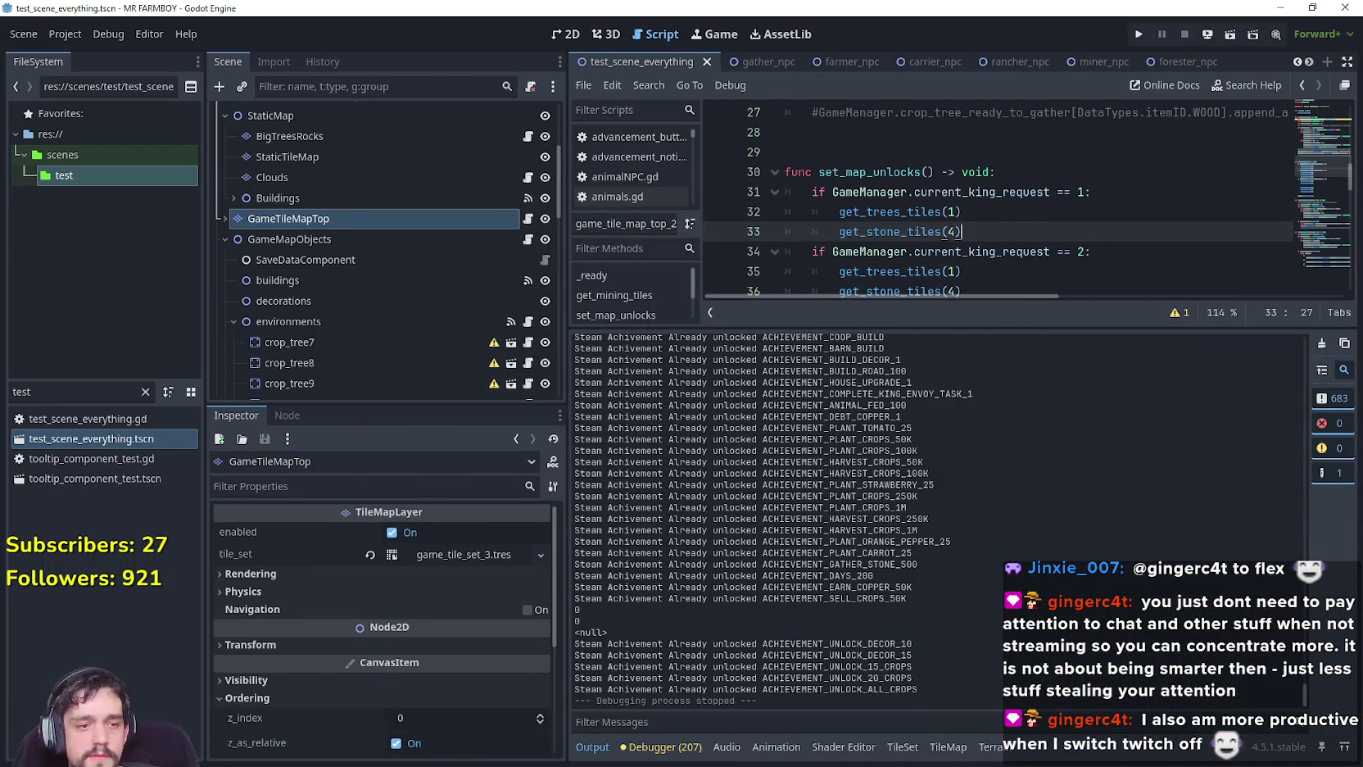
click(1281, 7)
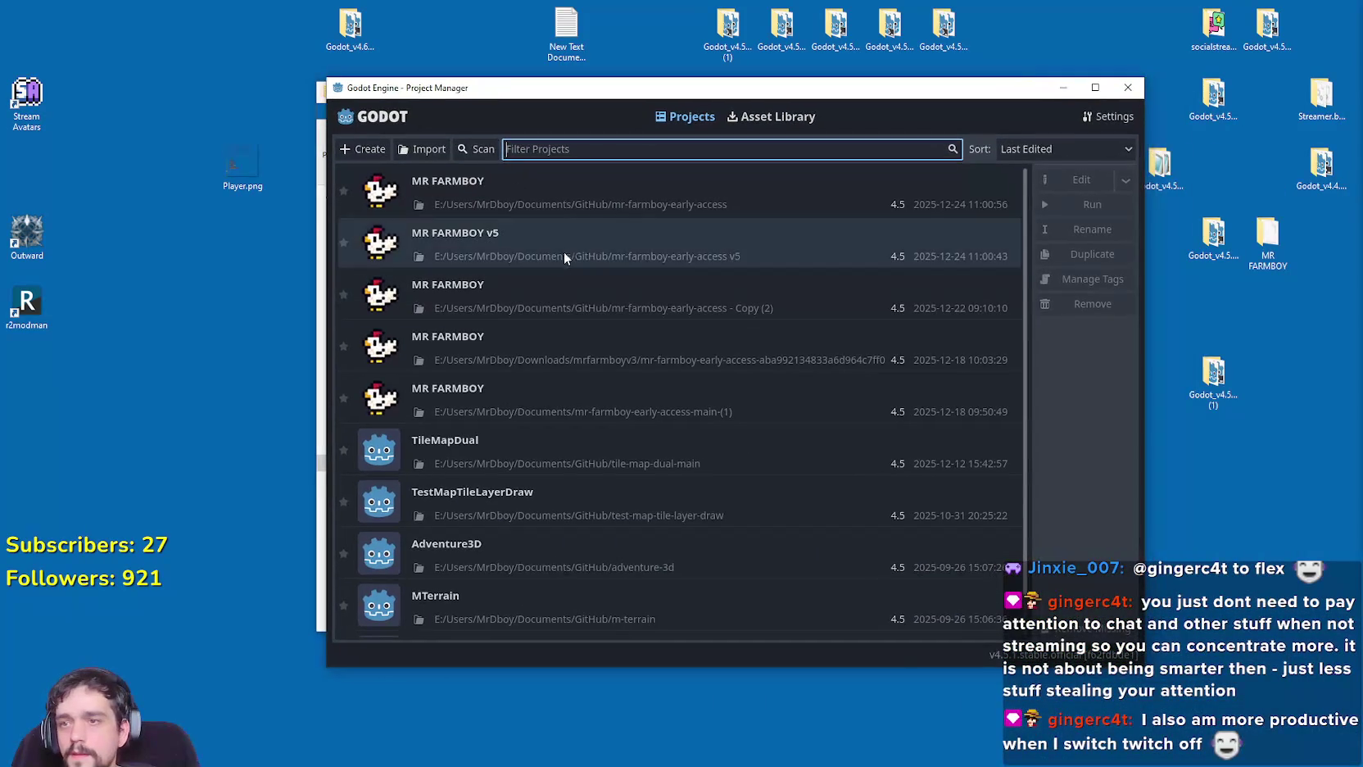
Open the MR FARMBOY v5 project from the Project Manager and let the editor load.
double_click(463, 238)
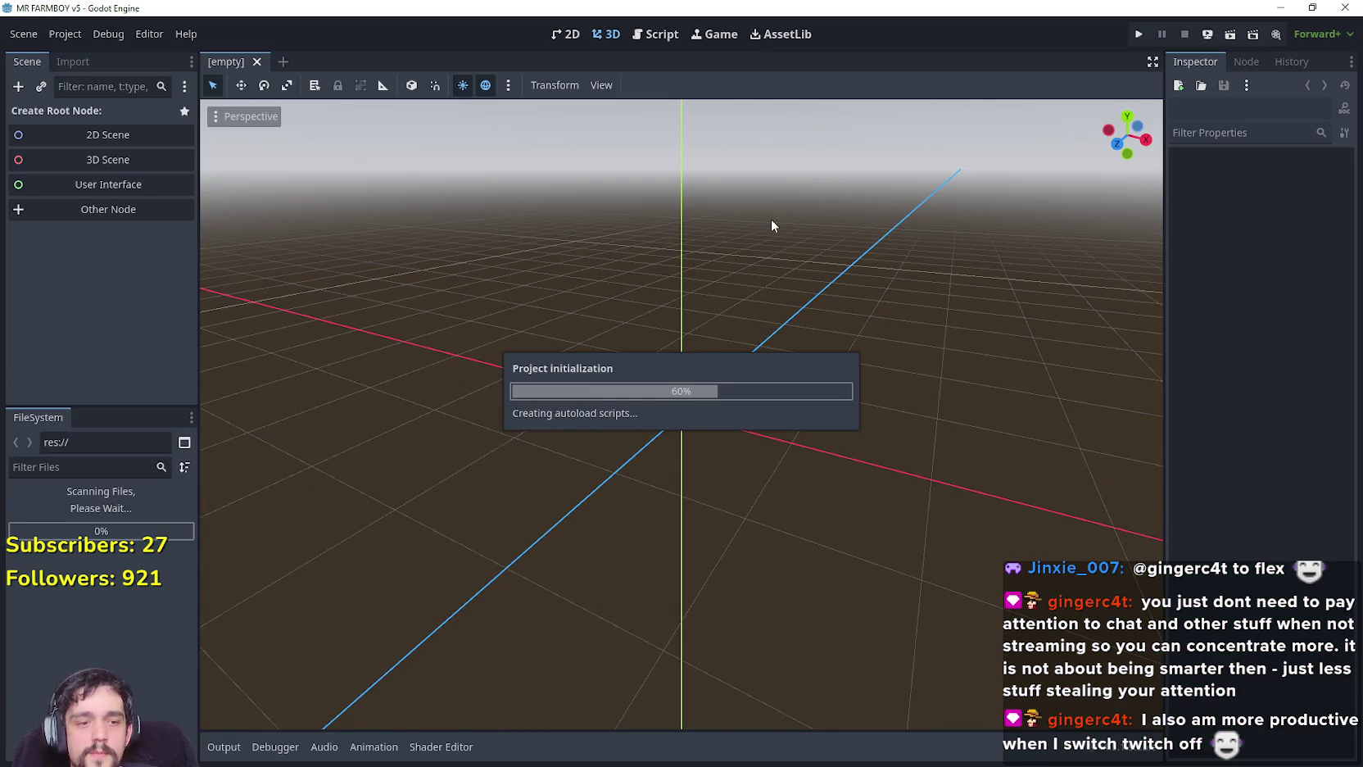
key(alt+Tab)
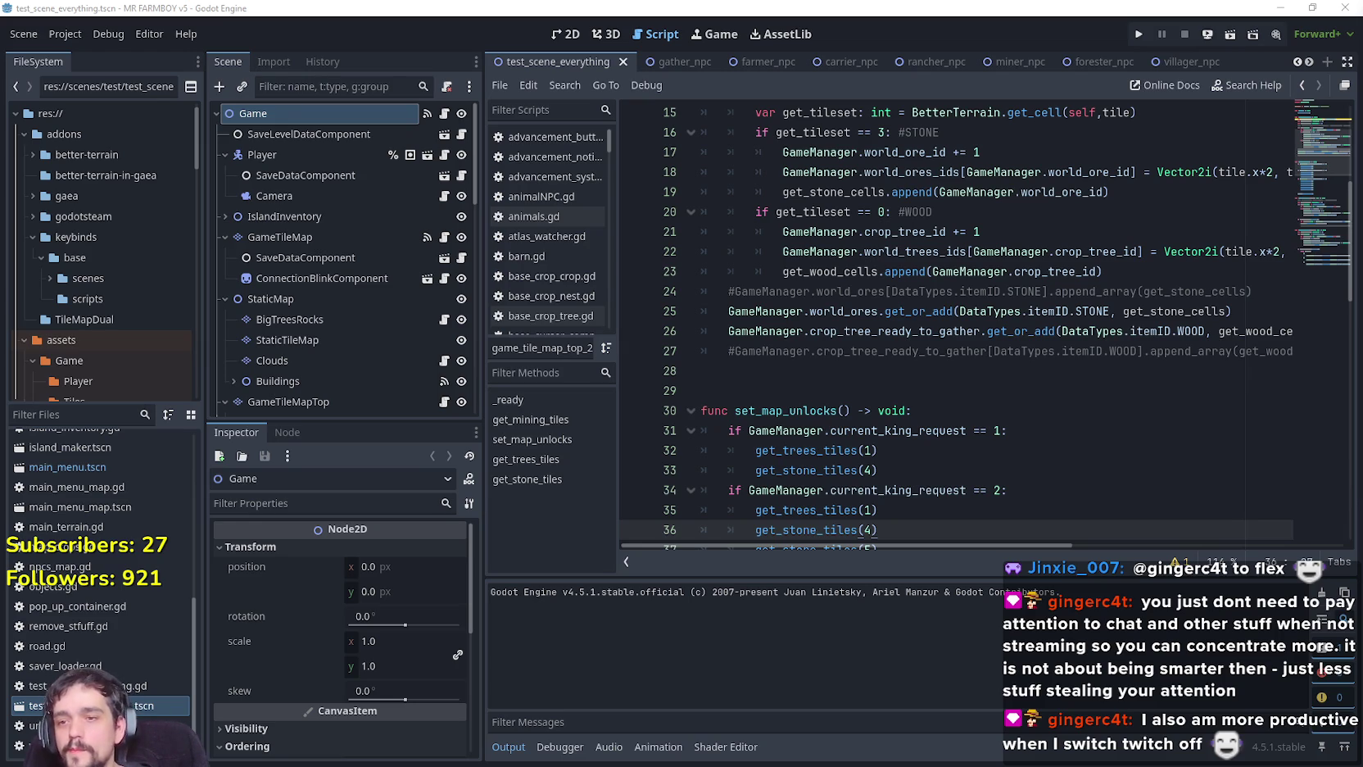
scroll(749, 426, down, 4)
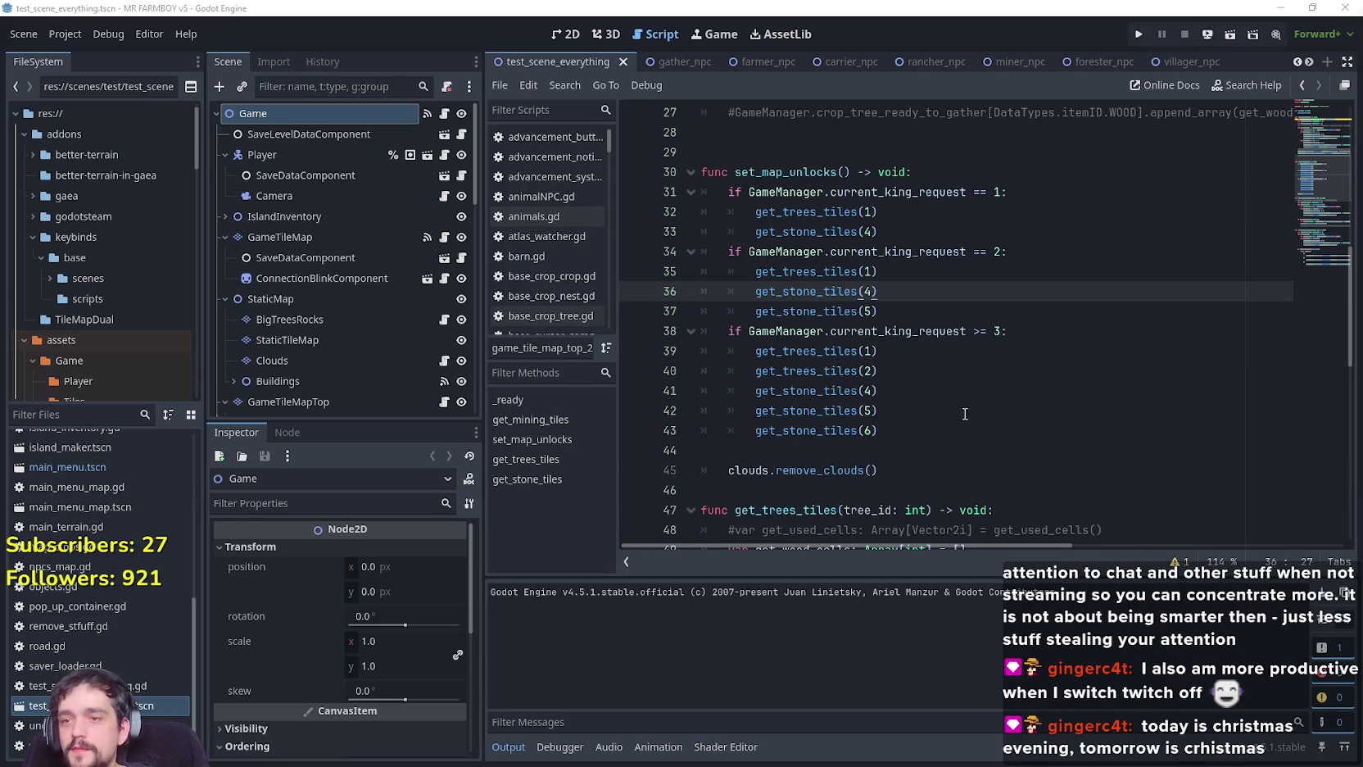
Go to line 40 of set_map_unlocks and do a debug test run of the project.
key(Down)
key(Down)
key(Down)
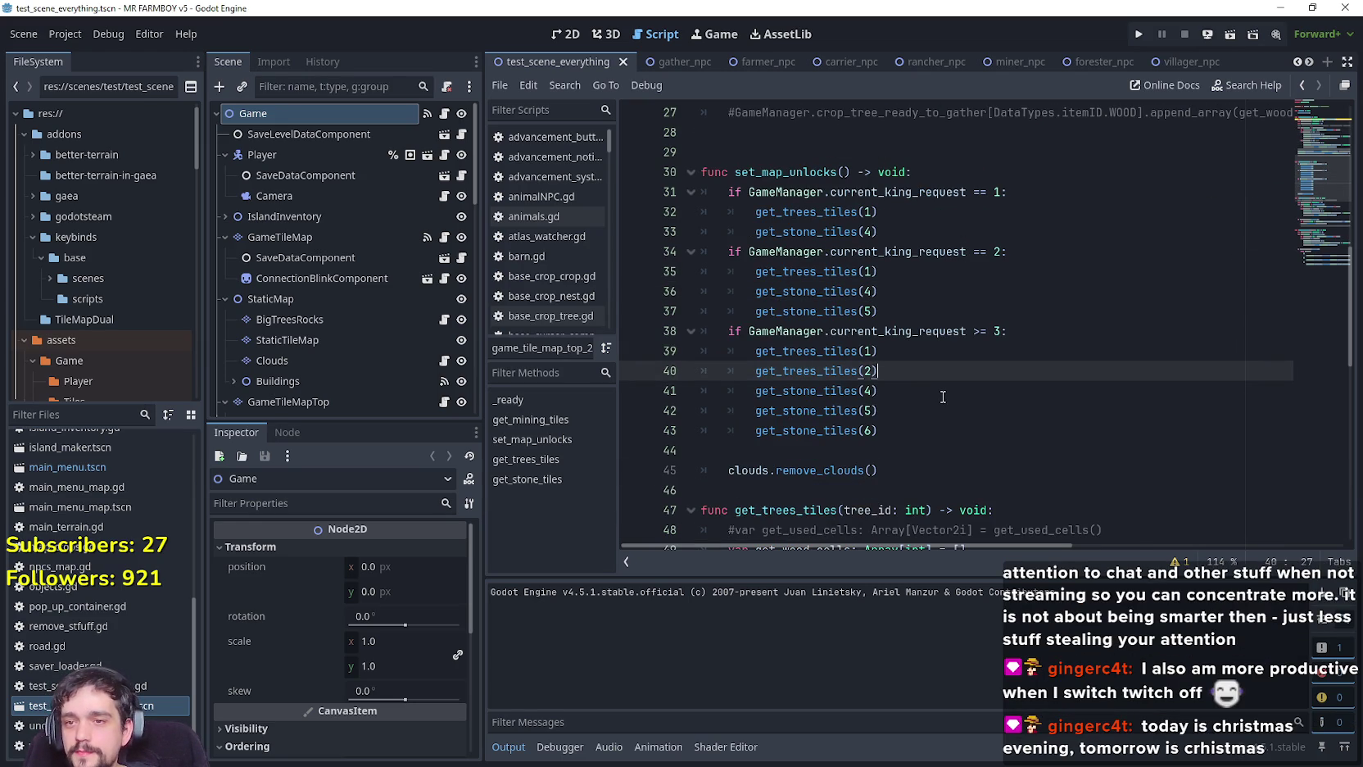
scroll(943, 395, down, 1)
scroll(942, 391, down, 2)
click(69, 35)
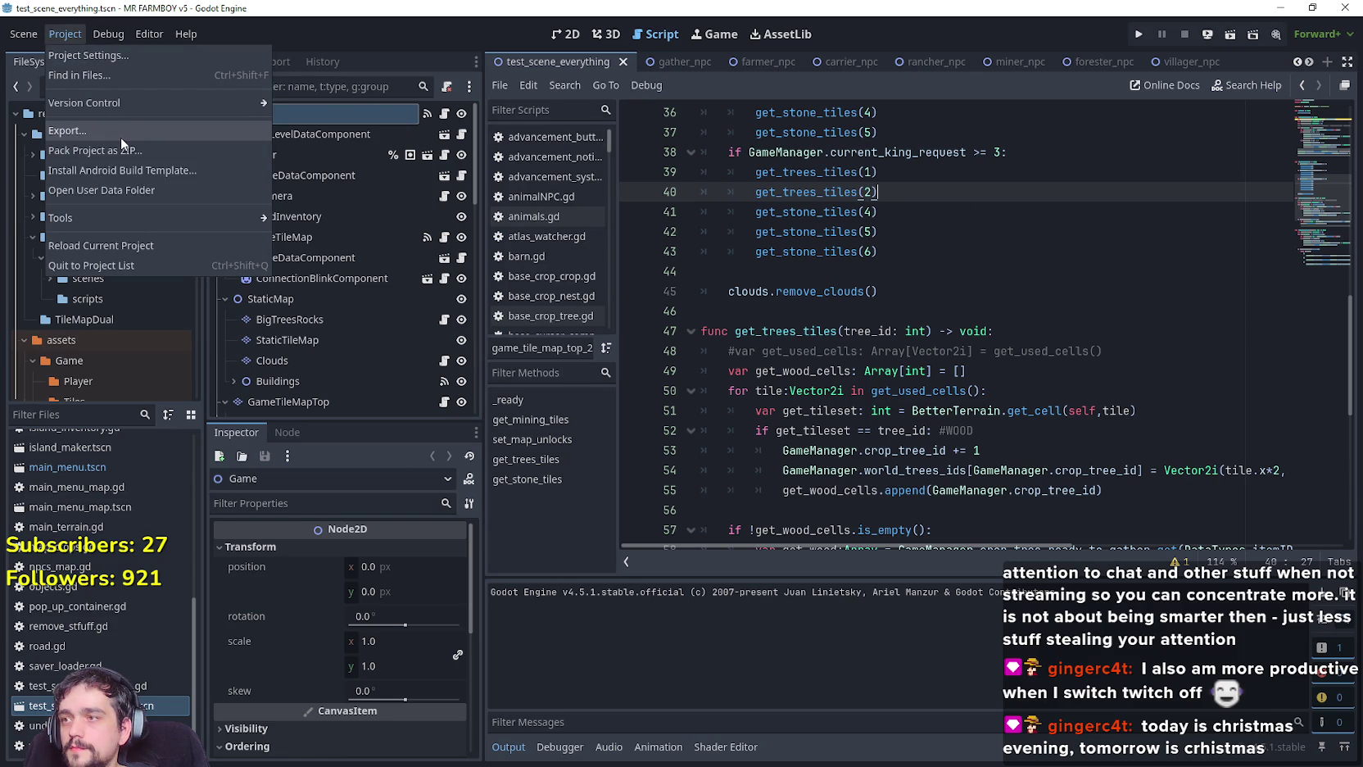
mouse_move(186, 33)
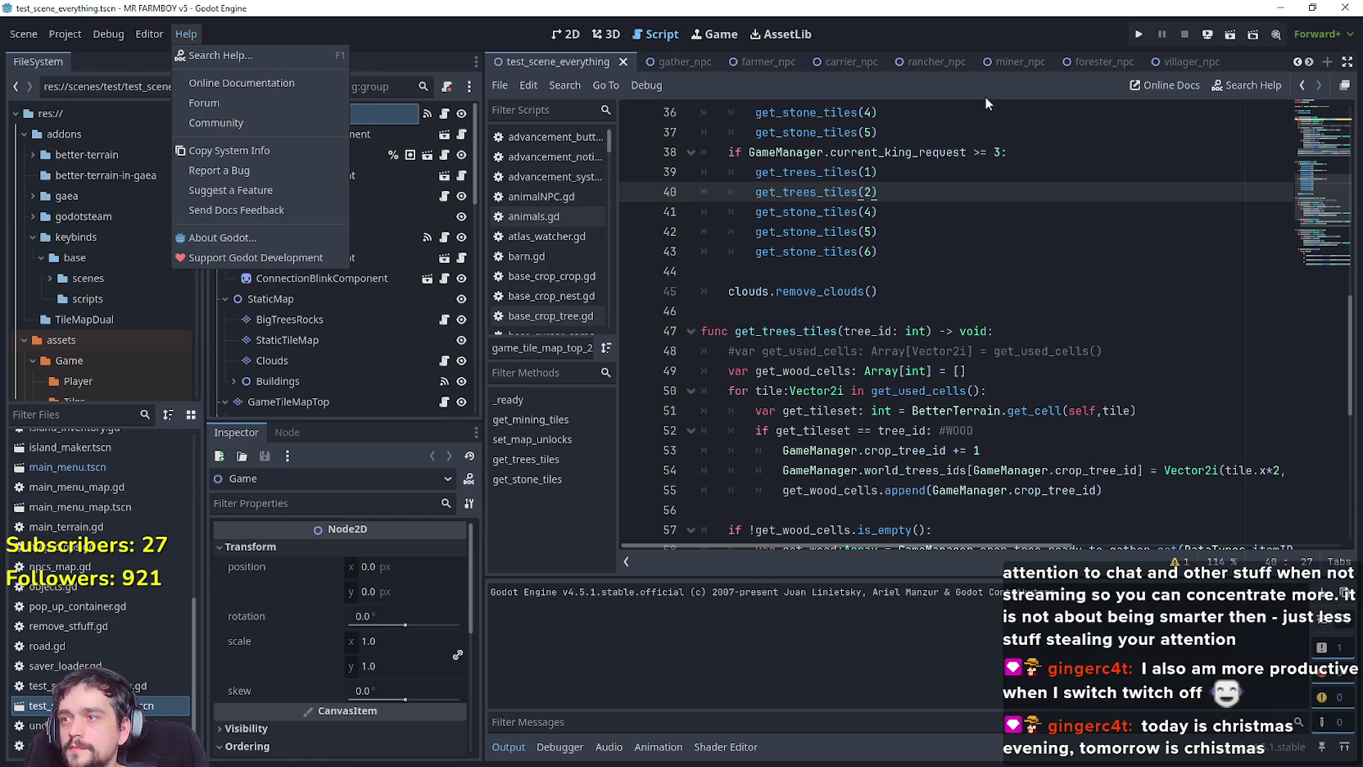
click(1185, 48)
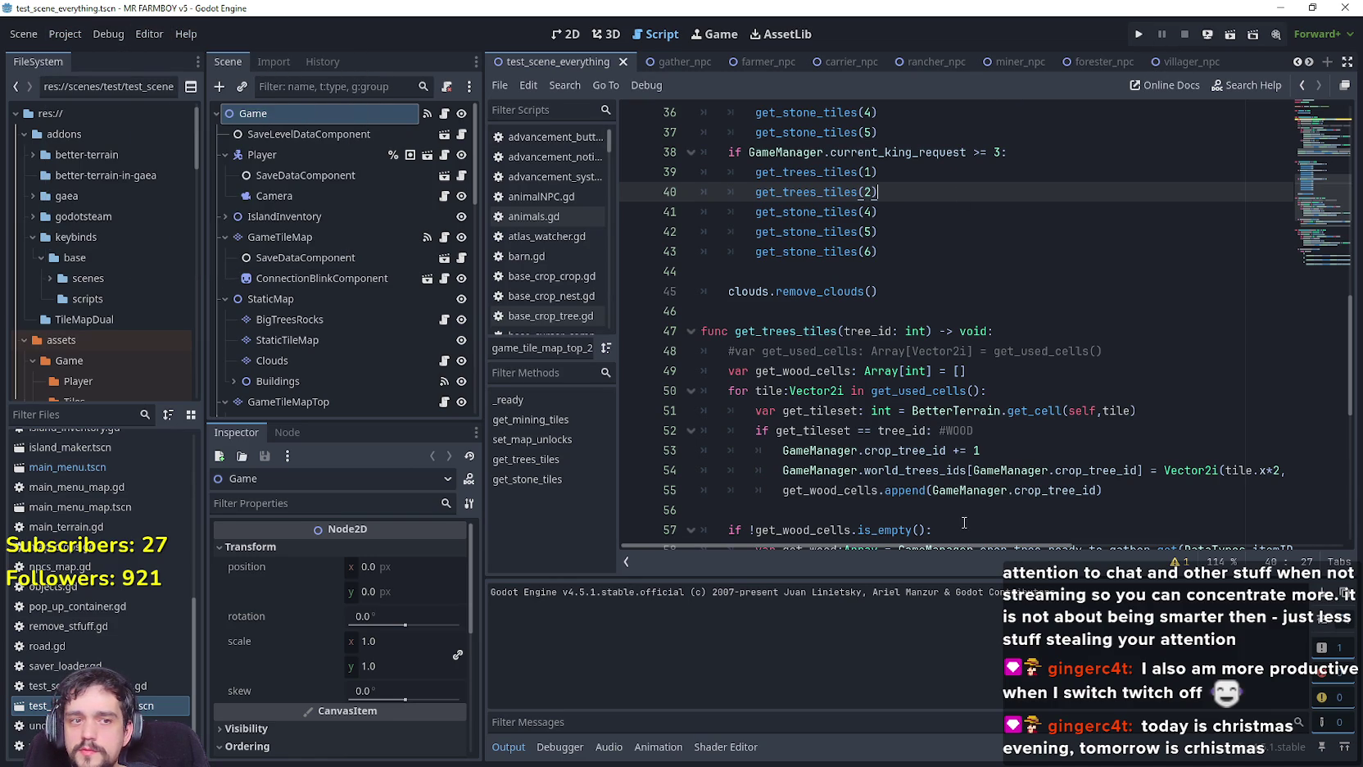
click(1139, 36)
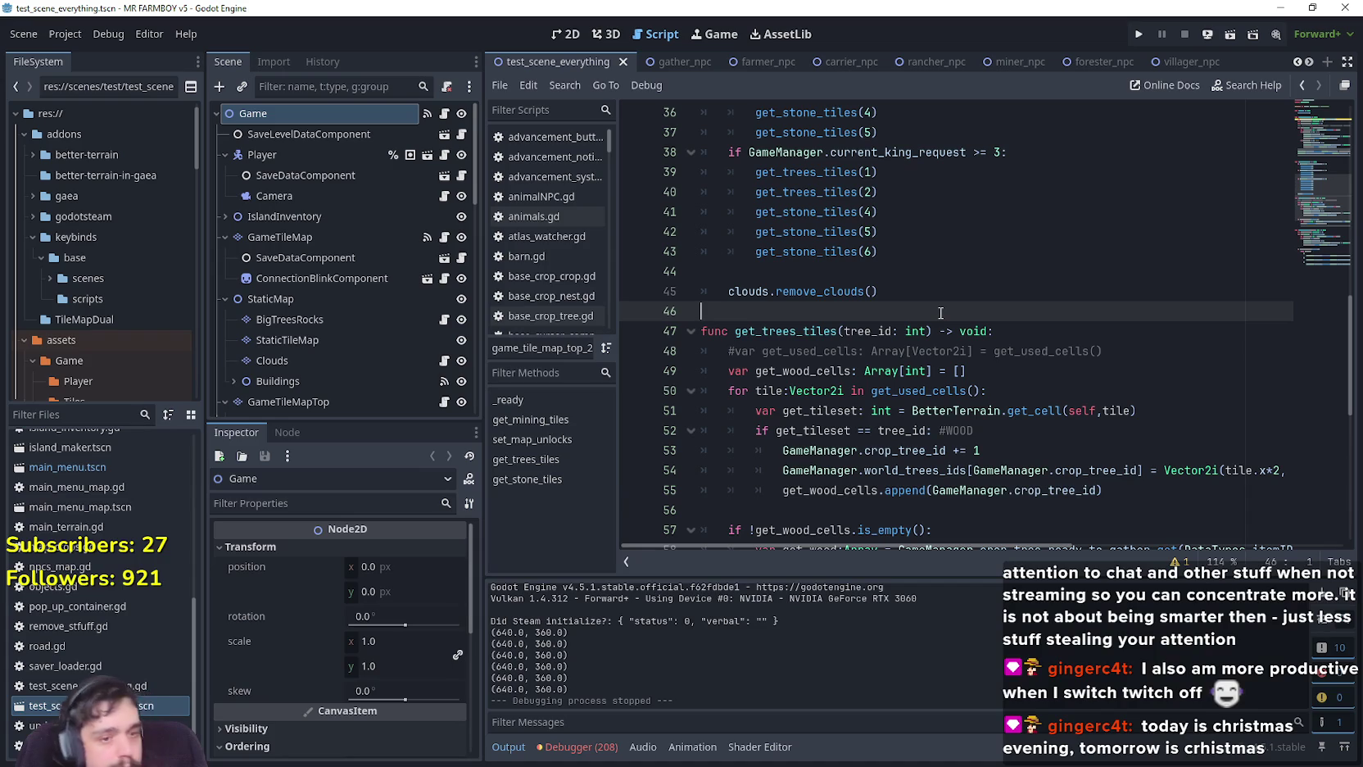
click(51, 35)
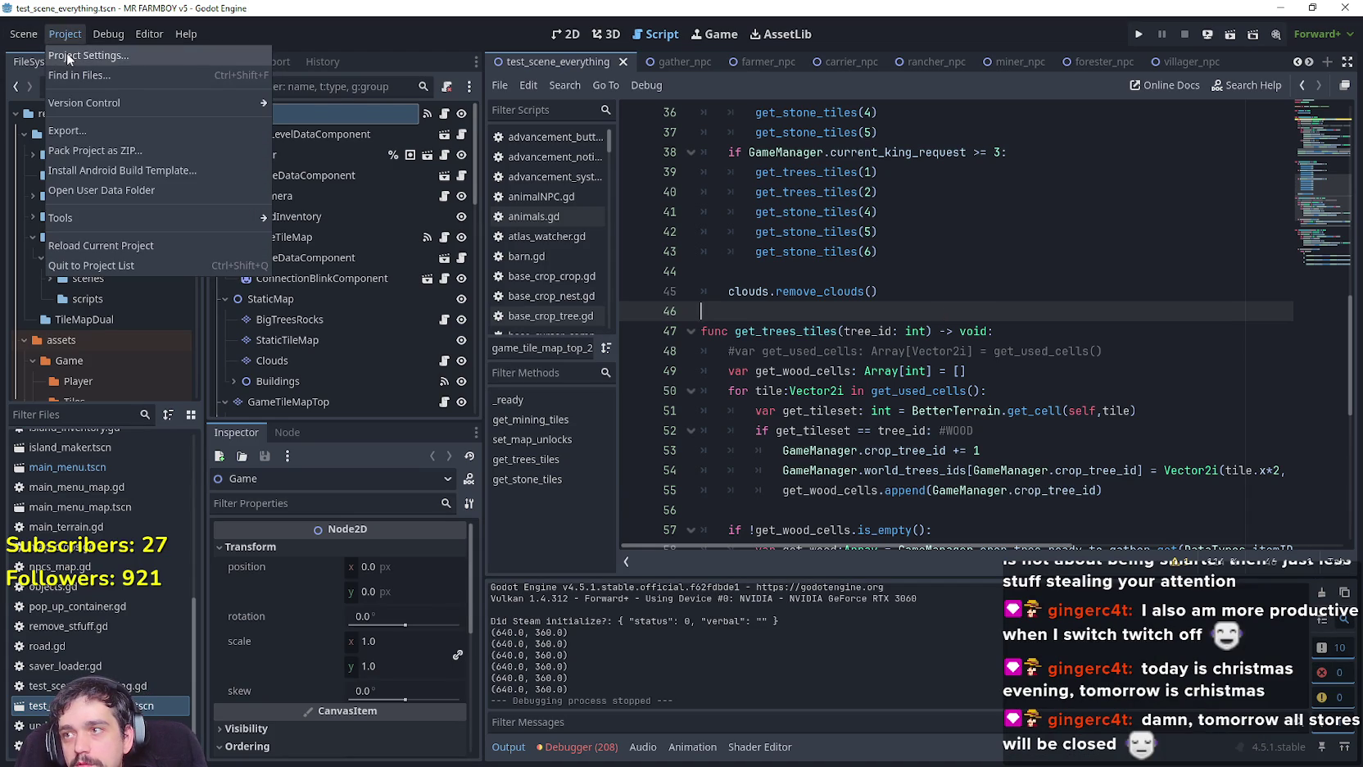
Rename the project to MR FARMBOY, rewrite its 'Hello Farmers' description, then start a debug run.
click(66, 53)
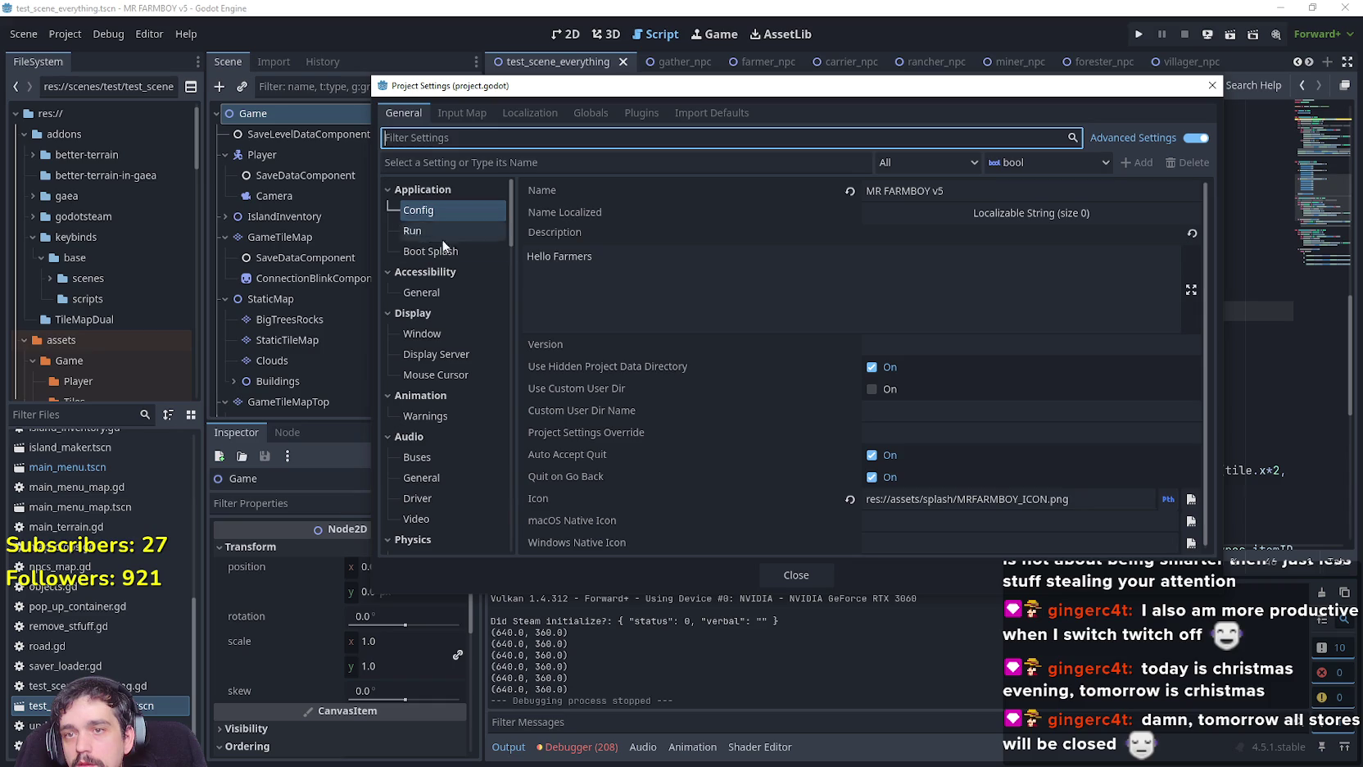
click(628, 292)
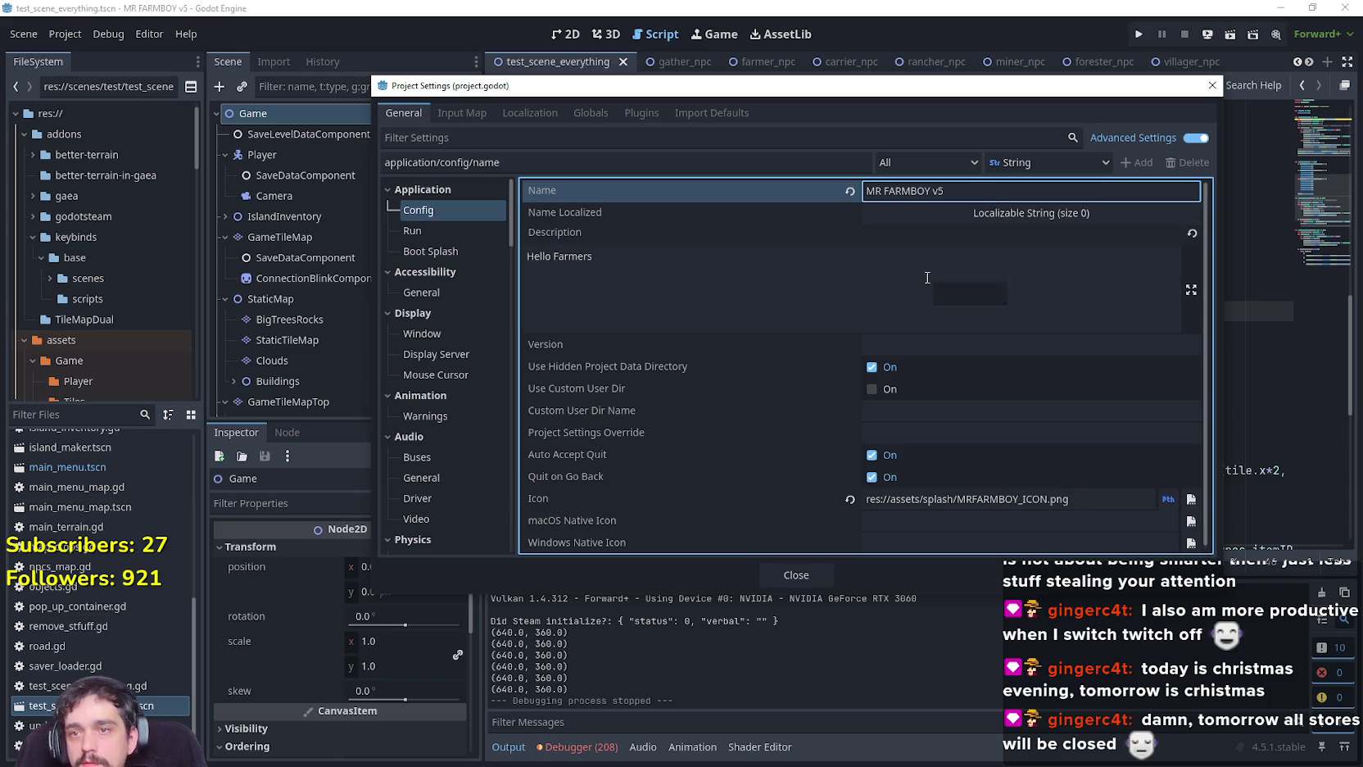
click(833, 295)
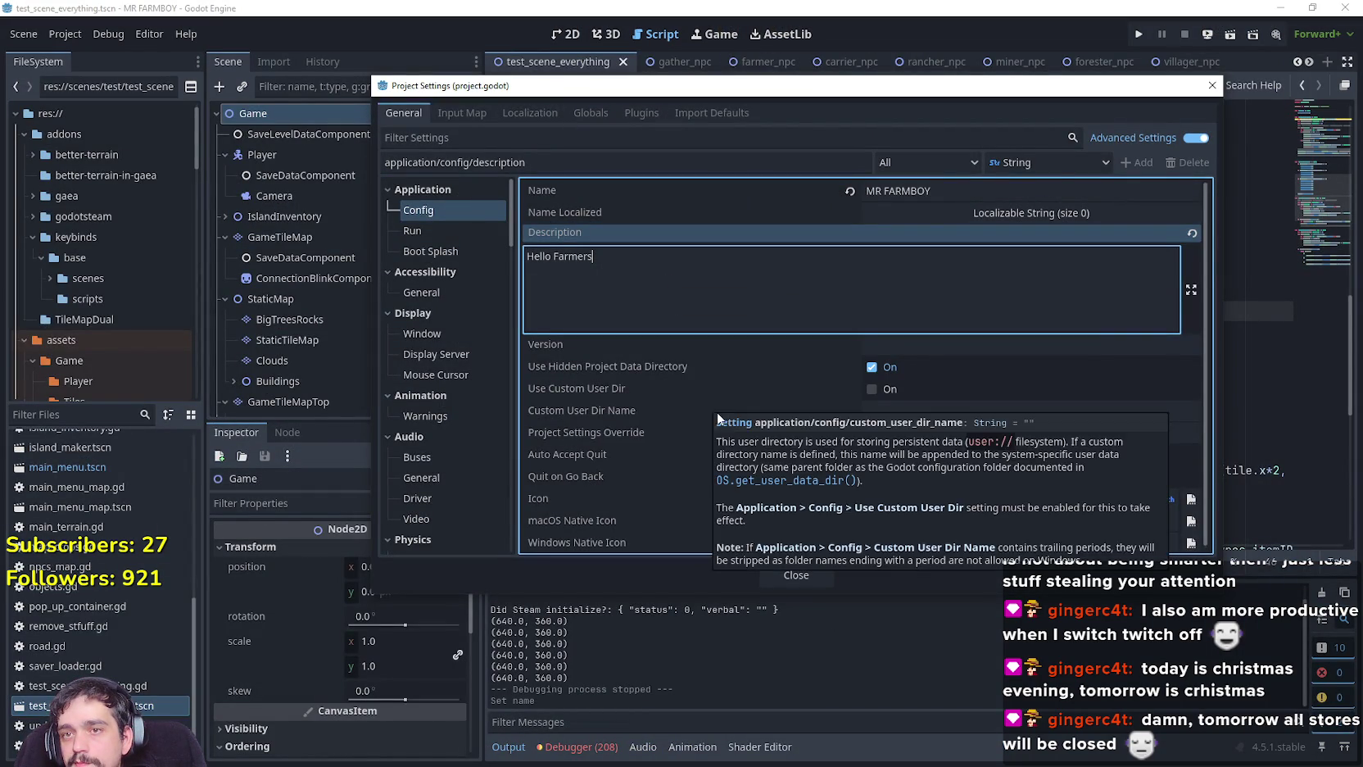
click(804, 576)
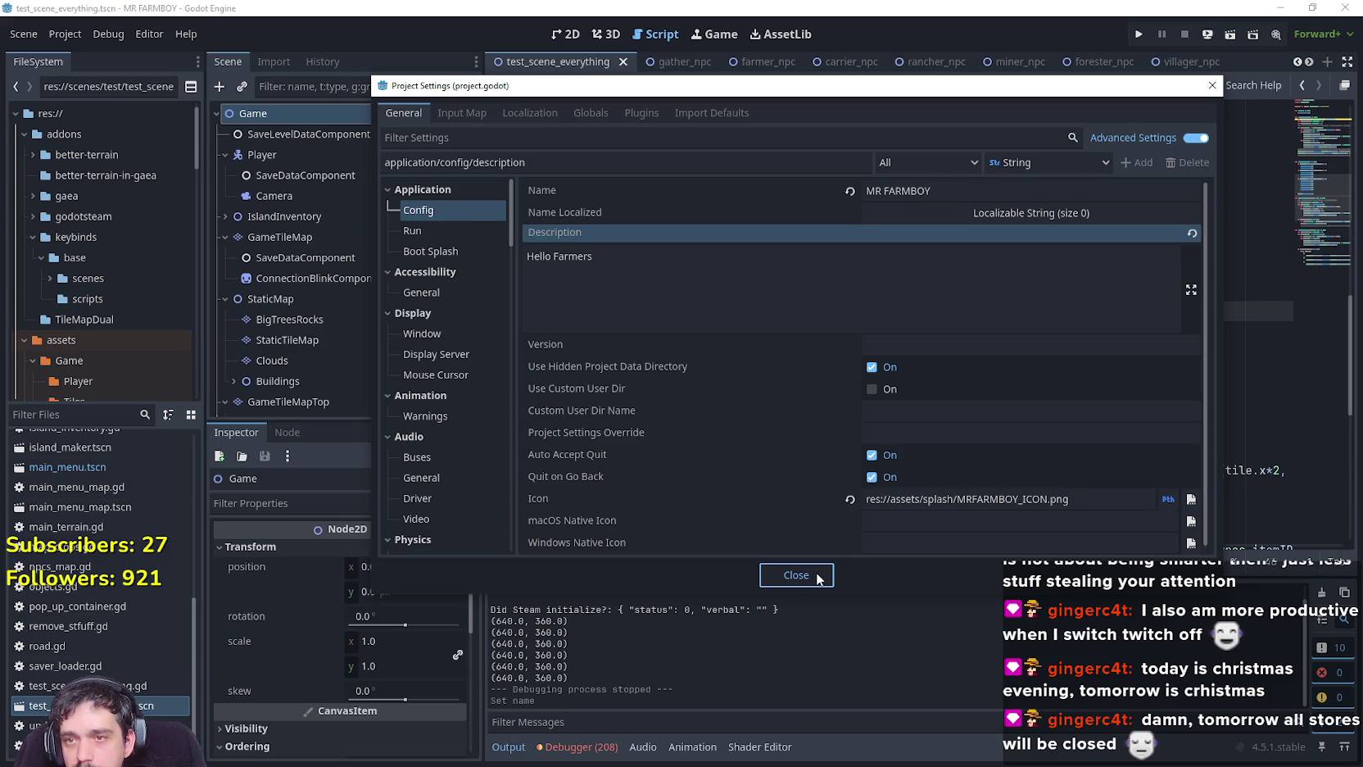
click(644, 273)
text(v5)
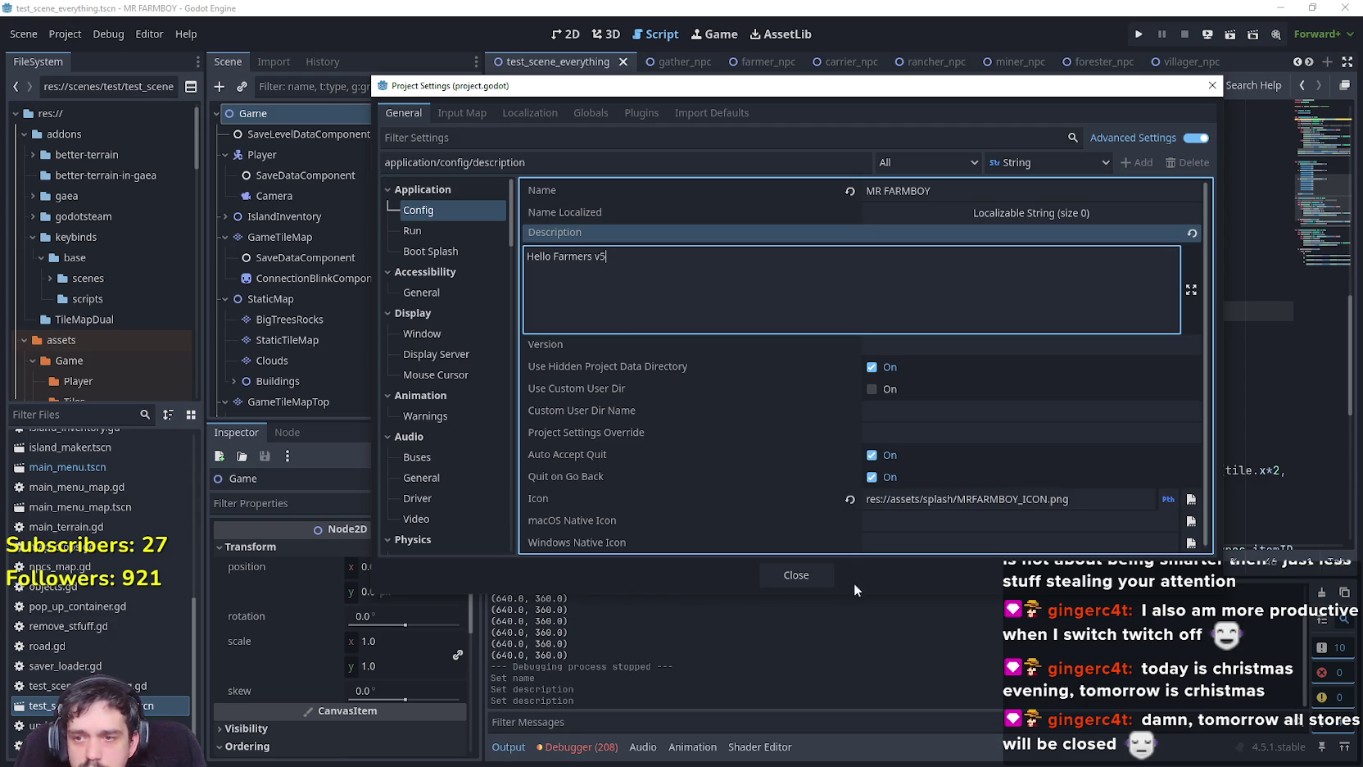
click(796, 574)
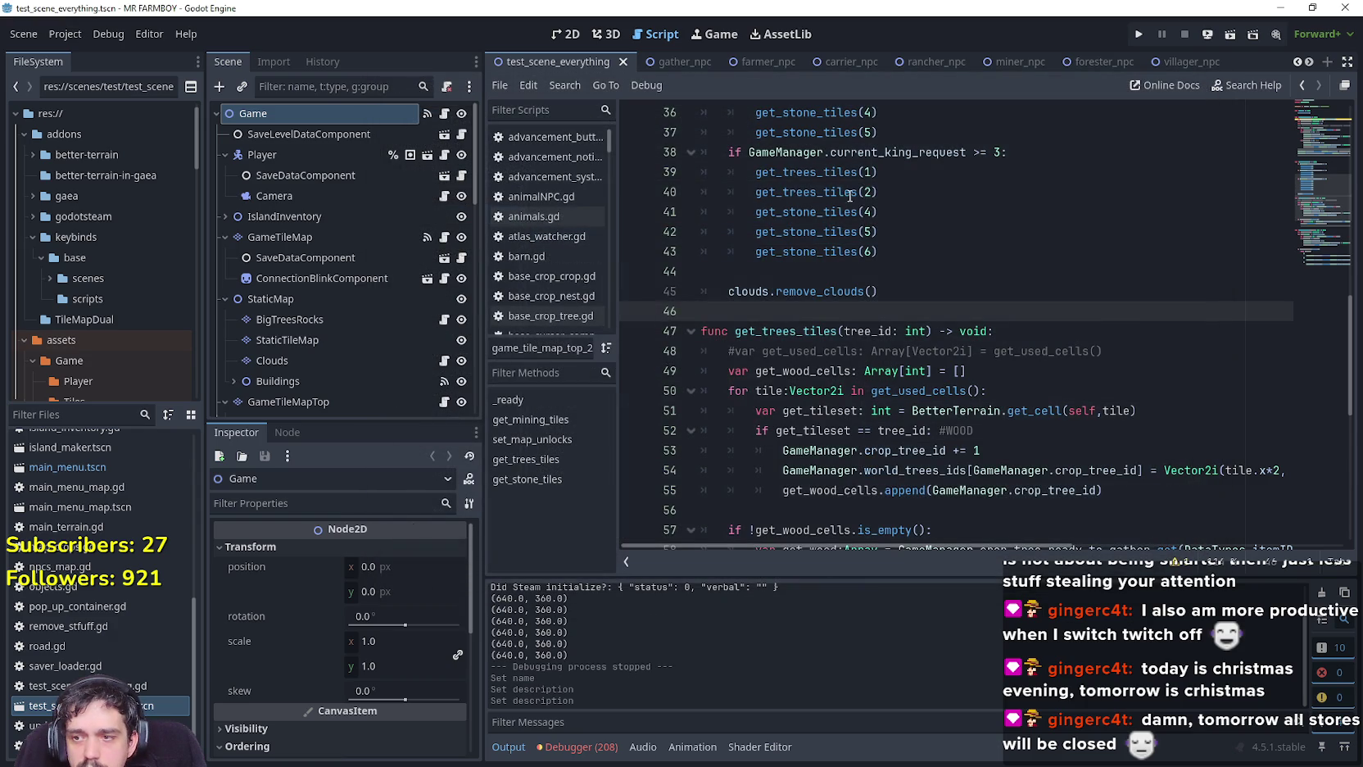
click(1136, 35)
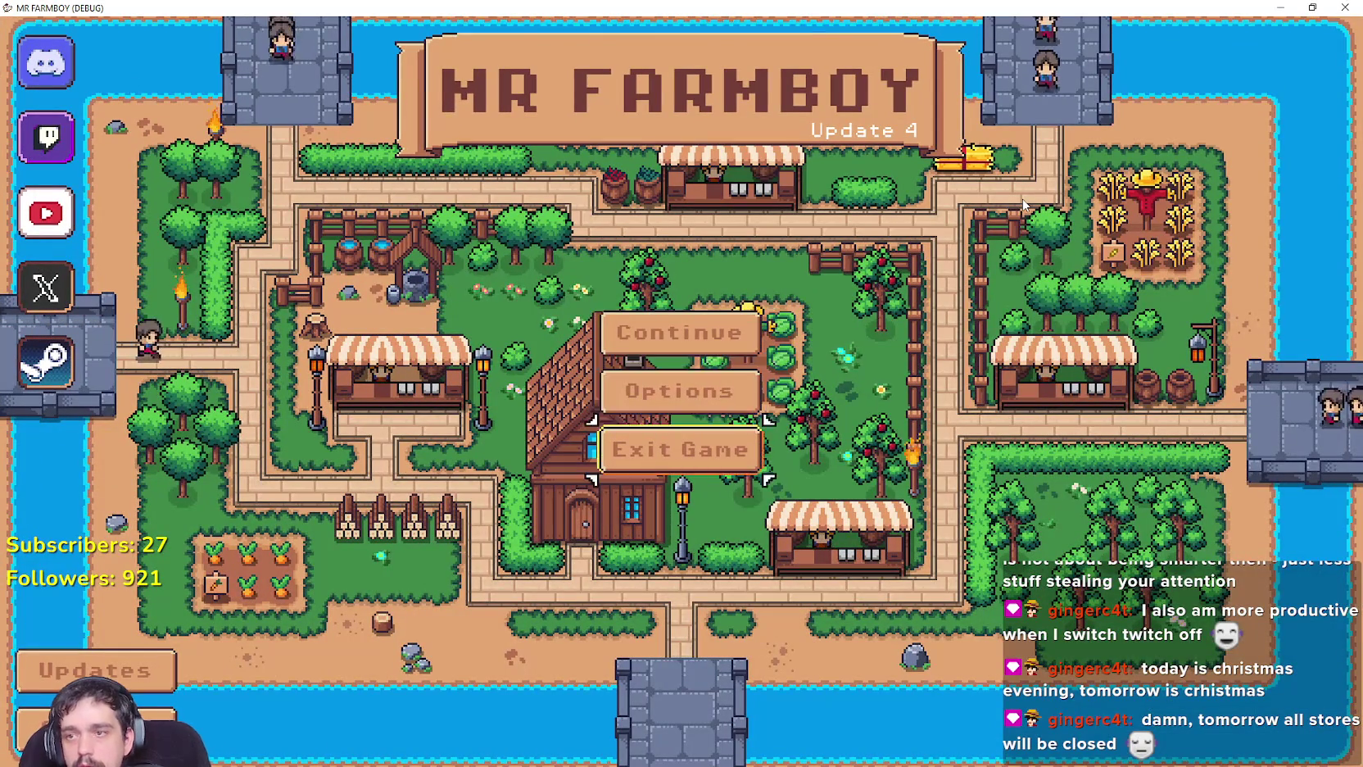
Load Save 5 from the Select Save Game list.
click(743, 329)
key(Down)
key(Down)
key(Down)
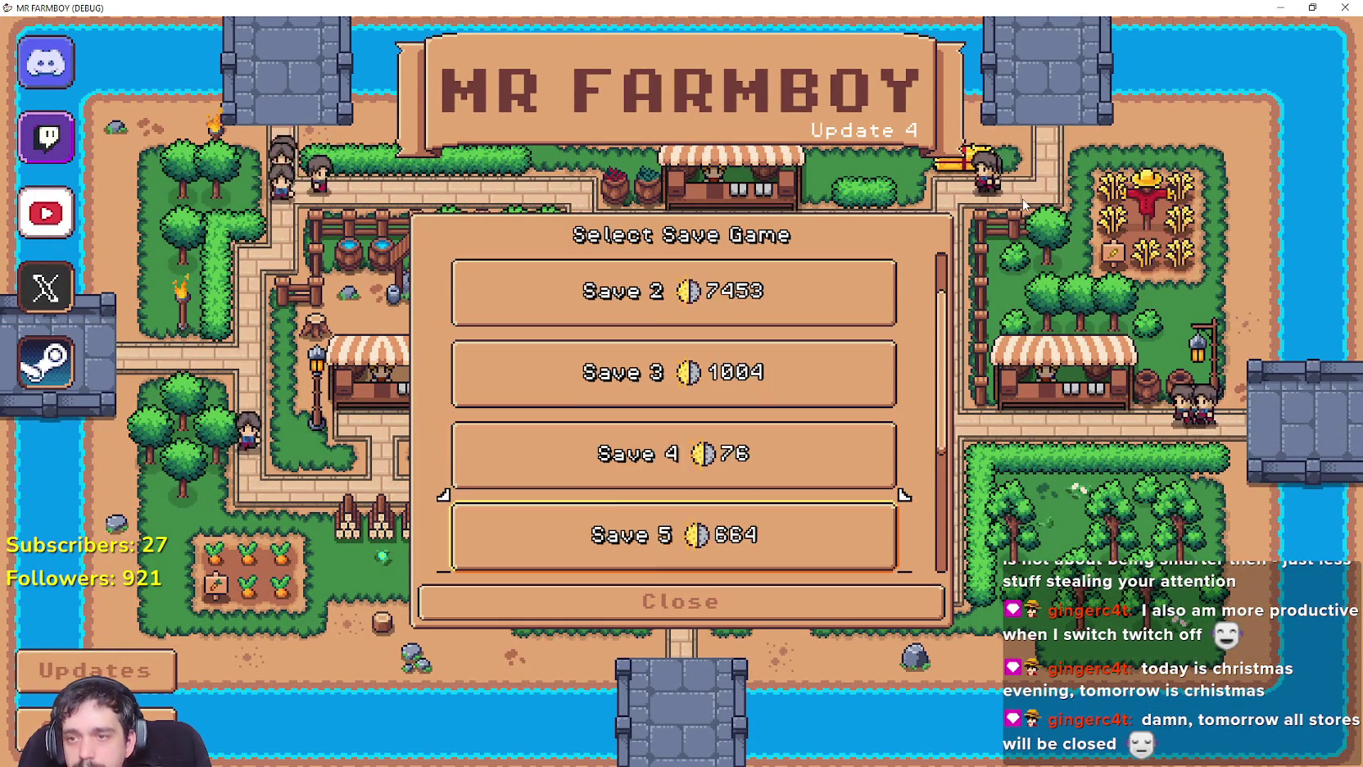
key(Down)
key(Up)
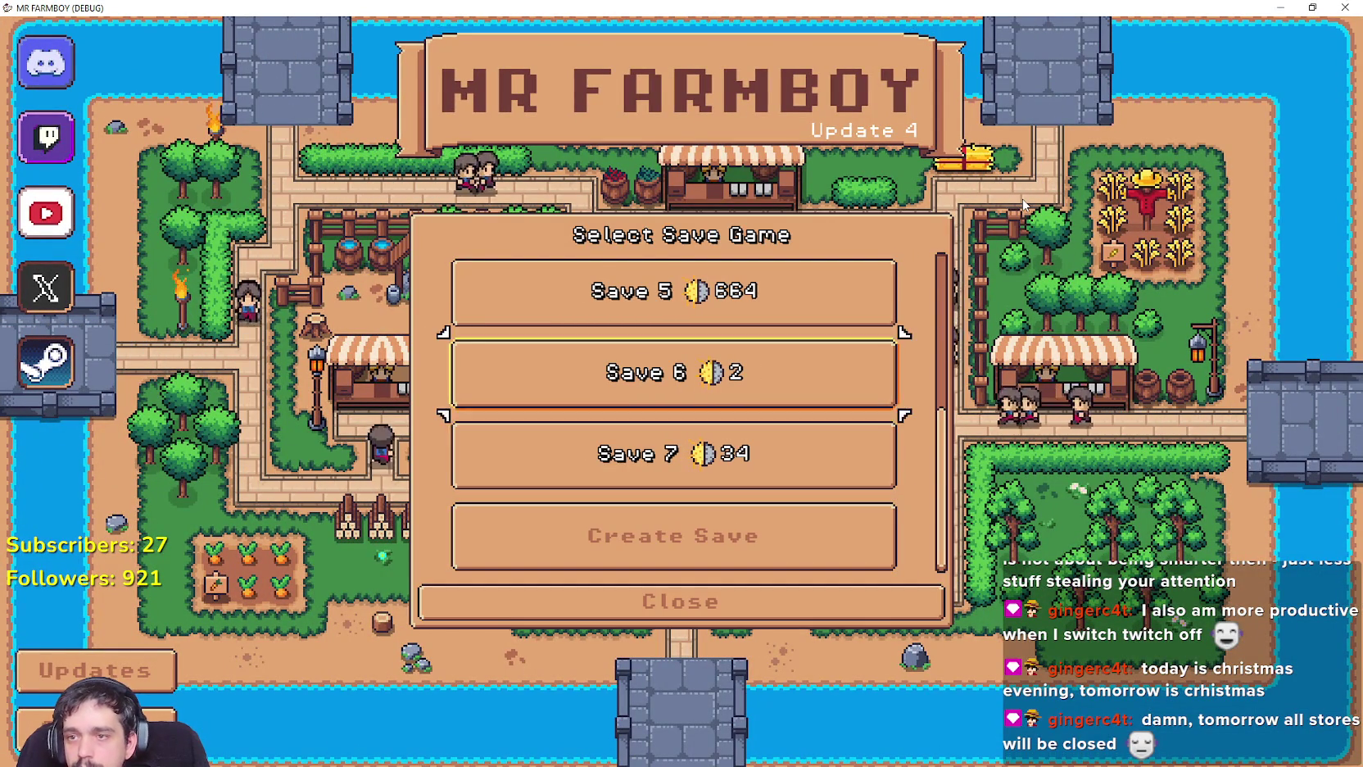
key(Up)
key(Up)
key(Return)
key(Return)
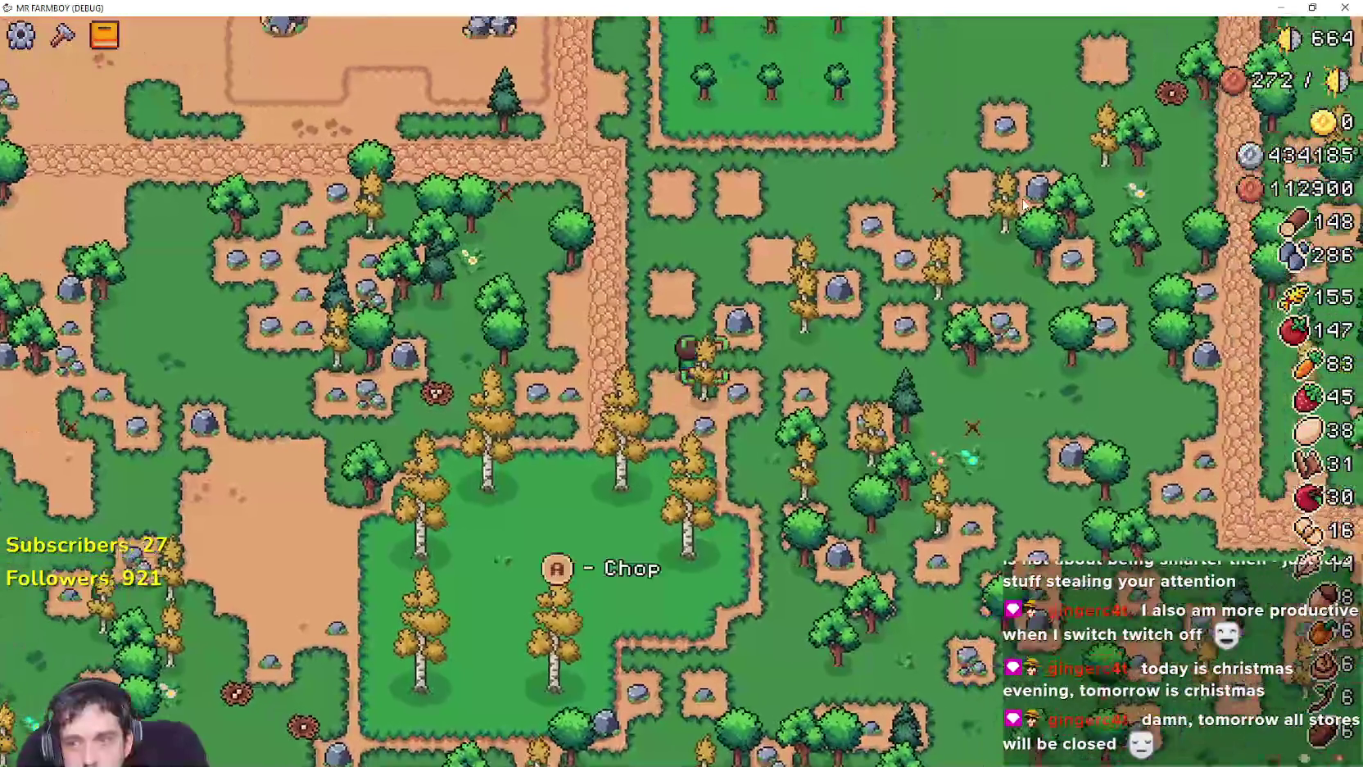
Walk the farmer around the farm and chop two trees for wood.
key(w)
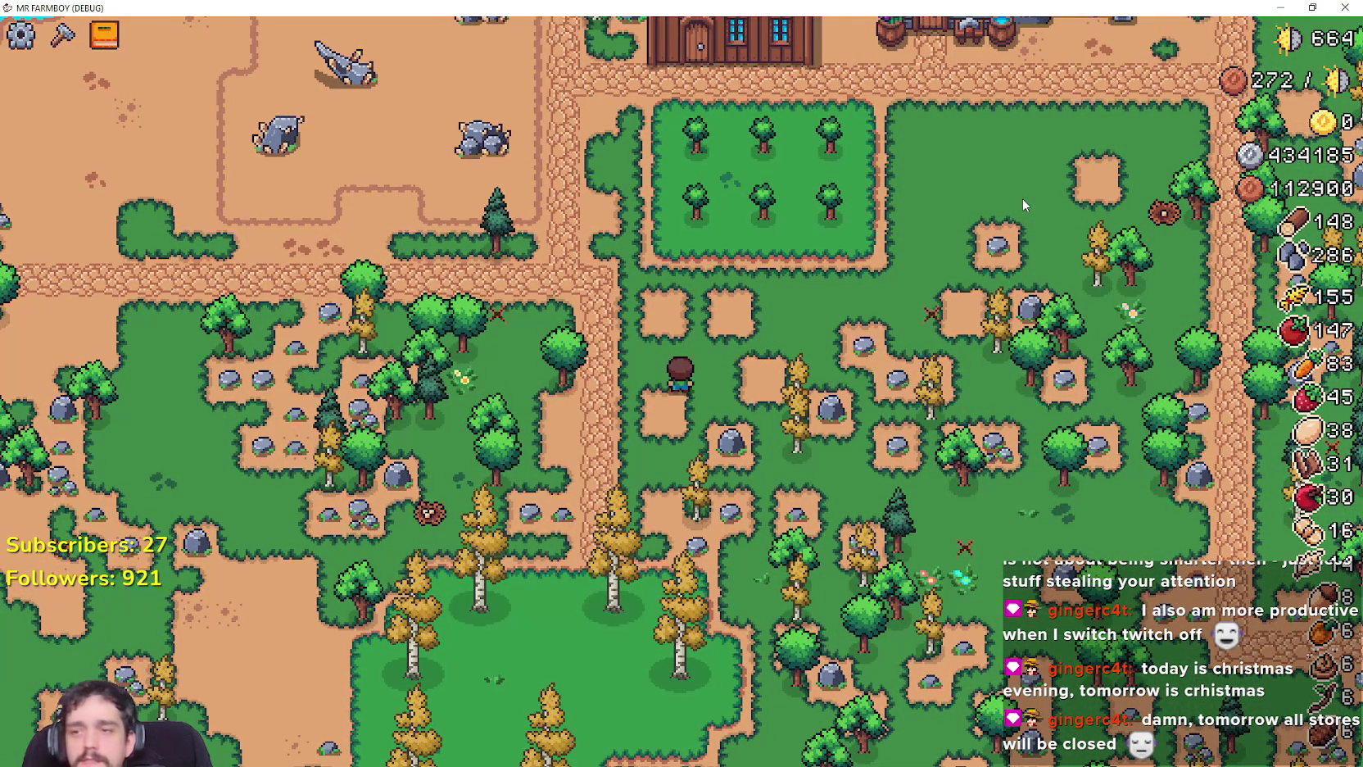
key(s)
key(d)
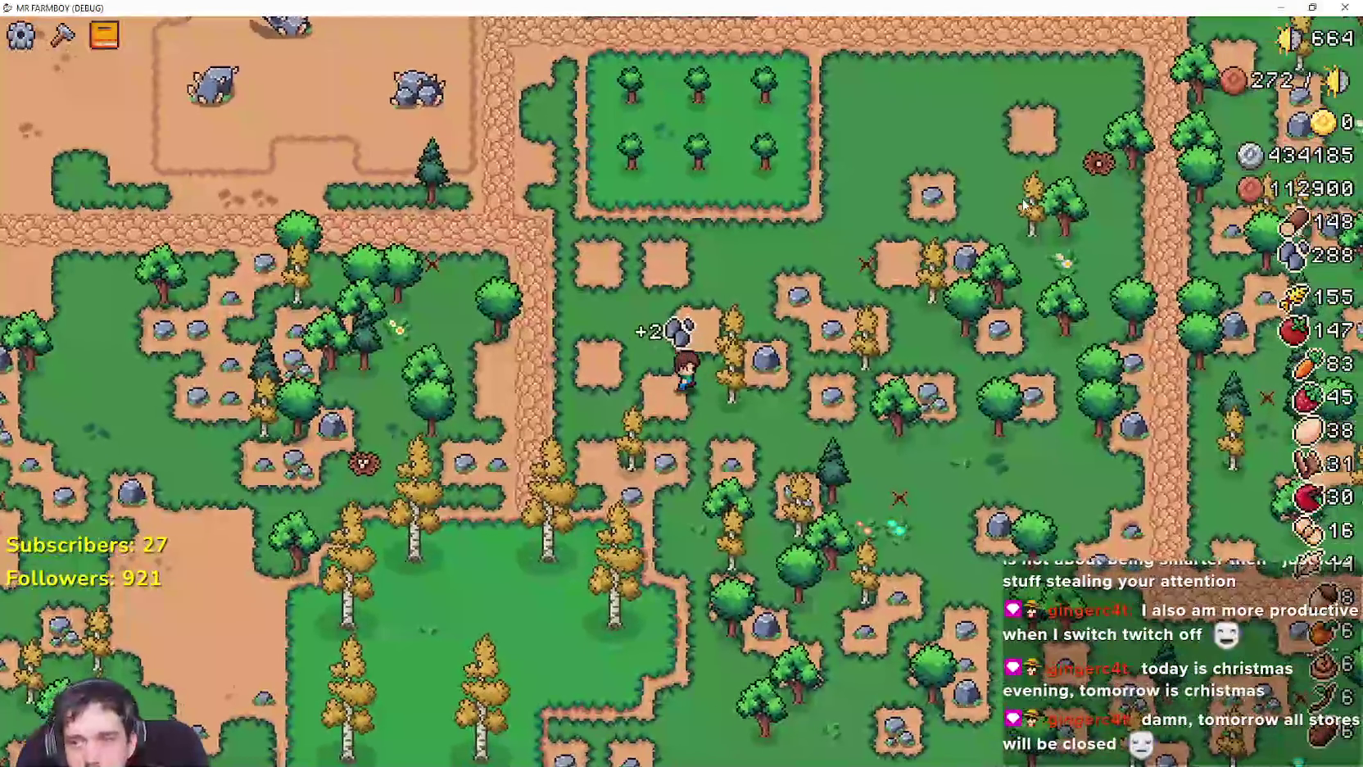
key(e)
key(w)
key(d)
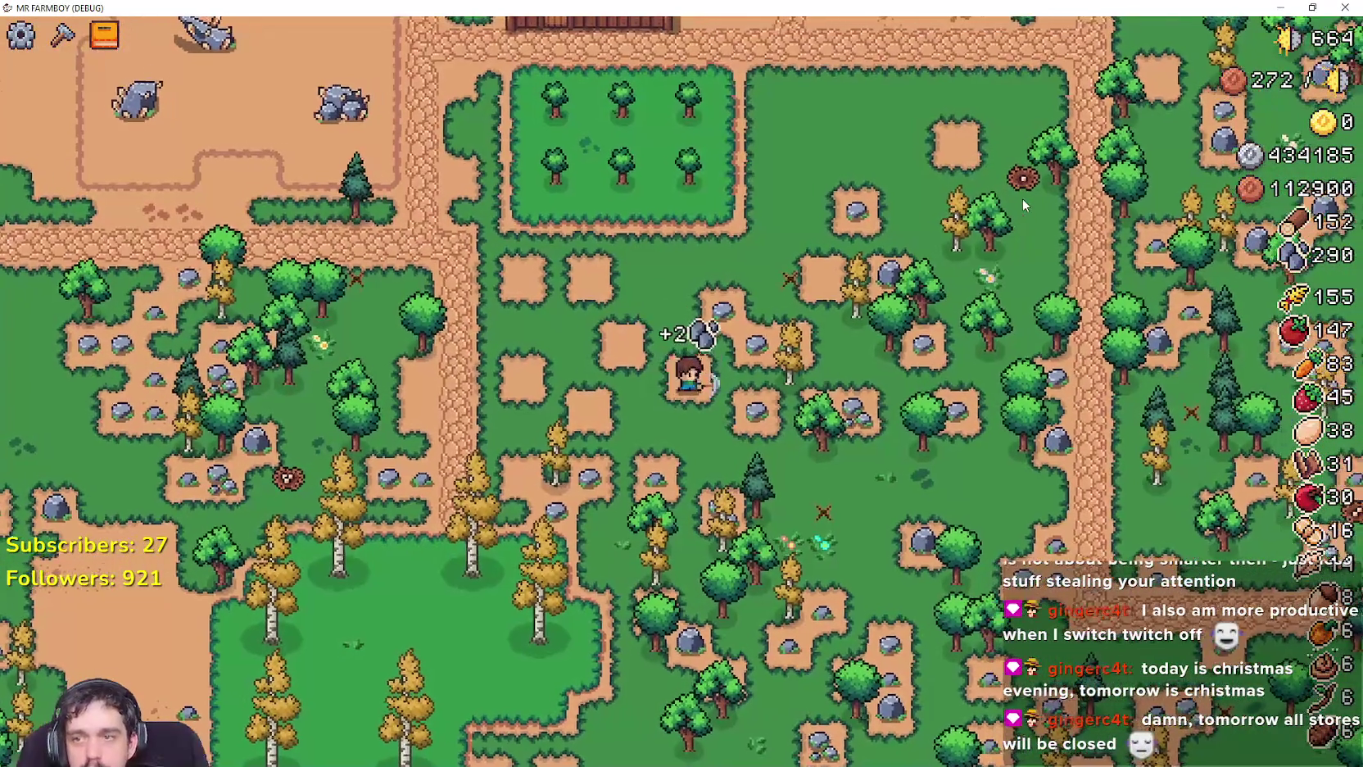
key(w)
key(d)
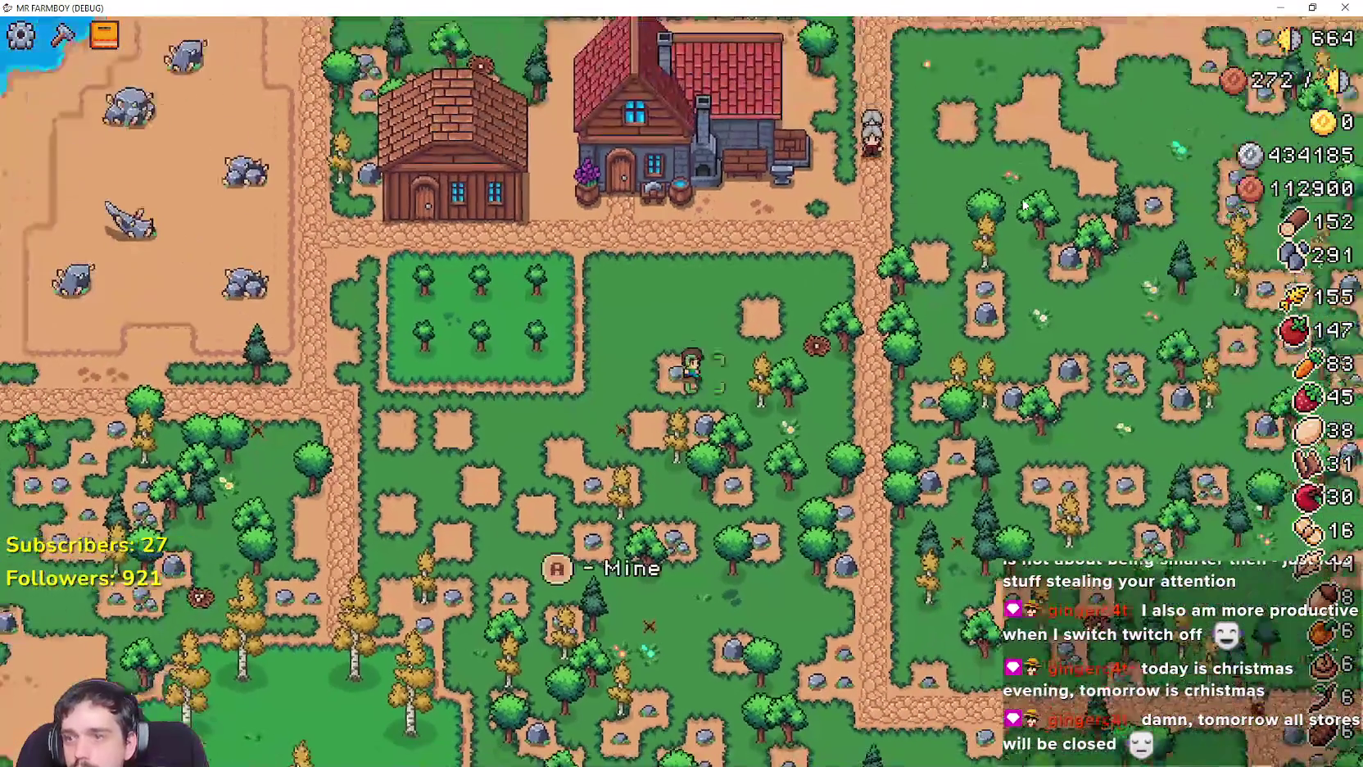
key(w)
key(d)
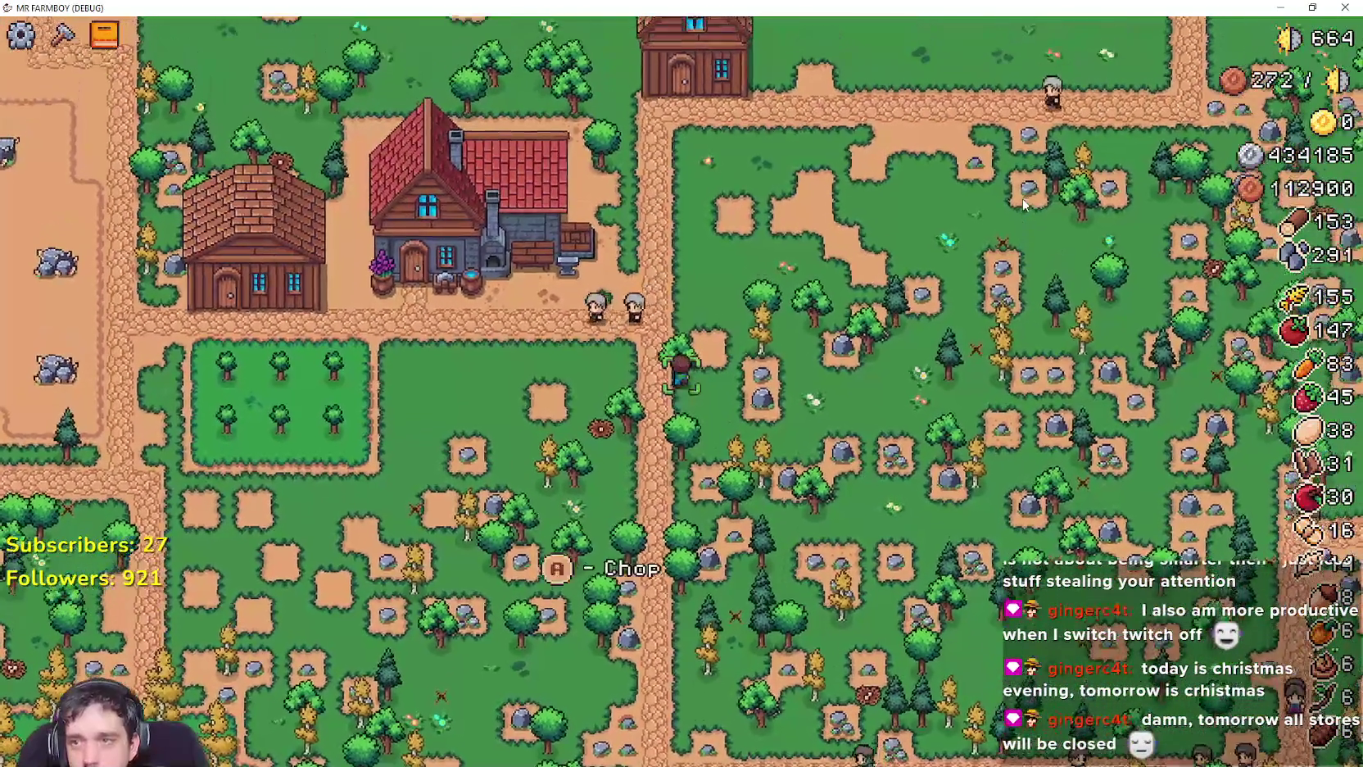
key(w)
key(d)
key(e)
Walk north-east to the farm buildings and open the Crafting panel.
key(w)
key(d)
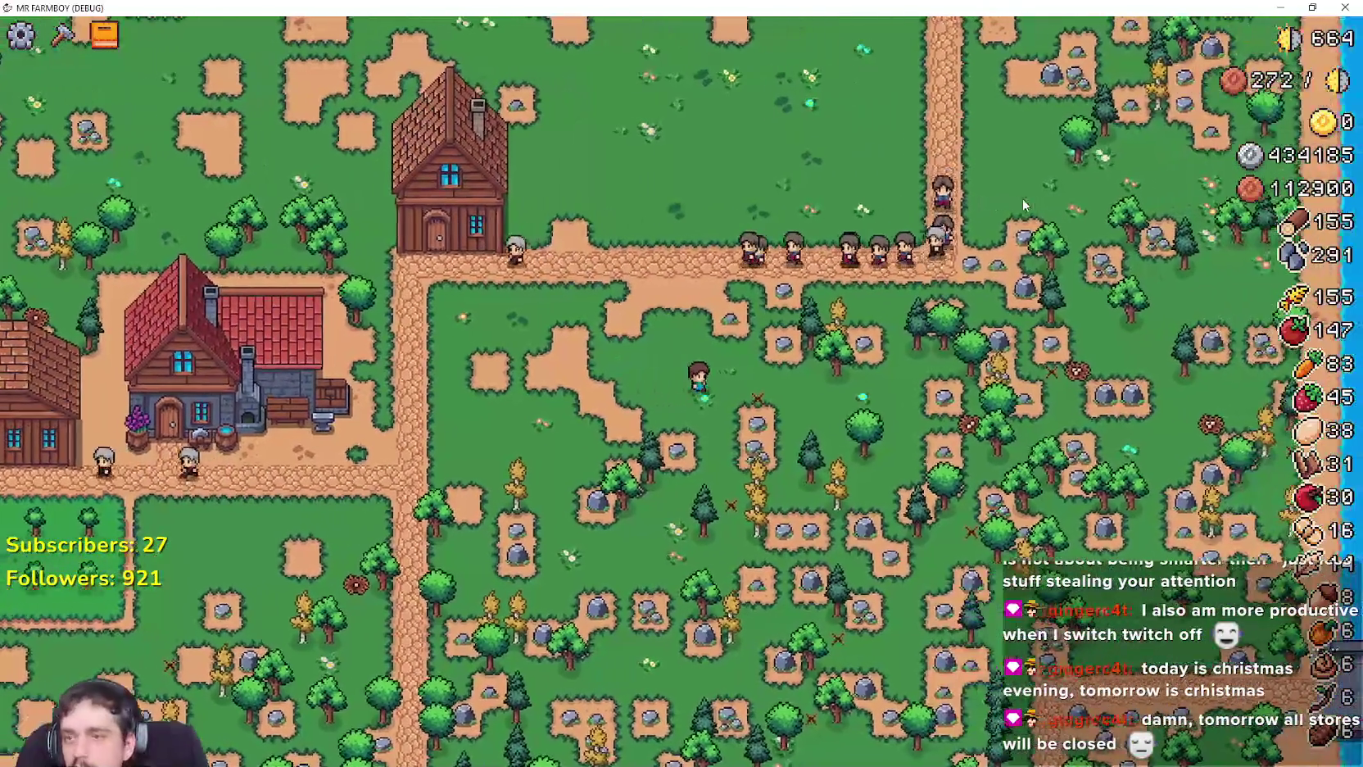
key(w)
key(d)
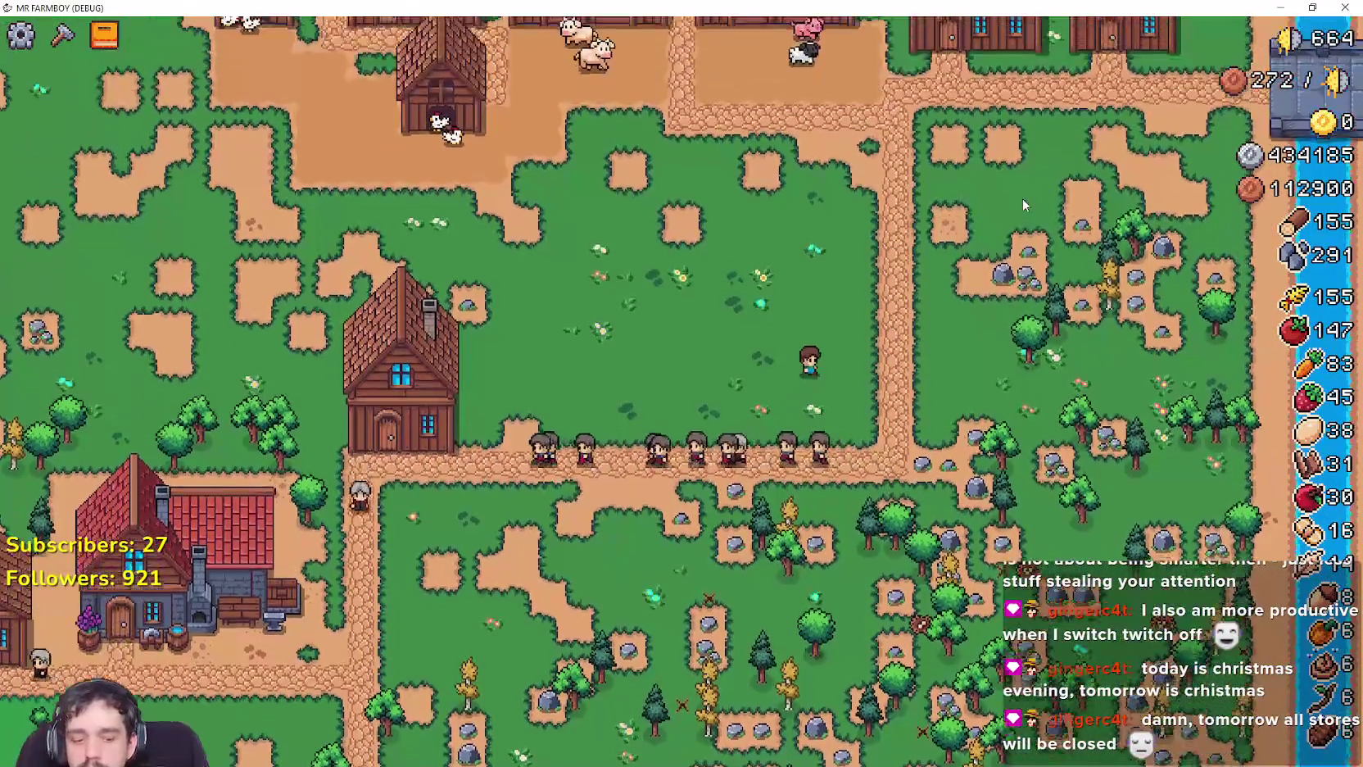
key(w)
key(c)
key(e)
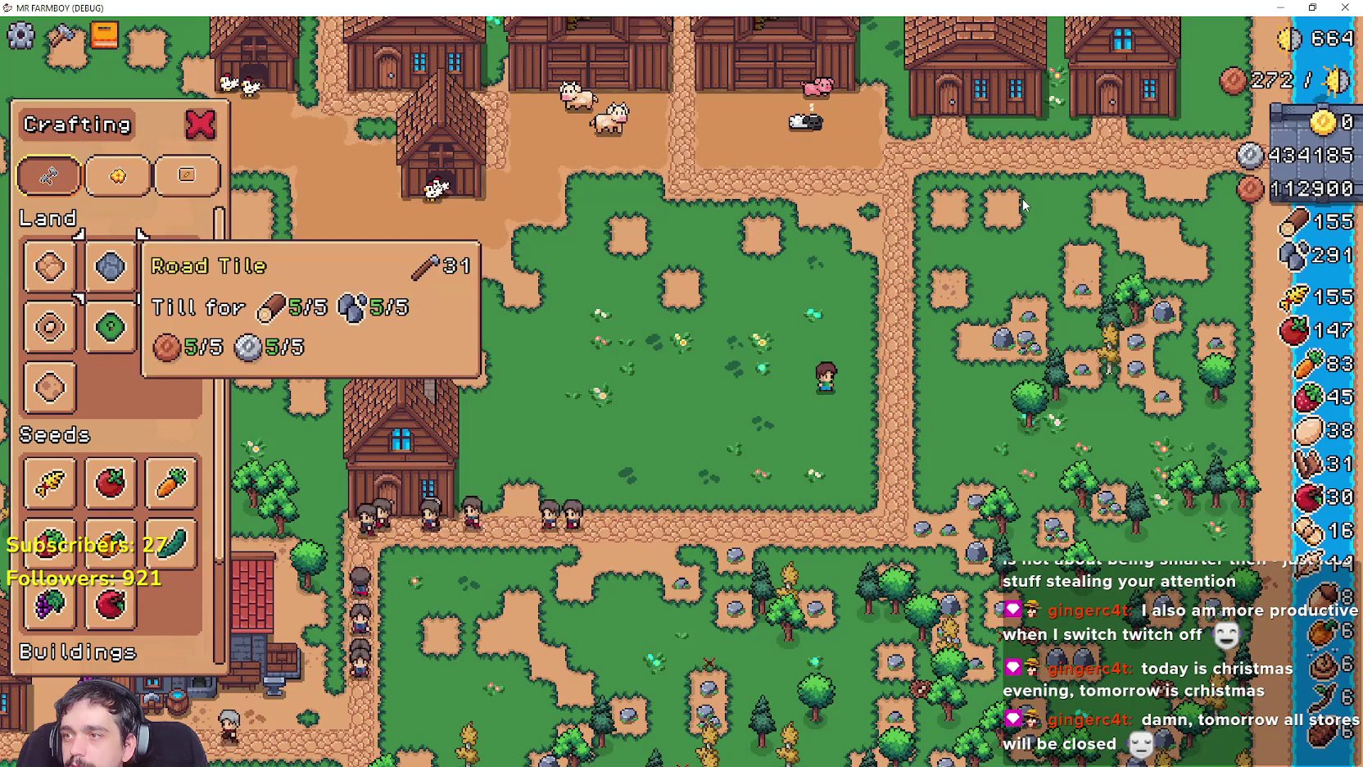
Walk north and west through the village, then pick Grass Tile under Land crafting to start placing it.
key(s)
key(s)
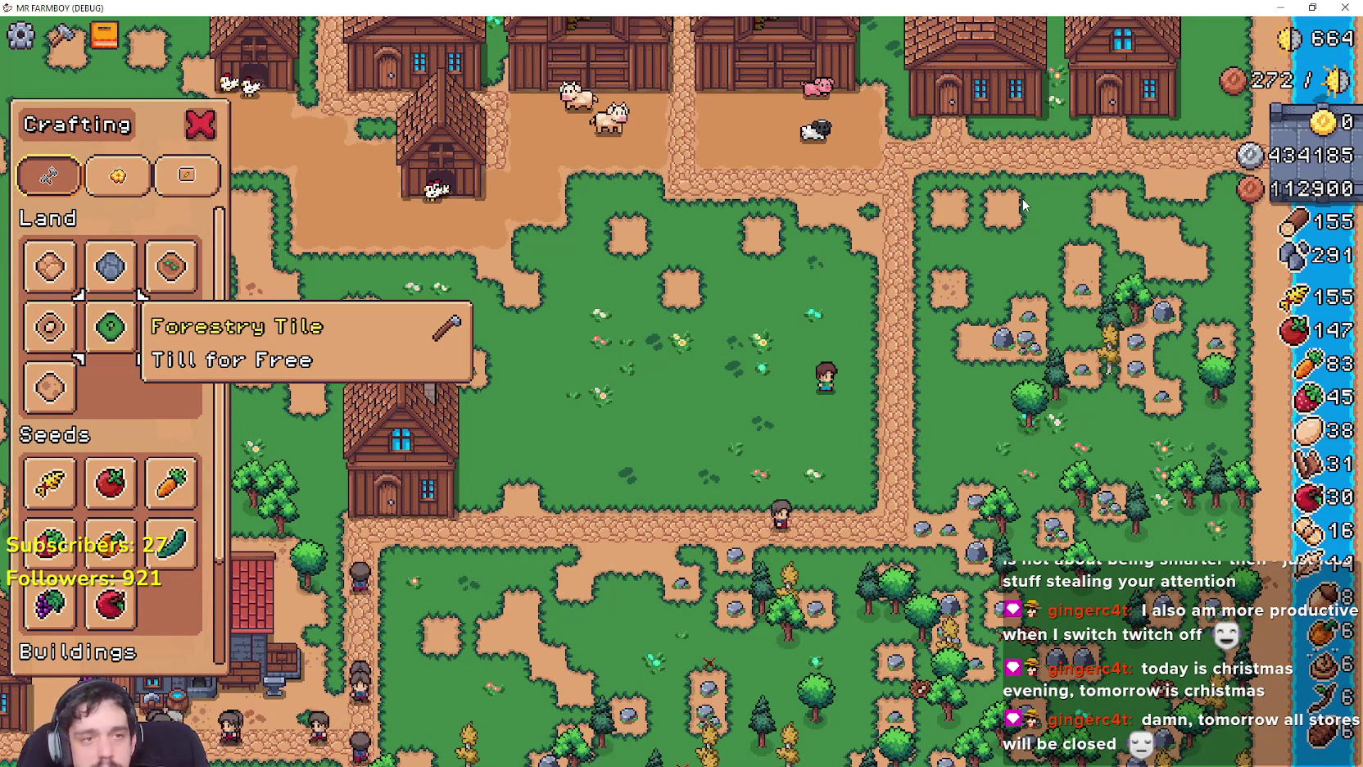
key(w)
key(w)
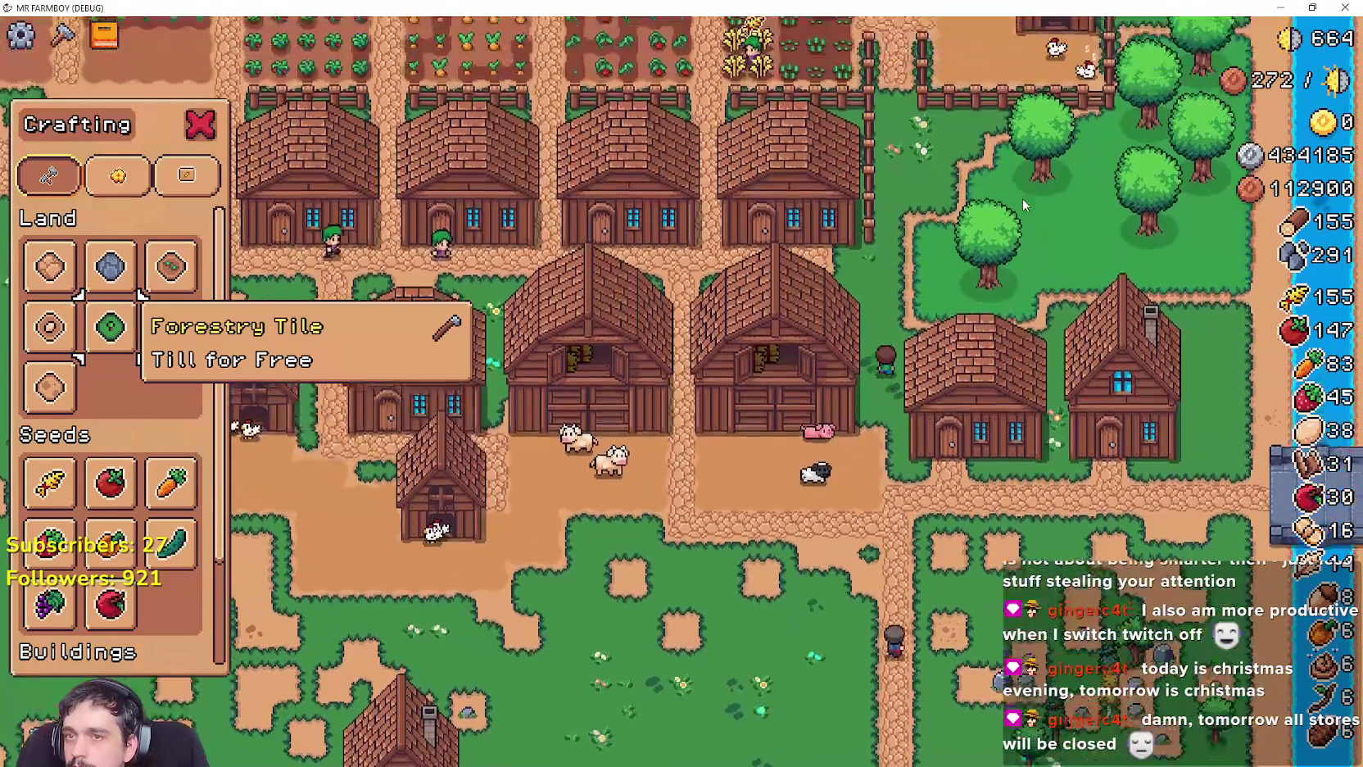
key(w)
key(w)
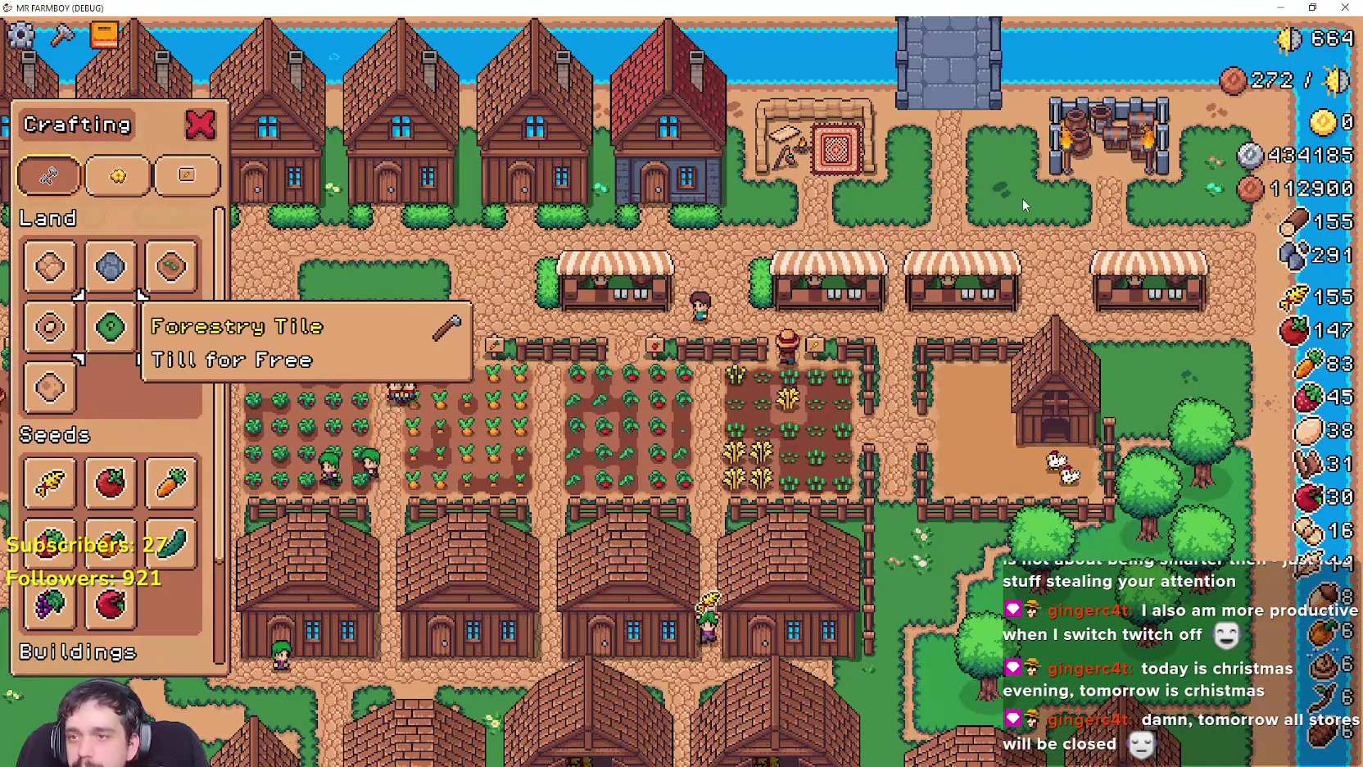
key(a)
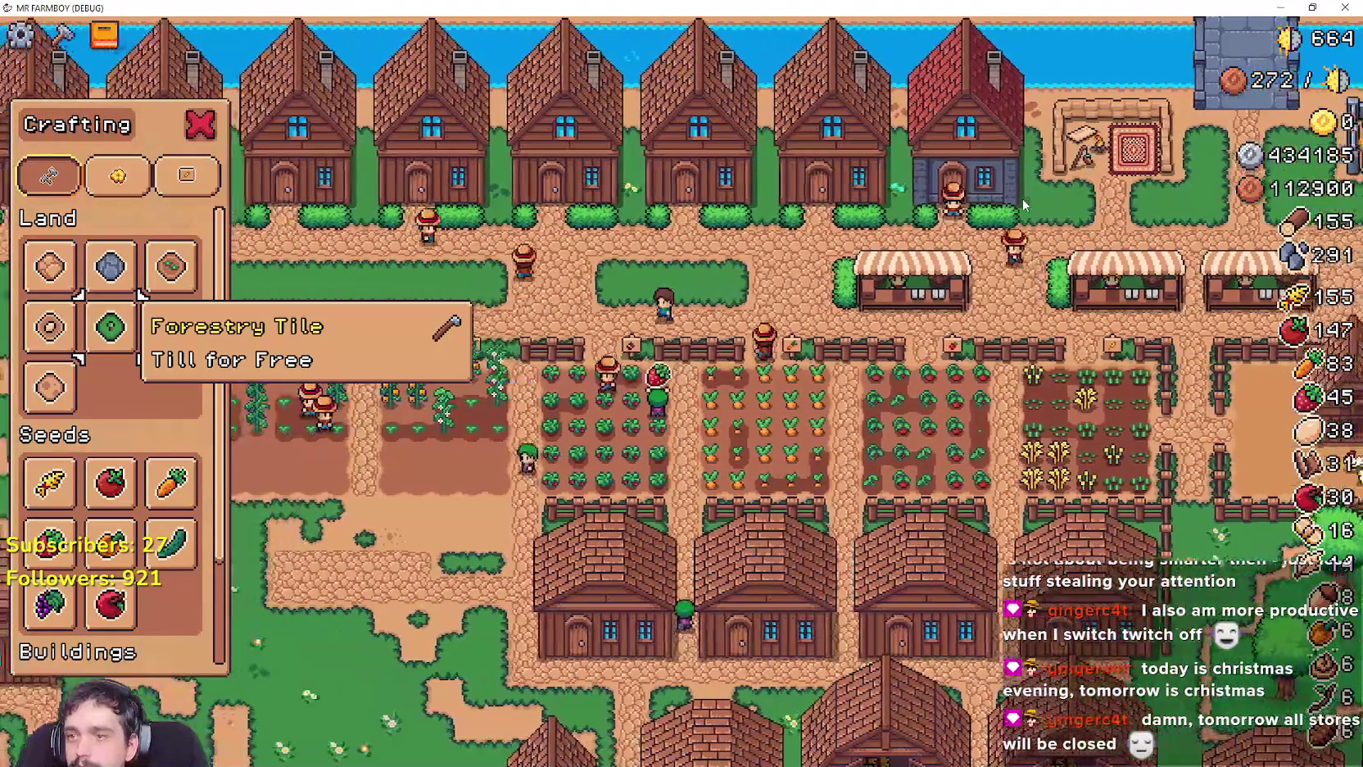
key(s)
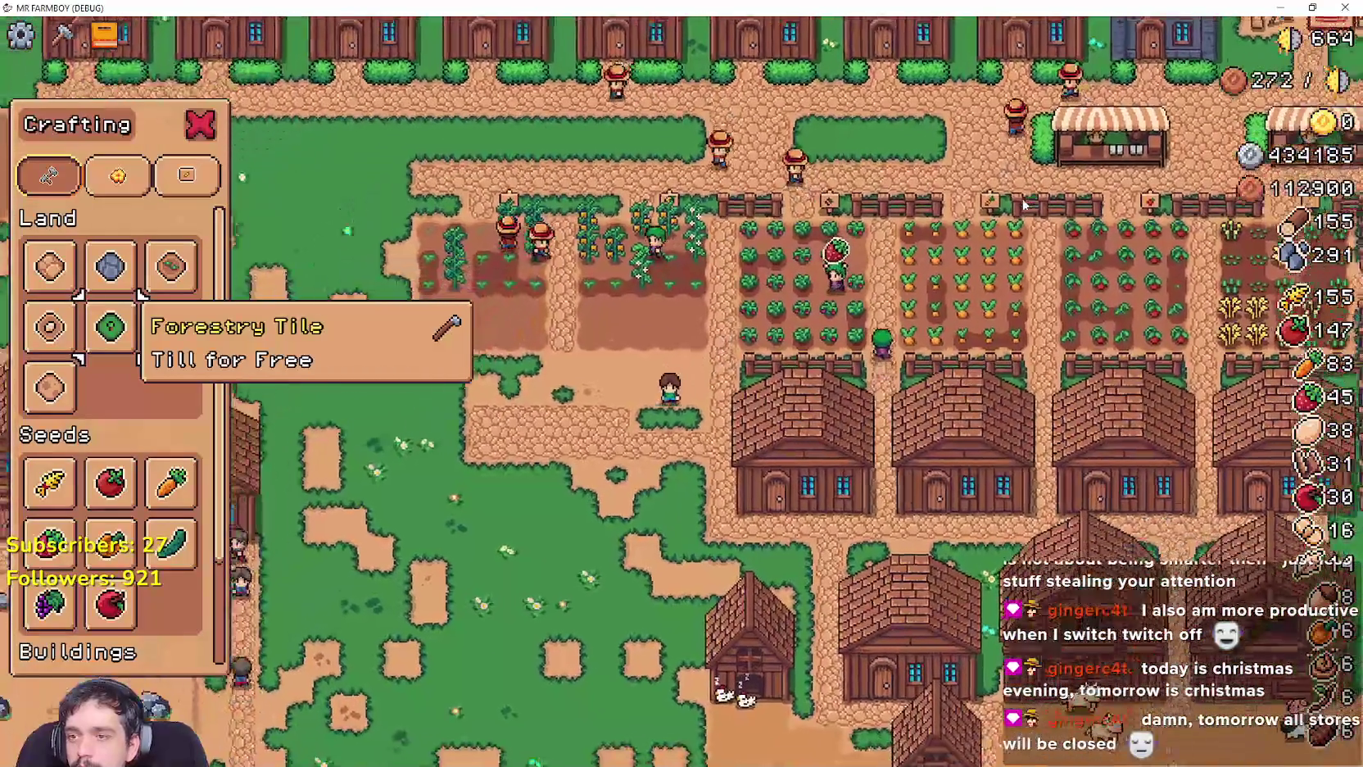
key(s)
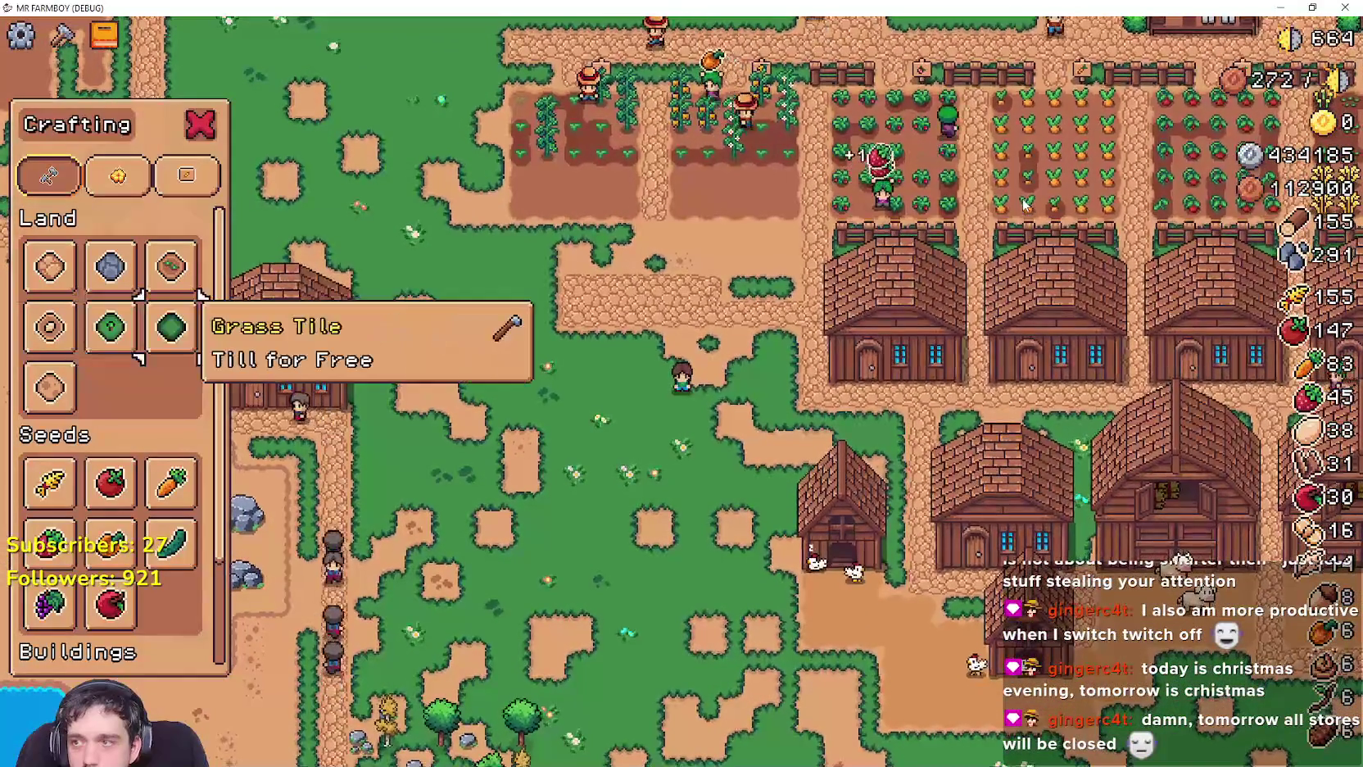
key(Return)
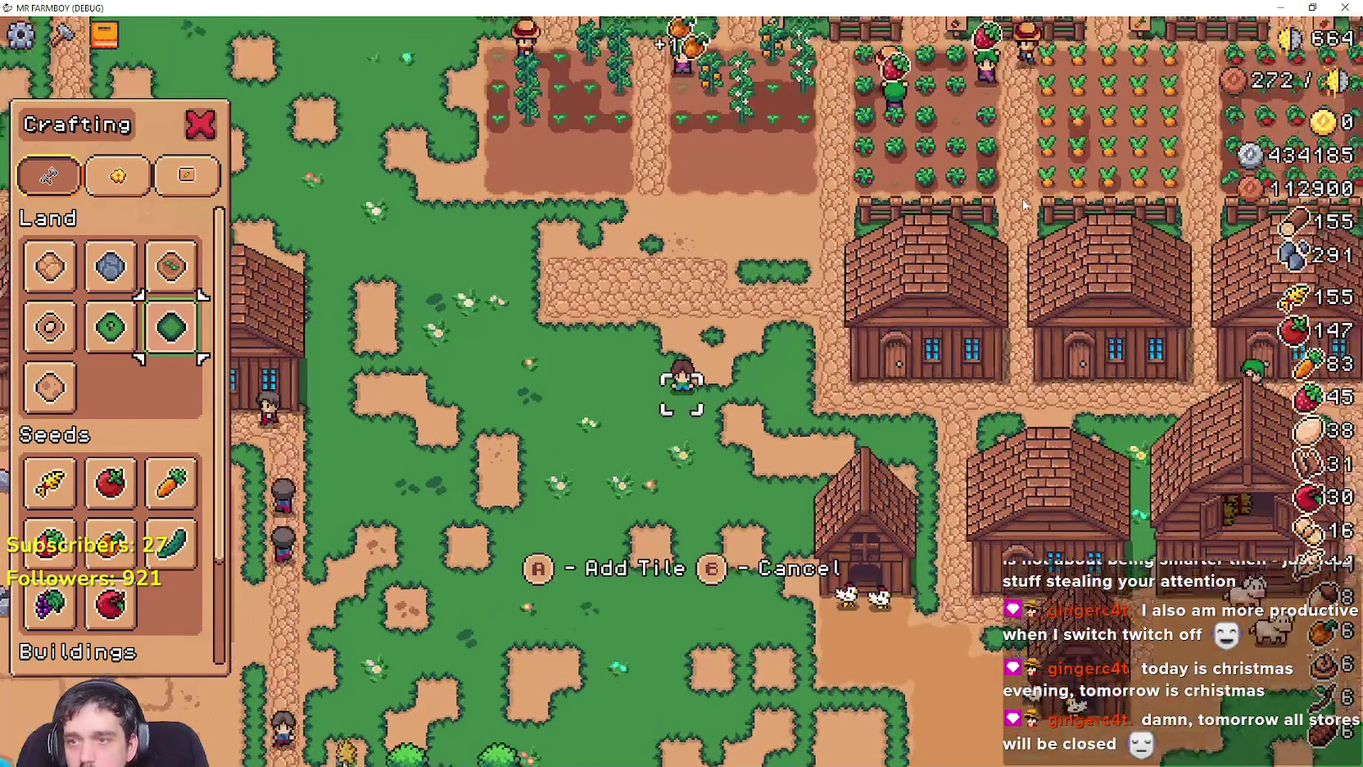
Move the tile placement spot north and west toward the row of houses.
key(a)
key(w)
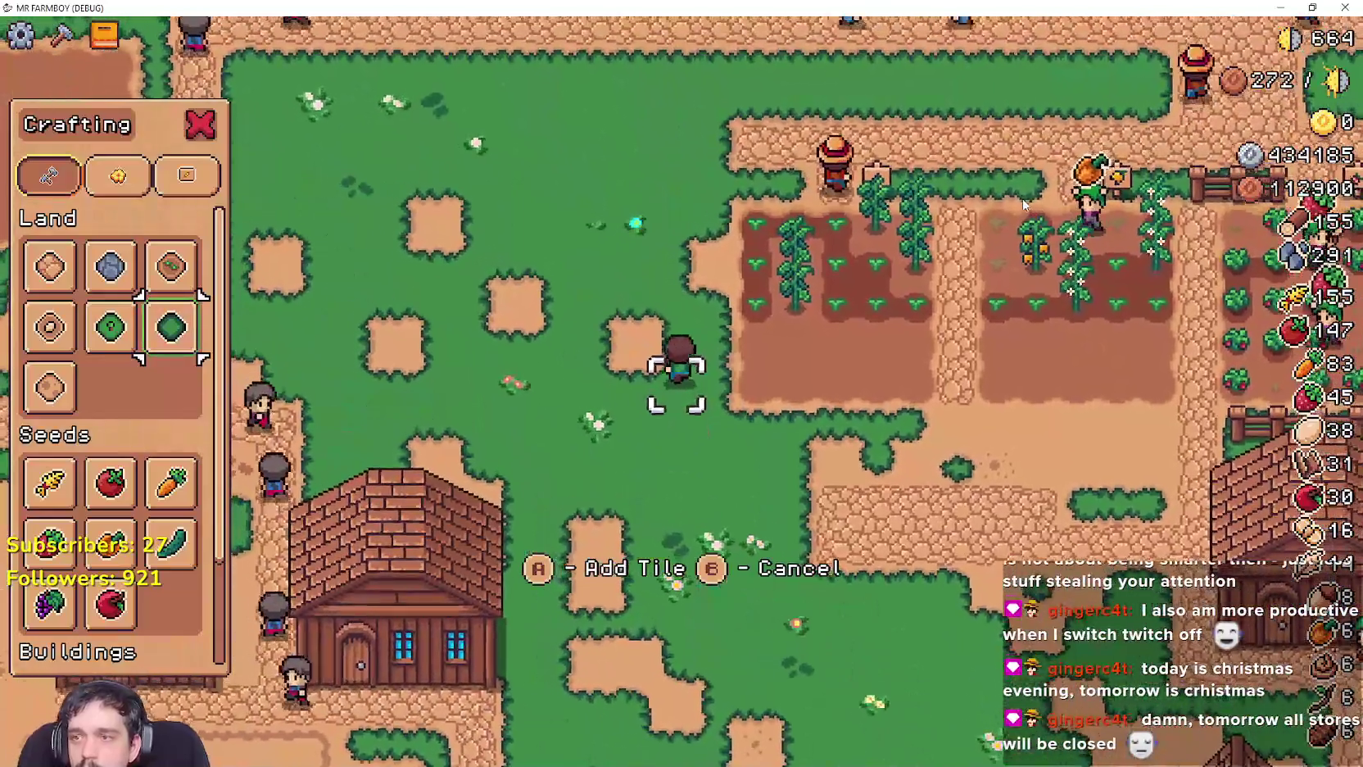
key(a)
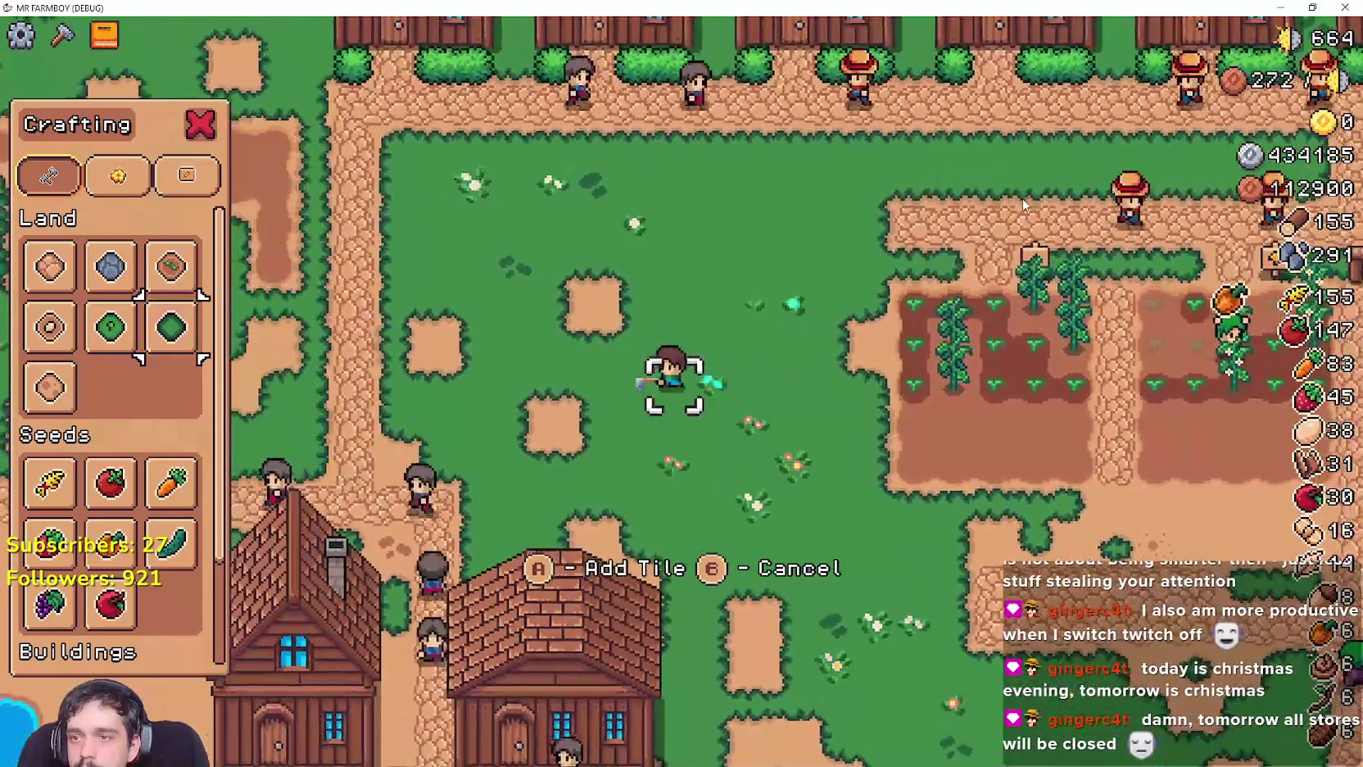
key(a)
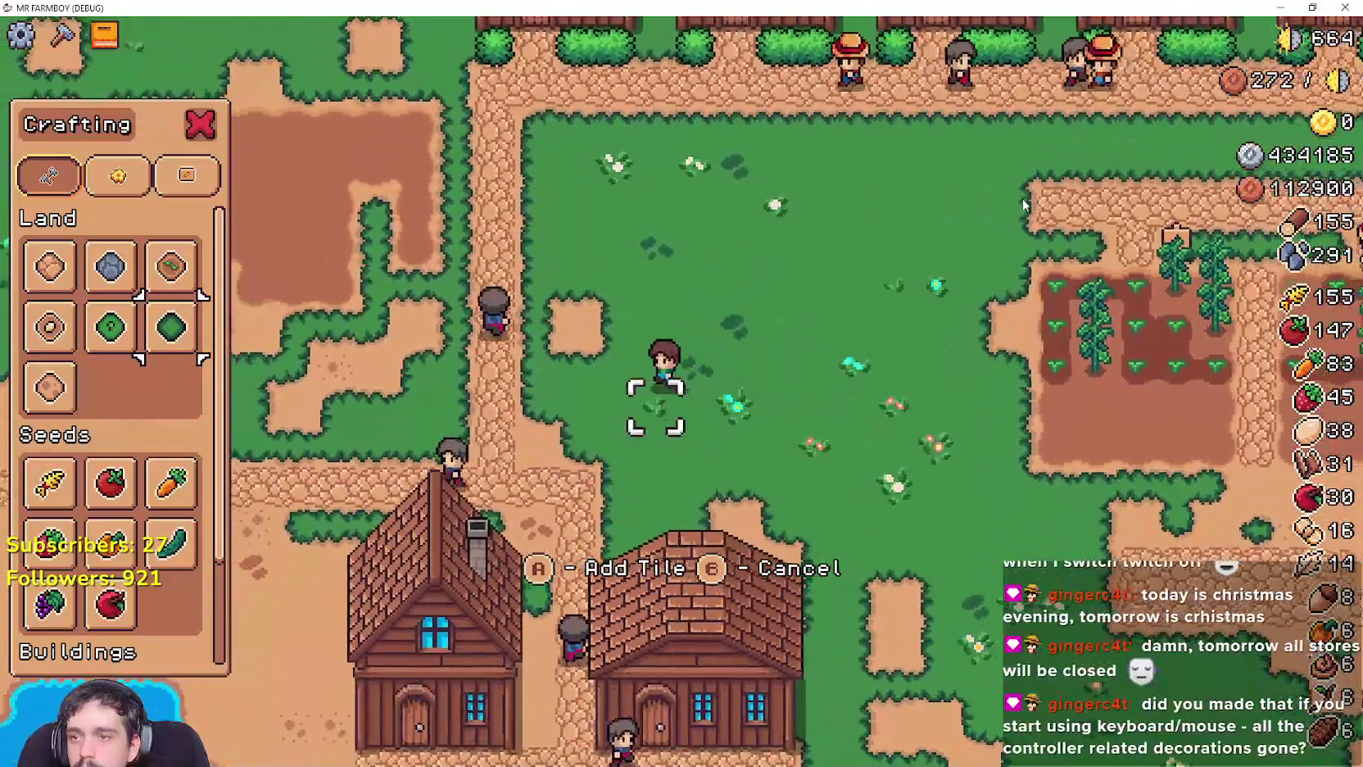
key(a)
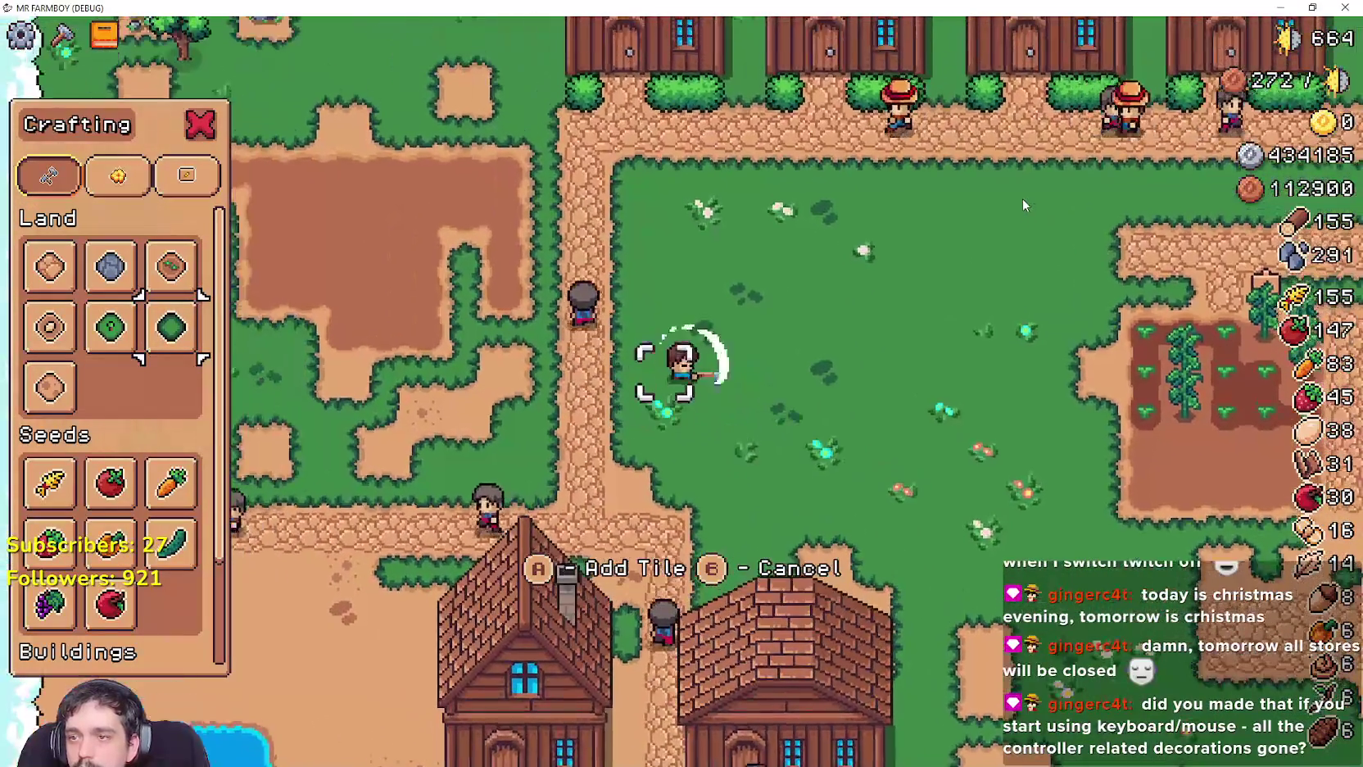
key(s)
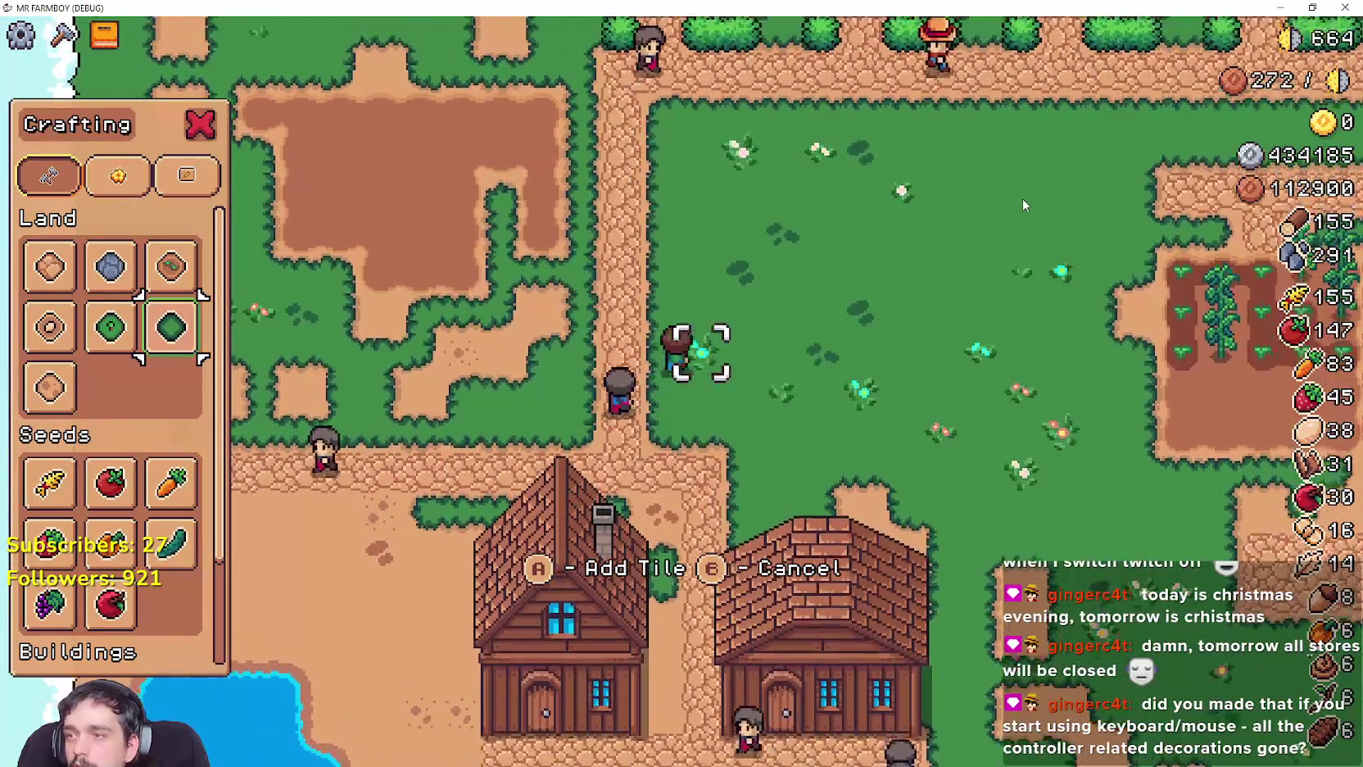
key(w)
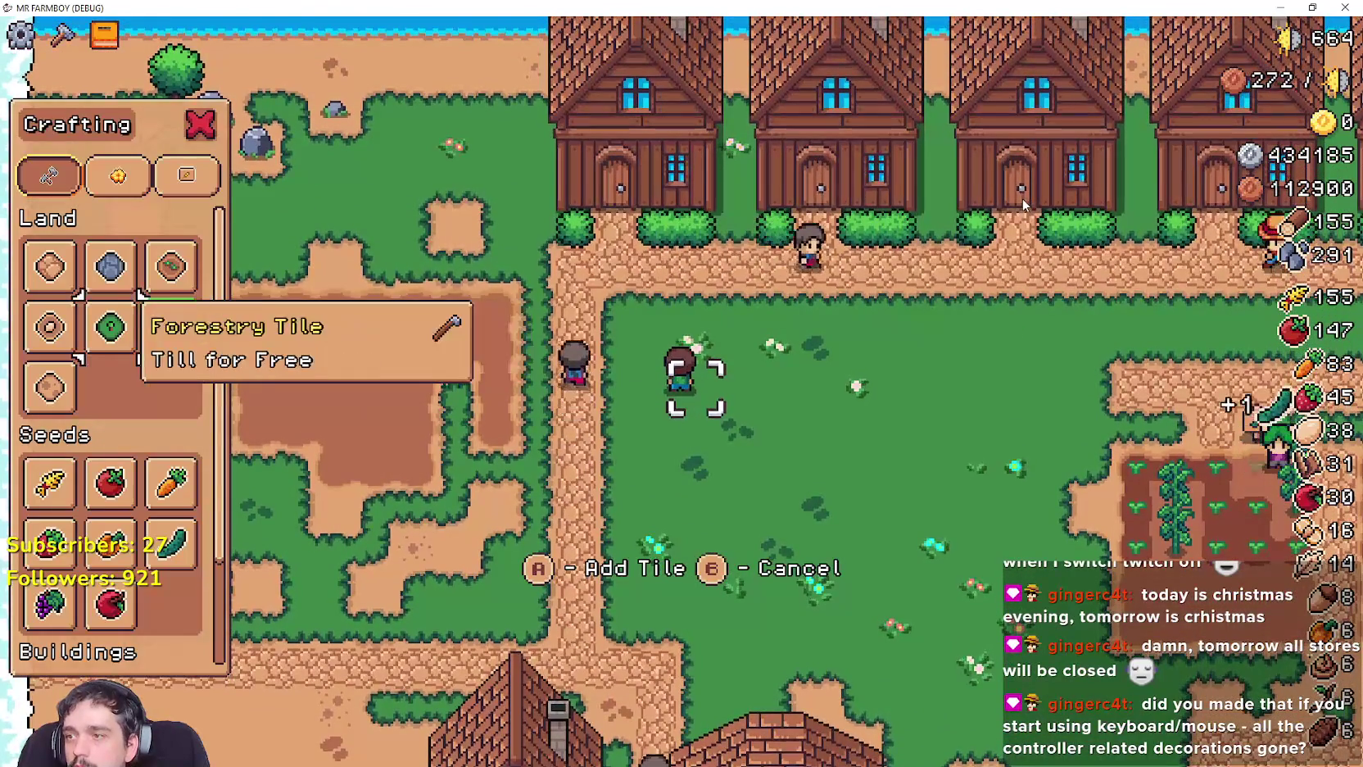
Switch the tile to dirt and lay three dirt tiles heading south beside the farmer.
key(Up)
key(space)
key(s)
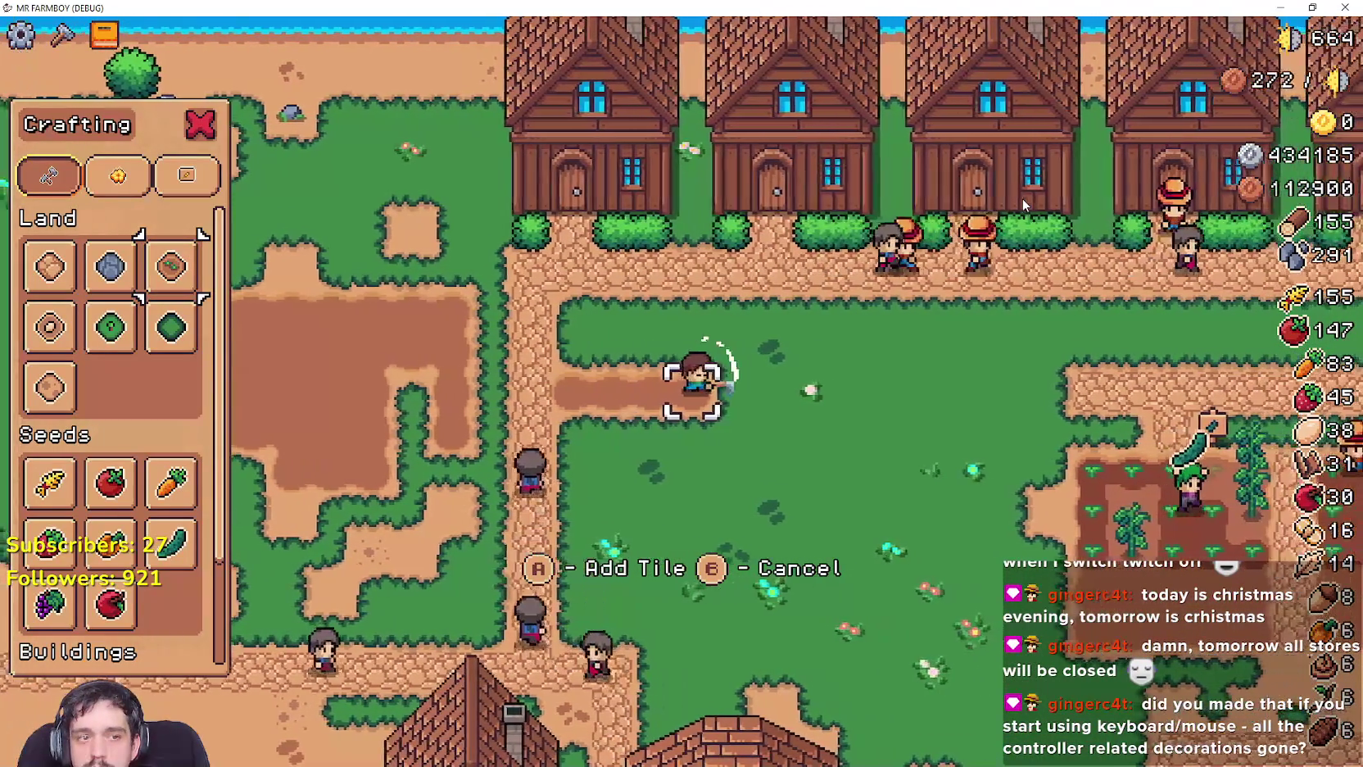
key(space)
key(s)
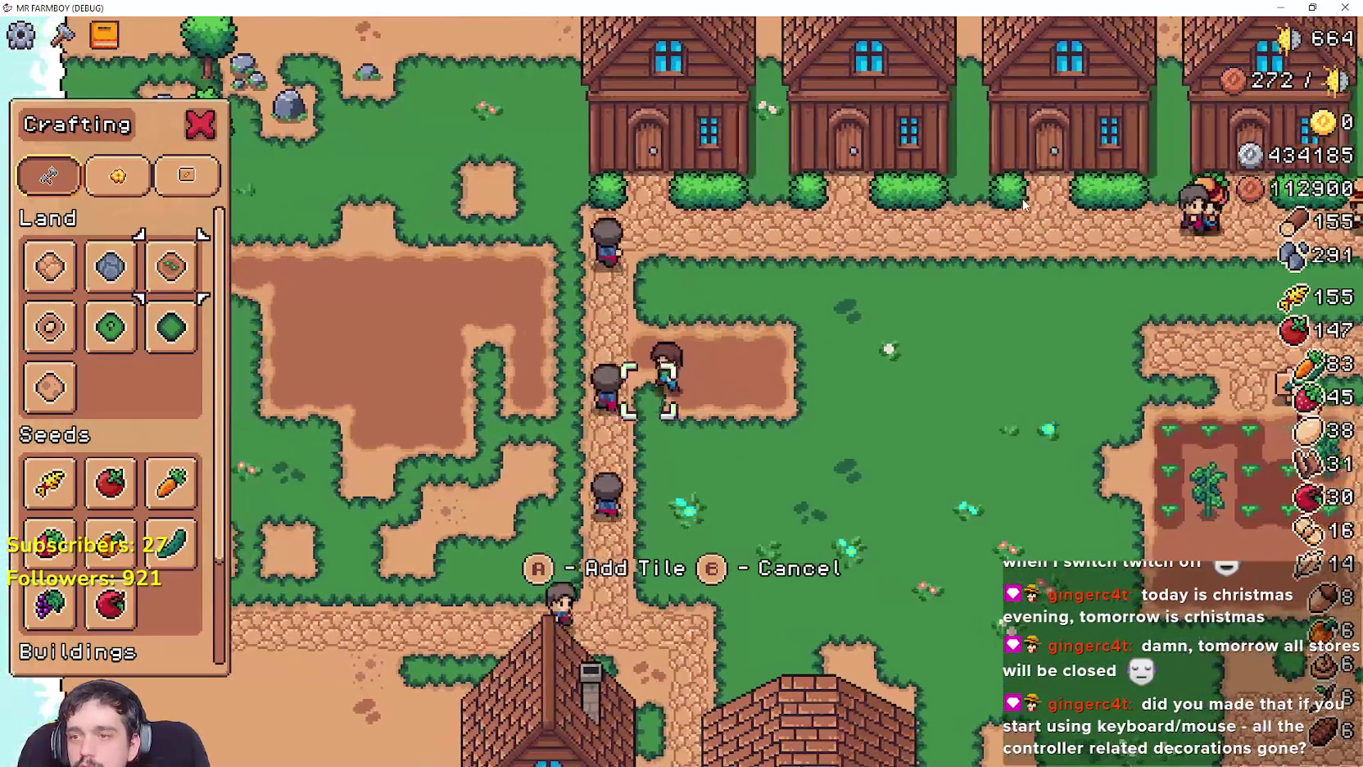
key(space)
Reposition around the dirt patch and extend it by one more tile.
key(d)
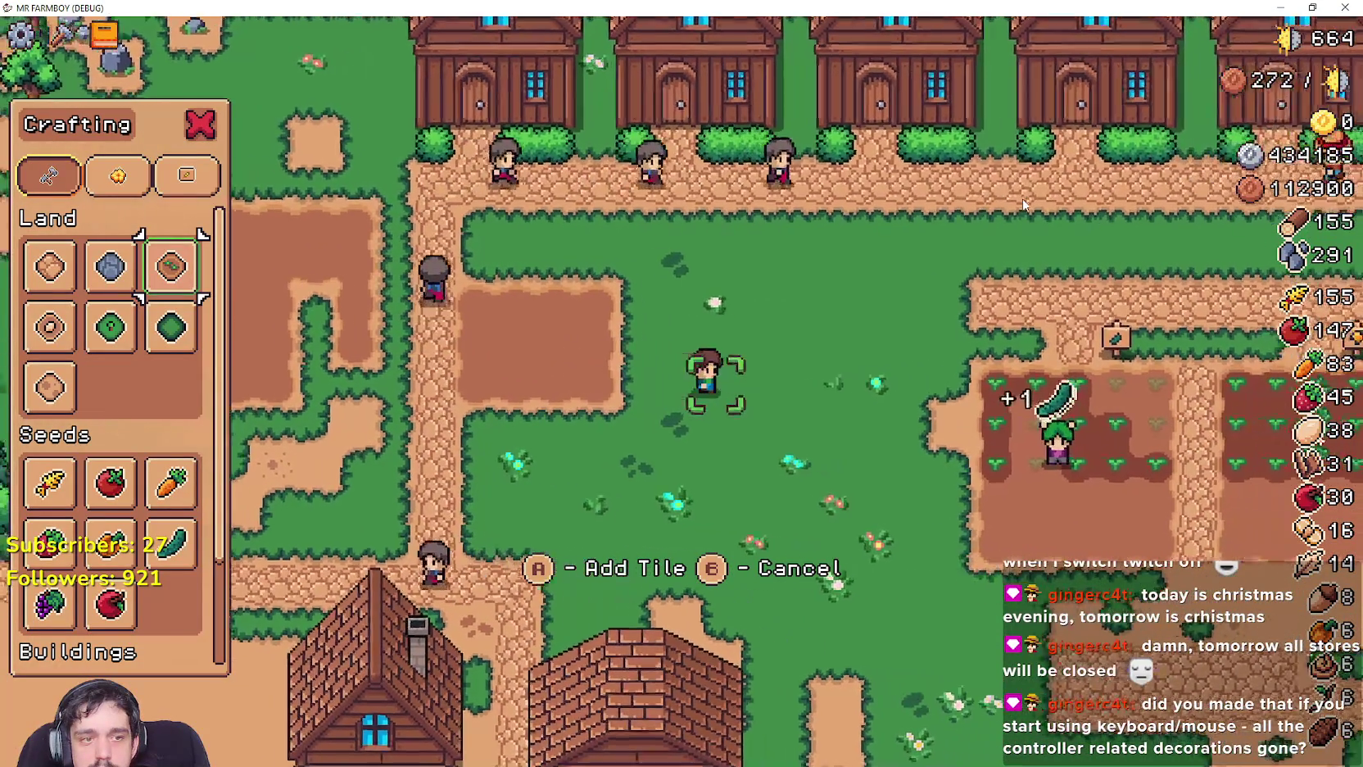
key(w)
key(s)
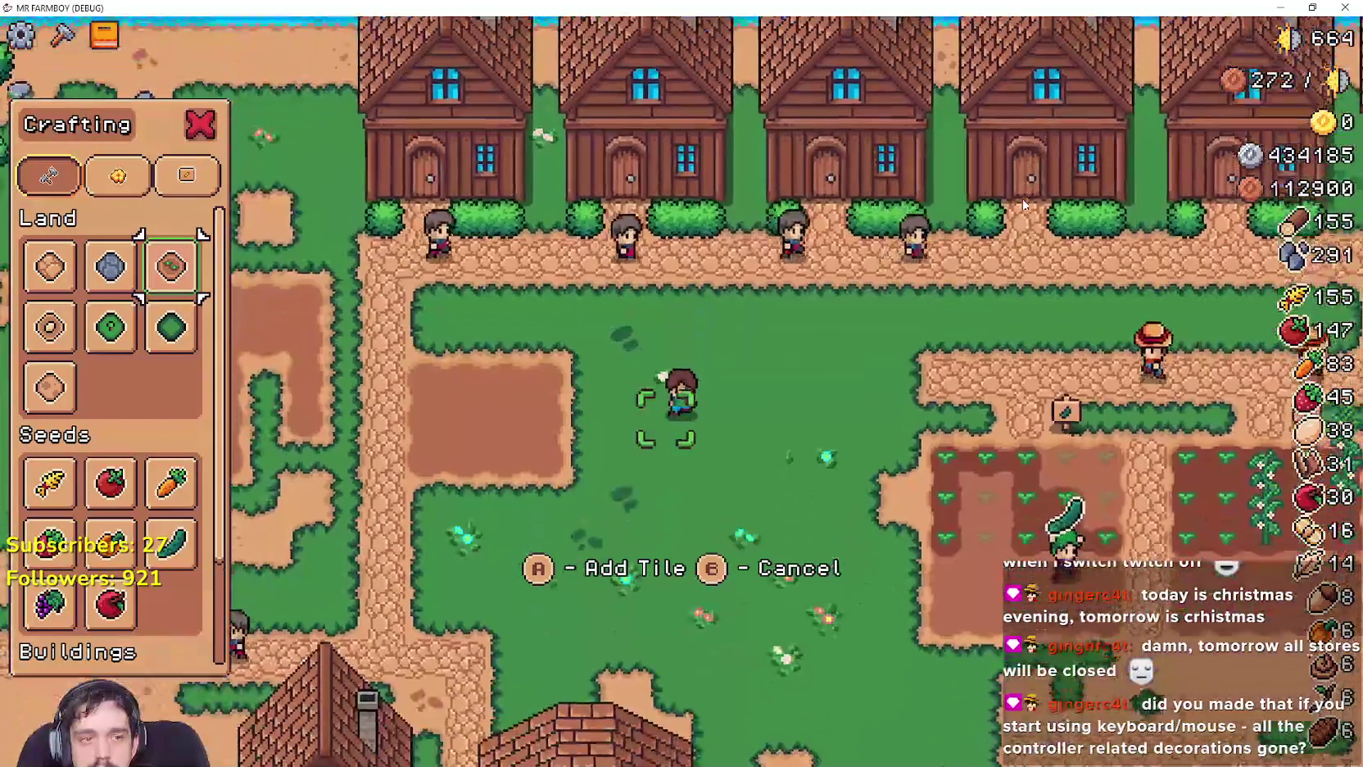
key(d)
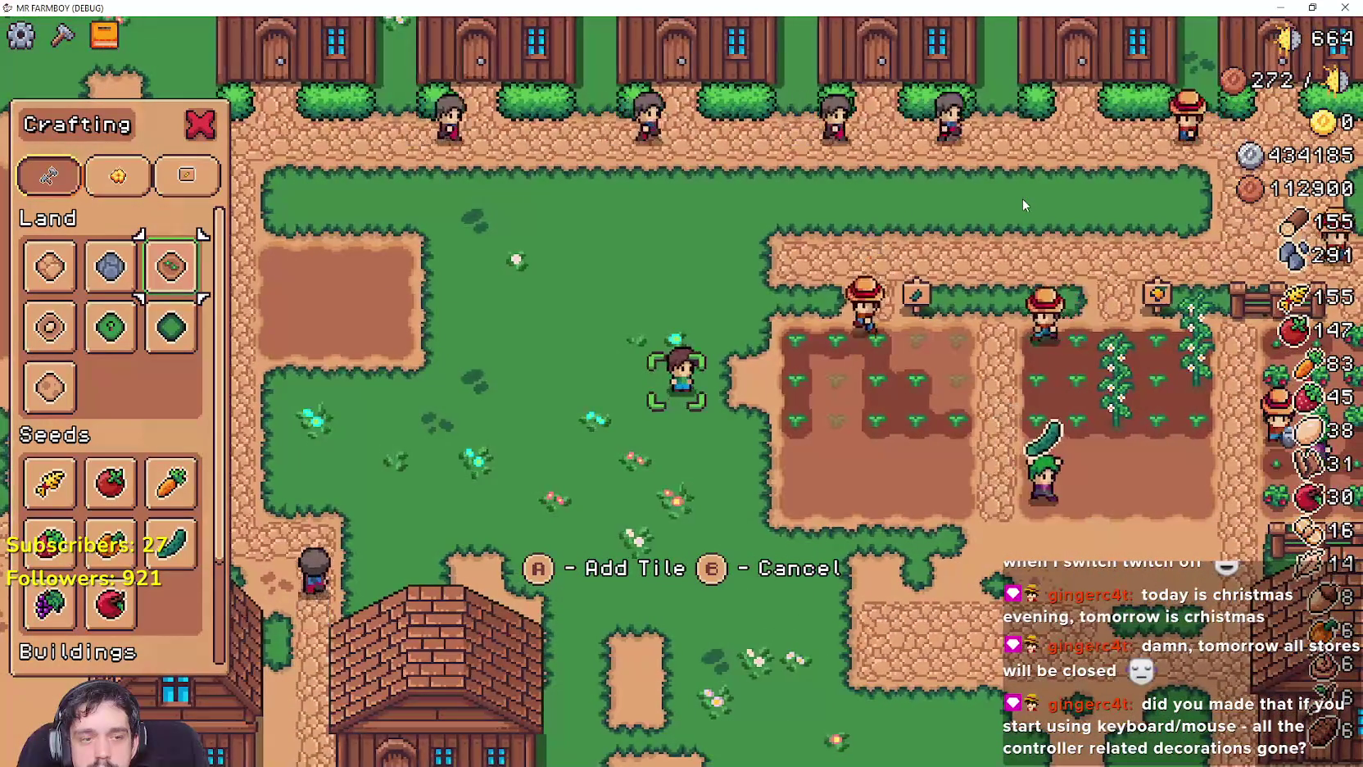
key(a)
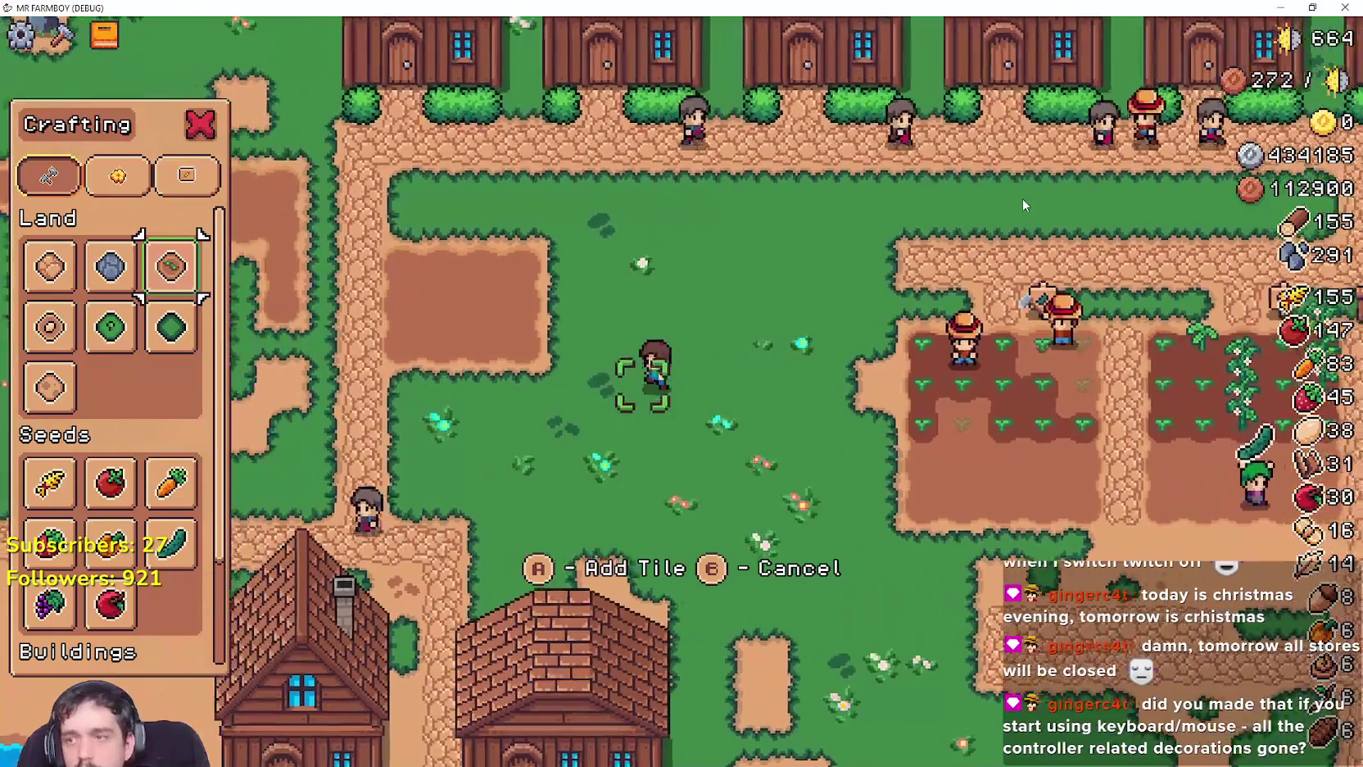
key(a)
key(w)
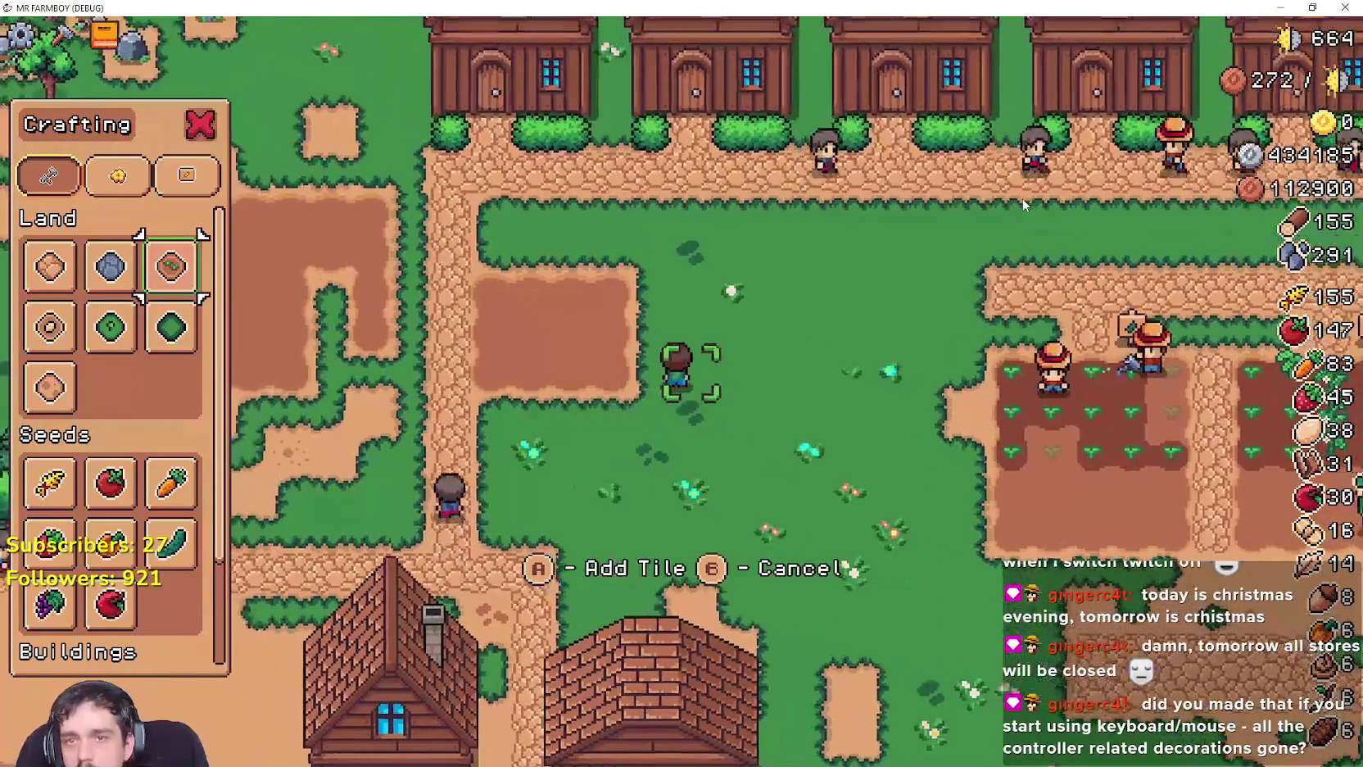
key(s)
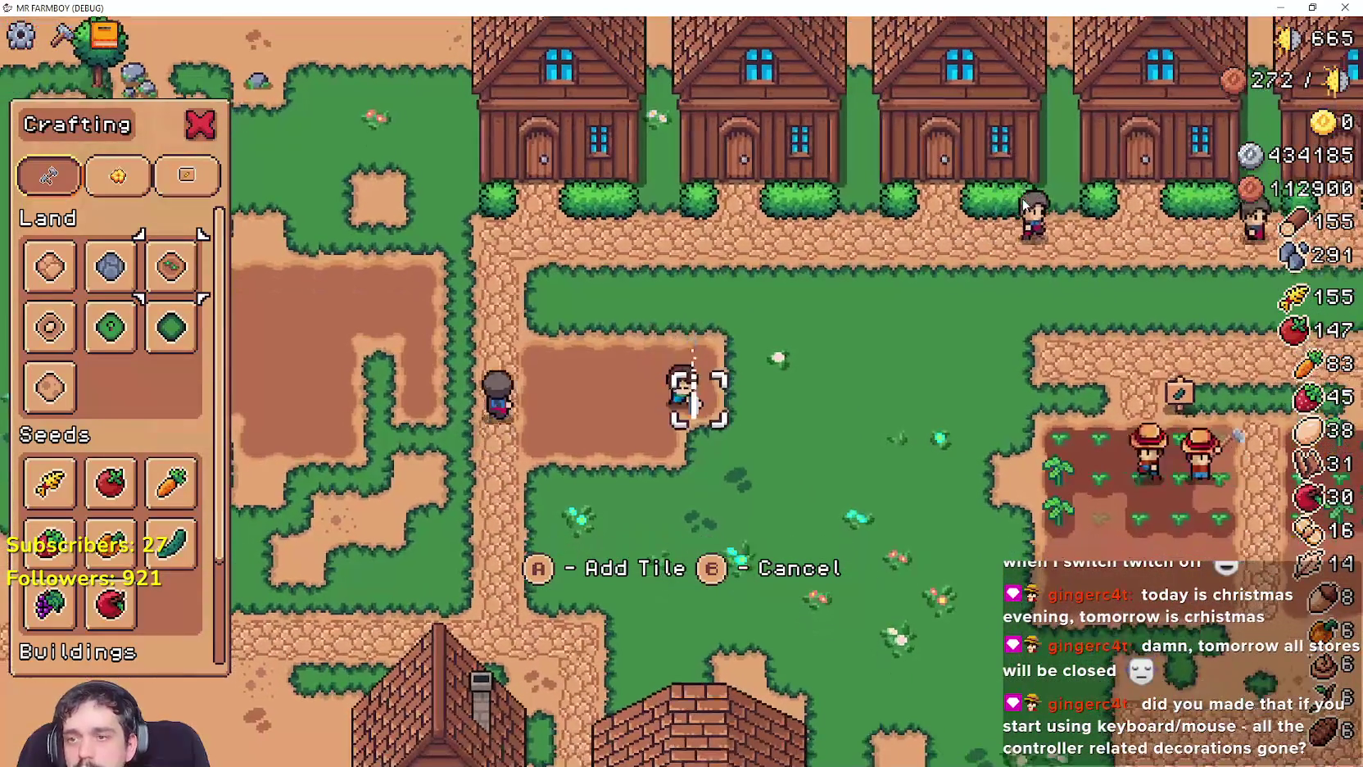
key(a)
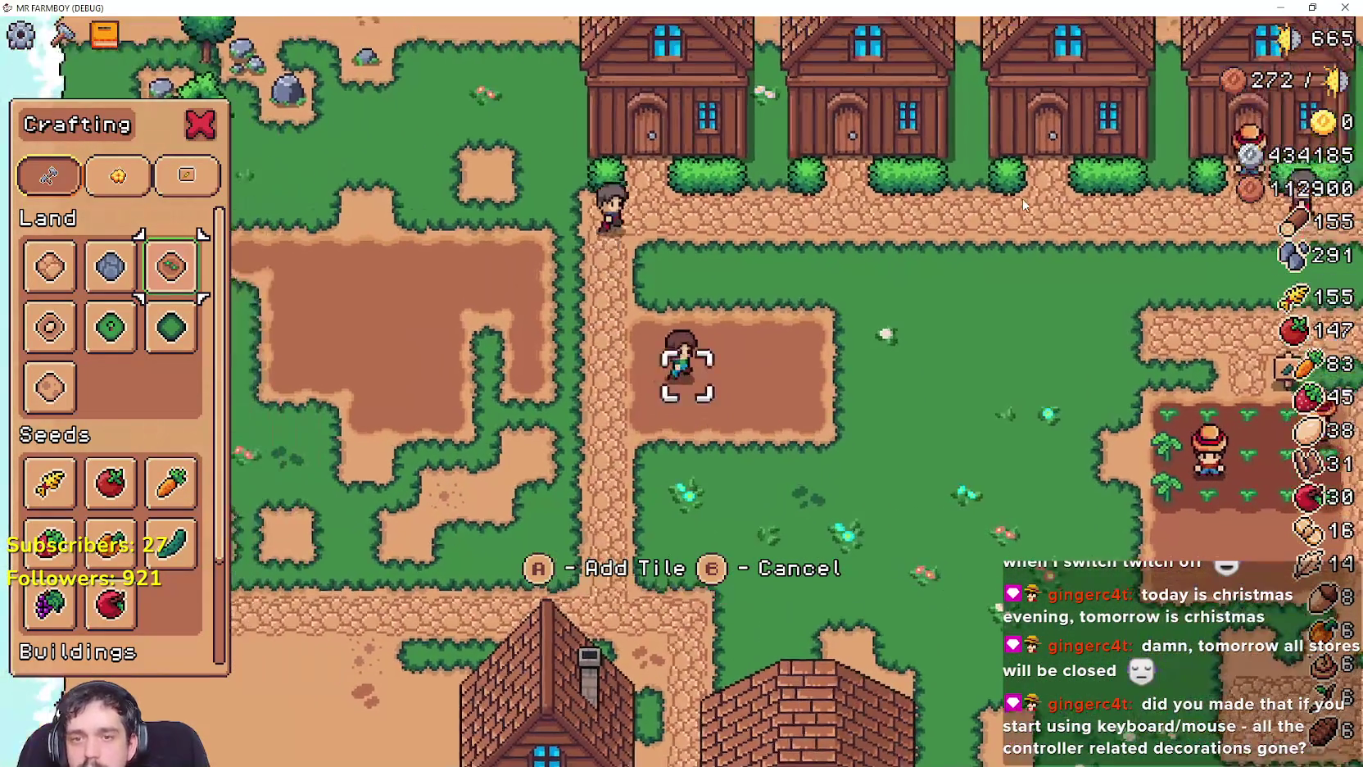
key(d)
key(s)
Walk the farmer east, then back north toward the houses, and step the crafting choice to Market.
key(d)
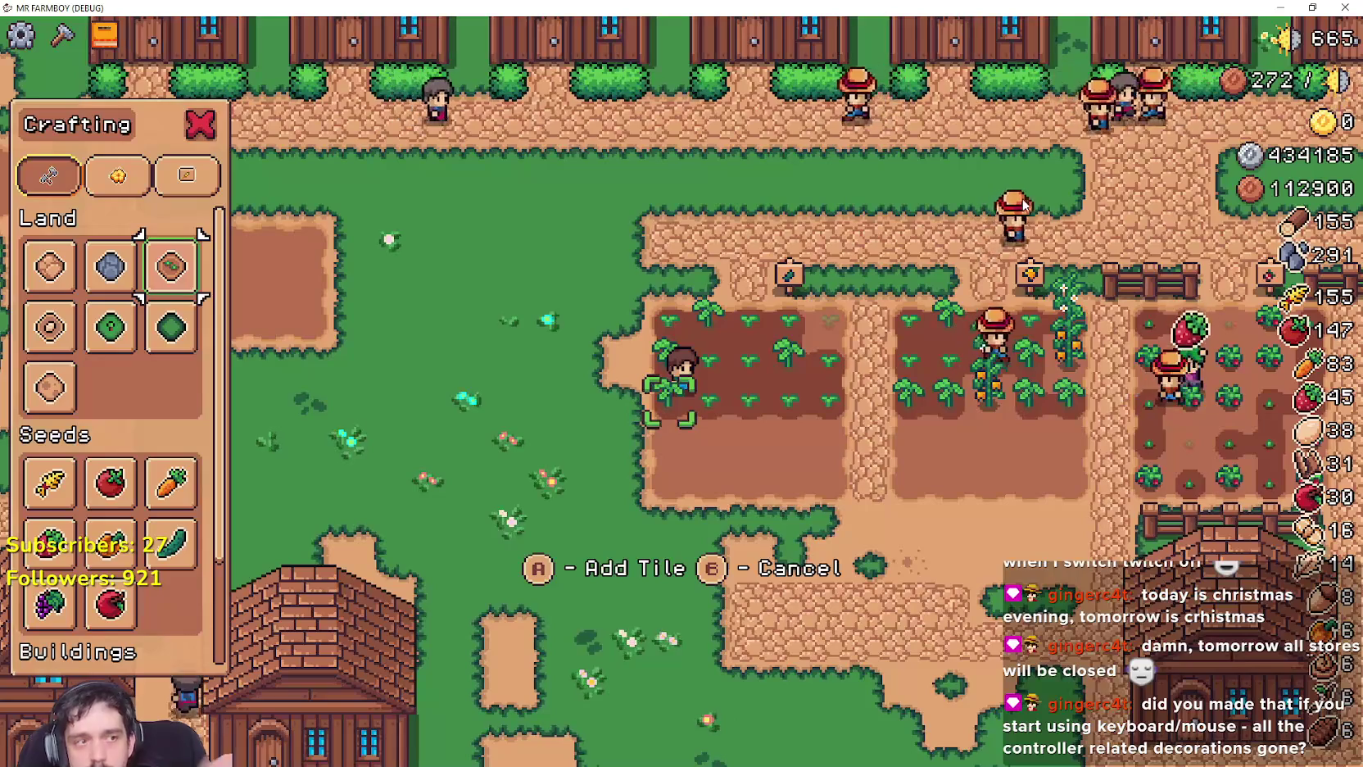
key(a)
key(s)
key(w)
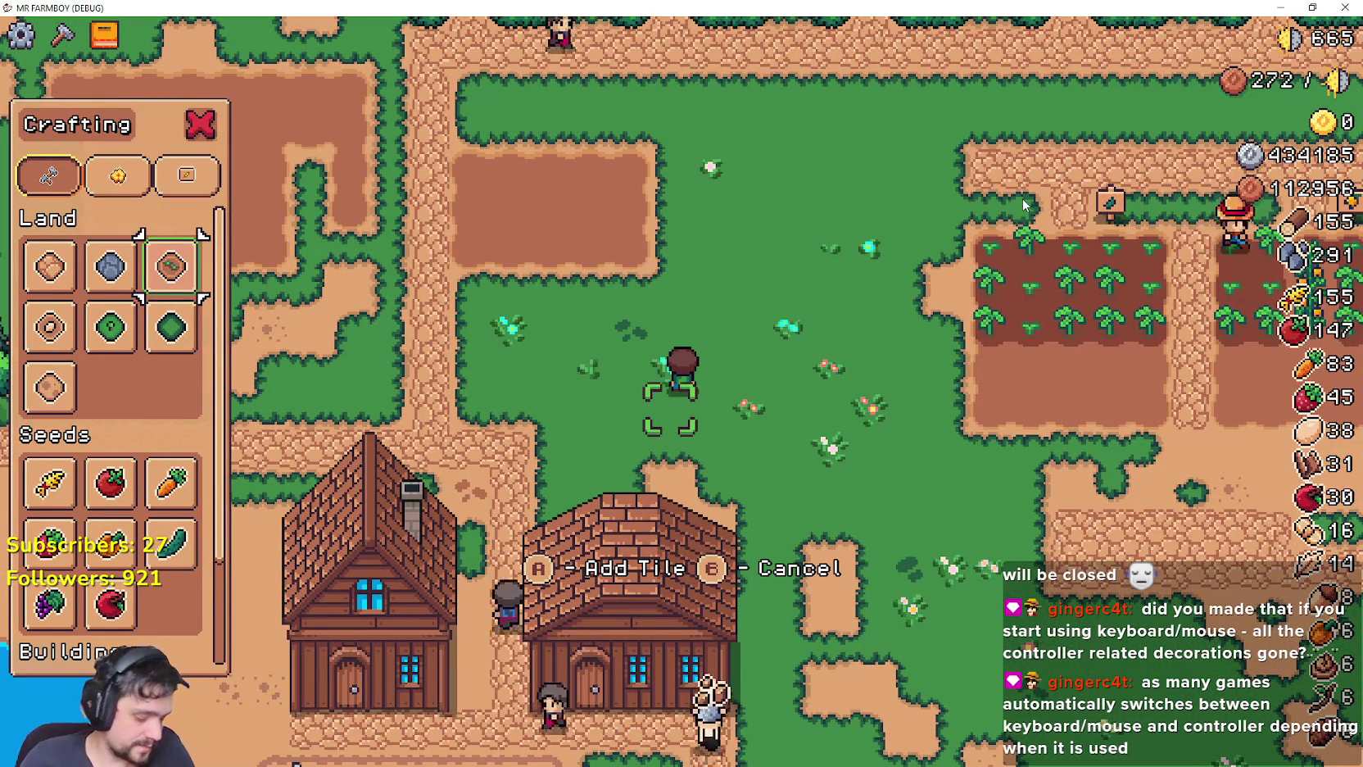
key(w)
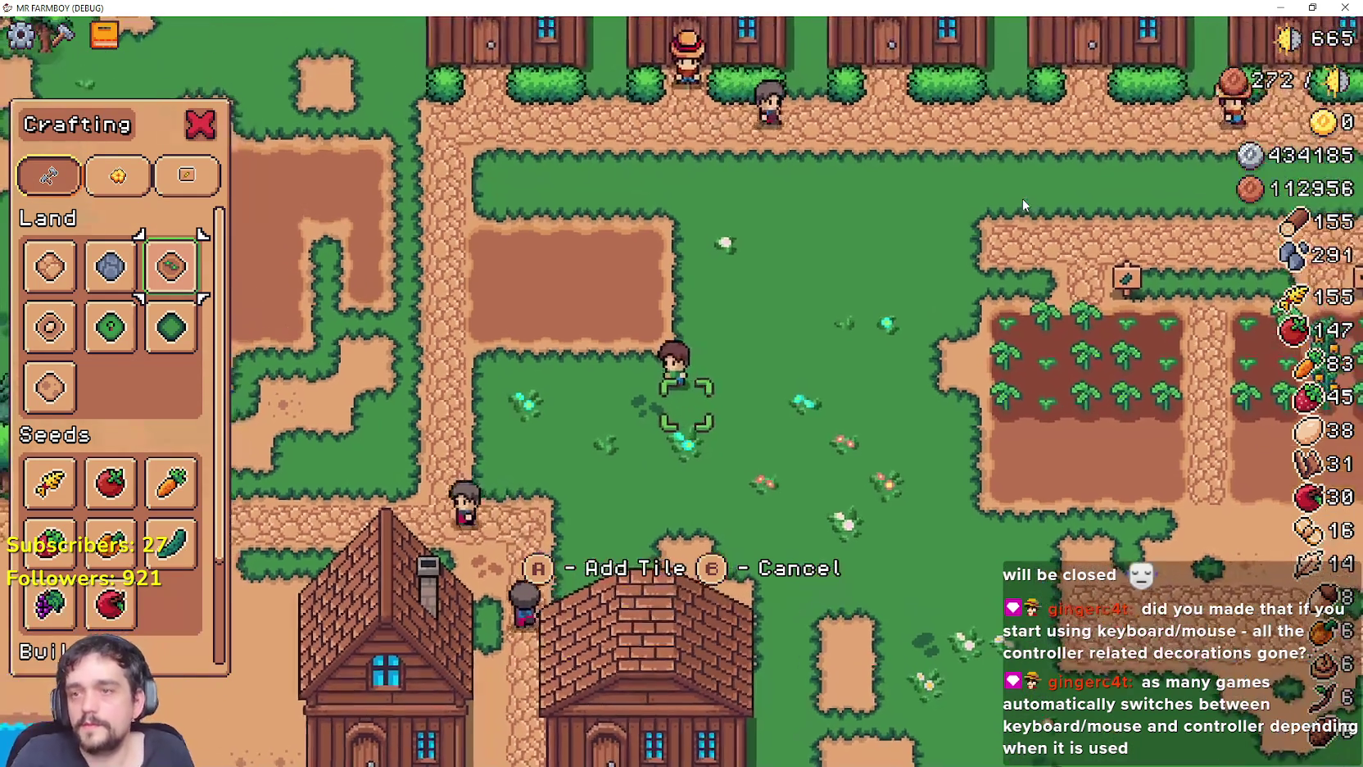
key(a)
key(w)
key(Down)
key(Down)
key(Down)
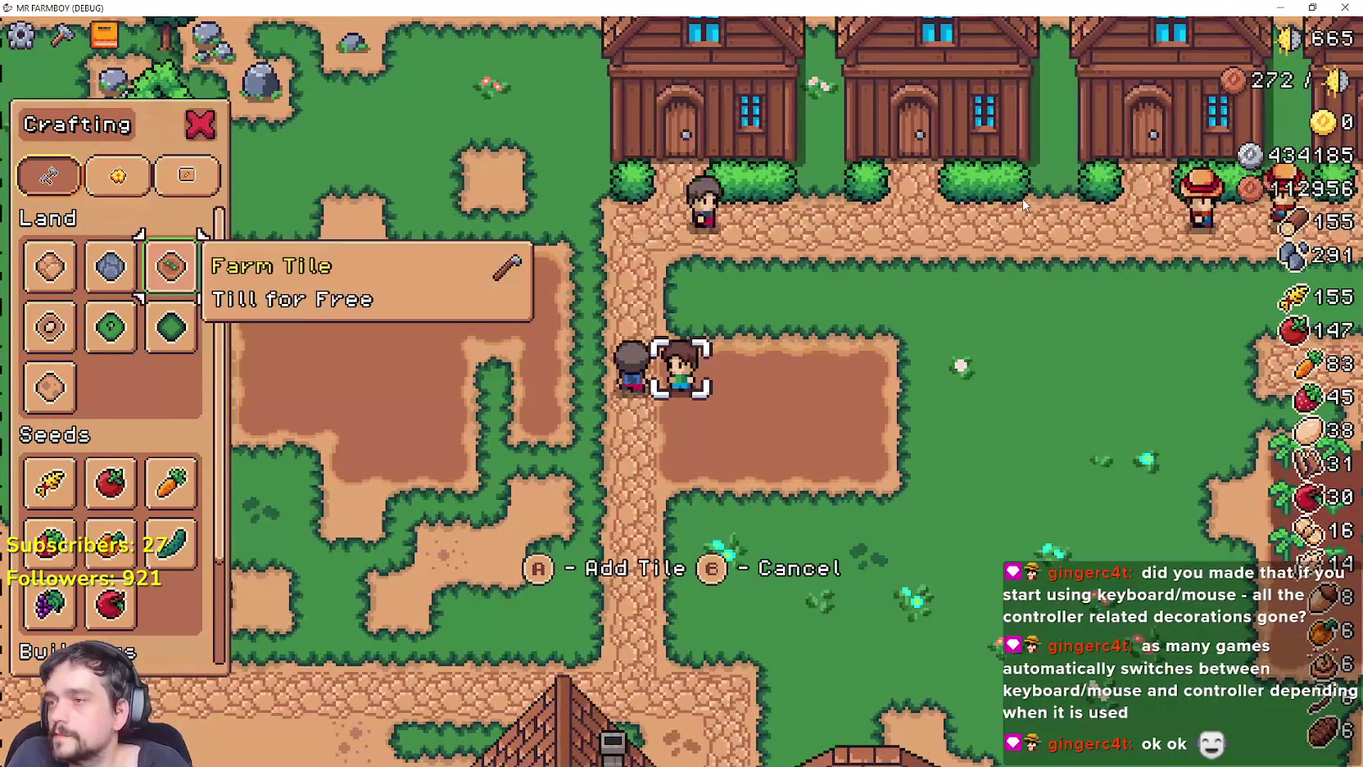
Browse the Seeds crafting choices from Cucumber over to Carrot.
key(Up)
key(Up)
key(Up)
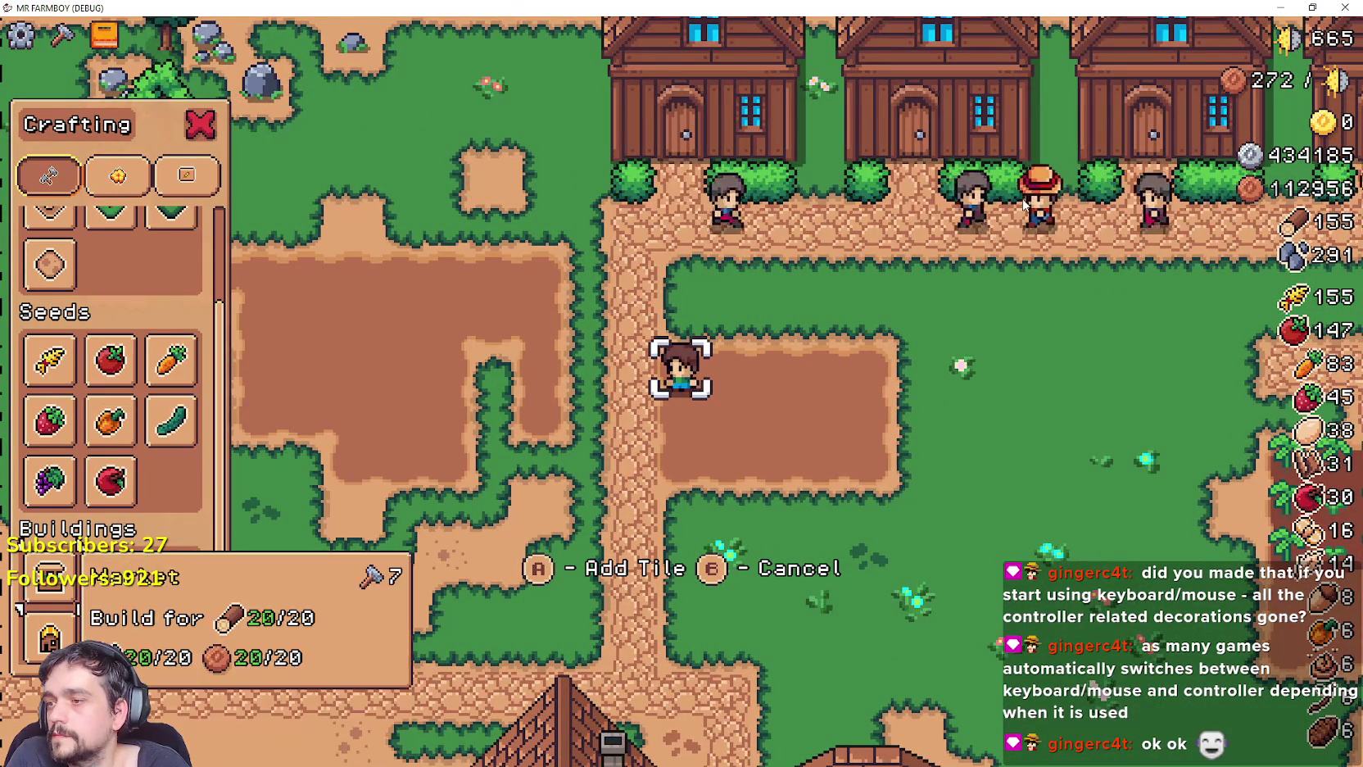
key(Right)
key(Right)
key(Down)
key(Down)
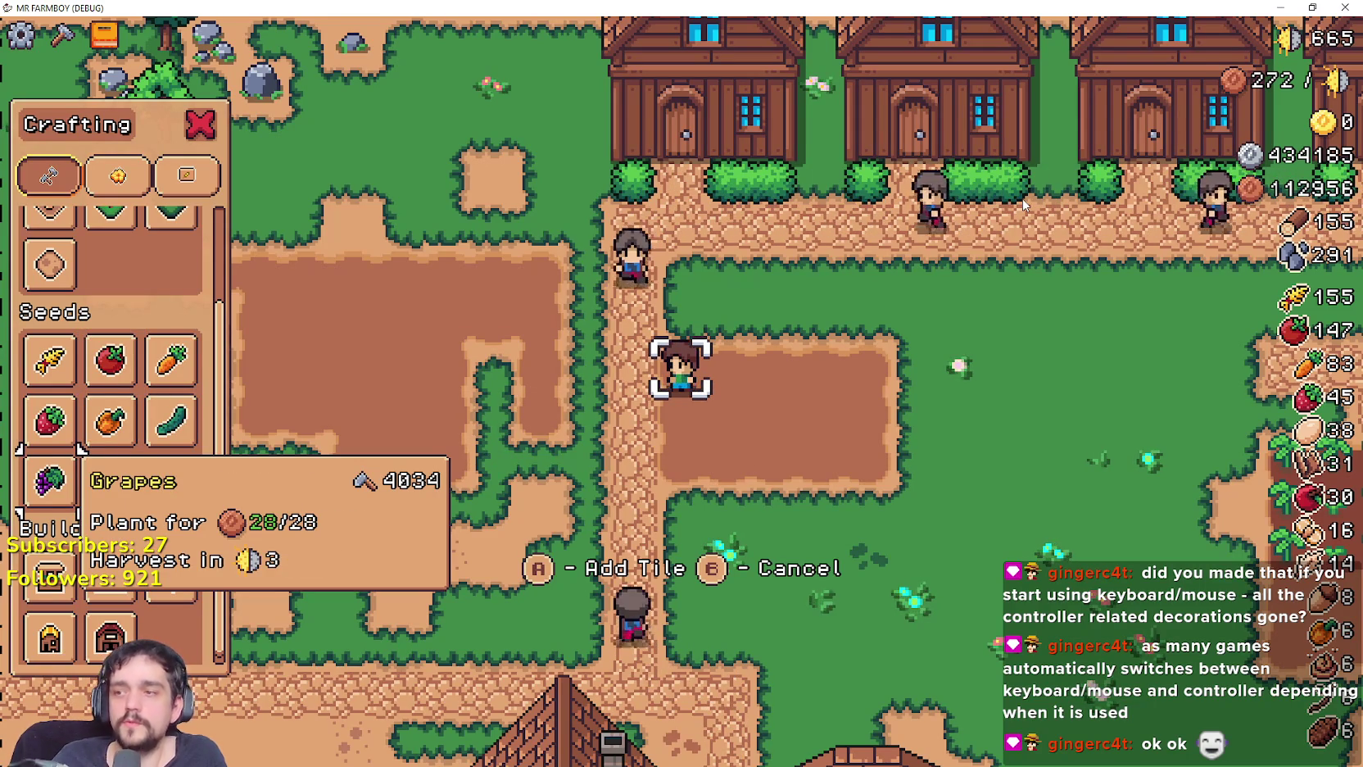
key(Up)
key(Up)
key(Right)
key(Right)
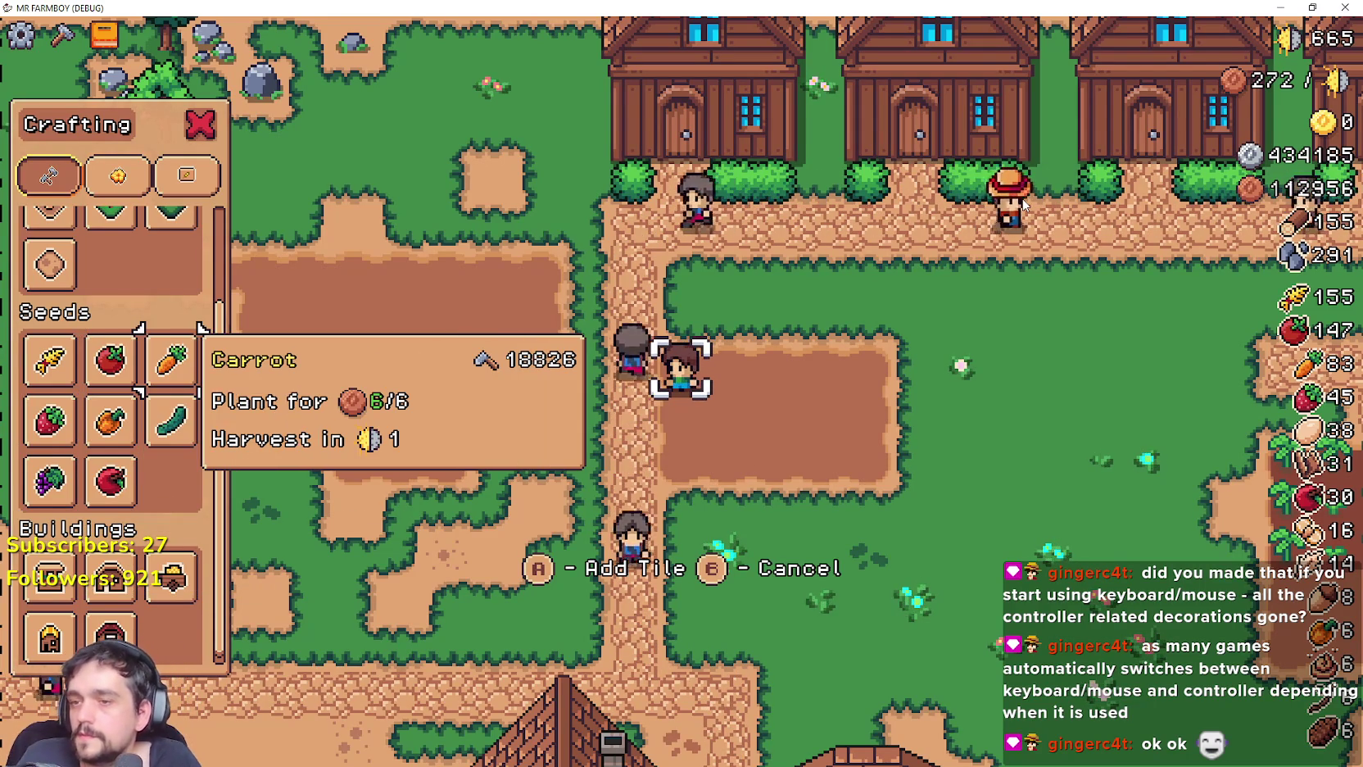
Walk the farmer along the village path to the houses, closing the crafting list, and interact with a house.
key(w)
key(d)
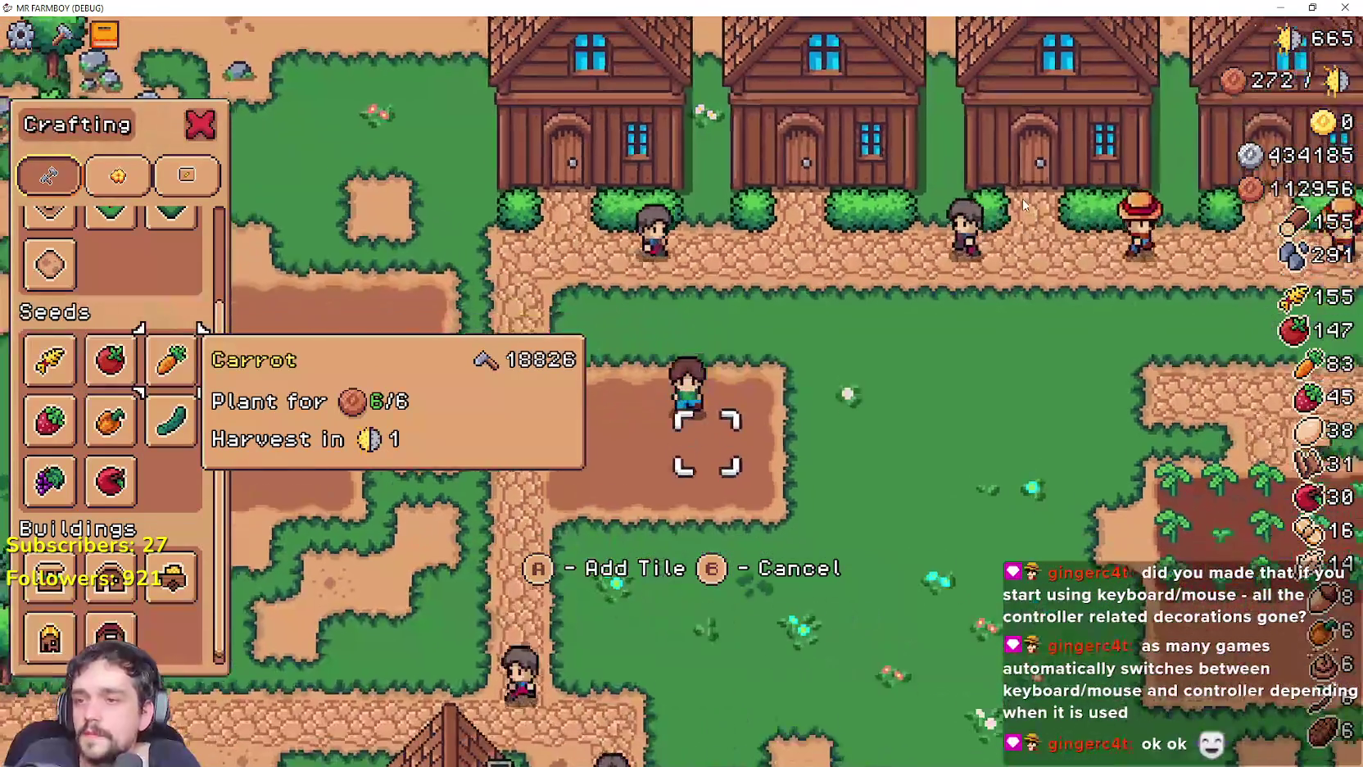
key(s)
key(d)
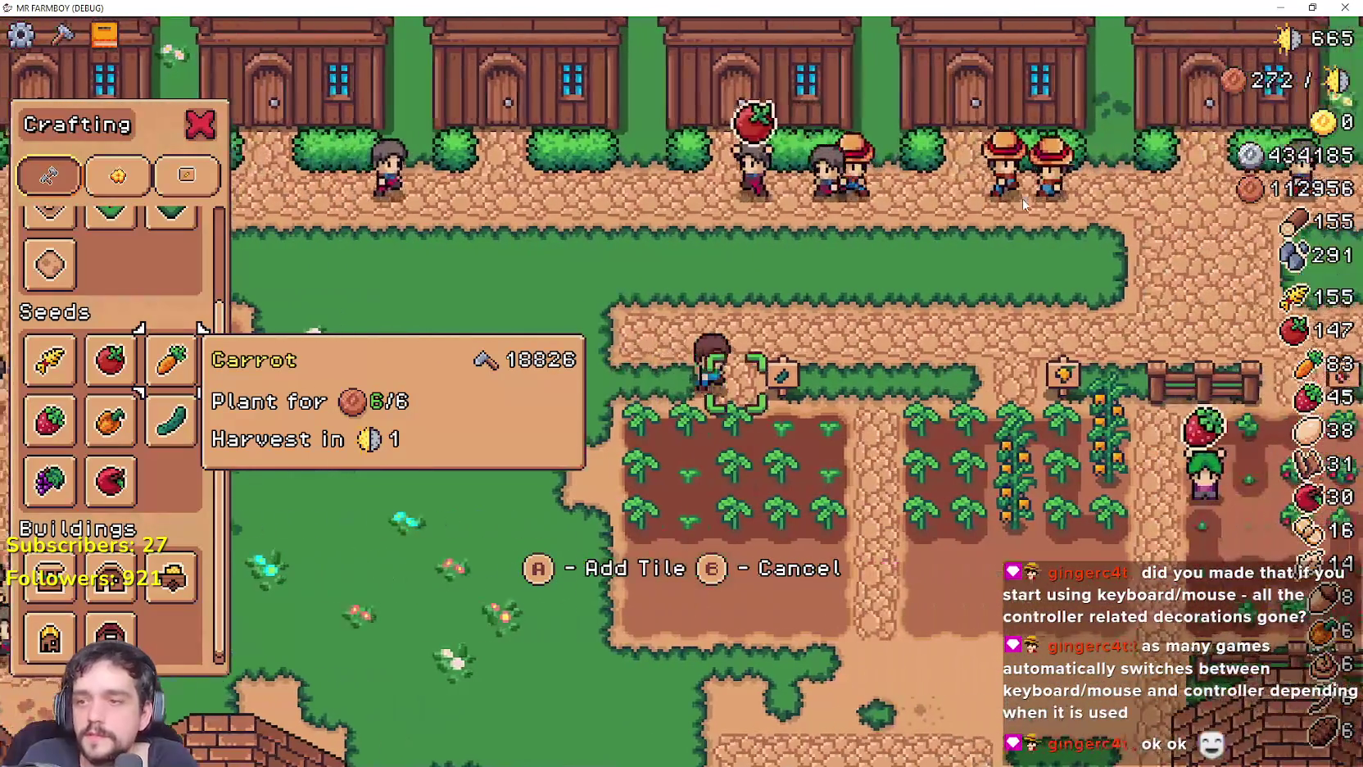
key(w)
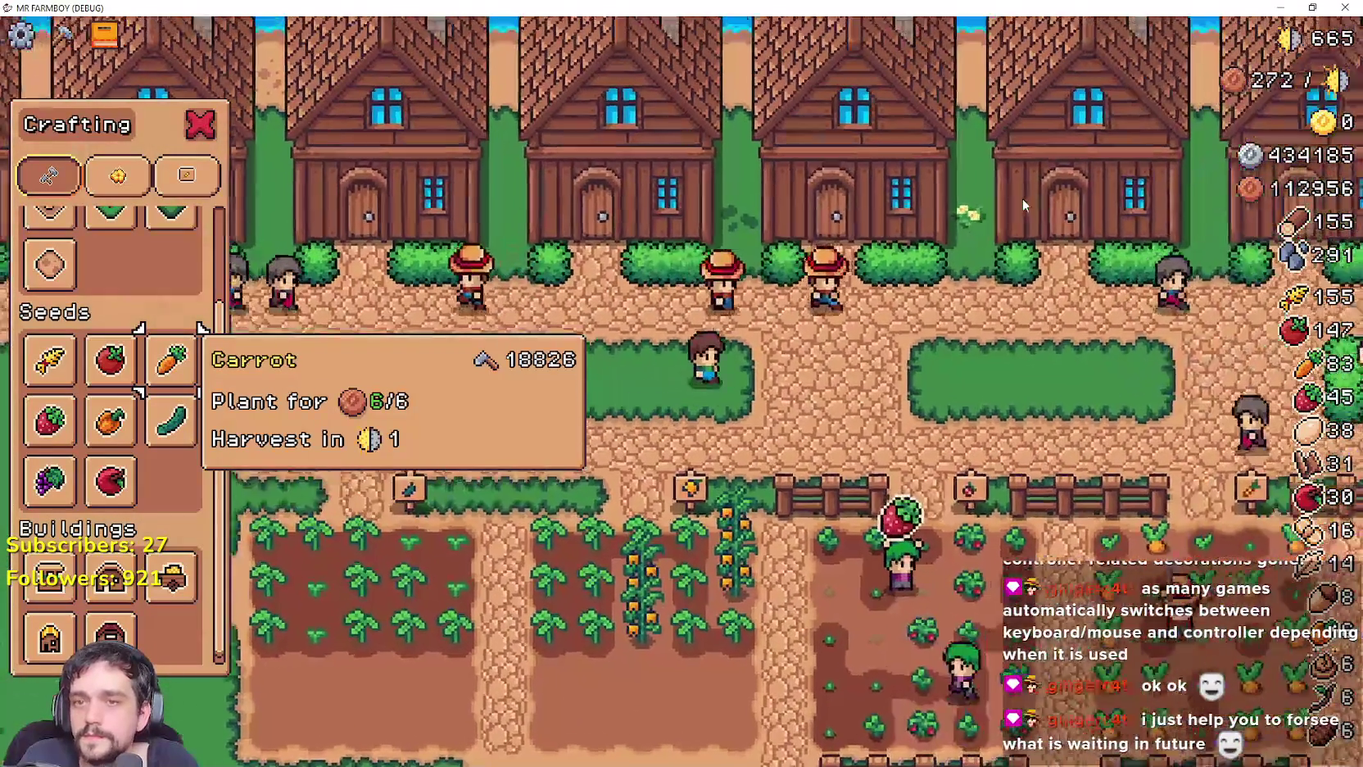
key(a)
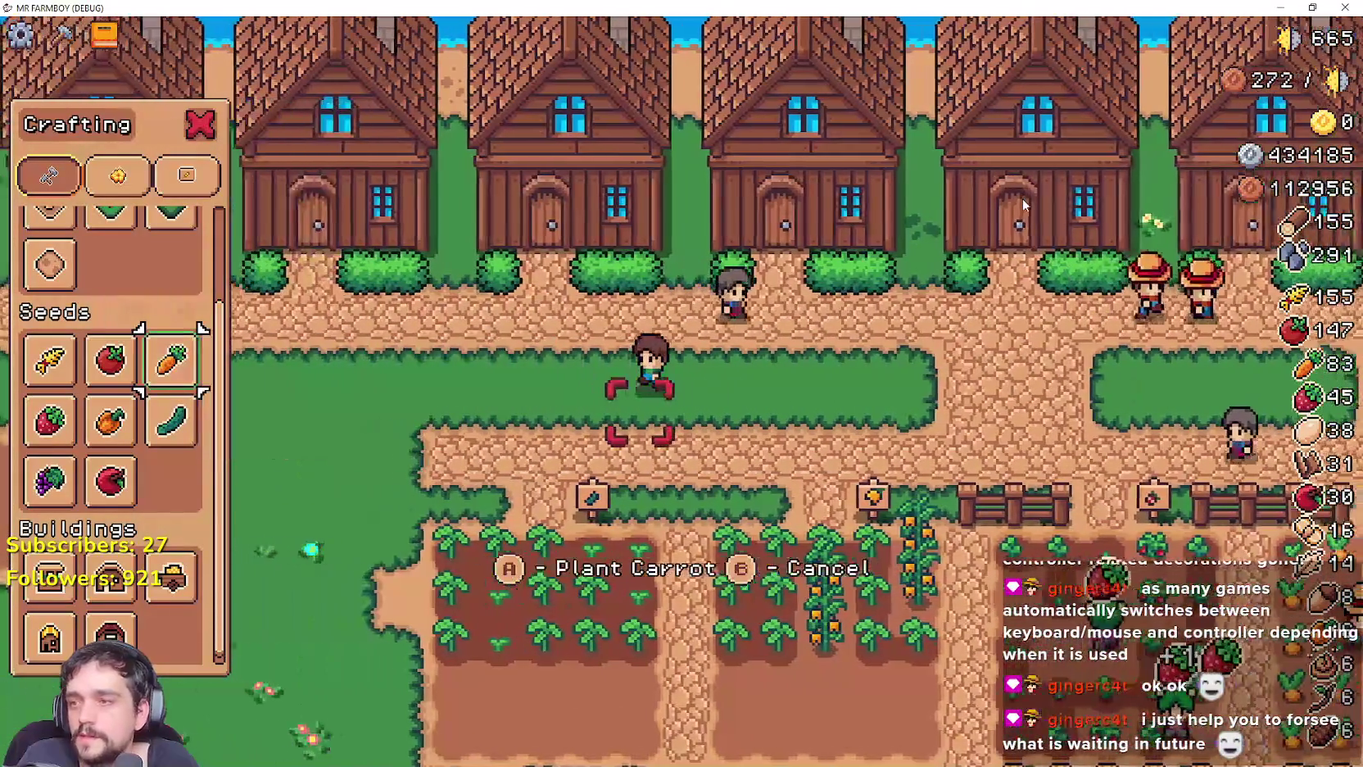
key(w)
key(Escape)
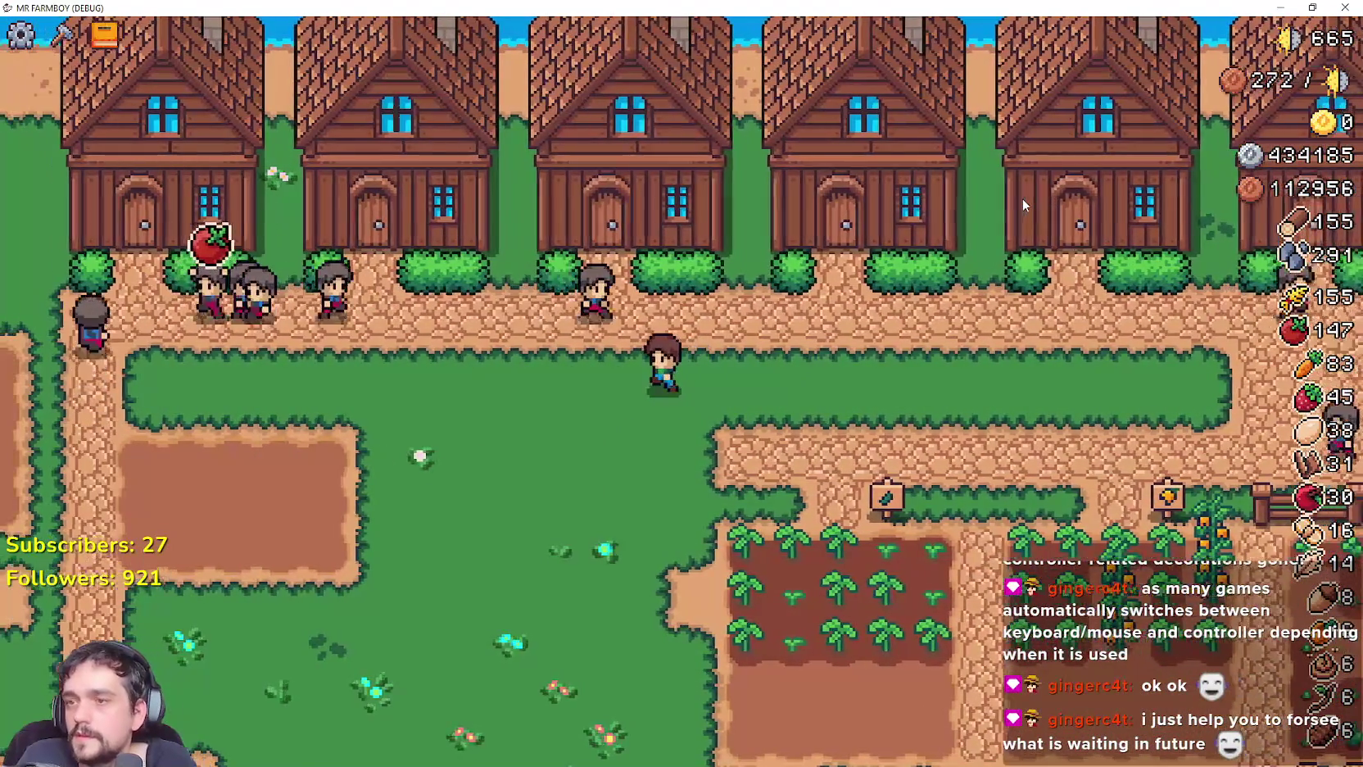
key(s)
key(e)
key(Escape)
Open the house's Hireable Workers panel and browse Gatherer, Carrier and the house upgrades slot.
key(e)
key(d)
key(d)
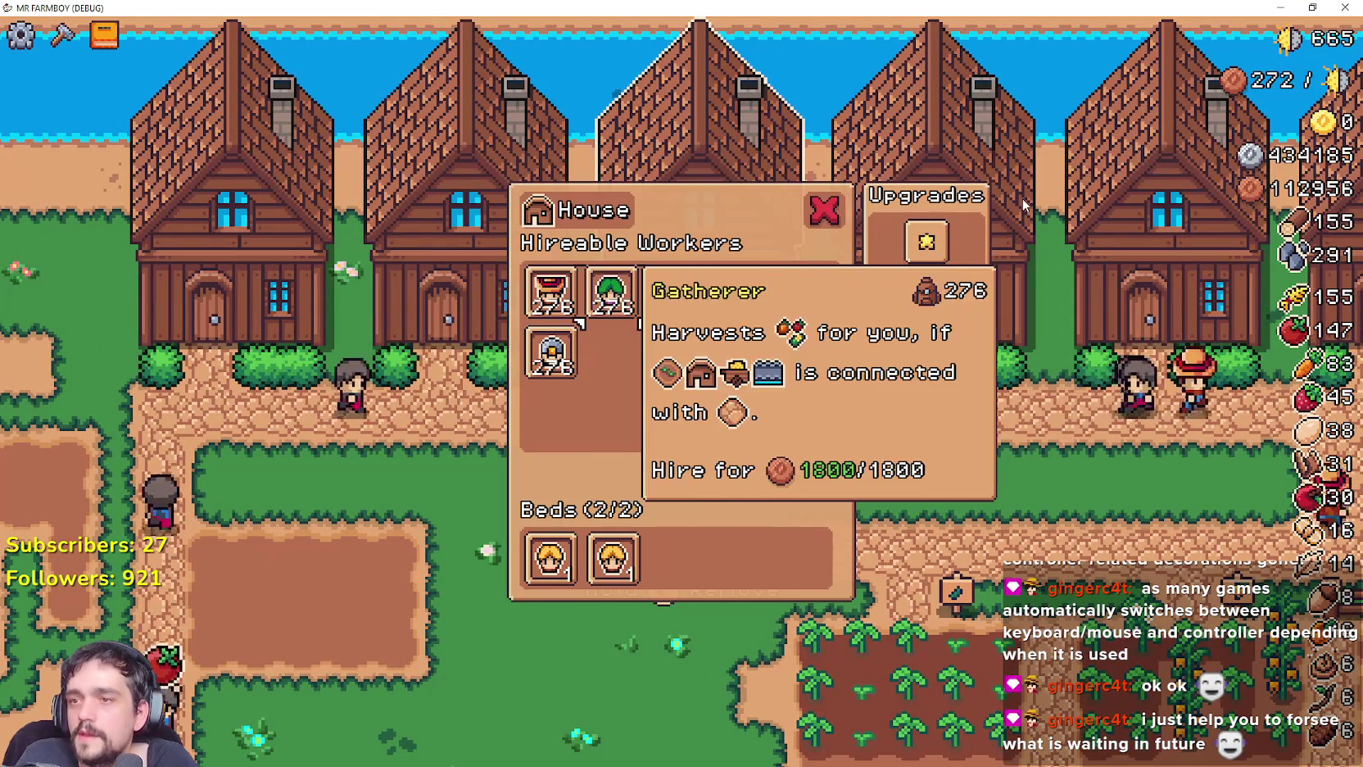
key(d)
key(w)
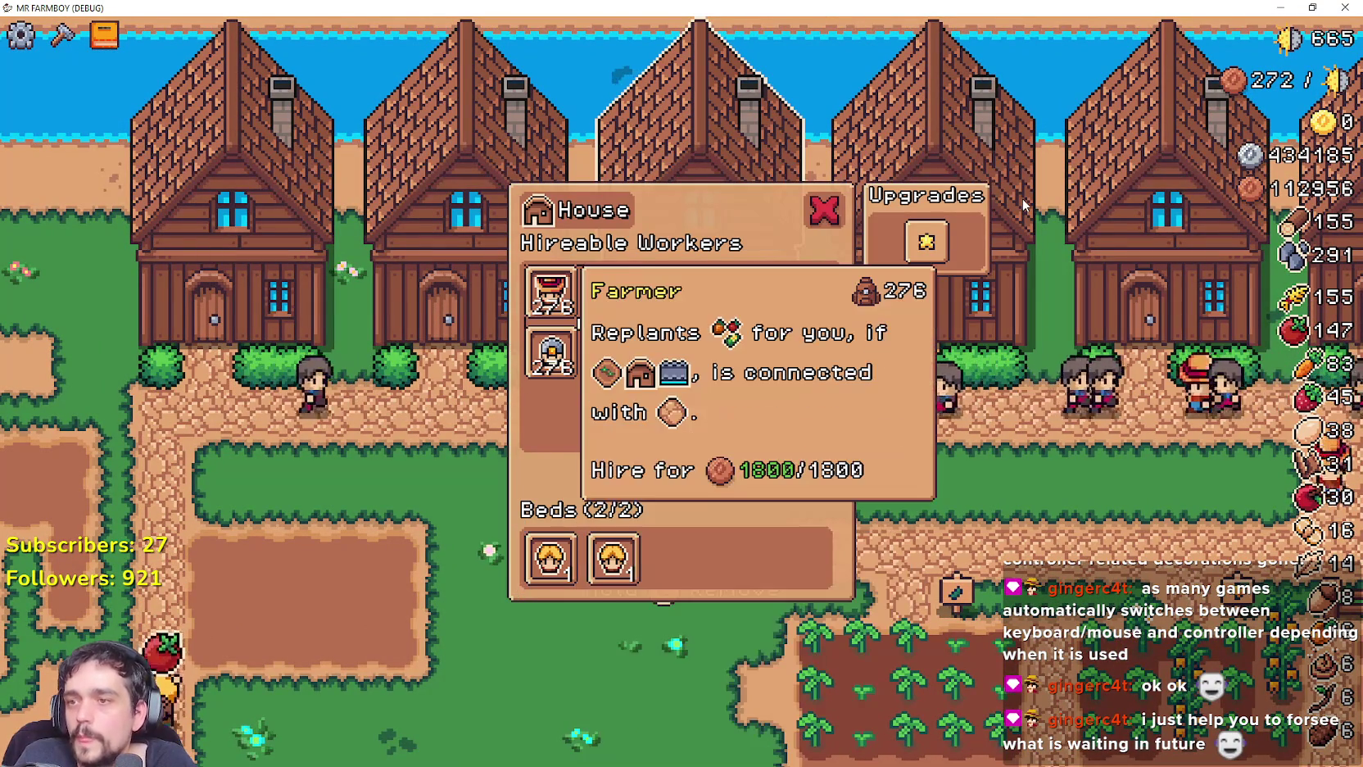
key(d)
key(d)
key(s)
key(s)
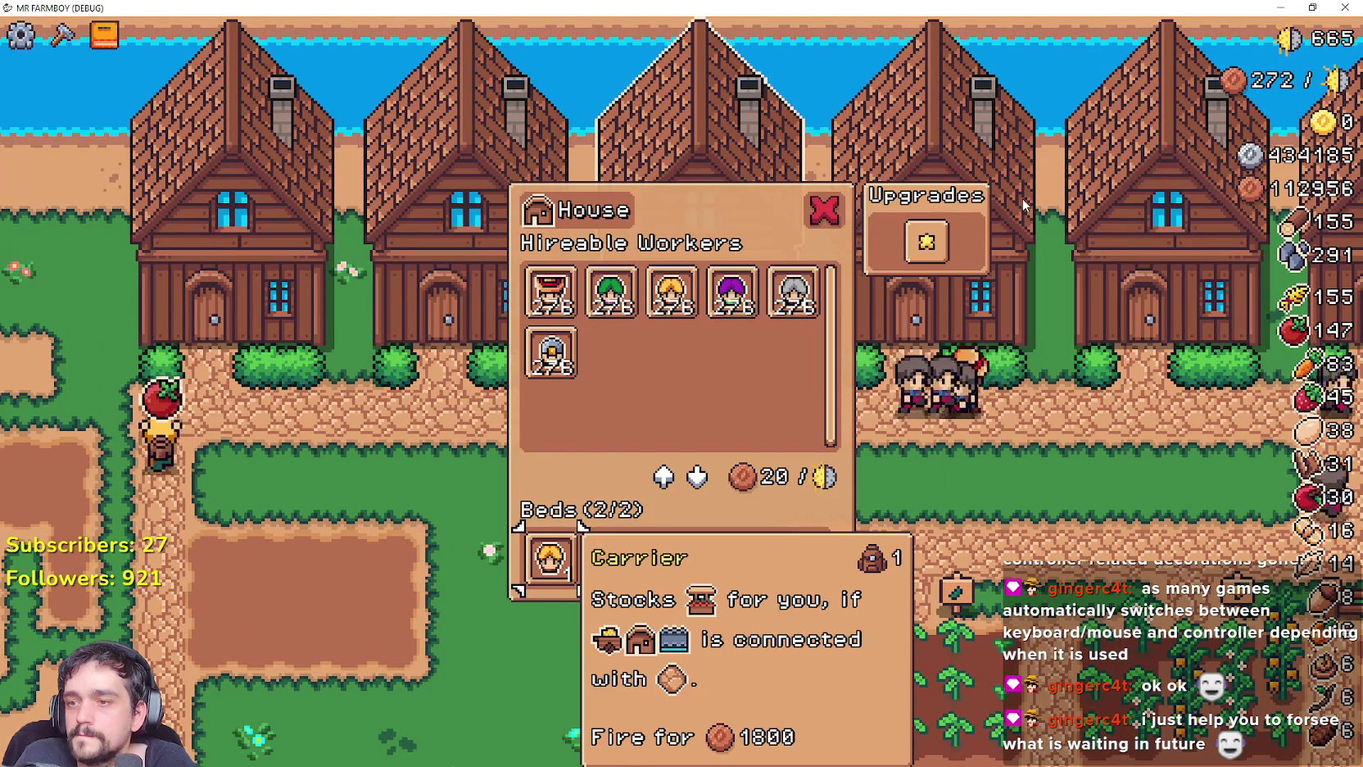
key(w)
key(d)
key(d)
key(d)
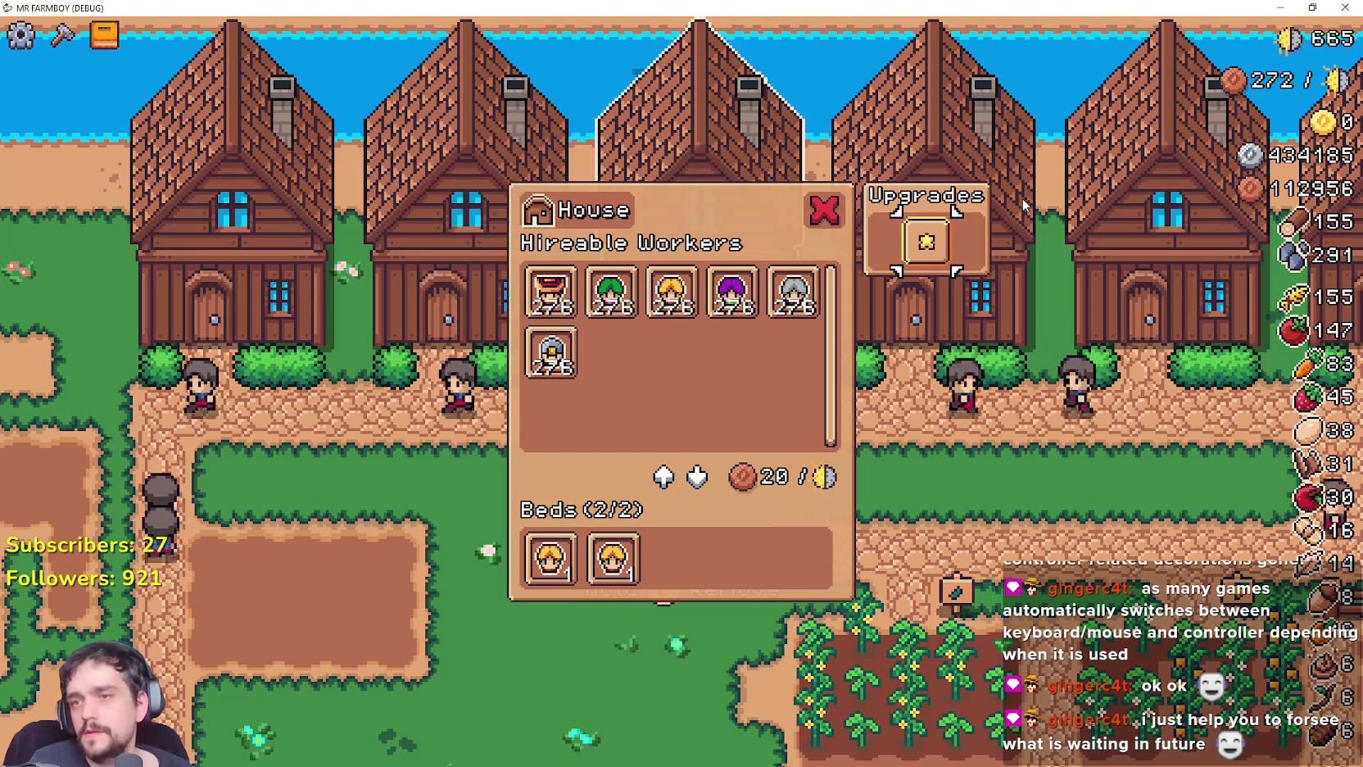
Review the Farmer, Carrier and Rancher details, then close the House panel and return to Godot.
key(Left)
key(Left)
key(Left)
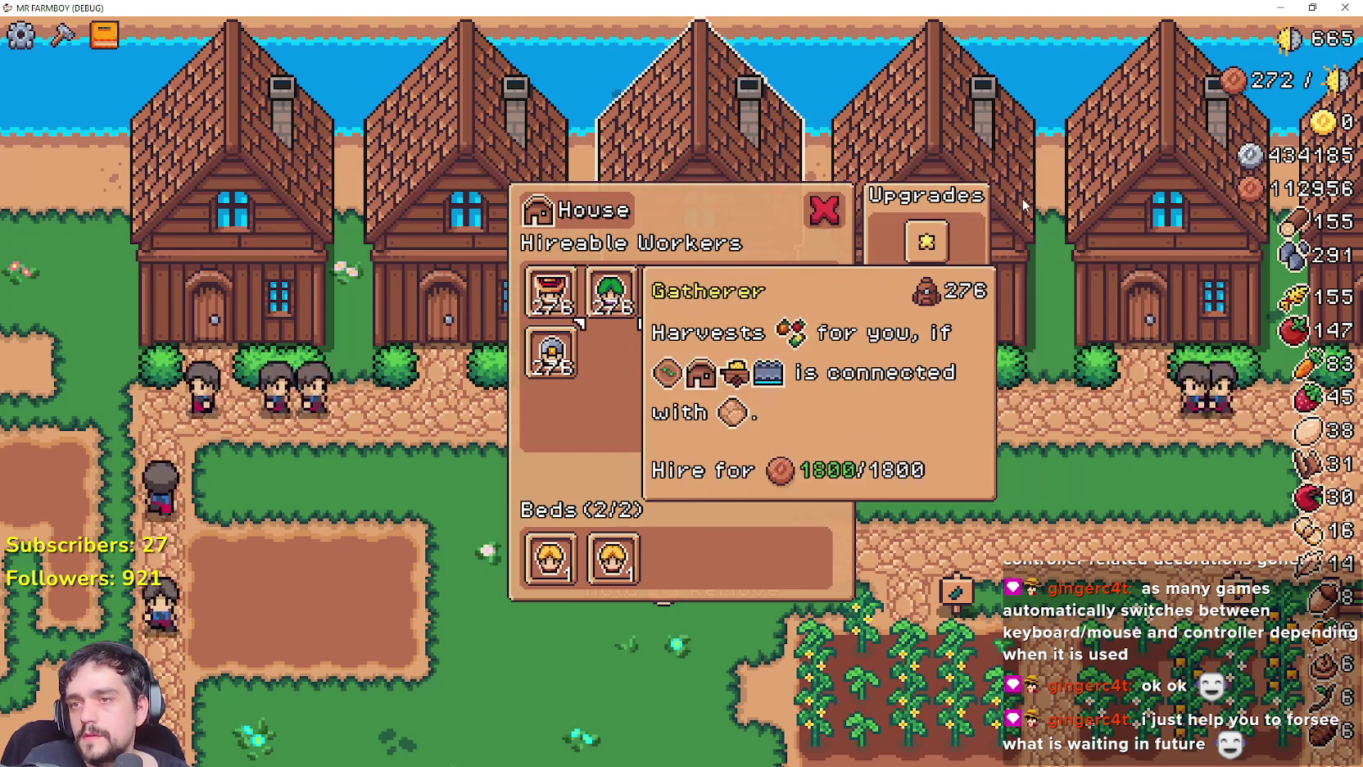
key(Right)
key(Right)
key(Right)
key(Right)
key(Left)
key(Left)
key(Left)
key(Left)
key(Down)
key(Up)
key(Right)
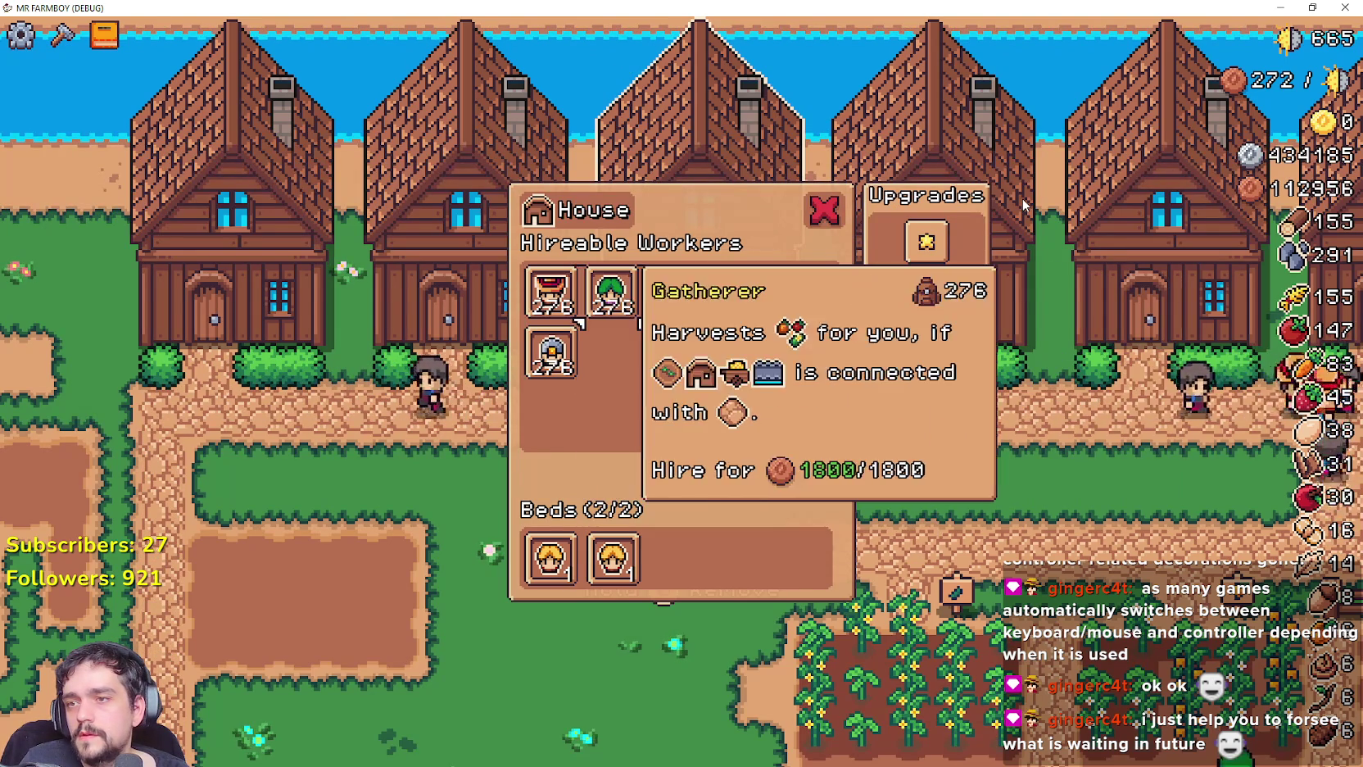
key(Right)
key(Right)
key(Right)
key(Right)
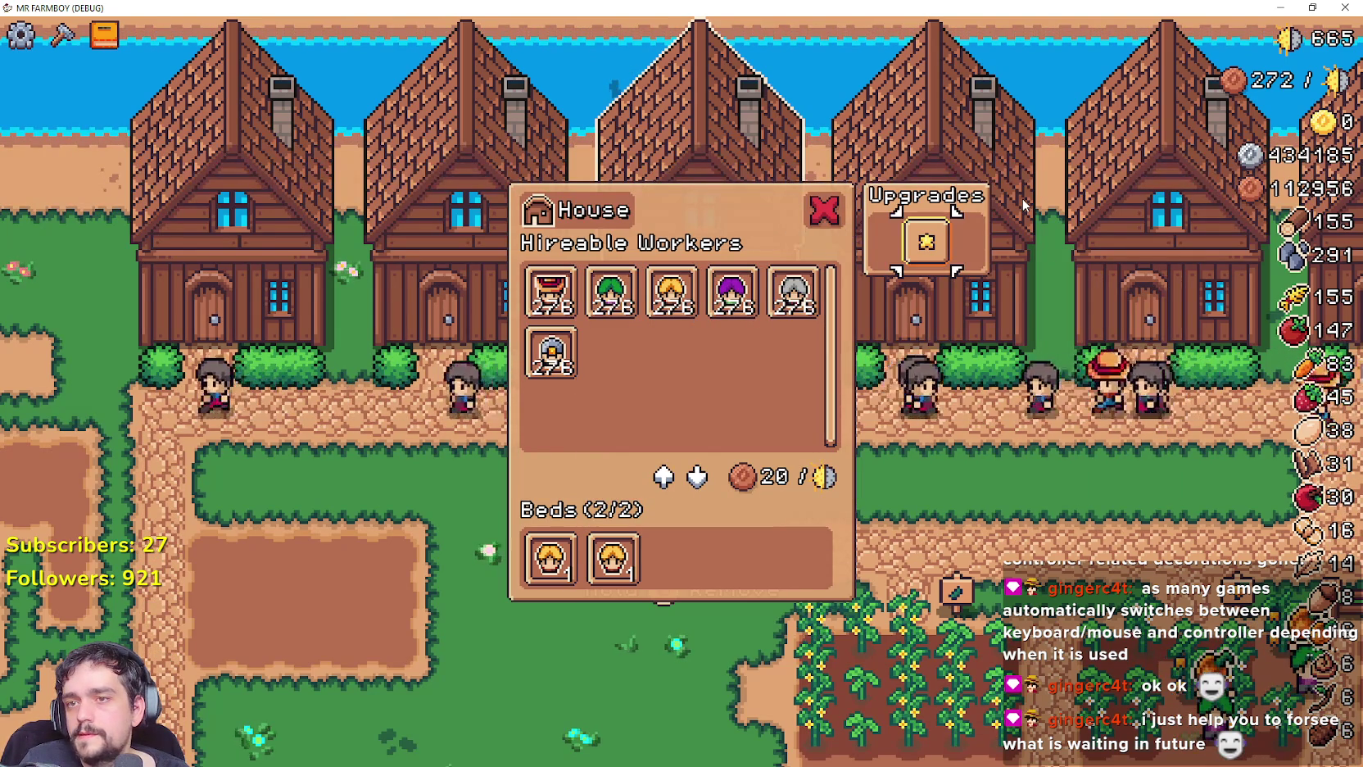
key(Escape)
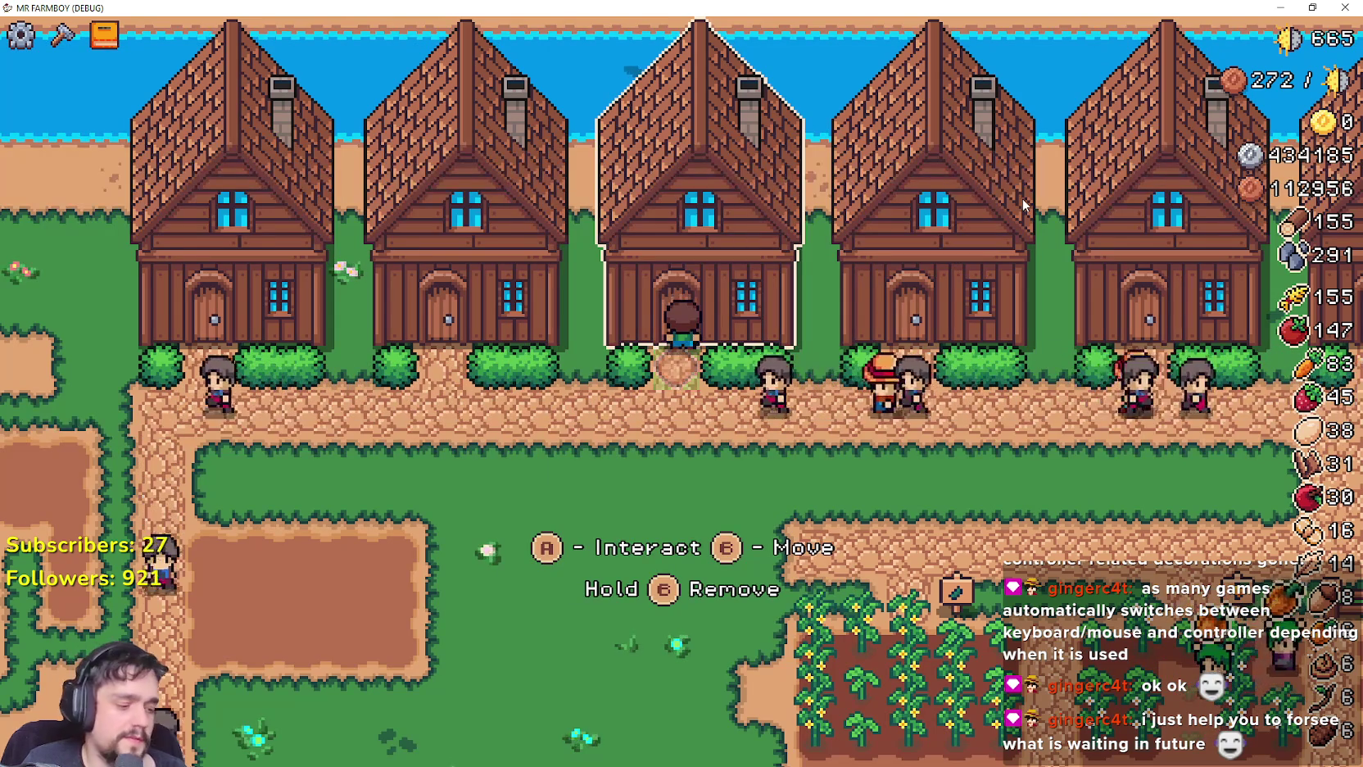
key(alt+Tab)
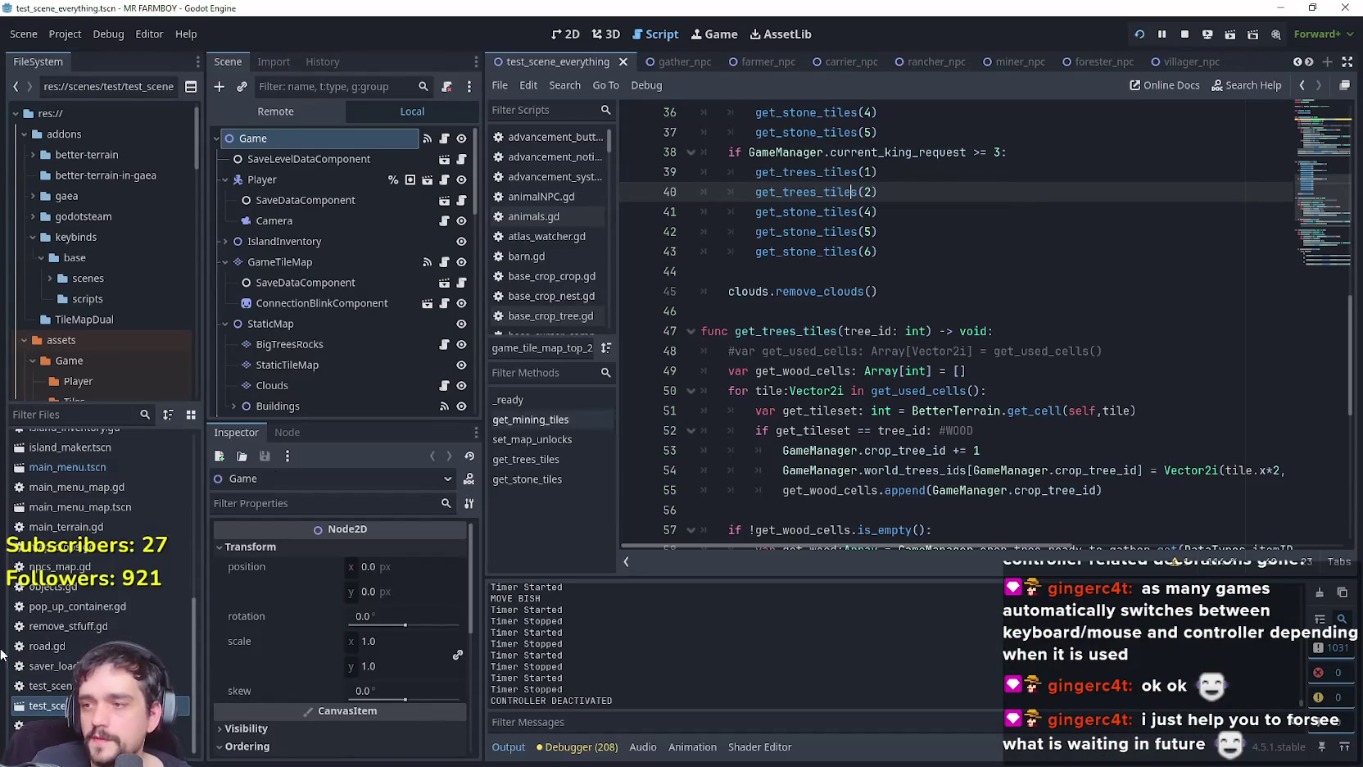
Filter FileSystem for 'house', open the House script, and look up building to view building.gd's _input handler.
text(house)
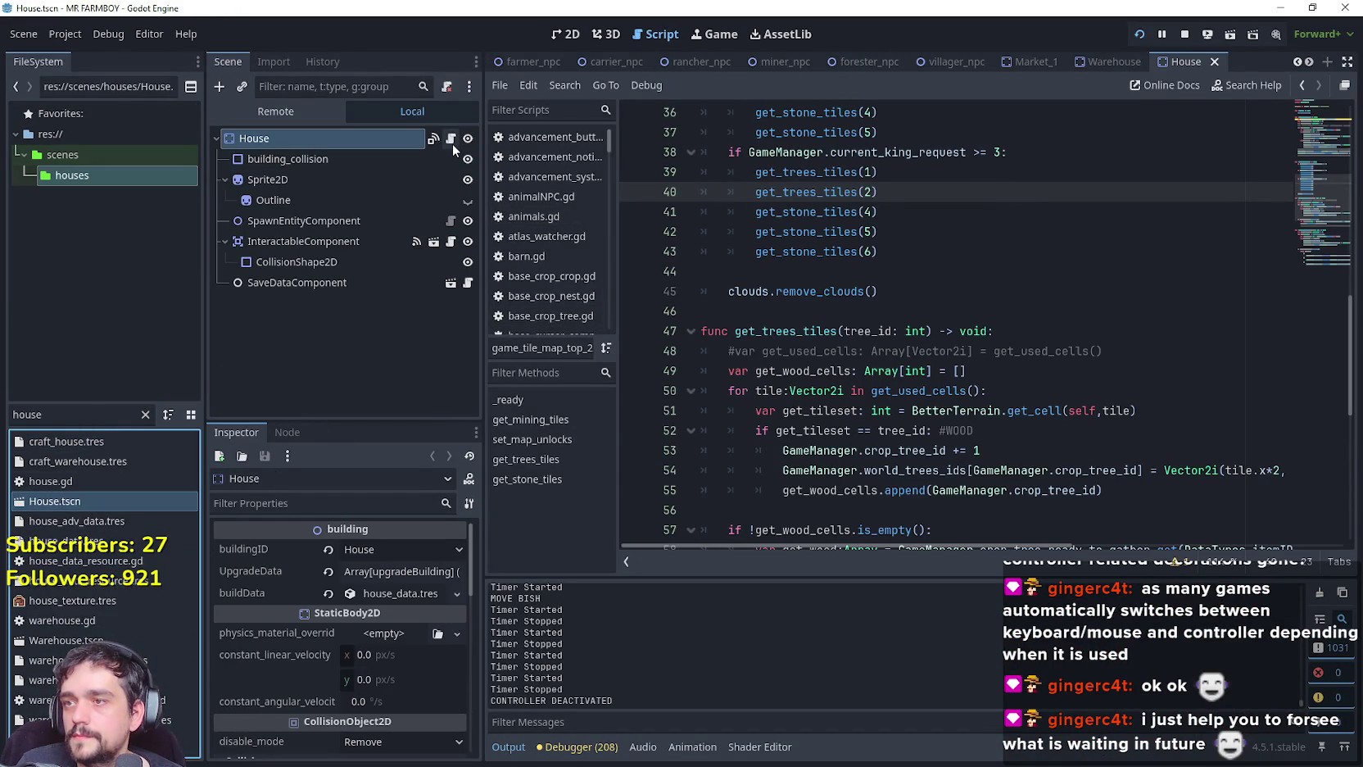
click(450, 140)
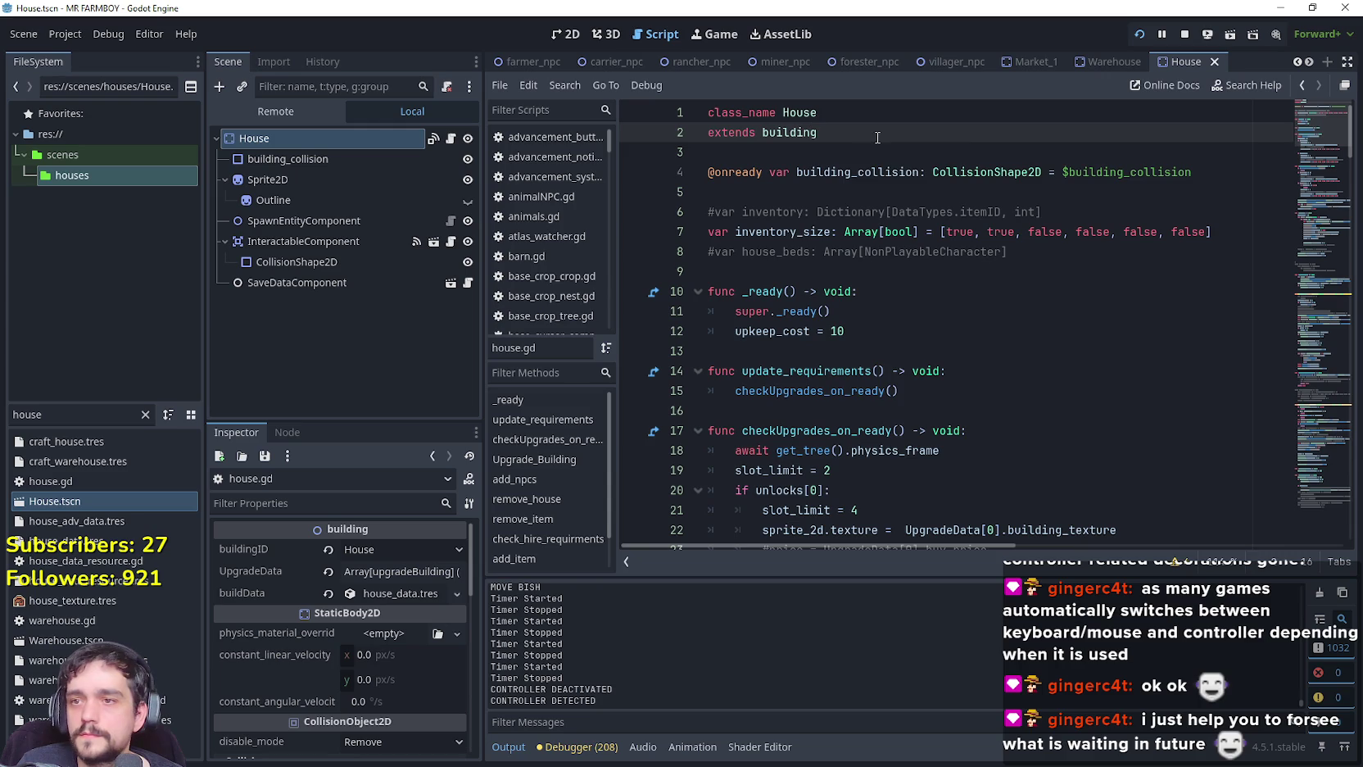
right_click(811, 132)
click(849, 396)
scroll(891, 350, down, 5)
scroll(891, 350, up, 2)
scroll(891, 349, up, 9)
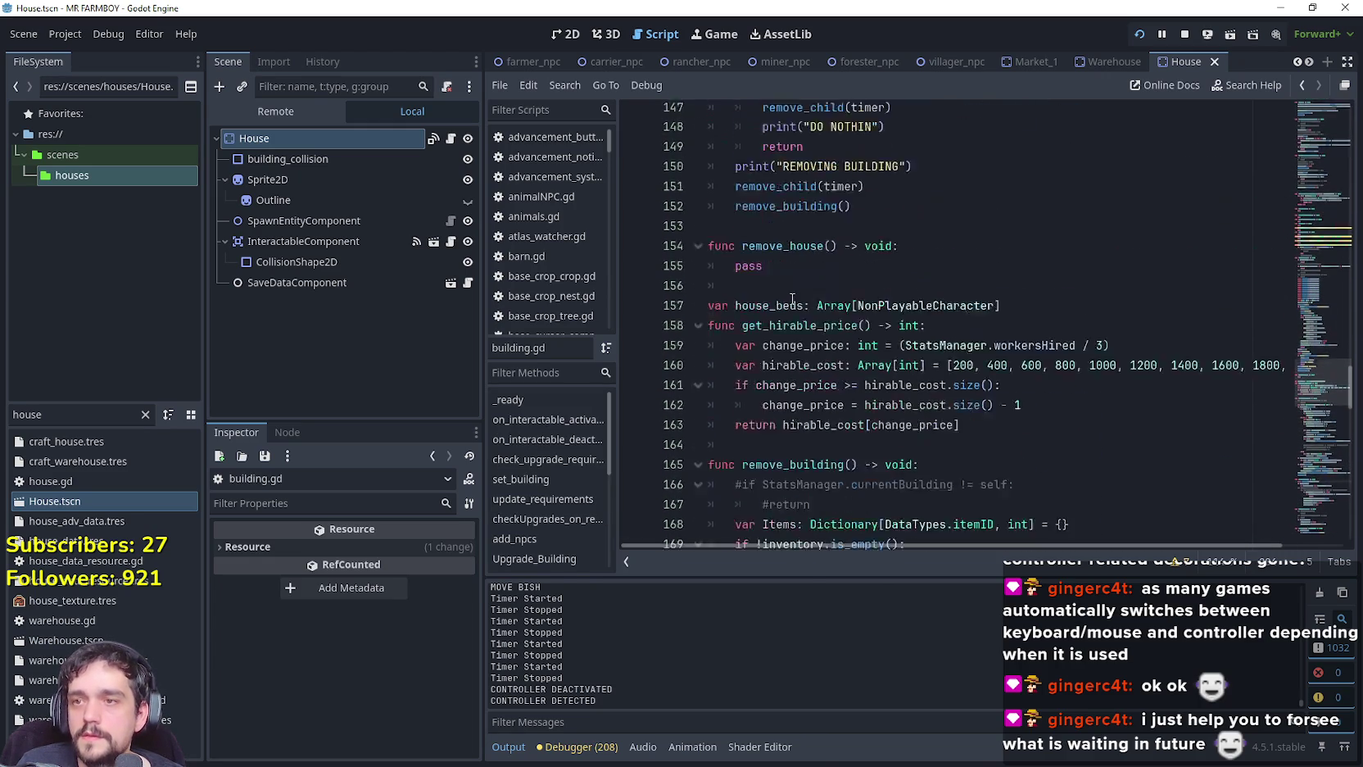
drag(1321, 370, 1317, 559)
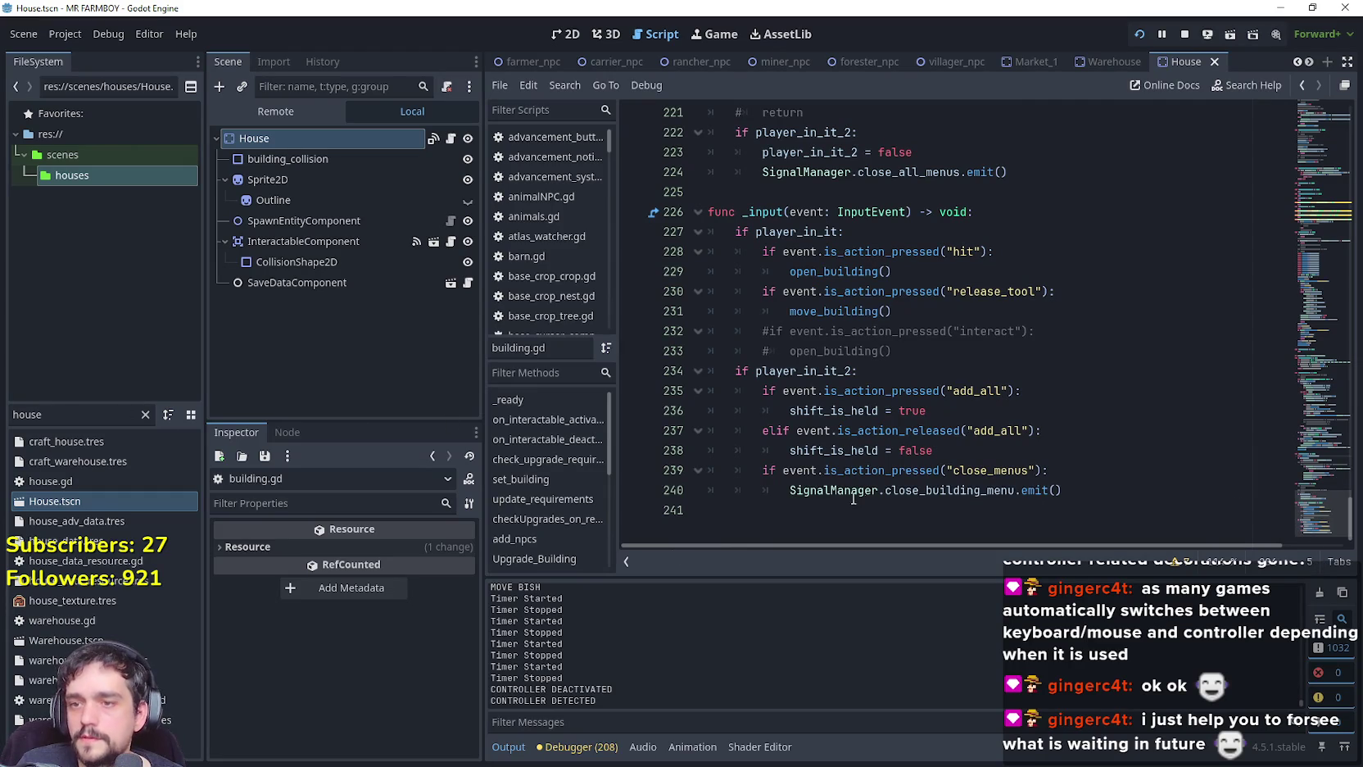
Open MerchantItemSlot's script, comment out the await physics_frame line on line 139, and save.
text(merchant)
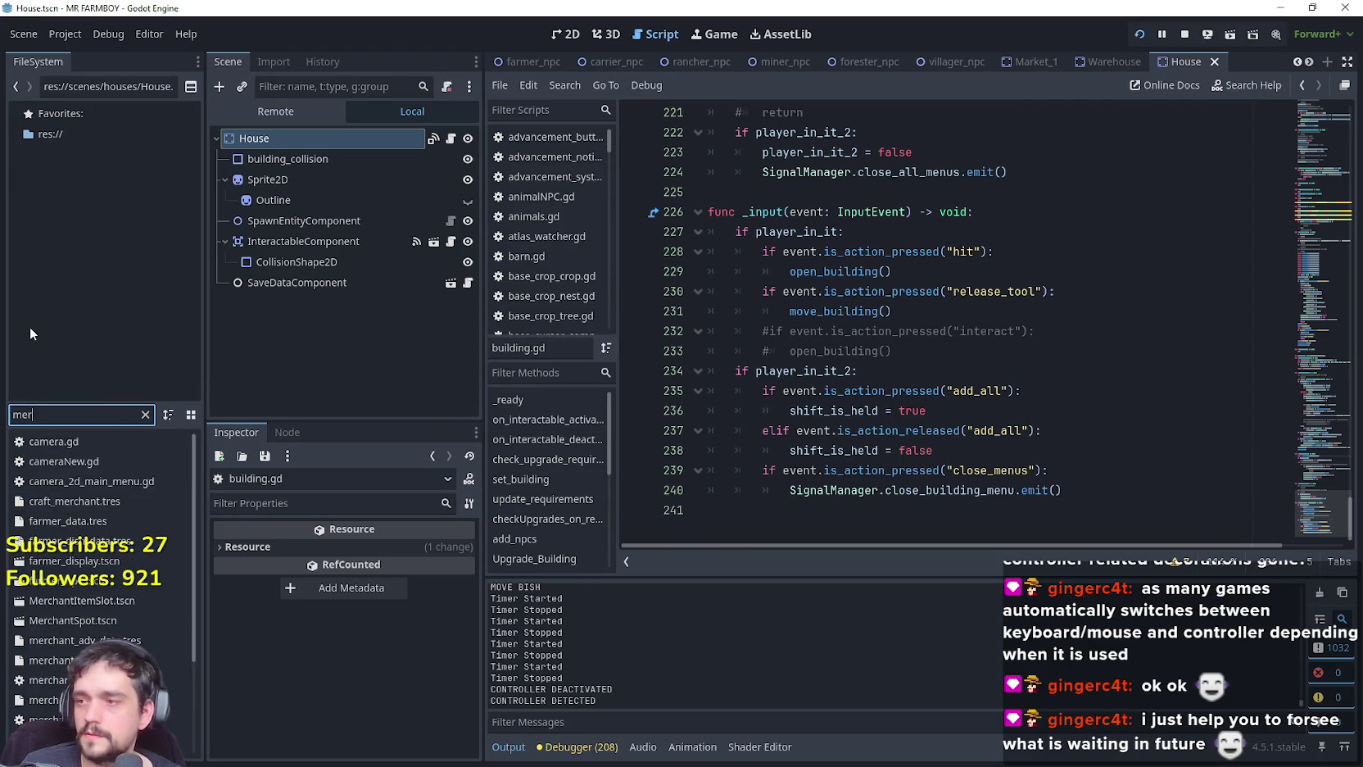
double_click(79, 462)
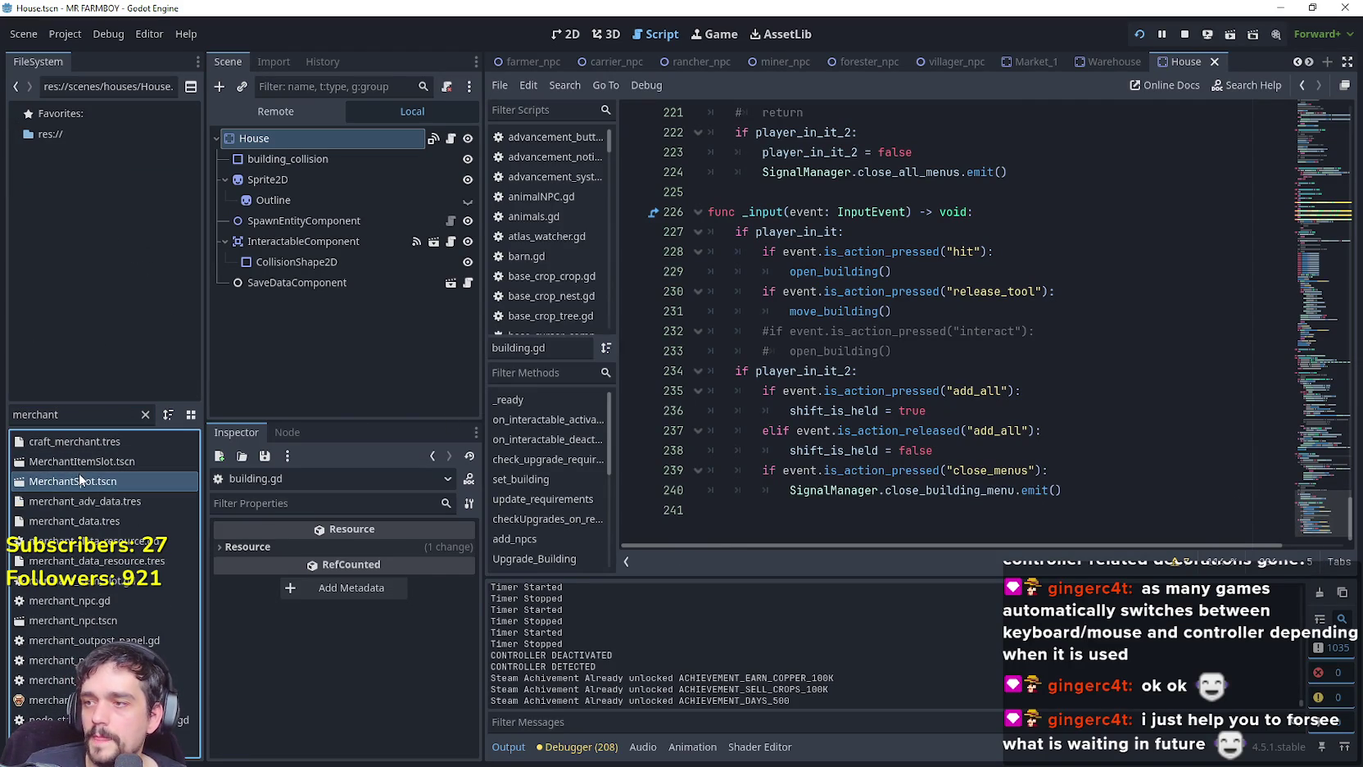
click(450, 137)
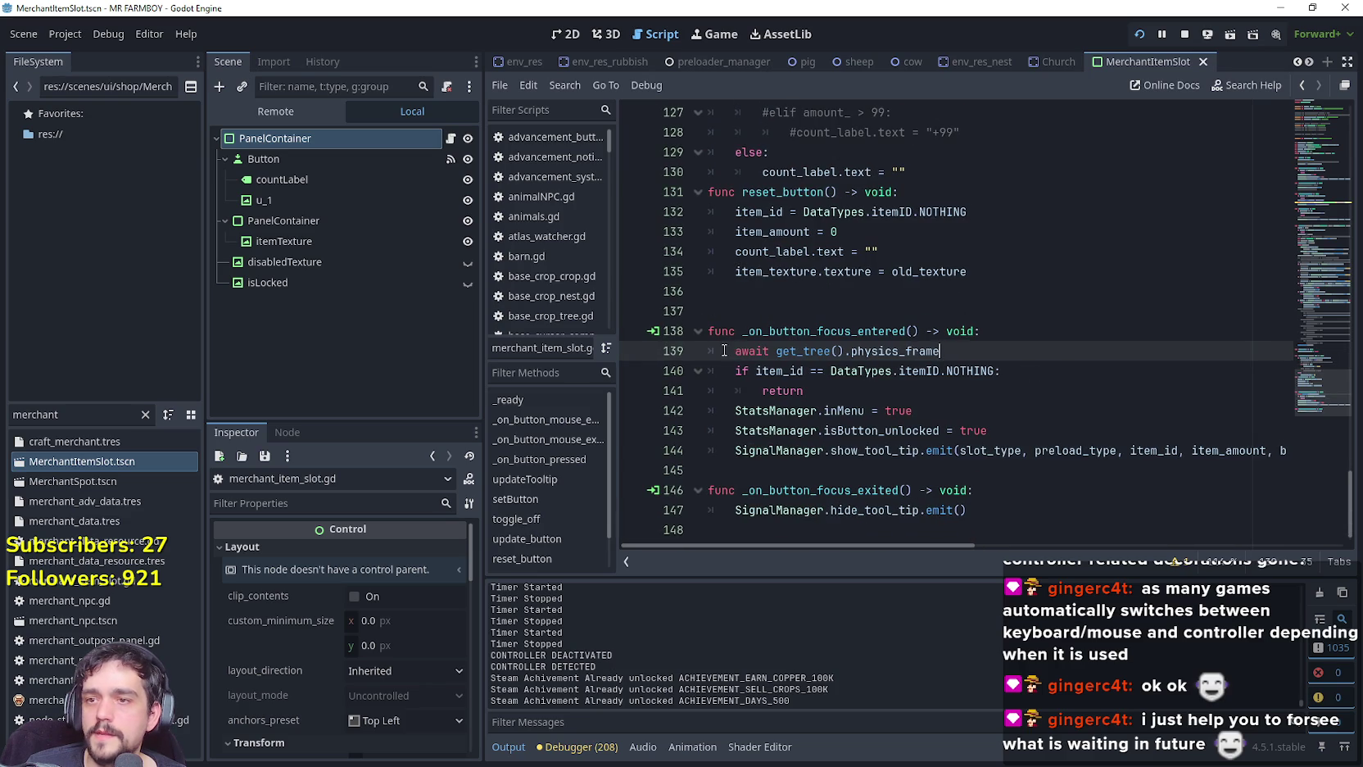
key(ctrl+k)
key(ctrl+s)
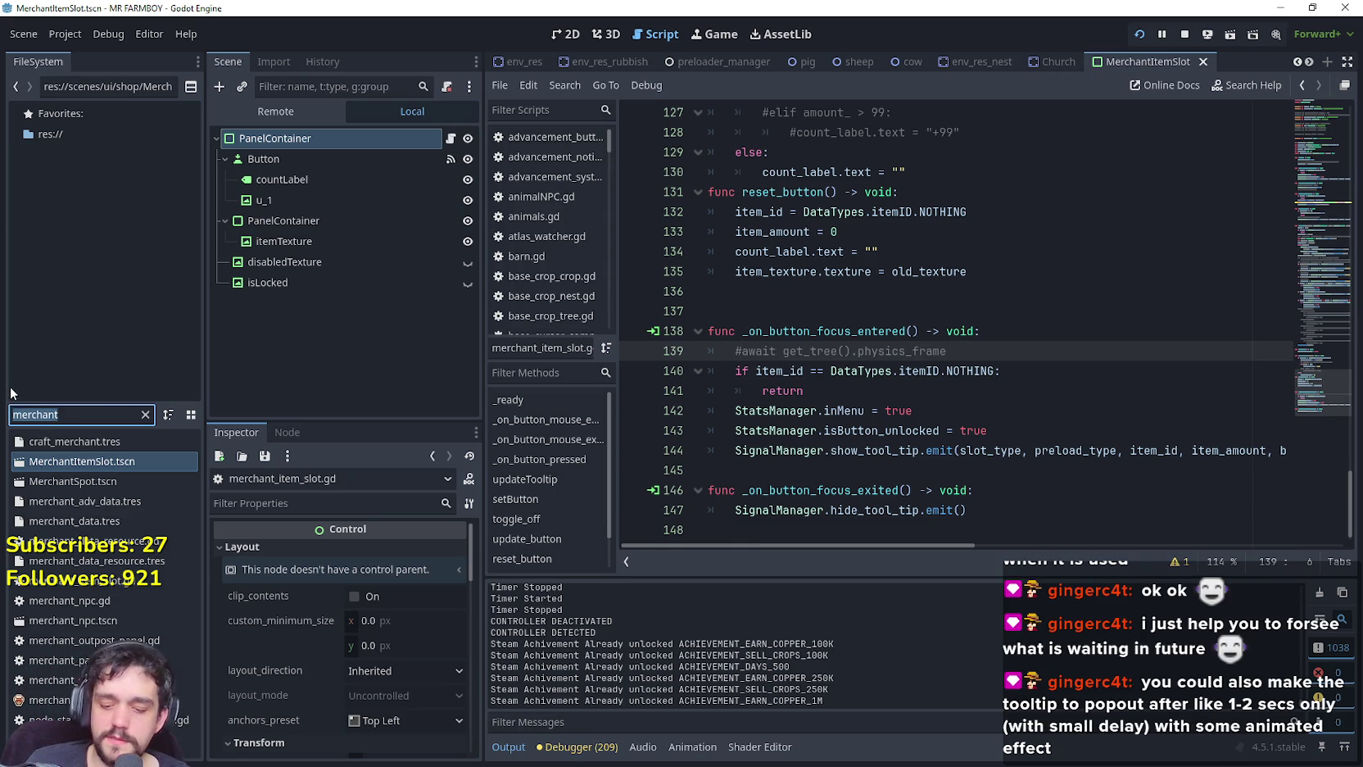
text(build)
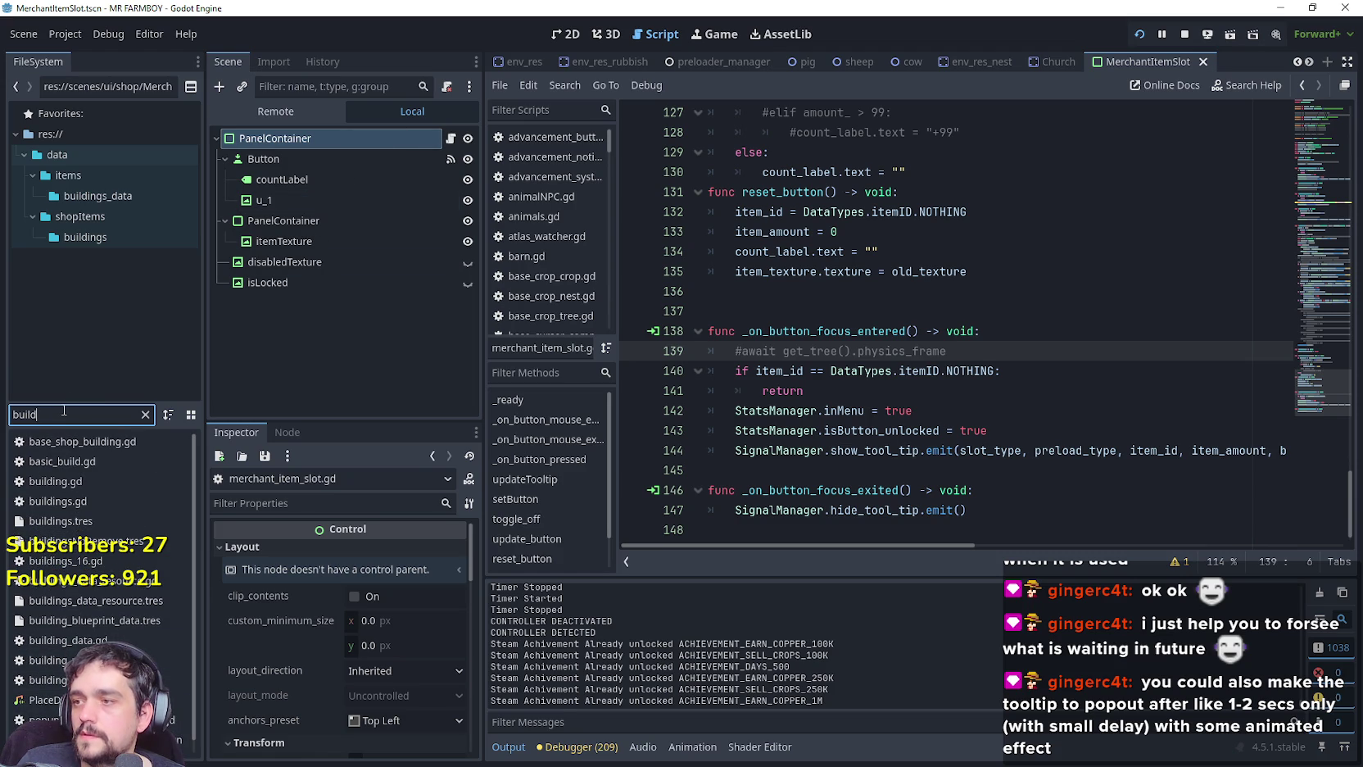
Filter for 'hous', open House.tscn and its script, and scroll through the code.
text(hous)
double_click(123, 500)
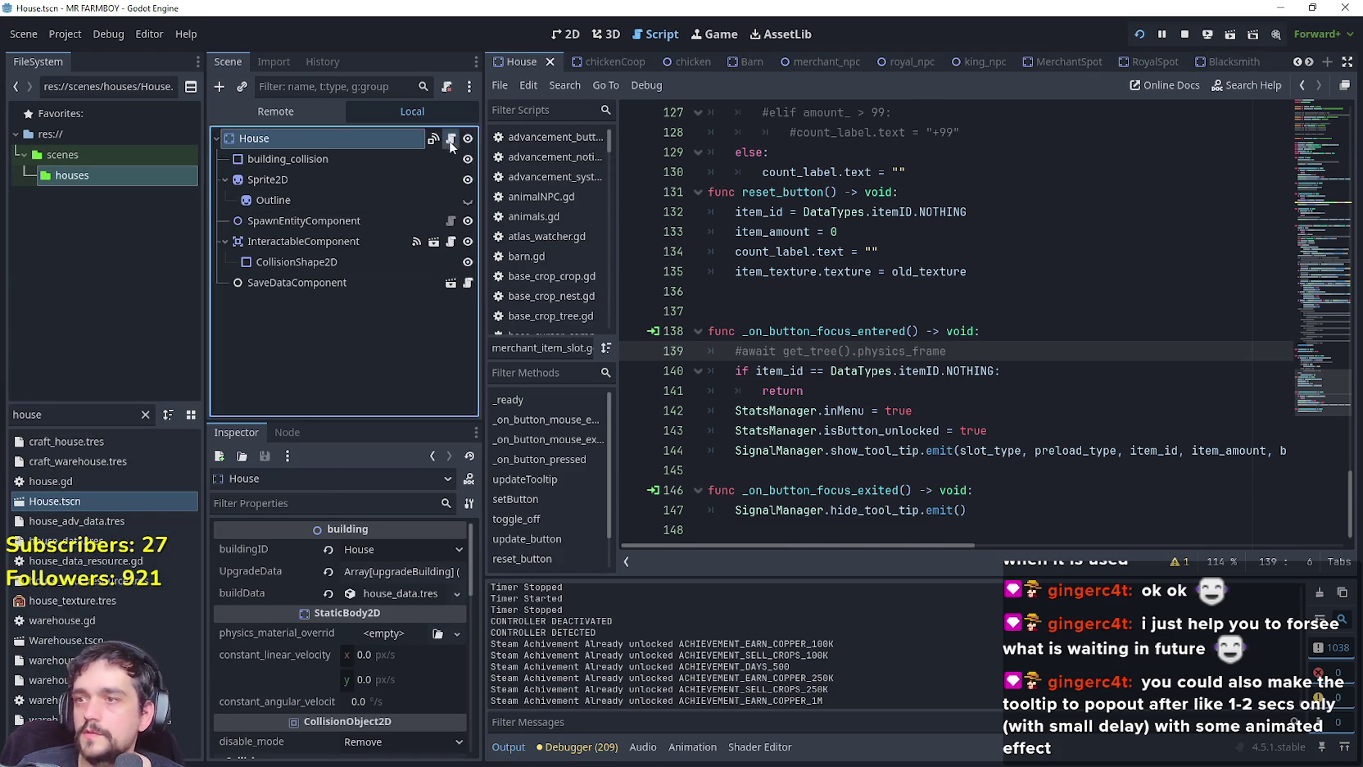
click(450, 138)
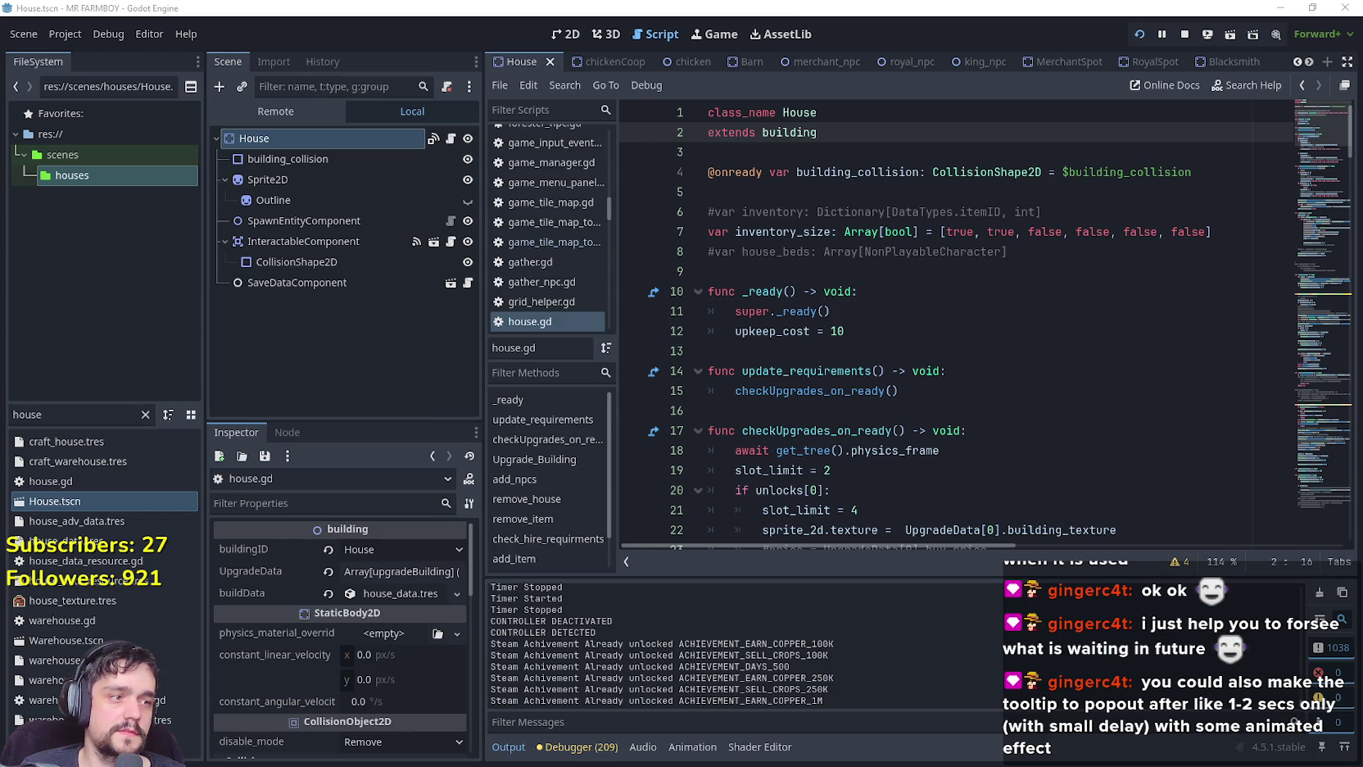
click(776, 212)
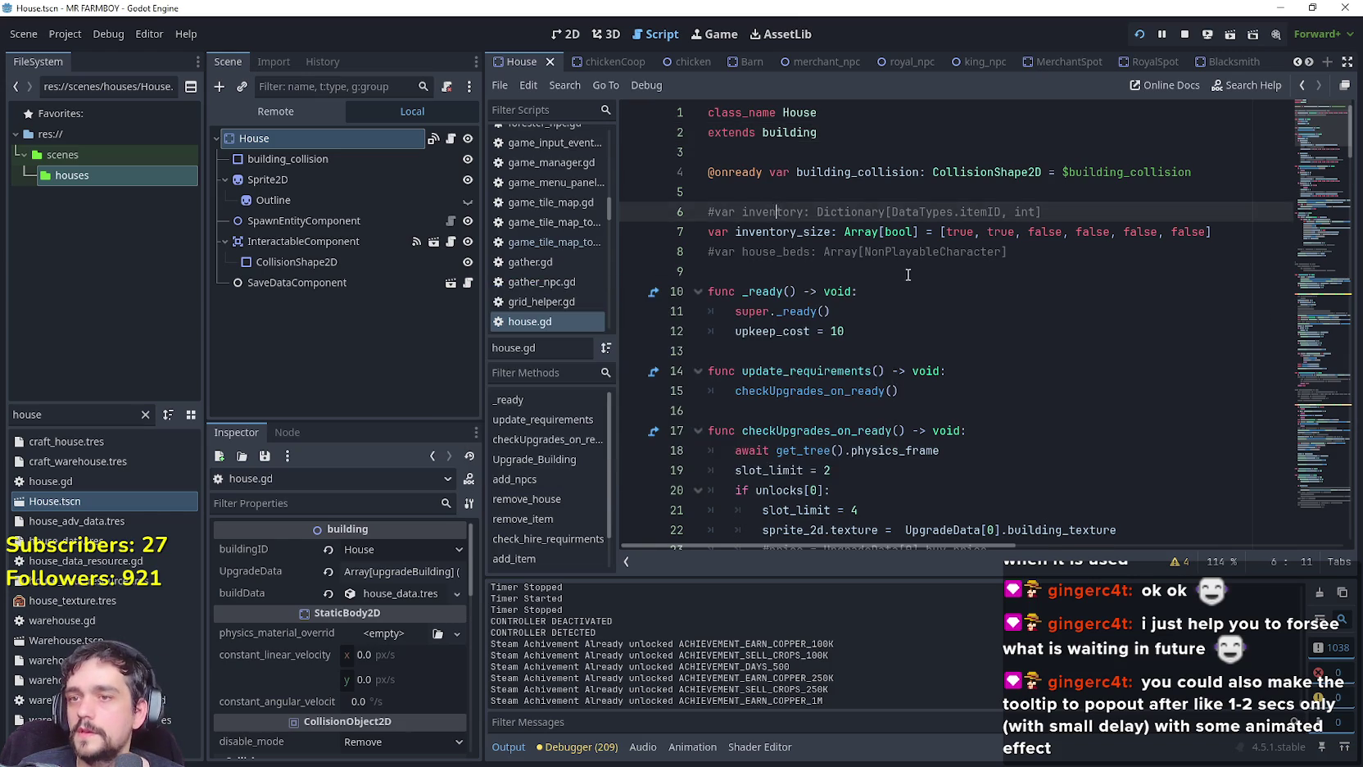
scroll(931, 273, down, 4)
scroll(932, 272, down, 2)
scroll(930, 245, up, 6)
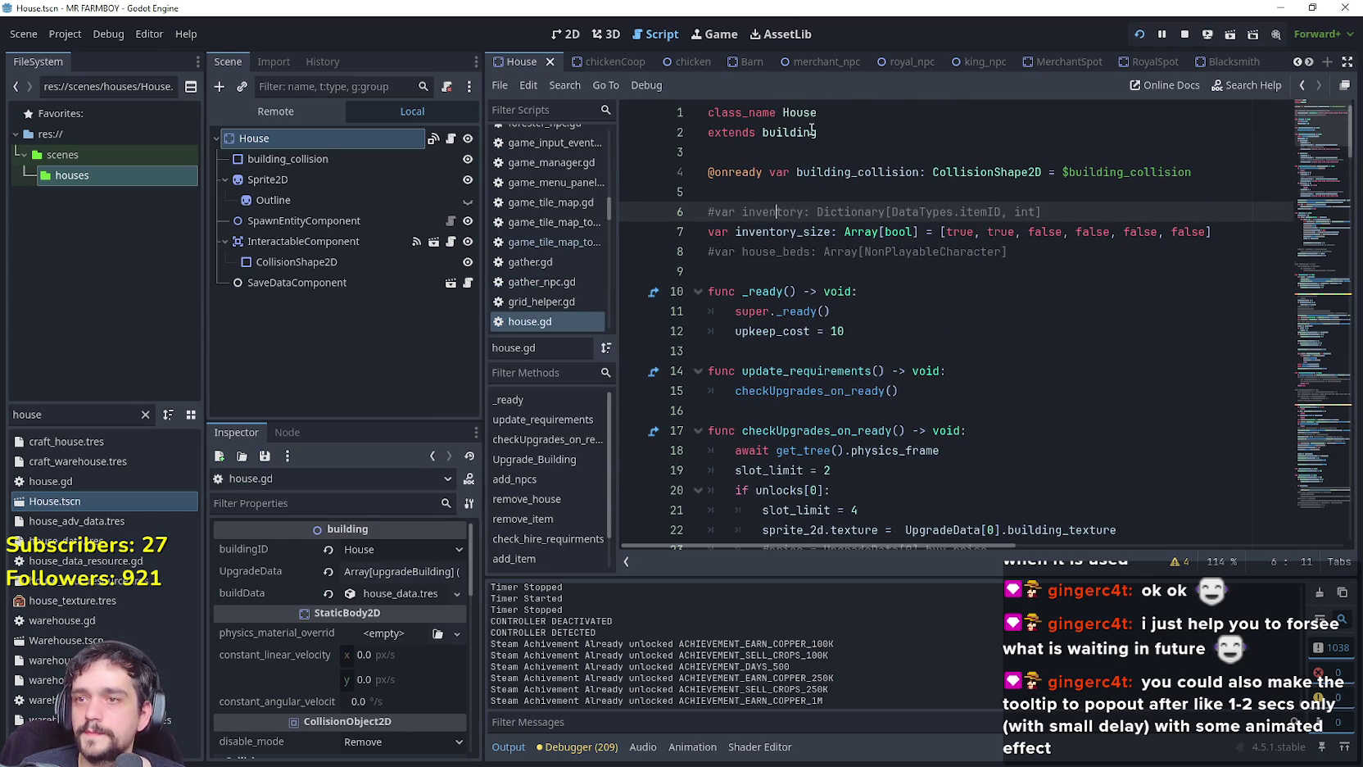
Look up the building class to open building.gd at get_hirable_price and remove_building.
right_click(818, 131)
click(855, 391)
scroll(873, 374, up, 7)
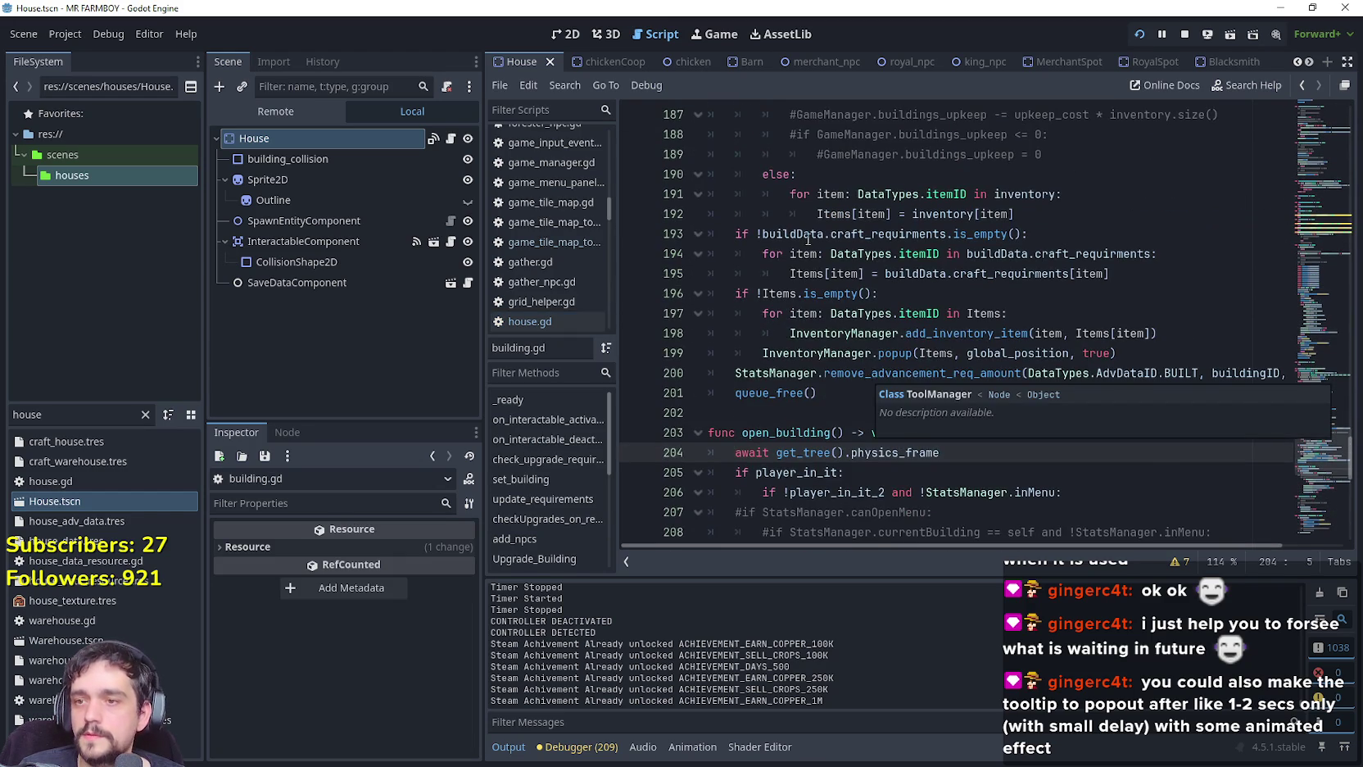
scroll(807, 238, up, 12)
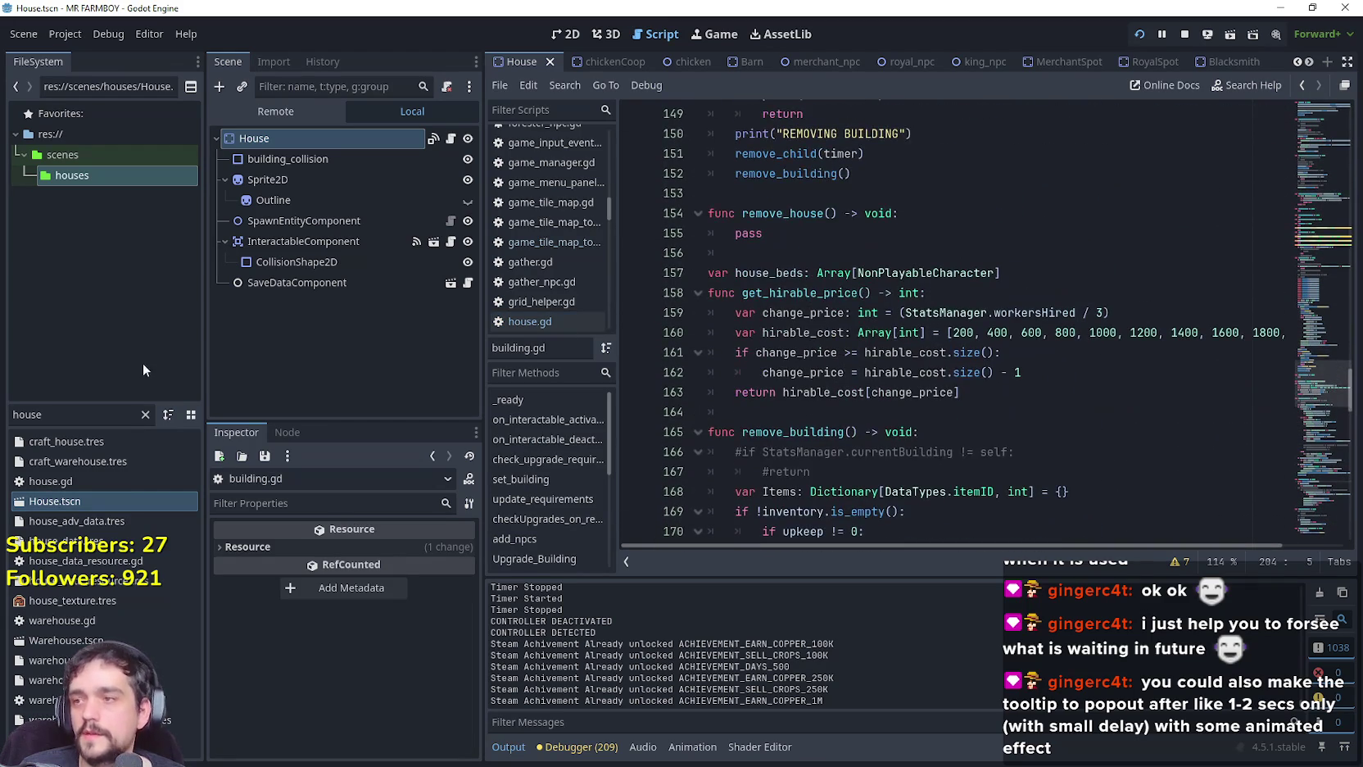
text(game_s)
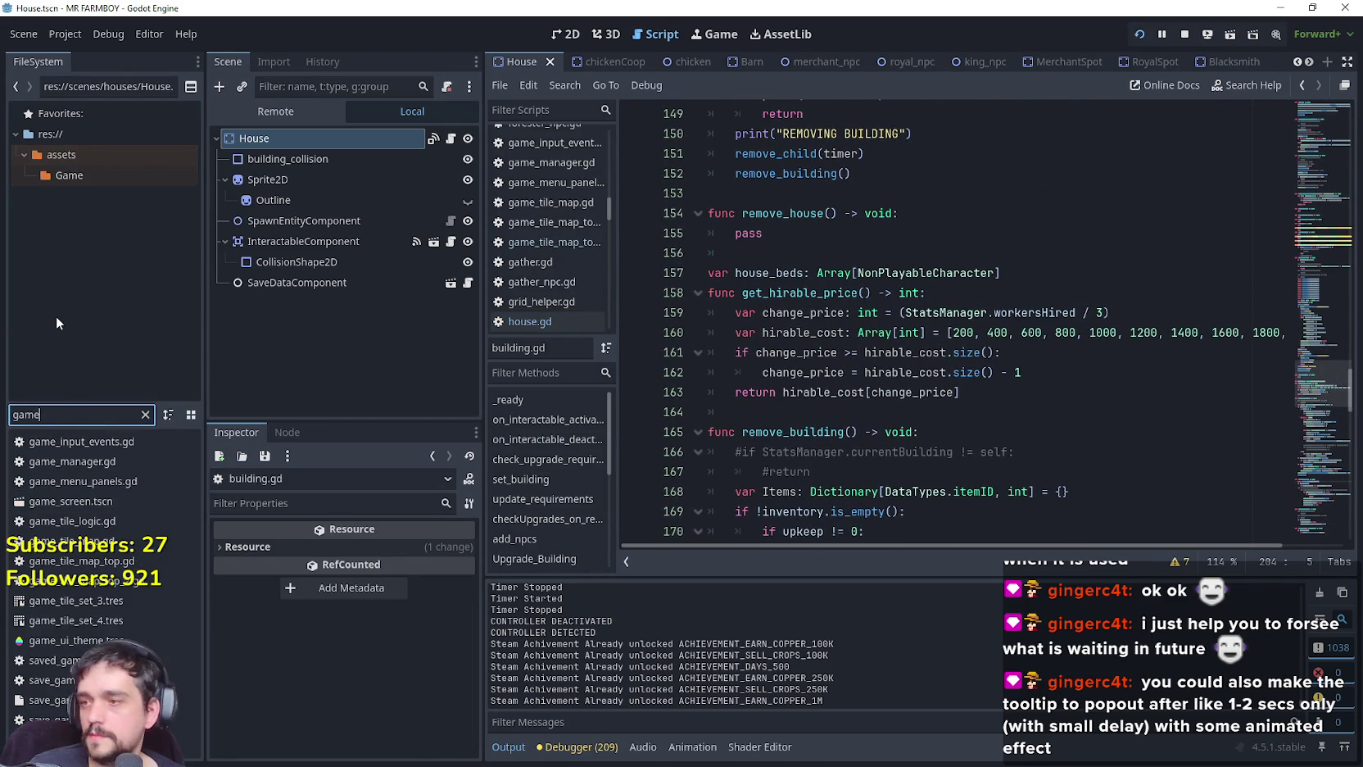
Open game_screen.tscn and inspect the GameMenuPanels and BuildingPanel scripts' open_building_menu code.
double_click(77, 443)
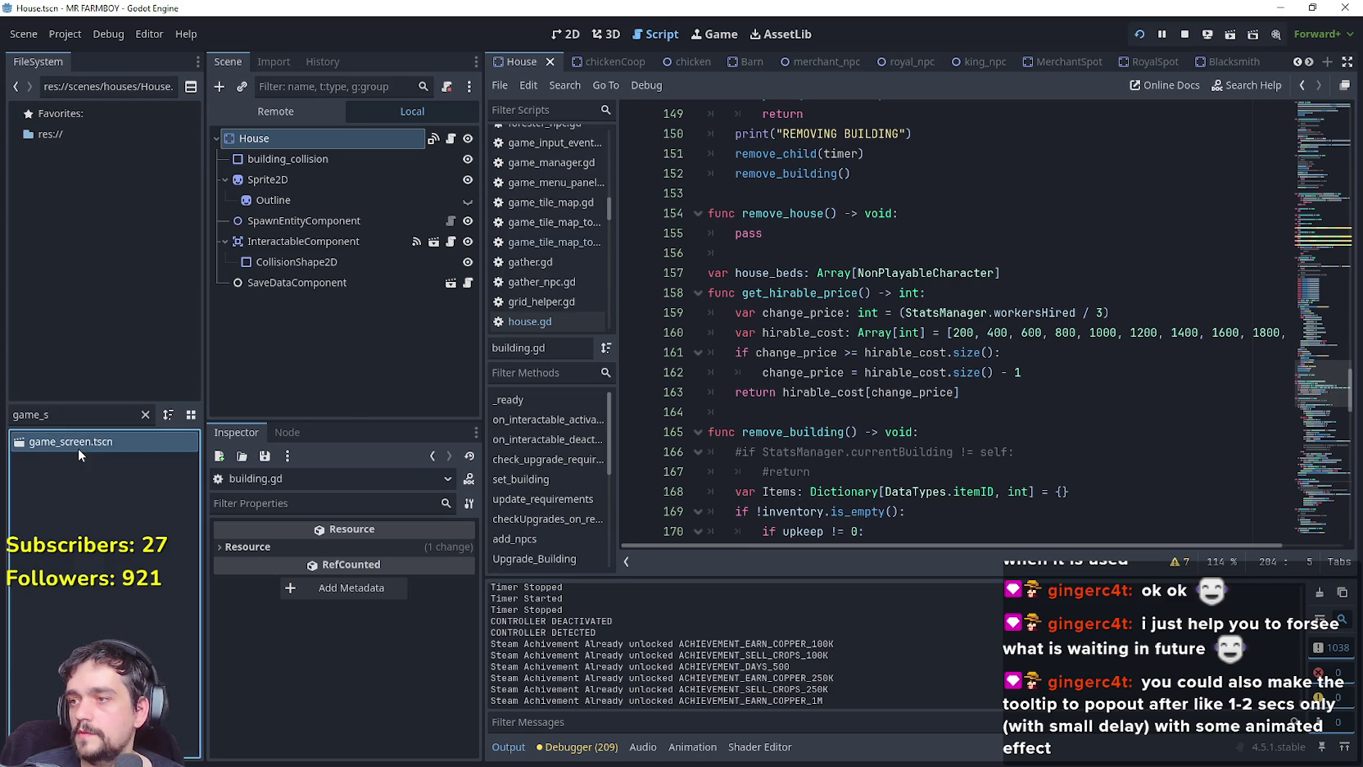
scroll(409, 176, down, 5)
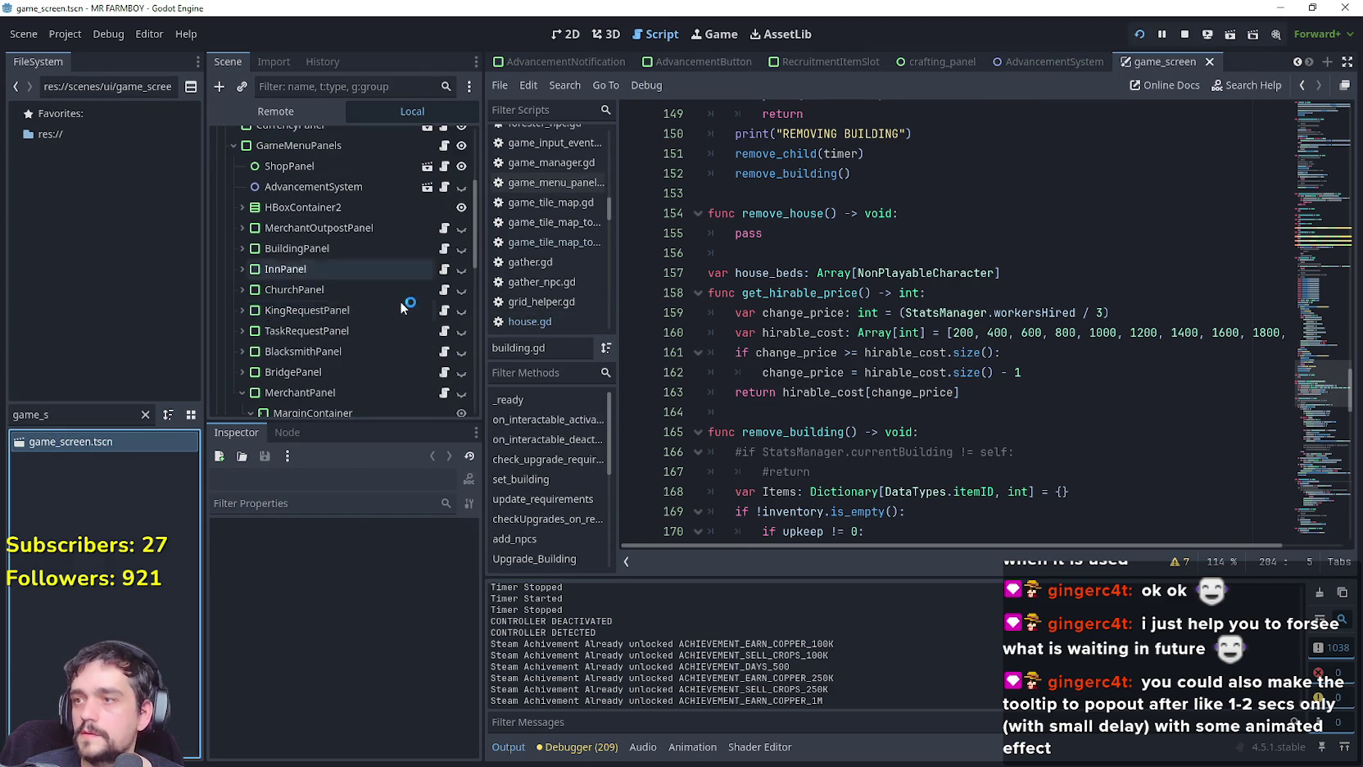
click(444, 146)
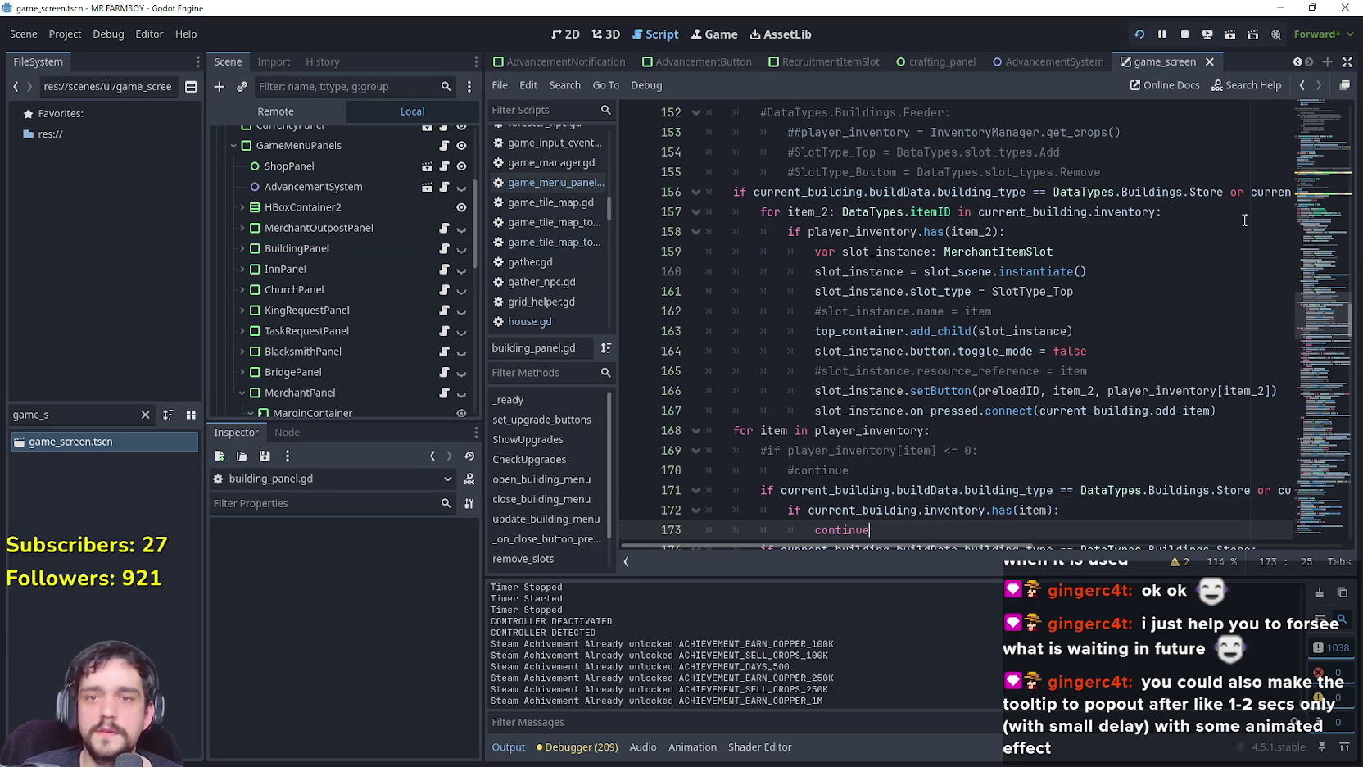
scroll(1317, 368, down, 6)
mouse_move(1305, 349)
mouse_down()
mouse_move(1306, 360)
mouse_move(1309, 180)
mouse_move(1310, 194)
mouse_up()
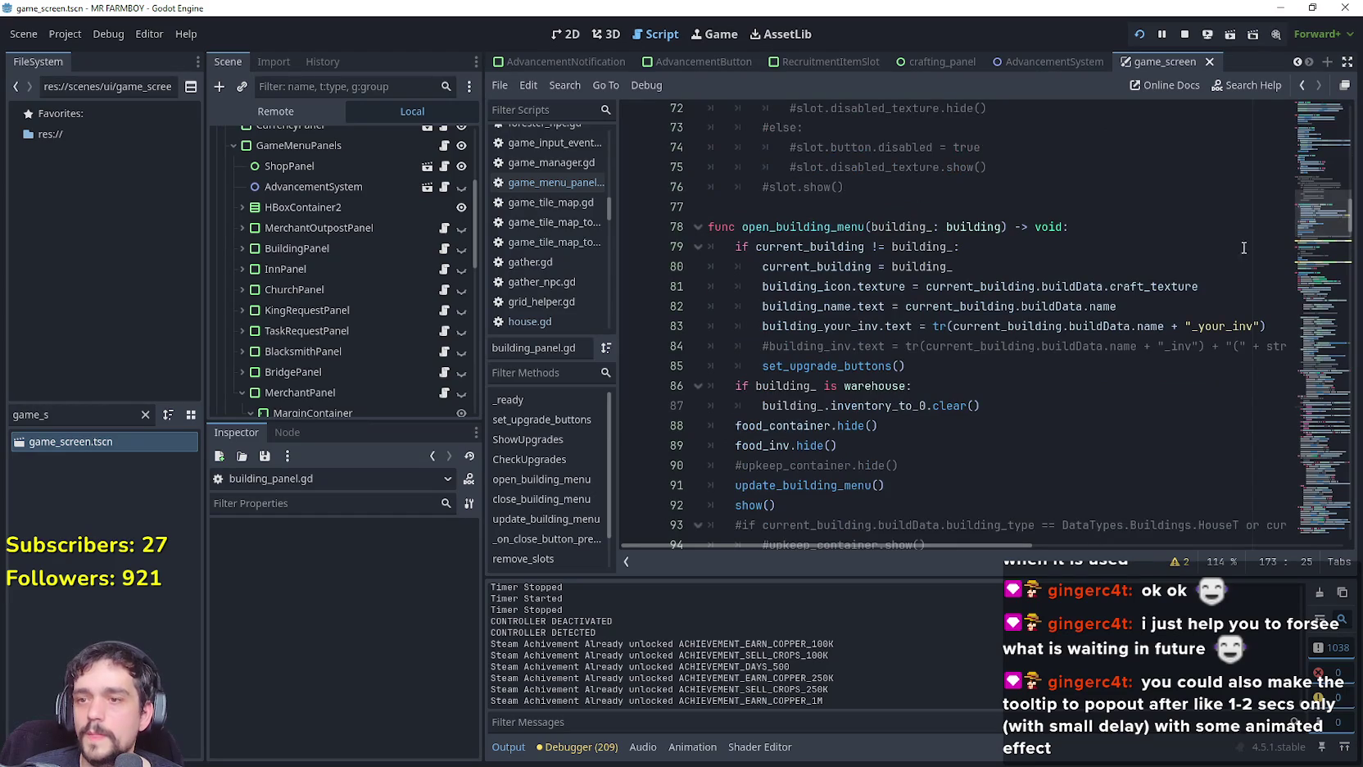
scroll(980, 455, down, 2)
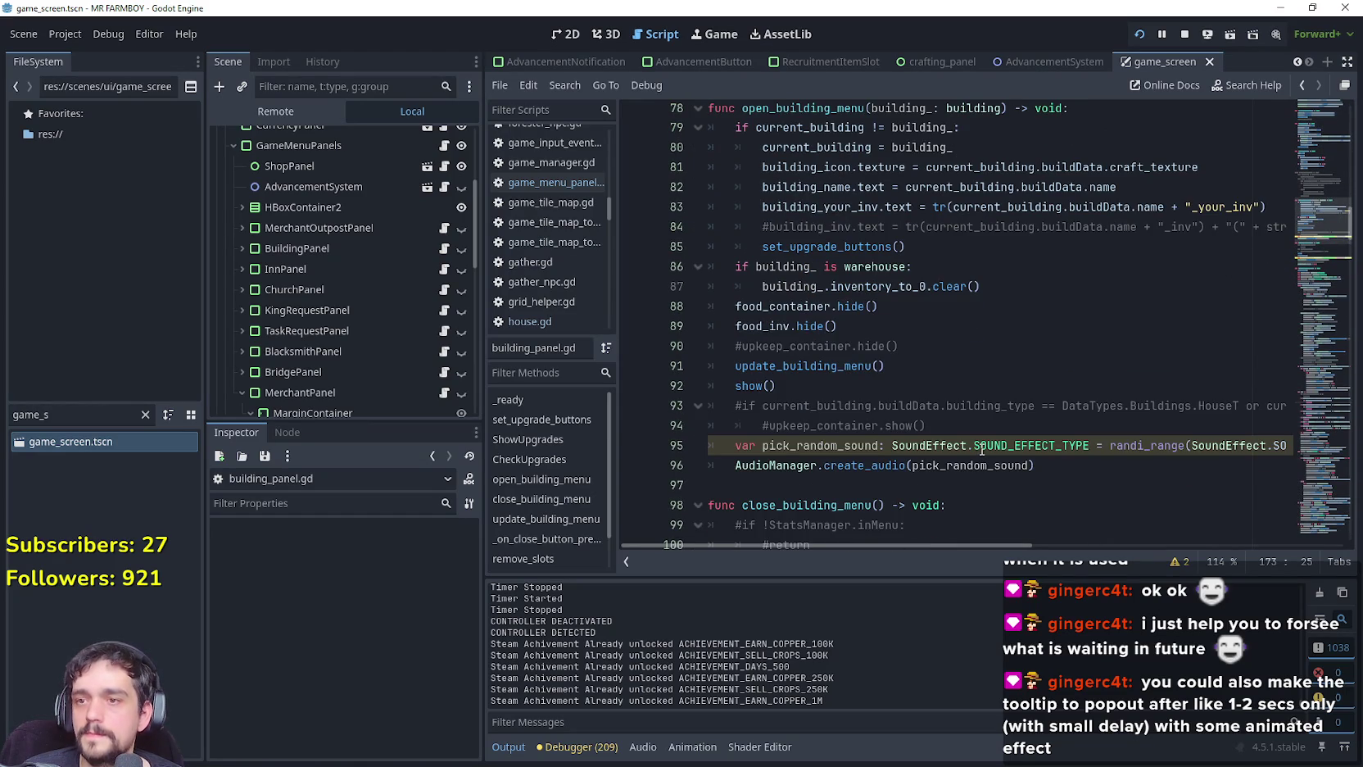
scroll(980, 434, down, 2)
click(969, 409)
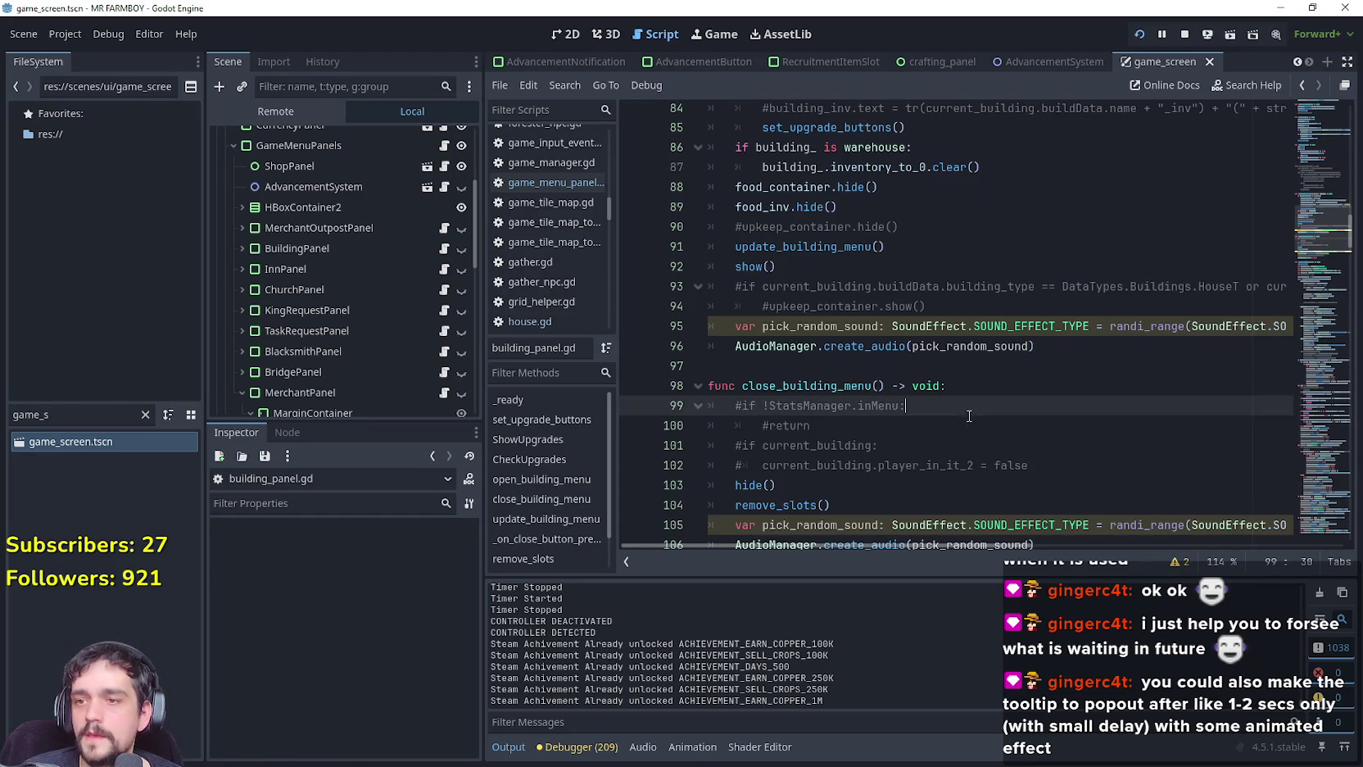
click(954, 369)
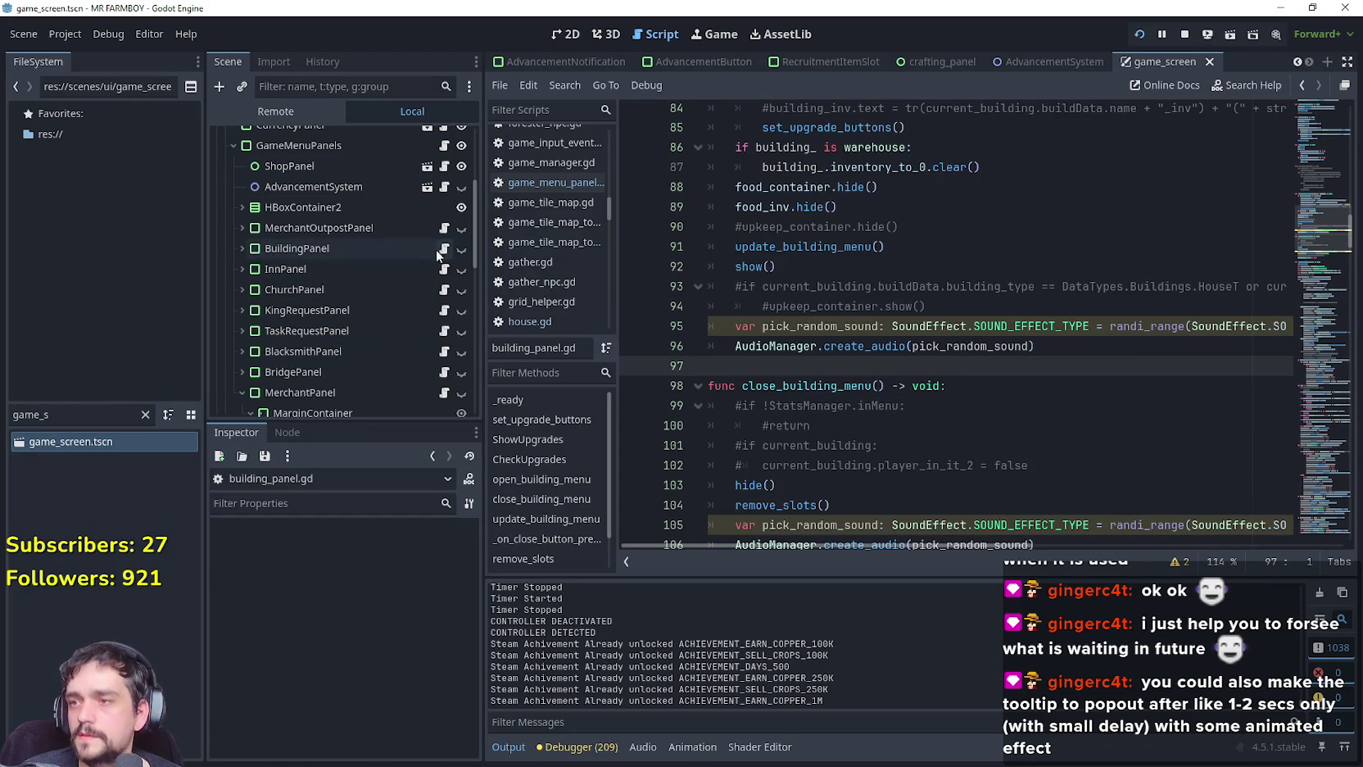
click(442, 252)
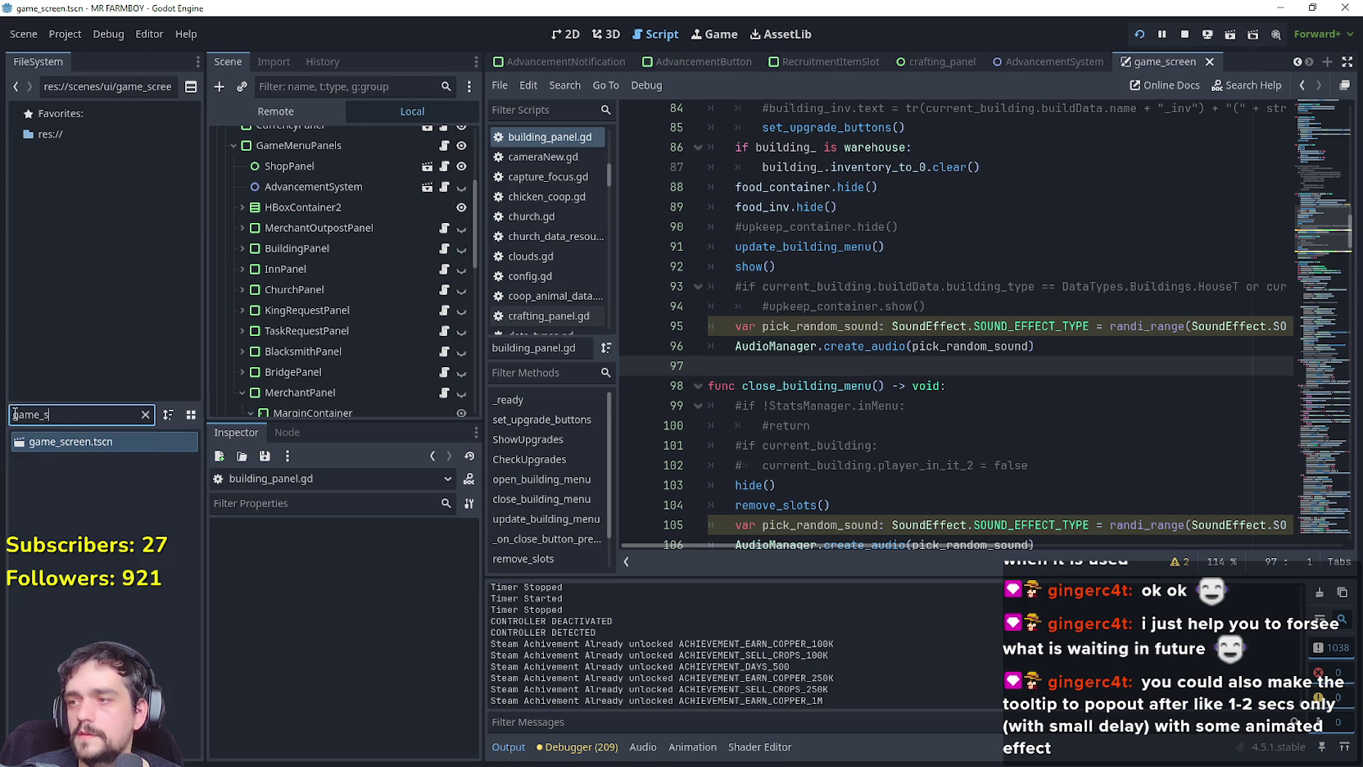
Open House.tscn's script and look up the building class to open building.gd.
text(house)
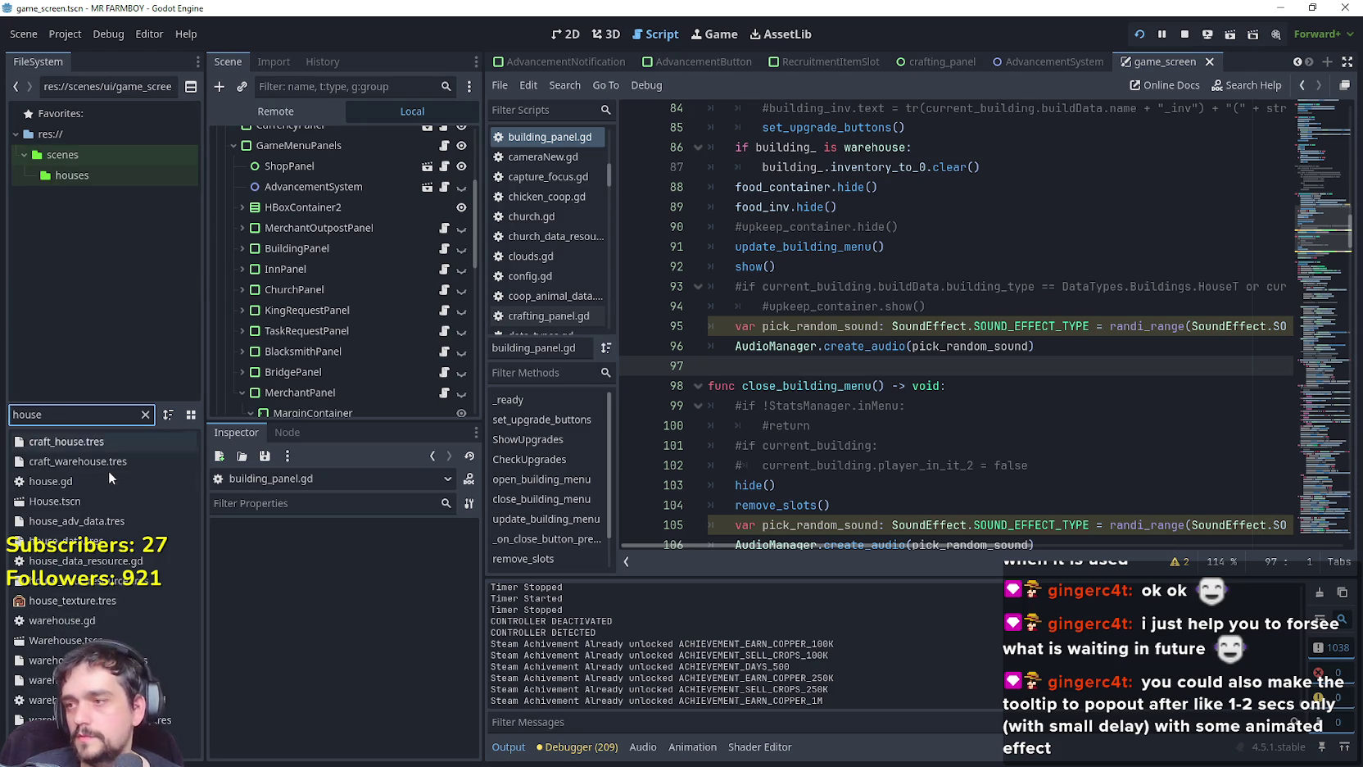
double_click(123, 501)
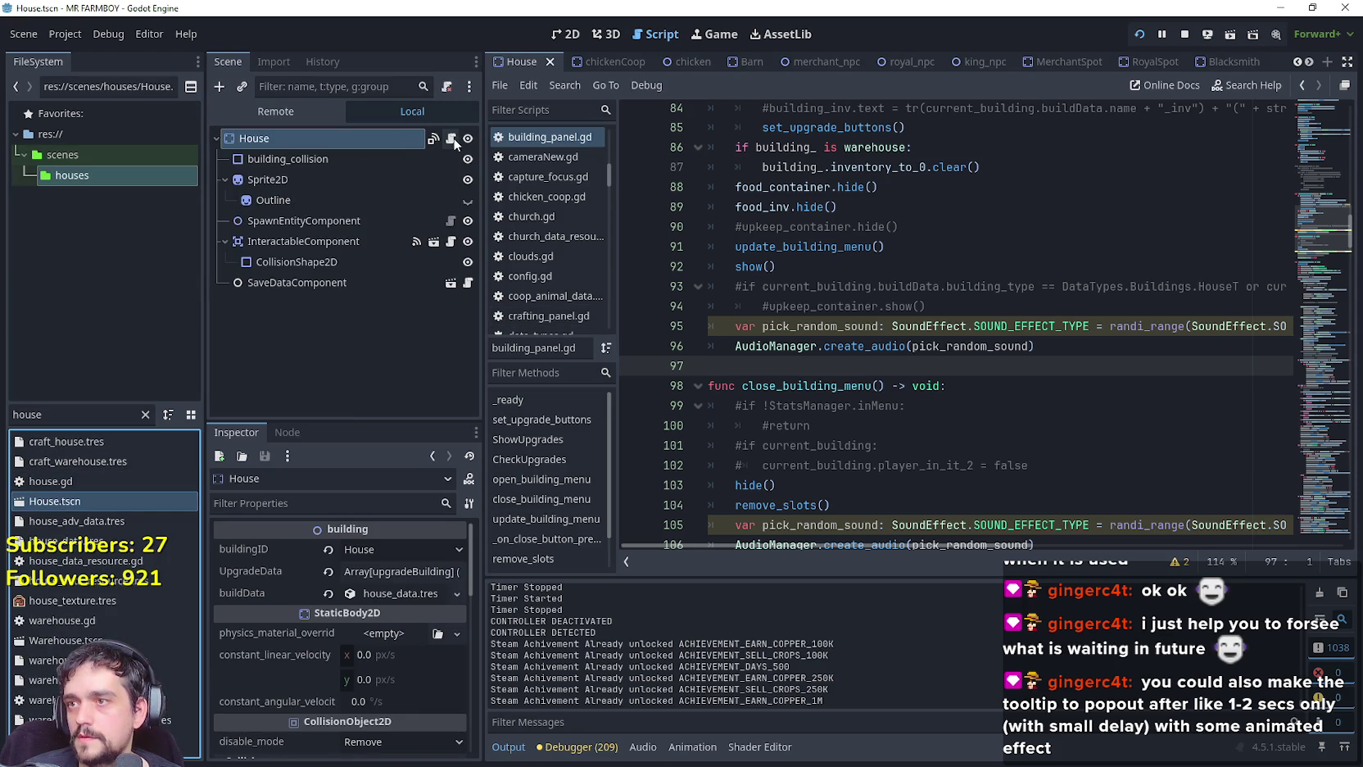
click(452, 140)
right_click(772, 136)
click(862, 413)
right_click(798, 133)
click(856, 399)
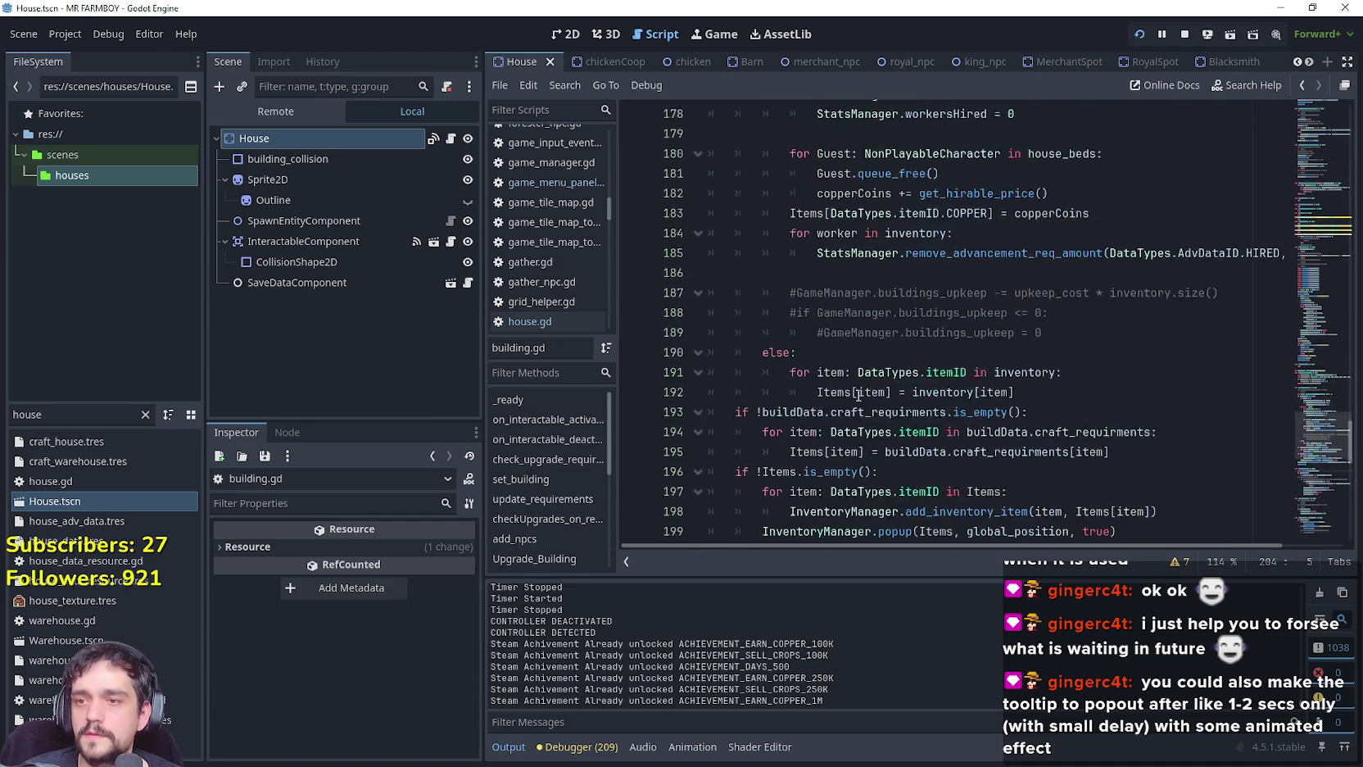
Review open_building's physics-frame await before emitting open_building_menu, and close_building.
scroll(1294, 448, down, 5)
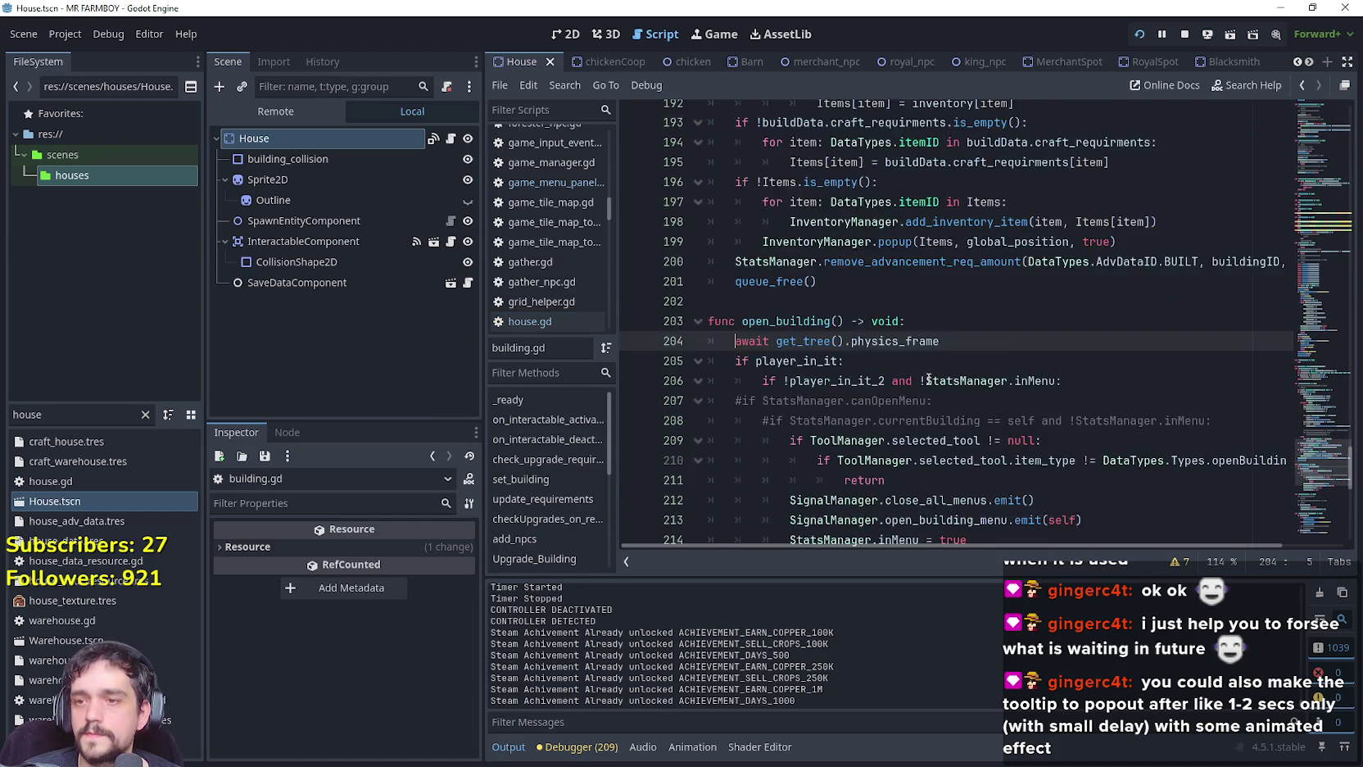
click(1030, 392)
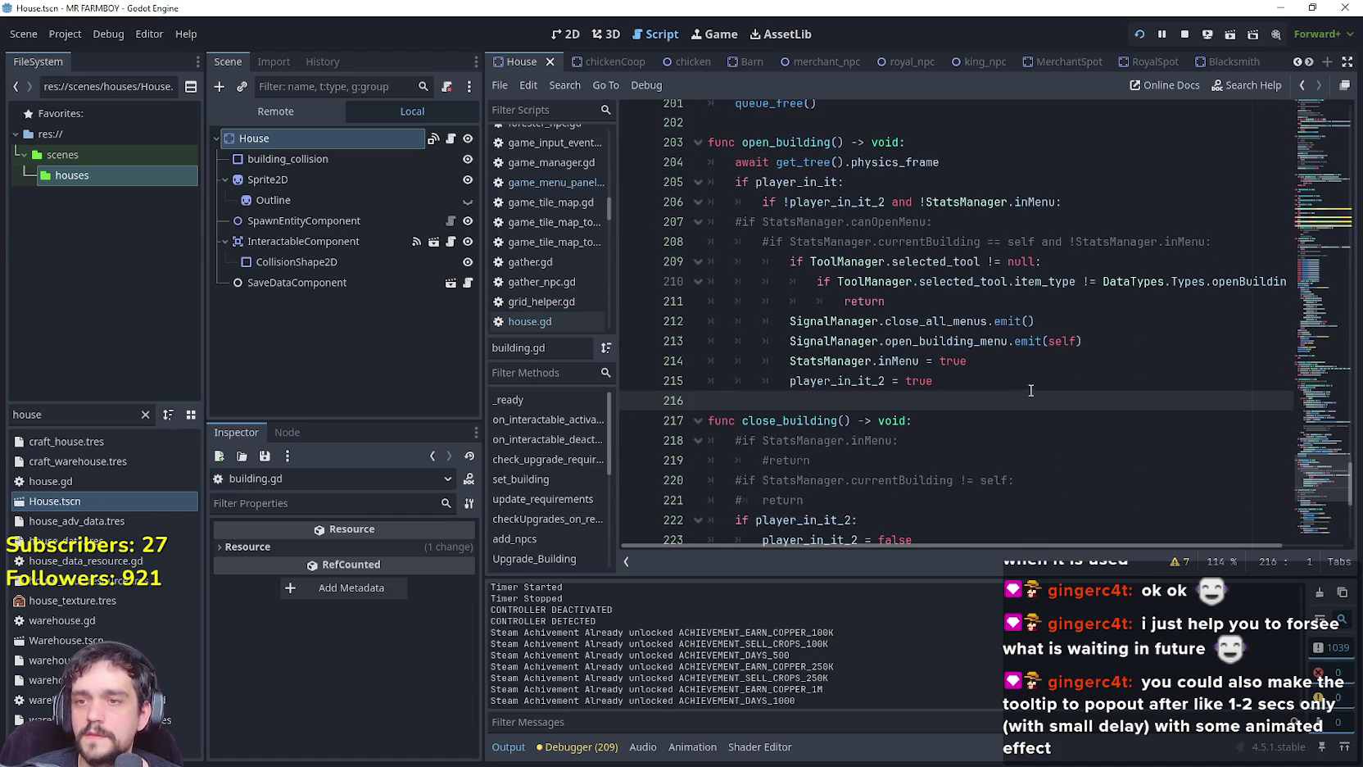
click(1112, 339)
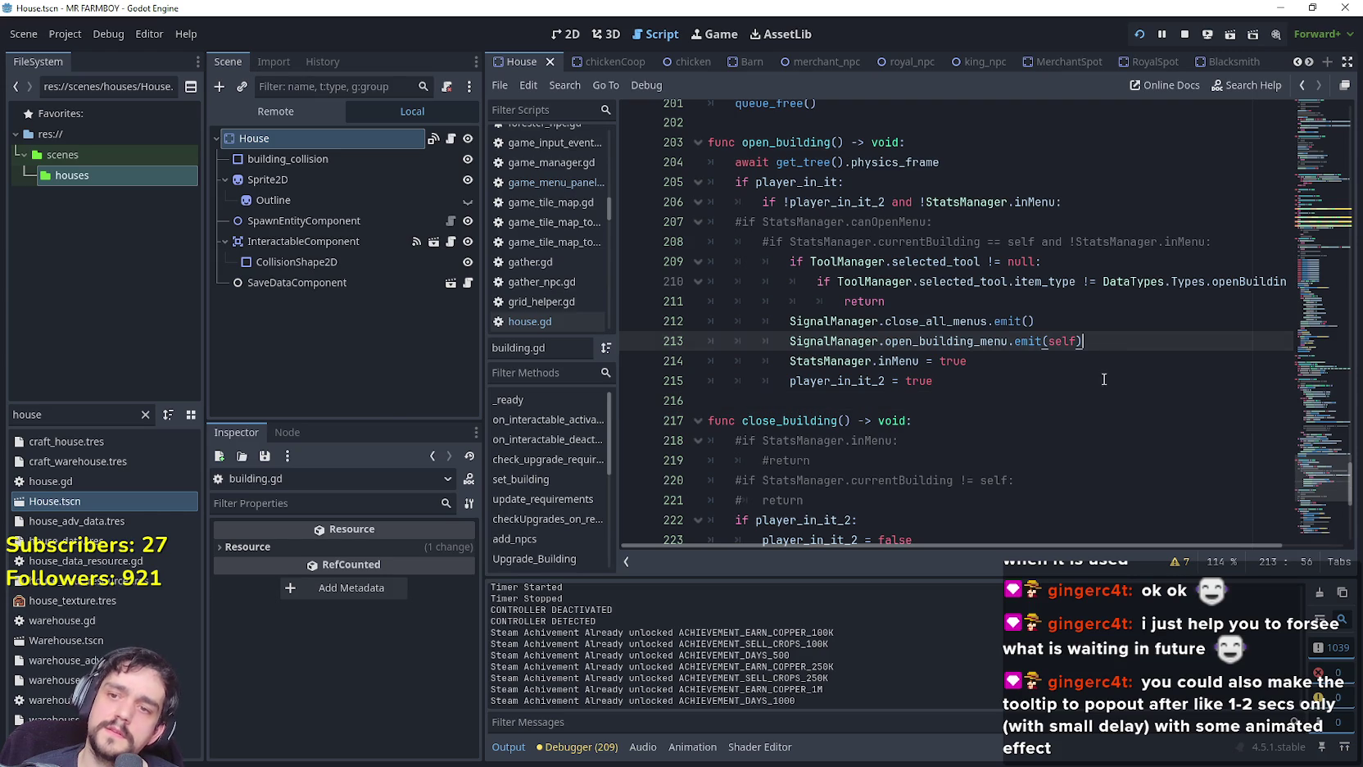
click(1058, 422)
click(1057, 407)
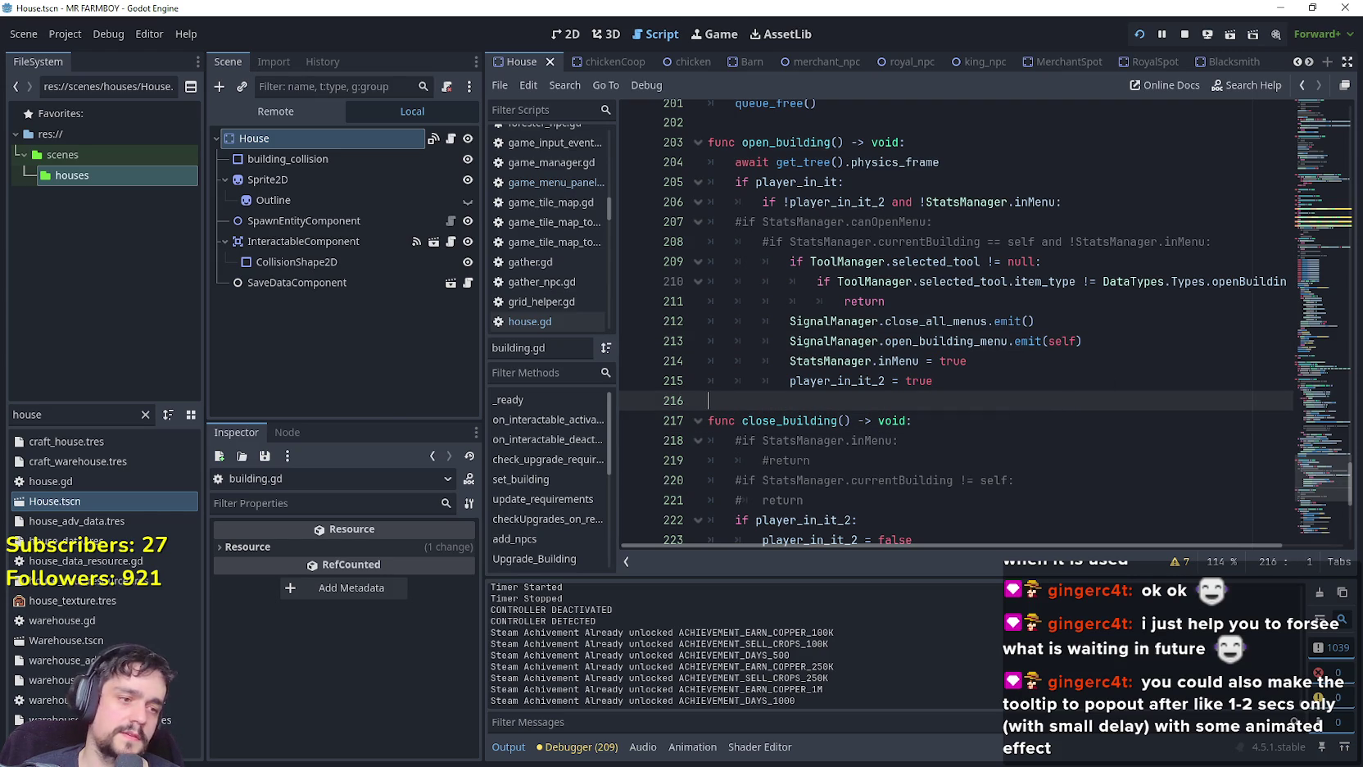
key(alt+Tab)
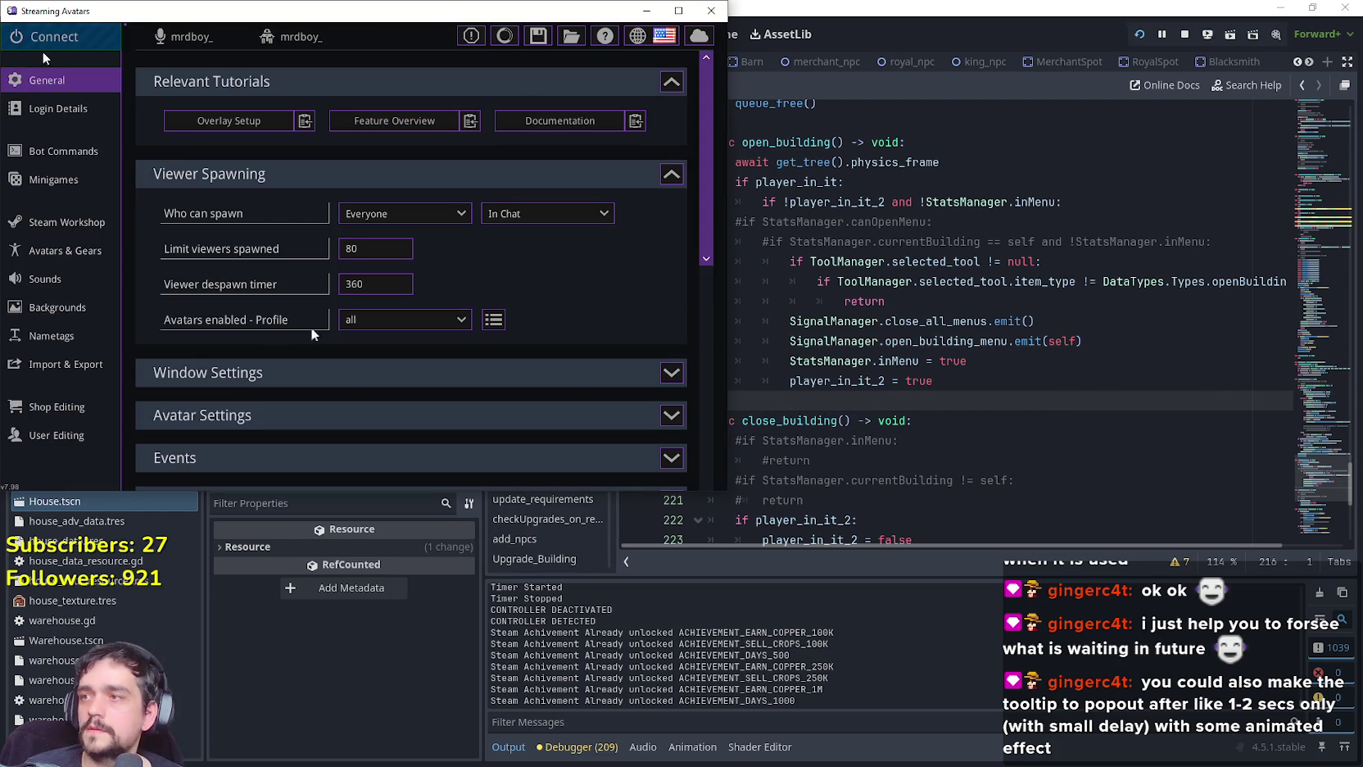
Save the Streaming Avatars data and return to the Mr Farmboy debug game.
key(ctrl+s)
key(alt+Tab)
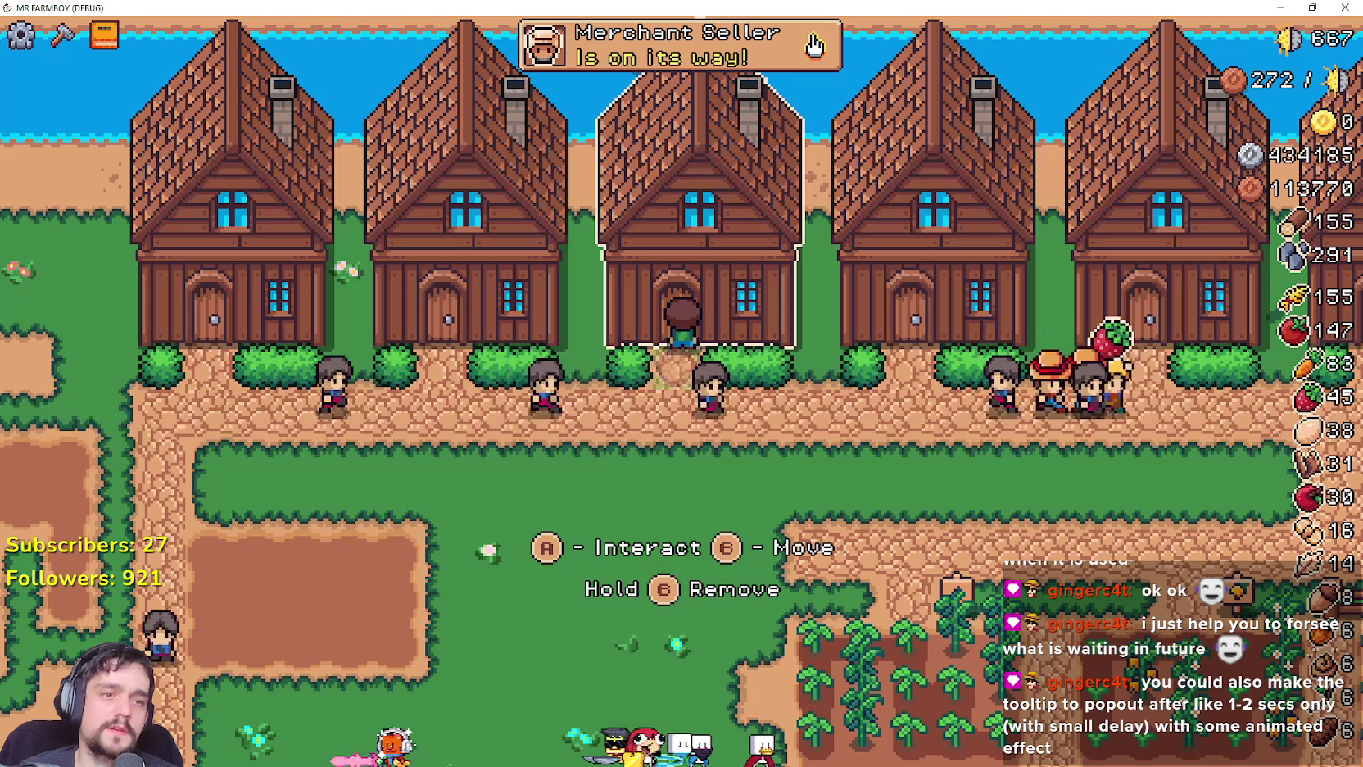
Dismiss the Merchant Seller notification, then close and relaunch the debug game, returning to building.gd.
click(814, 45)
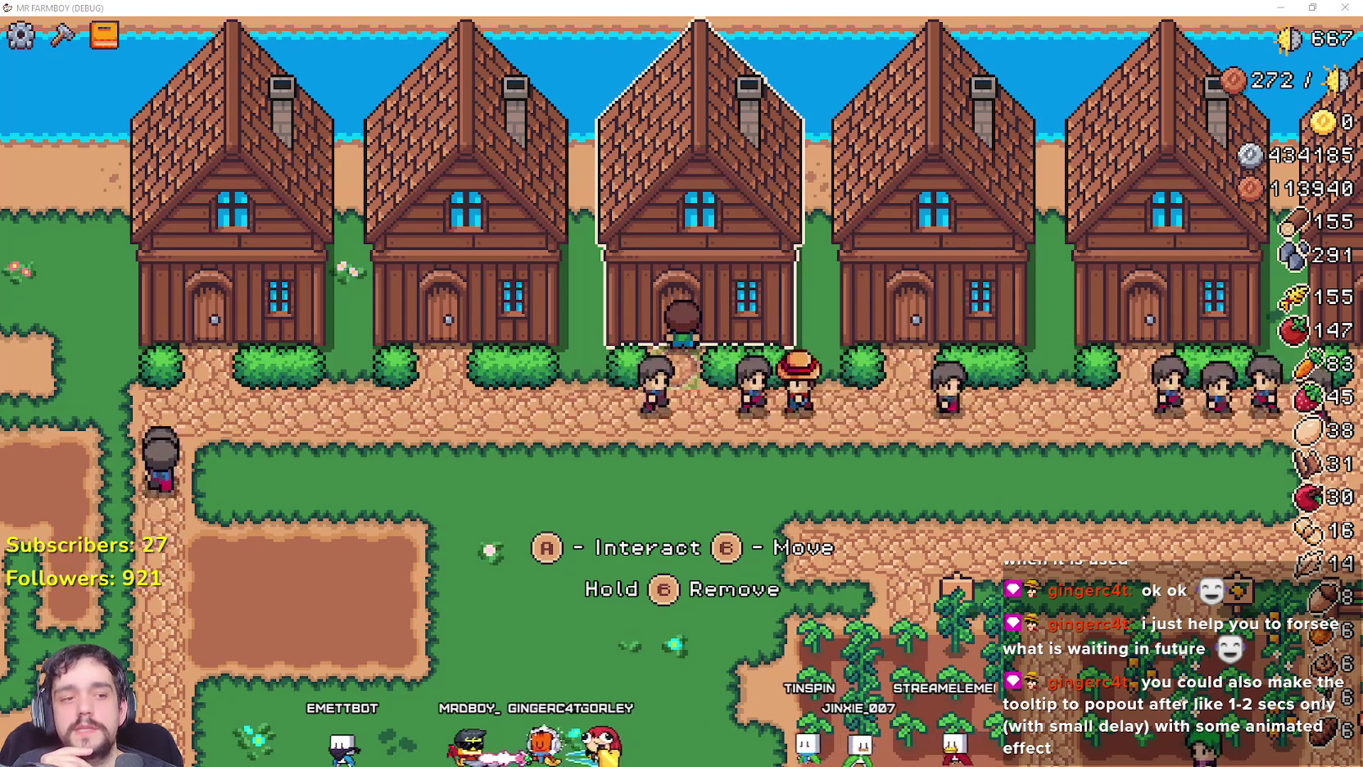
key(alt+F4)
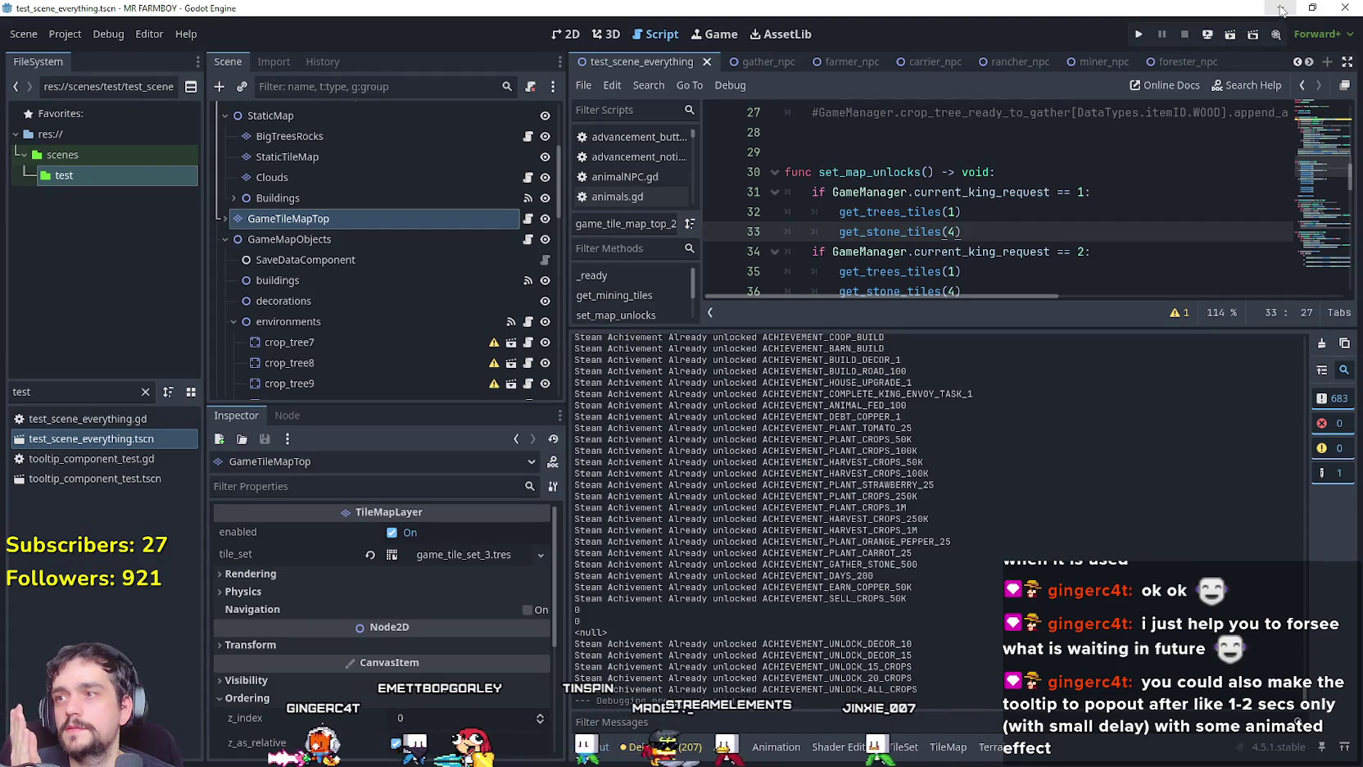
key(F5)
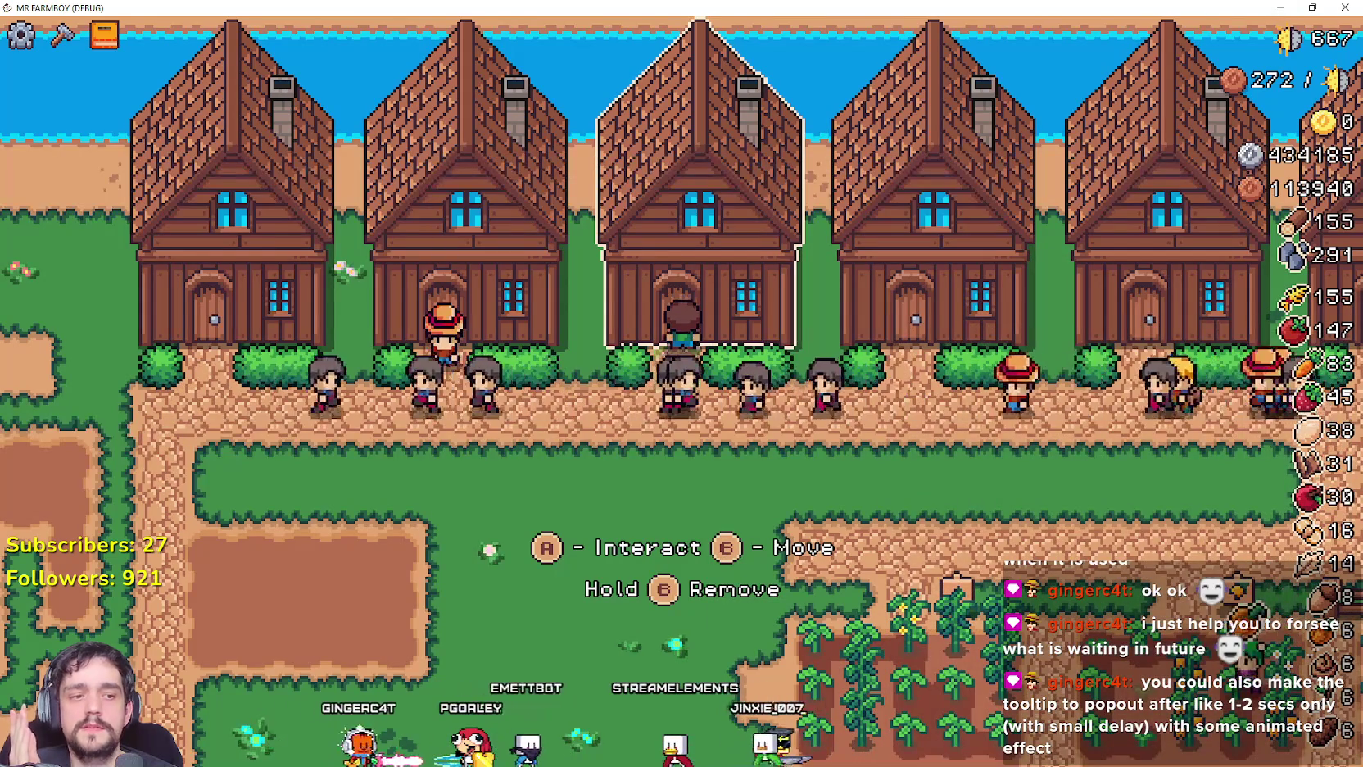
key(alt+F4)
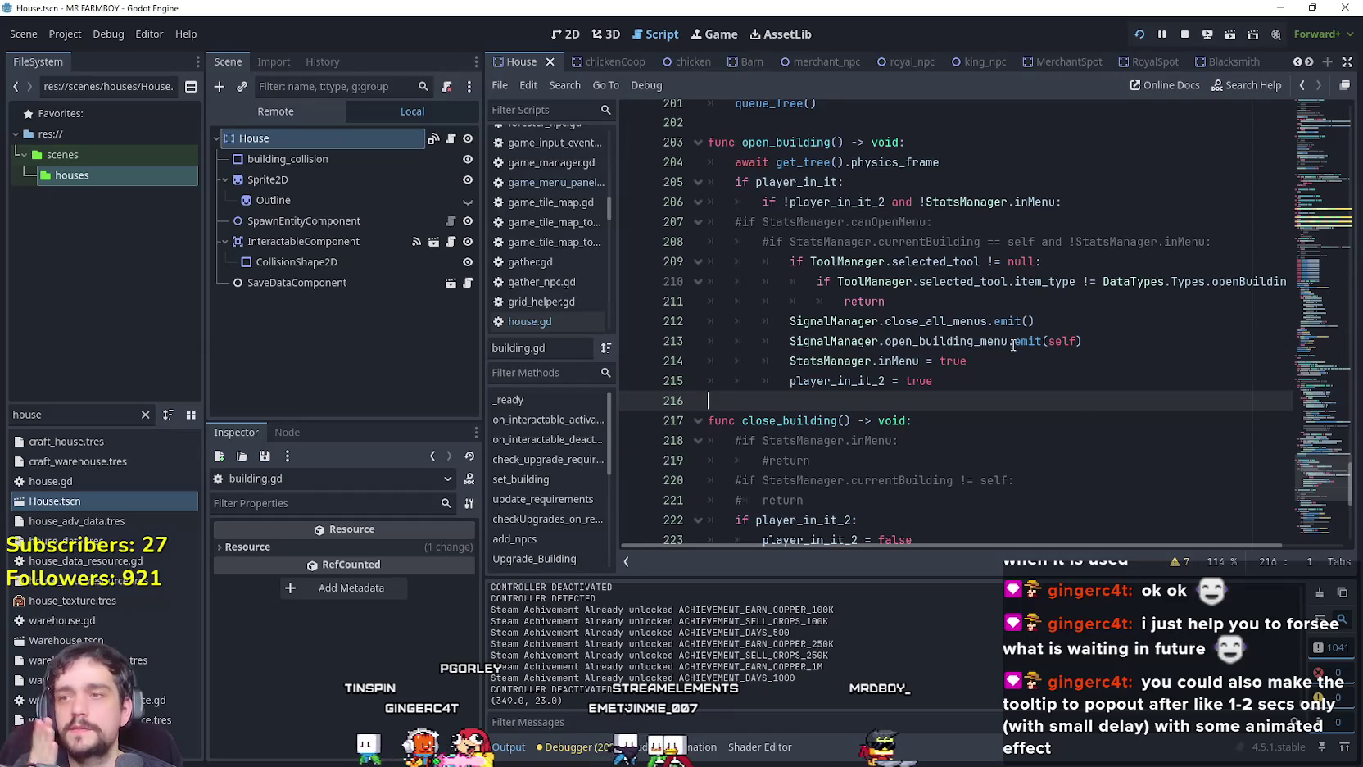
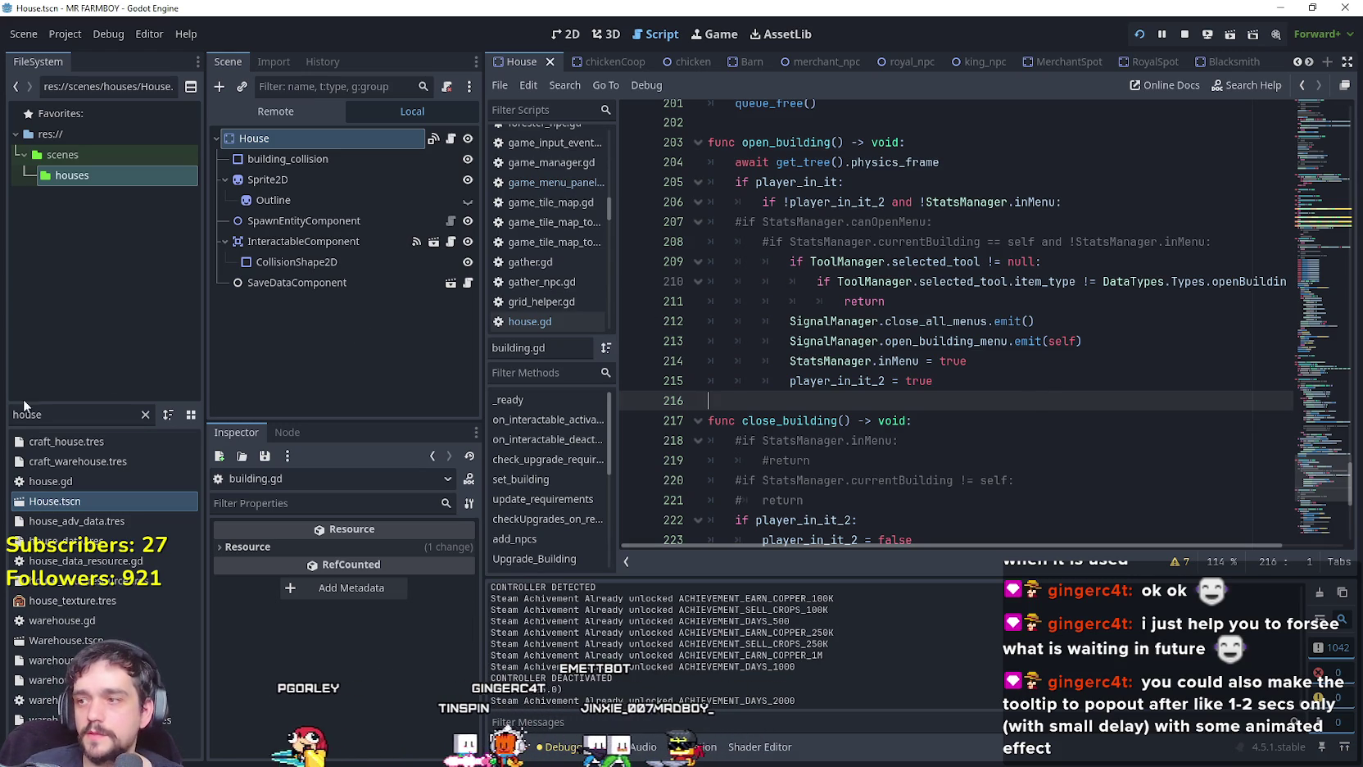
Clear the 'merchan' file filter and look over the close_building code around line 234.
scroll(852, 412, down, 3)
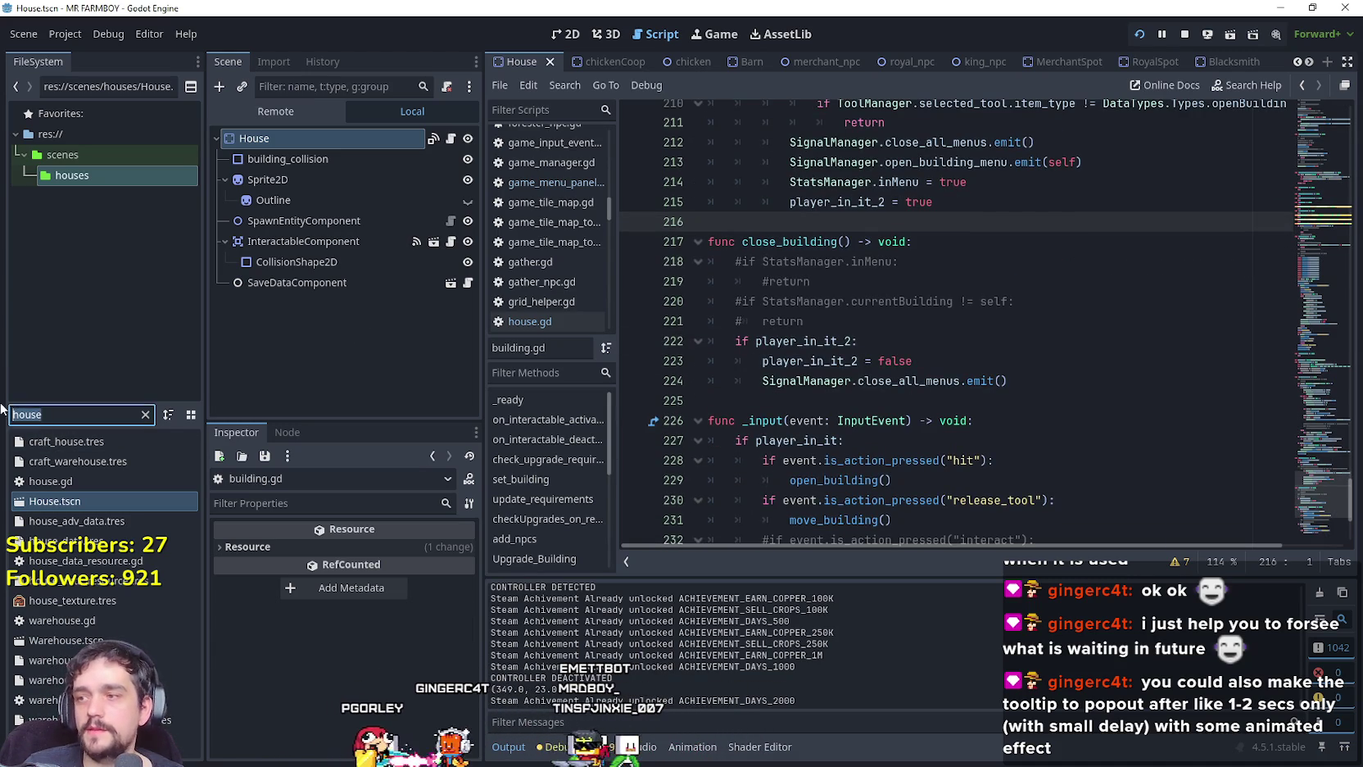
text(merchan)
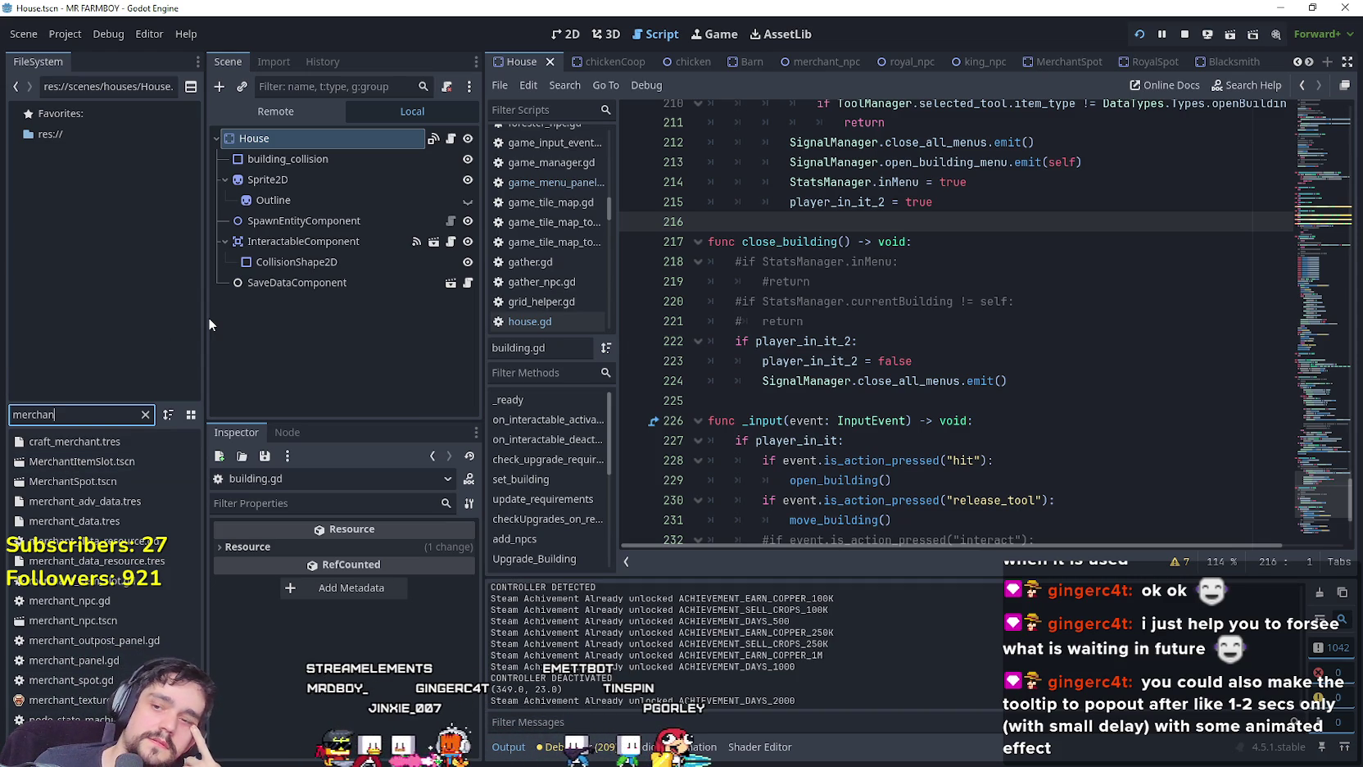
key(BackSpace)
key(BackSpace)
key(BackSpace)
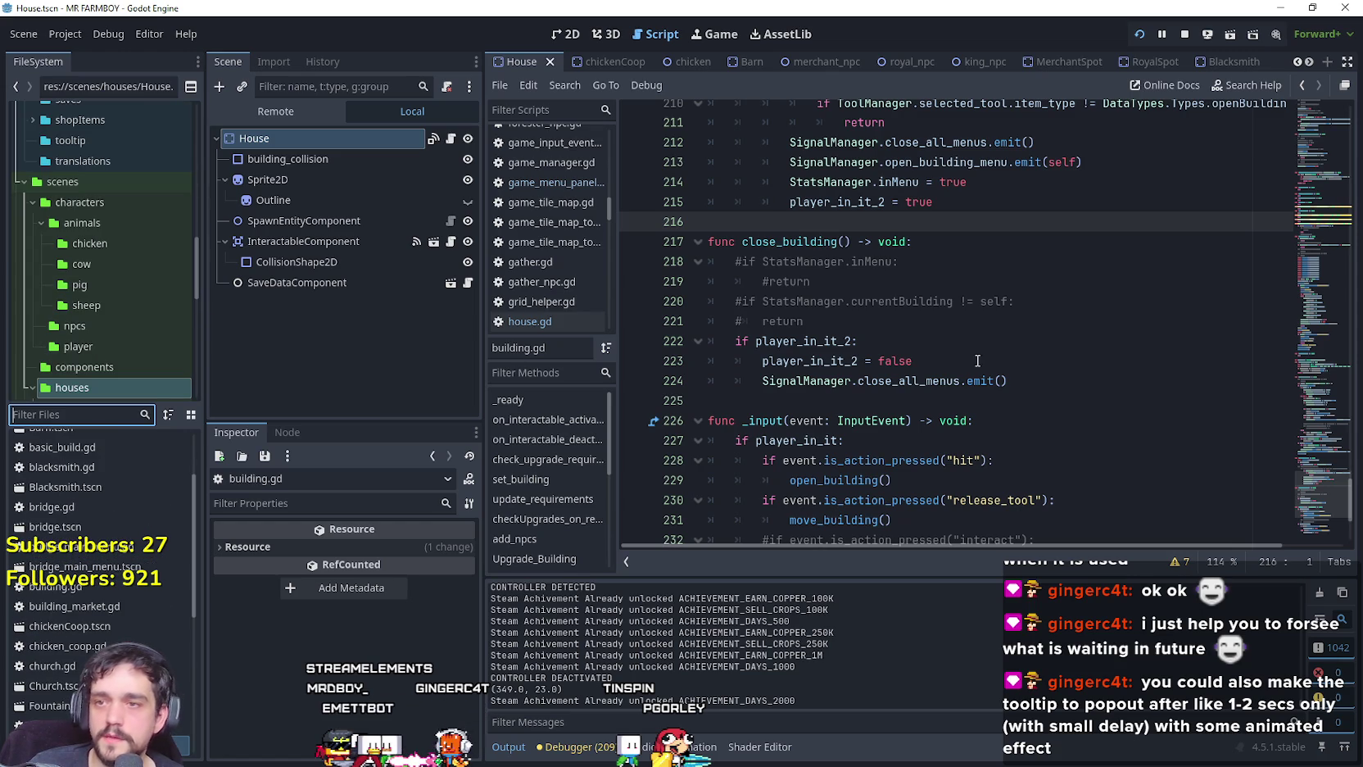
scroll(973, 363, down, 2)
click(956, 337)
click(955, 365)
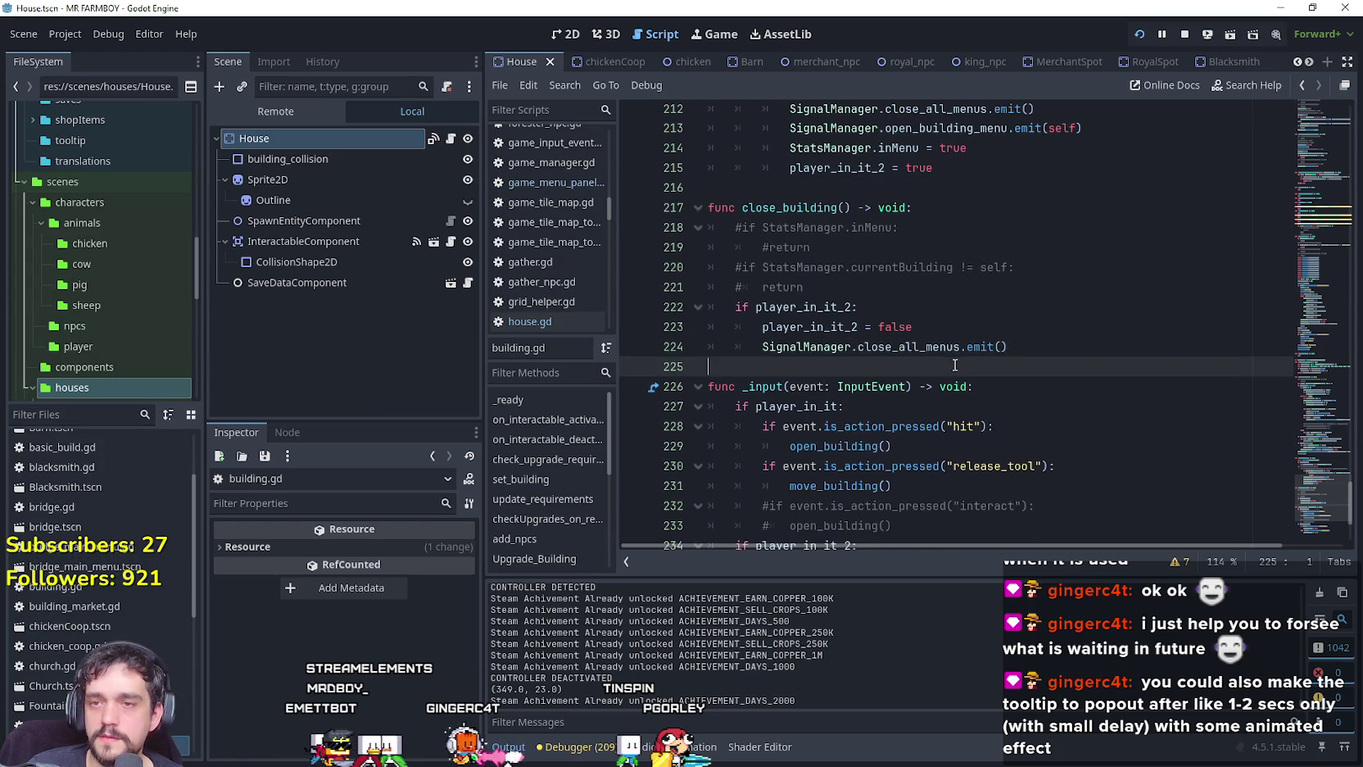
scroll(955, 365, down, 3)
click(955, 365)
scroll(955, 366, up, 1)
Filter the FileSystem for 'game_s' and open the game_screen.tscn scene.
click(58, 414)
text(game_)
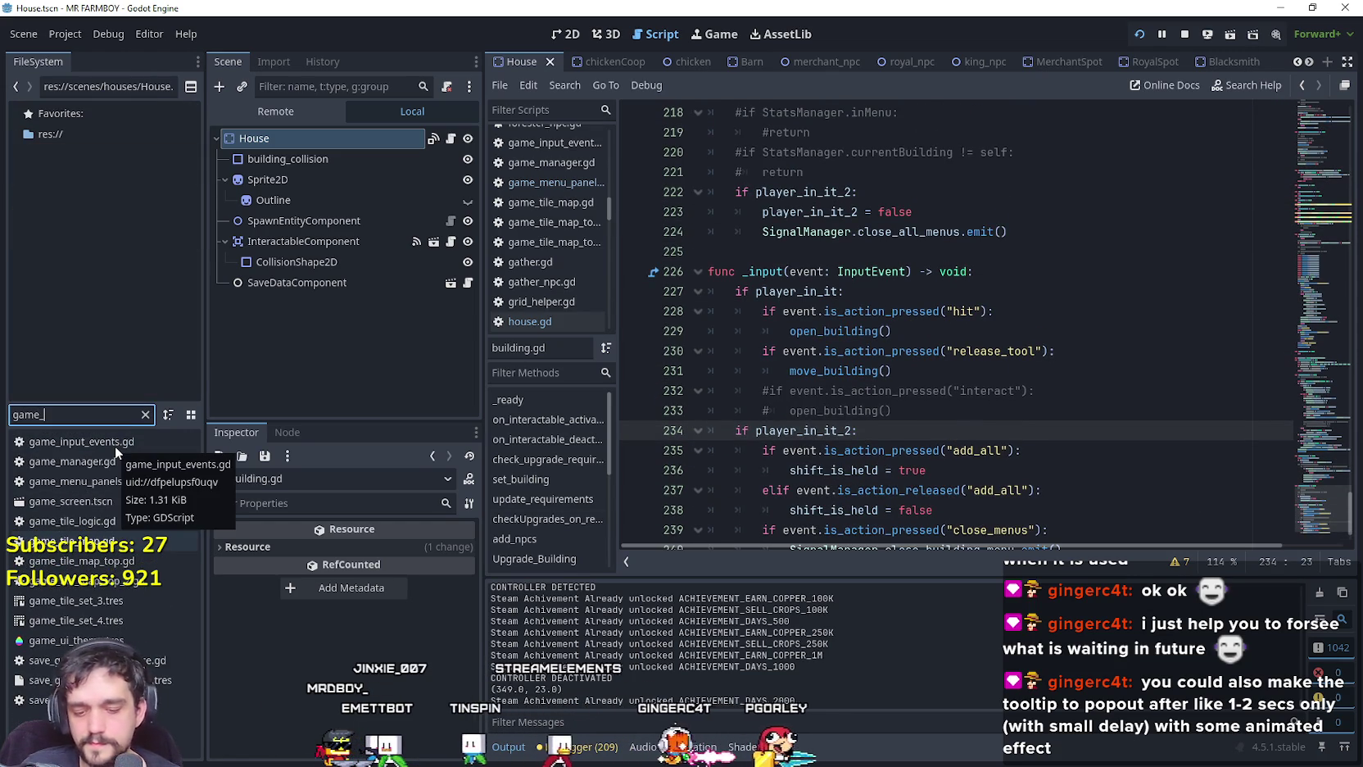
text(s)
double_click(99, 441)
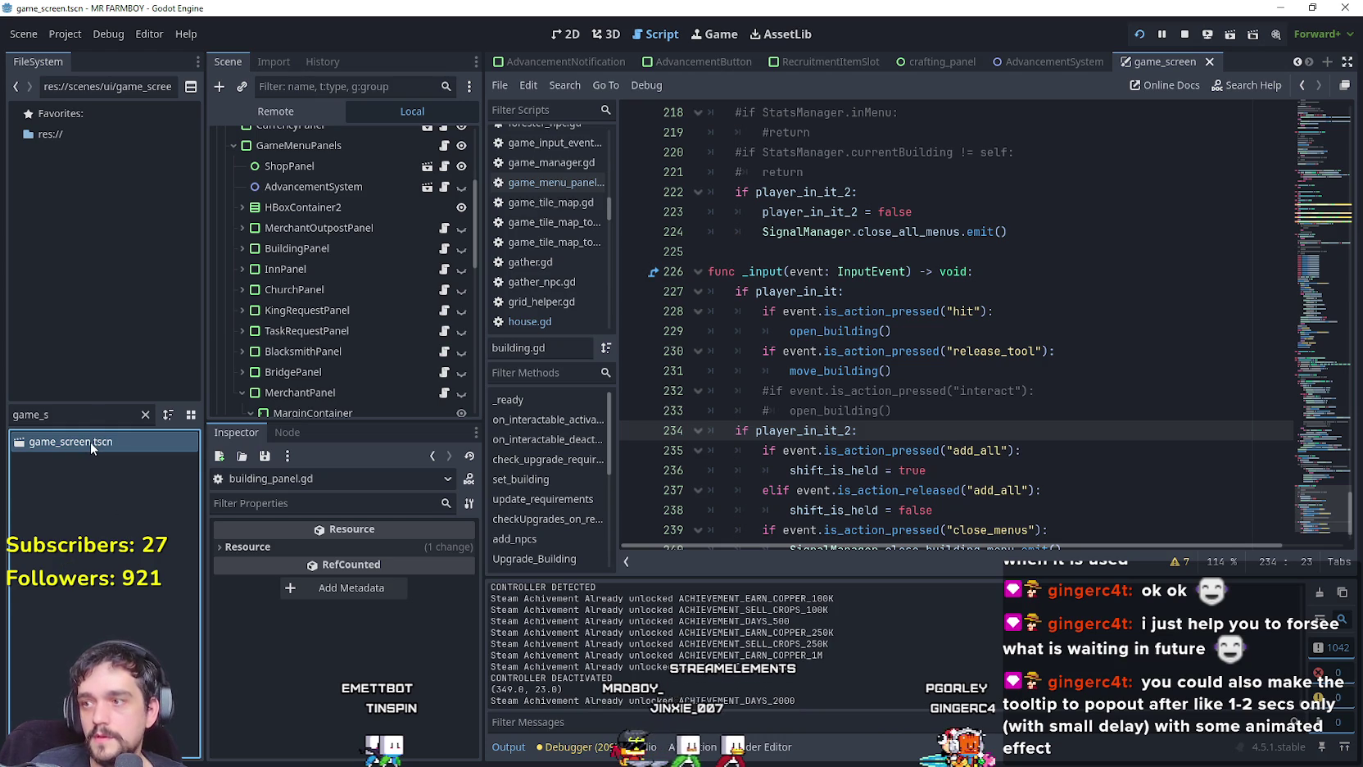
Filter the FileSystem for 'merchant' and open MerchantItemSlot.tscn.
click(145, 414)
text(merchant)
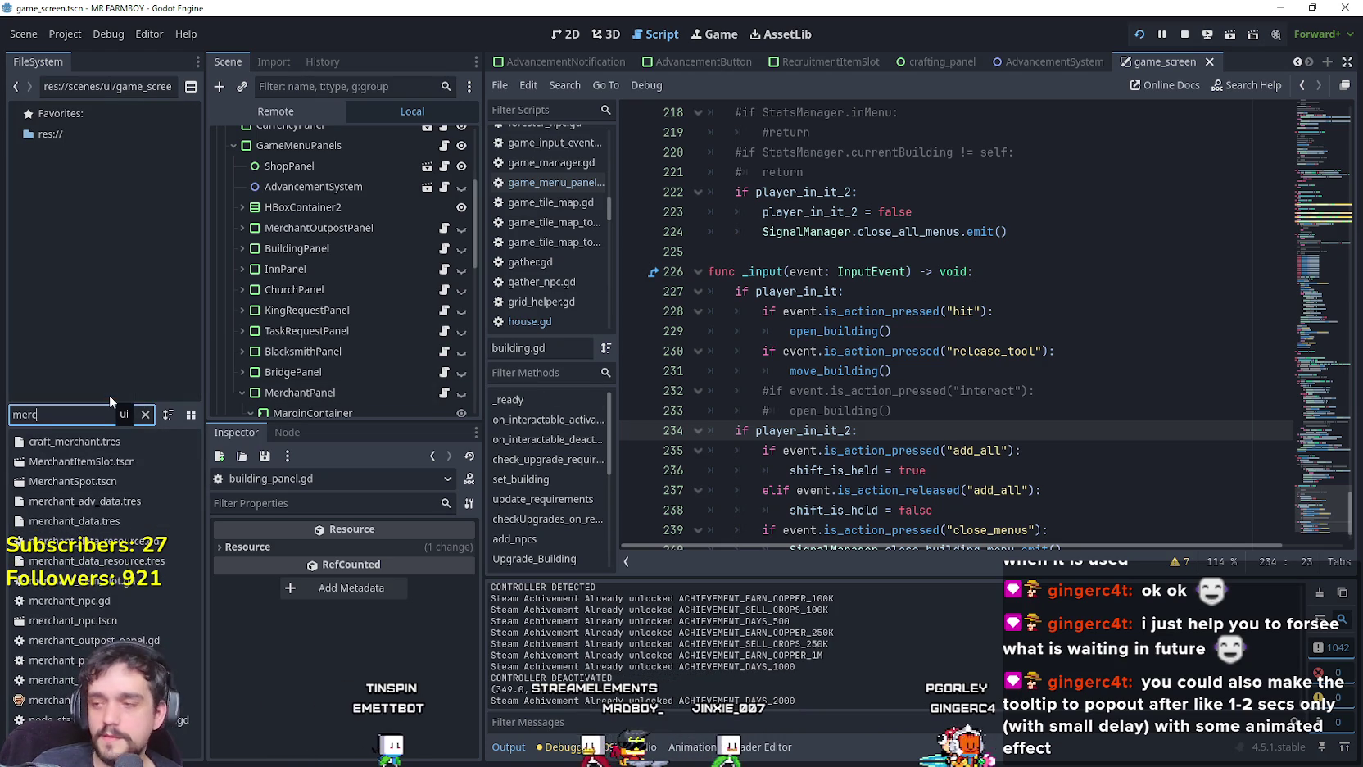
double_click(109, 460)
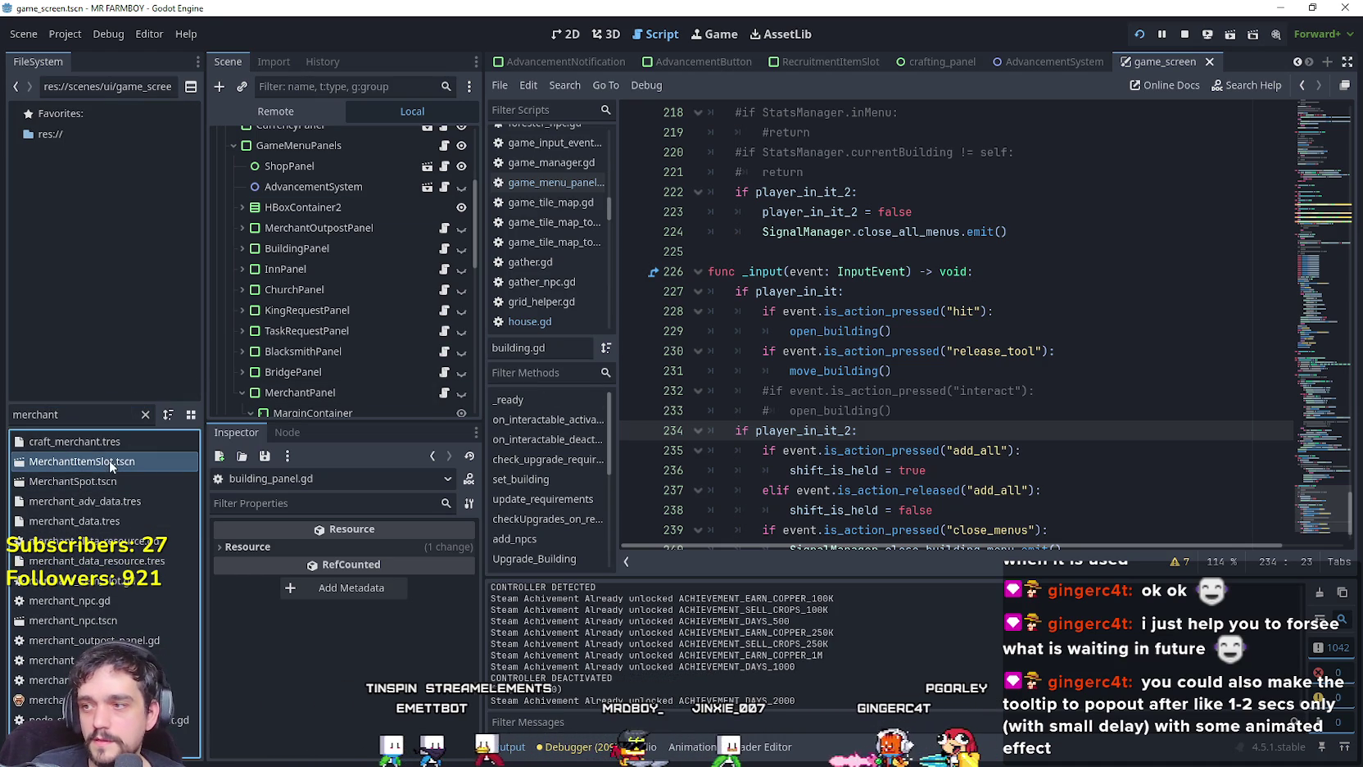
Open the PanelContainer's merchant_item_slot.gd script and review the focus handlers around lines 137–145.
click(450, 141)
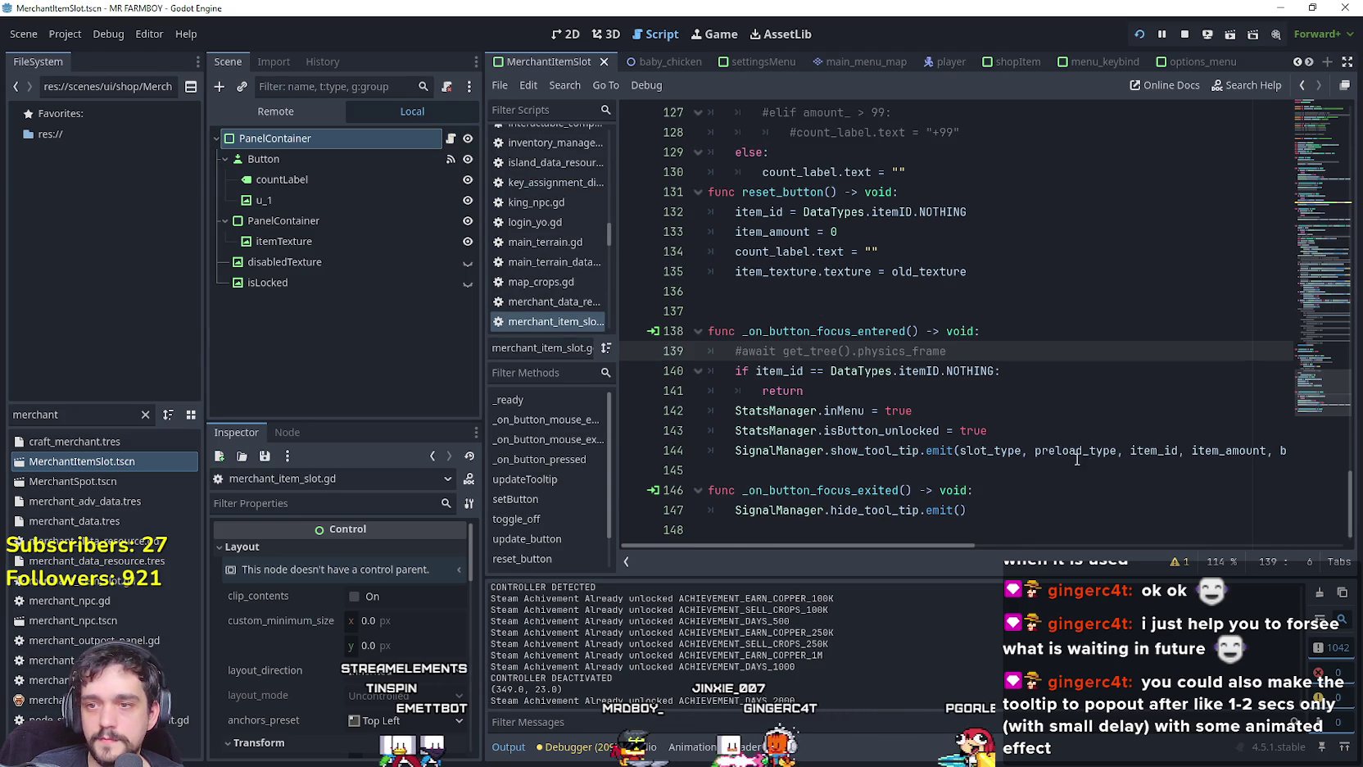
click(1062, 496)
click(1059, 354)
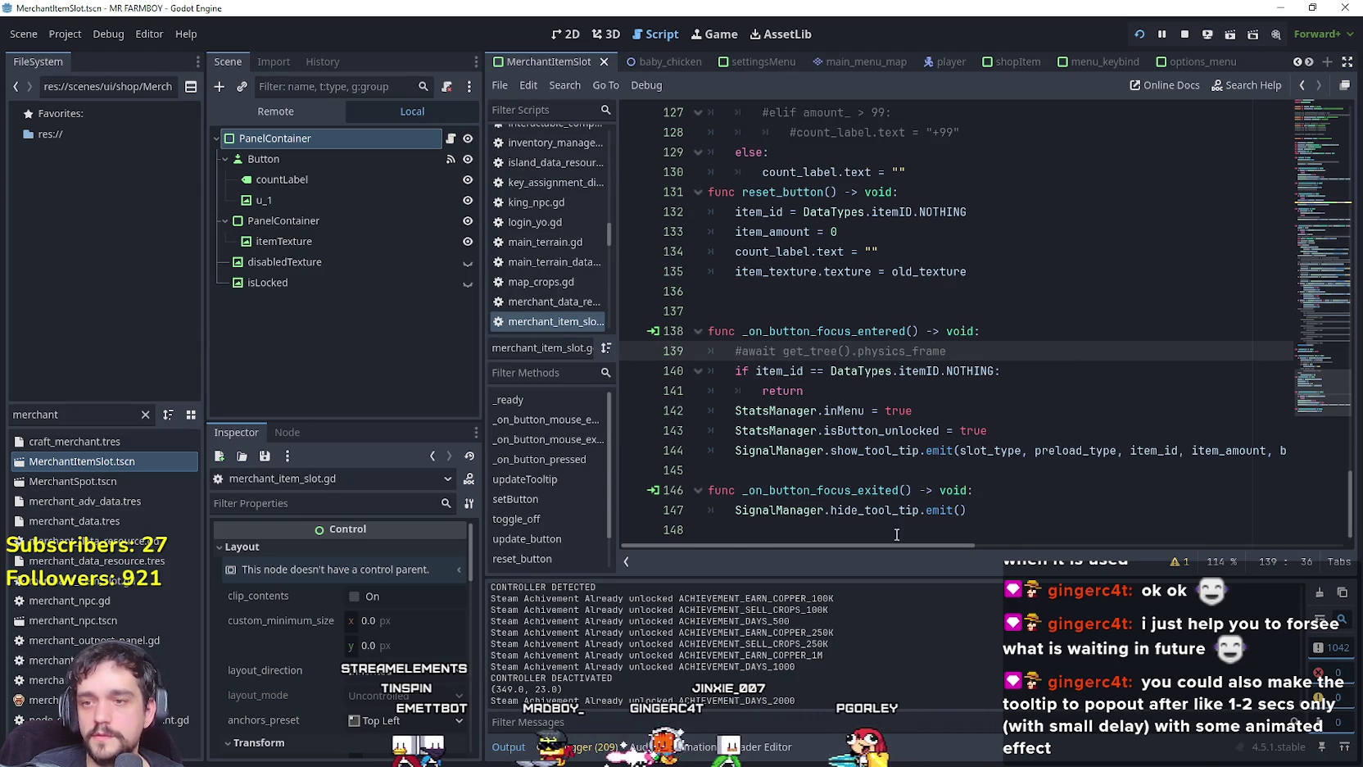
click(998, 473)
scroll(987, 500, down, 1)
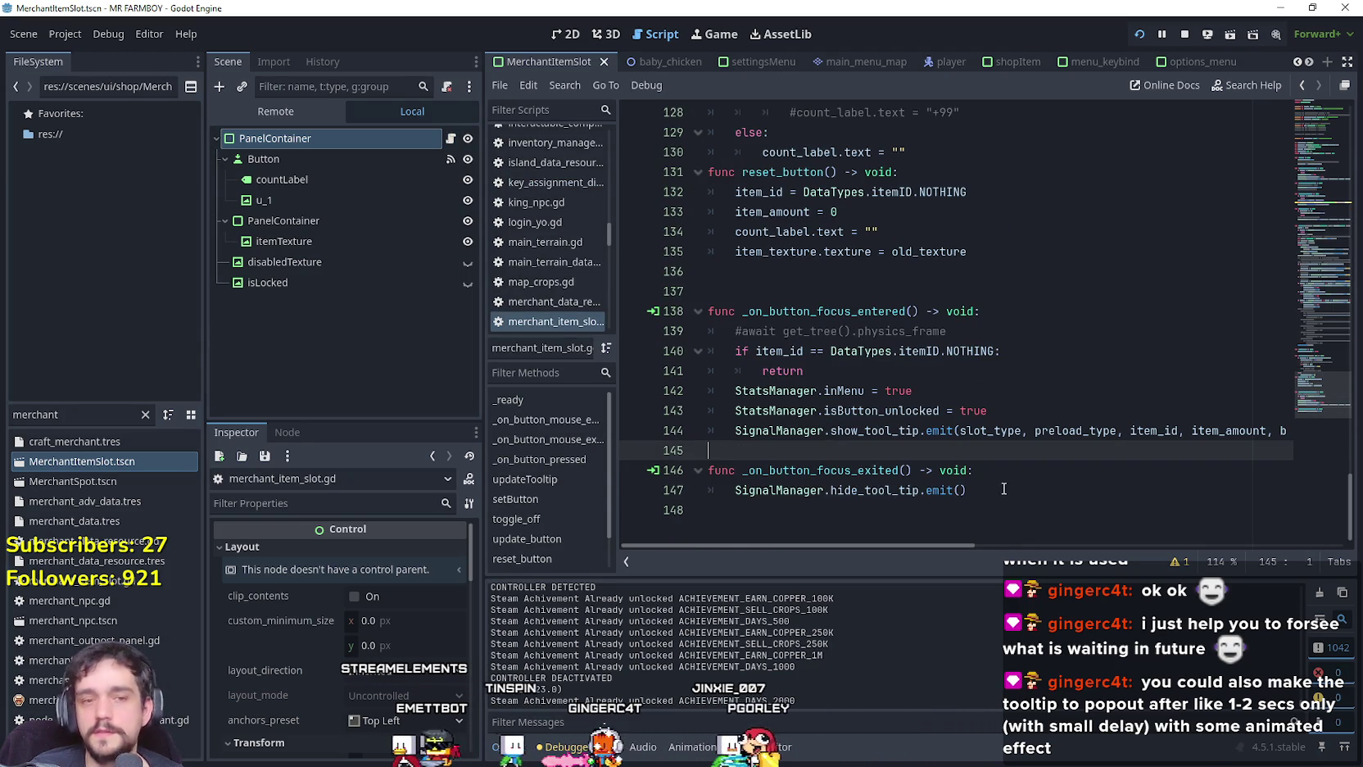
click(833, 290)
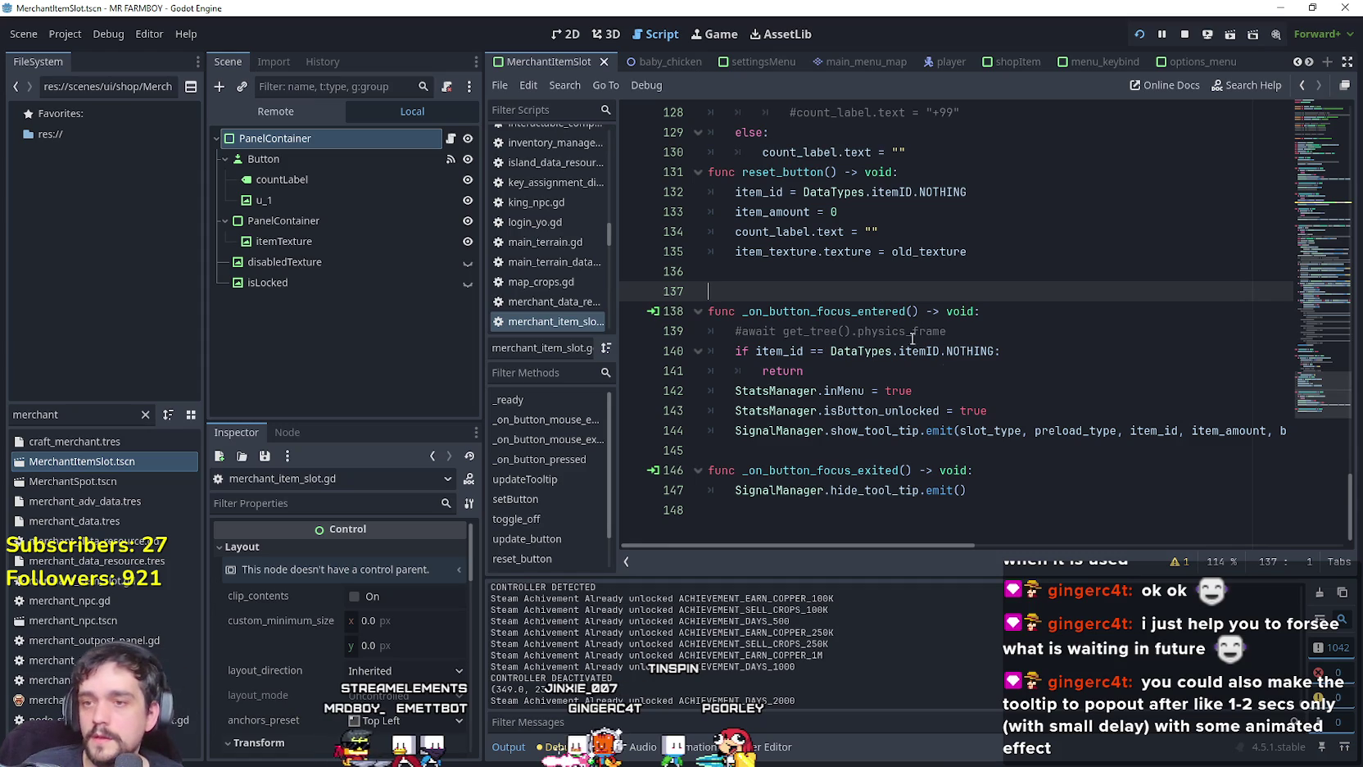
click(987, 352)
click(976, 377)
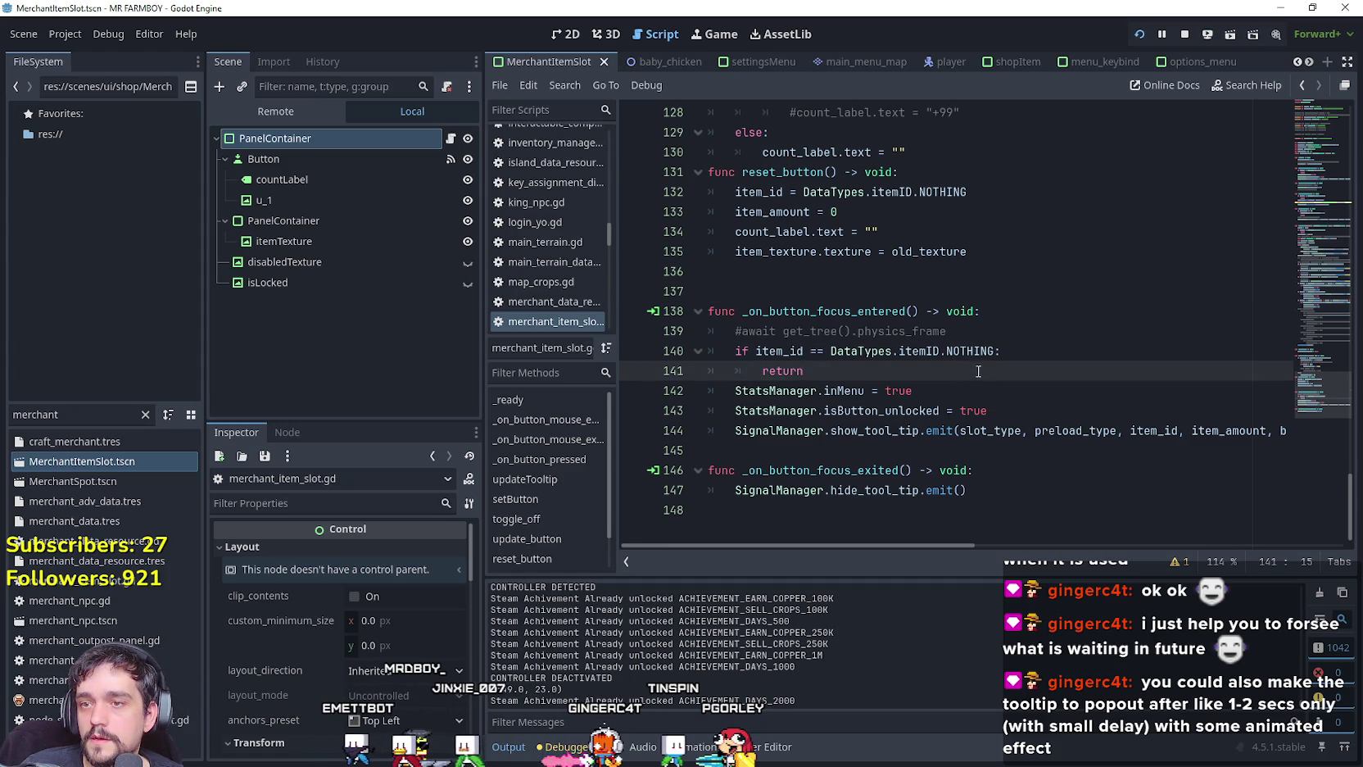
Change line 139 to await get_tree().create_timer(1).timeout and save the script.
drag(948, 331, 753, 331)
drag(989, 331, 859, 331)
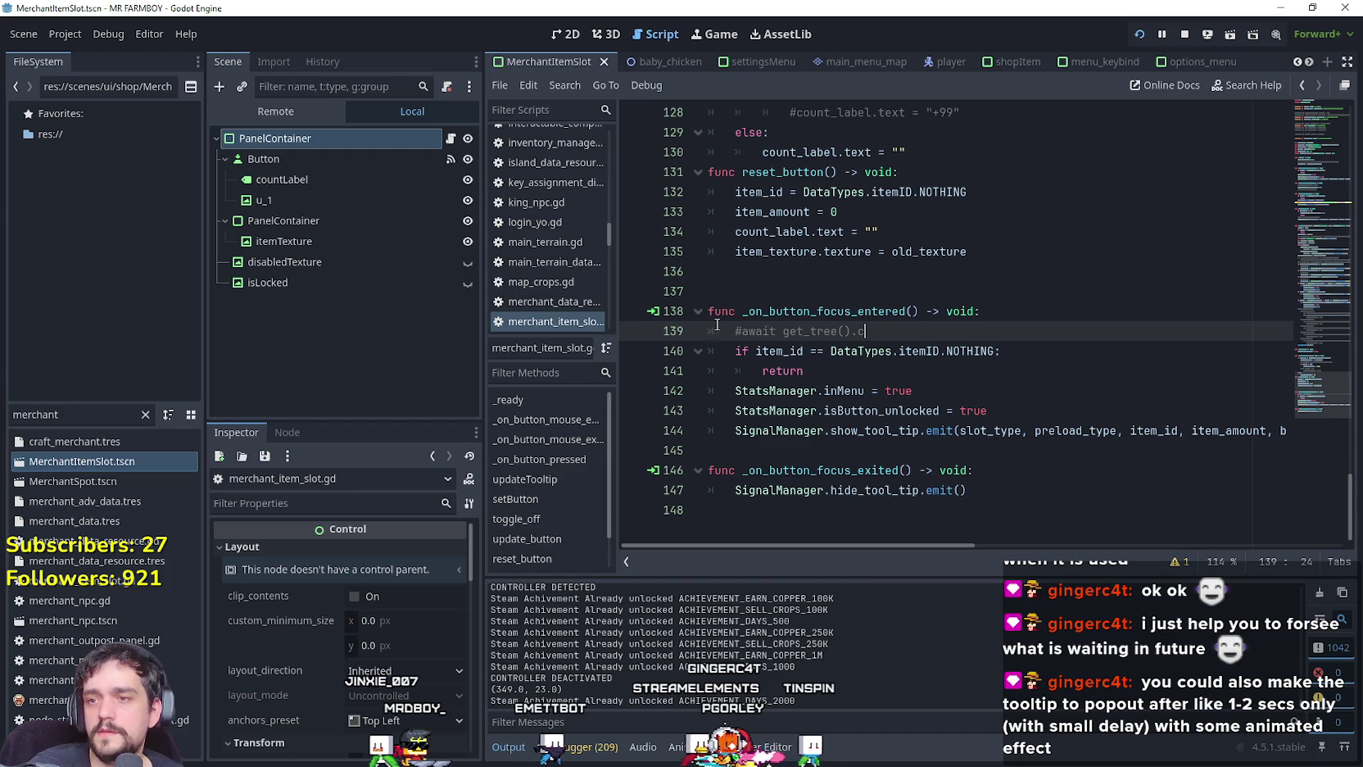
click(888, 330)
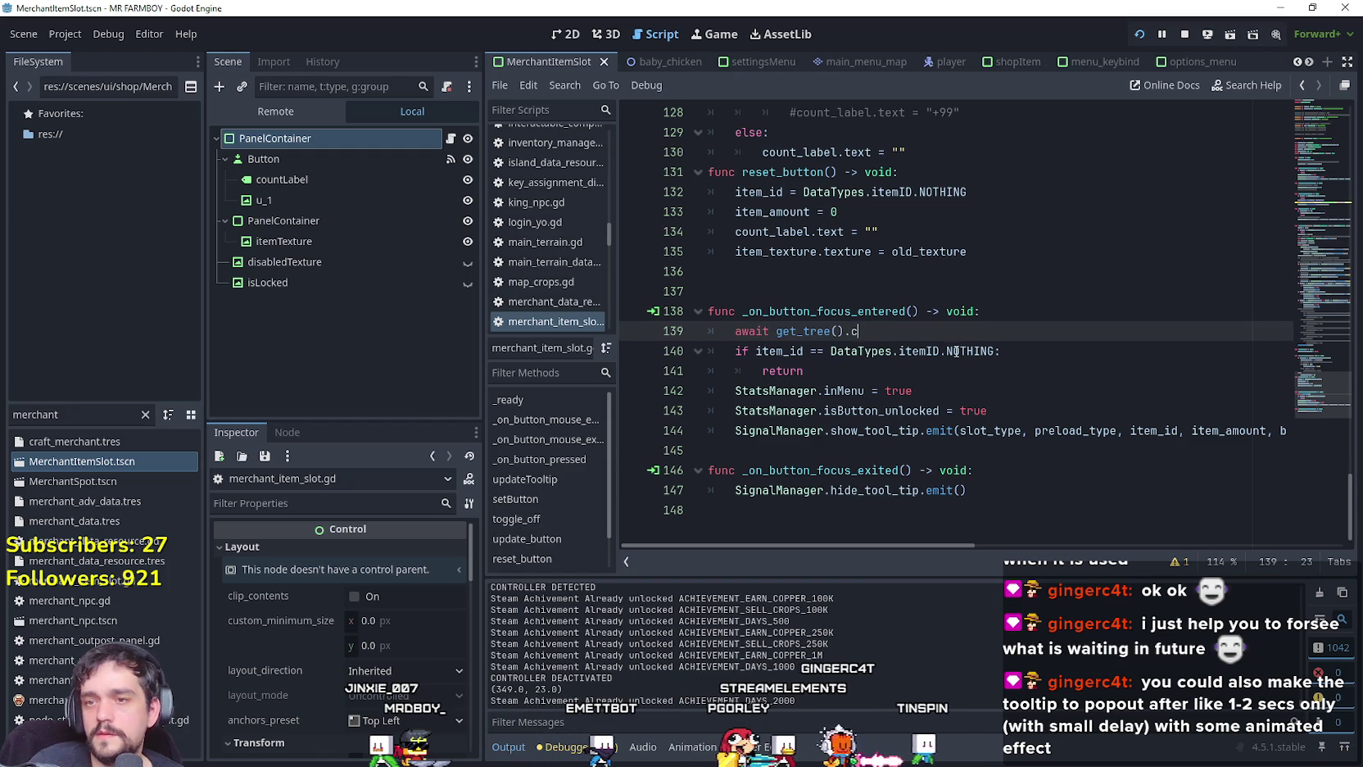
text(rea)
click(954, 349)
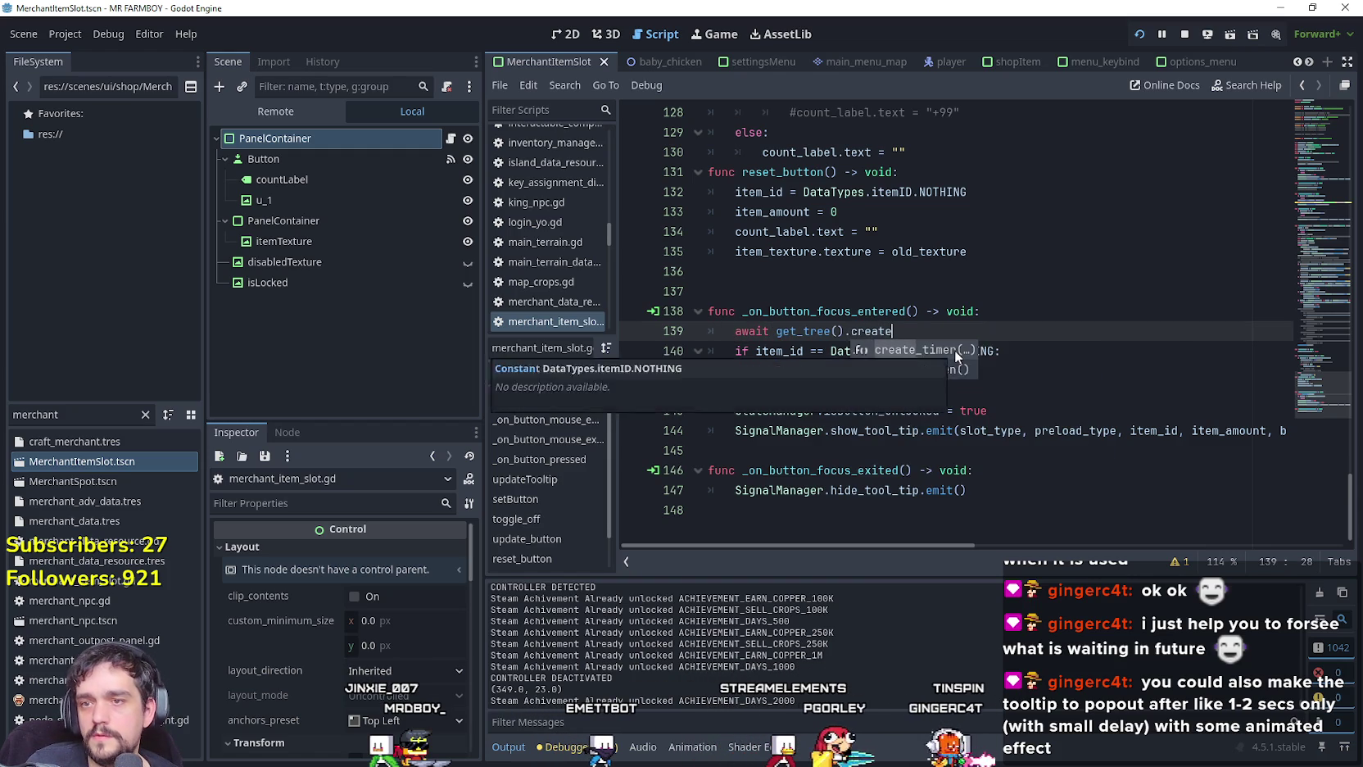
text(_timer(1)
text().)
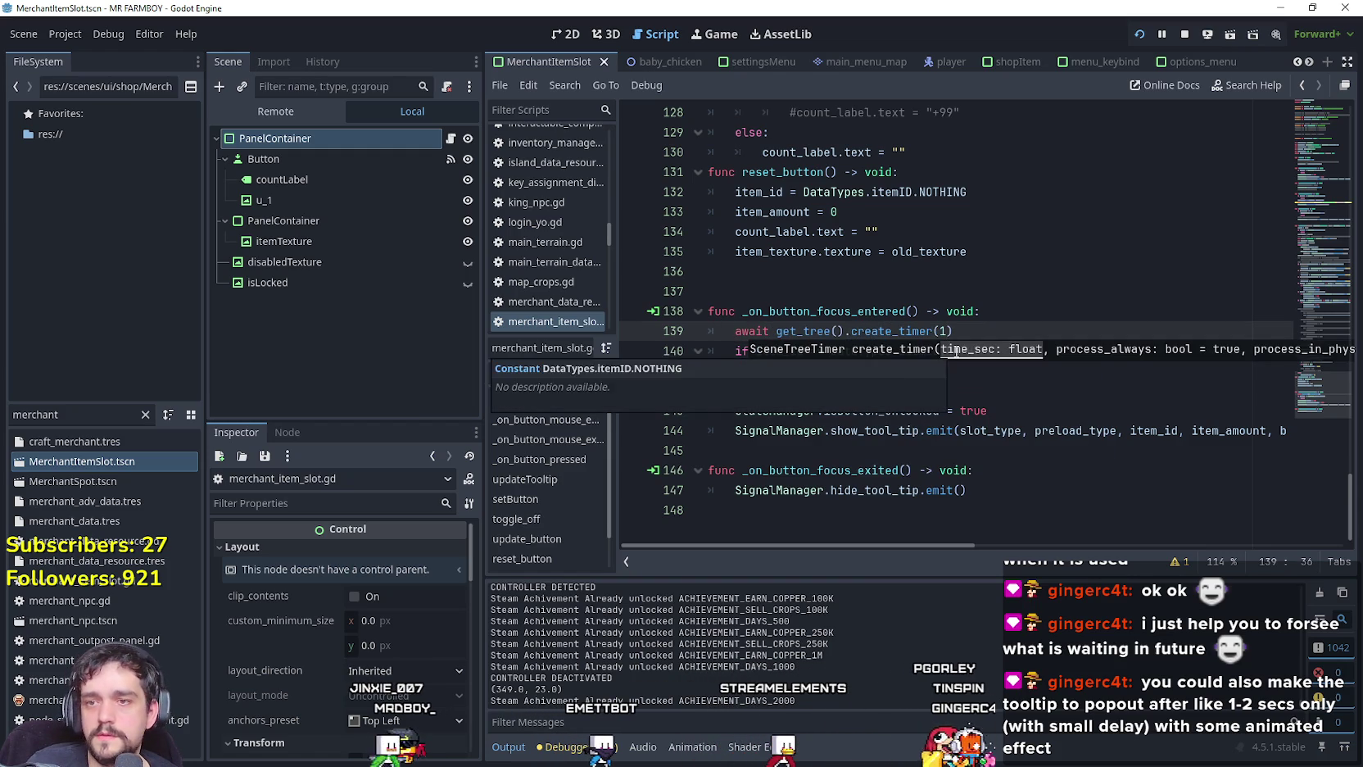
text(timeout)
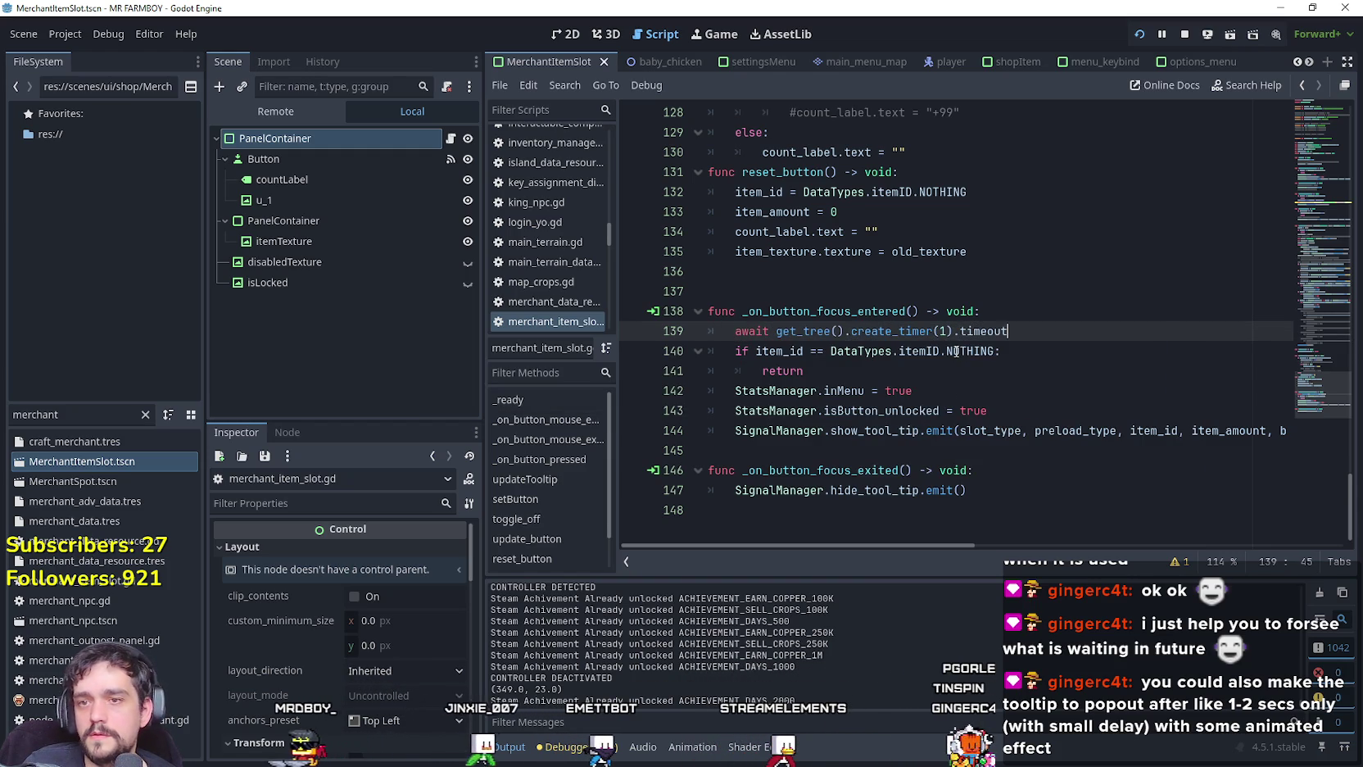
click(930, 356)
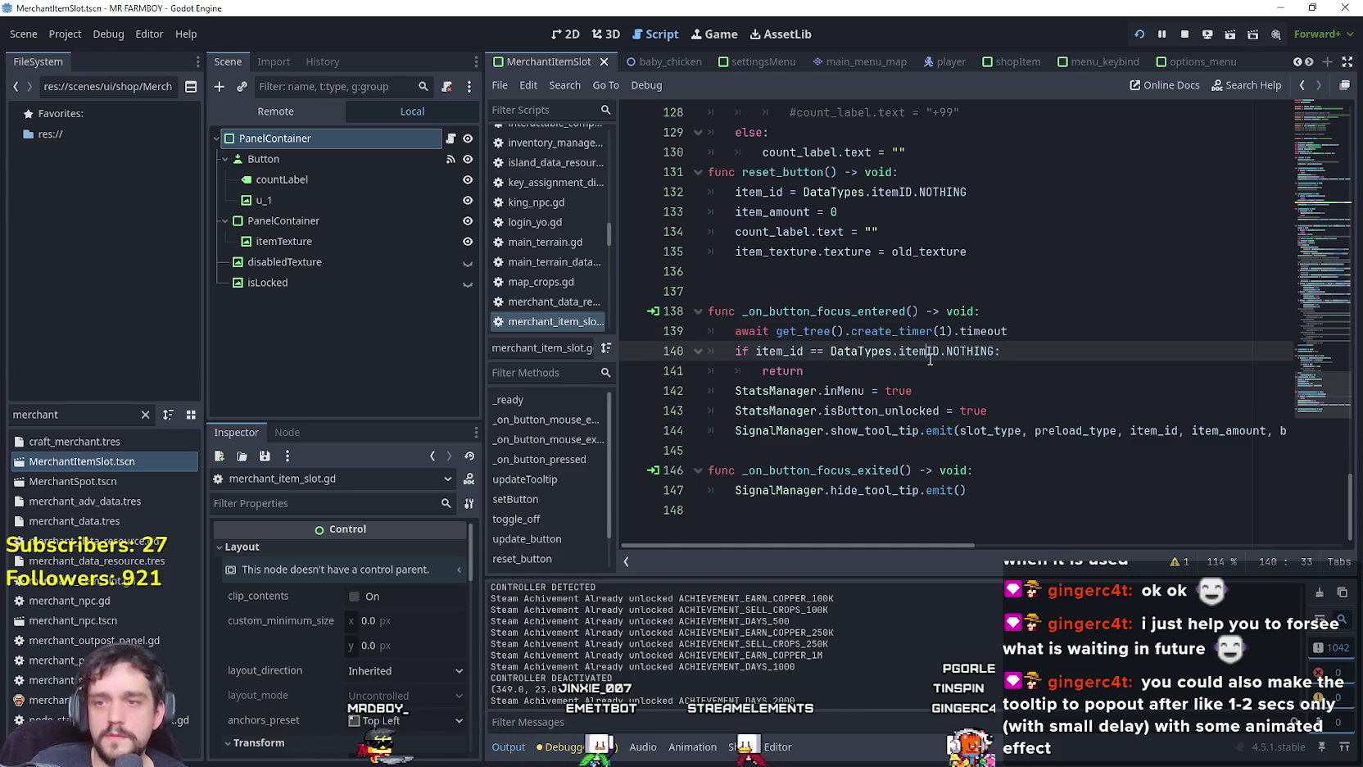
key(ctrl+s)
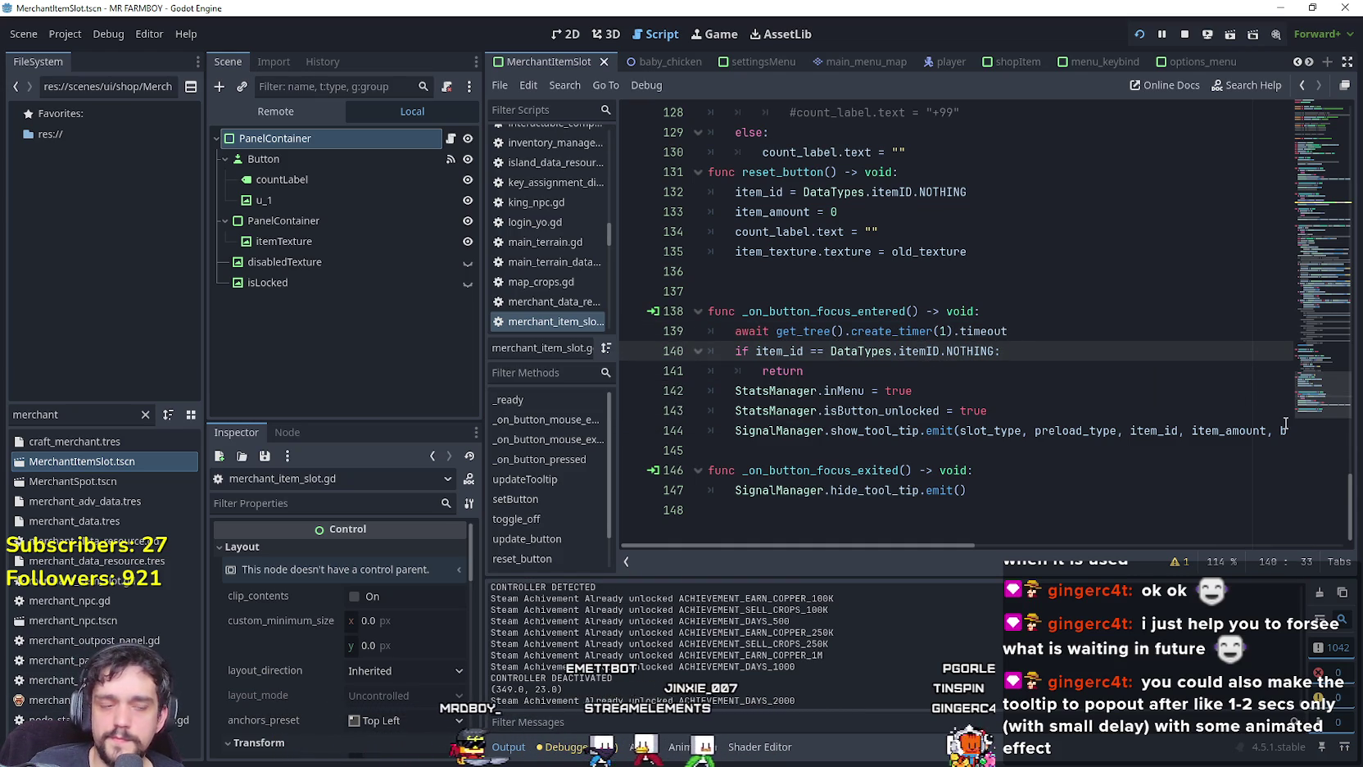
click(892, 287)
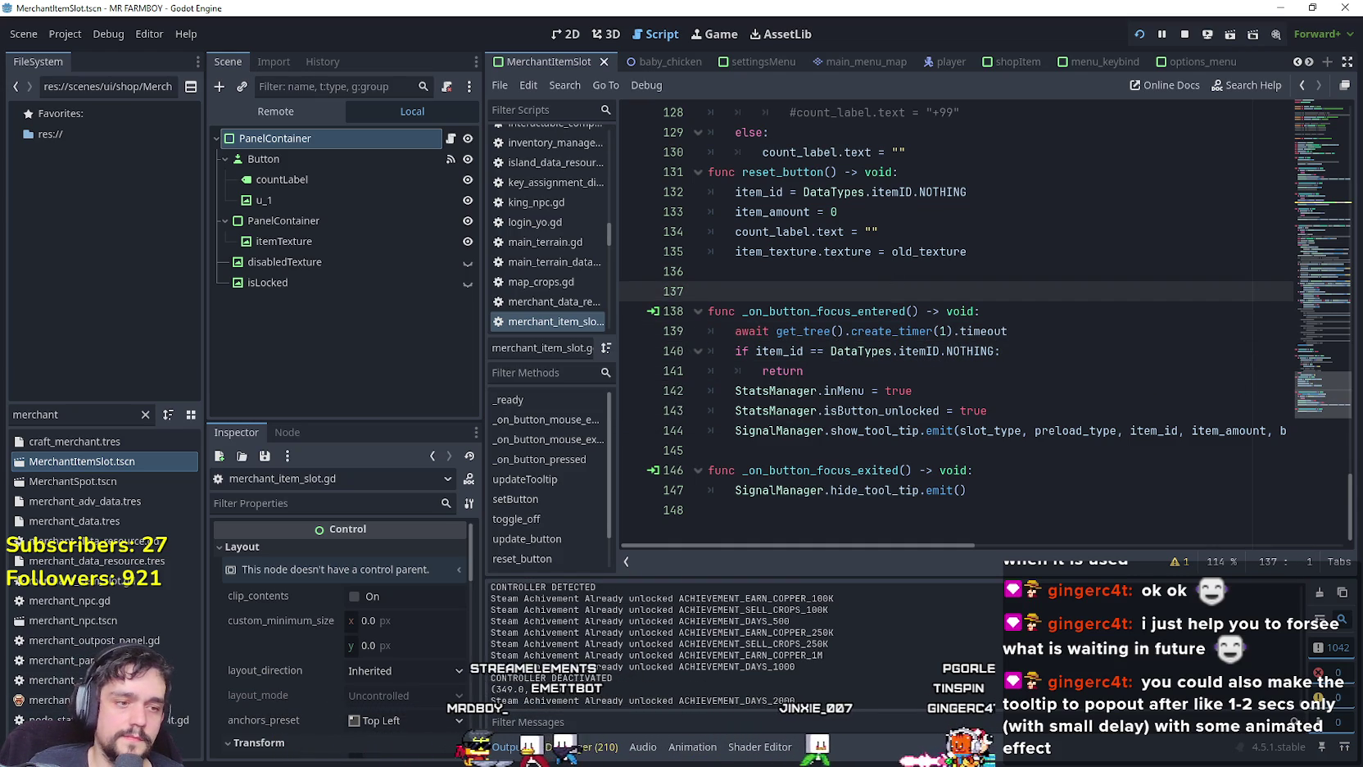
key(alt+Tab)
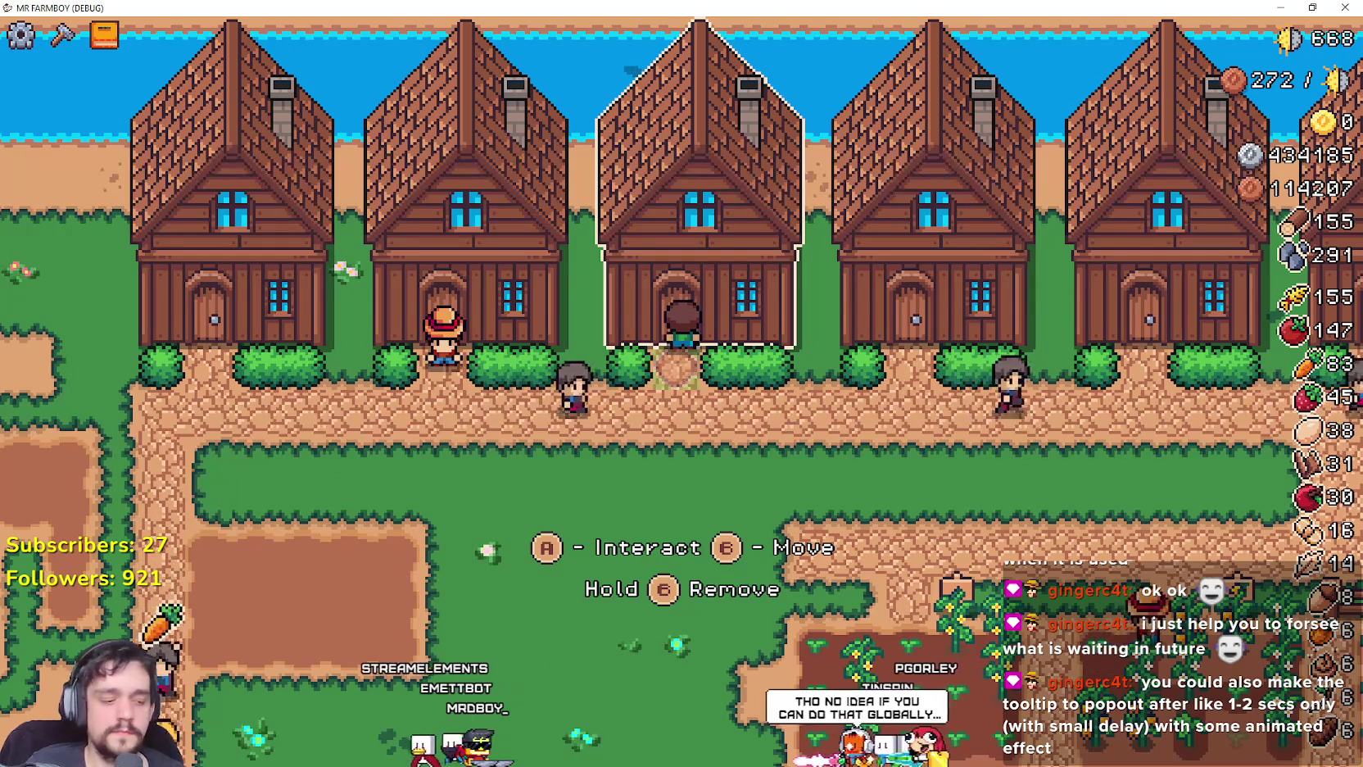
Walk to the middle house, open its hiring panel, check the Forester tooltip, then quit the game.
key(Down)
key(Left)
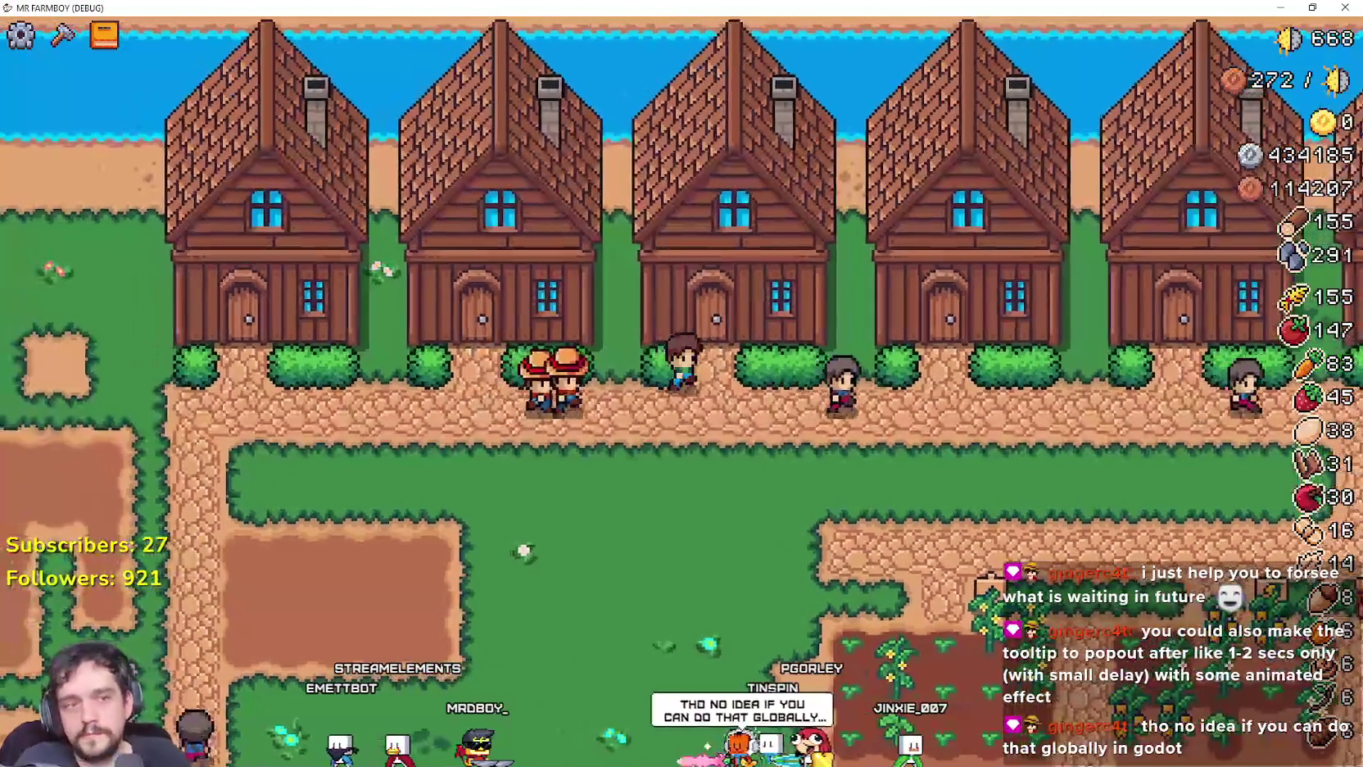
key(Right)
key(Up)
key(e)
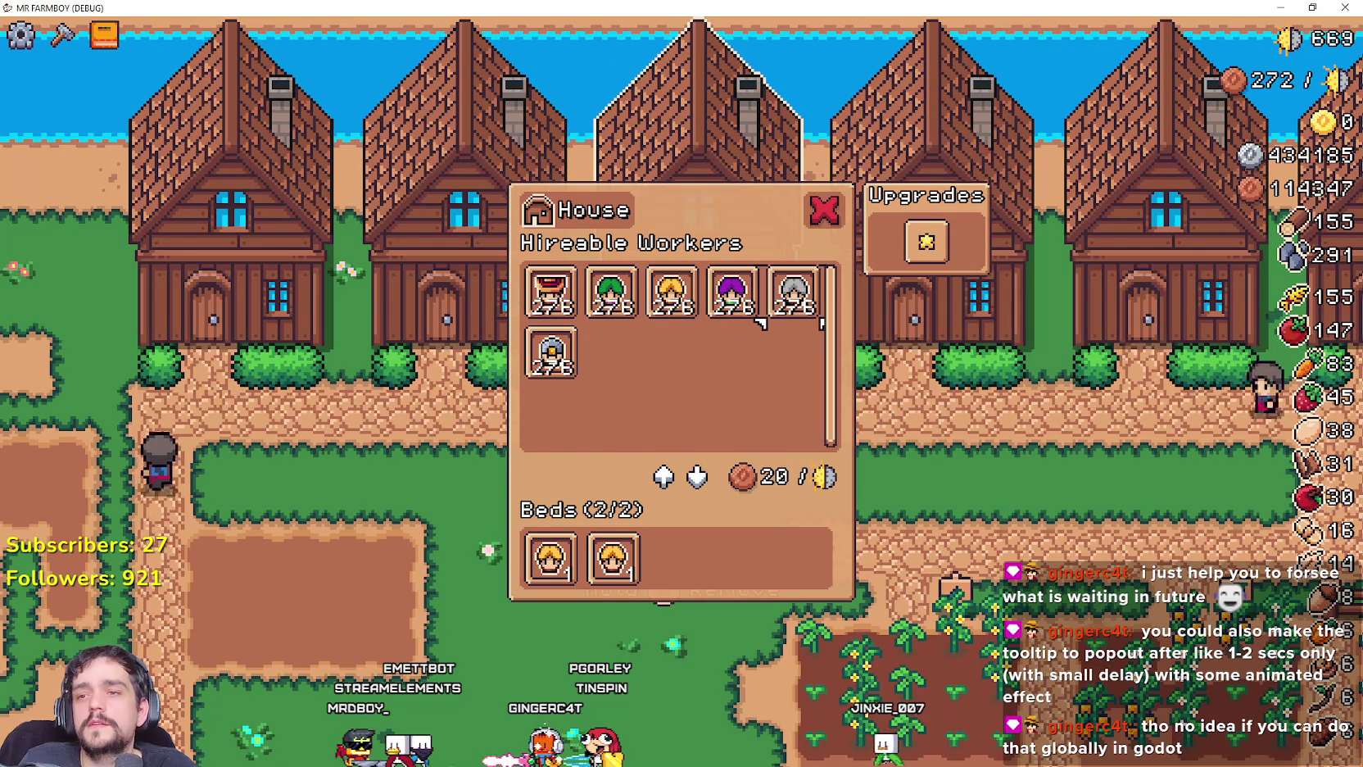
mouse_move(793, 291)
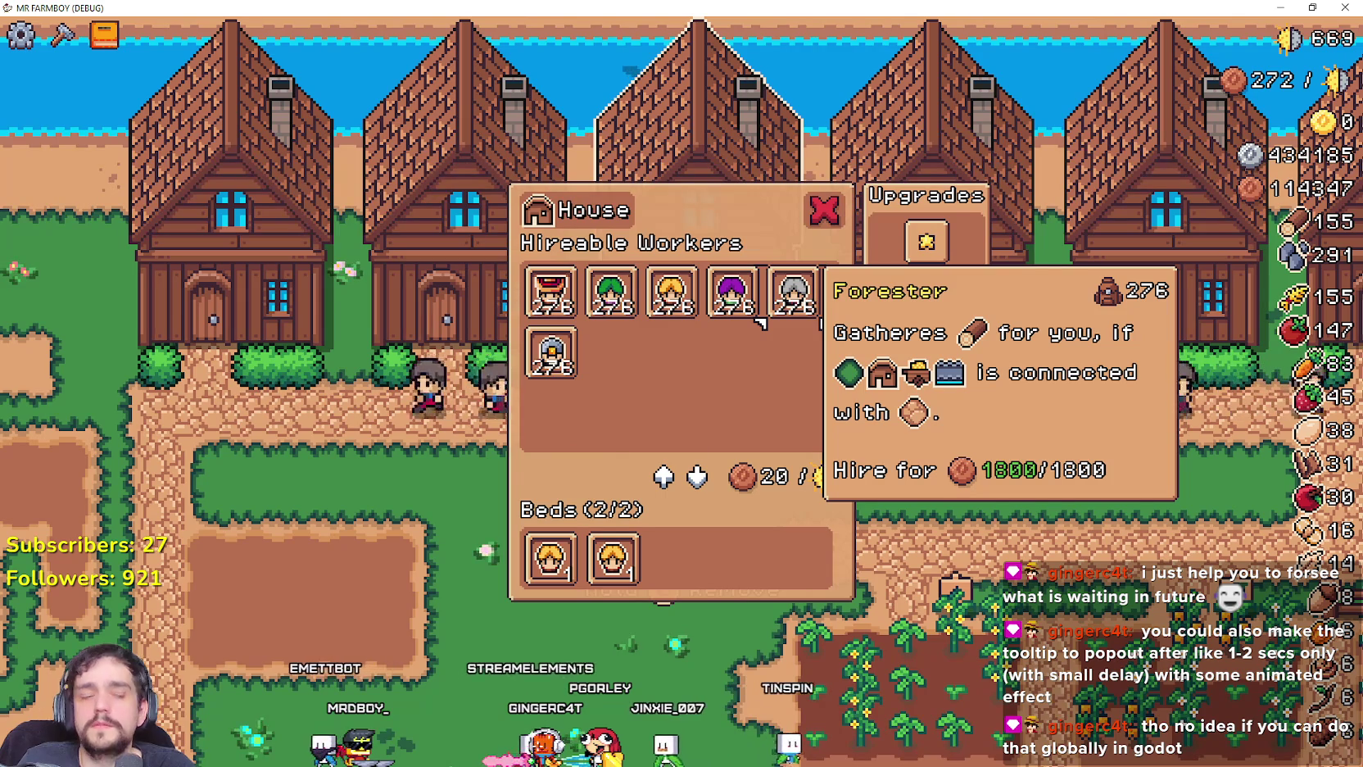
key(alt+F4)
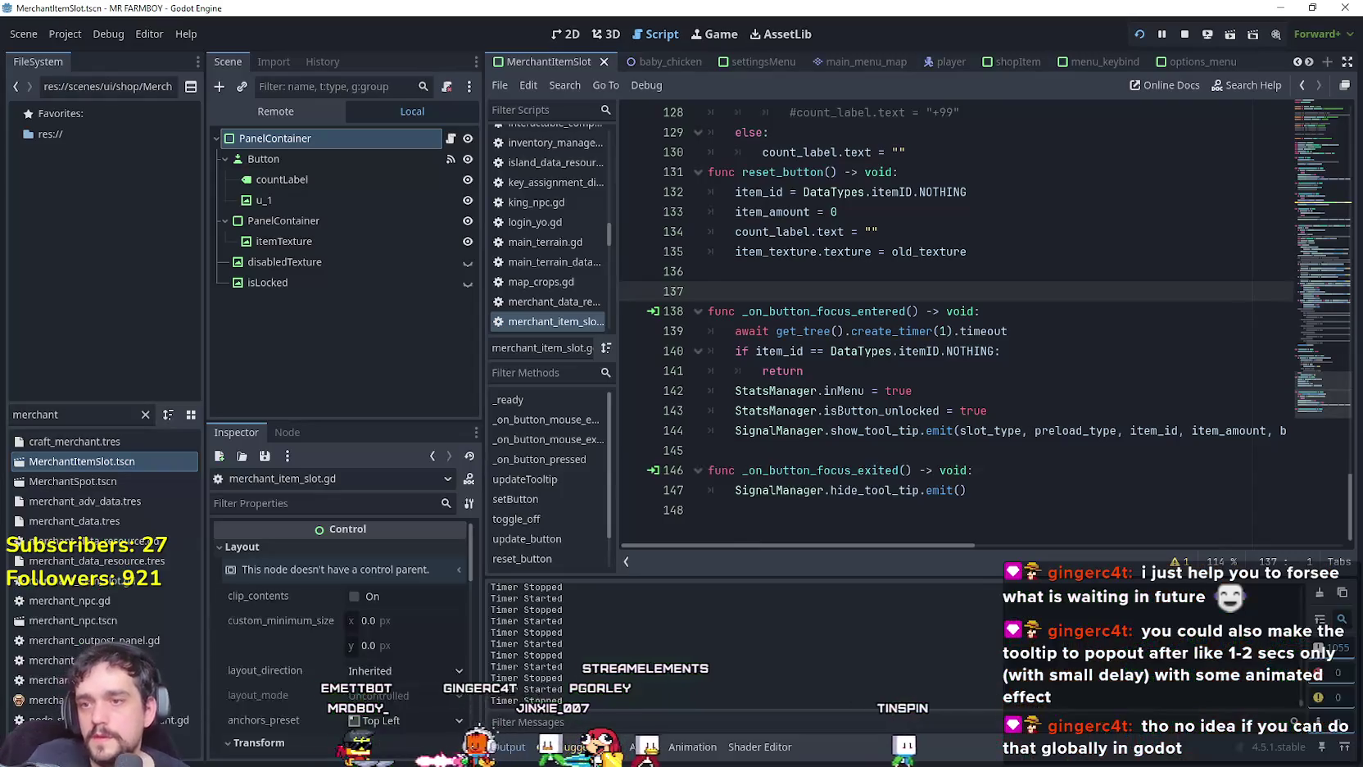
click(1030, 413)
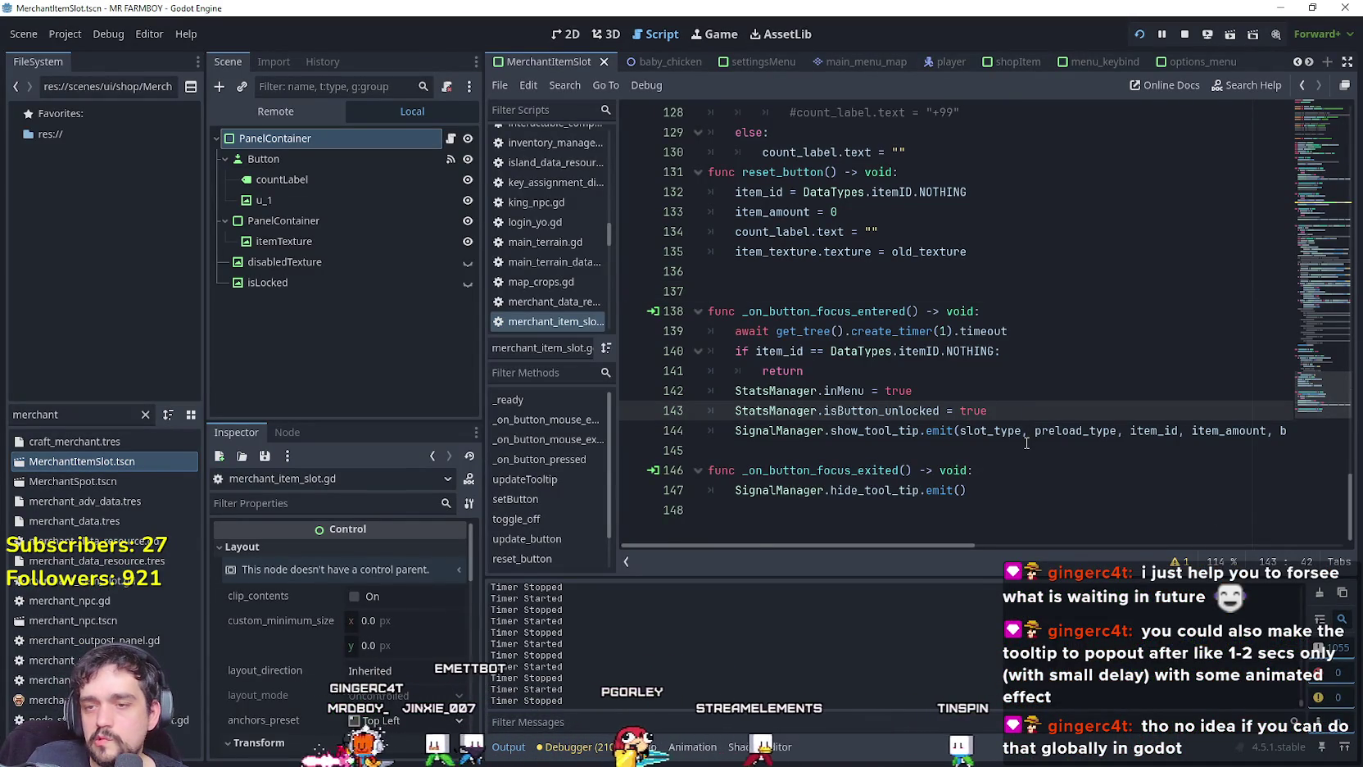
drag(1009, 331, 722, 328)
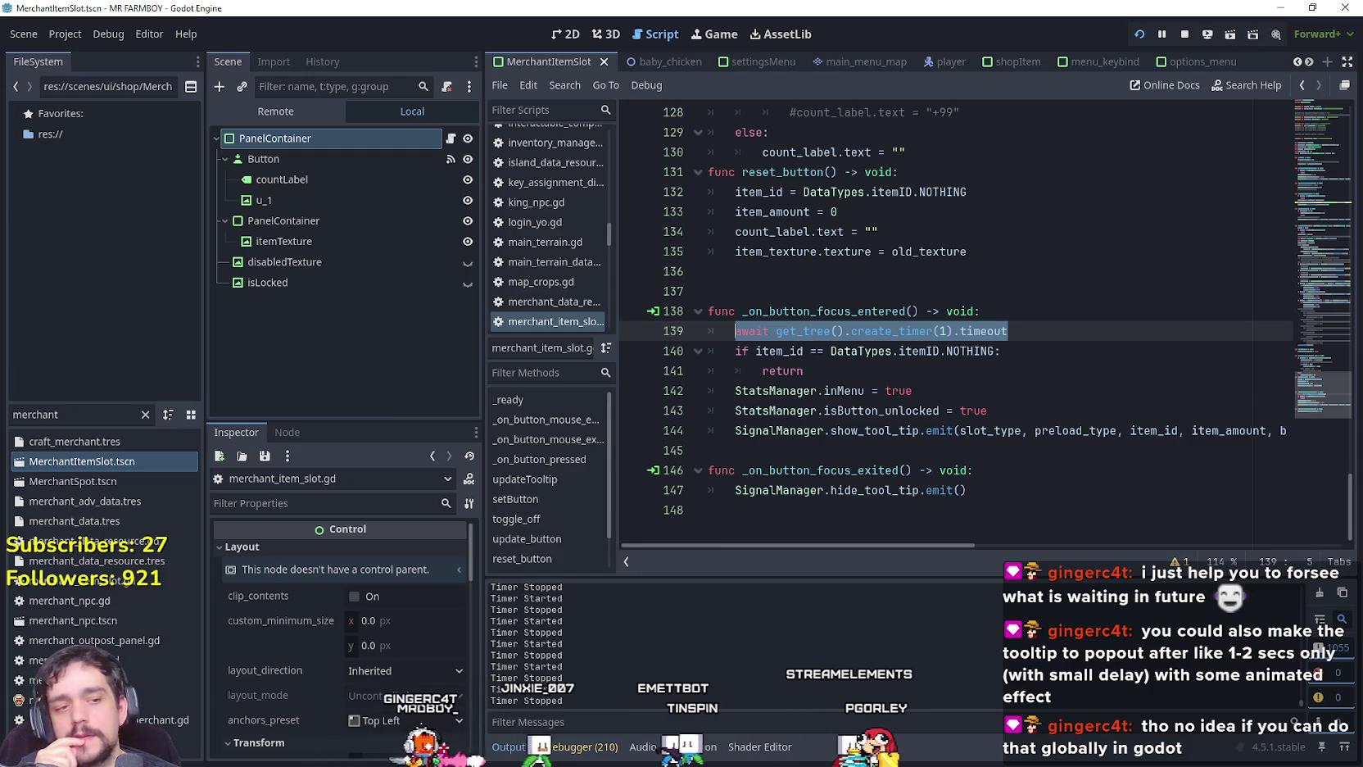
key(alt+Tab)
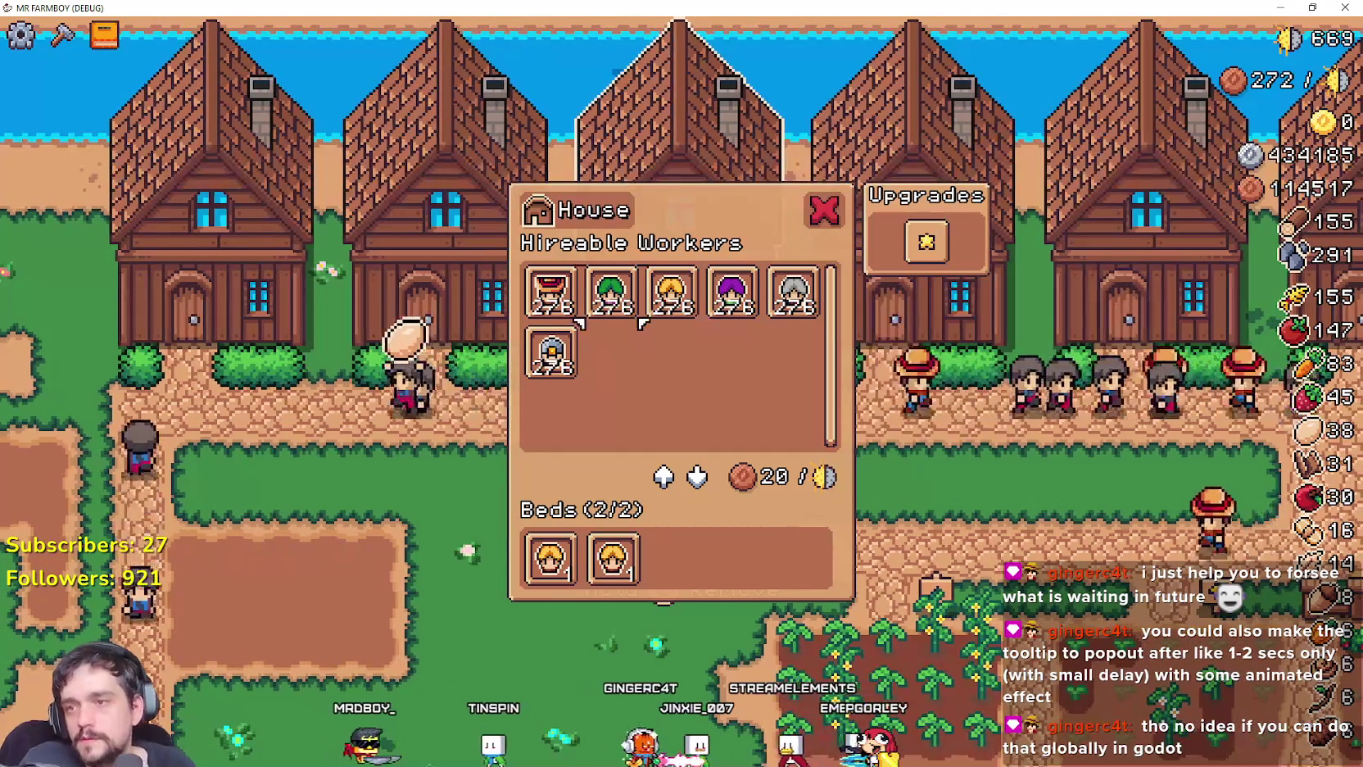
mouse_move(612, 303)
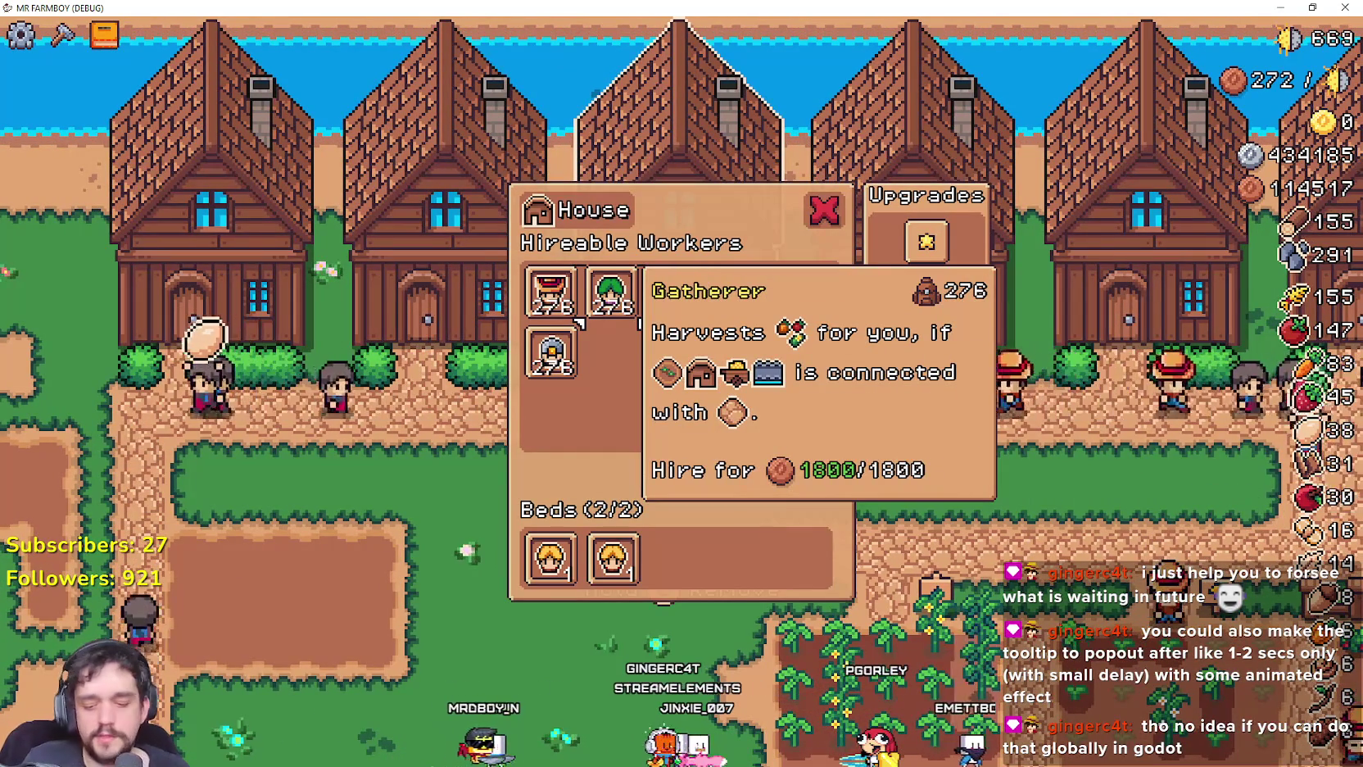
key(alt+Tab)
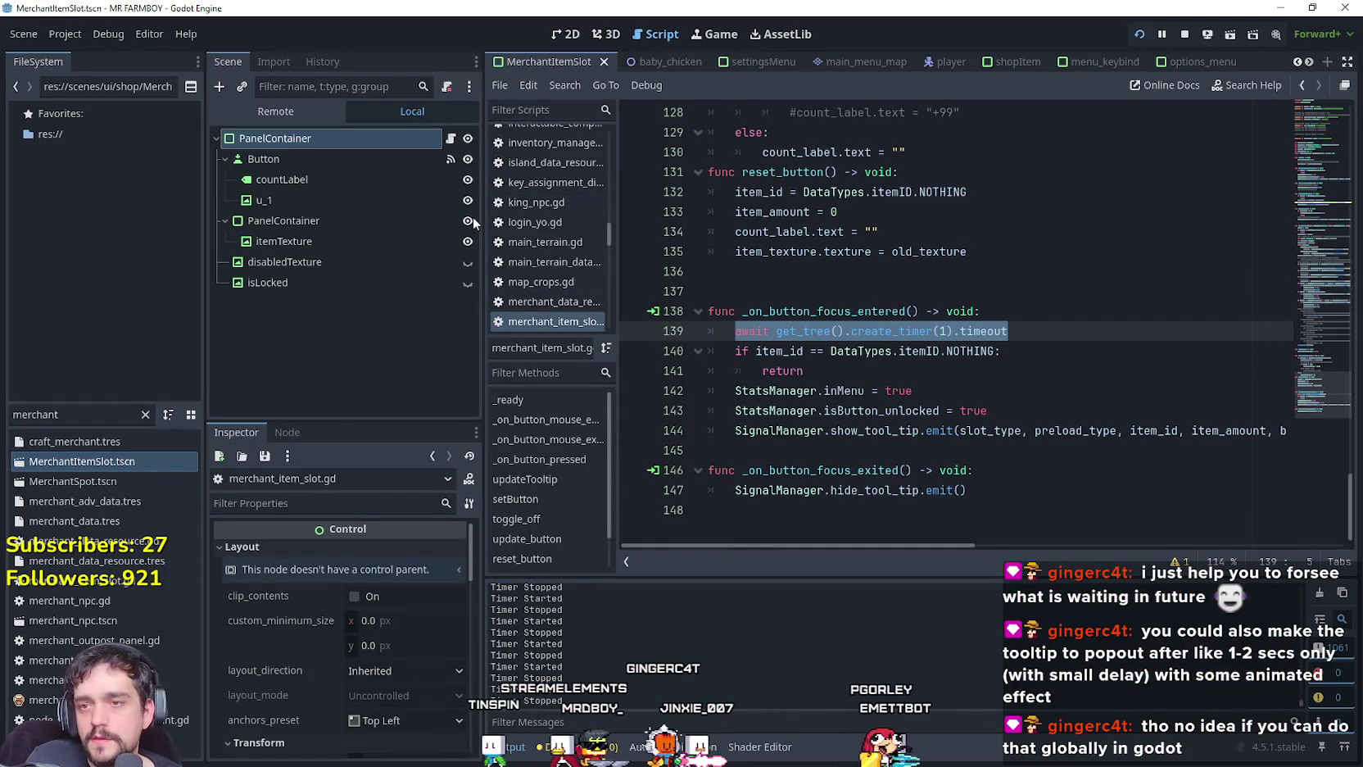
drag(1009, 331, 734, 331)
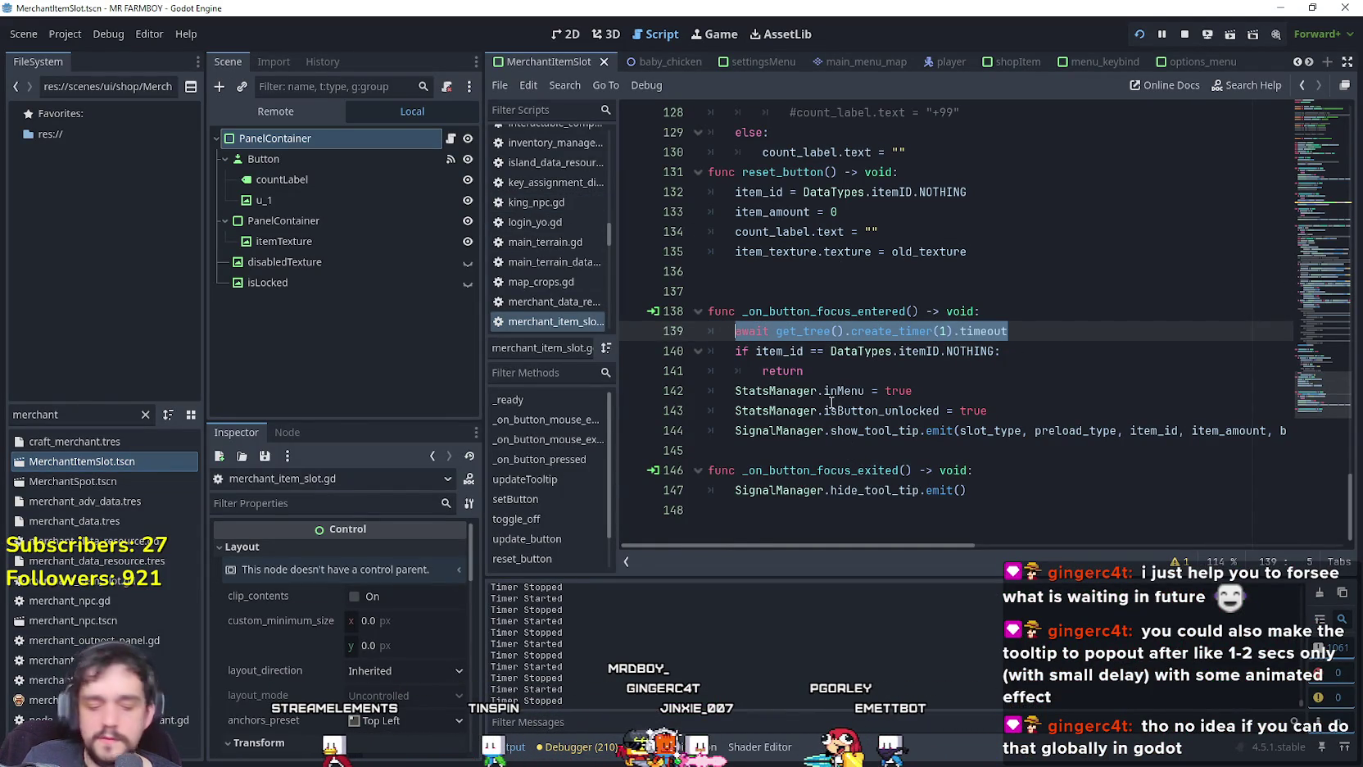
Delete the create_timer(1) await line and its blank line, review the handler, then return to the game.
key(BackSpace)
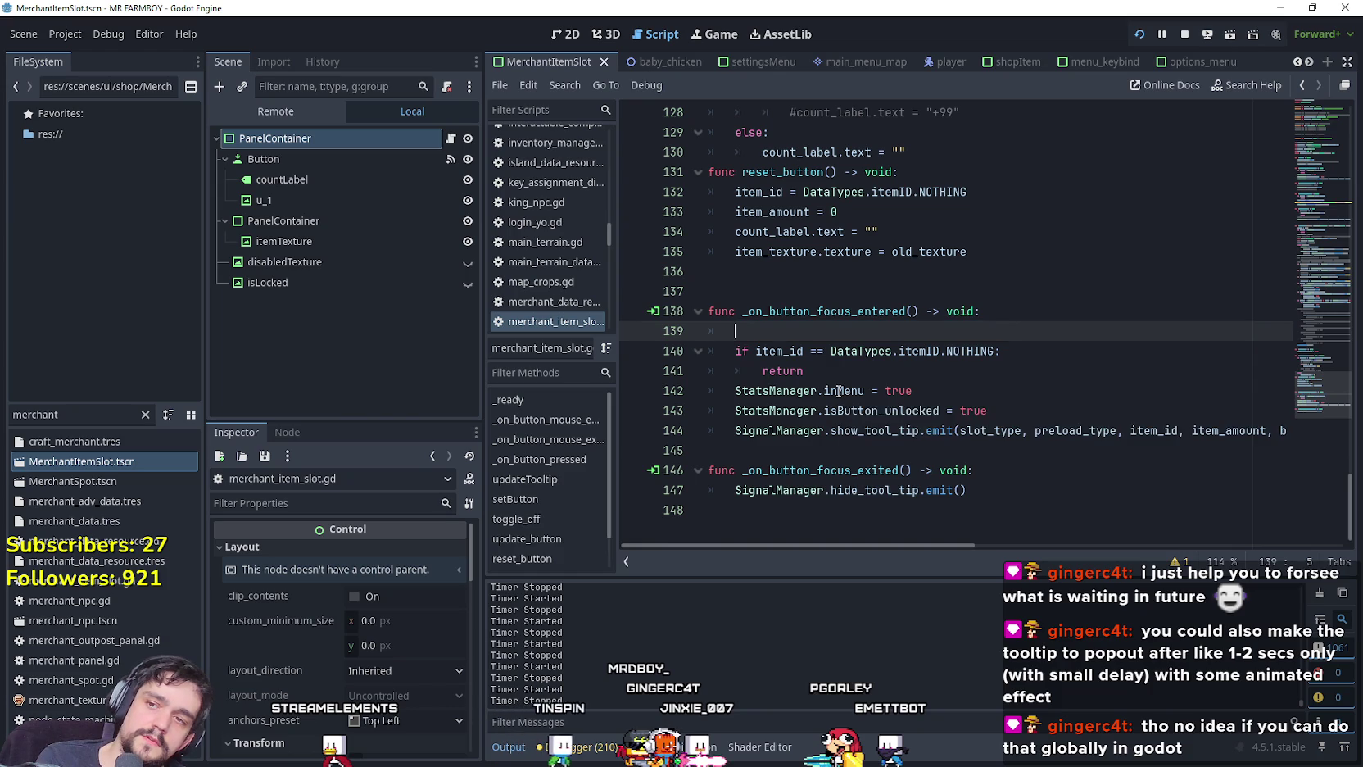
key(BackSpace)
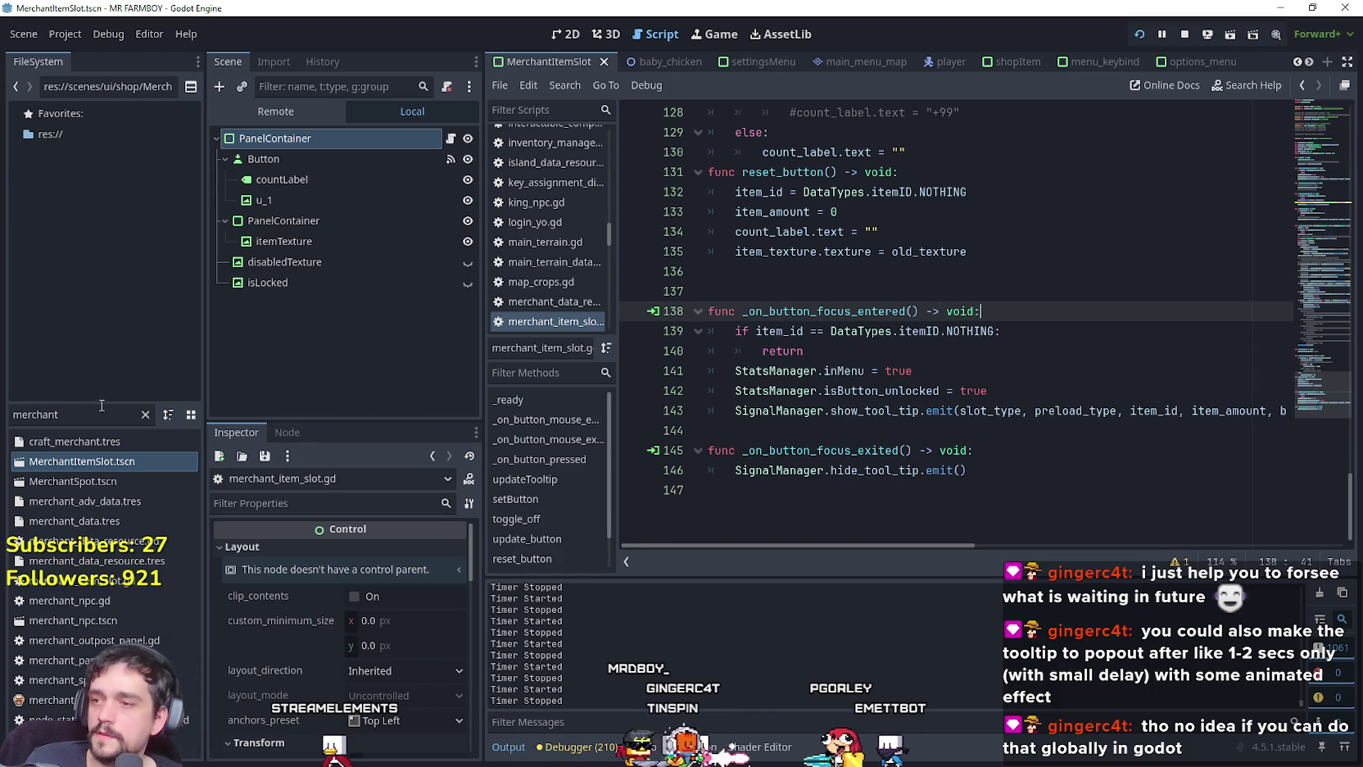
scroll(903, 544, up, 1)
mouse_move(903, 543)
mouse_down()
mouse_move(1100, 552)
mouse_move(858, 510)
mouse_up()
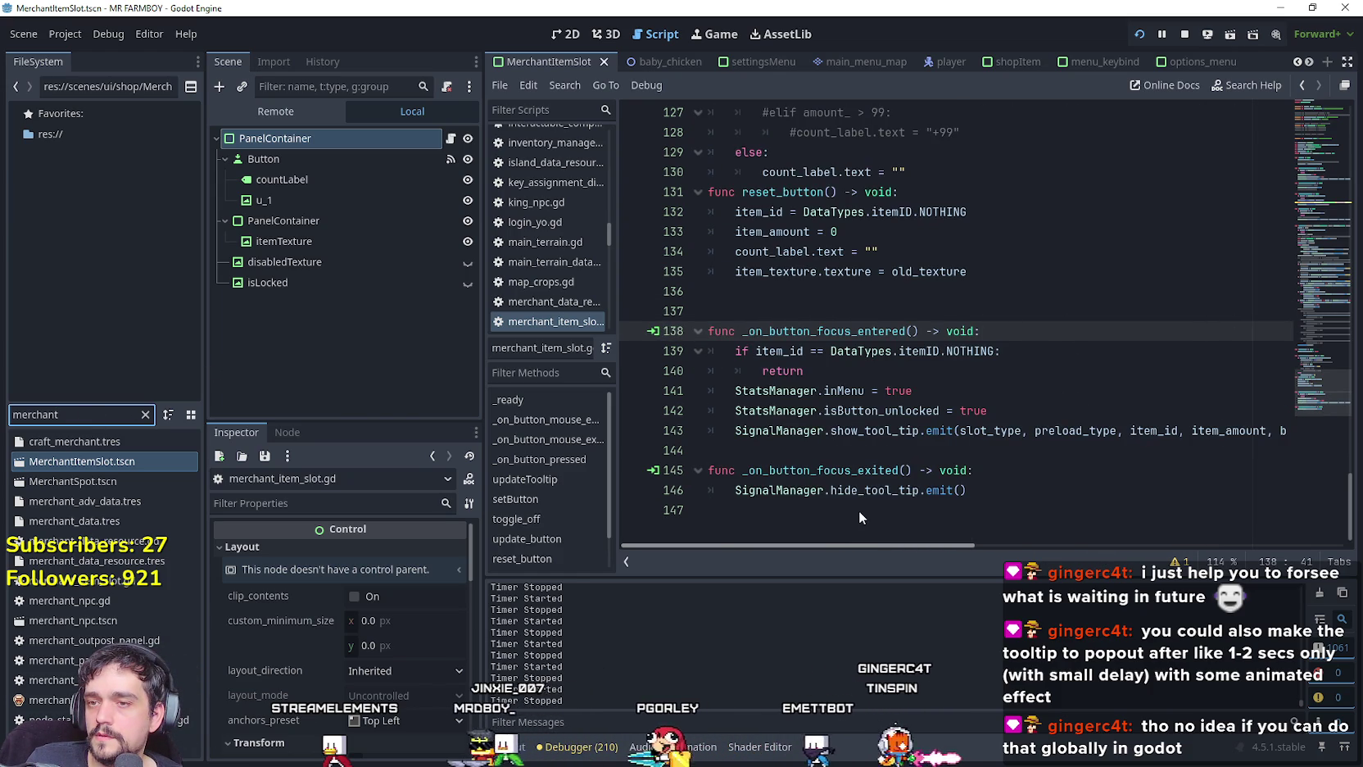
click(867, 452)
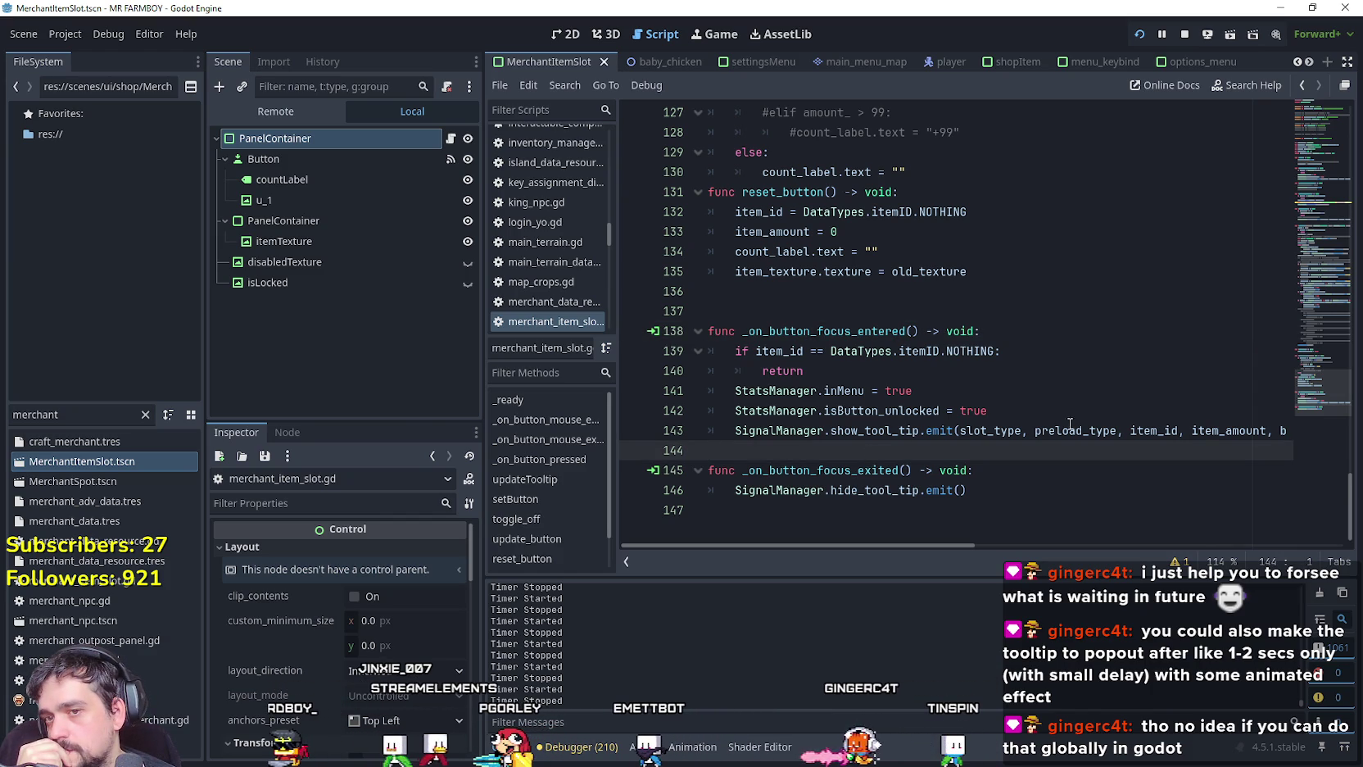
mouse_move(969, 546)
mouse_down()
mouse_move(1117, 546)
mouse_move(926, 503)
mouse_up()
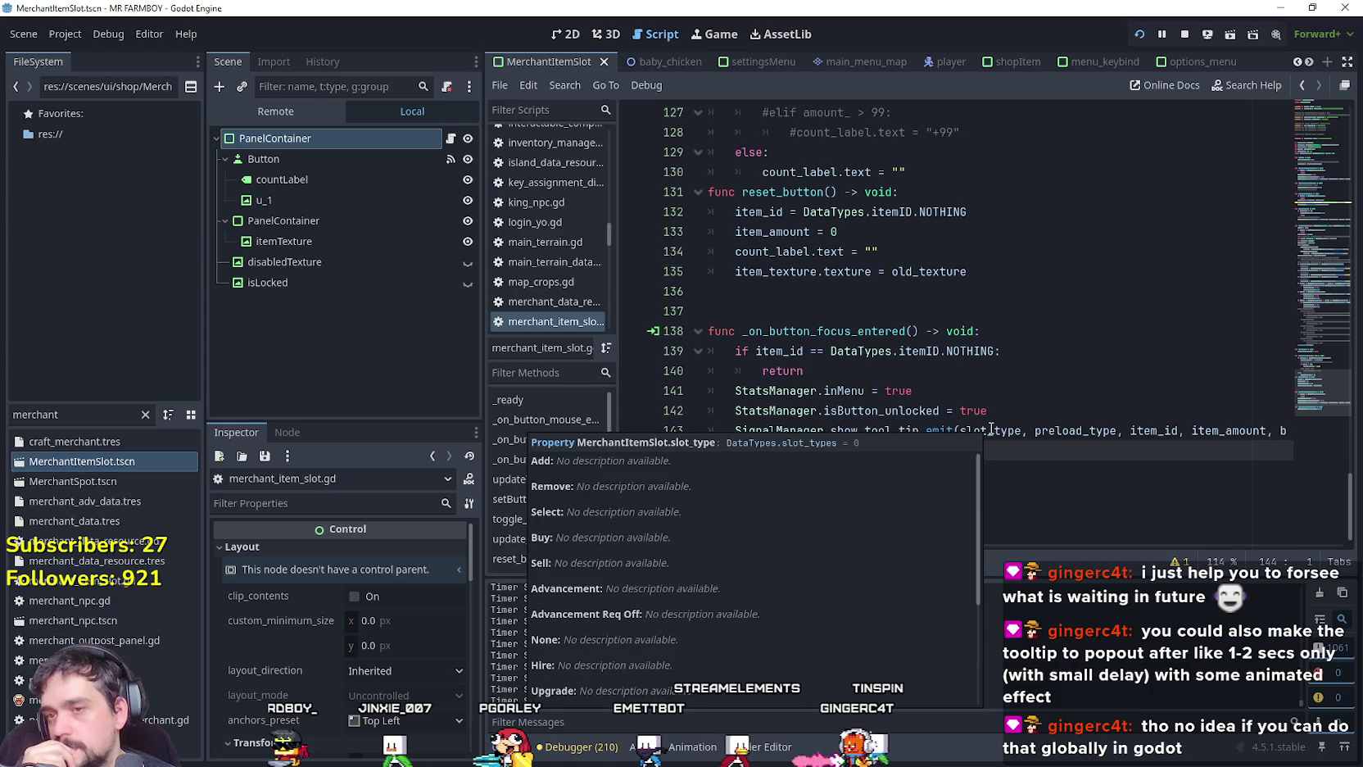
click(1013, 413)
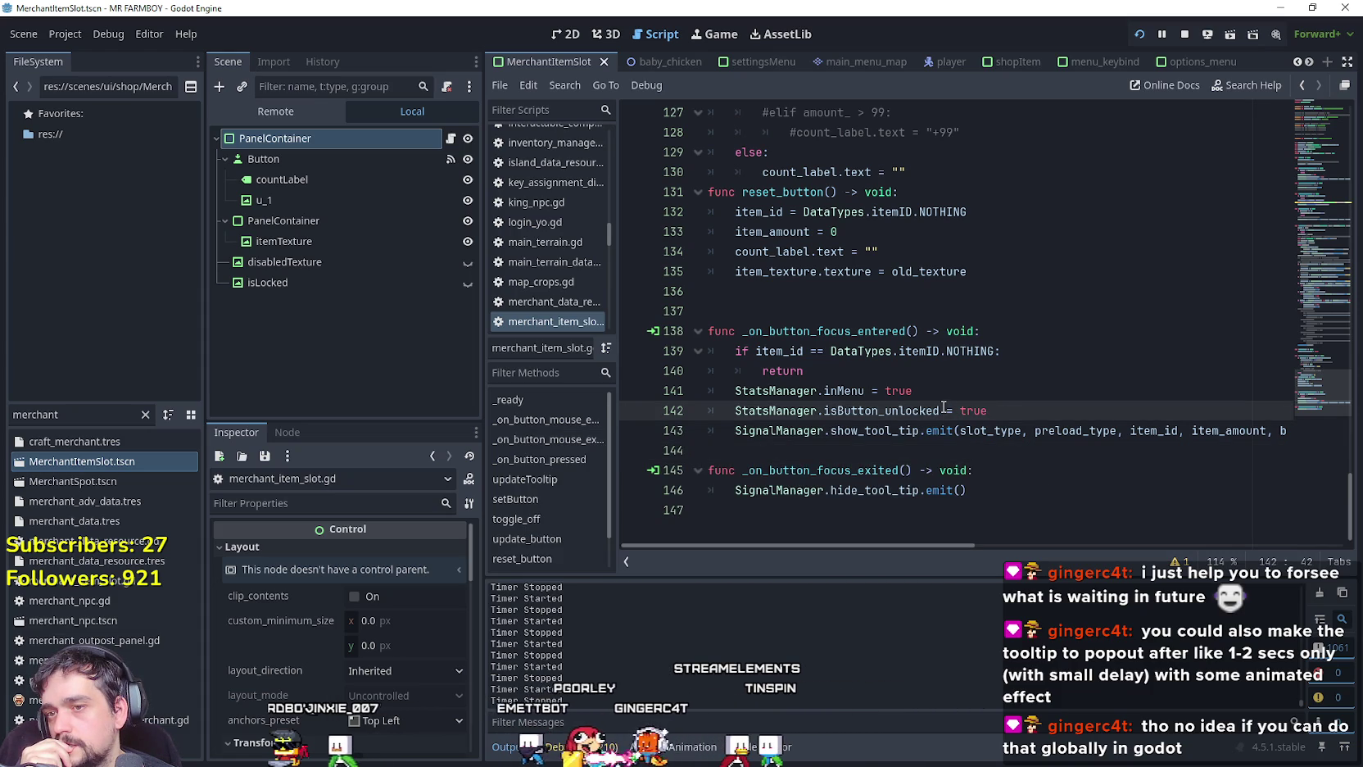
click(947, 452)
click(918, 379)
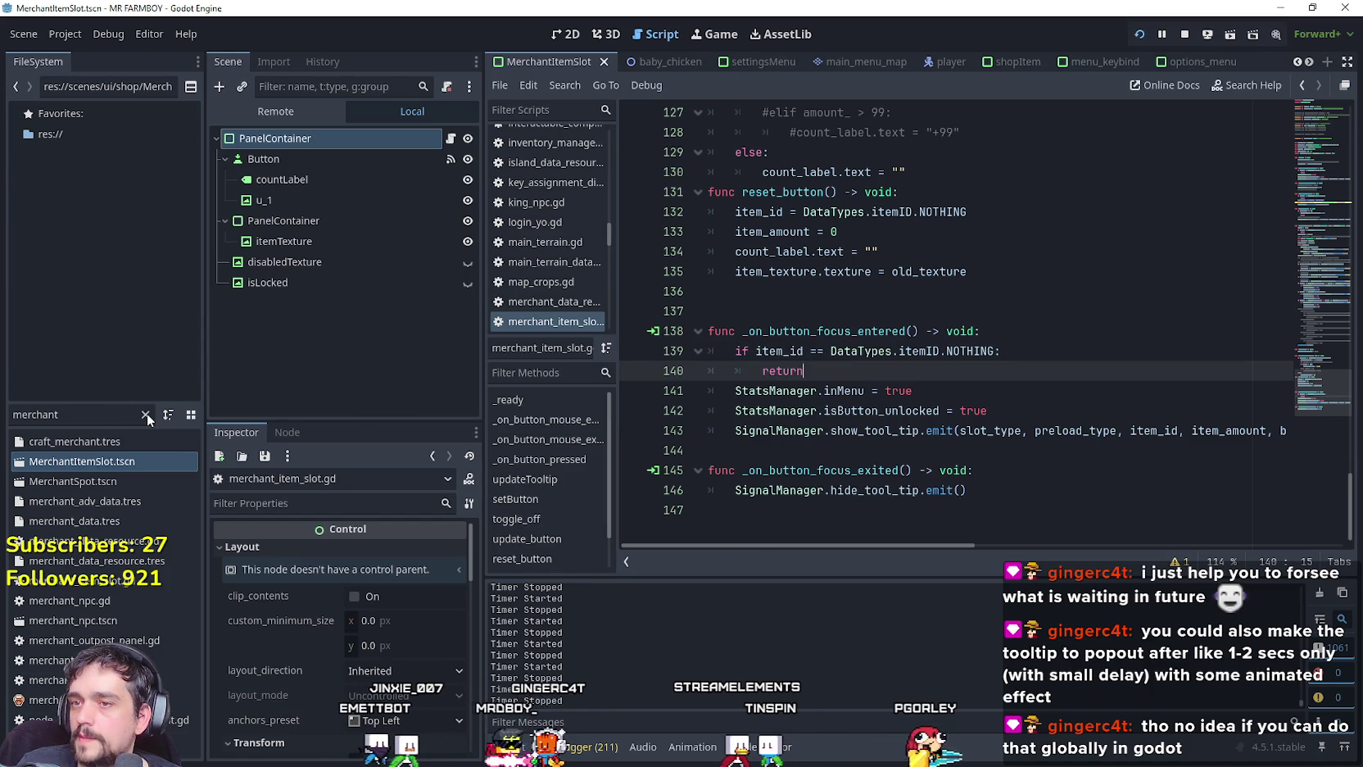
key(alt+Tab)
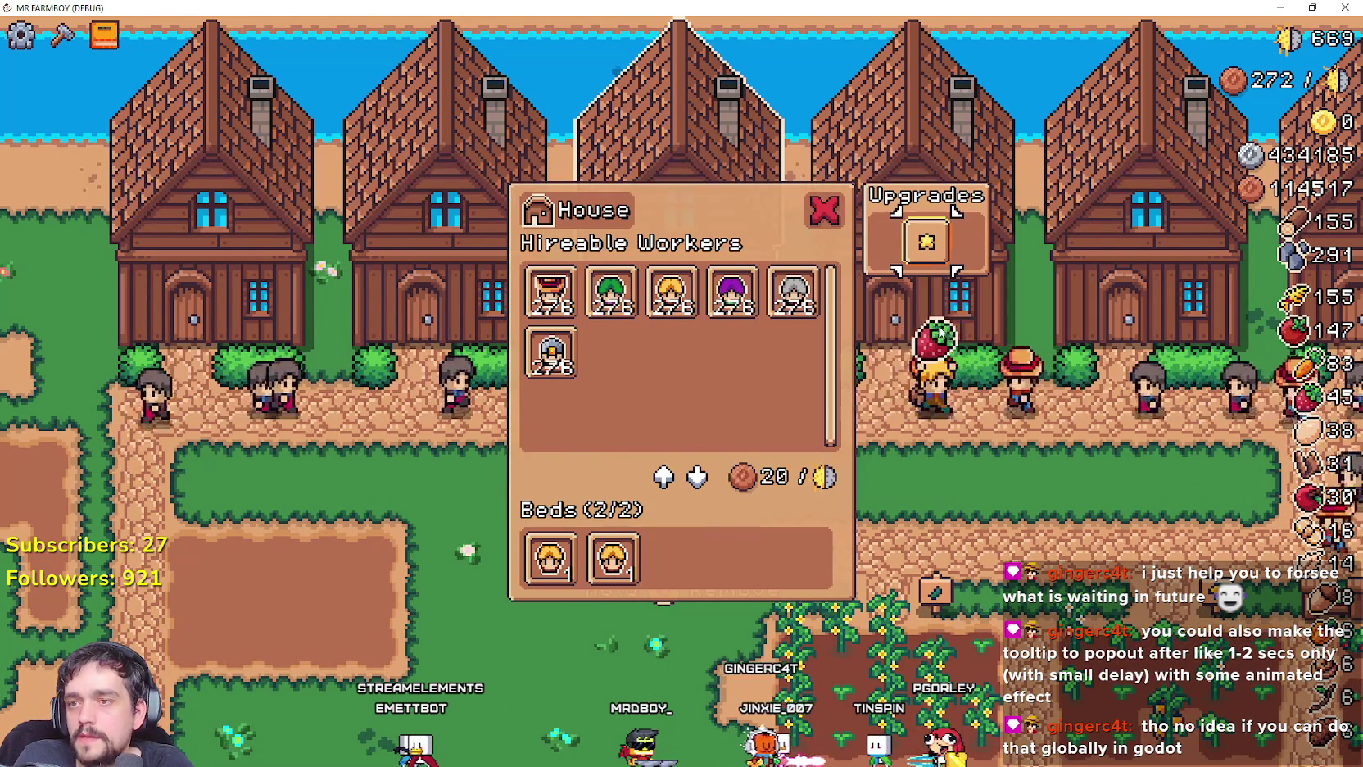
Close and reopen the House hiring dialog, then move focus to the Market's upgrades slot.
key(Escape)
click(938, 325)
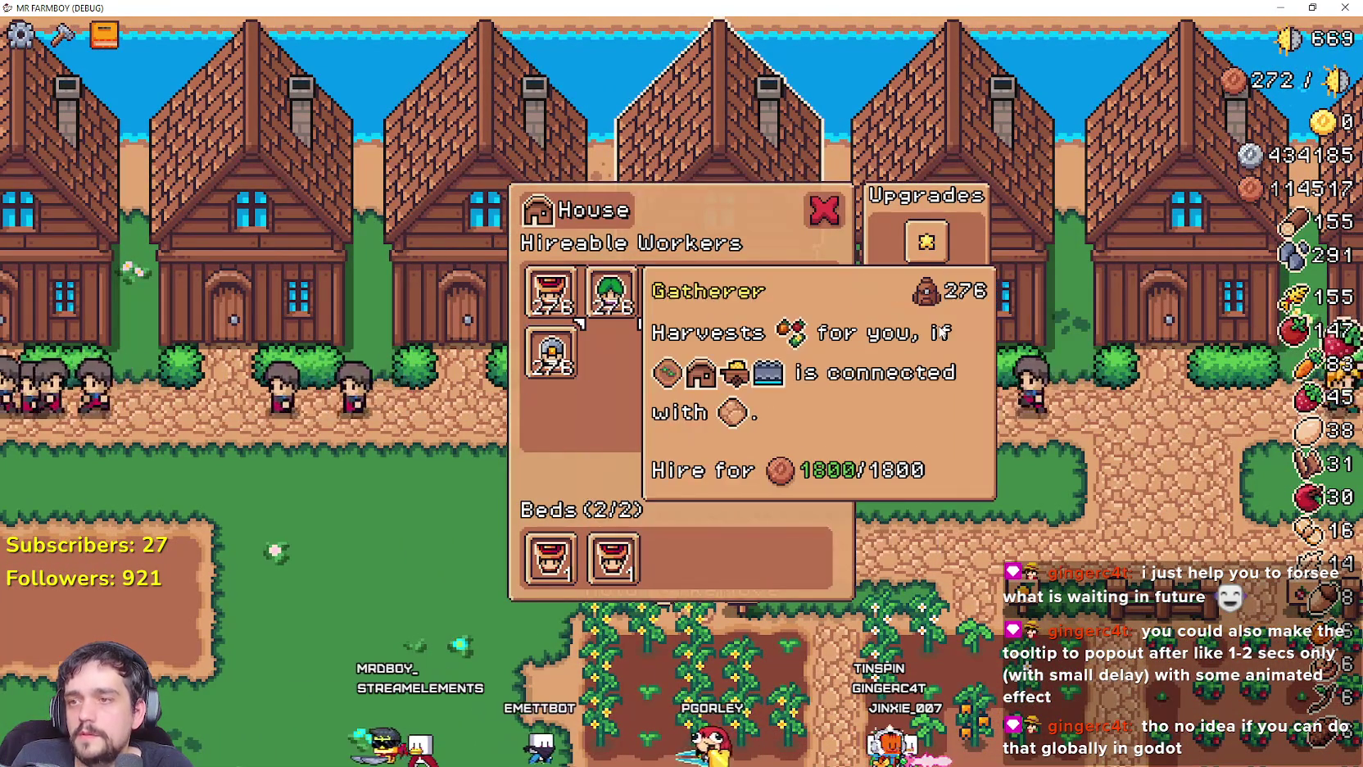
key(Escape)
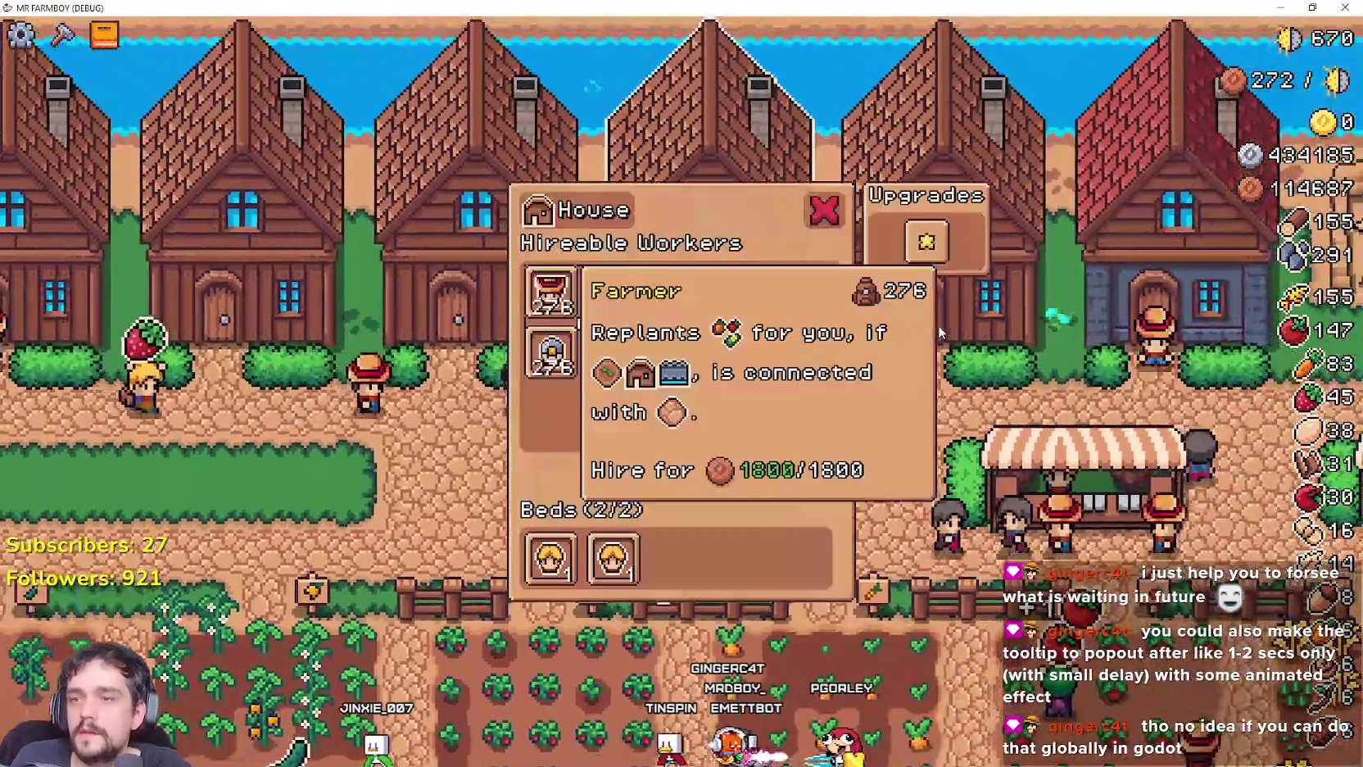
click(938, 324)
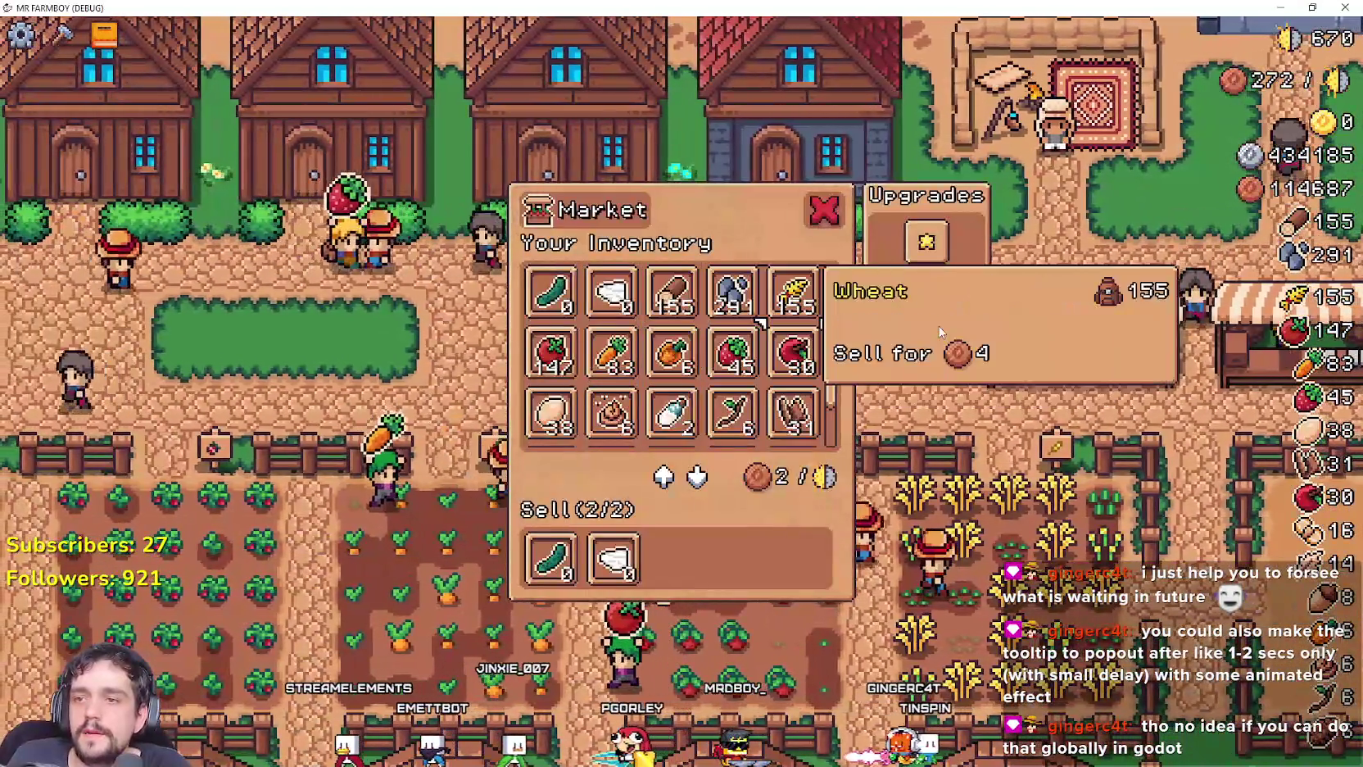
key(Right)
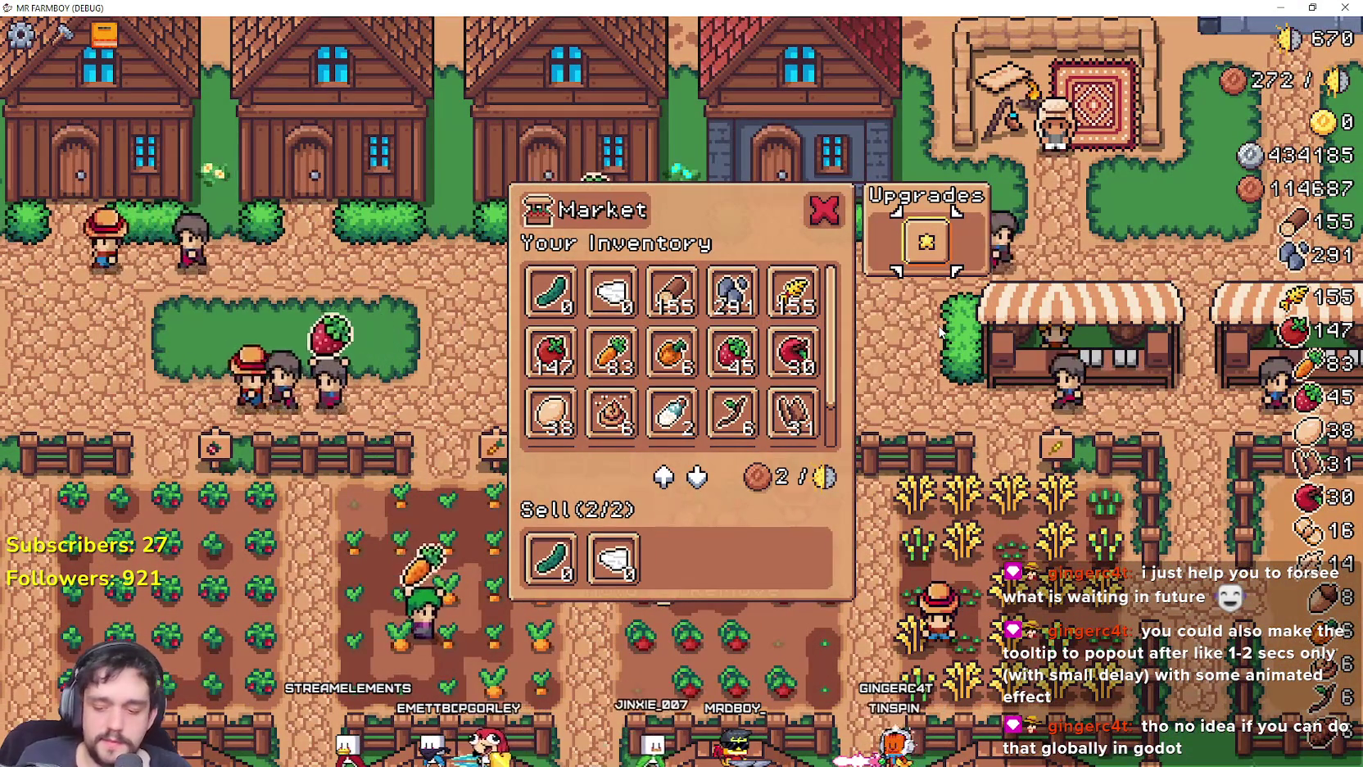
key(F8)
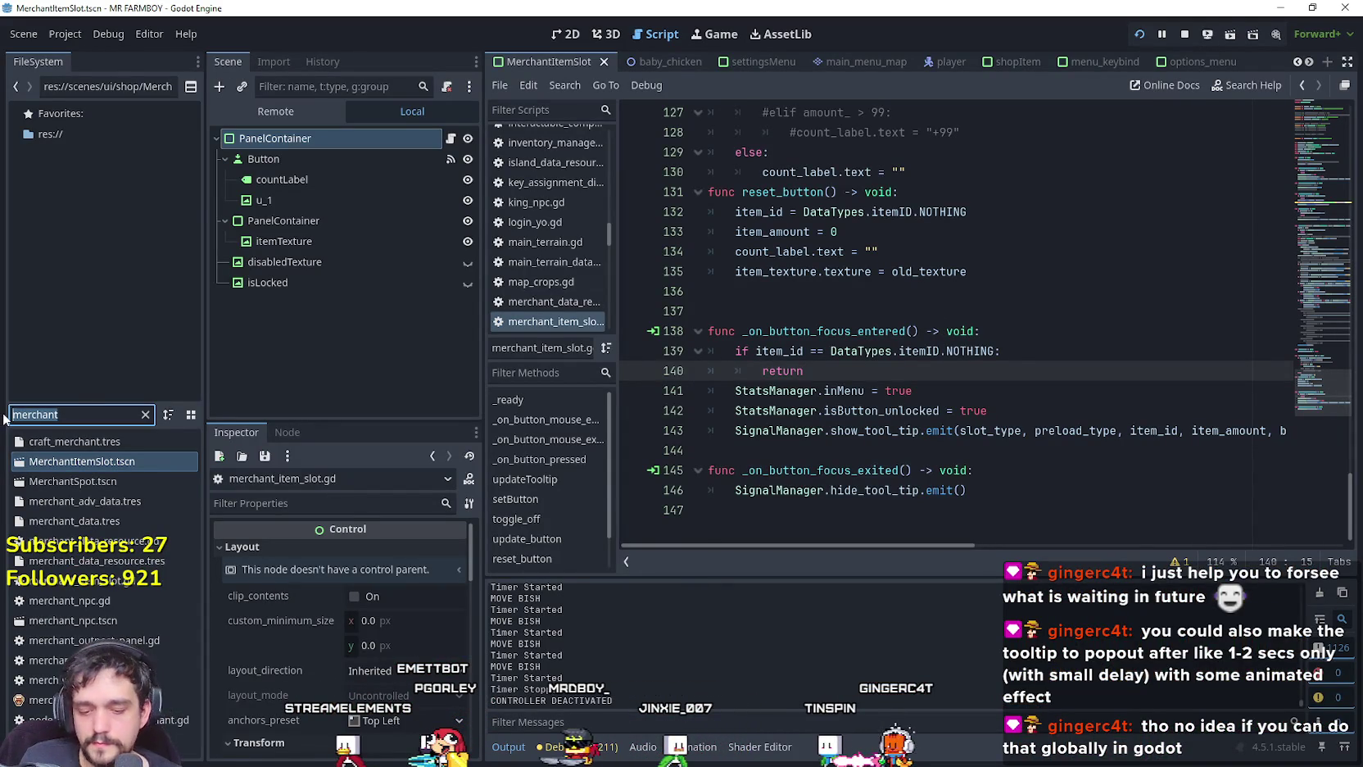
Filter the FileSystem for 'upgrade' and open UpgradeSlot.tscn with its upgrade_slot.gd script.
text(upgrade)
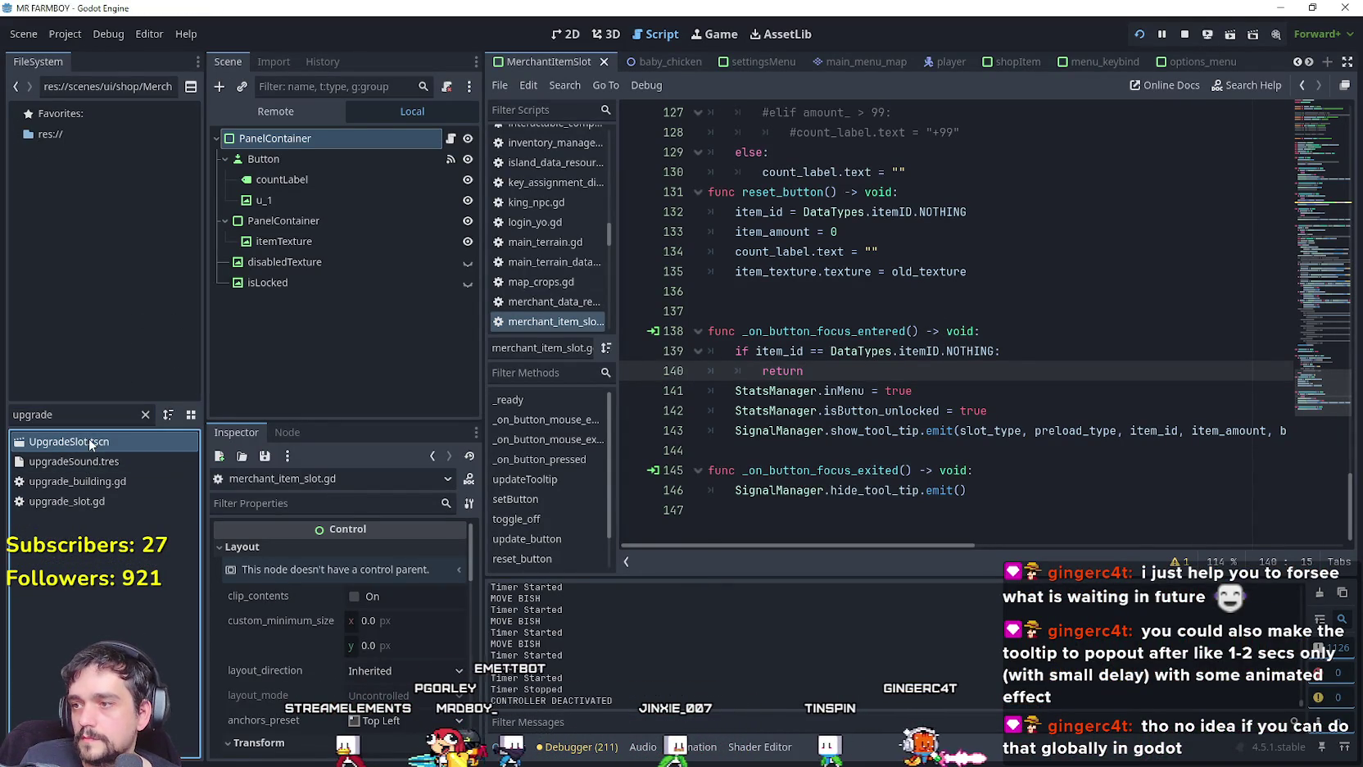
double_click(90, 443)
click(449, 138)
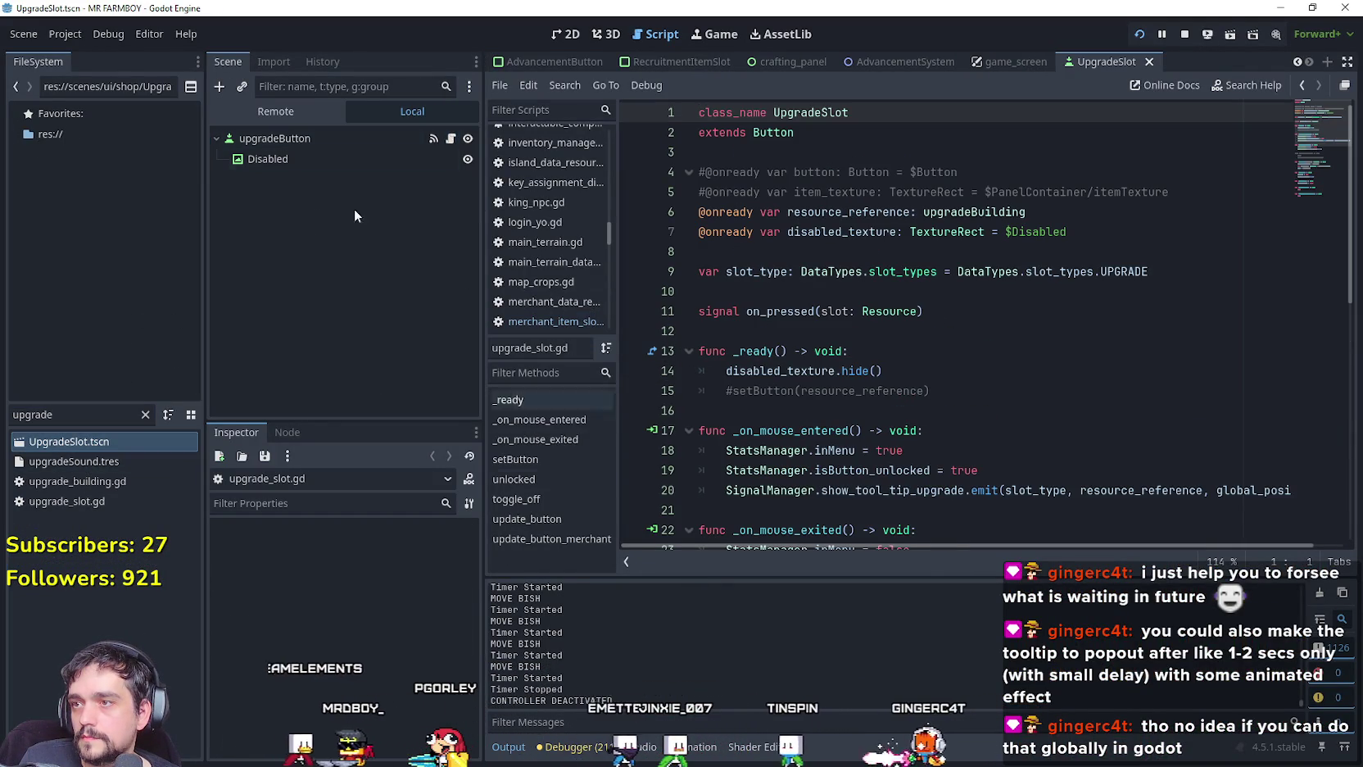
Inspect upgradeButton's Focus properties and bring up its Signals list.
click(296, 144)
scroll(380, 677, down, 10)
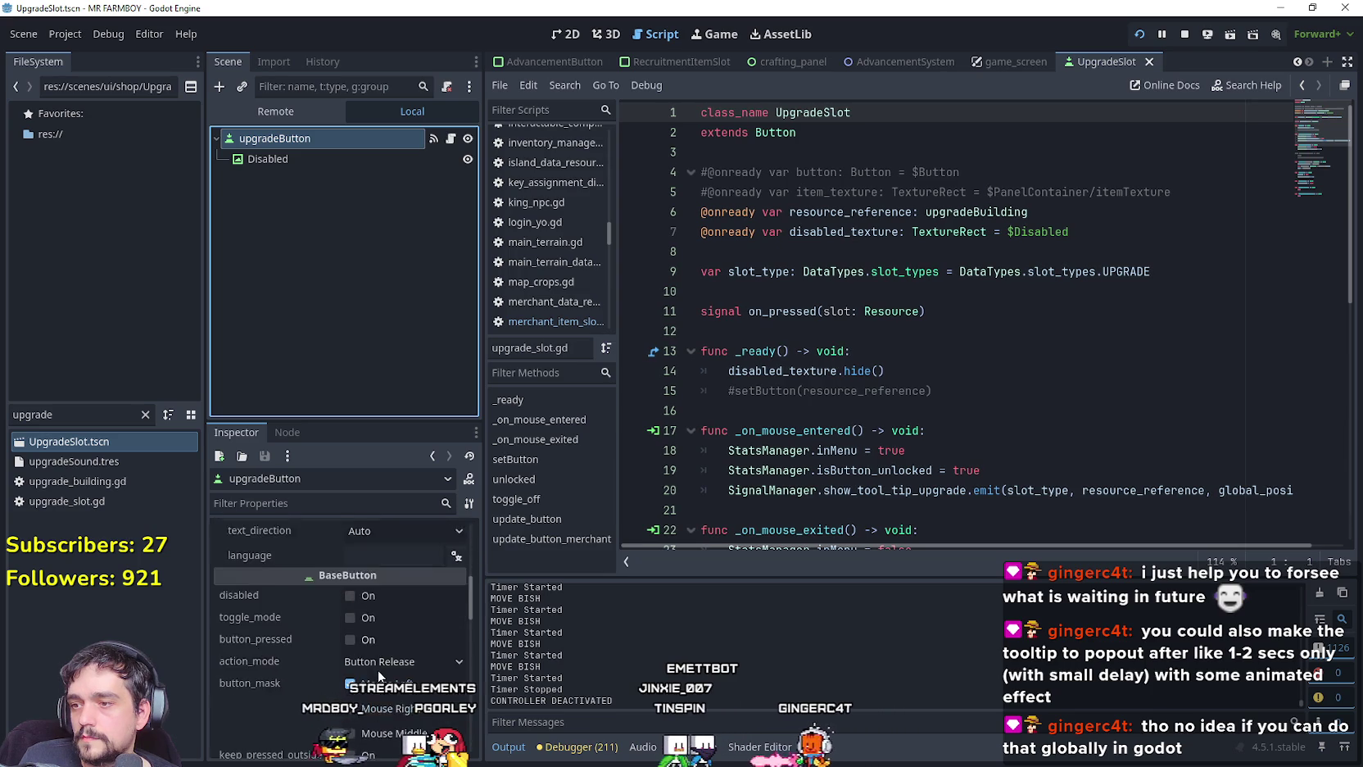
scroll(376, 667, up, 1)
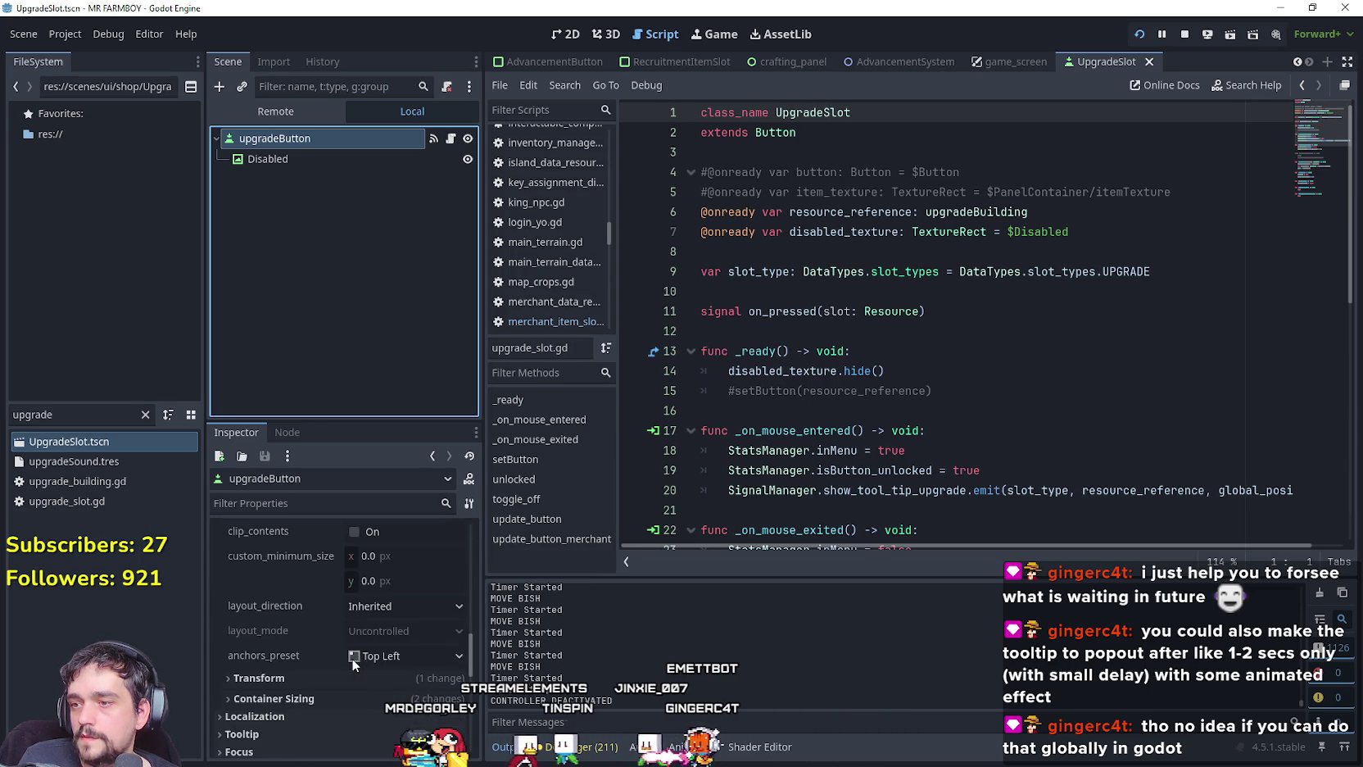
scroll(294, 641, down, 10)
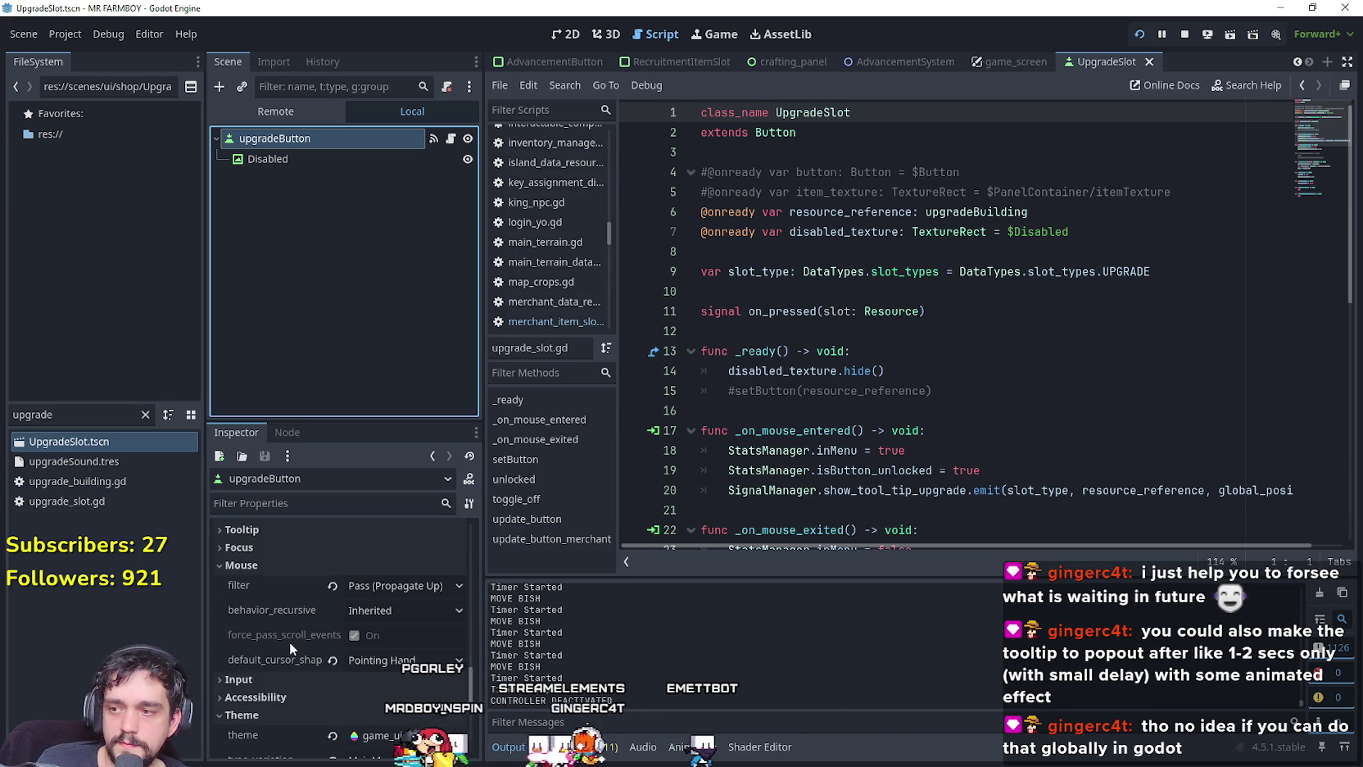
click(307, 547)
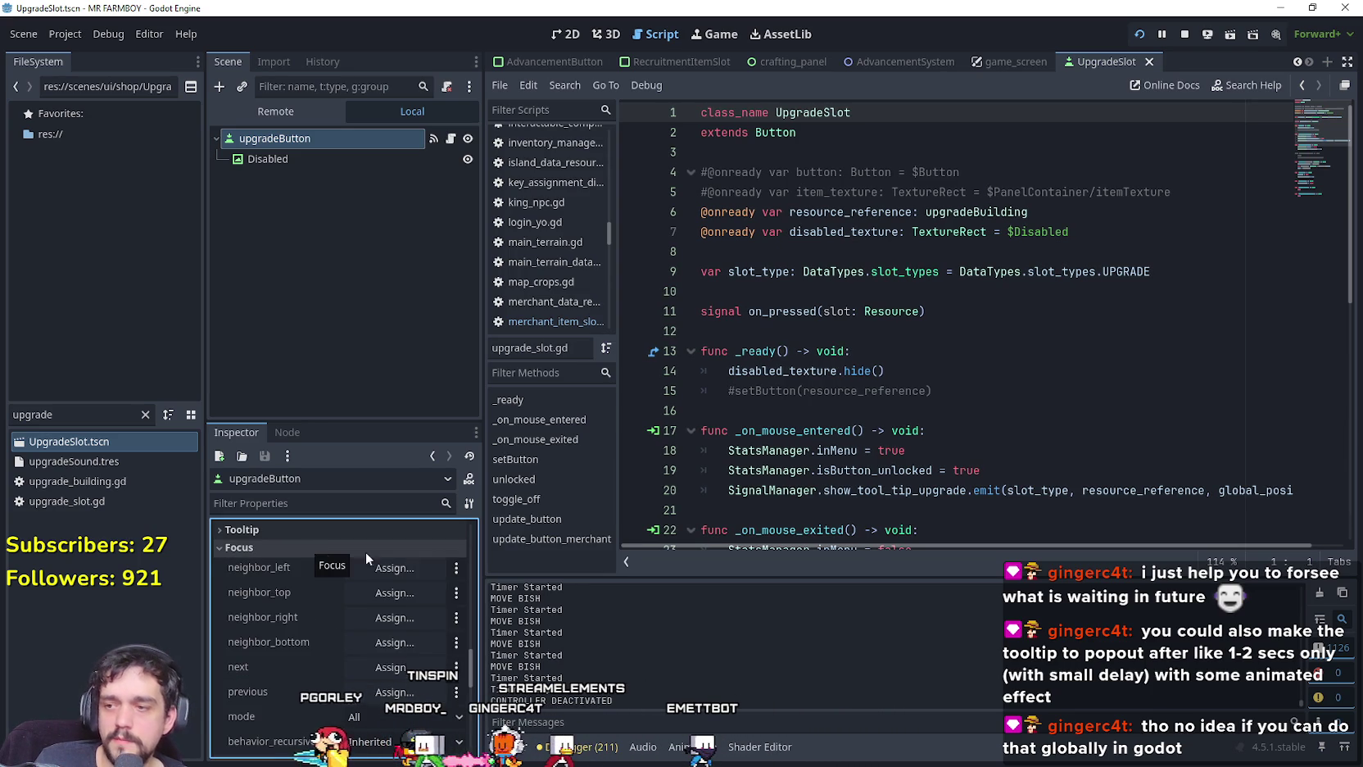
click(1001, 320)
scroll(1001, 321, down, 2)
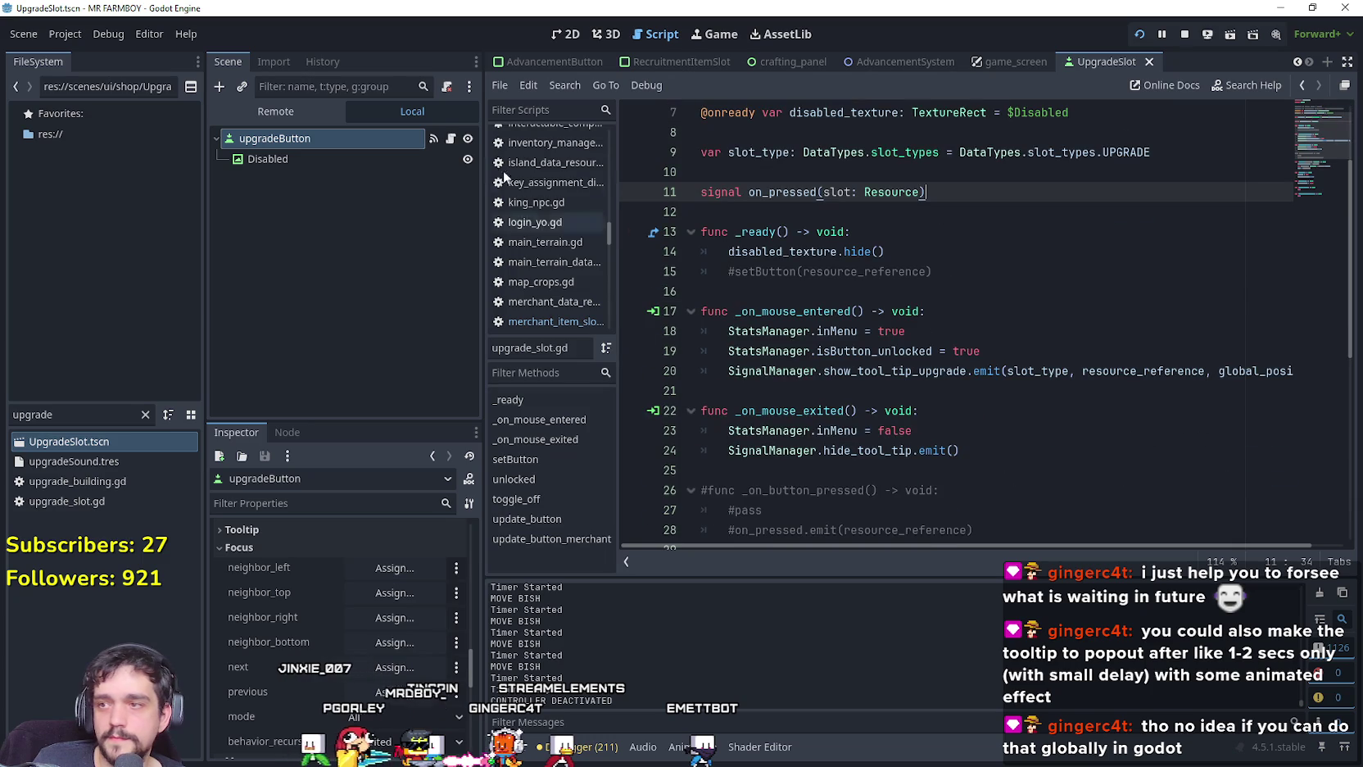
click(451, 144)
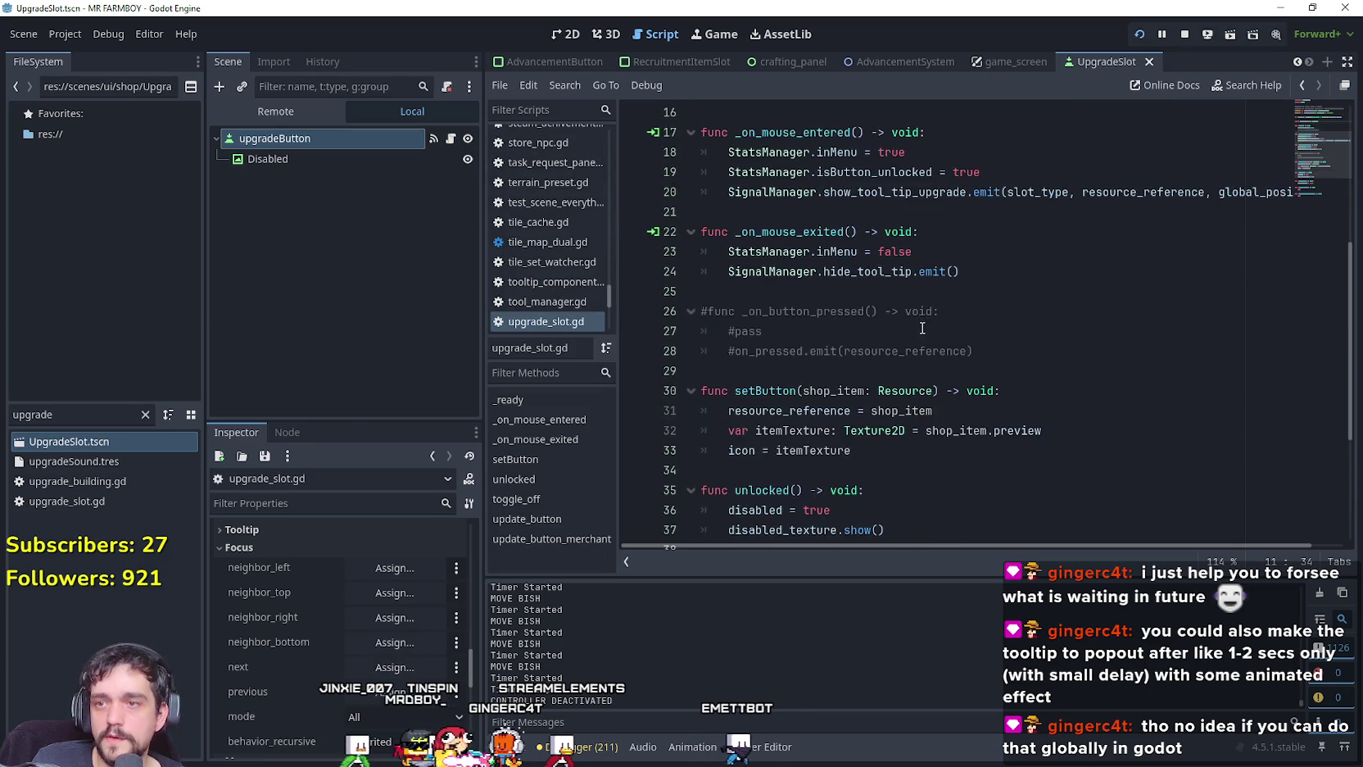
click(286, 431)
Connect upgradeButton's focus_entered and focus_exited signals to new handler functions.
scroll(329, 589, down, 3)
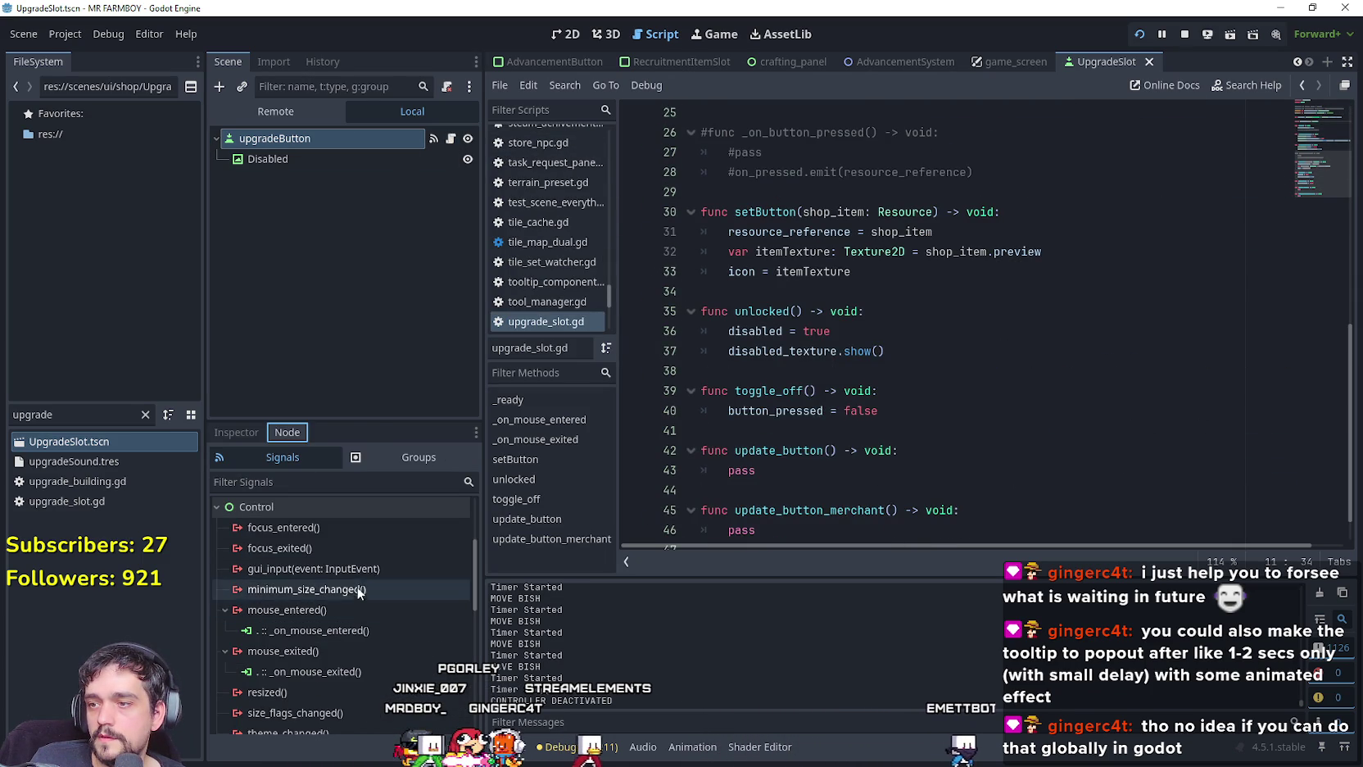
double_click(347, 528)
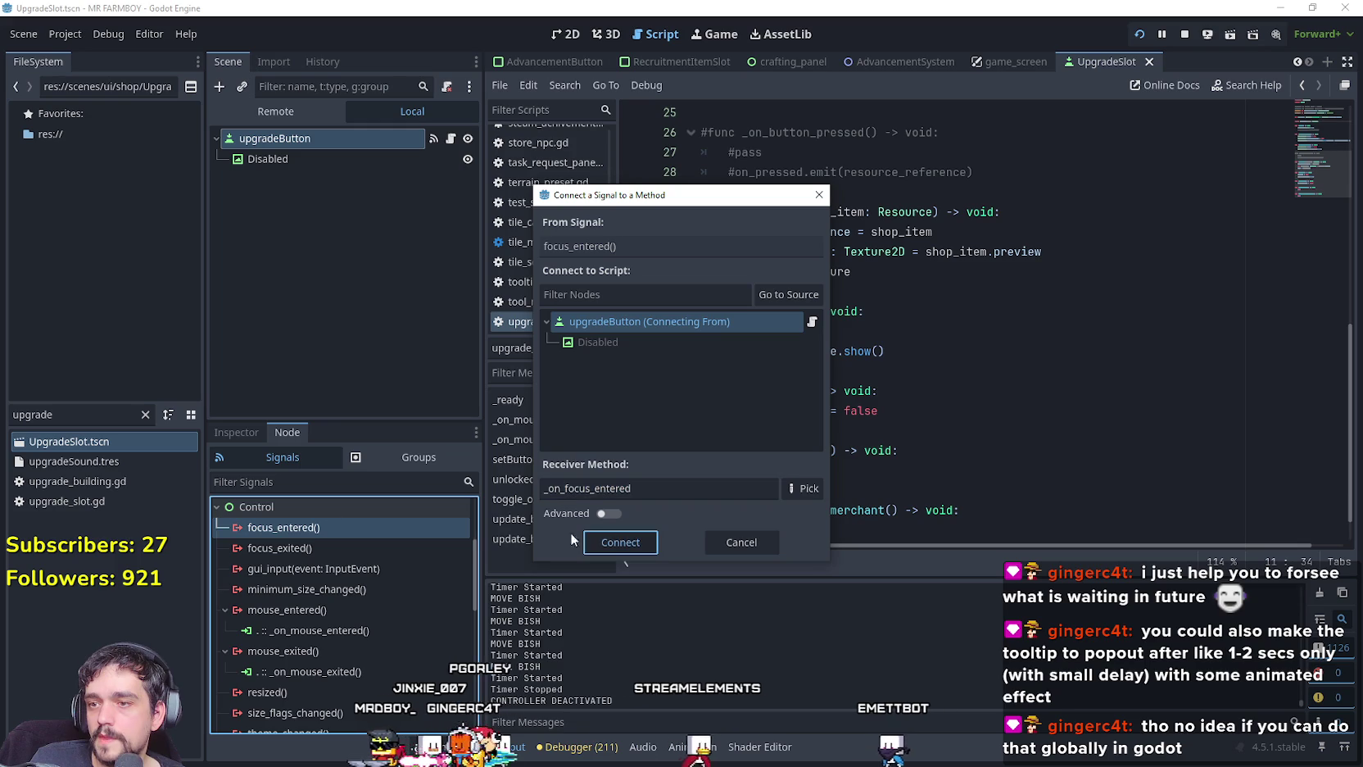
key(Return)
double_click(294, 568)
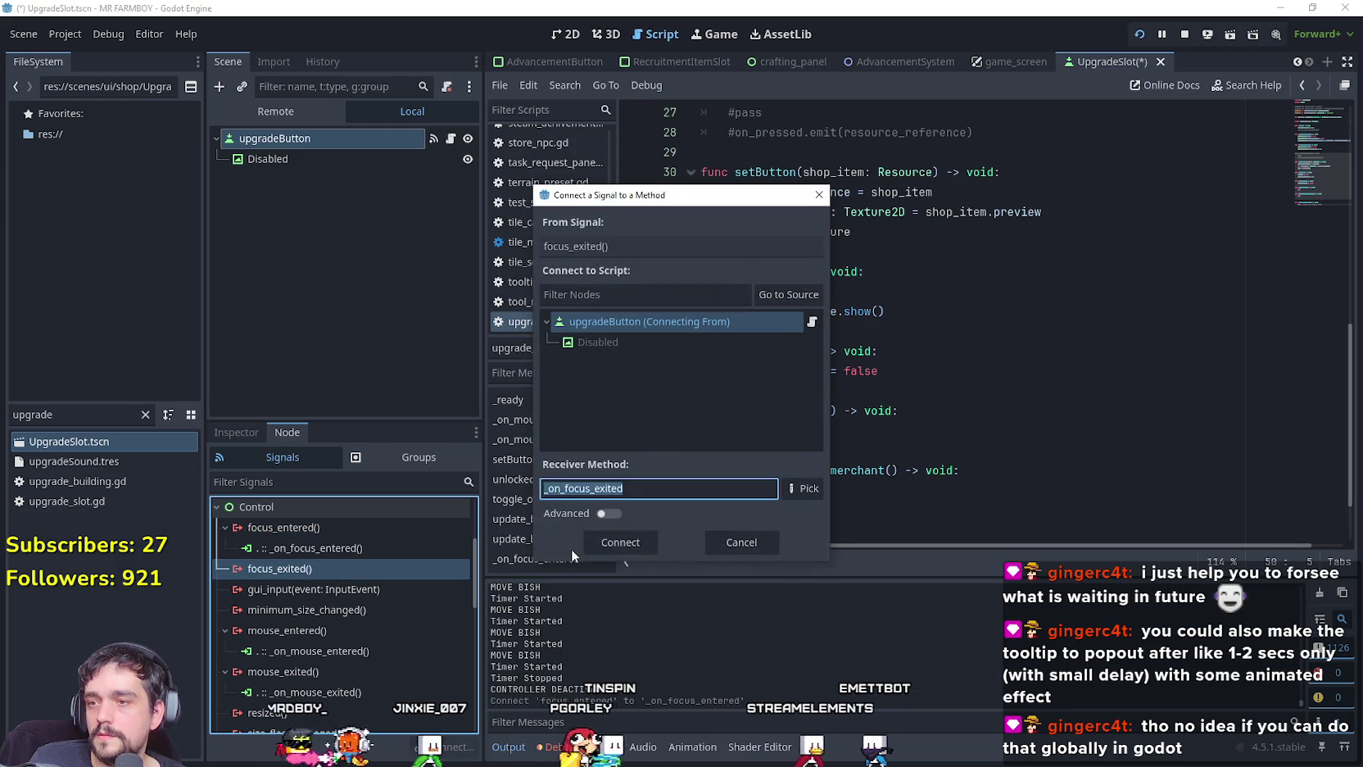
key(Return)
Replace the pass in _on_focus_entered with the _on_mouse_entered code.
scroll(997, 399, up, 5)
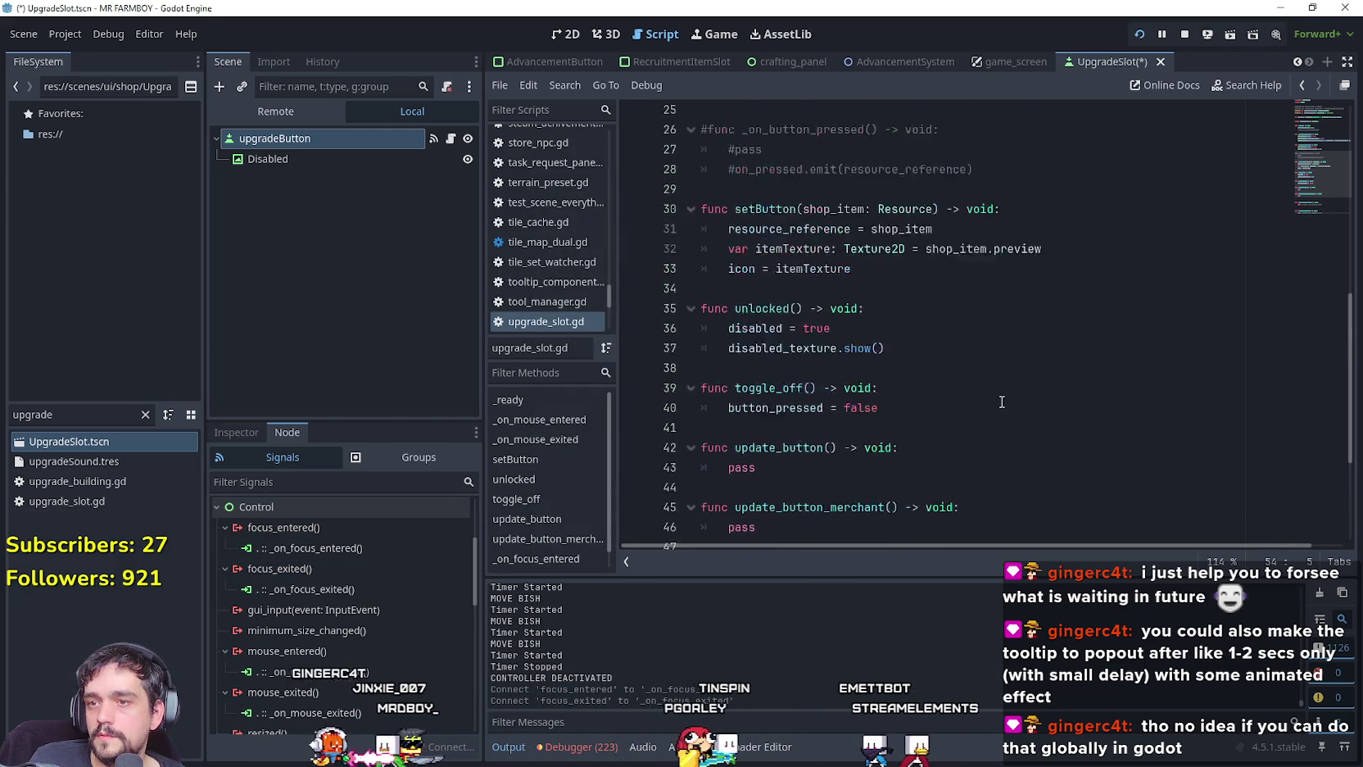
scroll(898, 334, up, 4)
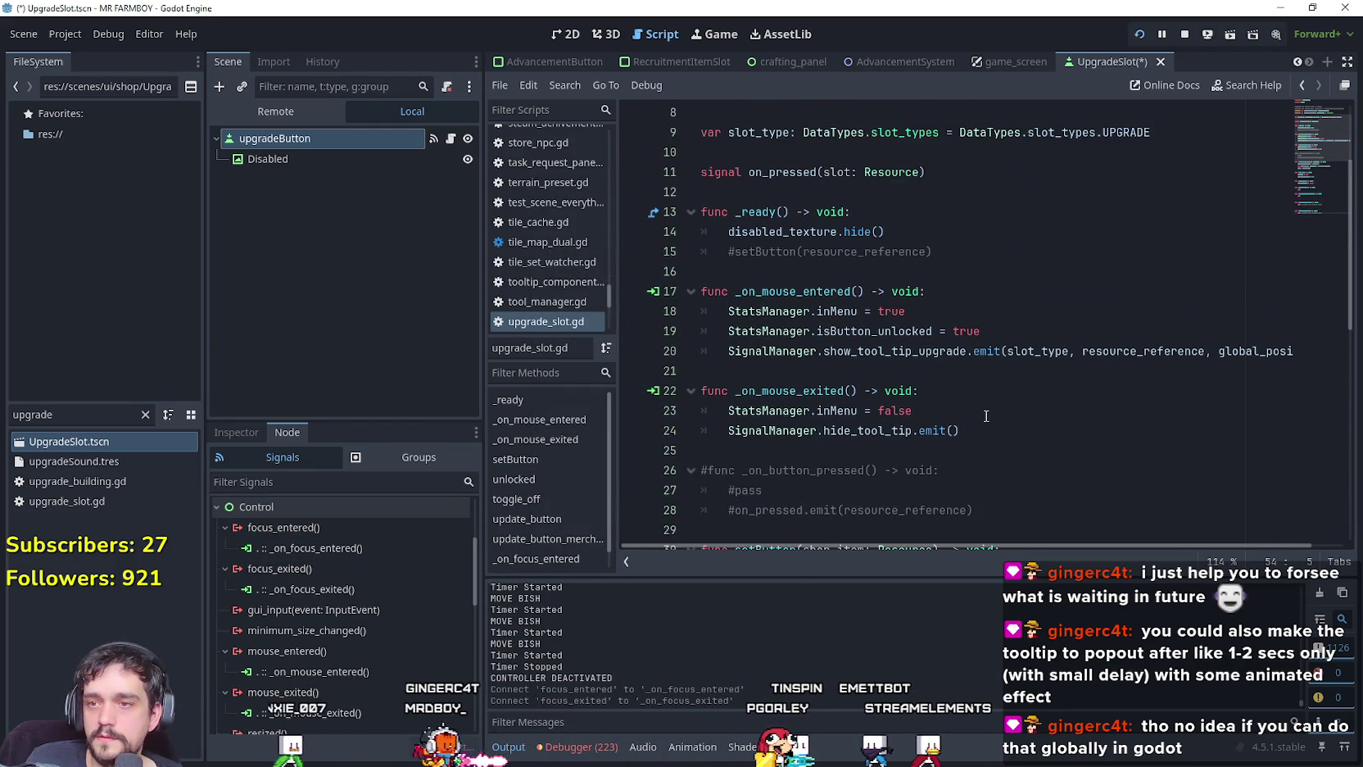
drag(888, 362, 648, 317)
key(ctrl+c)
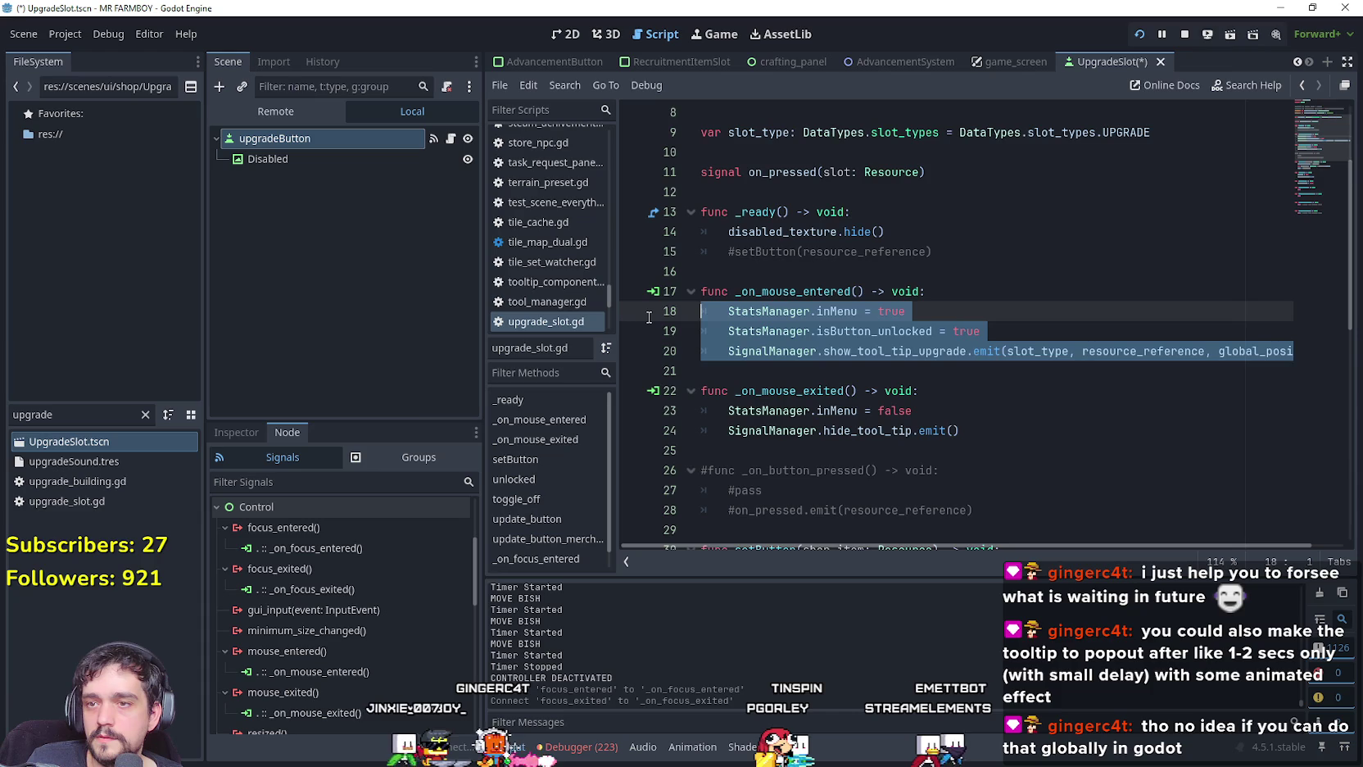
scroll(899, 440, down, 9)
click(729, 412)
mouse_move(729, 411)
mouse_down()
mouse_move(638, 428)
mouse_move(634, 411)
mouse_up()
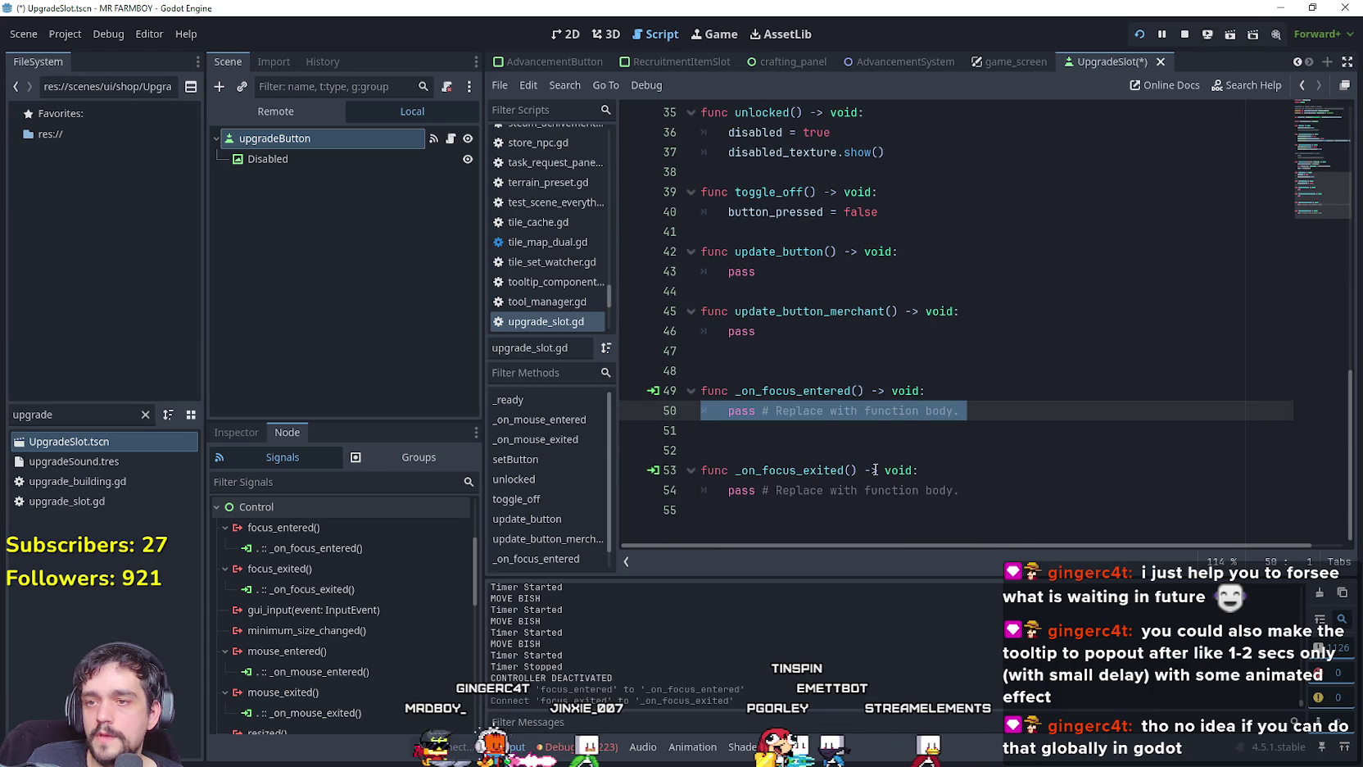
key(ctrl+v)
Replace the pass in _on_focus_exited with the _on_mouse_exited code.
scroll(807, 412, up, 11)
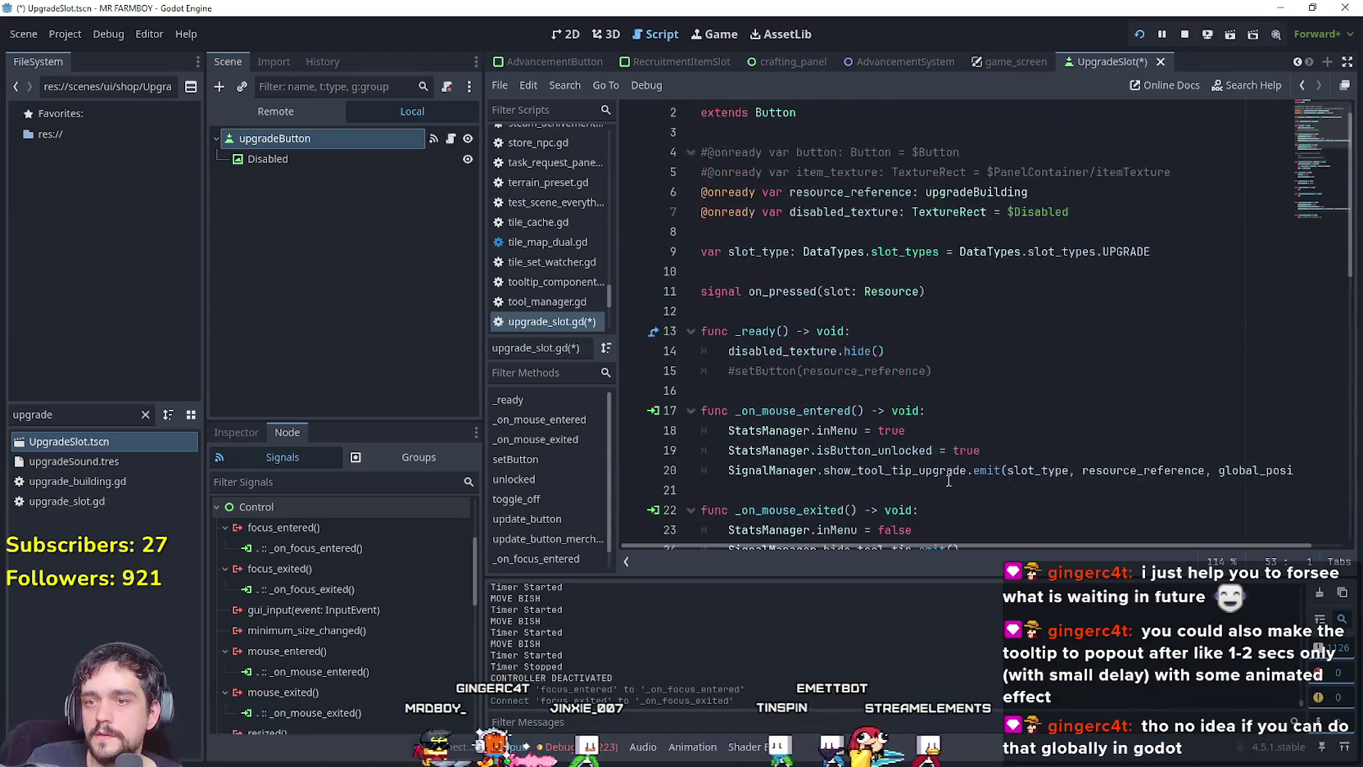
scroll(901, 475, down, 1)
click(949, 509)
drag(949, 510, 706, 493)
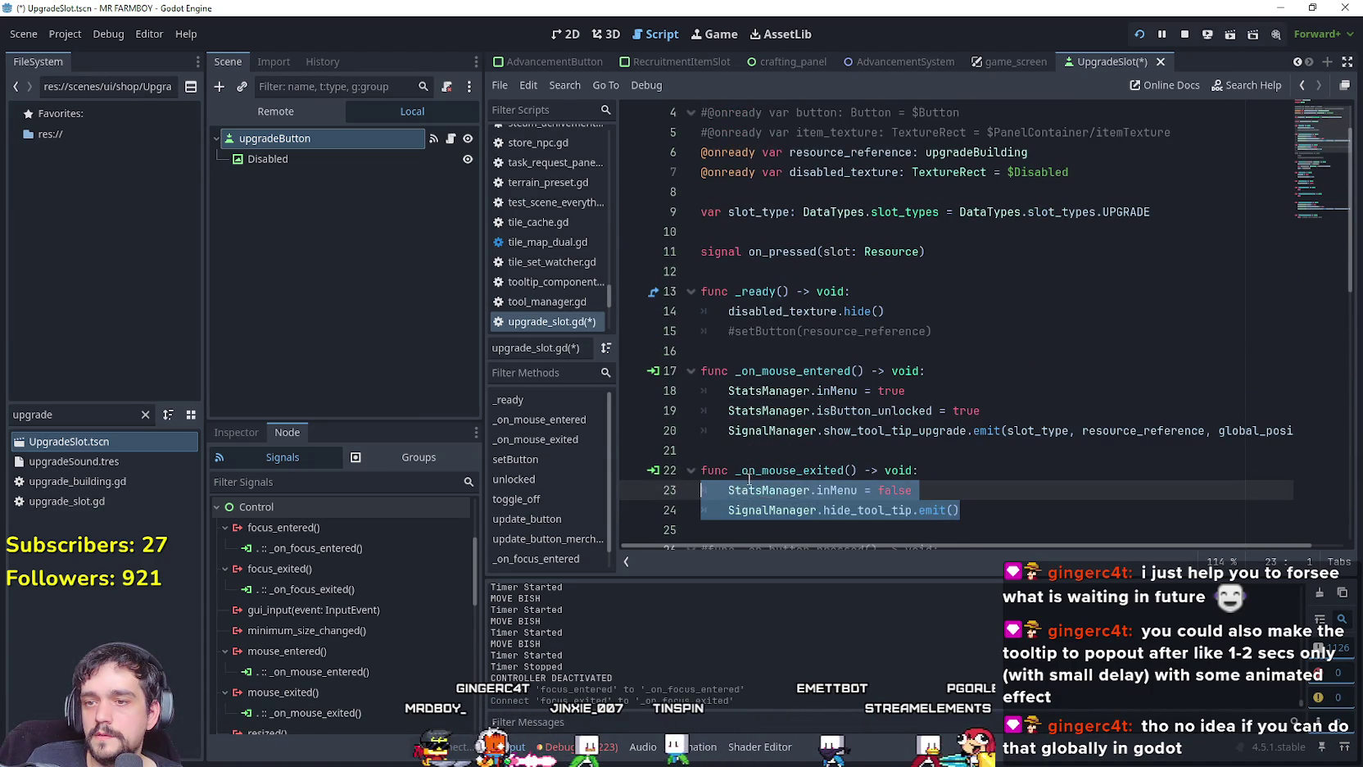
scroll(819, 451, down, 11)
click(1010, 501)
drag(1010, 496, 728, 490)
text(StatsManager.inMenu = false 	SignalManager.hide_tool_tip.emit())
Add 'if !StatsManager.isController_On: return' at the top of _on_focus_entered.
click(935, 336)
click(934, 352)
key(Return)
text(if )
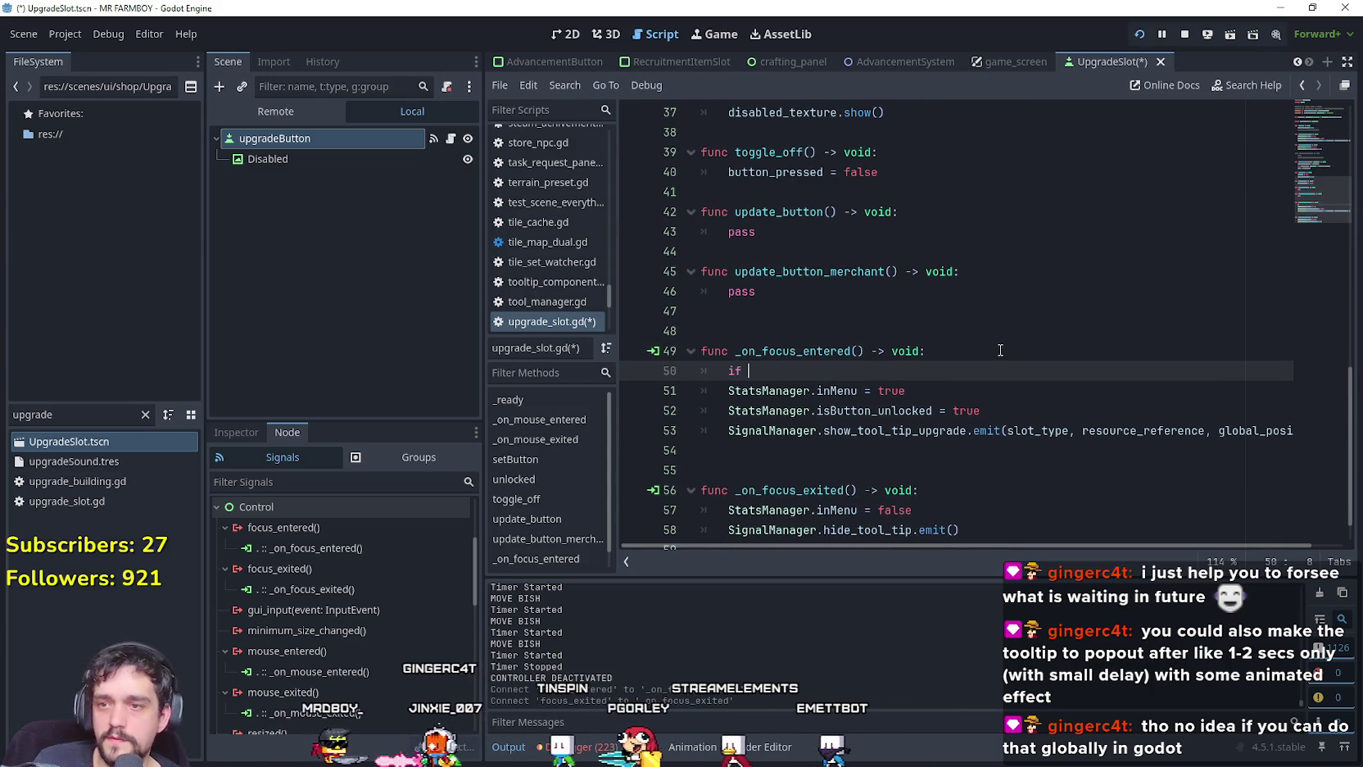
text(stats)
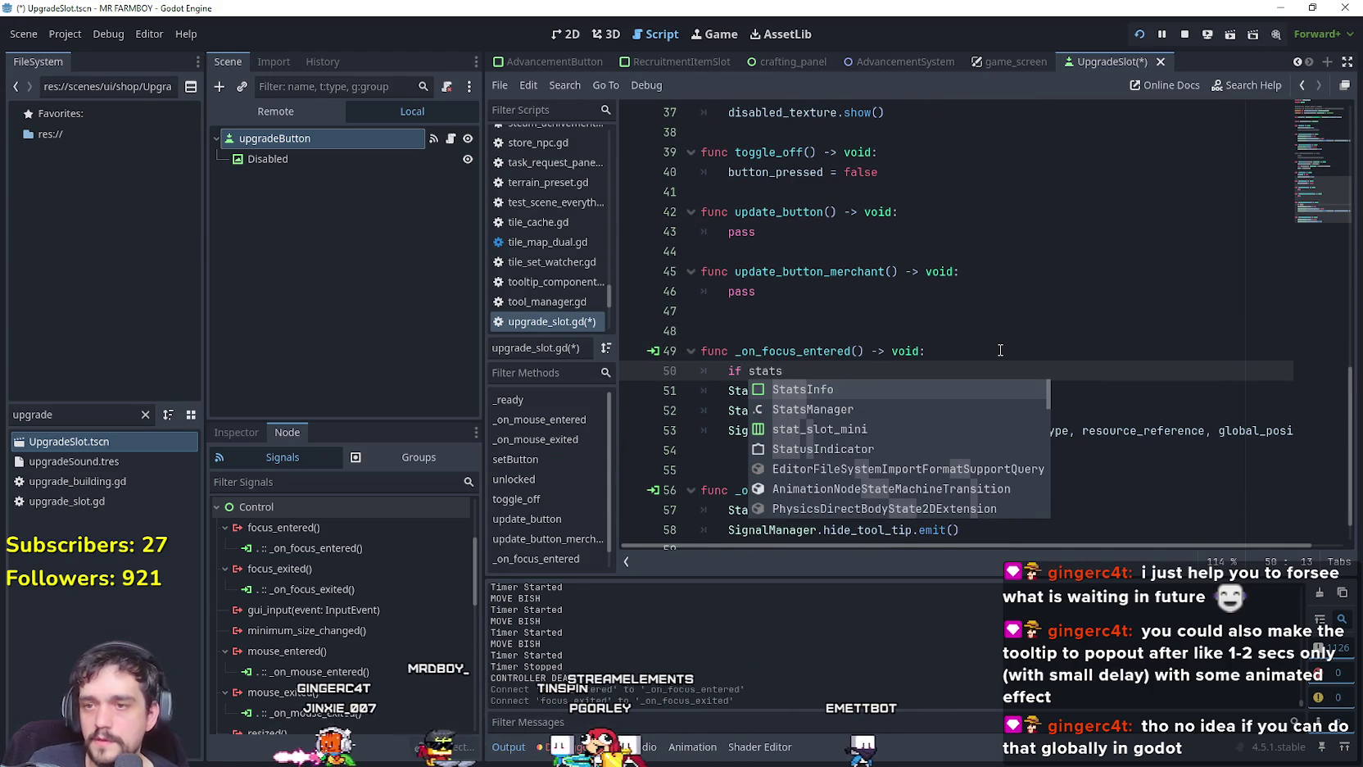
key(Down)
key(Return)
text(is)
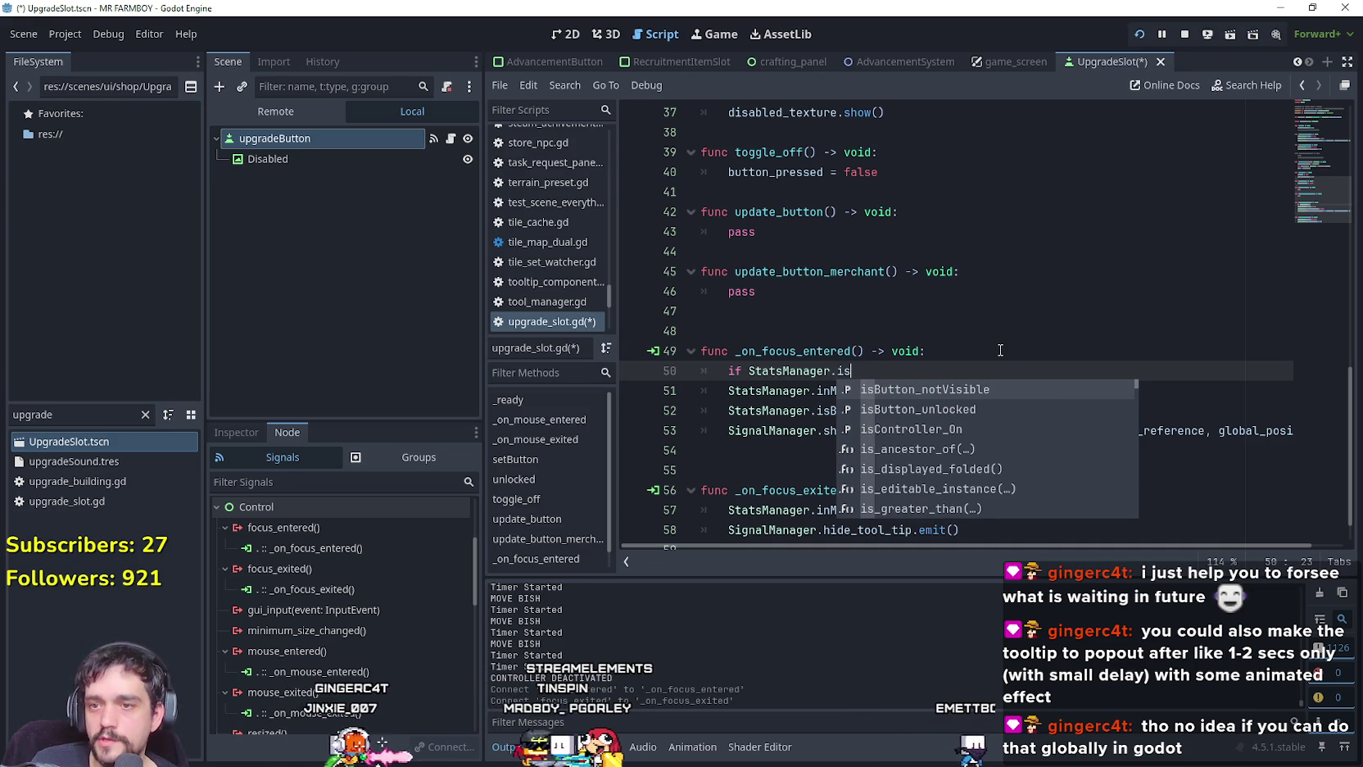
key(Down)
key(Down)
key(Return)
key(Return)
text(retr)
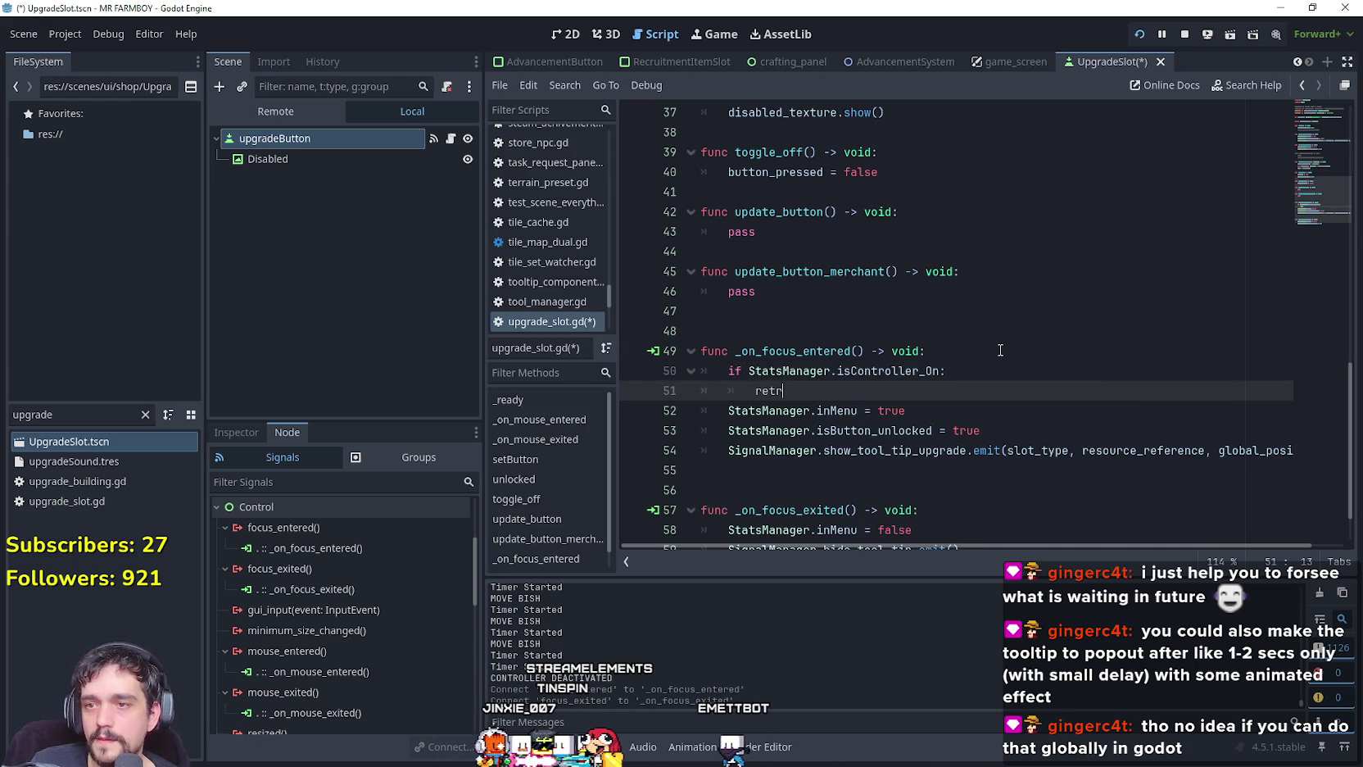
key(BackSpace)
text(irm)
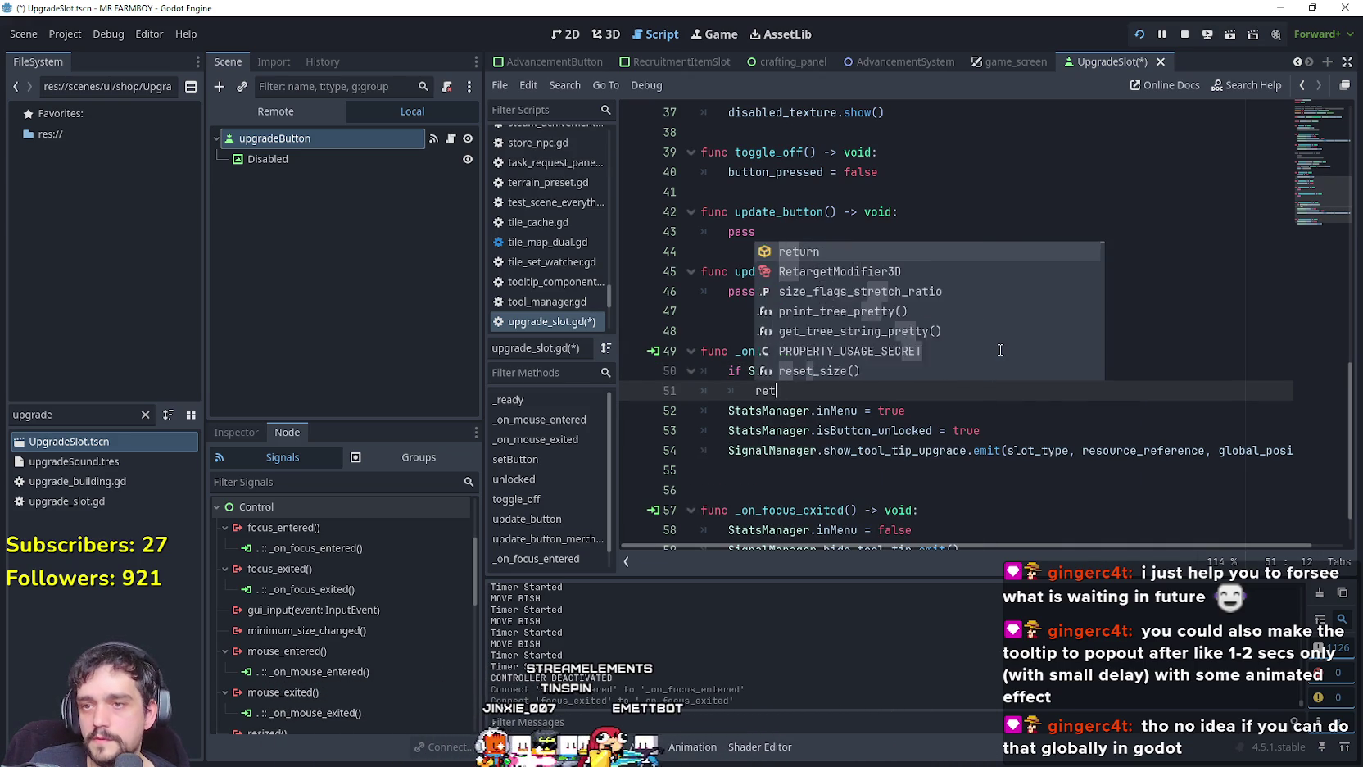
key(BackSpace)
key(BackSpace)
key(BackSpace)
text(u)
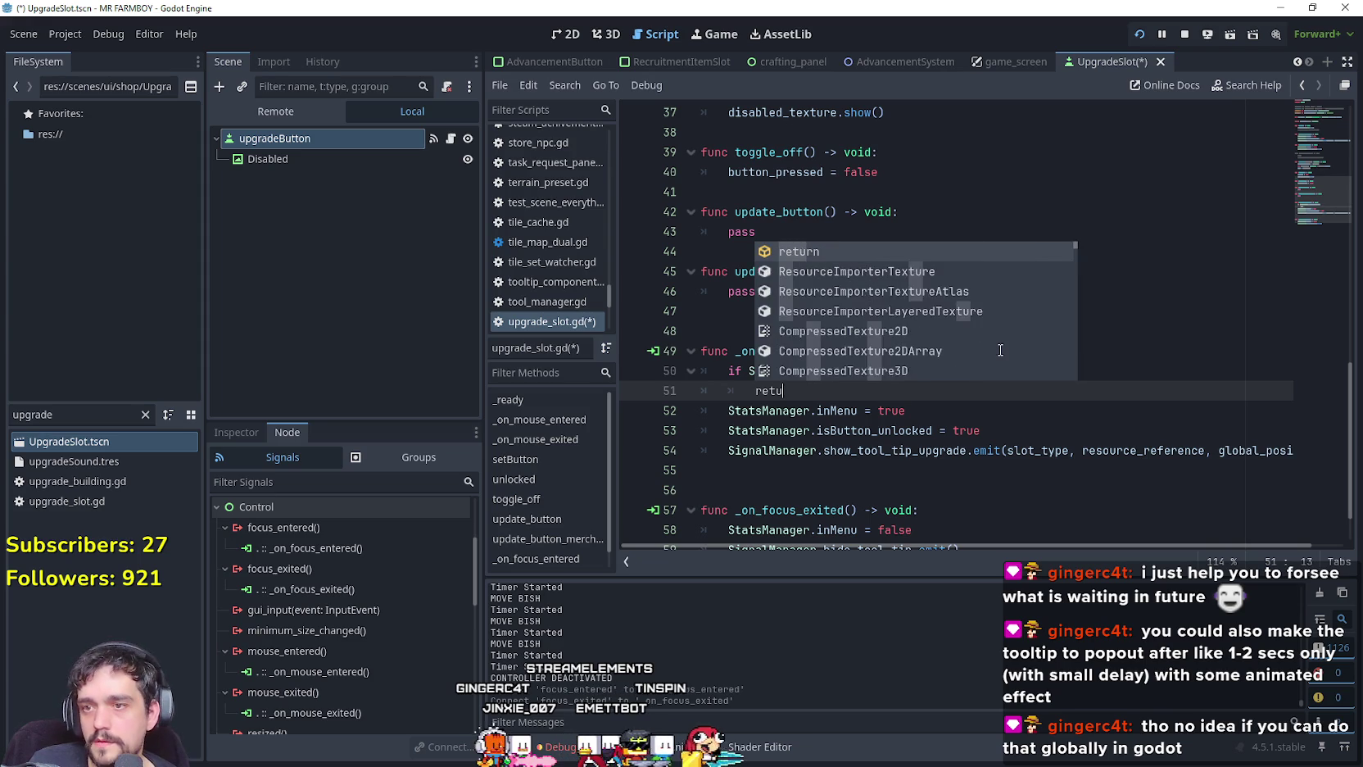
key(Return)
click(748, 372)
text(!)
drag(797, 390, 691, 375)
key(ctrl+c)
Paste the same controller check at the top of _on_focus_exited and save.
scroll(819, 385, down, 1)
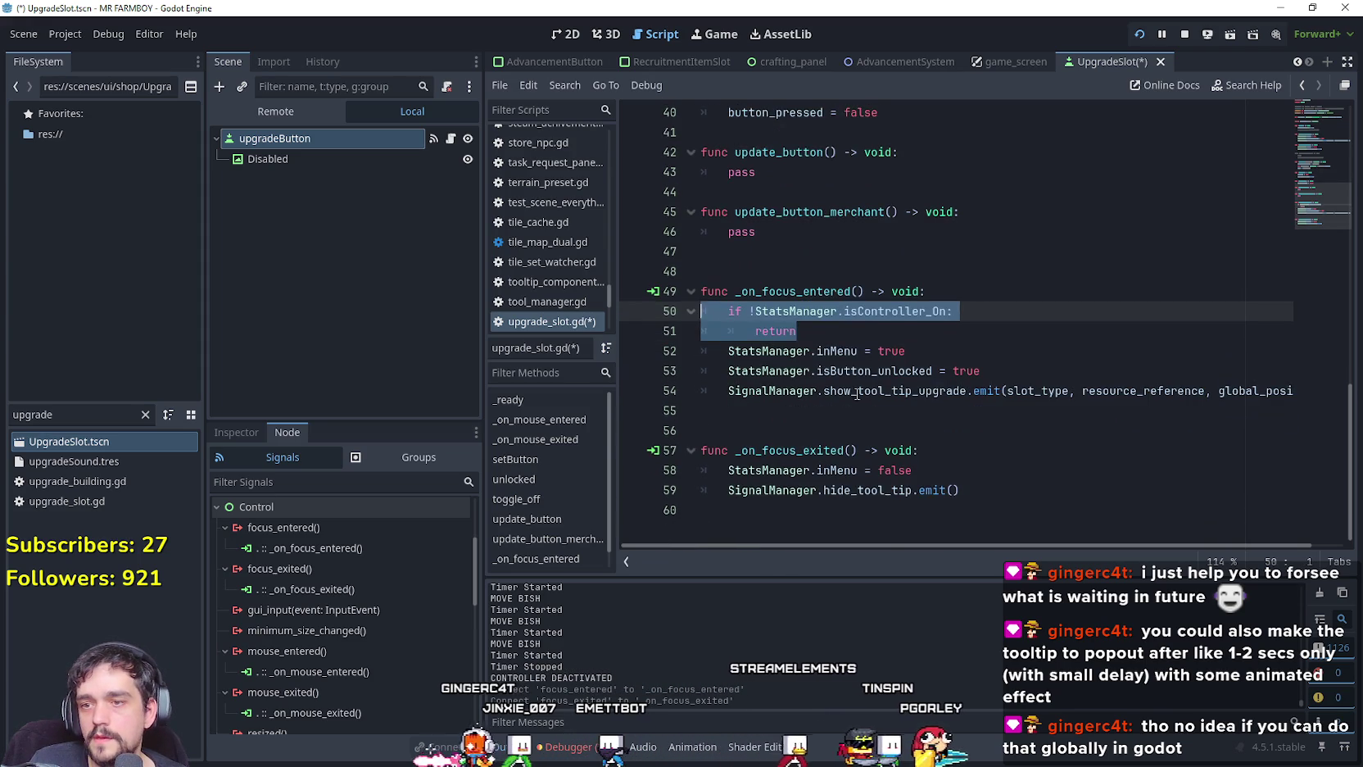
click(942, 450)
click(720, 472)
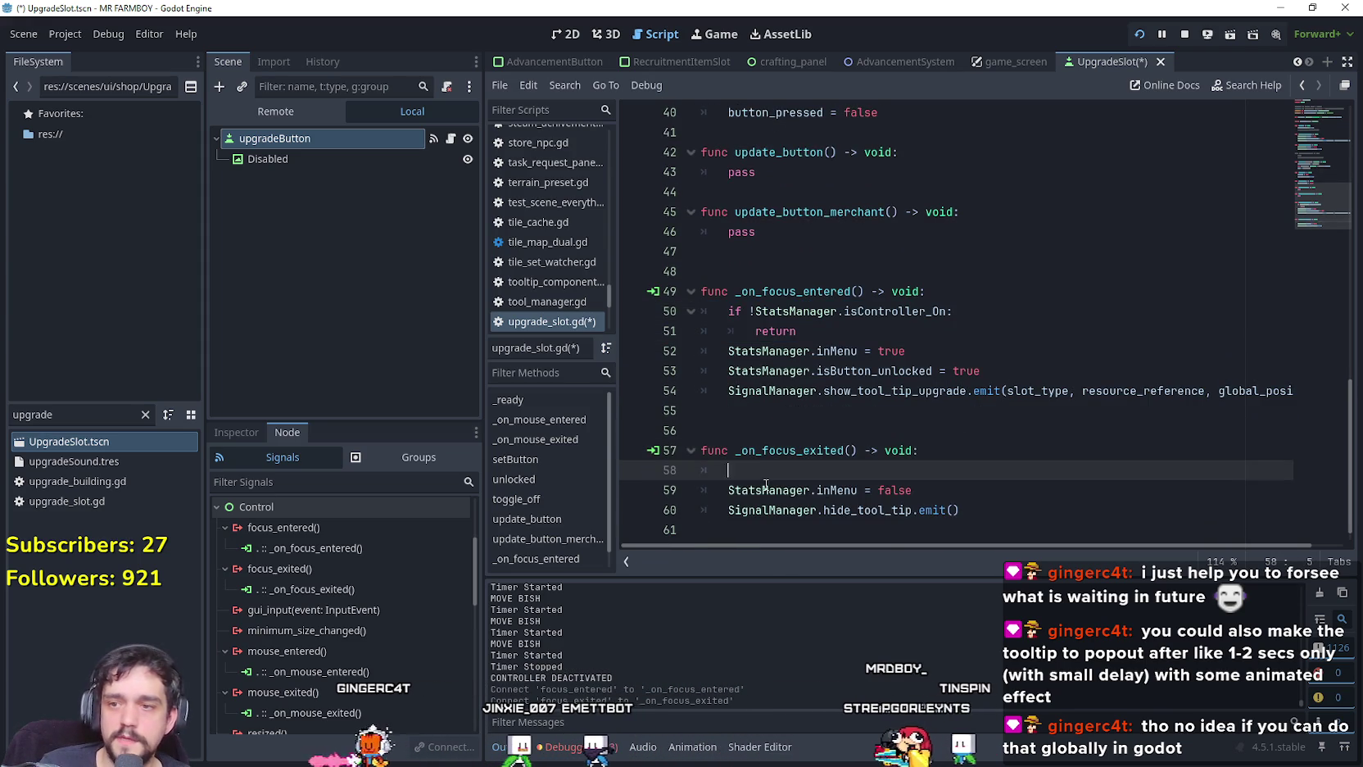
key(Return)
key(Up)
key(ctrl+v)
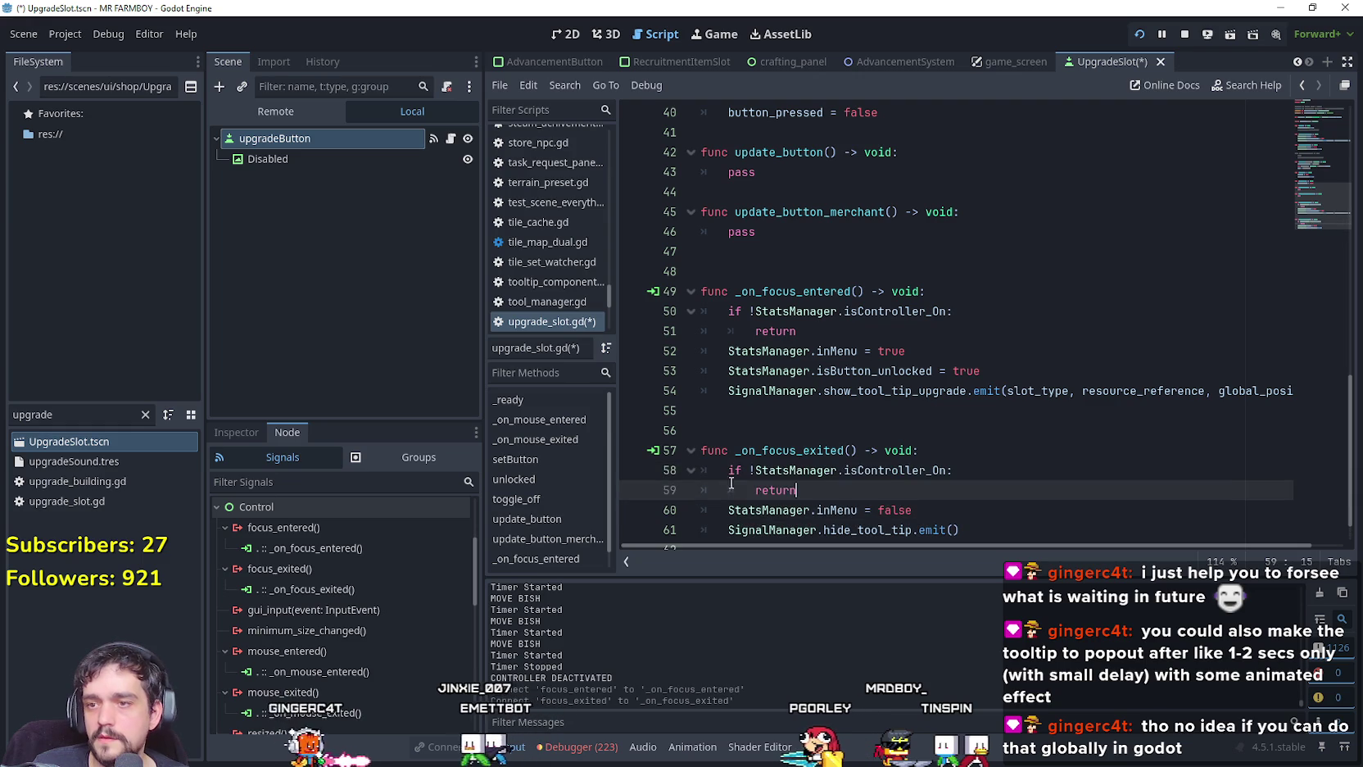
key(ctrl+s)
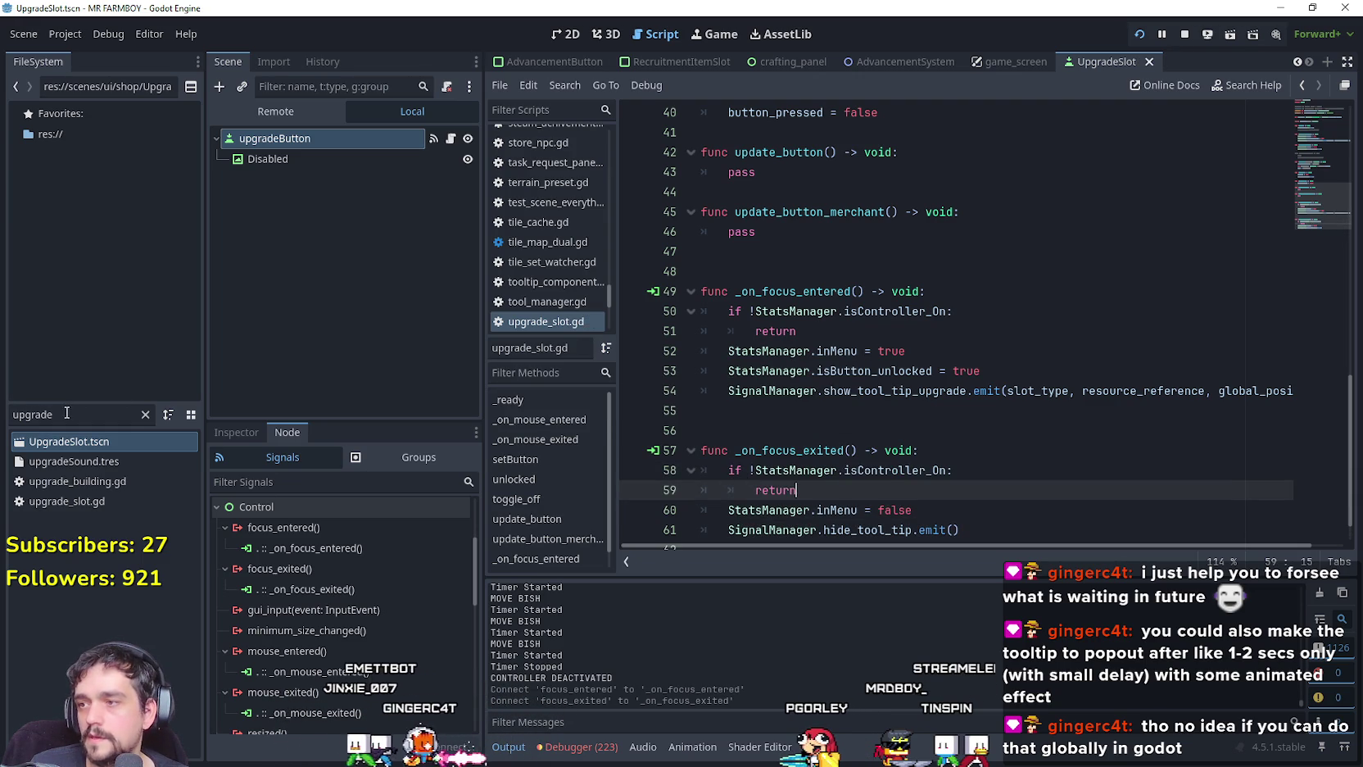
Filter for 'merchant', open MerchantItemSlot.tscn and its attached merchant_item_slot.gd script.
text(merchant)
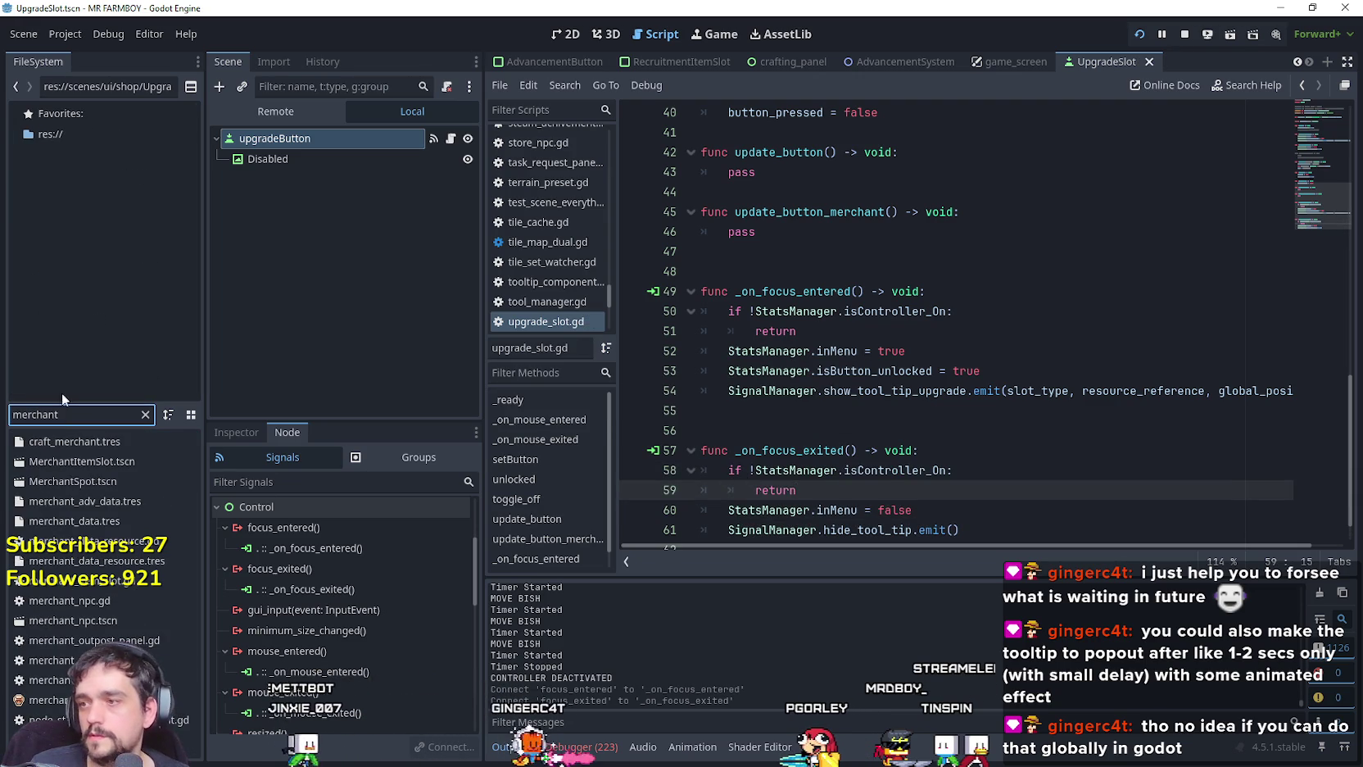
click(80, 484)
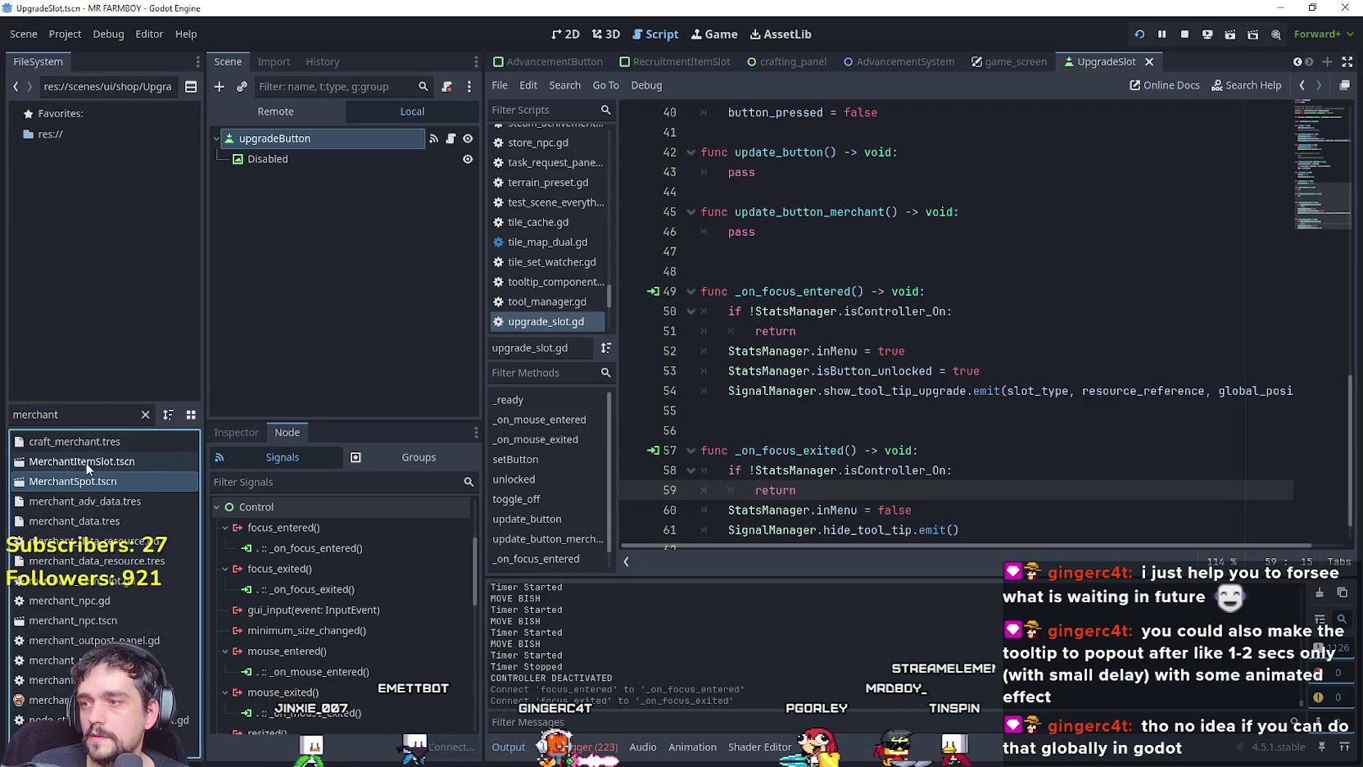
double_click(84, 463)
click(451, 139)
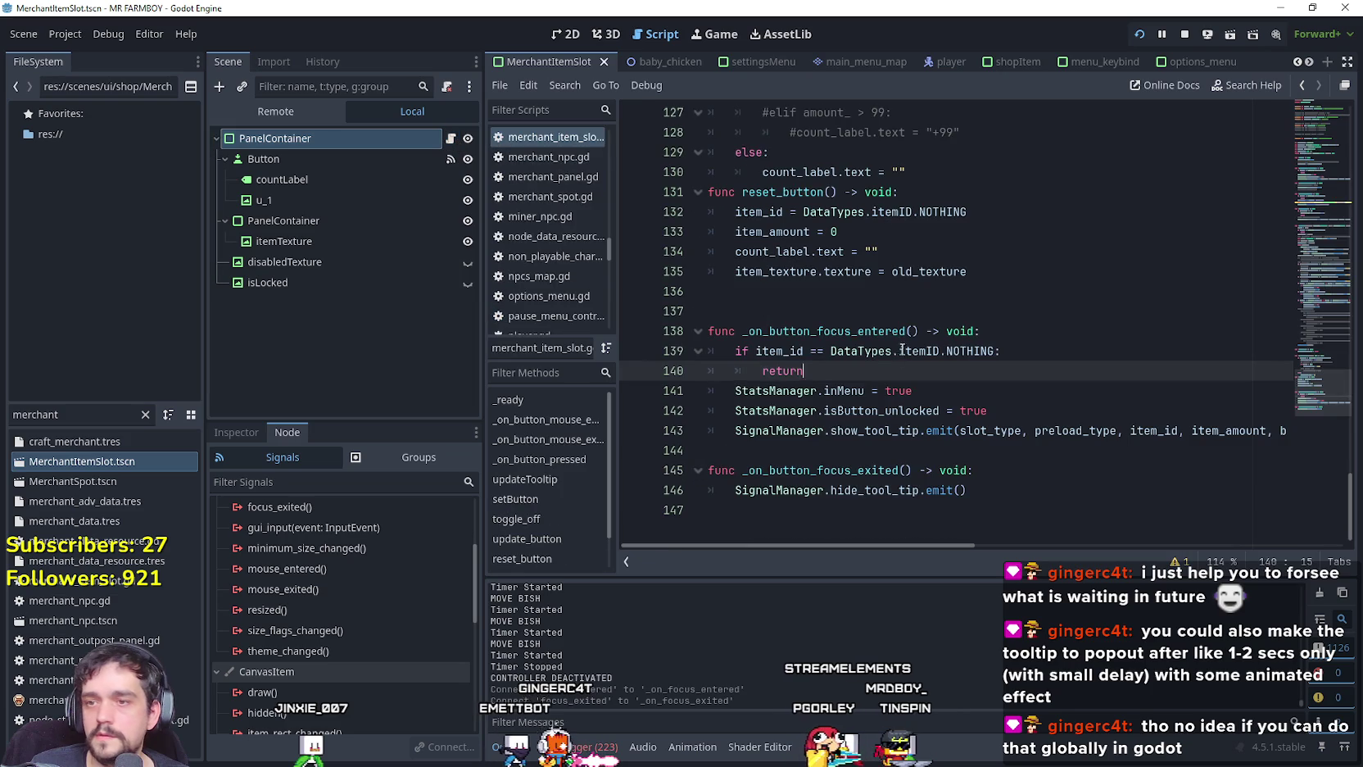
Paste the isController_On guard into _on_button_focus_entered and _on_button_focus_exited.
click(1057, 334)
key(Return)
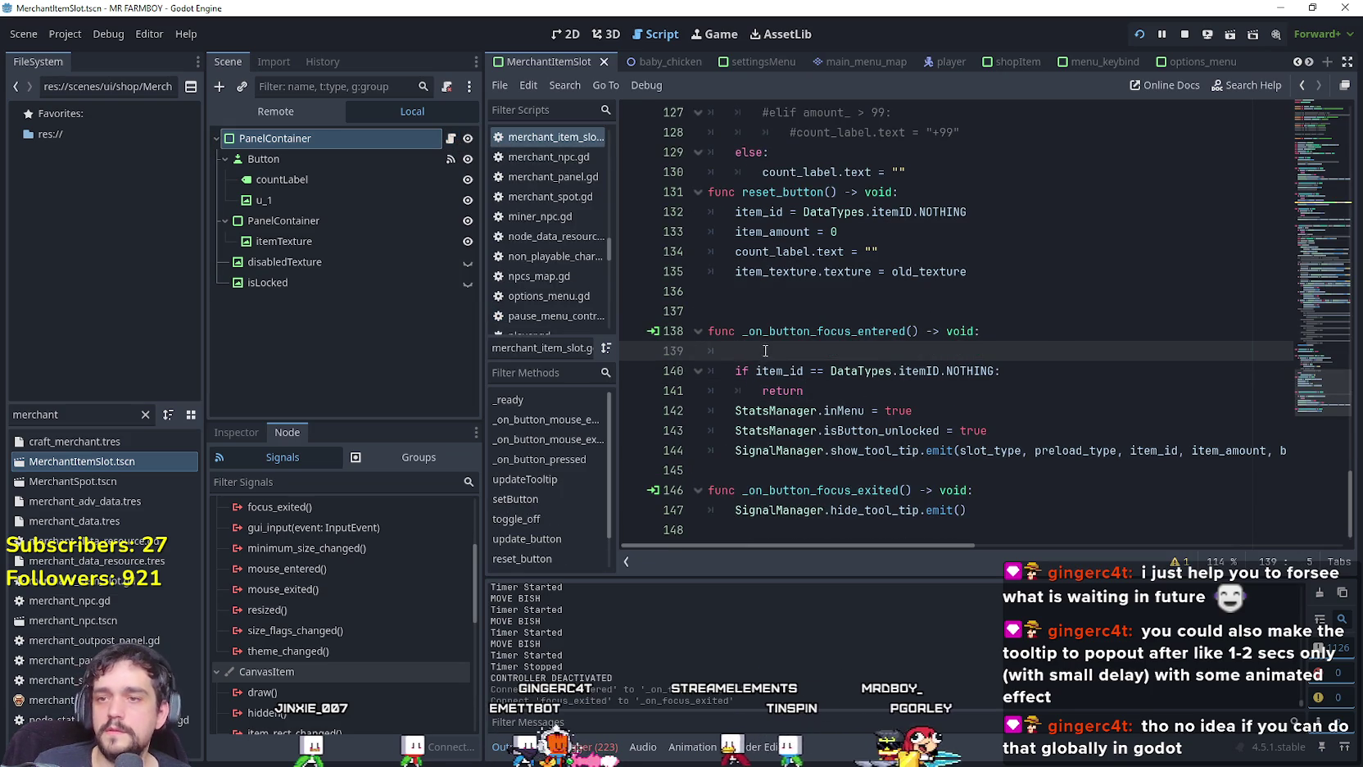
key(ctrl+v)
scroll(799, 423, down, 1)
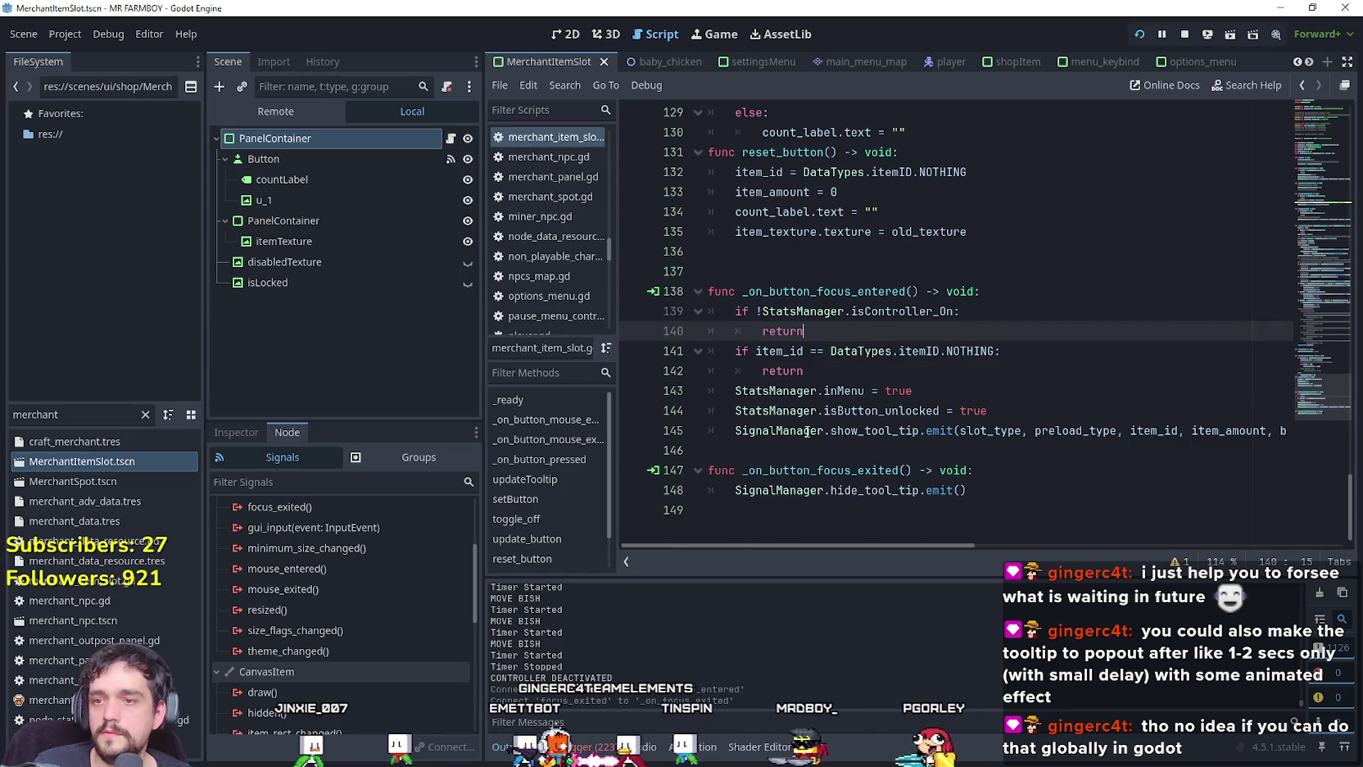
click(974, 469)
key(Return)
key(ctrl+v)
double_click(80, 415)
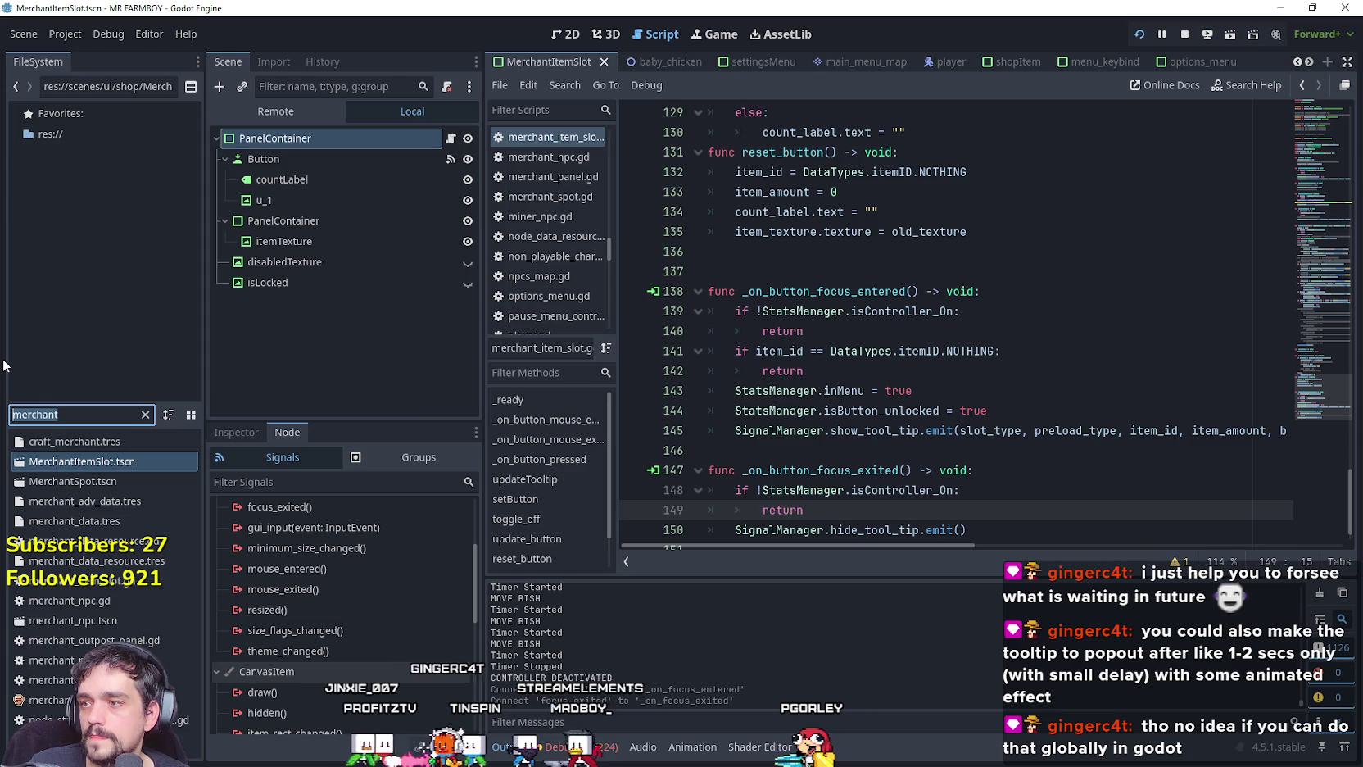
Open the RecruitmentItemSlot scene and its recruitment_item_slot.gd script.
text(recruit)
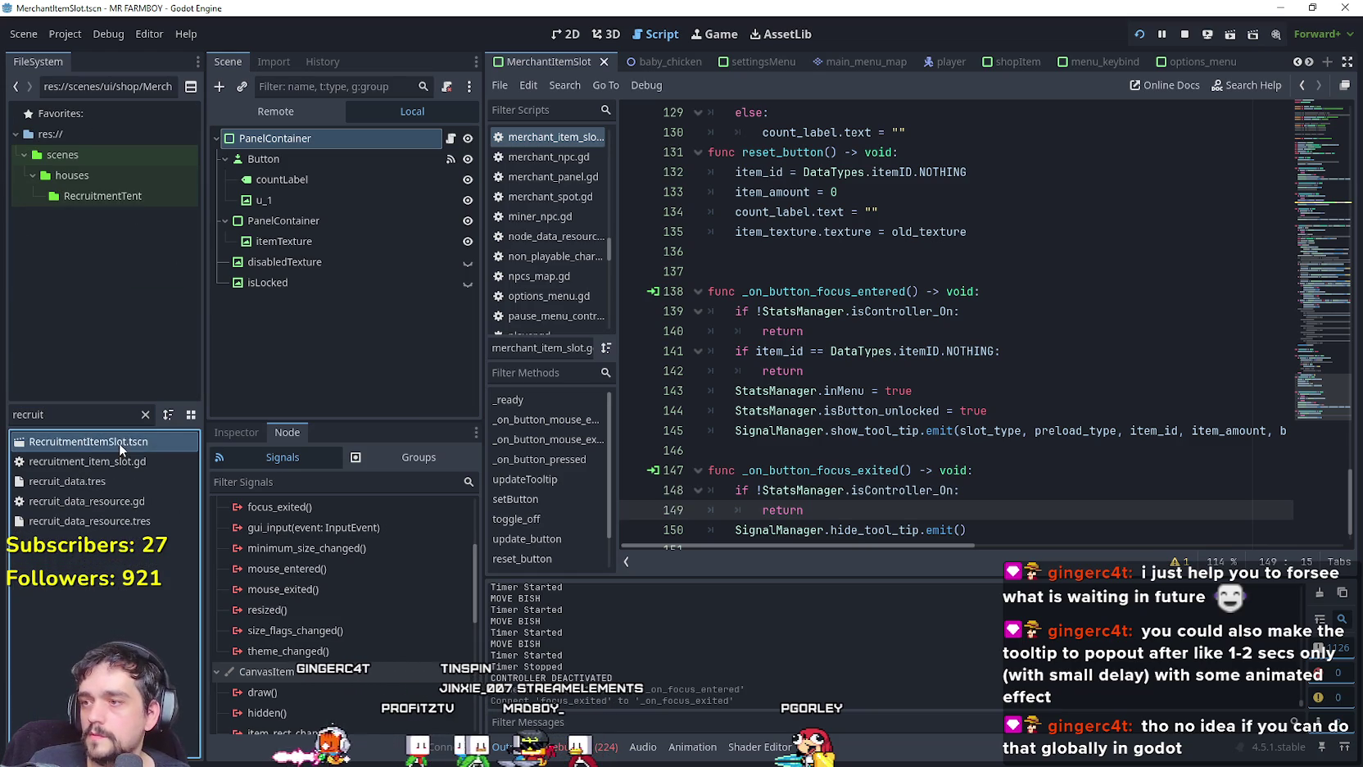
double_click(119, 442)
click(451, 139)
scroll(893, 432, down, 10)
scroll(894, 432, up, 6)
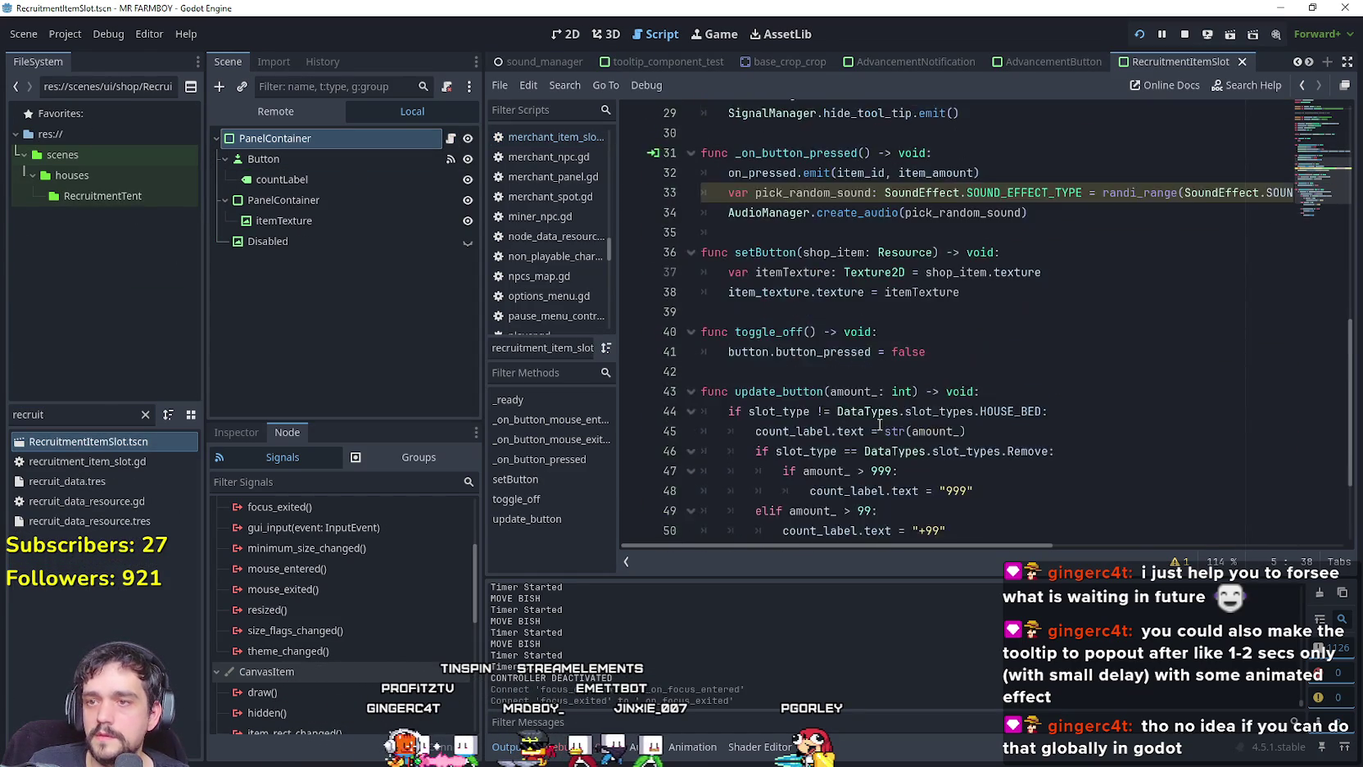
scroll(867, 396, up, 4)
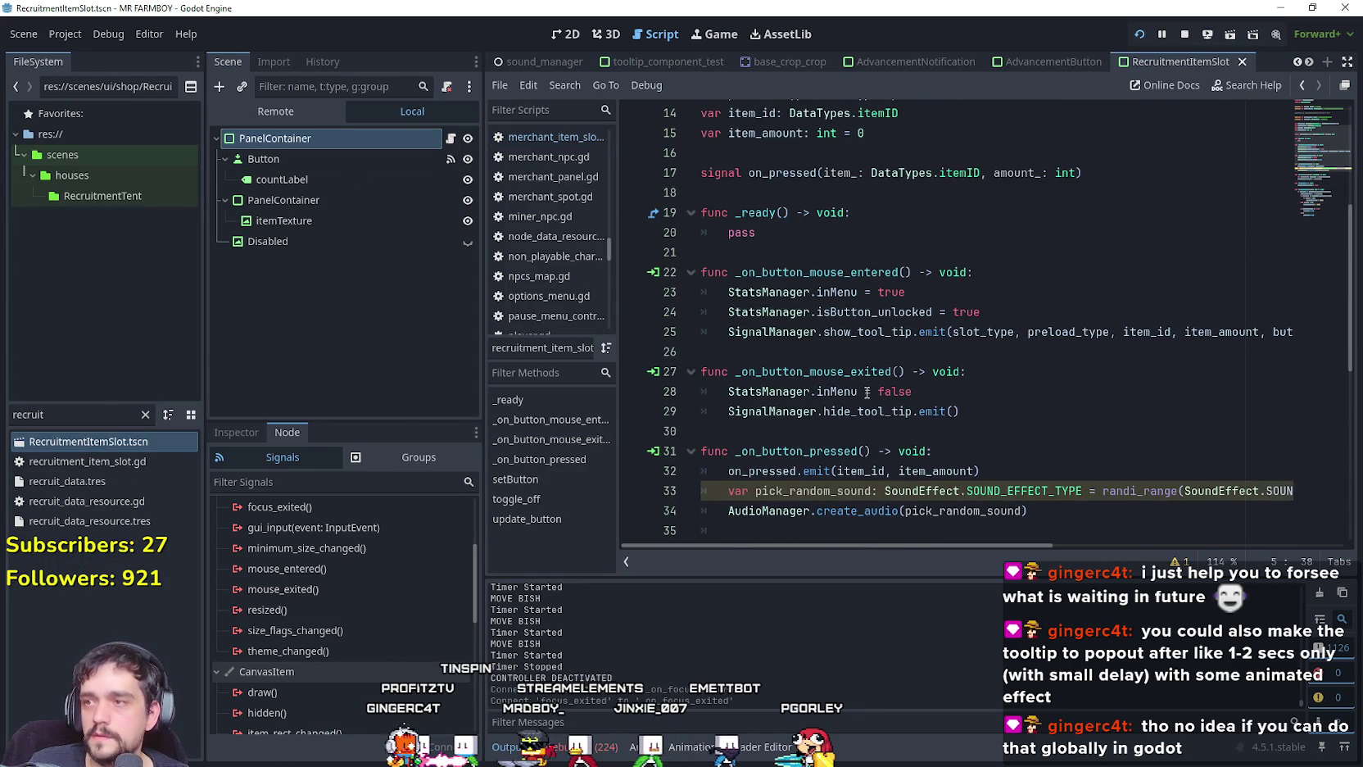
scroll(893, 331, up, 2)
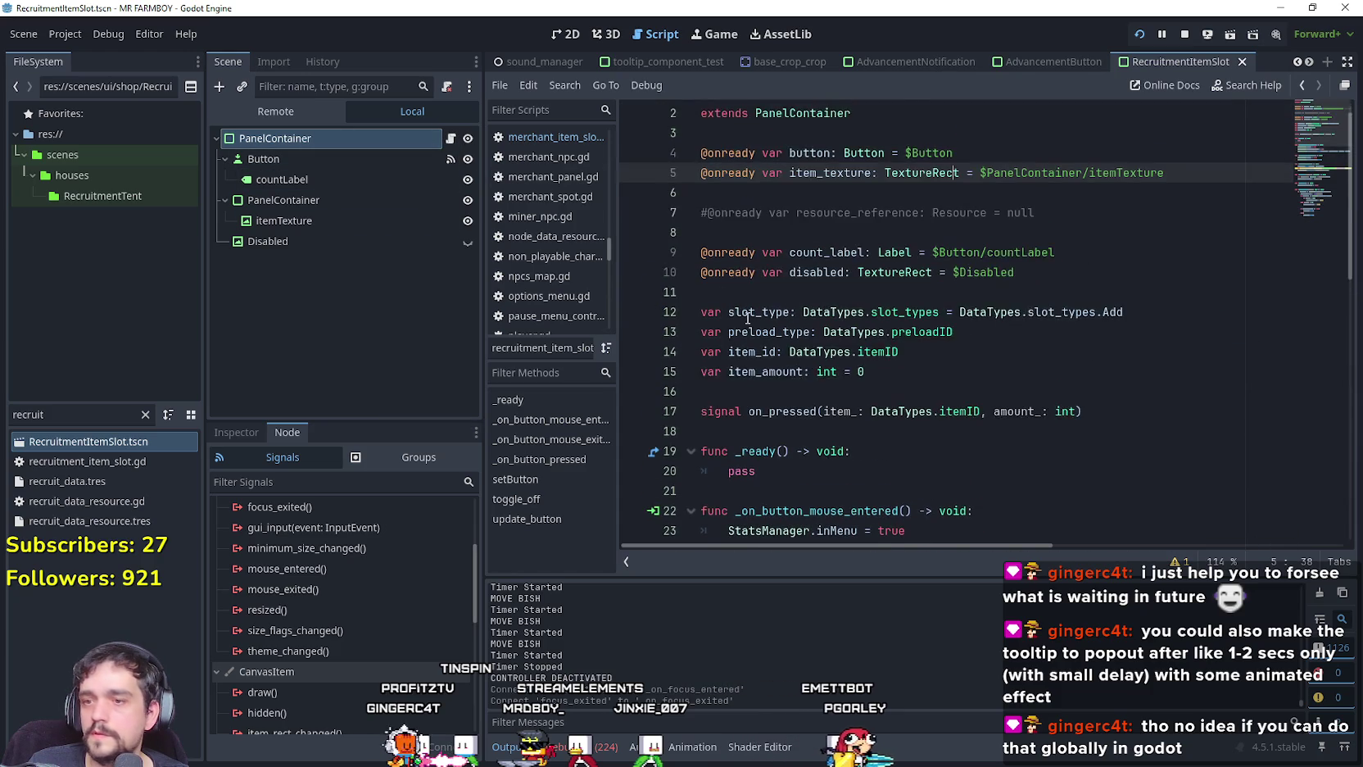
scroll(819, 328, down, 10)
scroll(749, 321, up, 10)
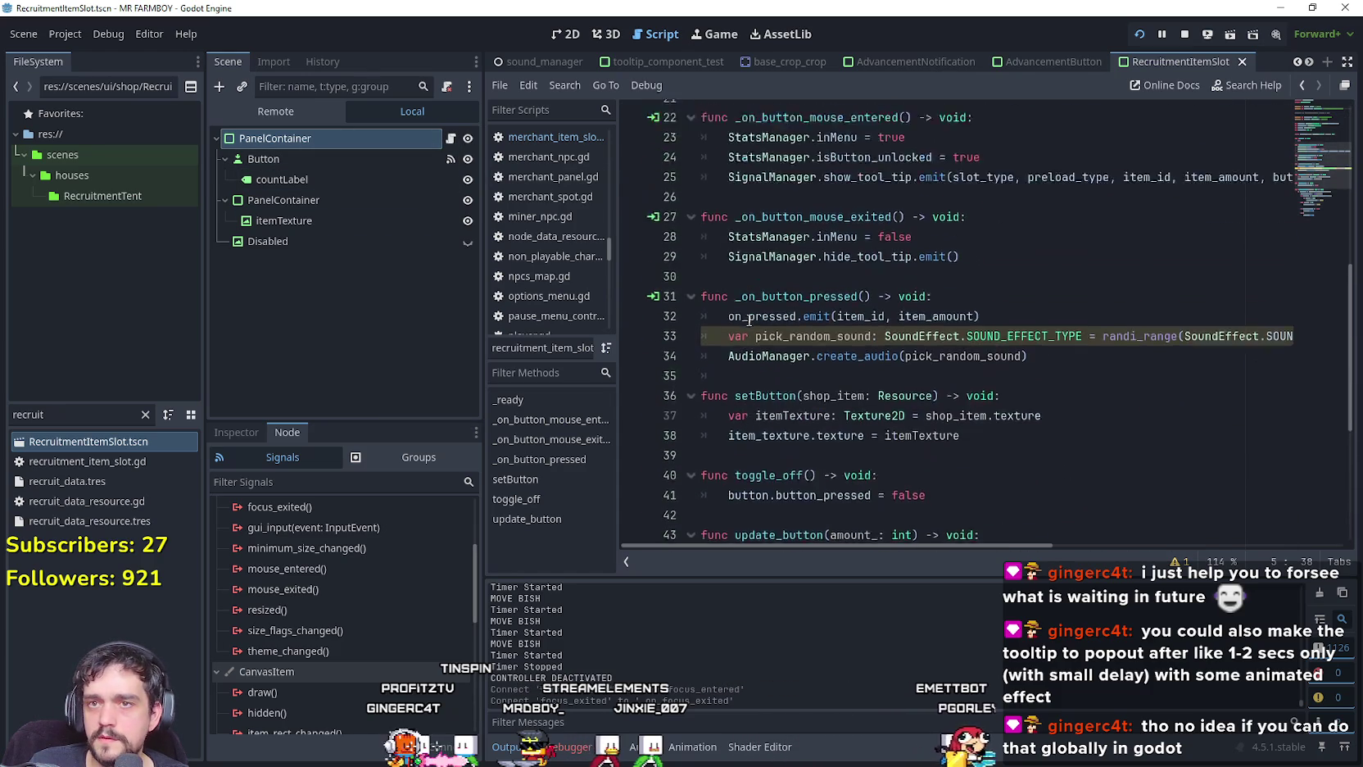
scroll(990, 353, down, 9)
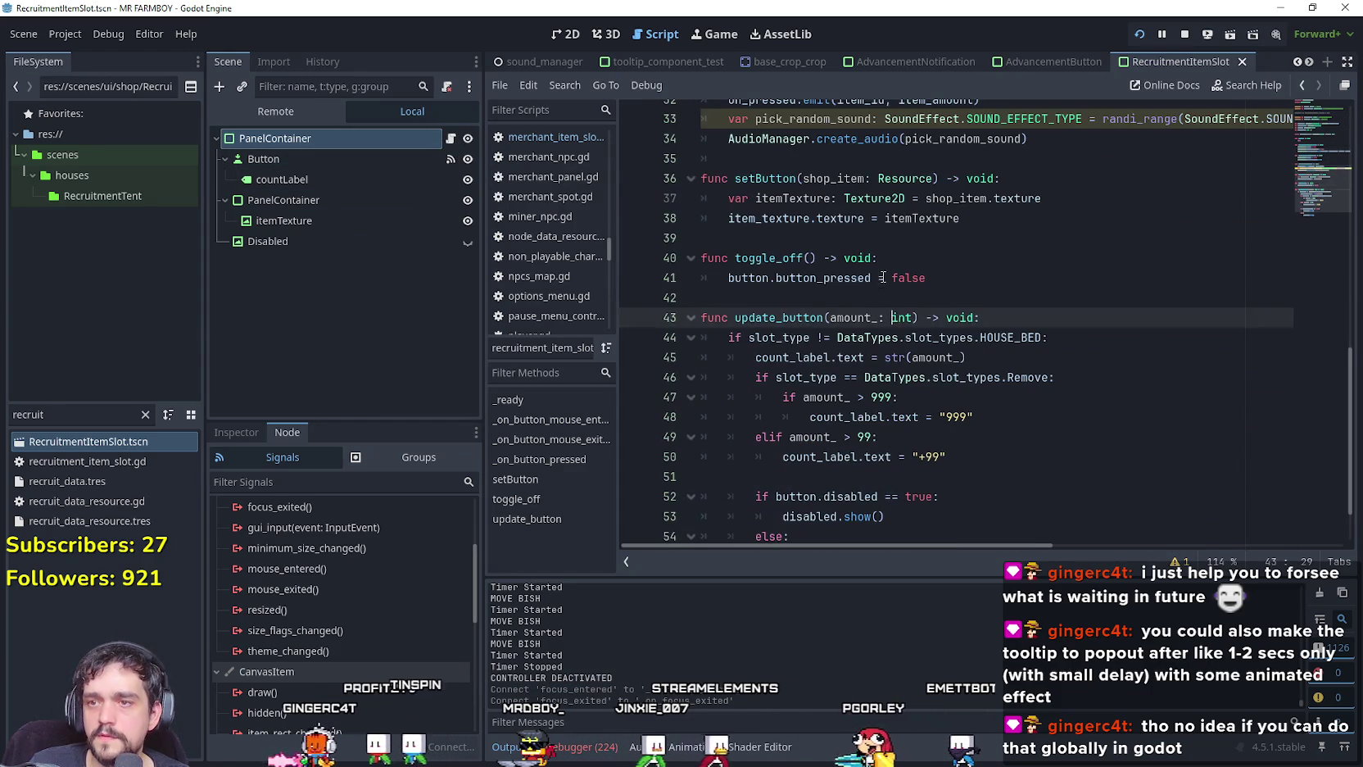
click(883, 278)
scroll(883, 278, down, 1)
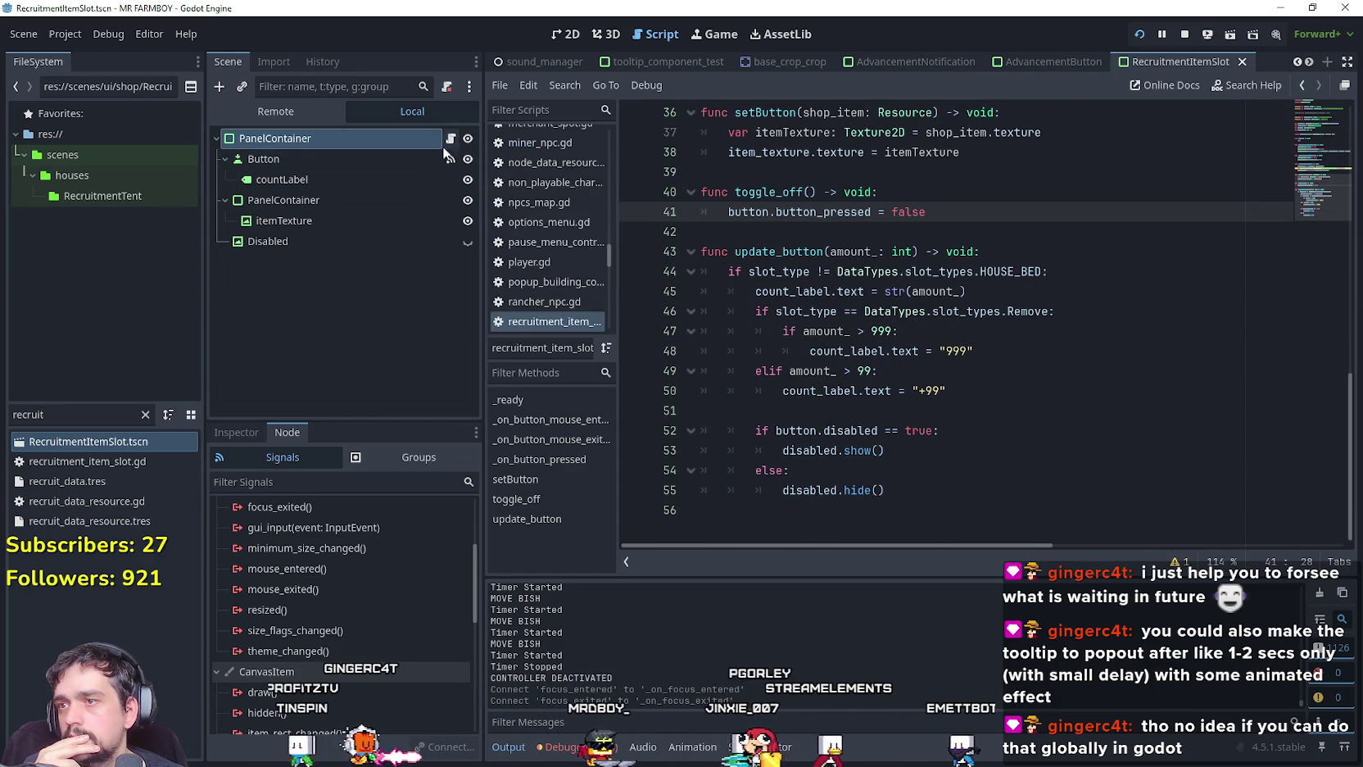
Connect the Button node's focus_entered and focus_exited signals to the script.
click(344, 159)
scroll(336, 605, down, 5)
scroll(374, 622, up, 1)
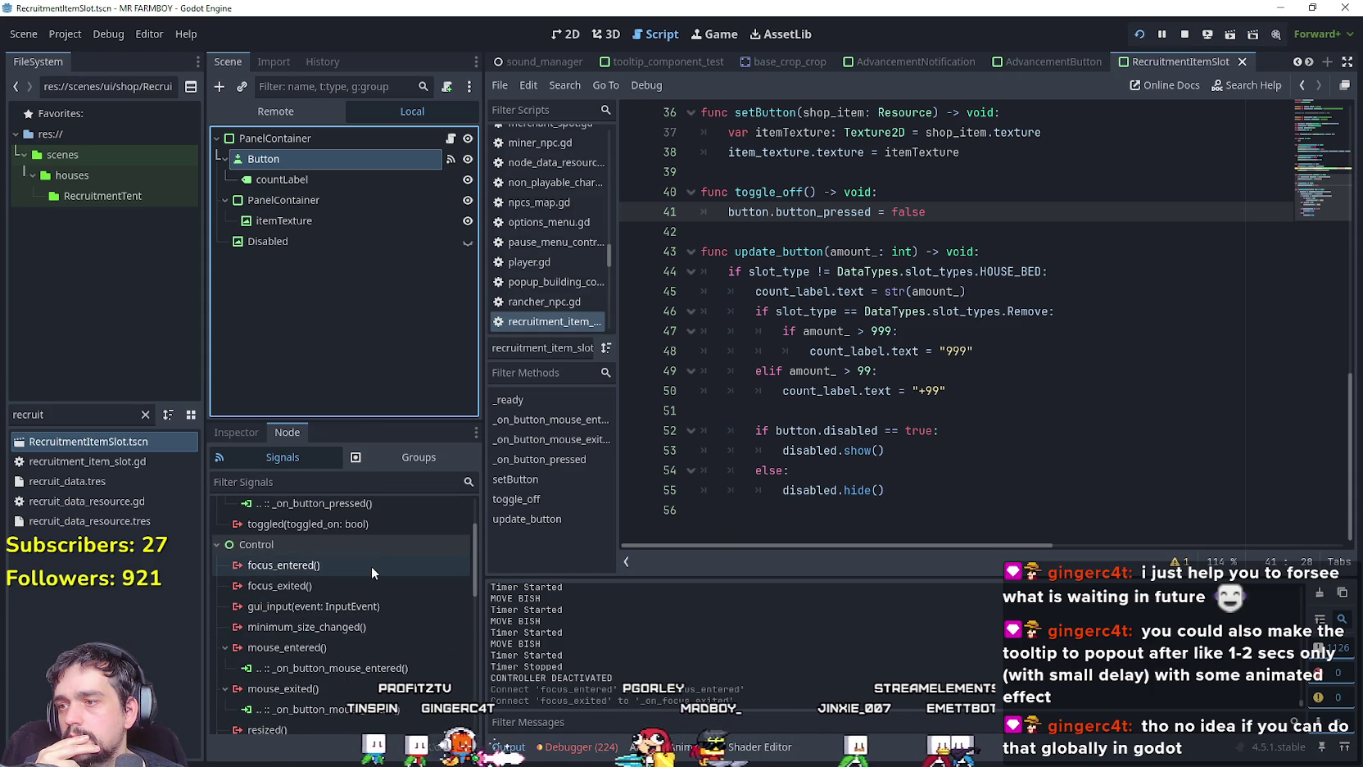
click(370, 567)
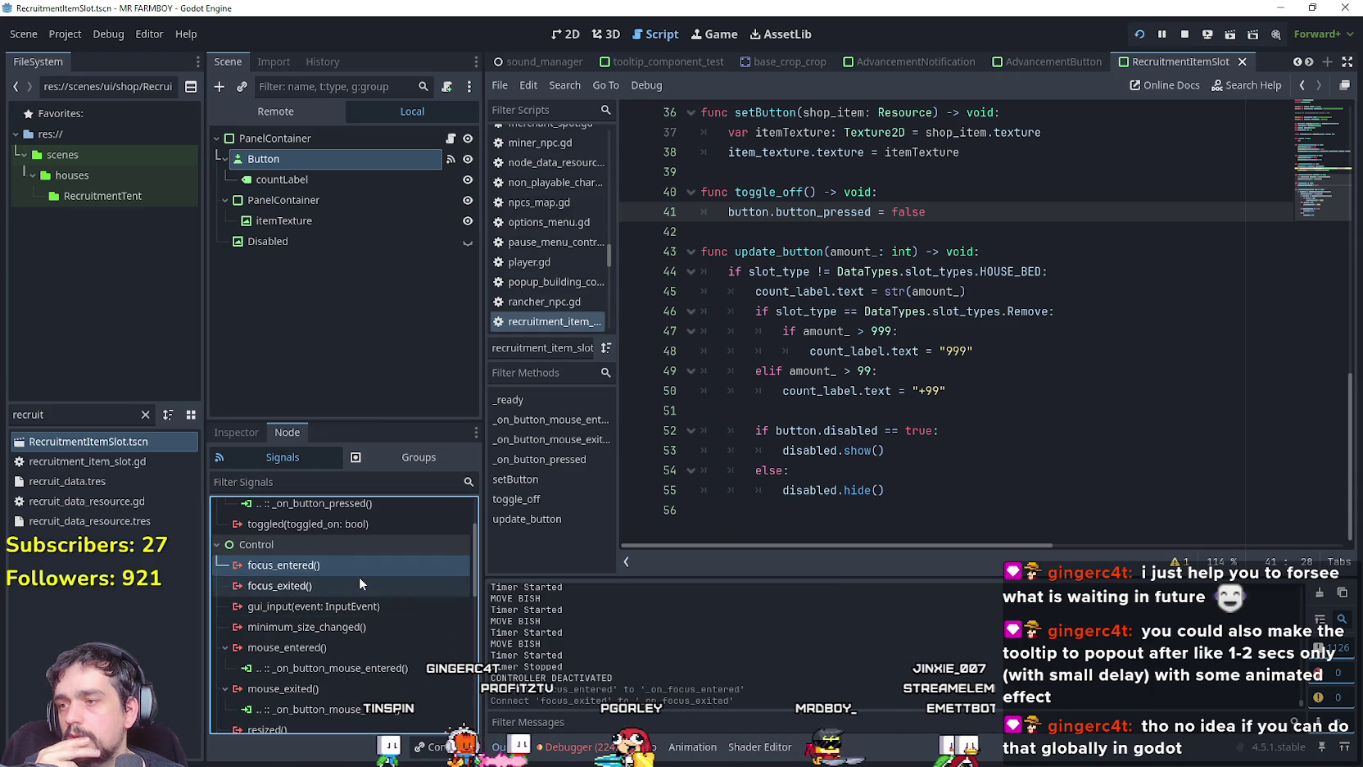
double_click(345, 567)
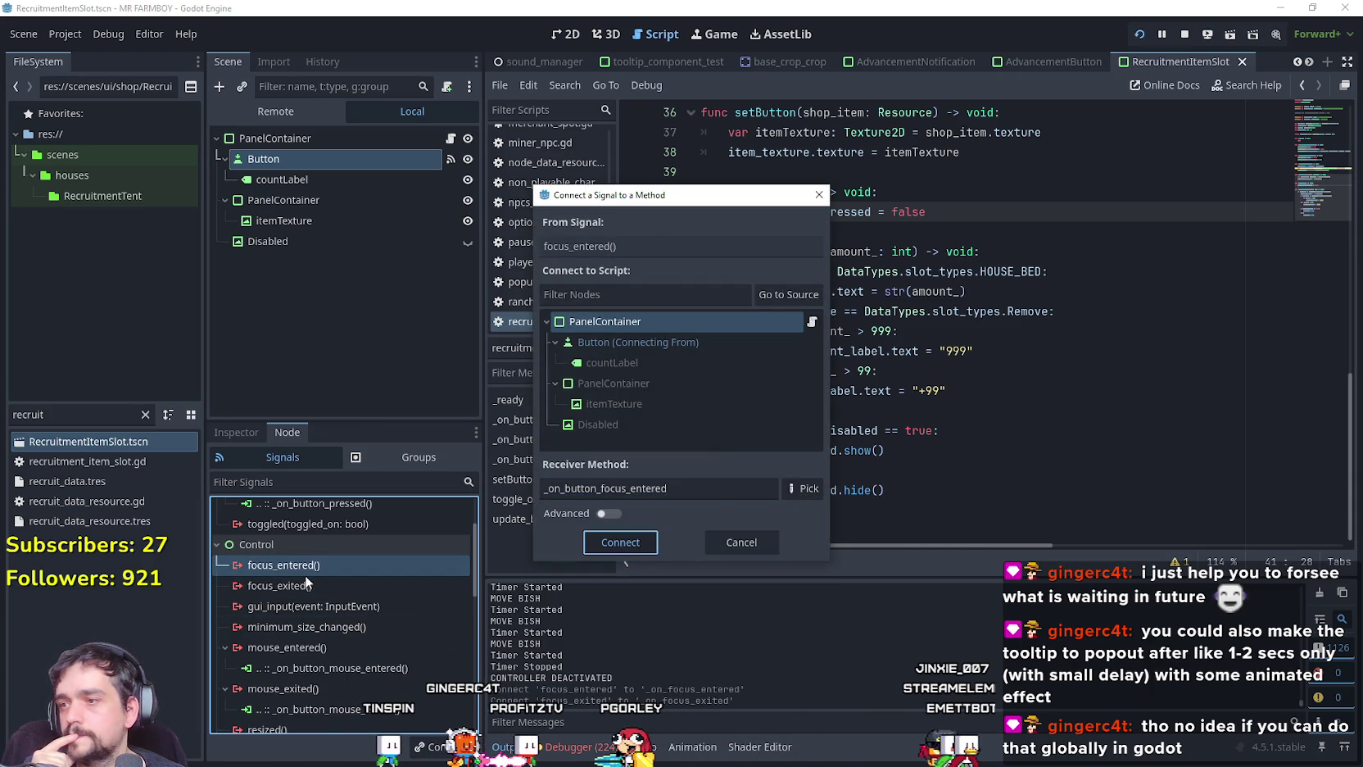
key(Return)
click(291, 610)
double_click(291, 611)
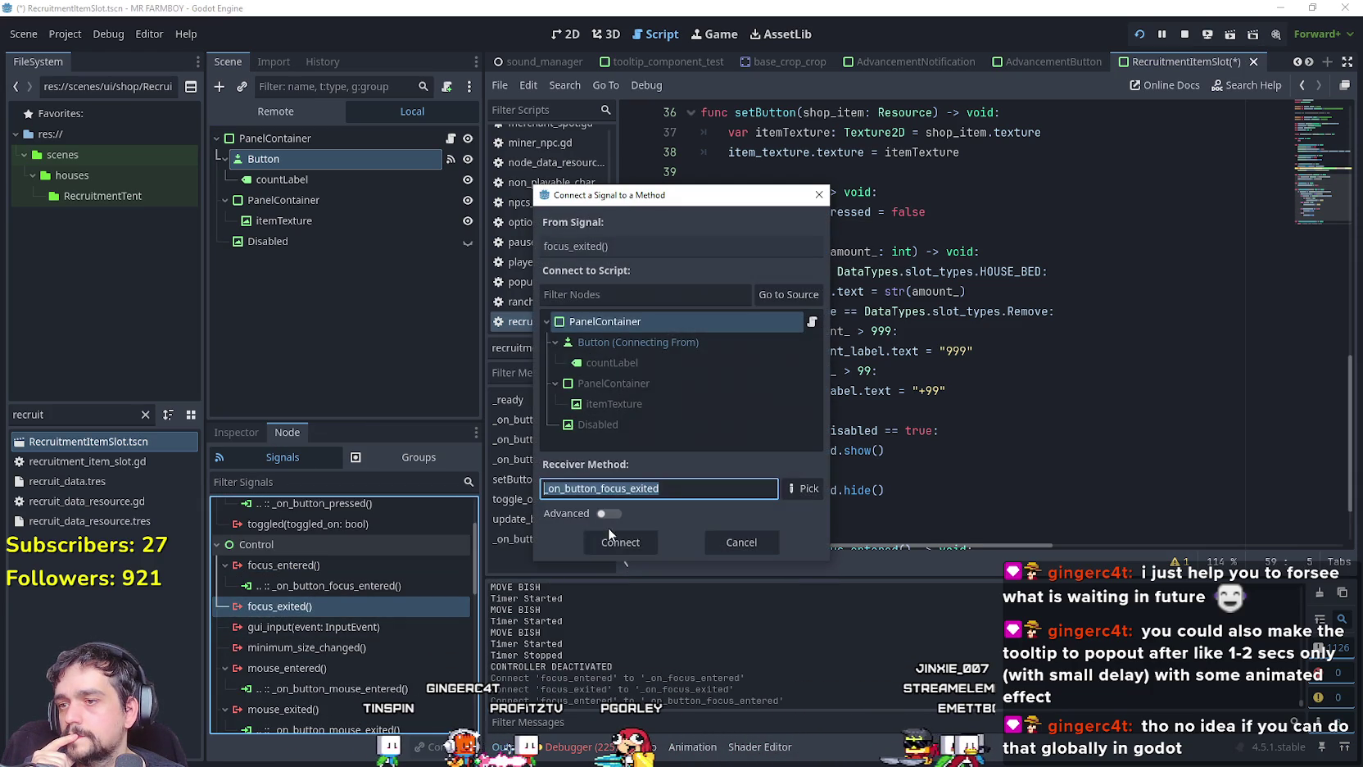
key(Return)
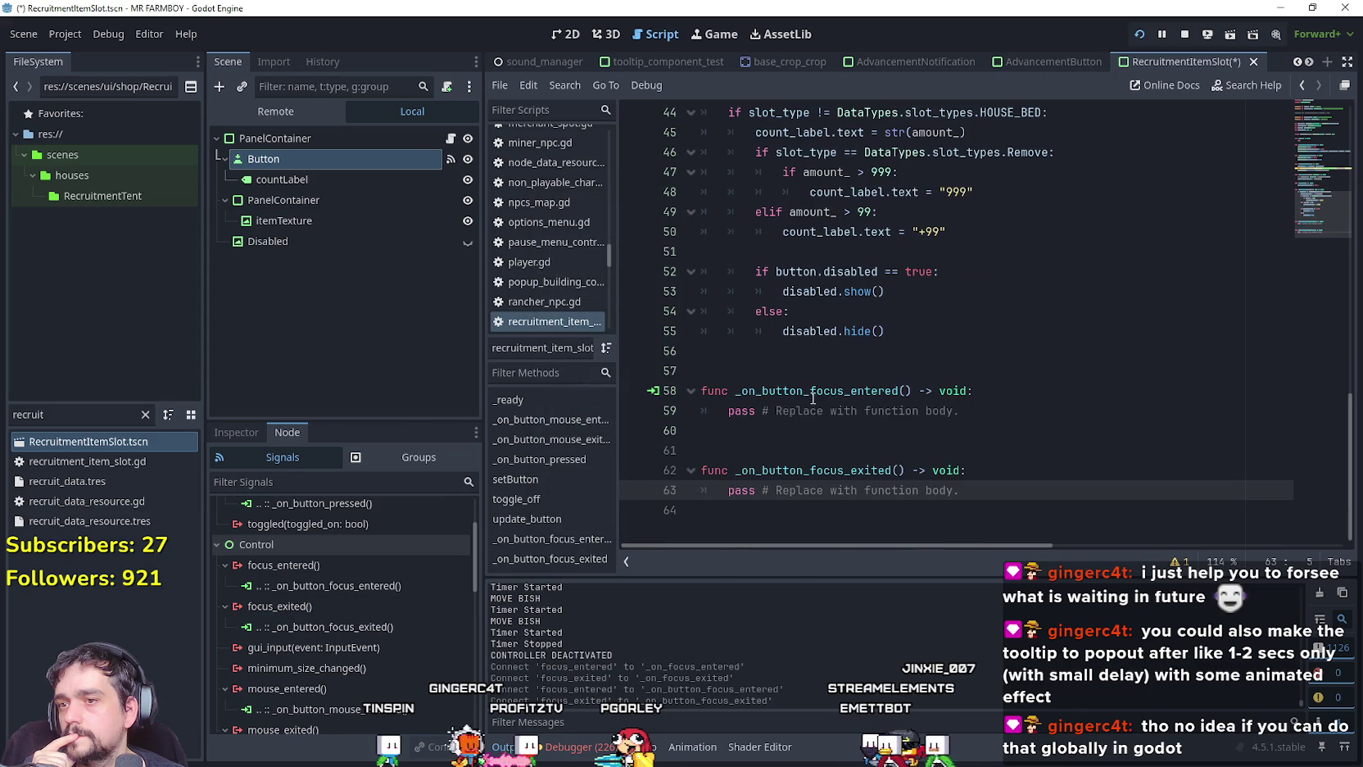
Replace the pass in both new focus handlers with the controller check.
click(980, 411)
drag(983, 410, 669, 410)
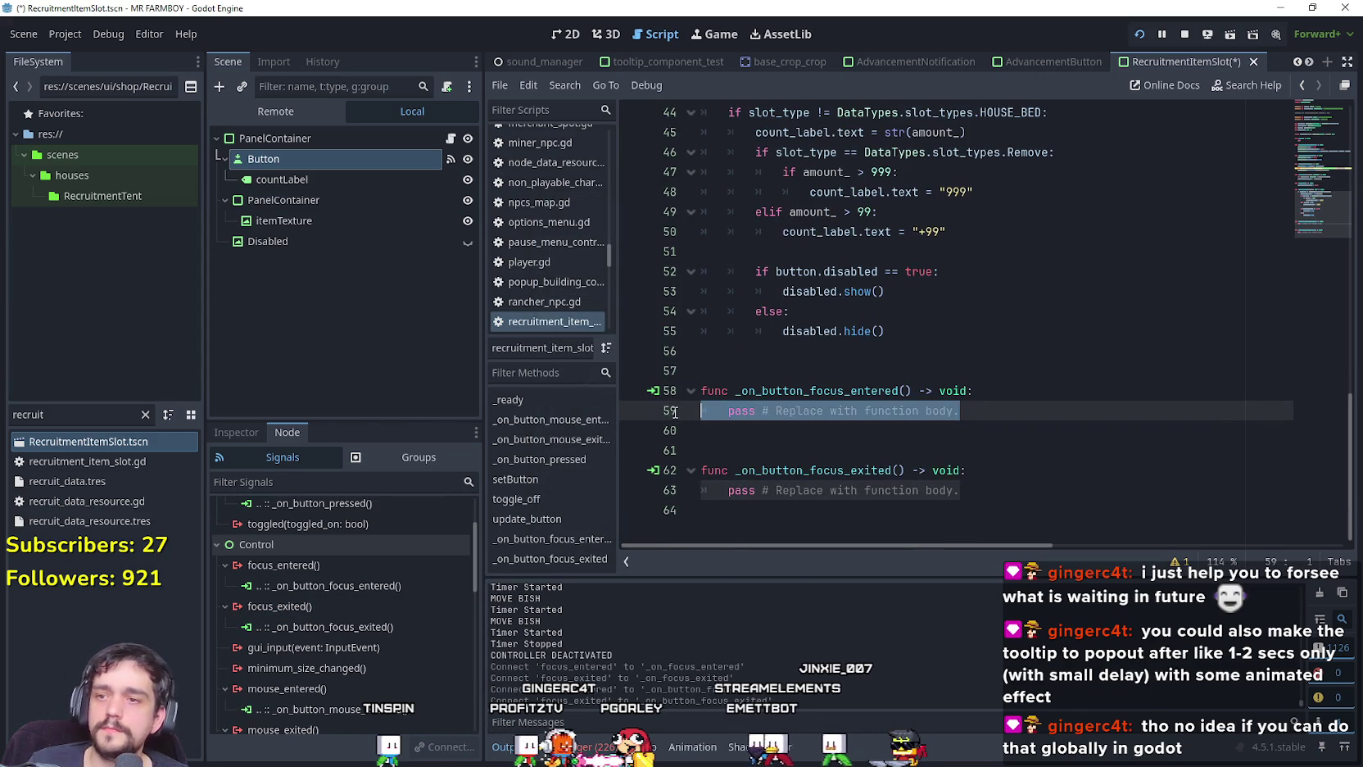
text(if !StatsManager.isController_On: 		return)
drag(963, 510, 669, 509)
text(if !StatsManager.isController_On: 		return)
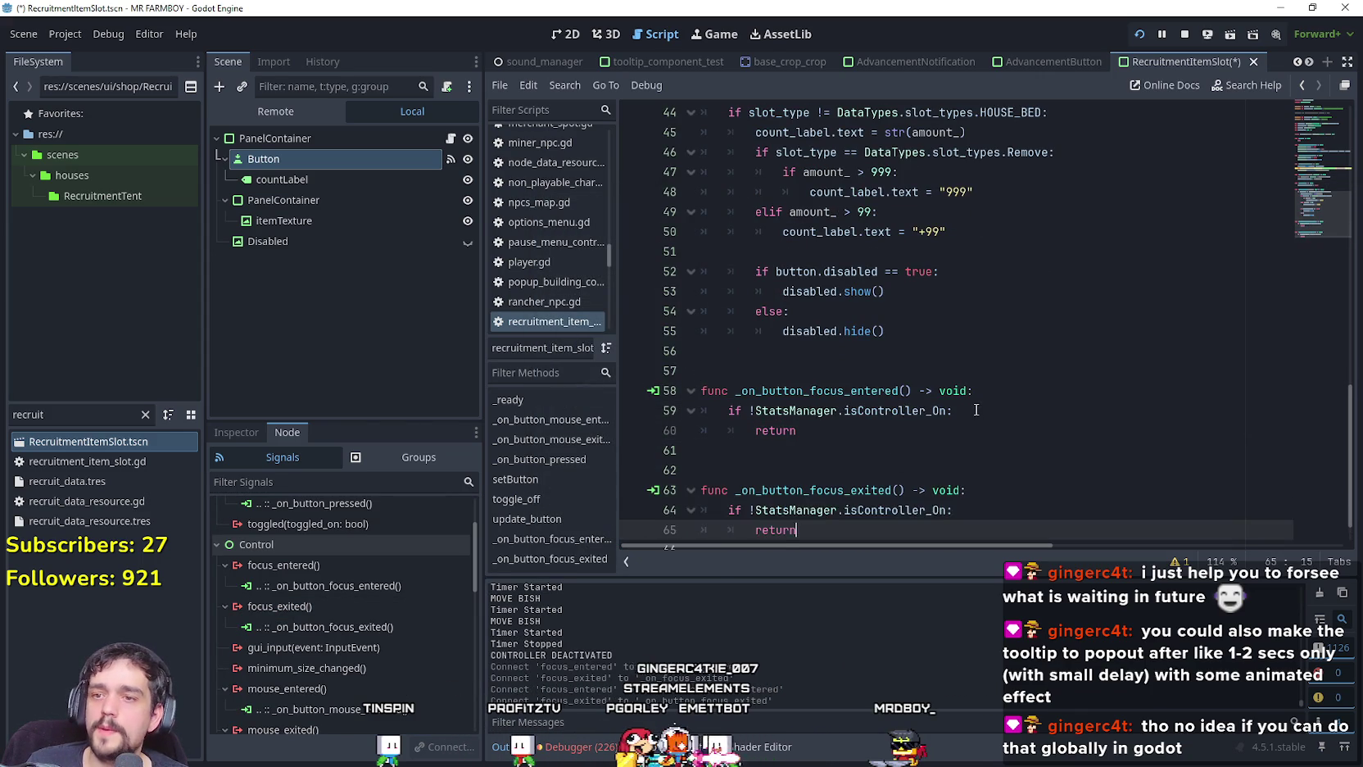
Paste the menu flags and tooltip lines below the focus-entered controller check.
scroll(955, 387, up, 9)
scroll(955, 387, down, 1)
drag(703, 244, 700, 185)
key(ctrl+c)
scroll(803, 417, down, 9)
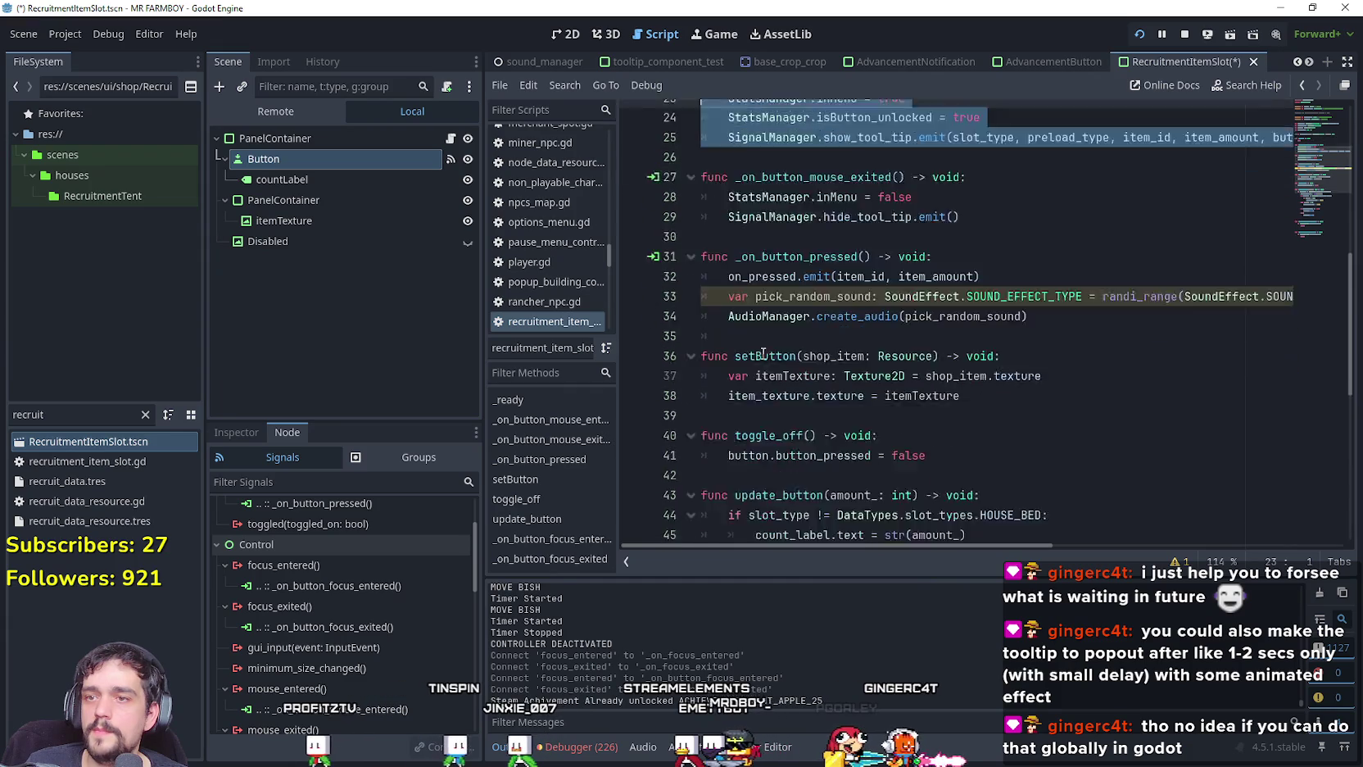
click(803, 417)
key(ctrl+v)
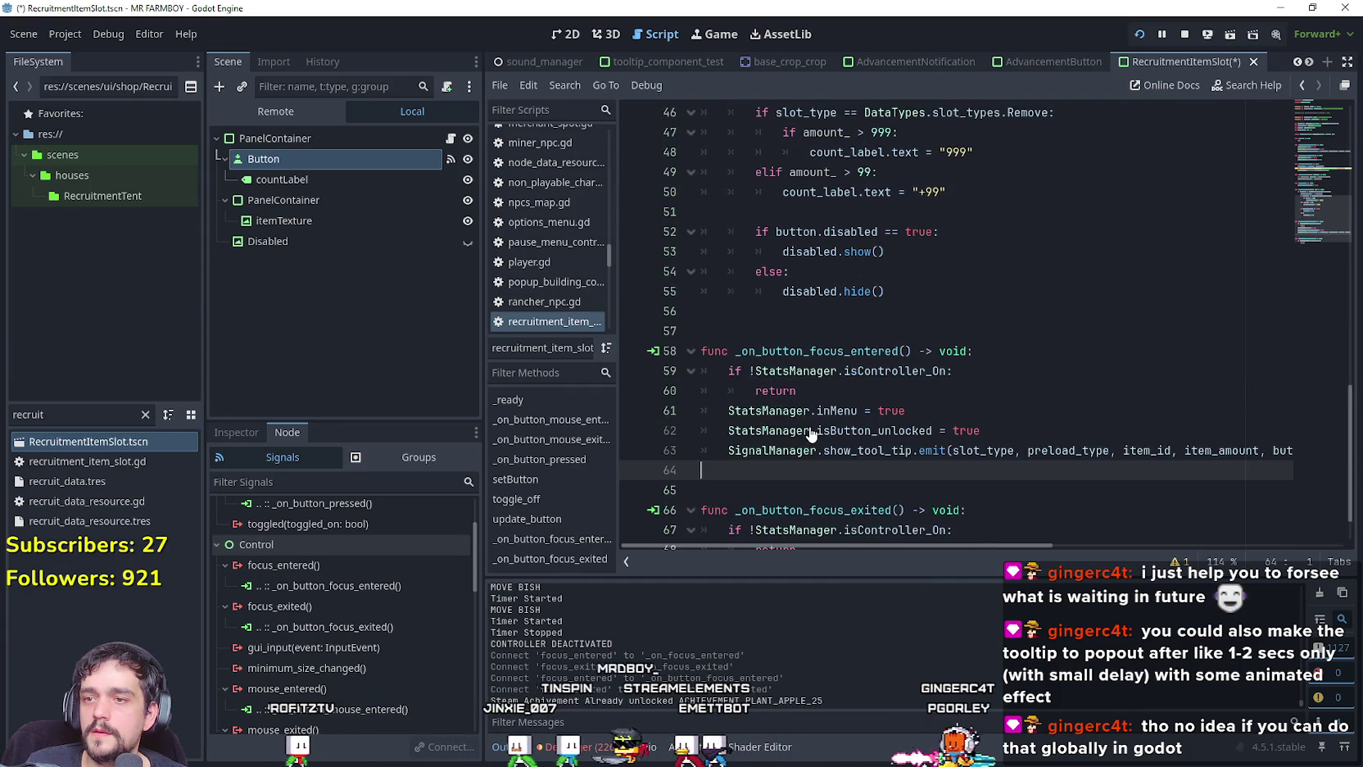
Append the inMenu reset and tooltip-hide lines to _on_button_focus_exited and save.
scroll(819, 385, up, 8)
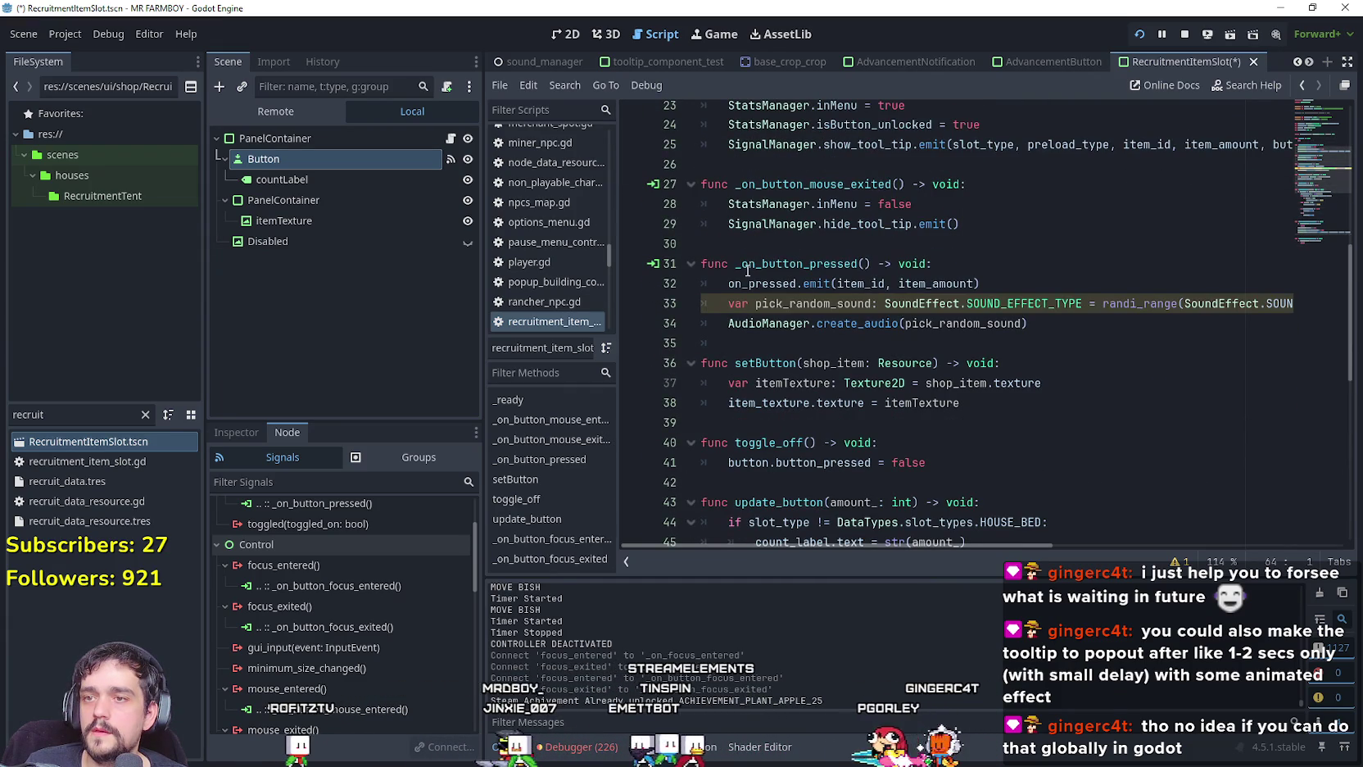
click(738, 244)
key(shift+Up)
key(shift+Up)
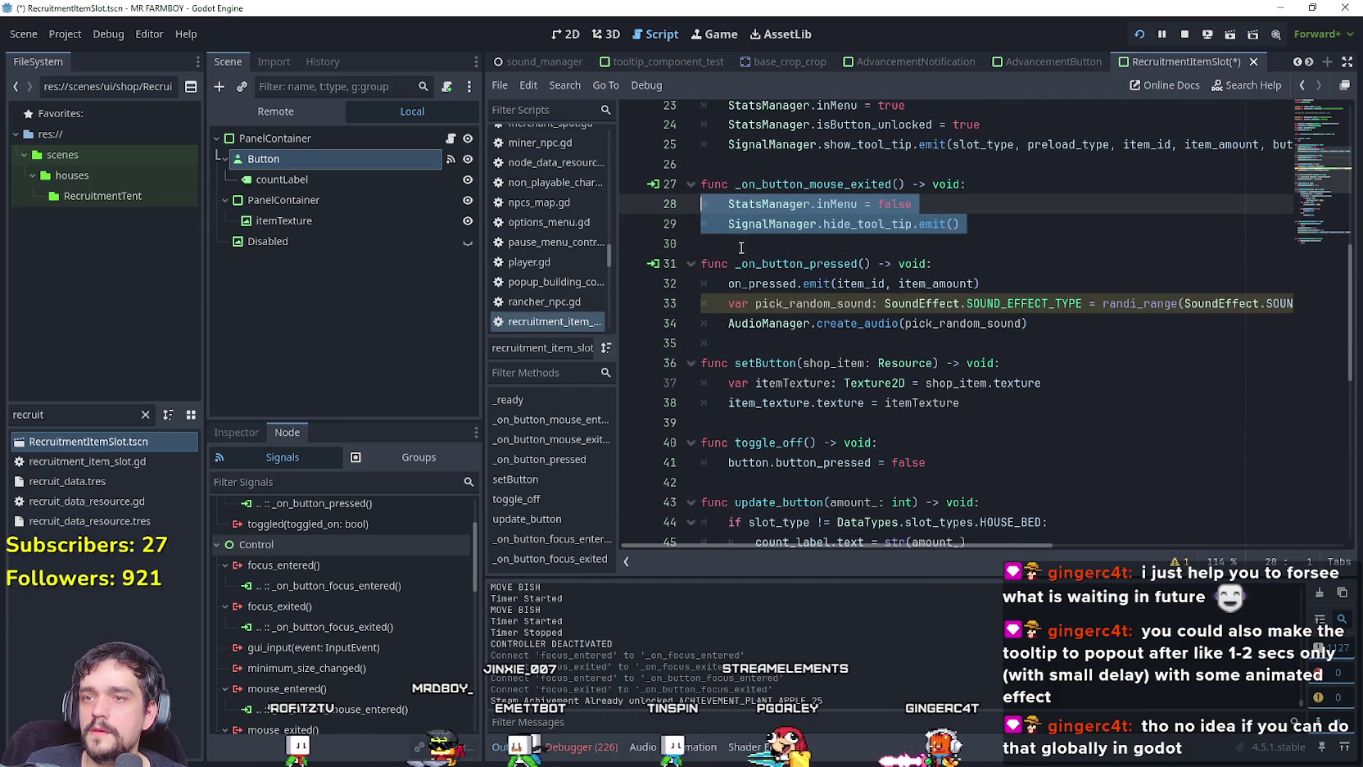
scroll(739, 244, down, 9)
click(808, 514)
key(Return)
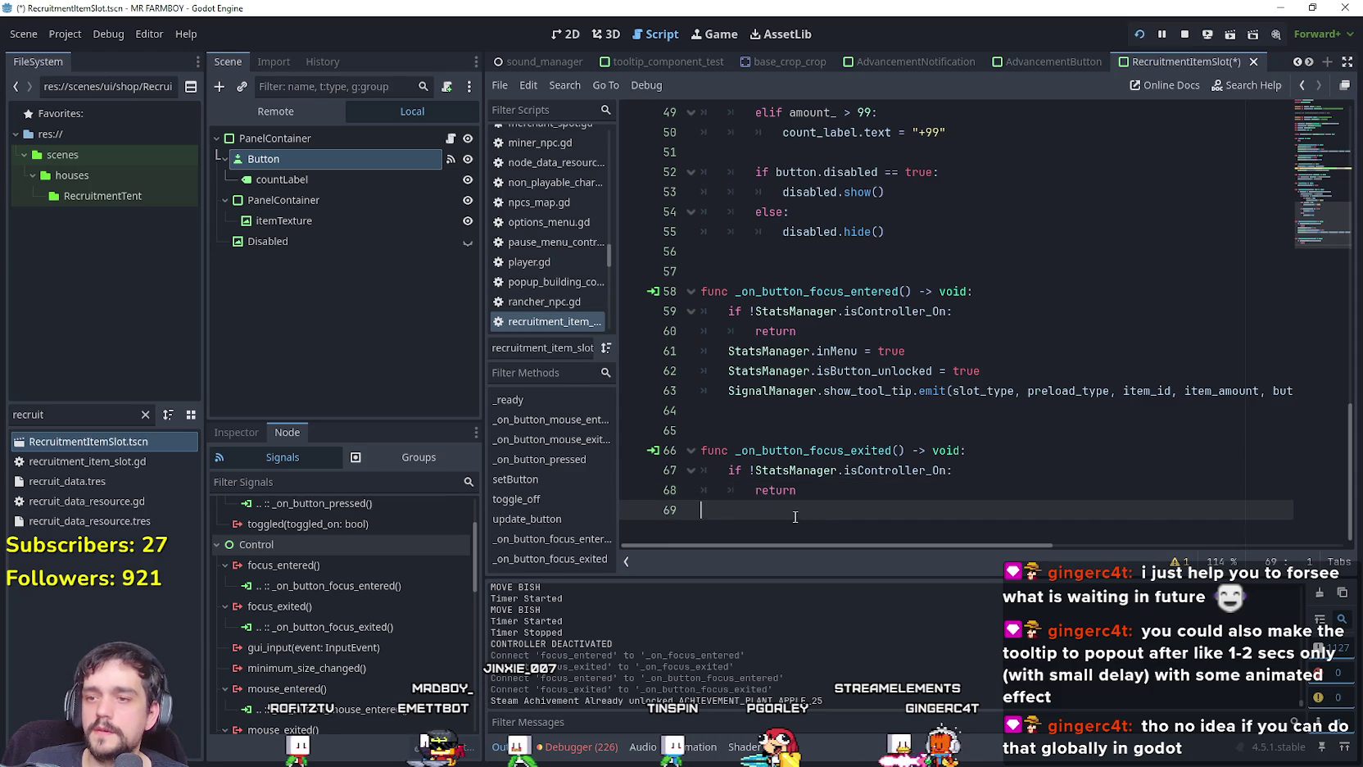
text(StatsManager.inMenu = false 	SignalManager.hide_tool_tip.emit())
key(ctrl+s)
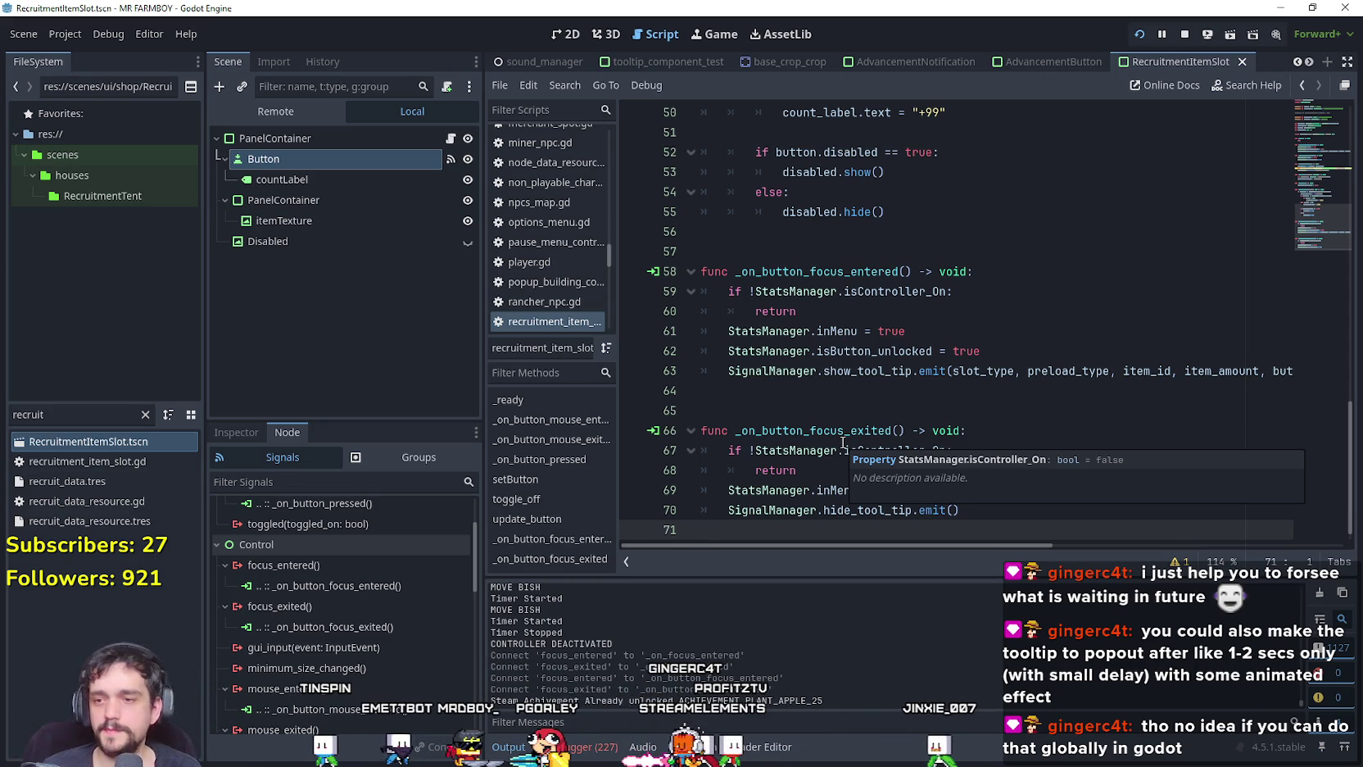
click(843, 331)
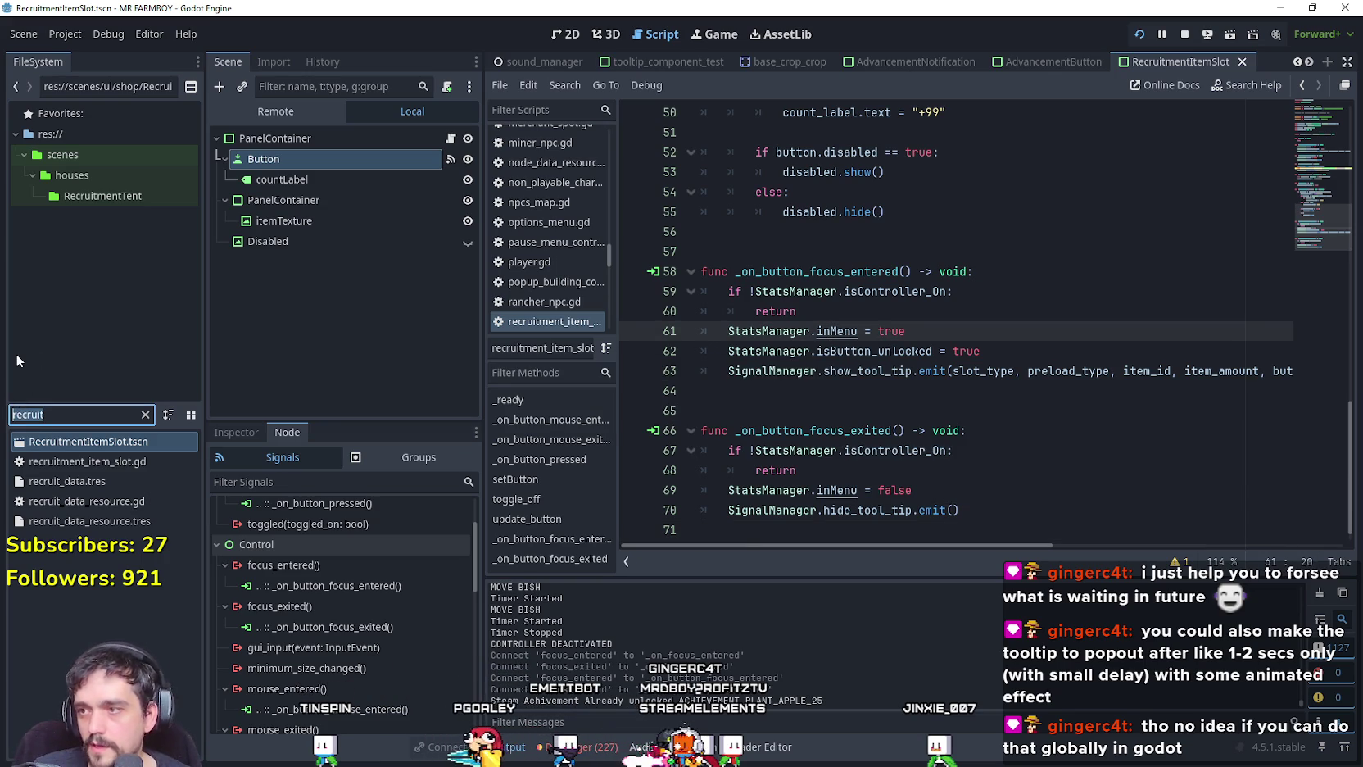
Open the shopItem scene's shop_item_new.gd script.
text(shopI)
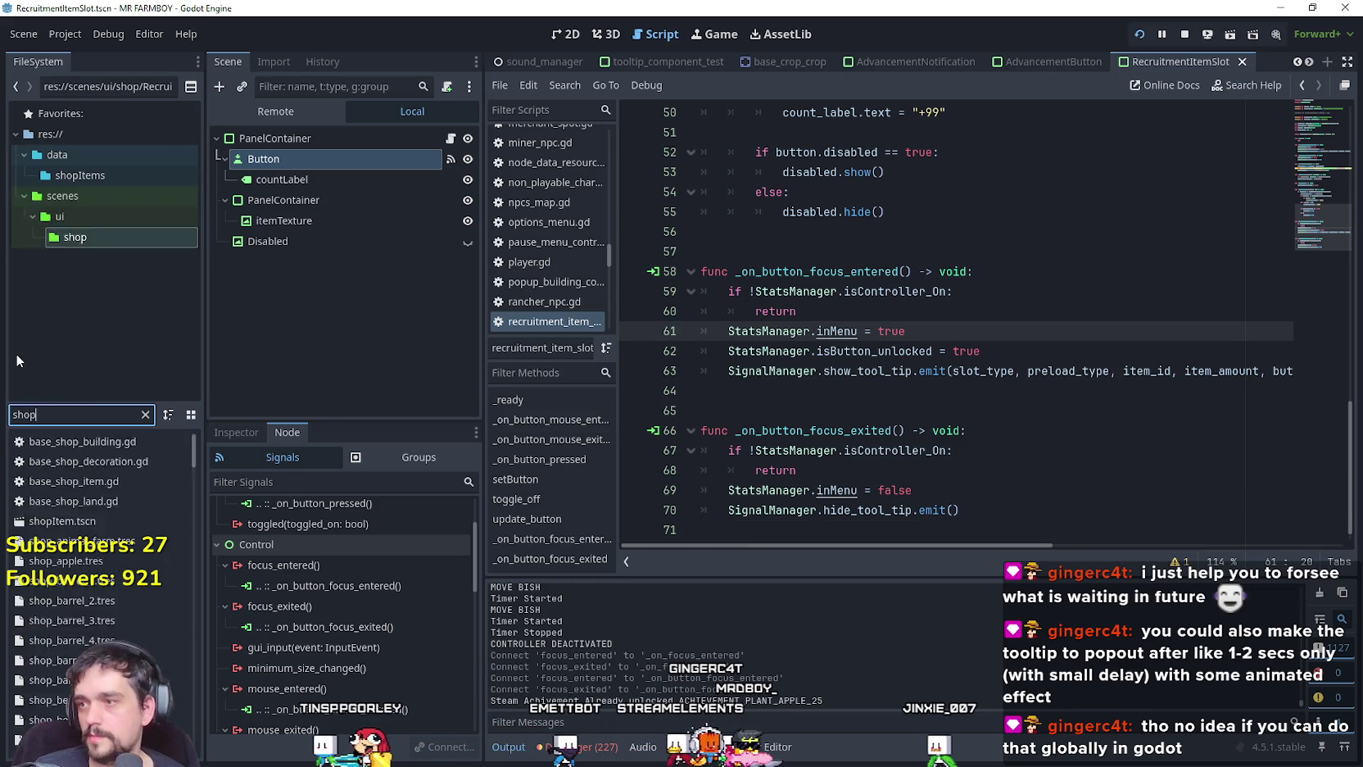
double_click(95, 450)
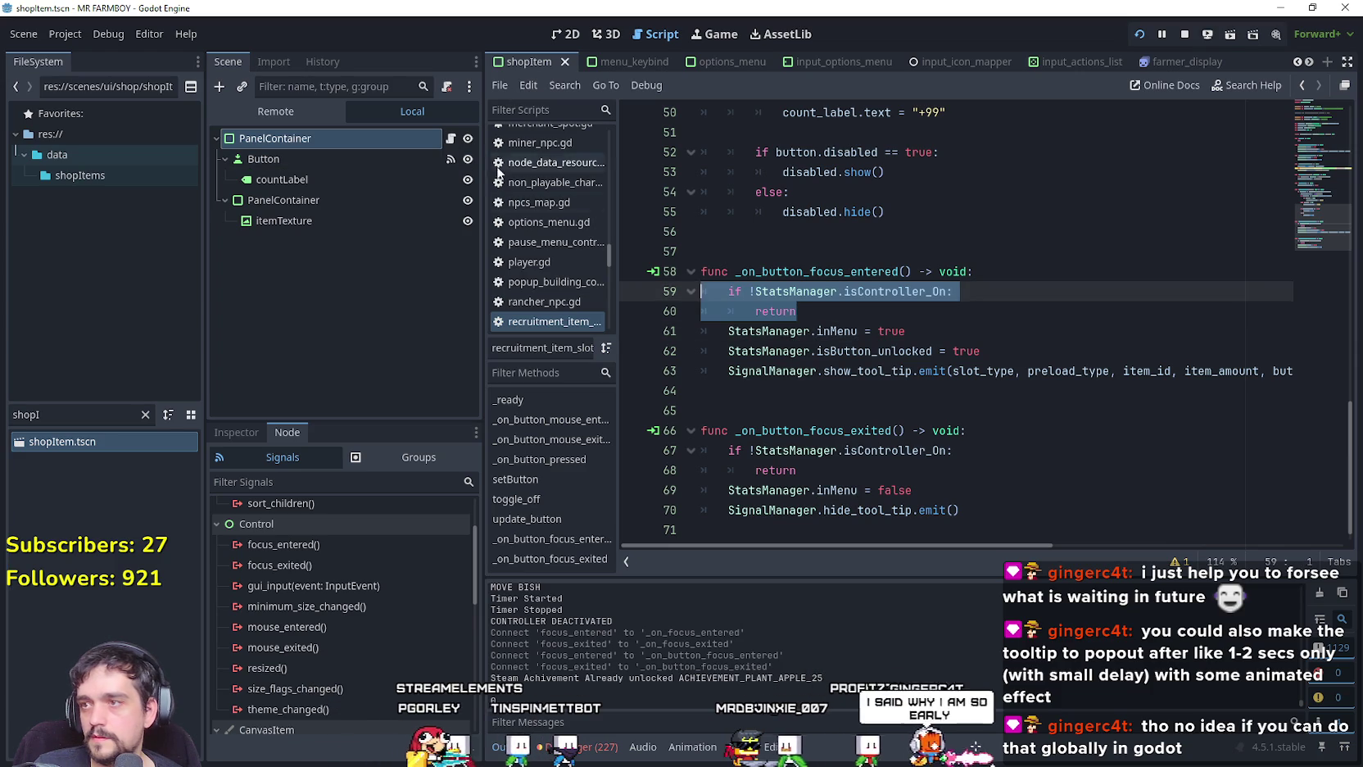
scroll(825, 339, down, 15)
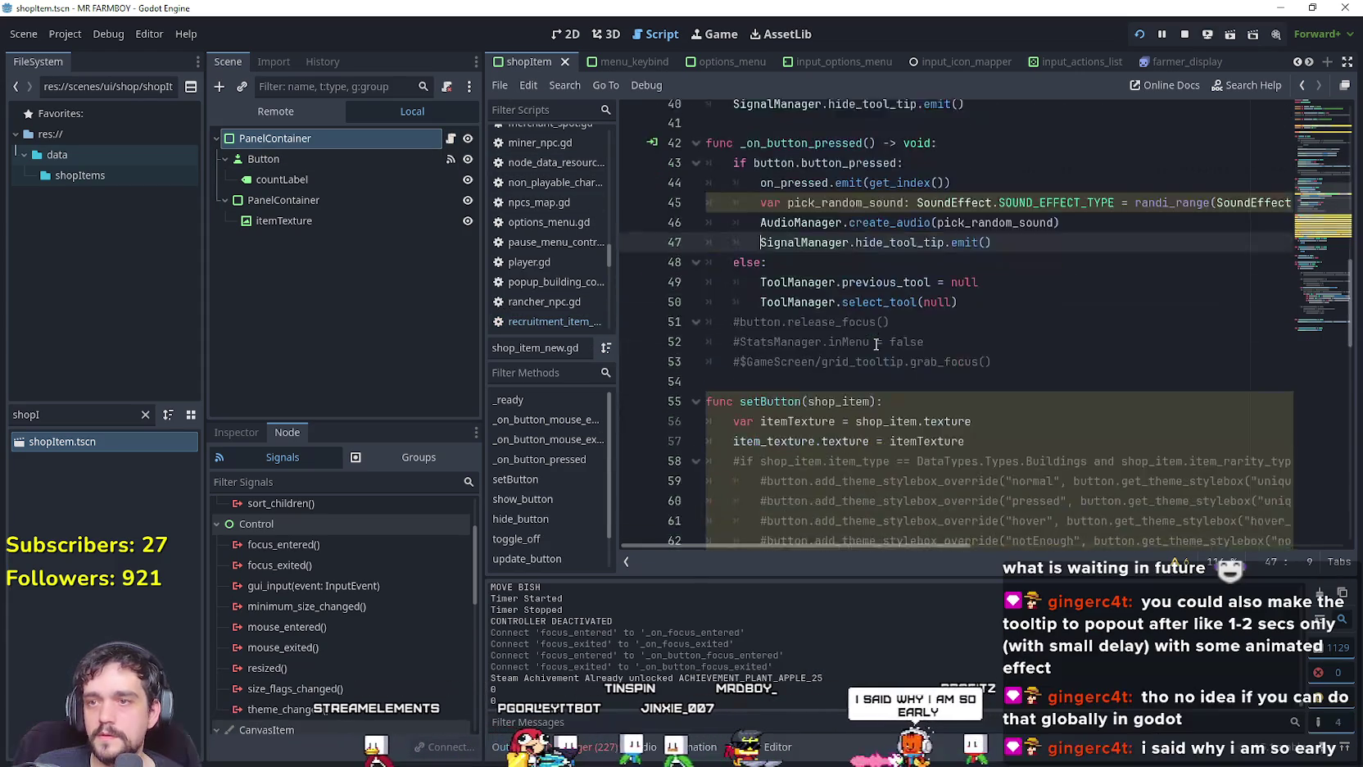
scroll(875, 339, down, 7)
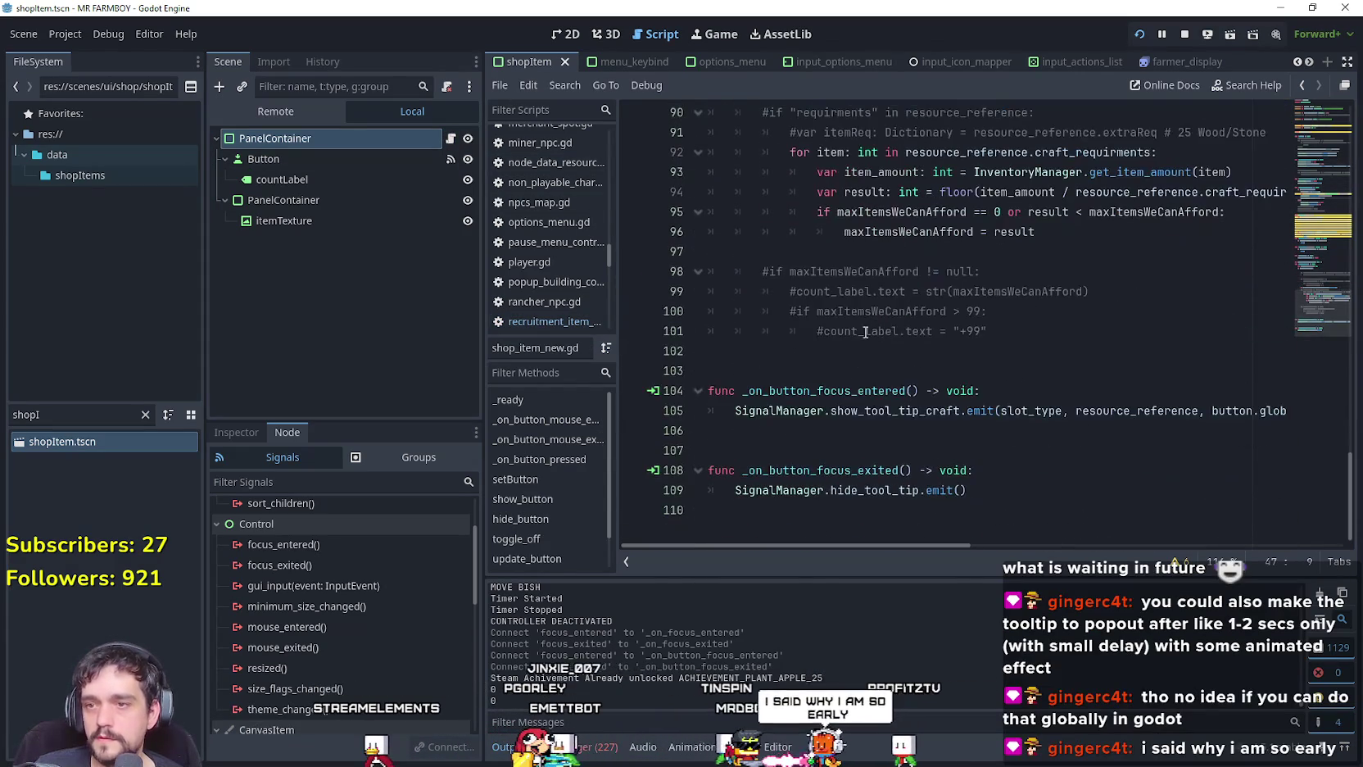
Add 'if !StatsManager.isController_On: return' to both focus handlers and save.
click(1013, 385)
key(Return)
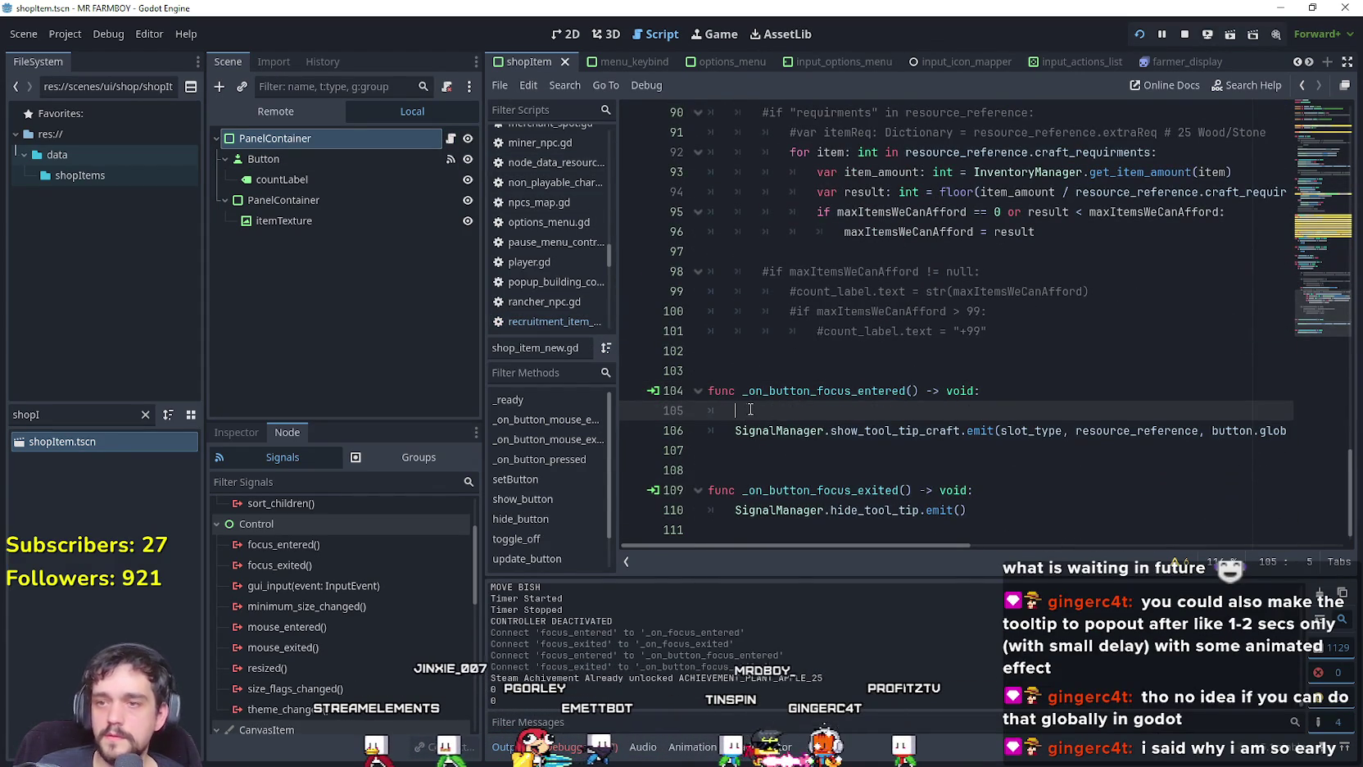
text(if !StatsManager.isController_On: 		return)
click(1065, 509)
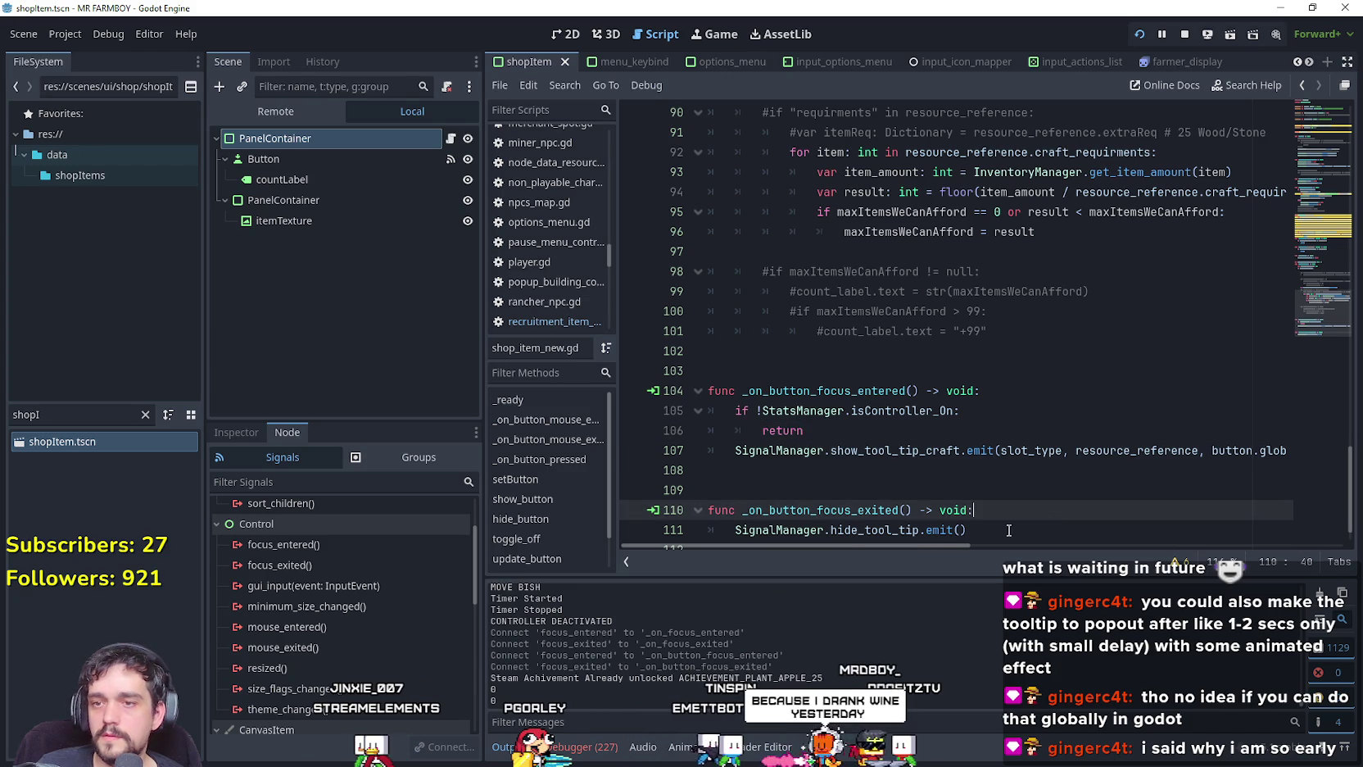
key(Return)
text(if !StatsManager.isController_On: 		return)
key(ctrl+s)
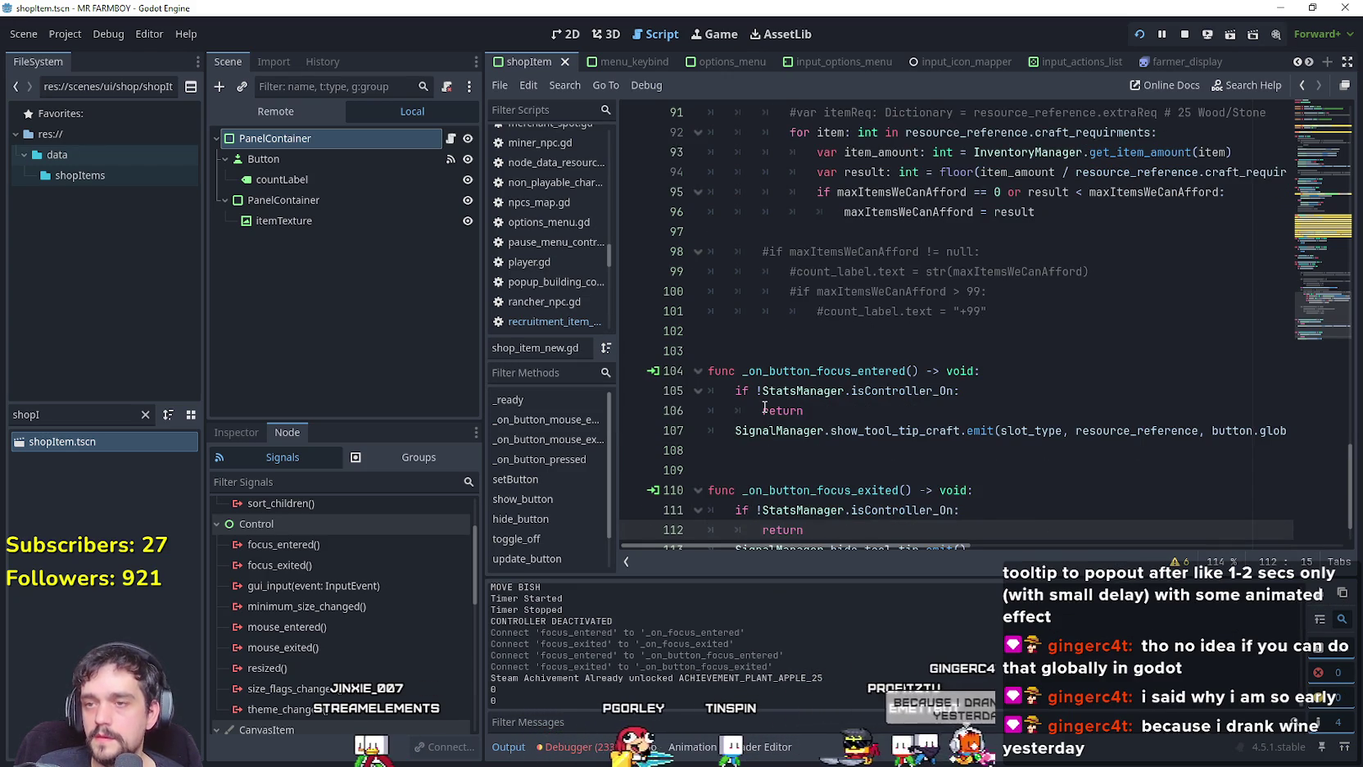
click(764, 337)
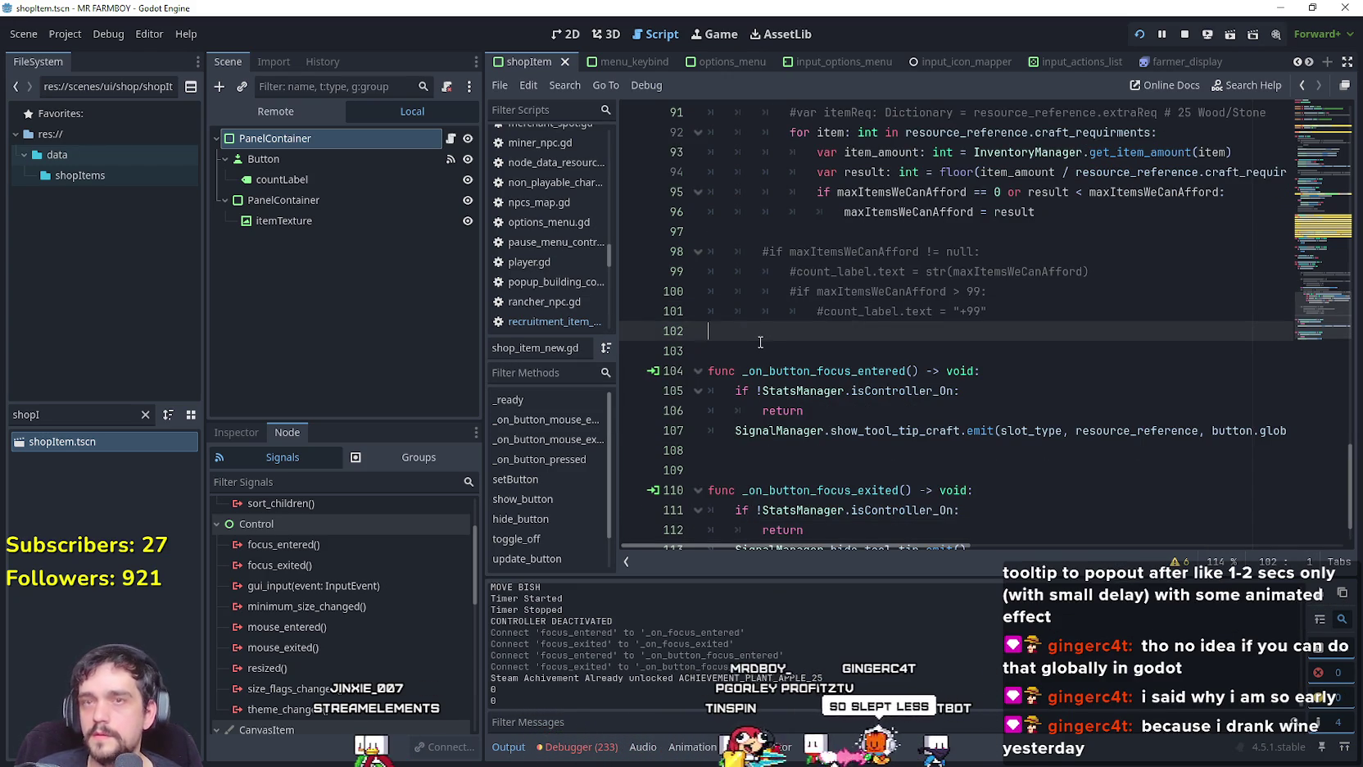
scroll(781, 287, up, 7)
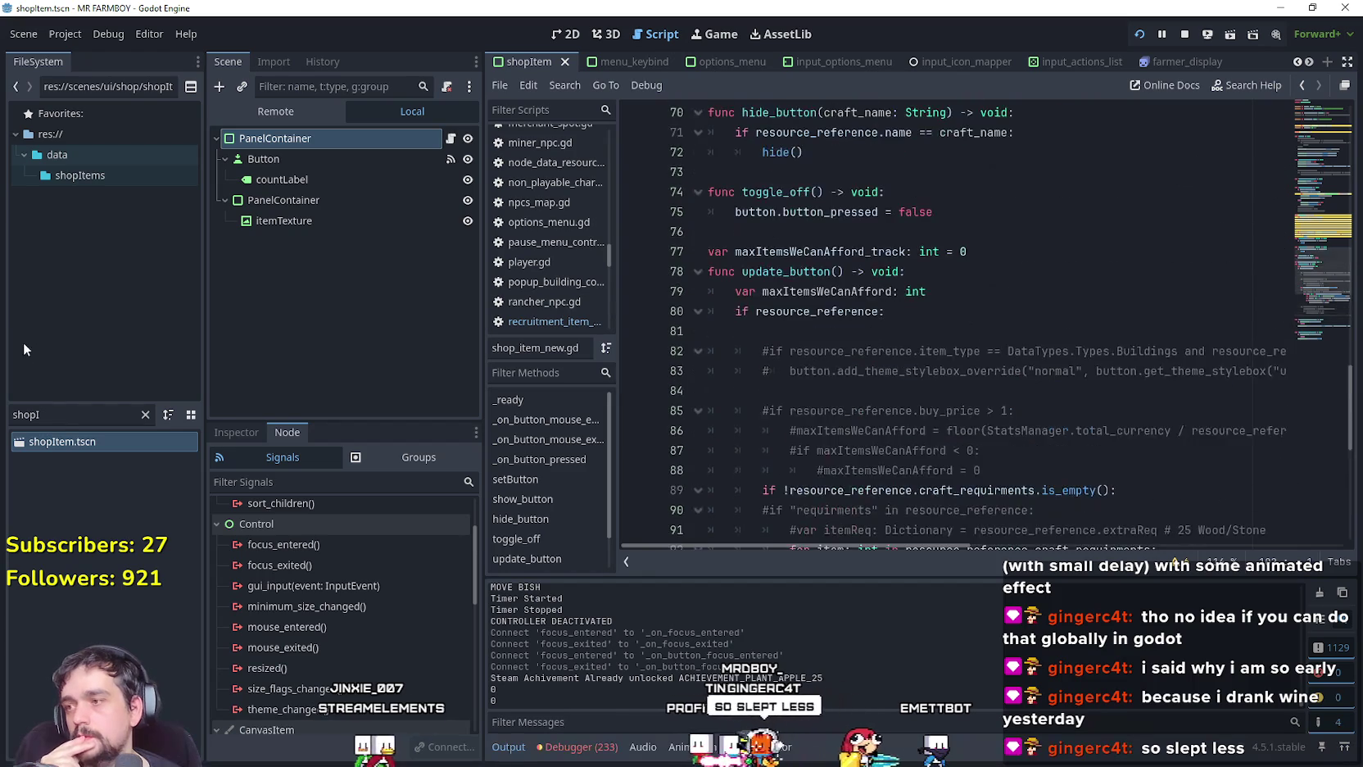
Open crafting_panel.tscn and its crafting_panel.gd script.
text(crafting)
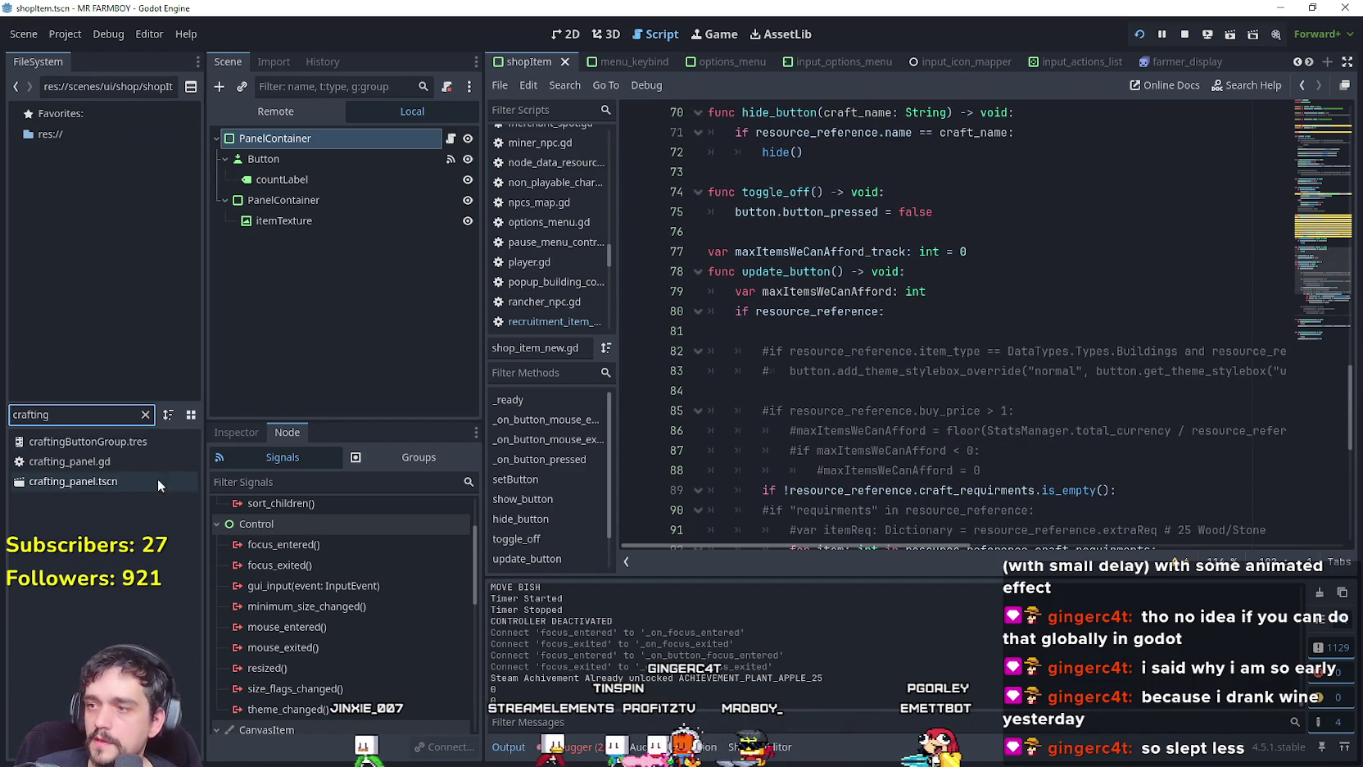
double_click(123, 480)
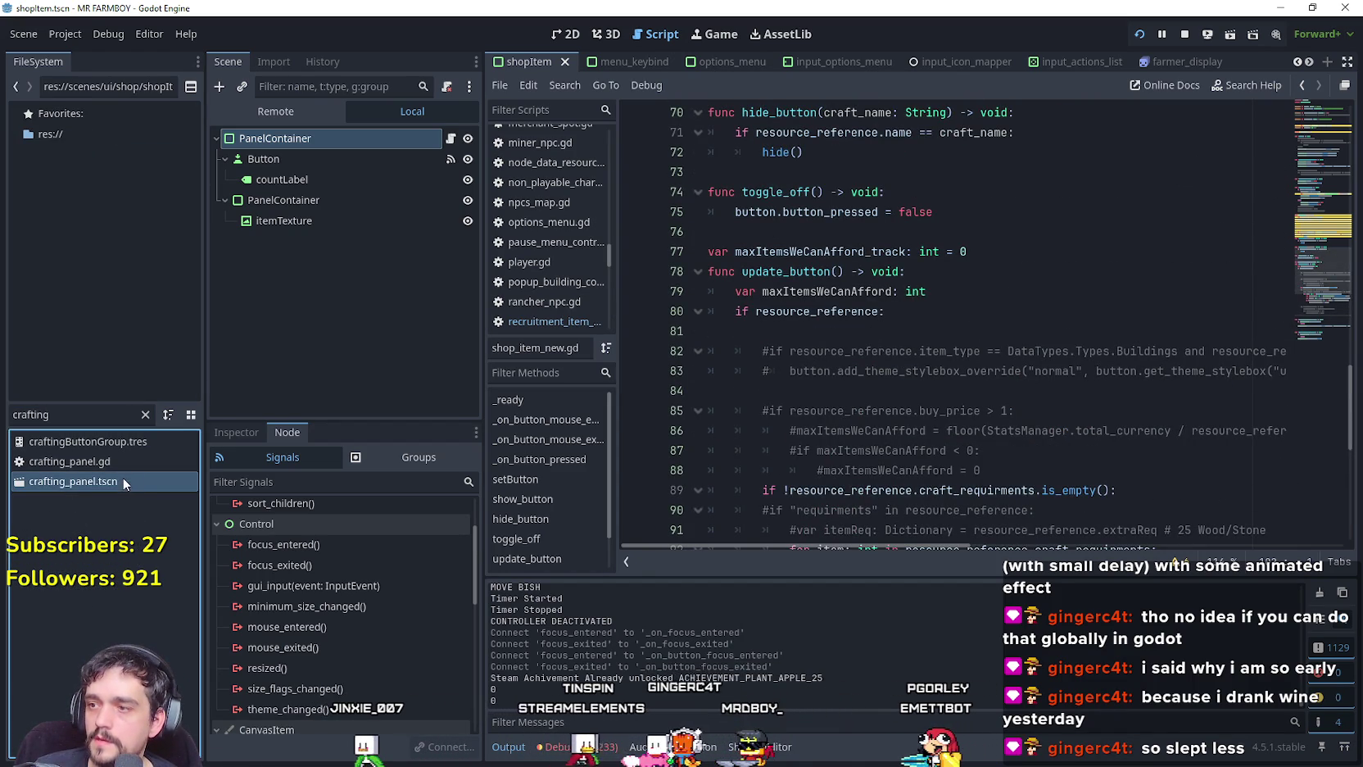
click(444, 139)
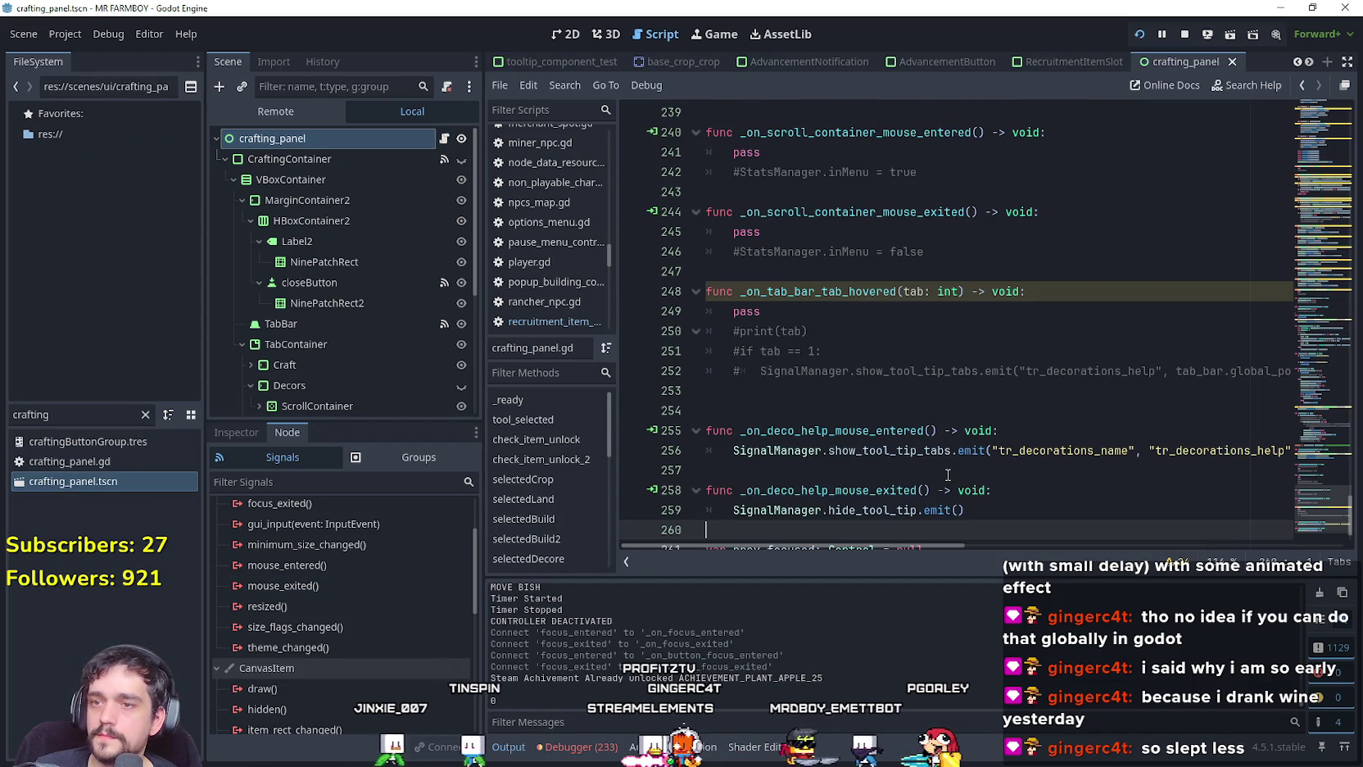
scroll(946, 364, down, 1)
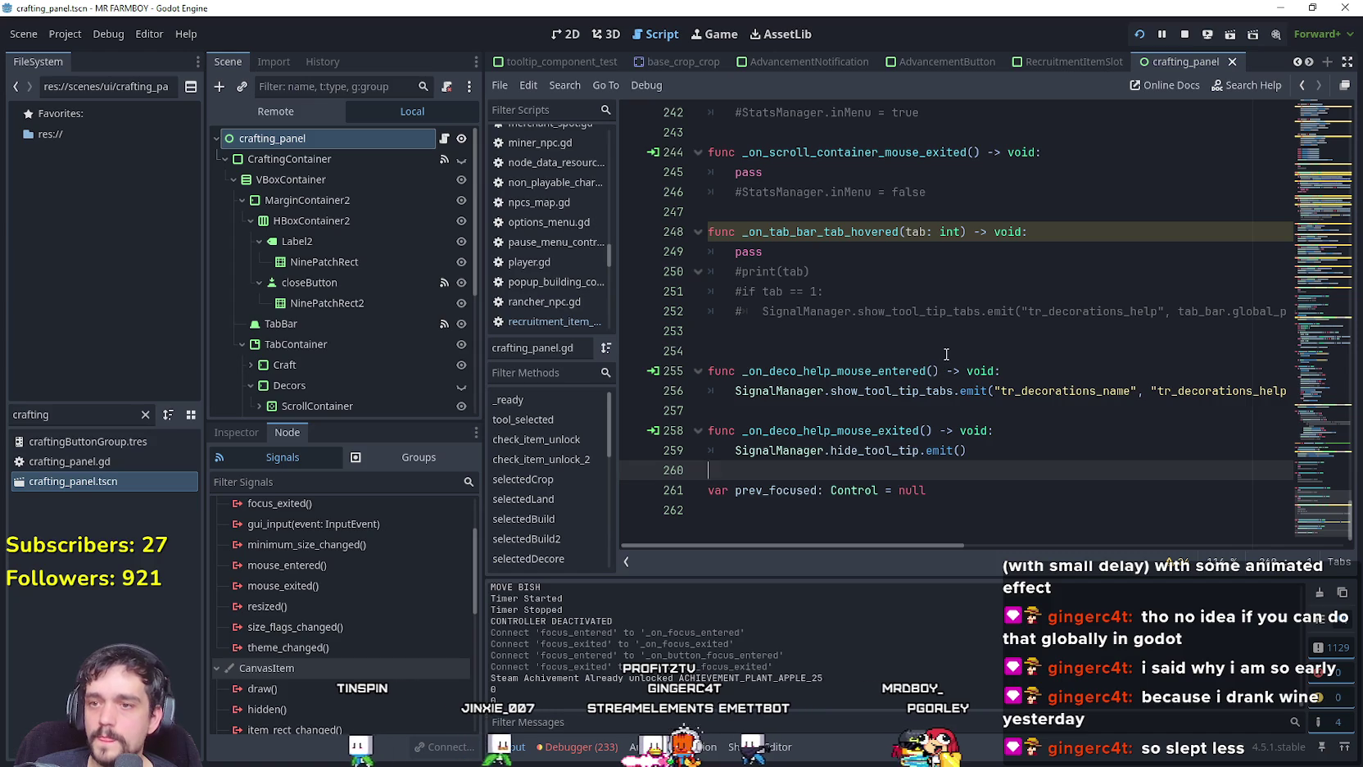
mouse_move(1304, 516)
mouse_down()
mouse_move(1316, 338)
mouse_move(1321, 529)
mouse_move(1308, 270)
mouse_move(1310, 546)
mouse_move(1291, 239)
mouse_move(1308, 524)
mouse_up()
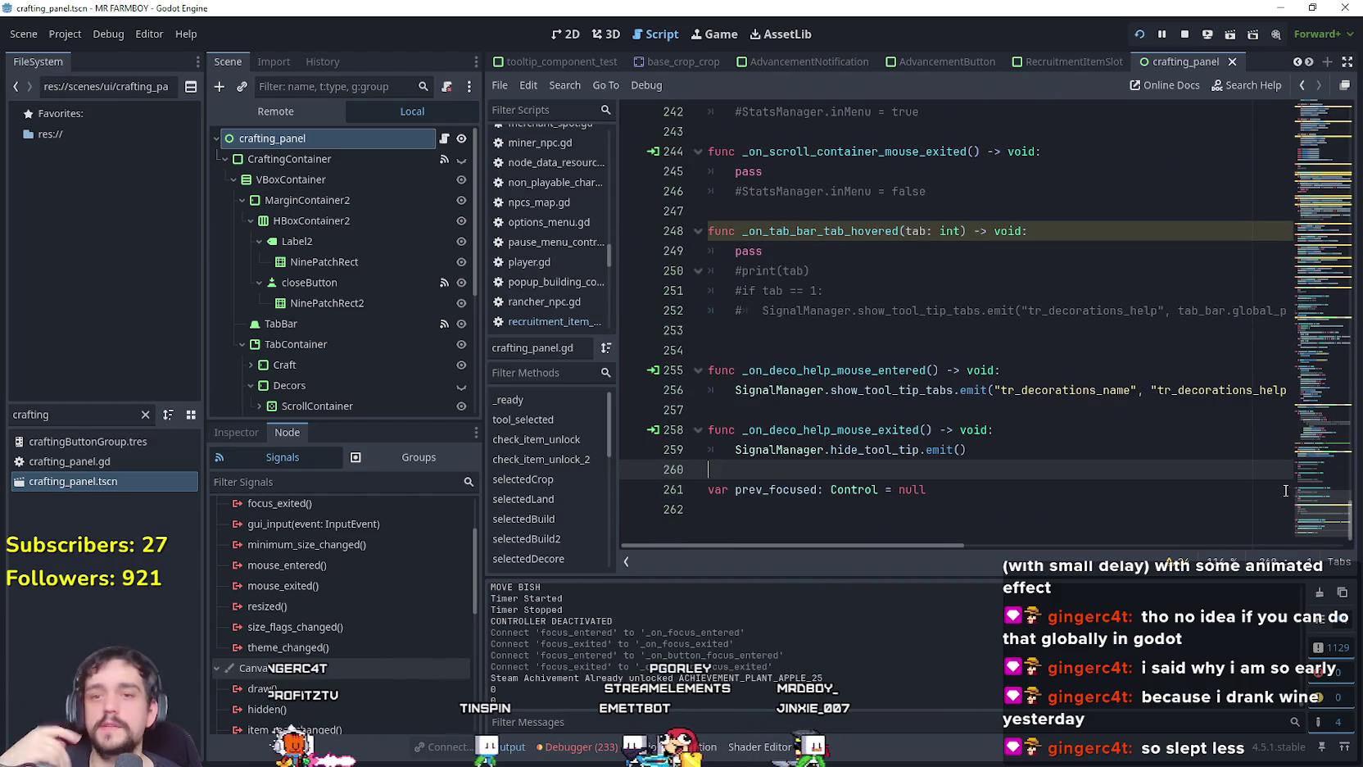
scroll(1320, 501, up, 3)
drag(1336, 508, 1328, 444)
mouse_move(1326, 436)
mouse_down()
mouse_move(1324, 371)
mouse_move(1326, 531)
mouse_up()
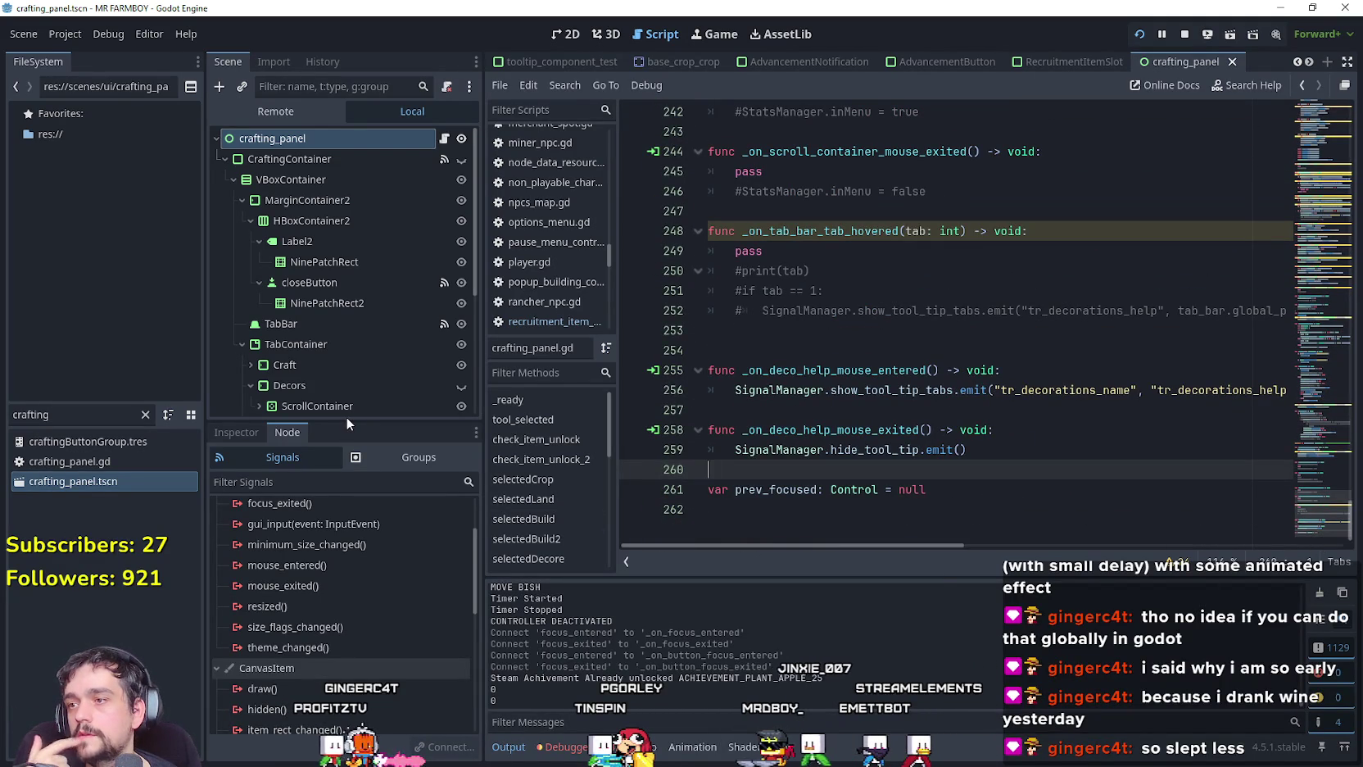
Switch to the 2D workspace showing the crafting panel scene.
click(54, 414)
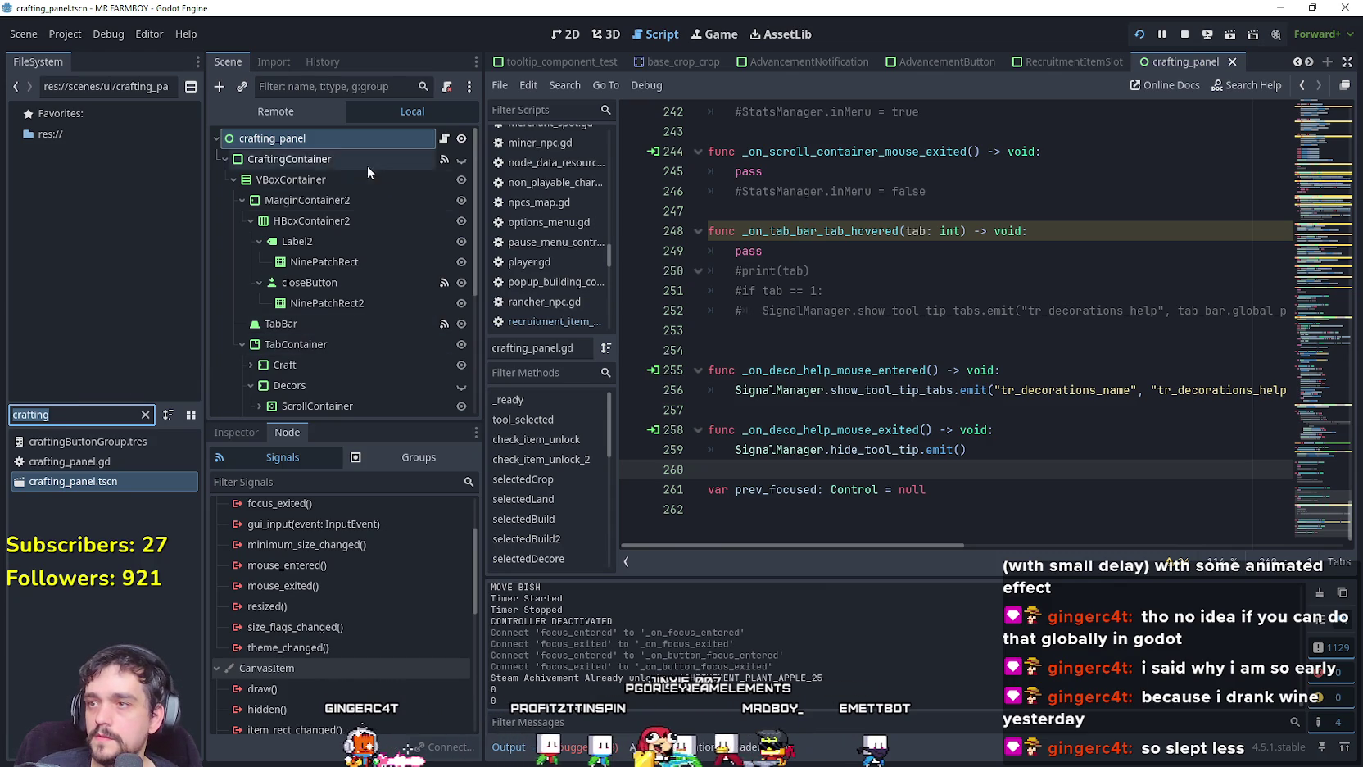
scroll(377, 328, down, 4)
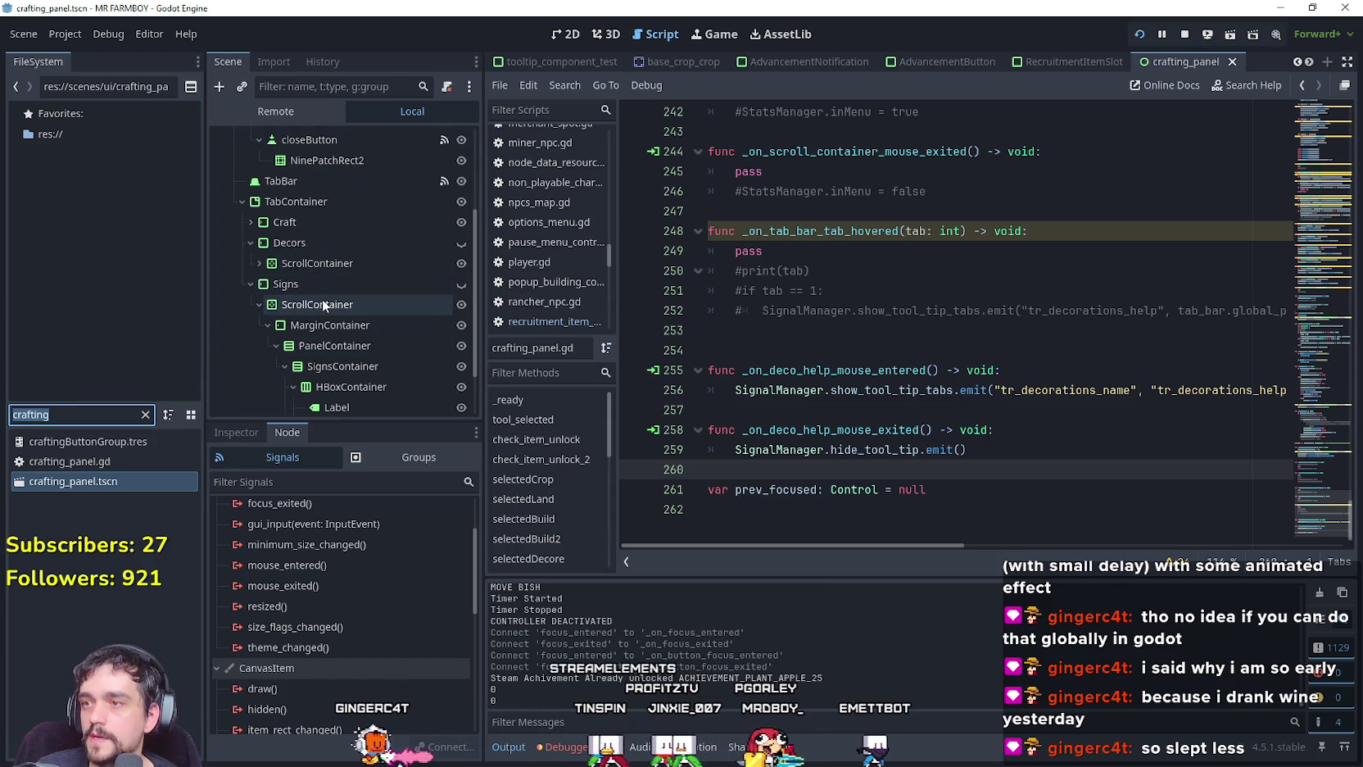
scroll(327, 272, up, 2)
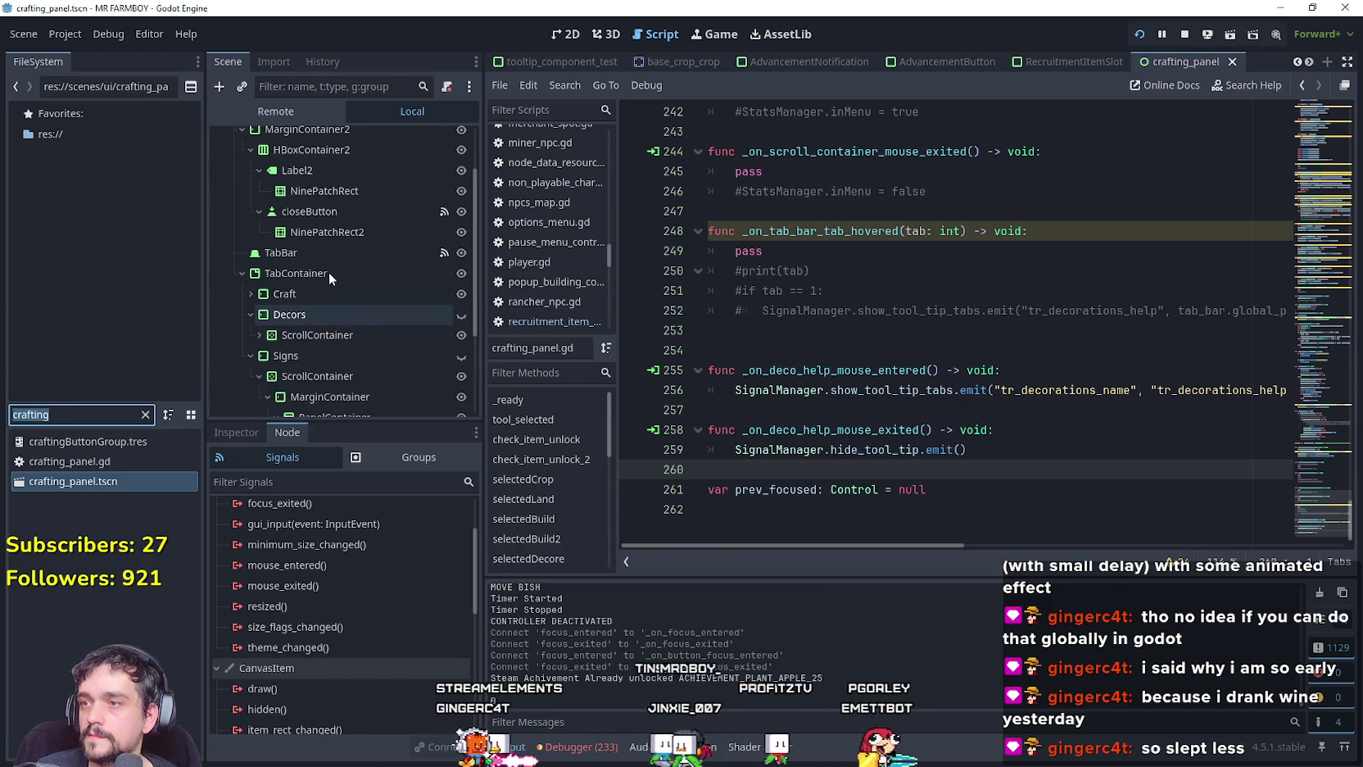
scroll(328, 274, up, 2)
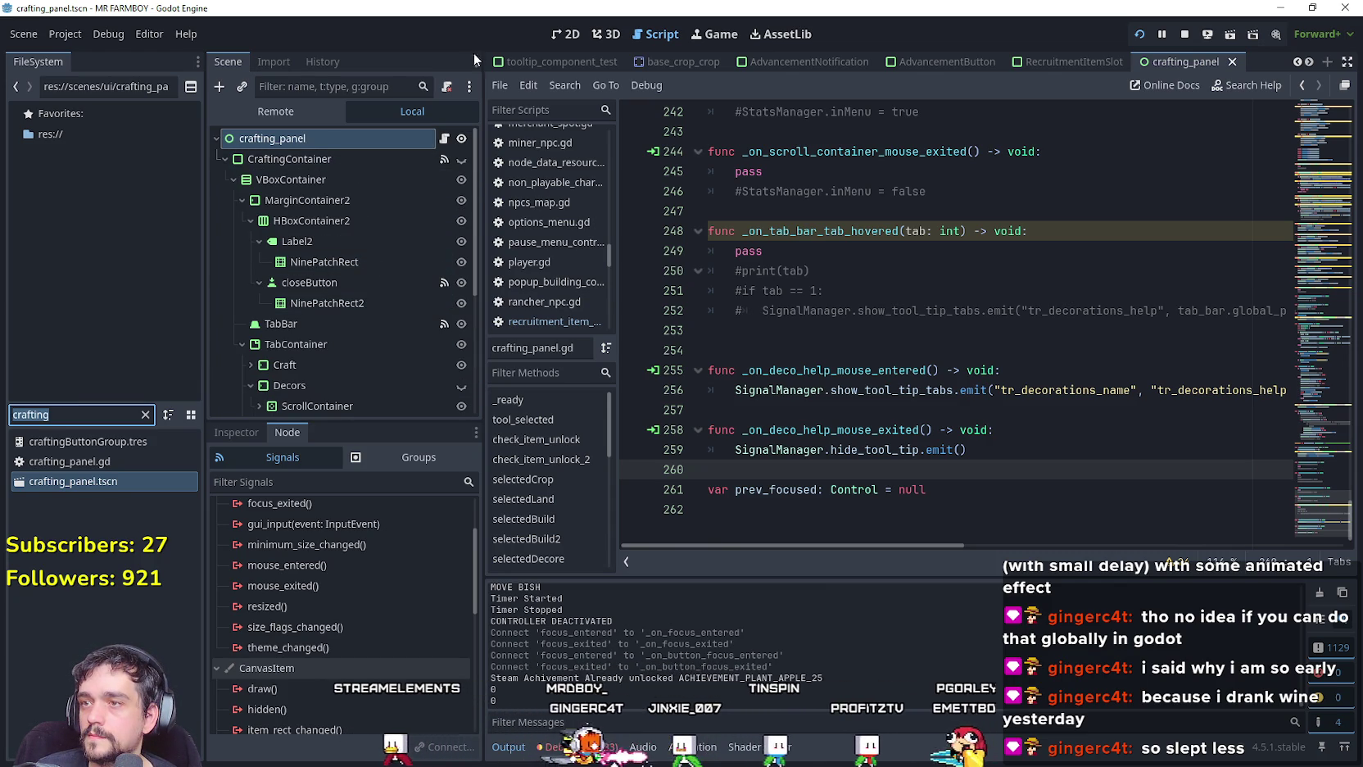
click(565, 34)
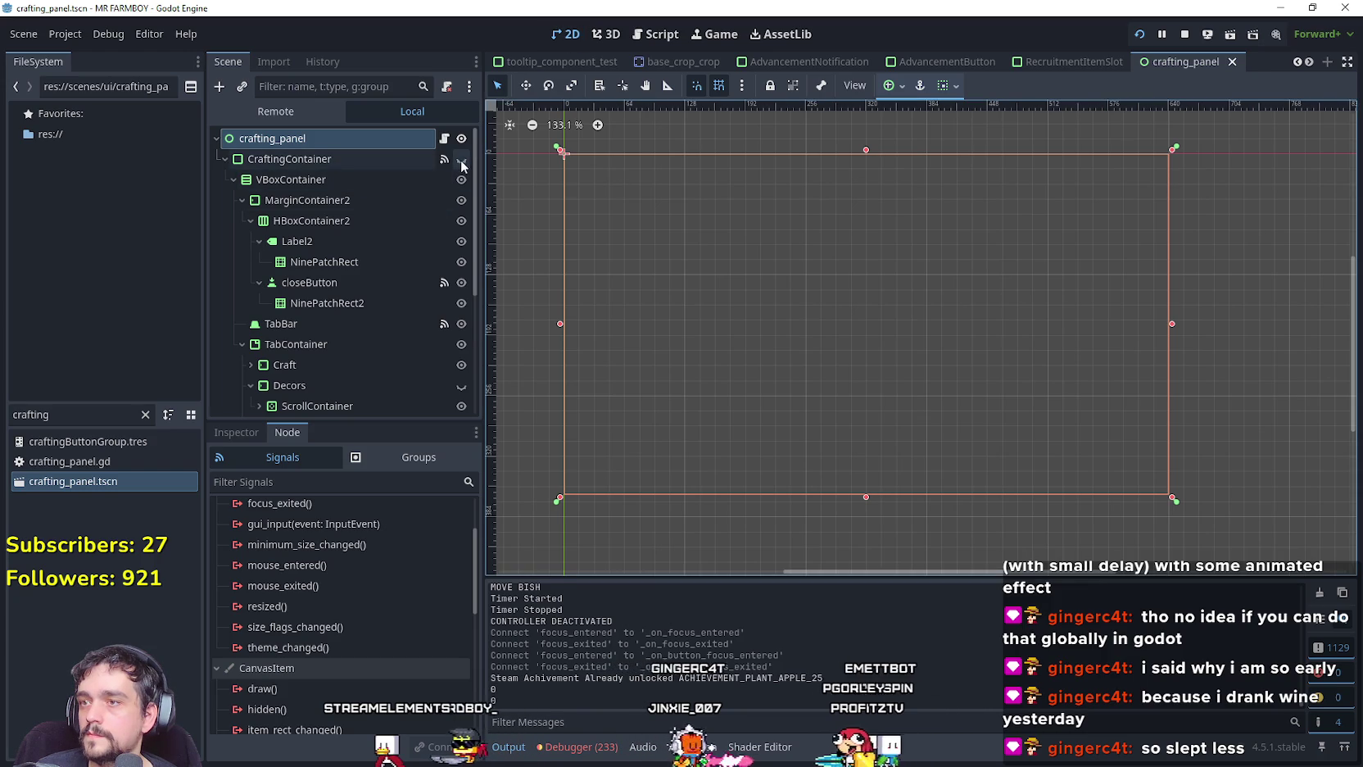
Show the CraftingContainer and expand the Decors ScrollContainer in the Scene tree.
click(461, 160)
click(251, 366)
scroll(373, 338, down, 2)
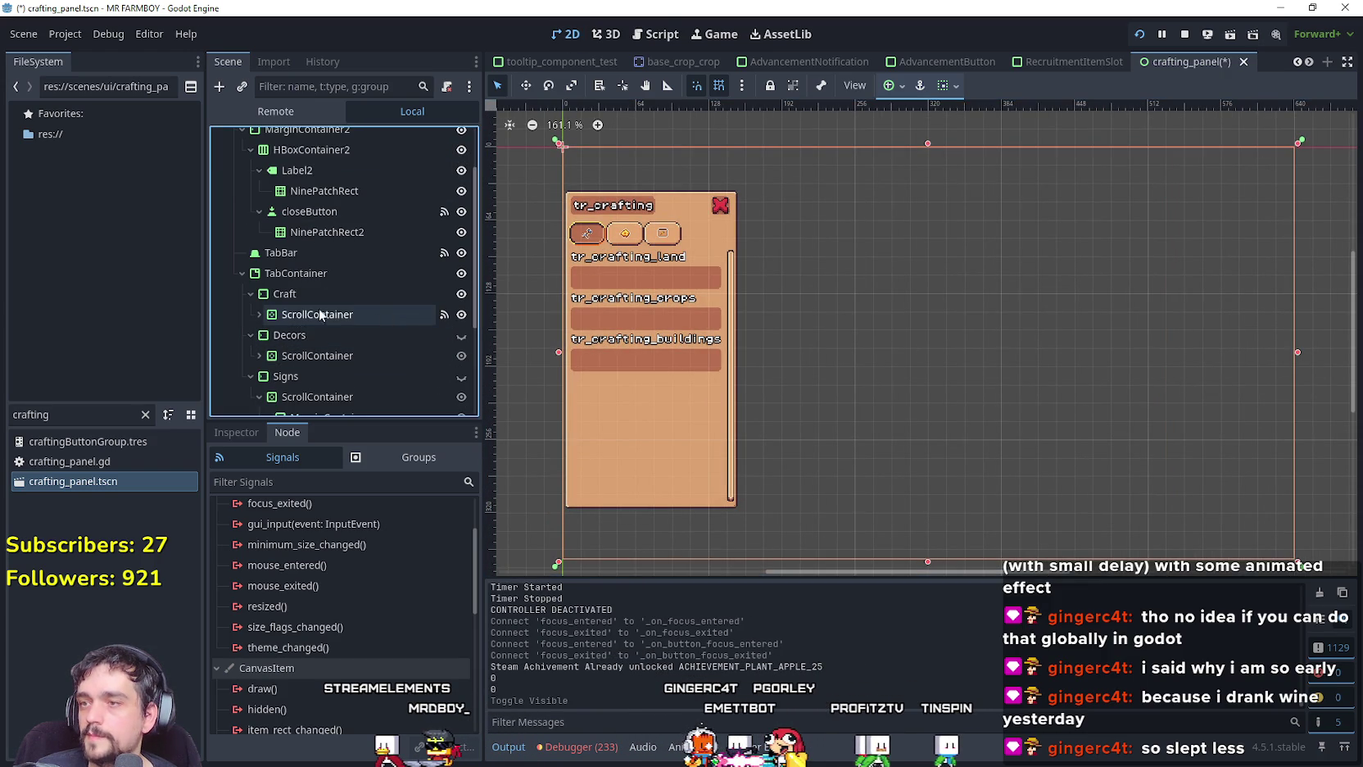
click(256, 312)
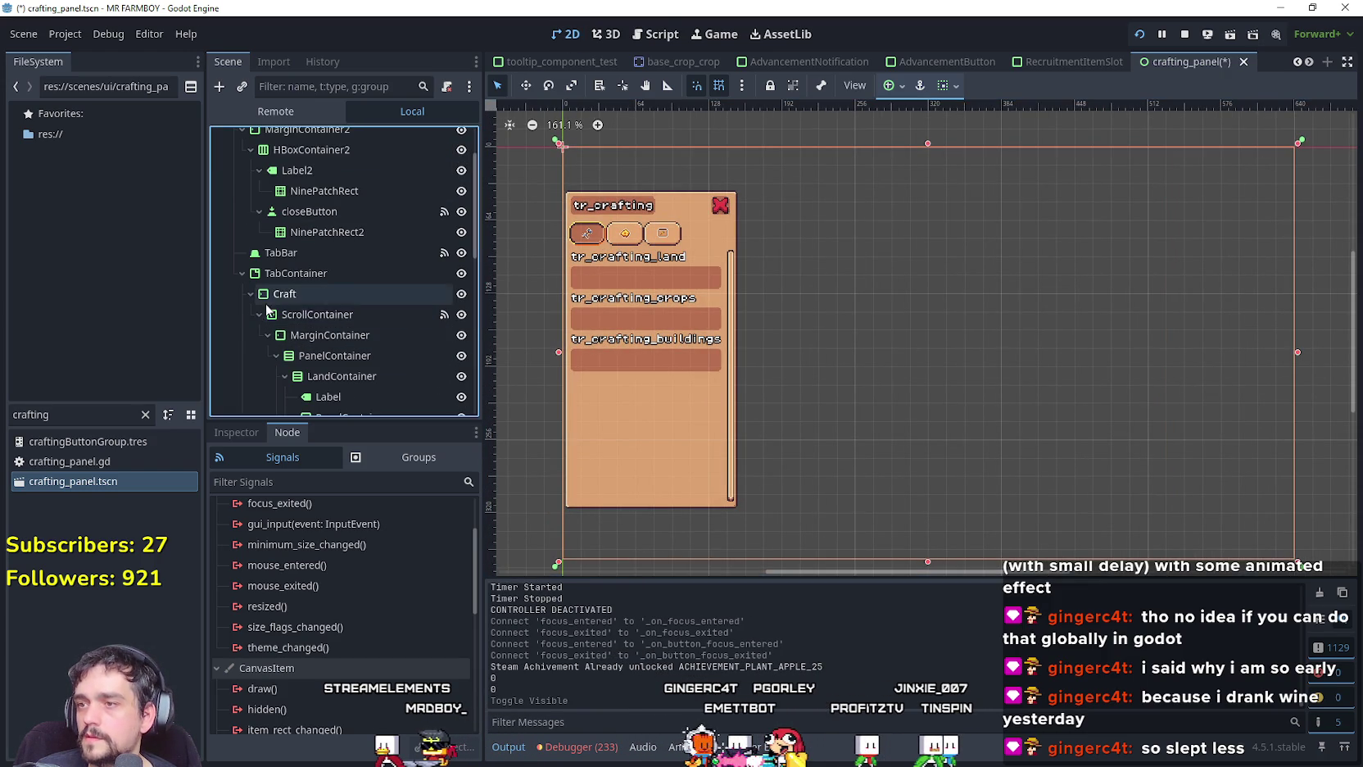
click(259, 309)
click(264, 336)
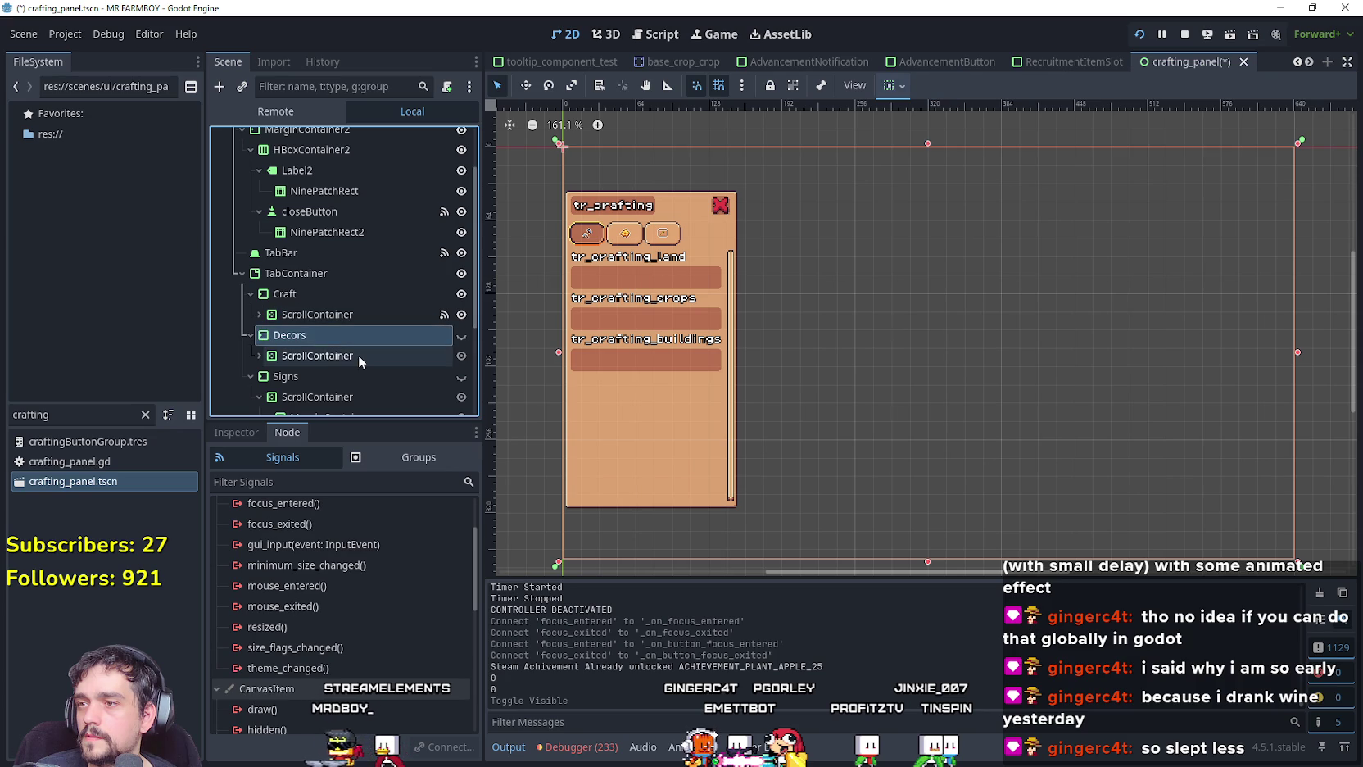
click(461, 335)
scroll(696, 240, up, 8)
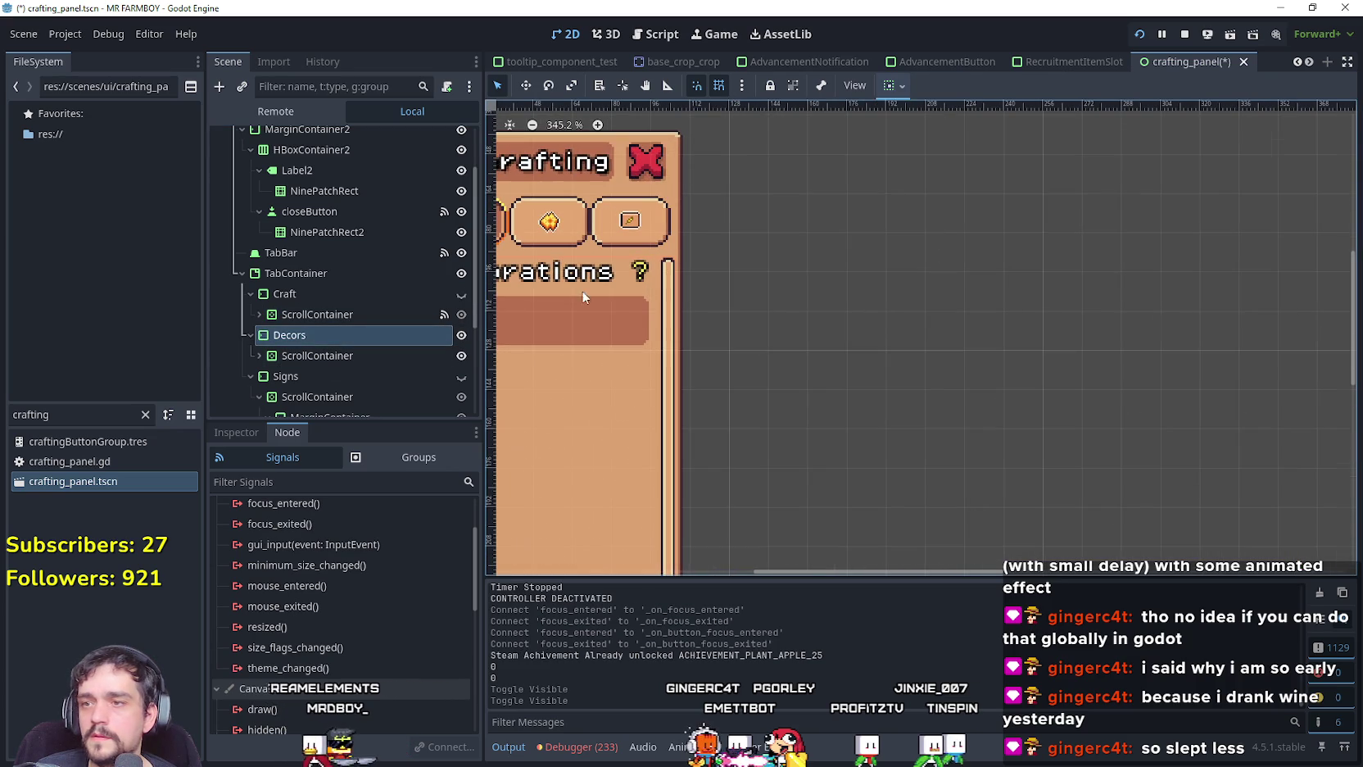
click(258, 355)
scroll(262, 352, down, 5)
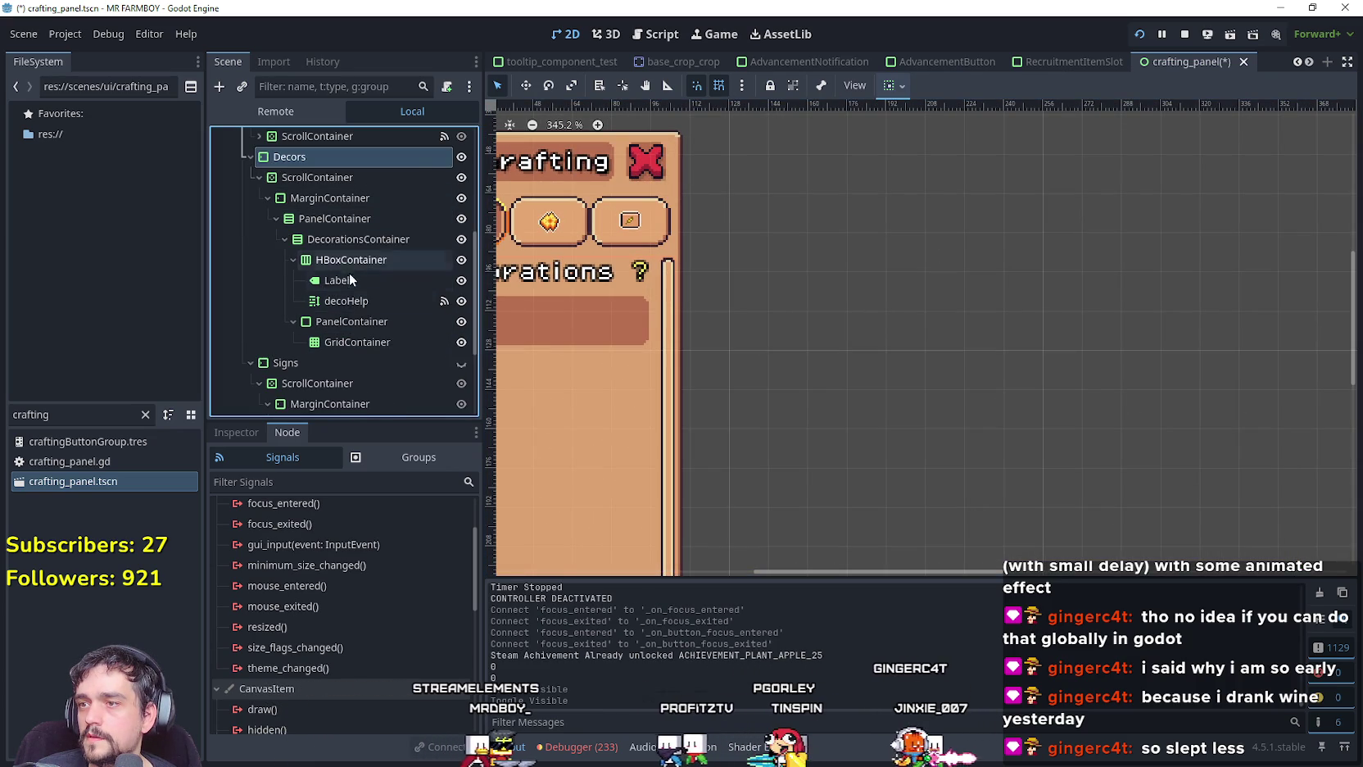
Select decoHelp and expand its Mouse and Focus properties in the Inspector.
click(344, 301)
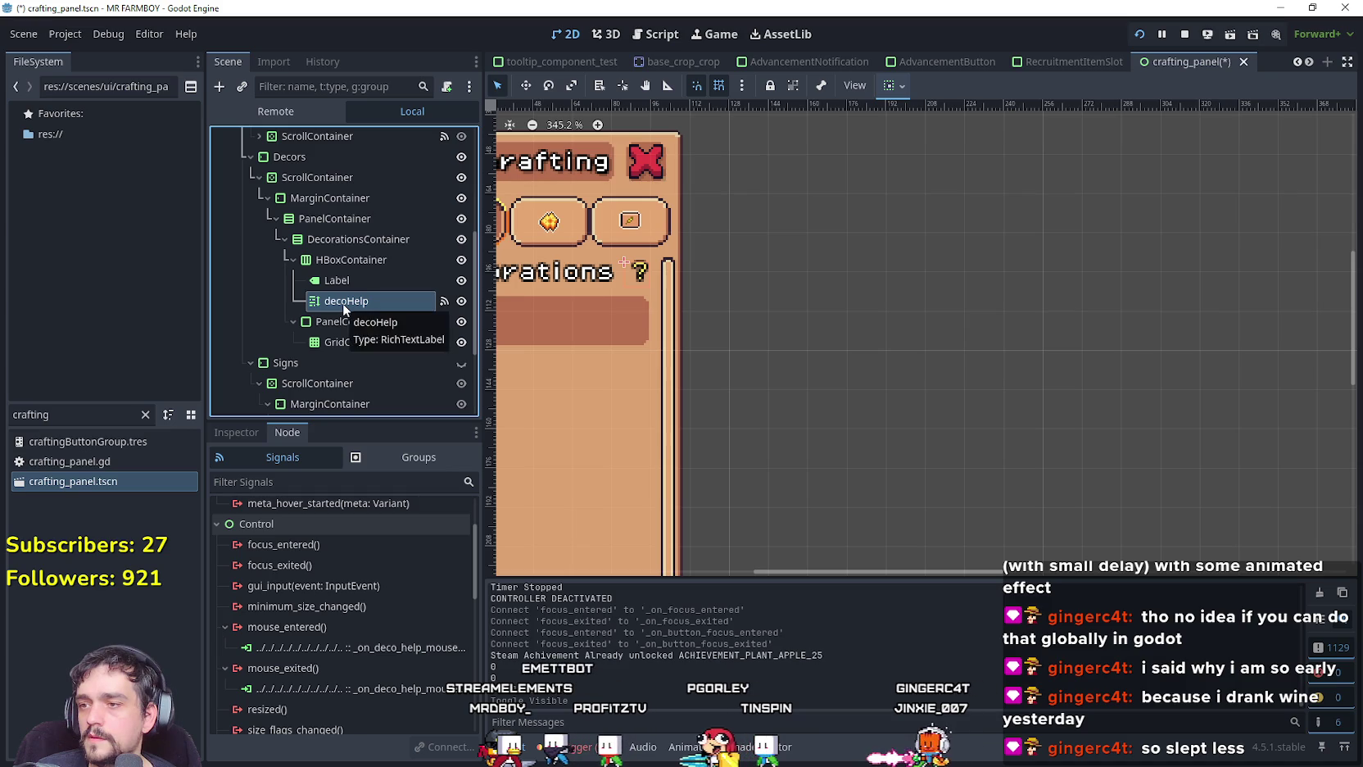
click(331, 305)
scroll(237, 671, down, 10)
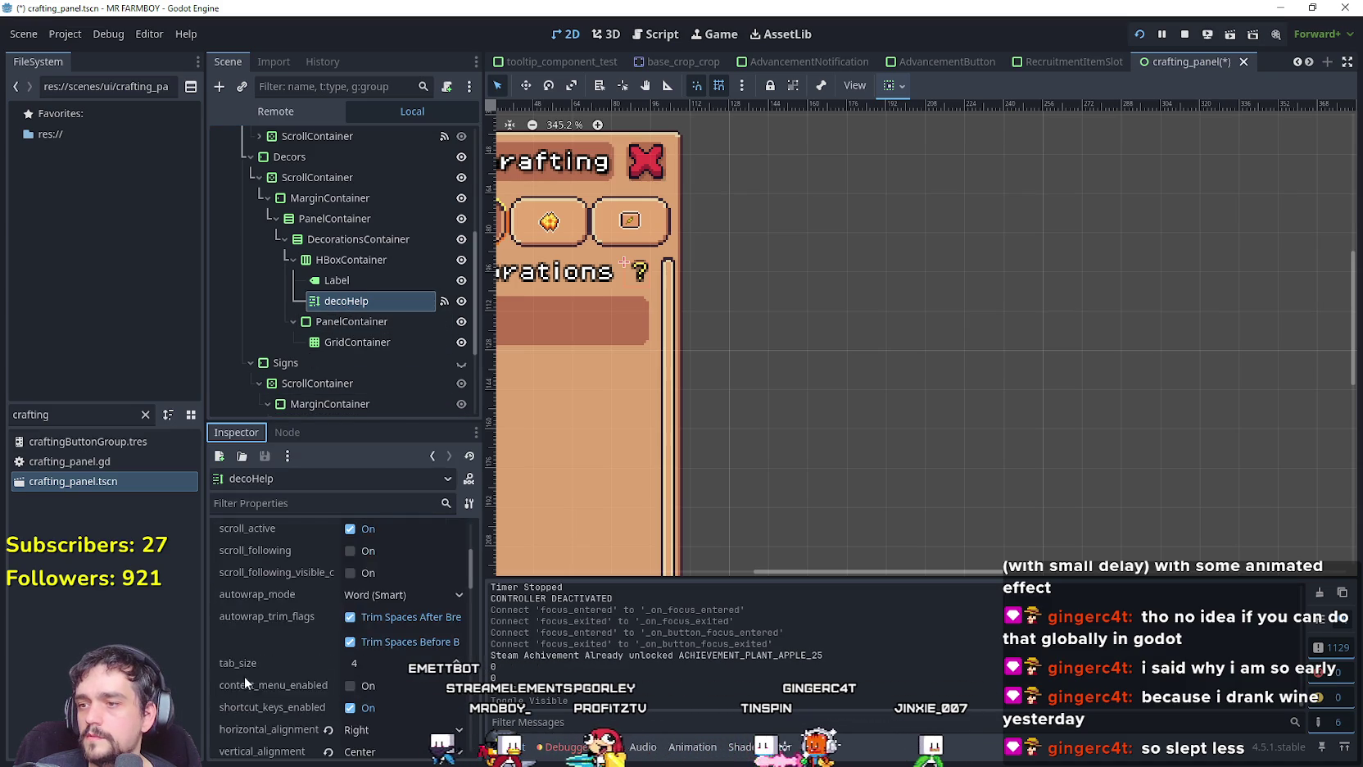
scroll(260, 644, down, 5)
click(303, 608)
click(308, 586)
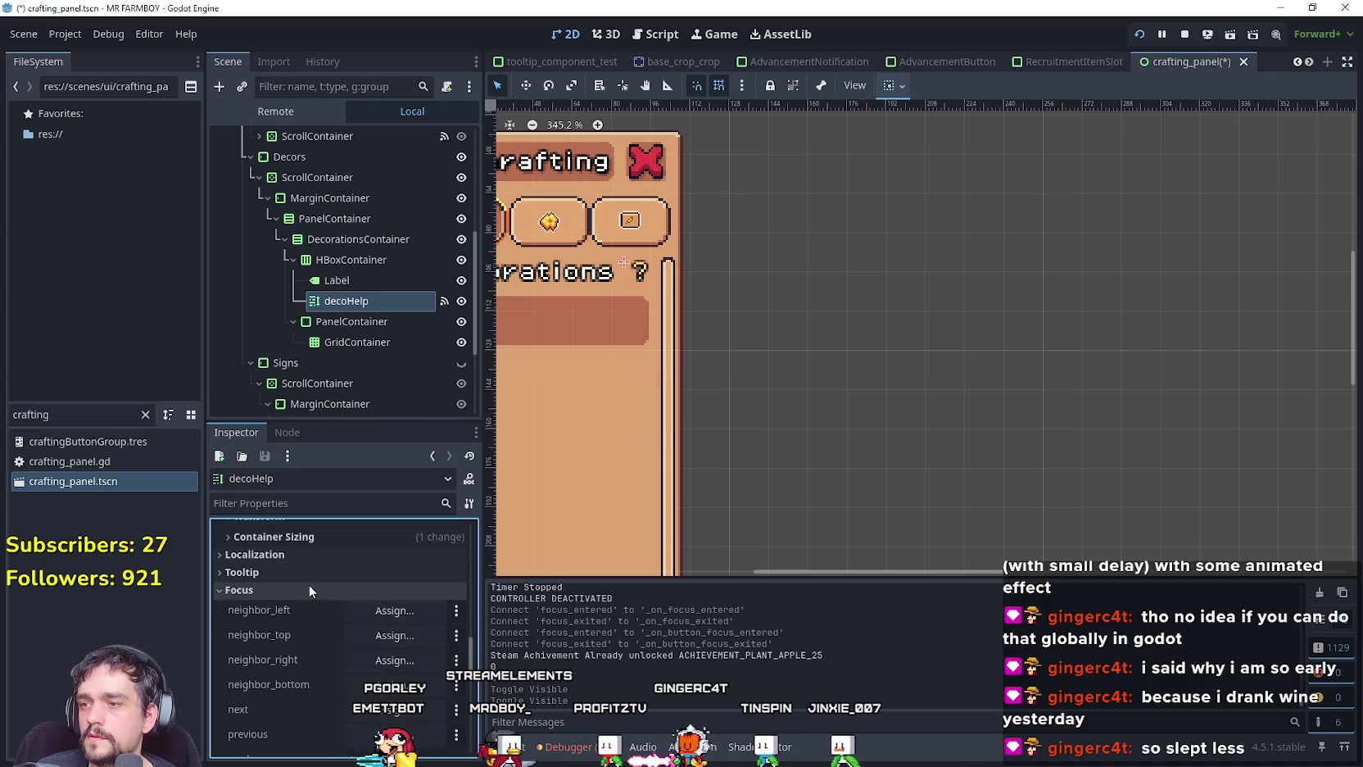
scroll(309, 583, down, 3)
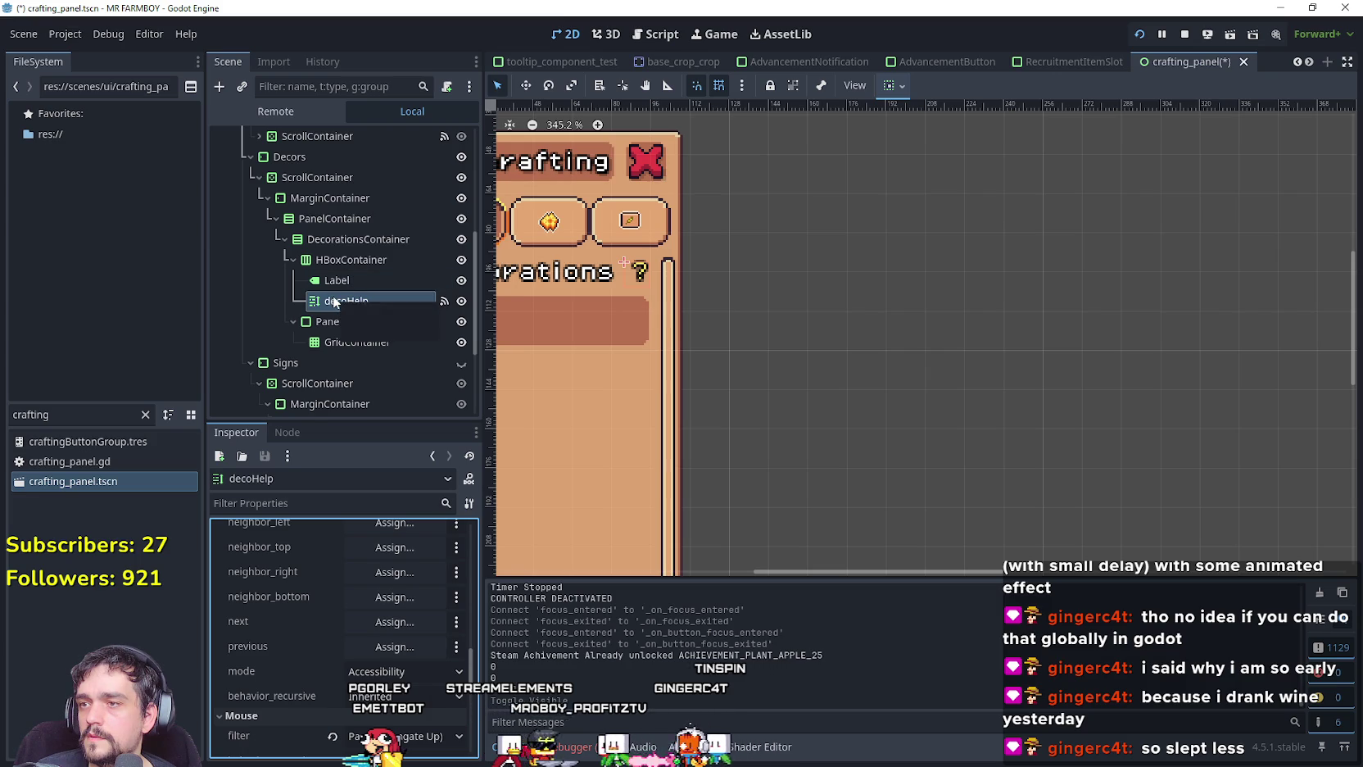
Compare the HBoxContainer's focus settings, then open decoHelp's focus mode choices.
click(357, 261)
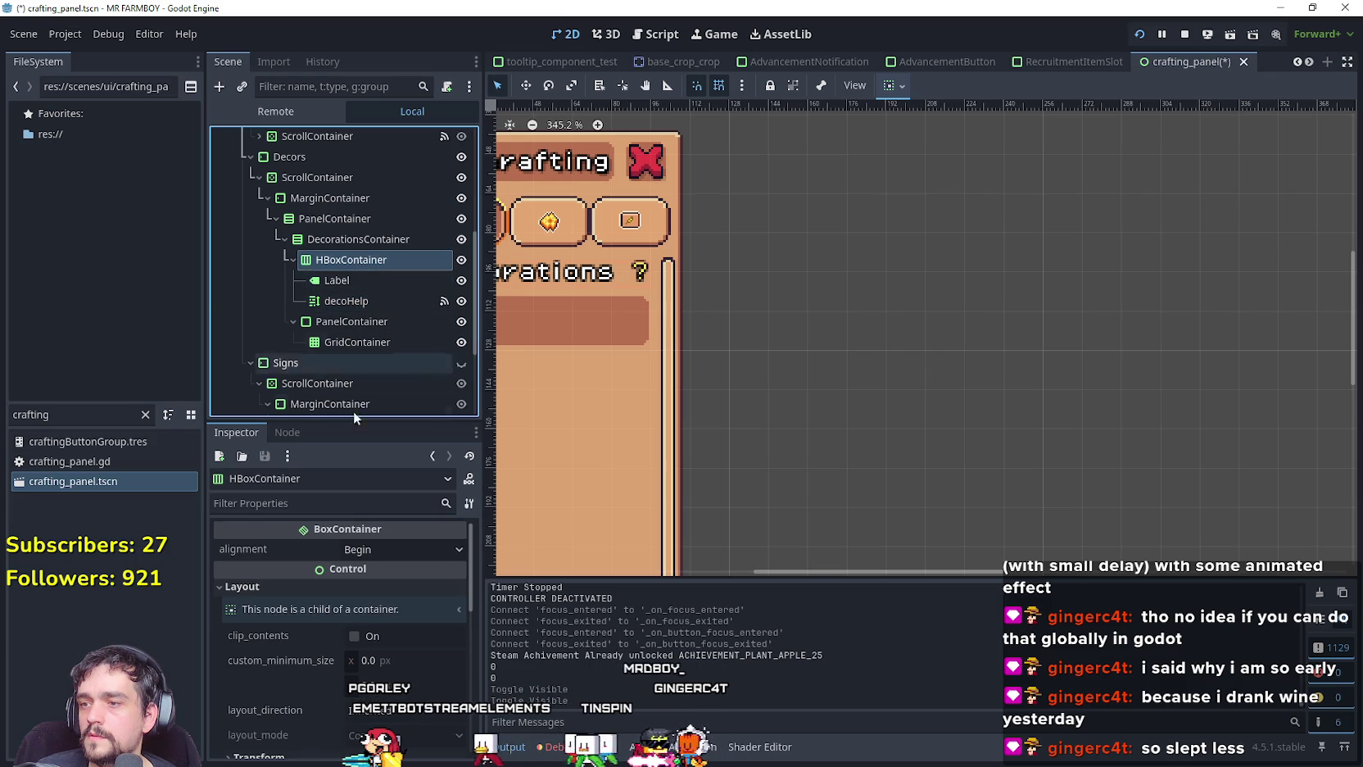
scroll(320, 639, down, 2)
scroll(319, 667, down, 3)
click(303, 603)
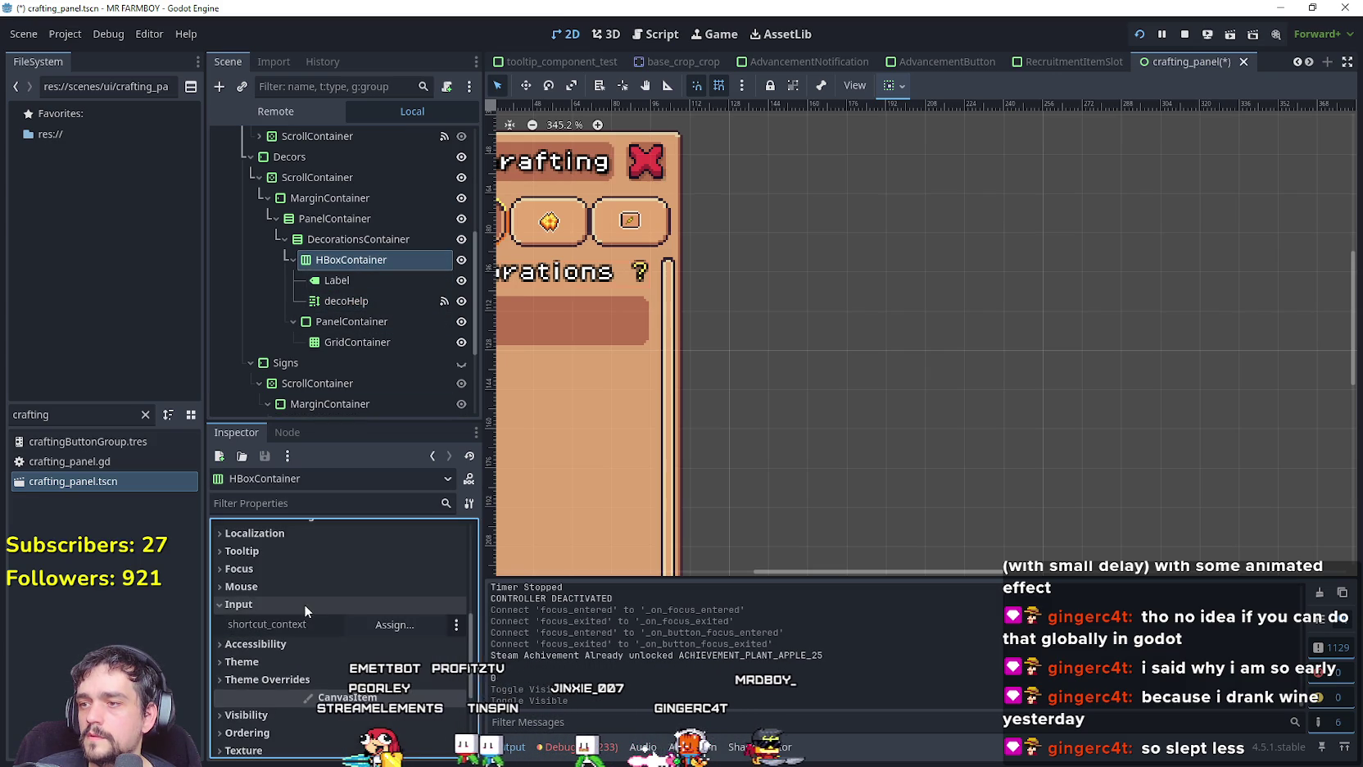
click(291, 566)
scroll(293, 561, down, 2)
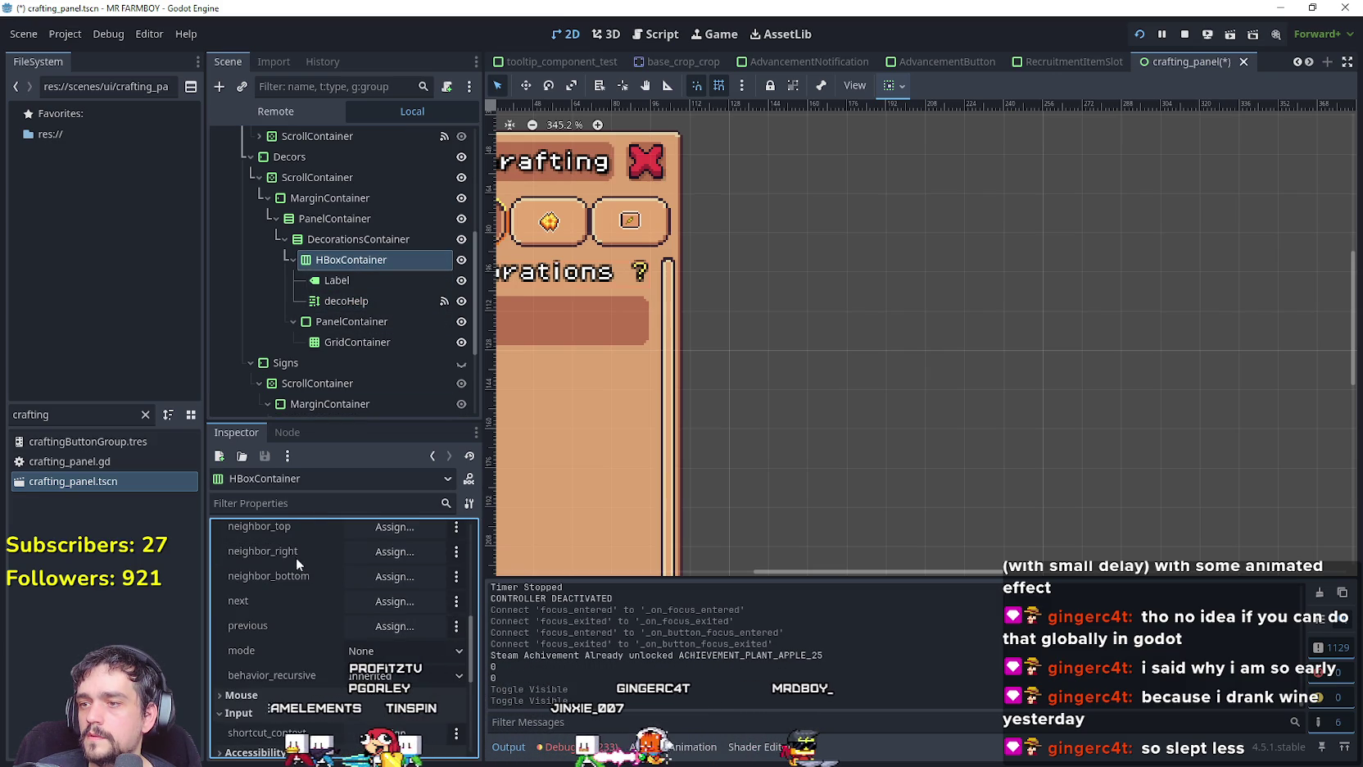
click(377, 302)
click(405, 613)
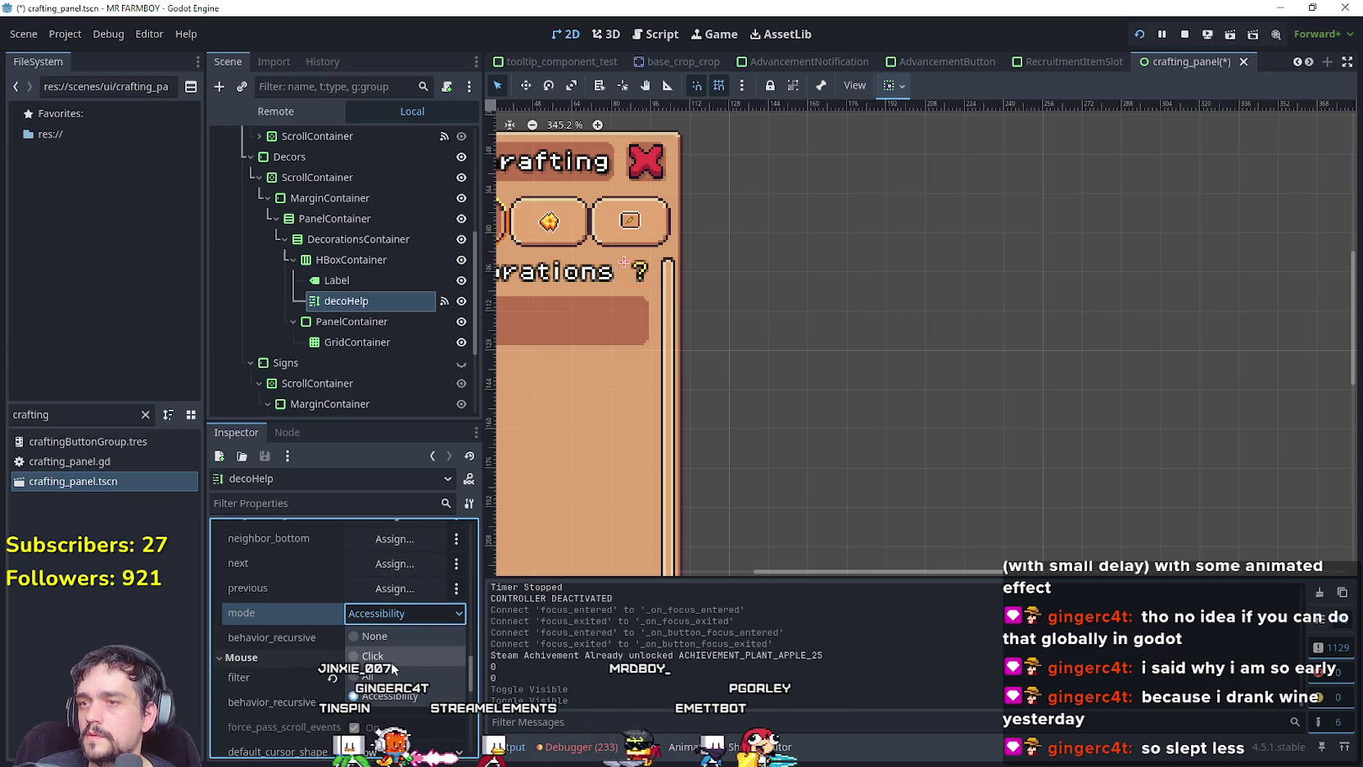
Set the Decors decoHelp label's focus mode to None and save the scene.
click(391, 660)
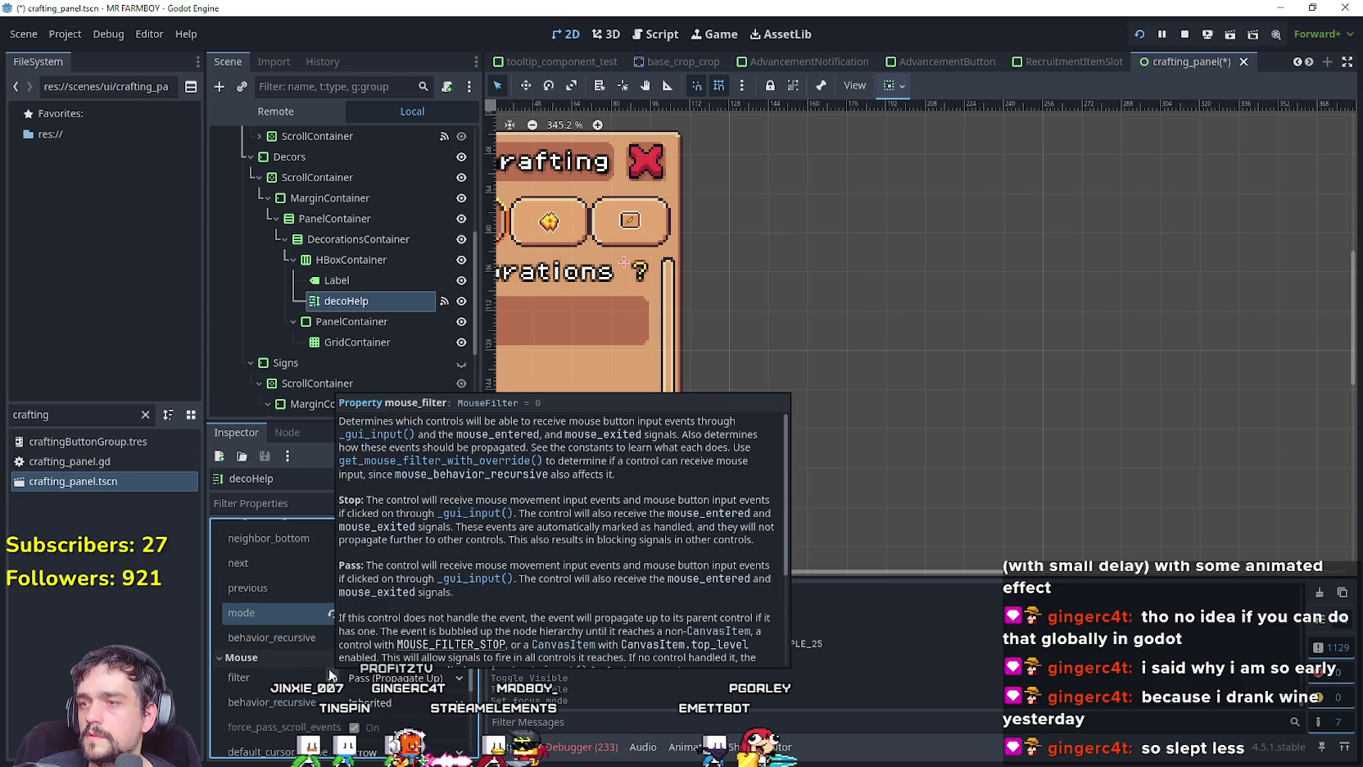
click(288, 432)
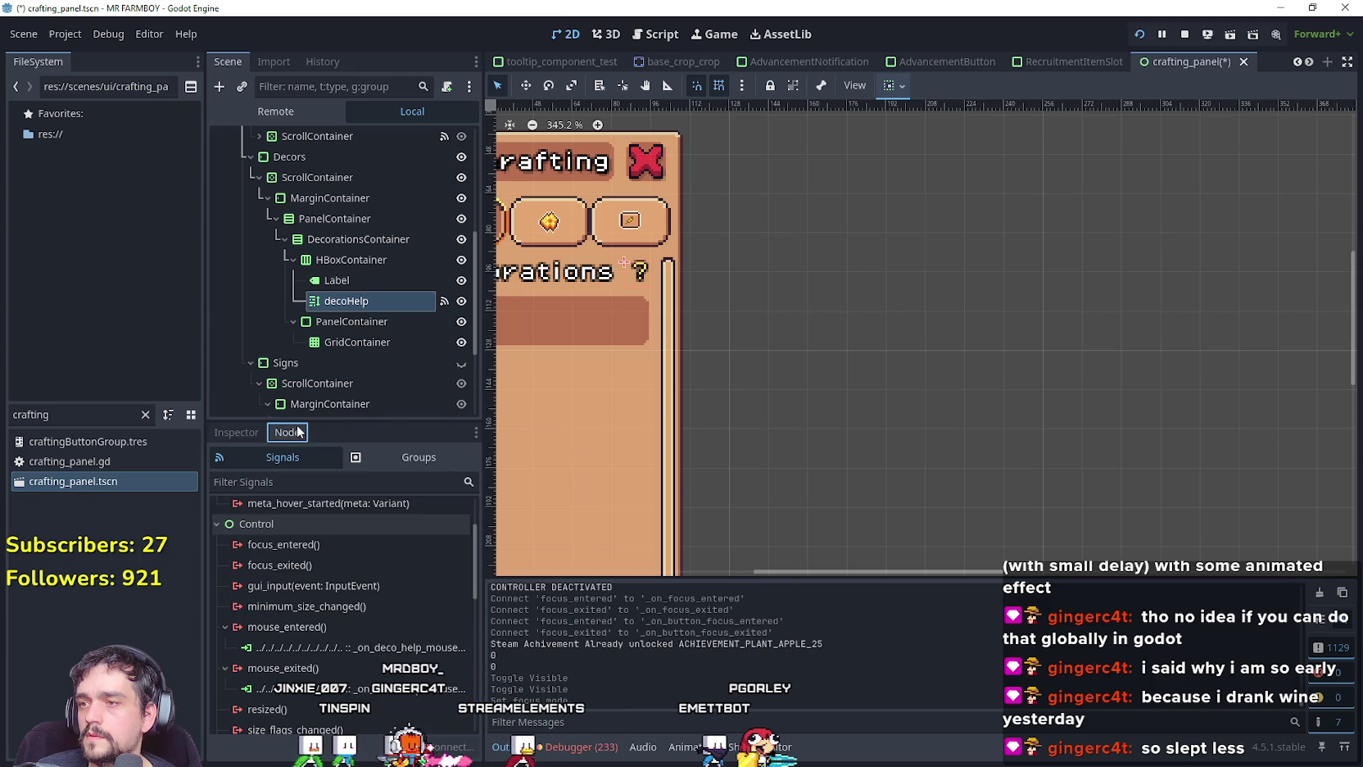
click(236, 432)
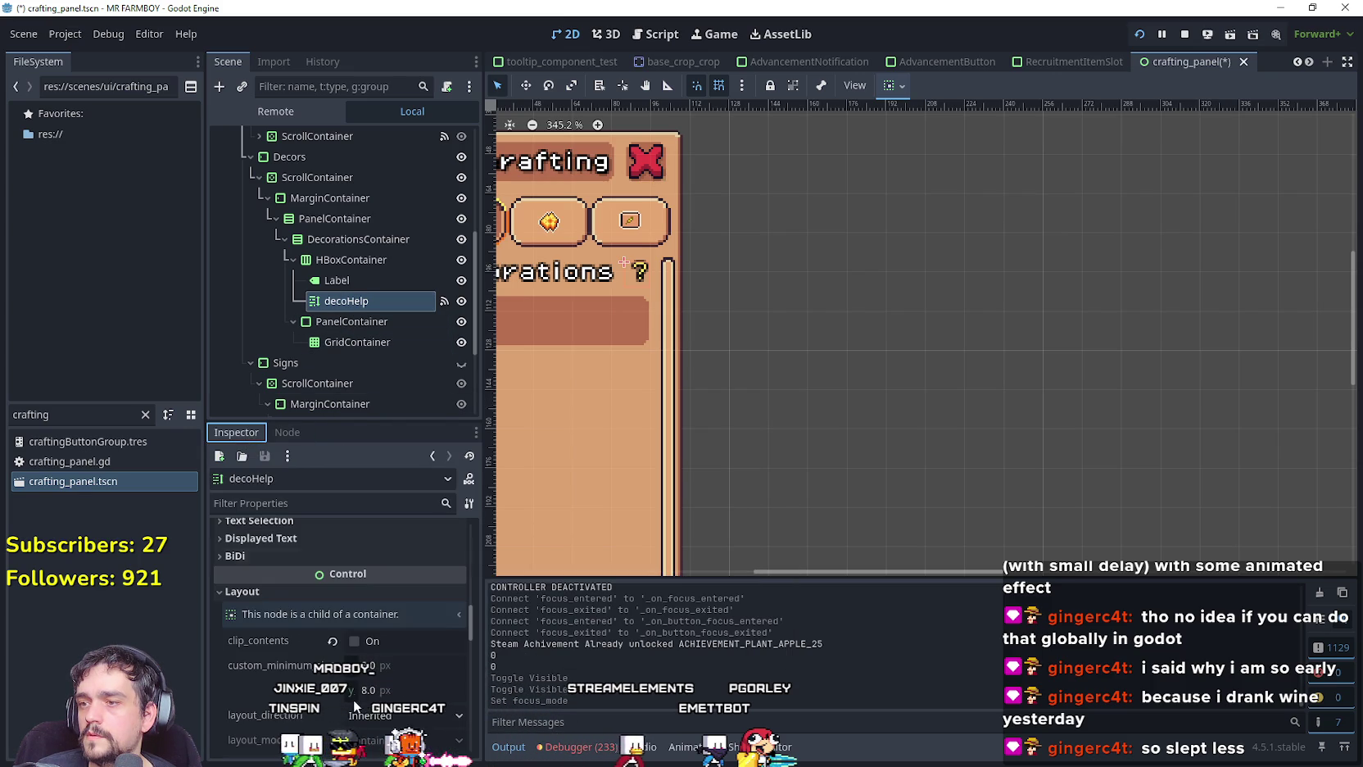
scroll(354, 688, down, 5)
scroll(353, 679, down, 3)
scroll(370, 552, up, 5)
scroll(379, 632, up, 2)
scroll(380, 636, down, 2)
scroll(354, 622, down, 10)
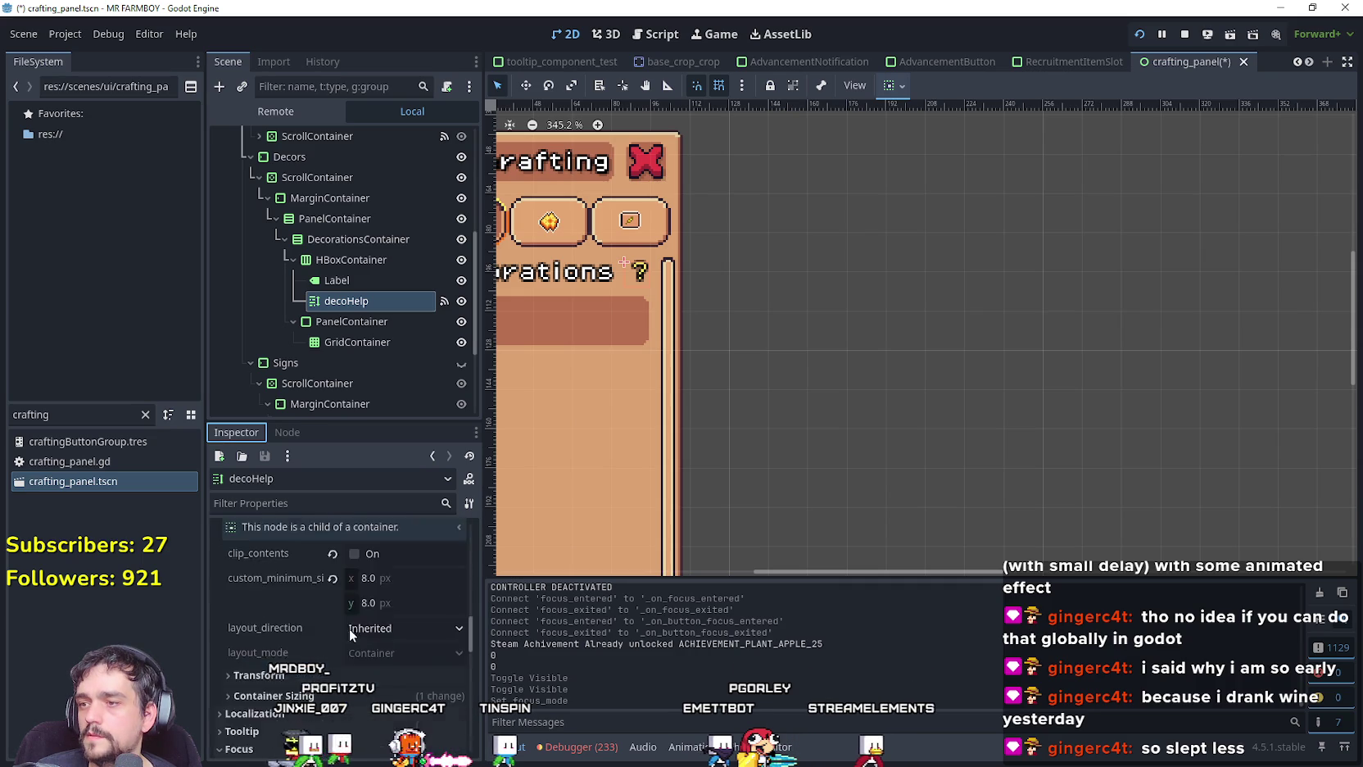
scroll(365, 587, down, 3)
click(278, 656)
key(ctrl+s)
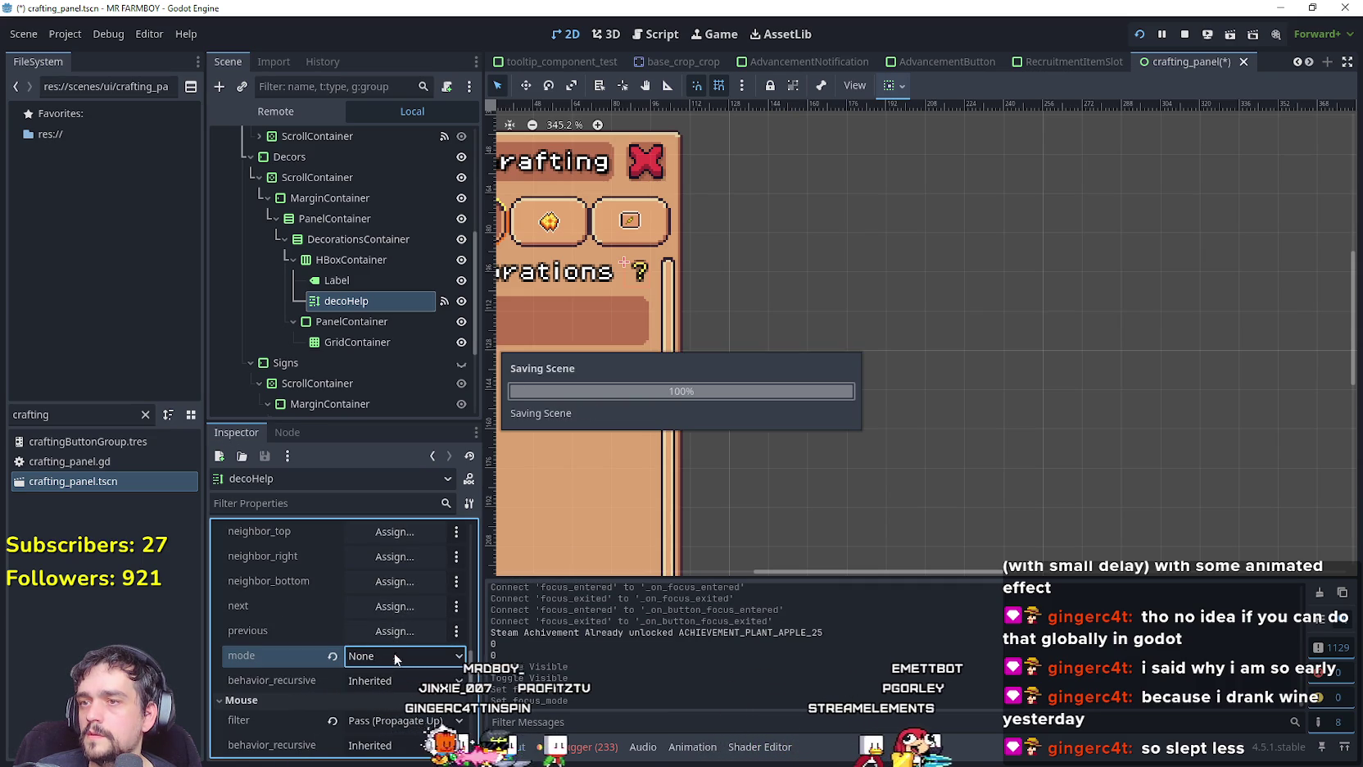
Inspect the decorations GridContainer's focus properties.
scroll(373, 348, down, 3)
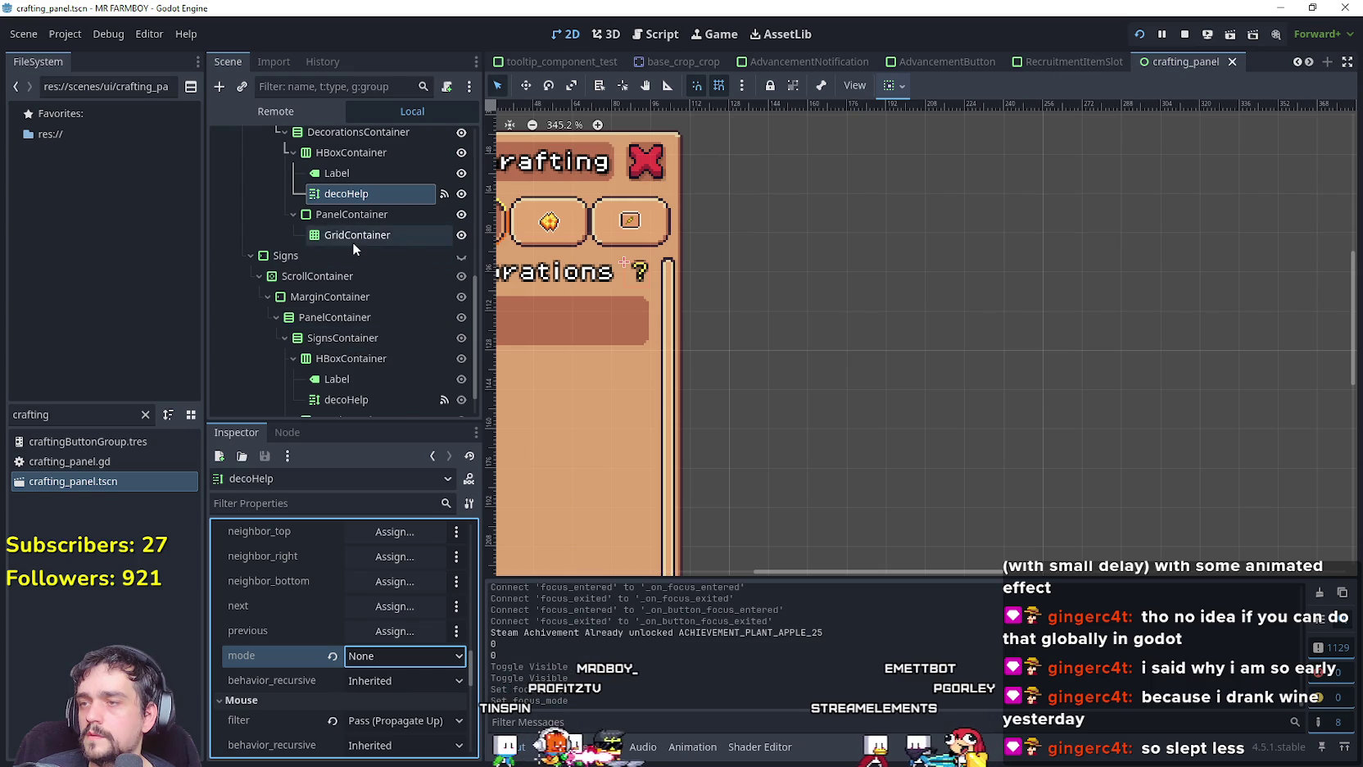
click(352, 237)
scroll(254, 651, down, 5)
scroll(298, 549, up, 2)
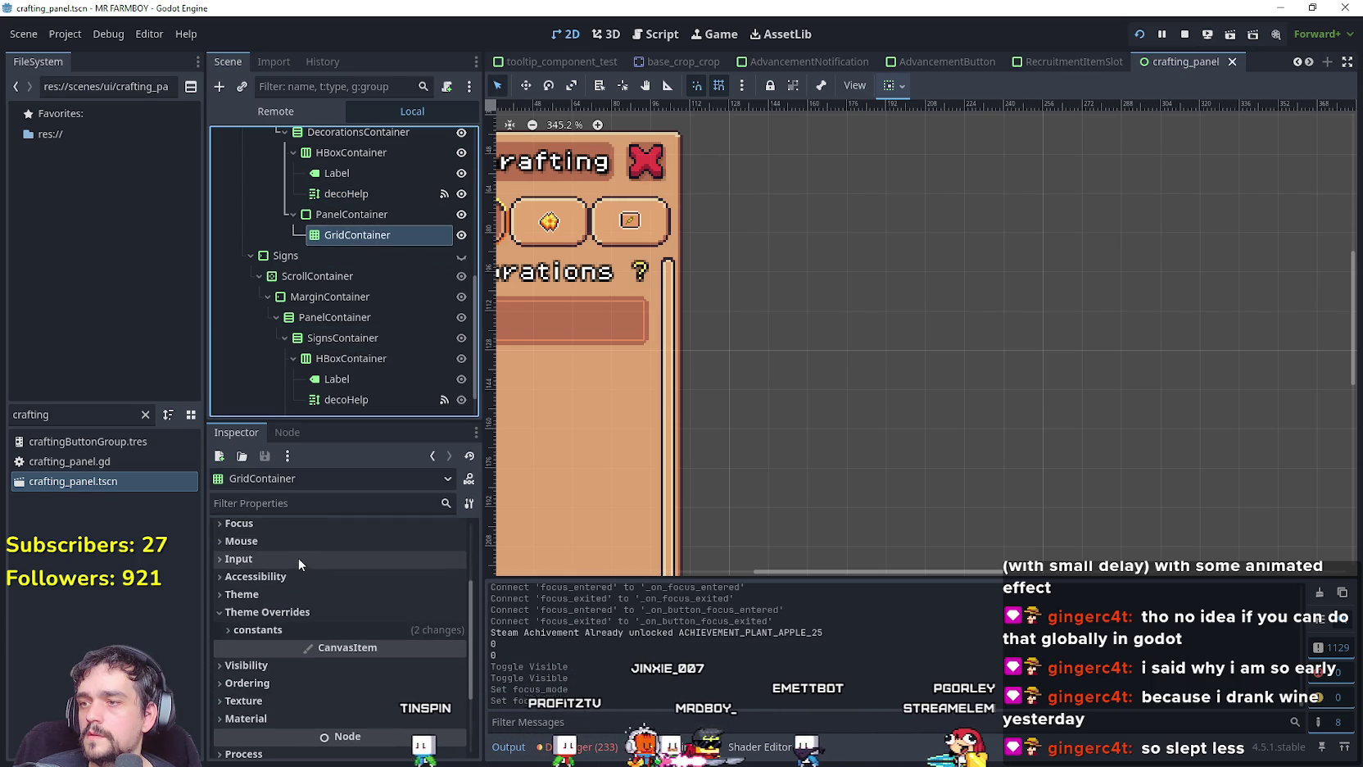
click(302, 524)
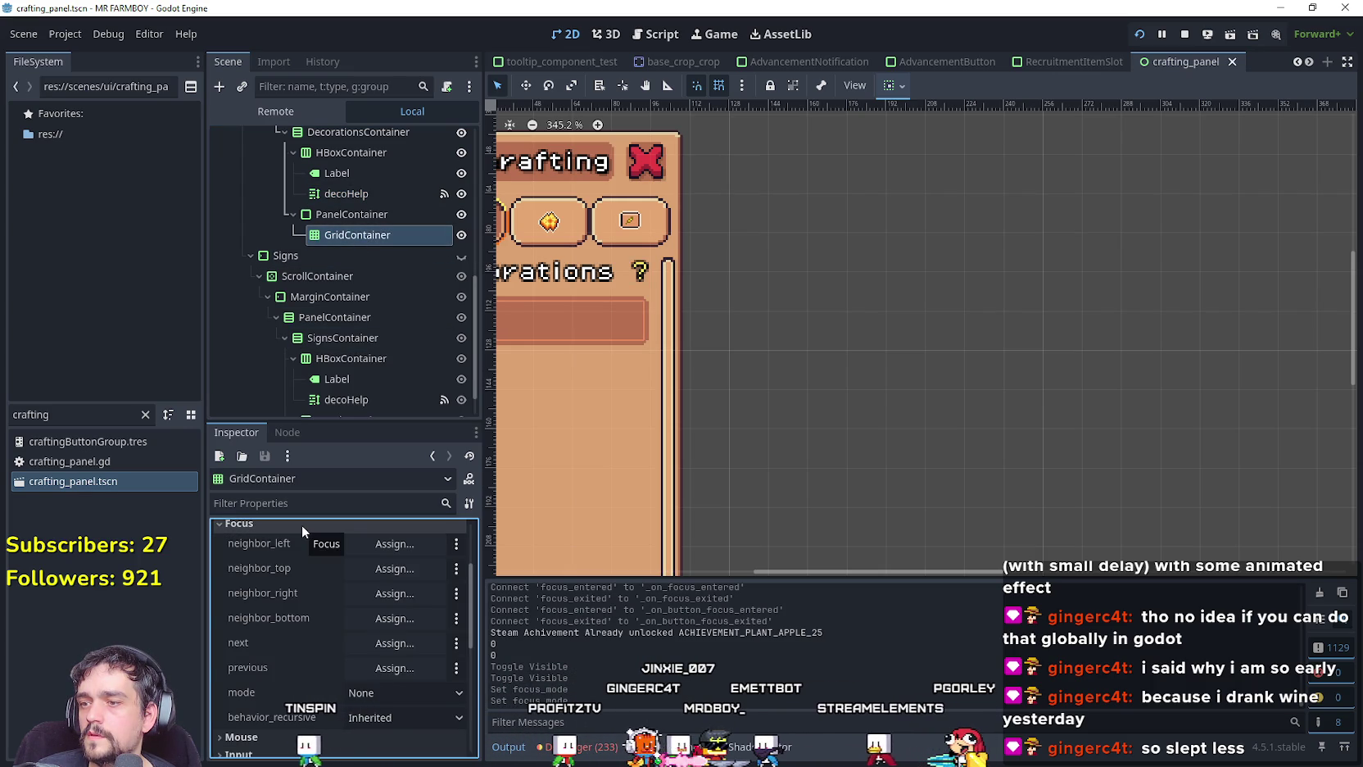
click(301, 525)
scroll(342, 282, up, 2)
scroll(341, 282, down, 4)
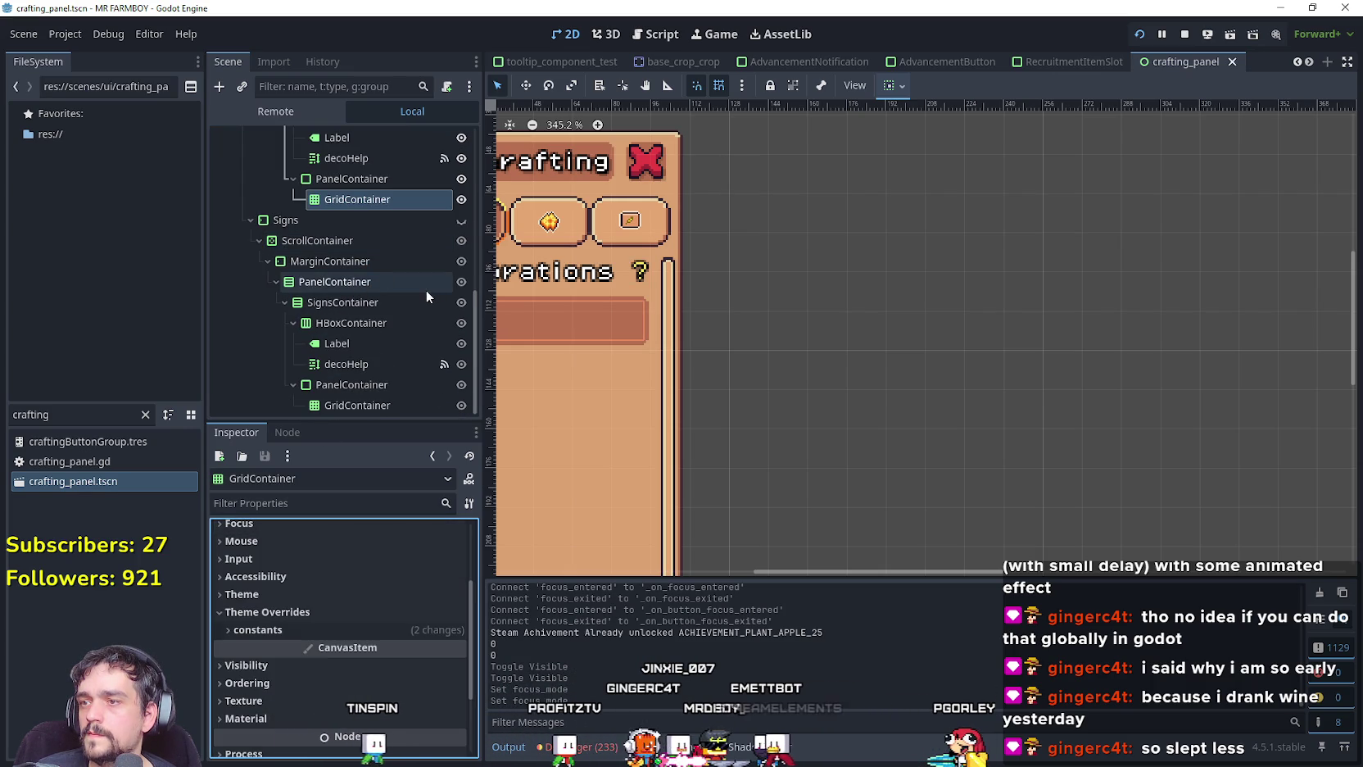
Set the Signs section's decoHelp focus mode to None and save.
click(385, 362)
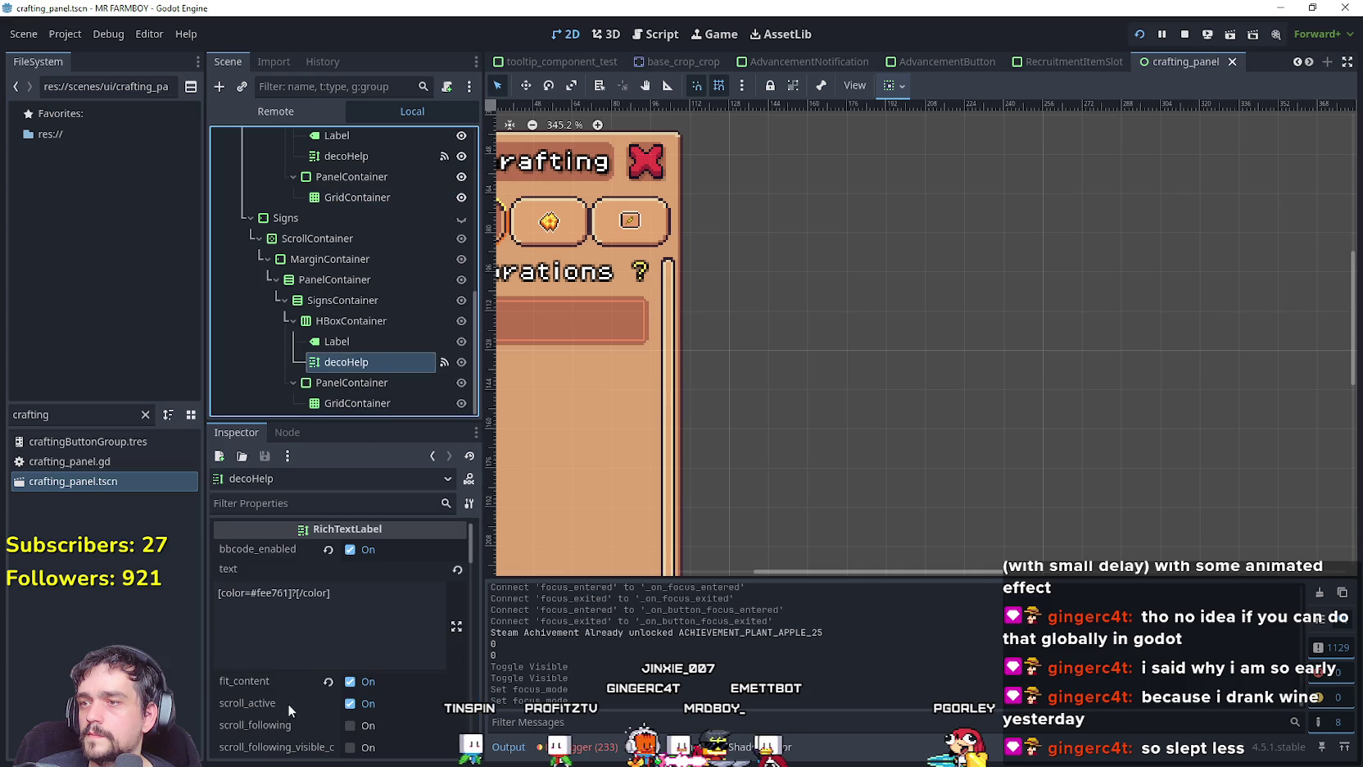
scroll(303, 674, down, 10)
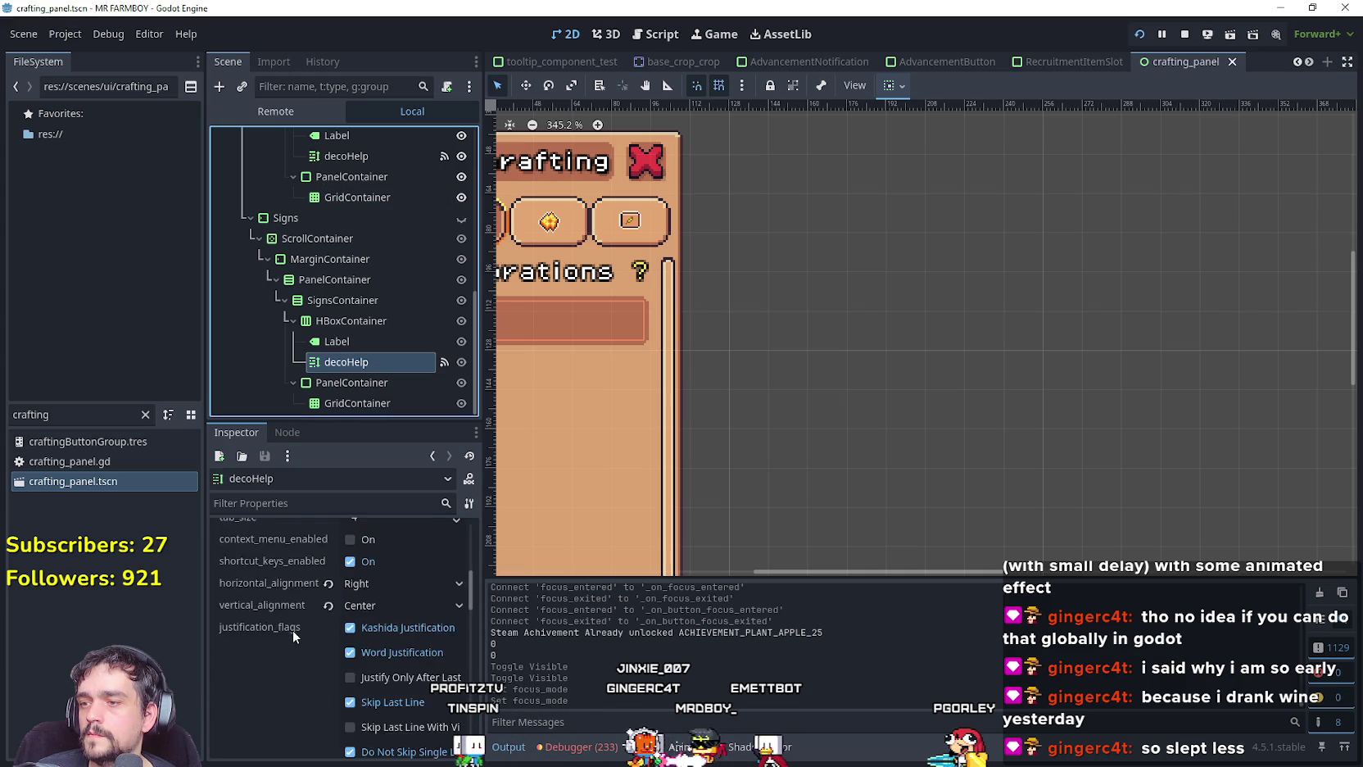
scroll(290, 620, down, 10)
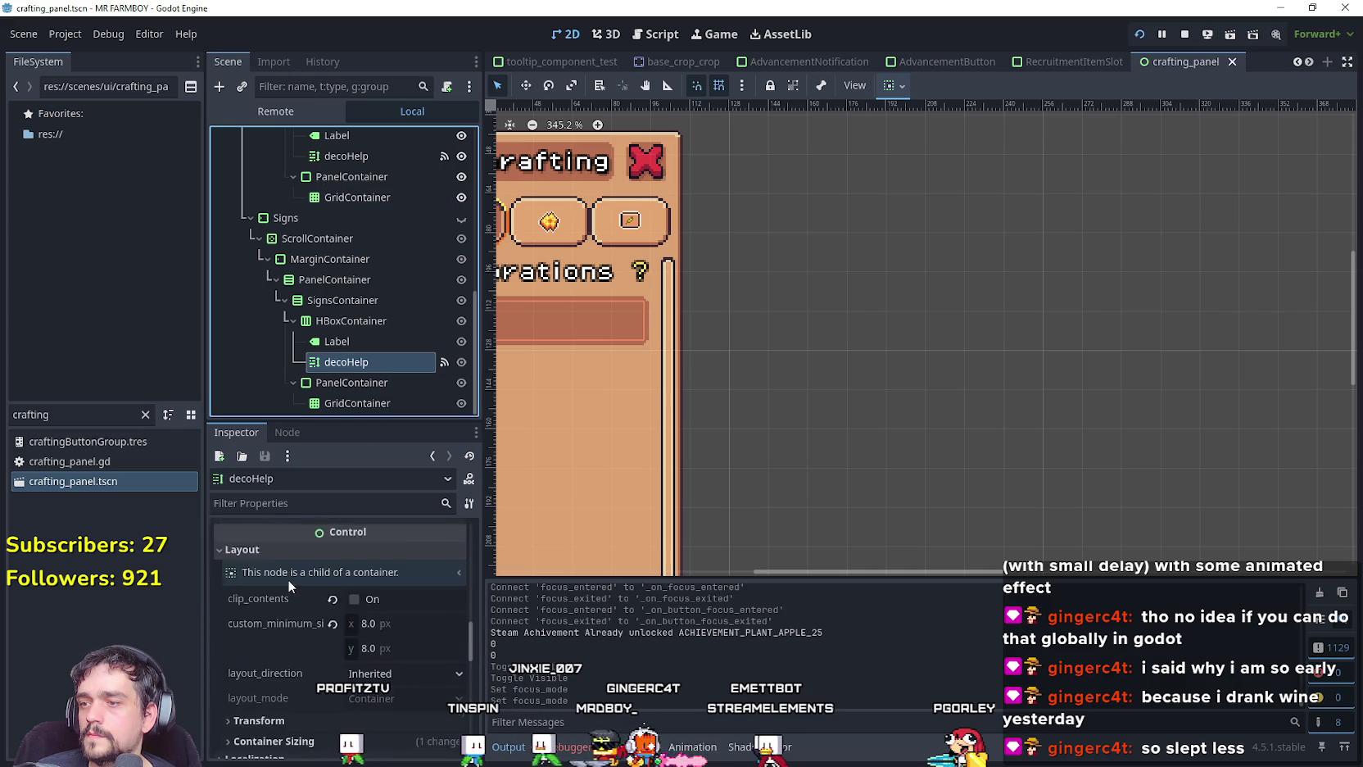
scroll(292, 575, down, 1)
click(298, 562)
scroll(308, 562, down, 3)
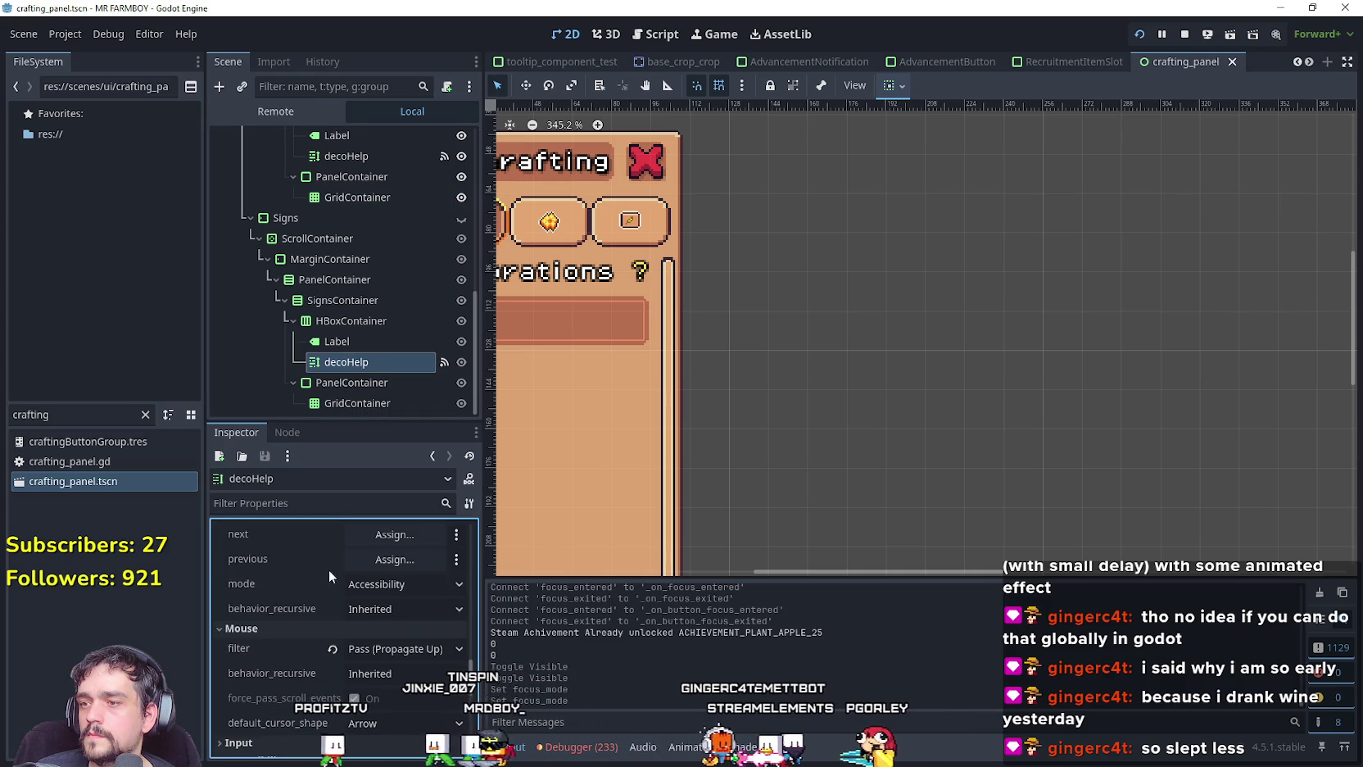
click(401, 583)
click(391, 606)
key(ctrl+s)
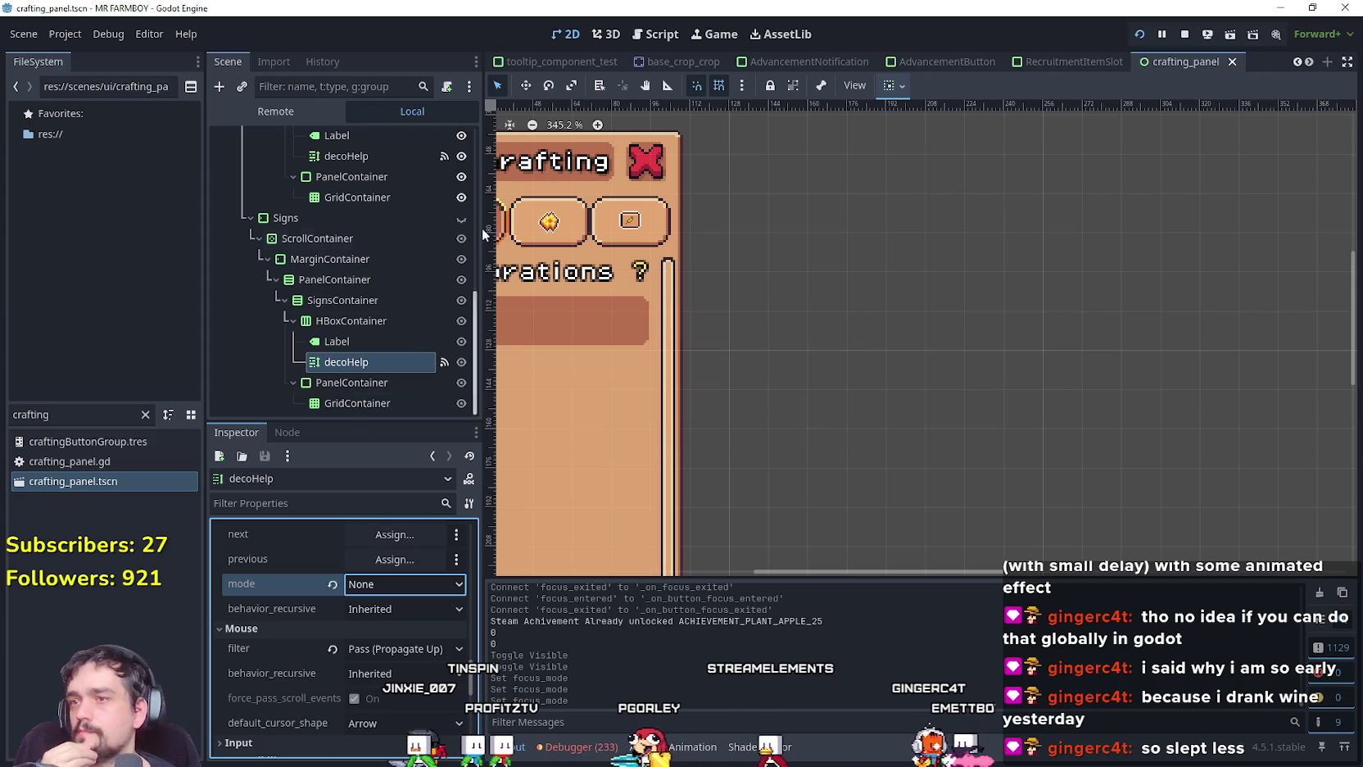
Hide the CraftingContainer, save the scene, and open crafting_panel.gd.
scroll(401, 254, up, 6)
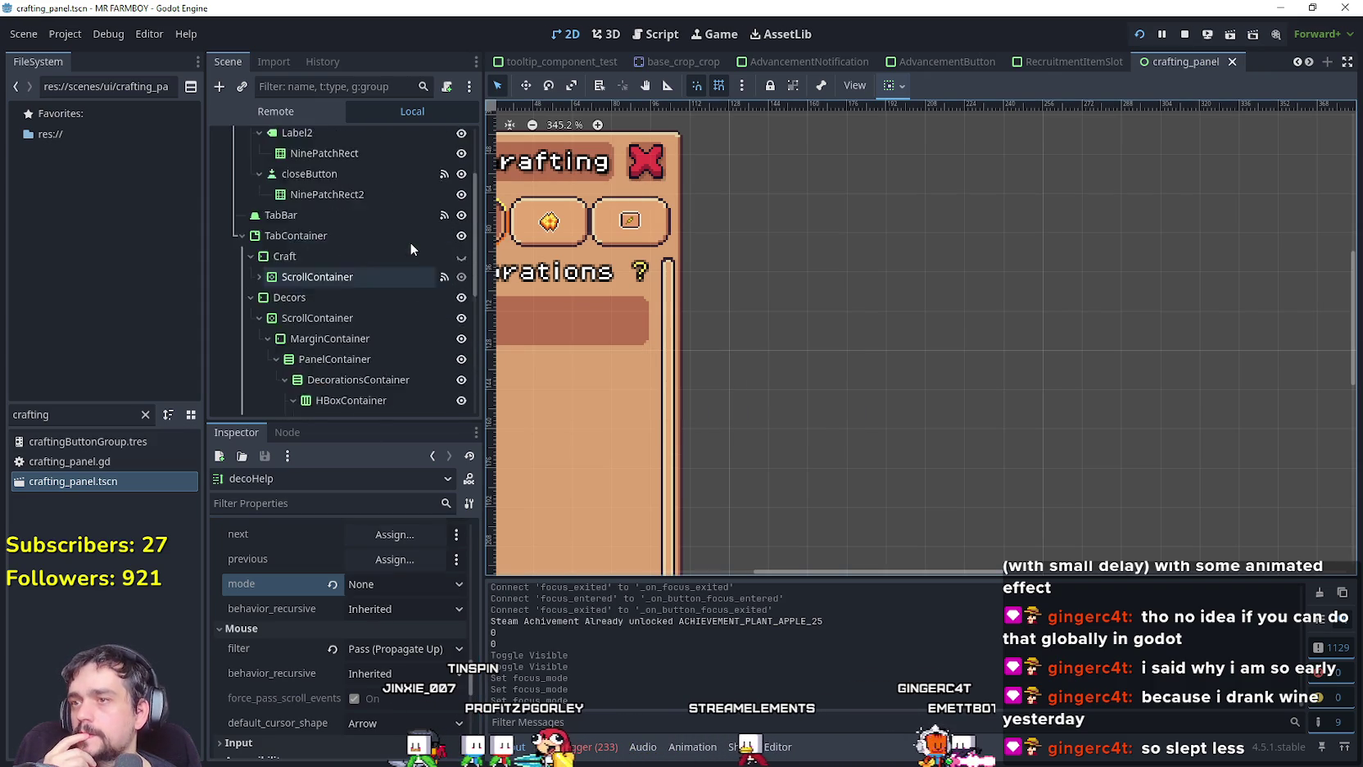
scroll(412, 269, down, 3)
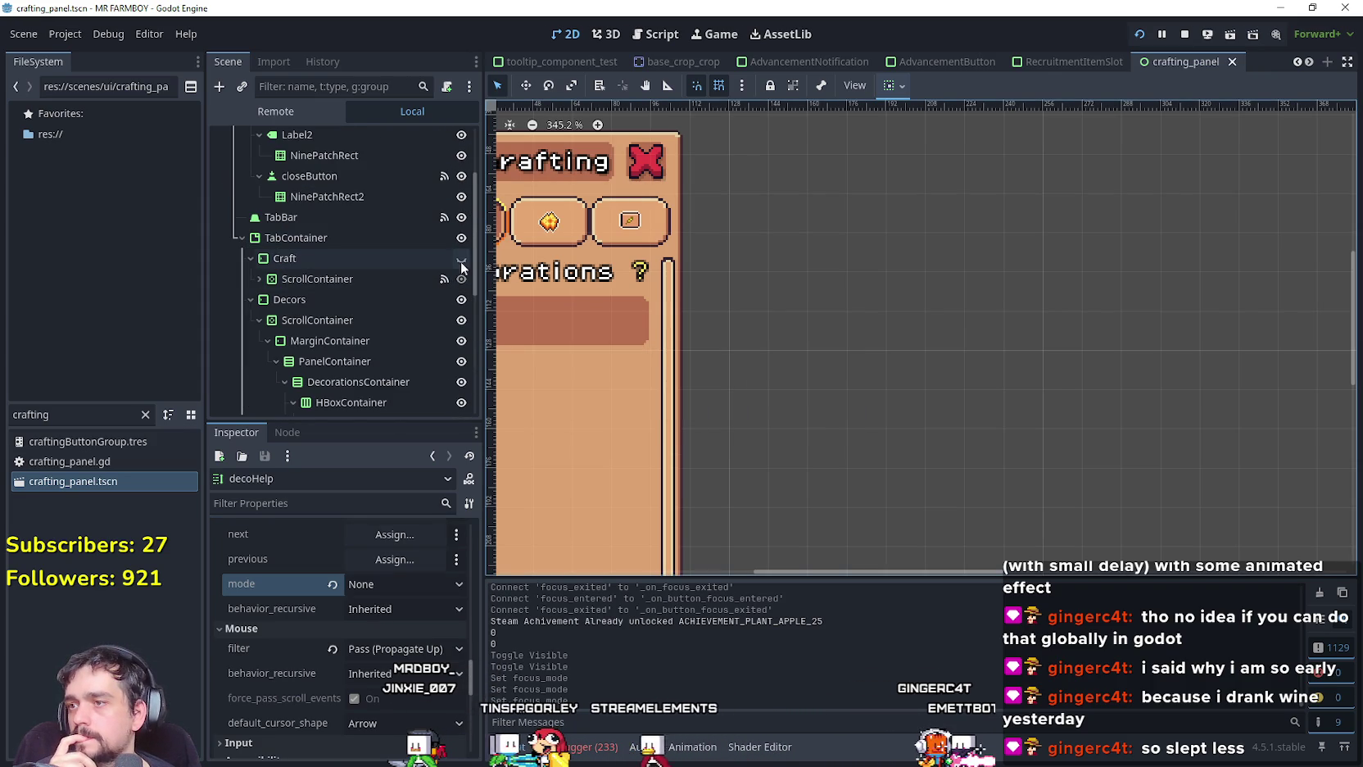
click(461, 258)
scroll(425, 246, up, 3)
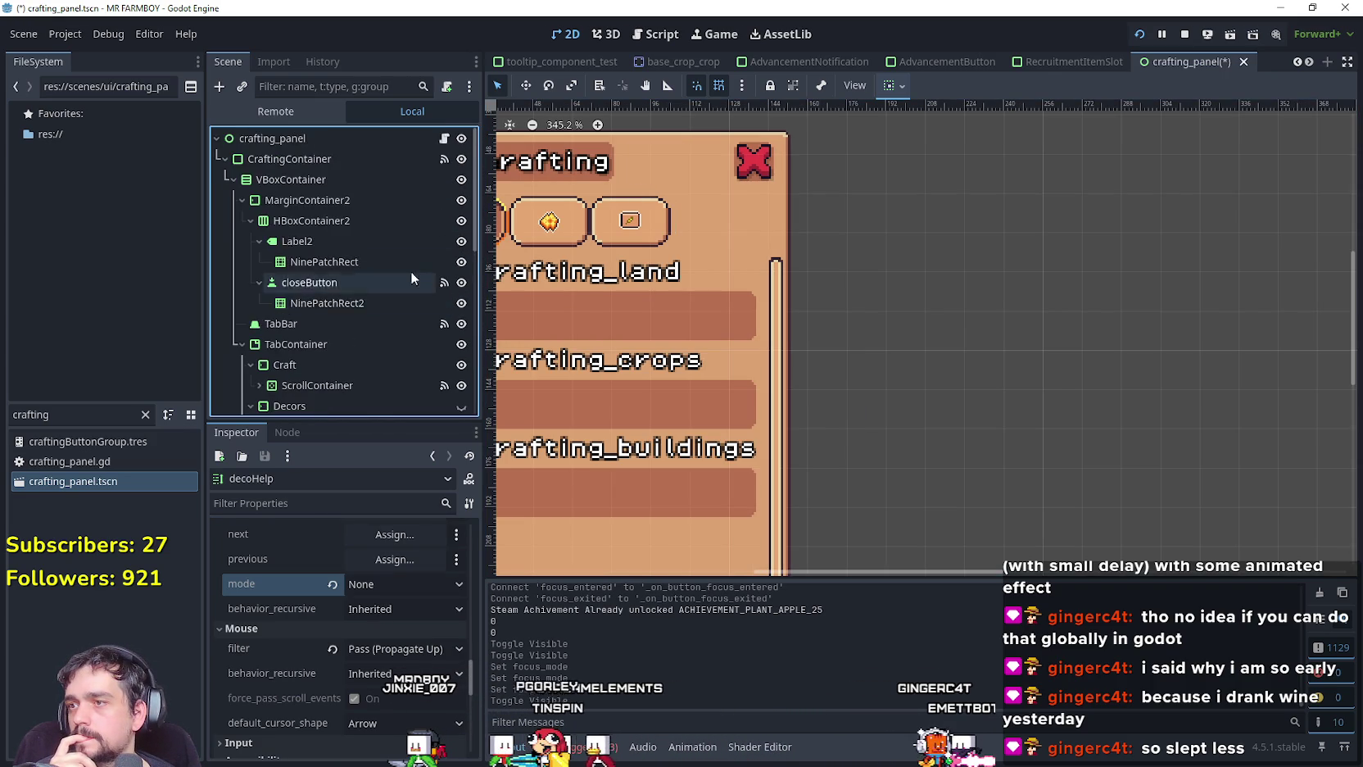
click(459, 162)
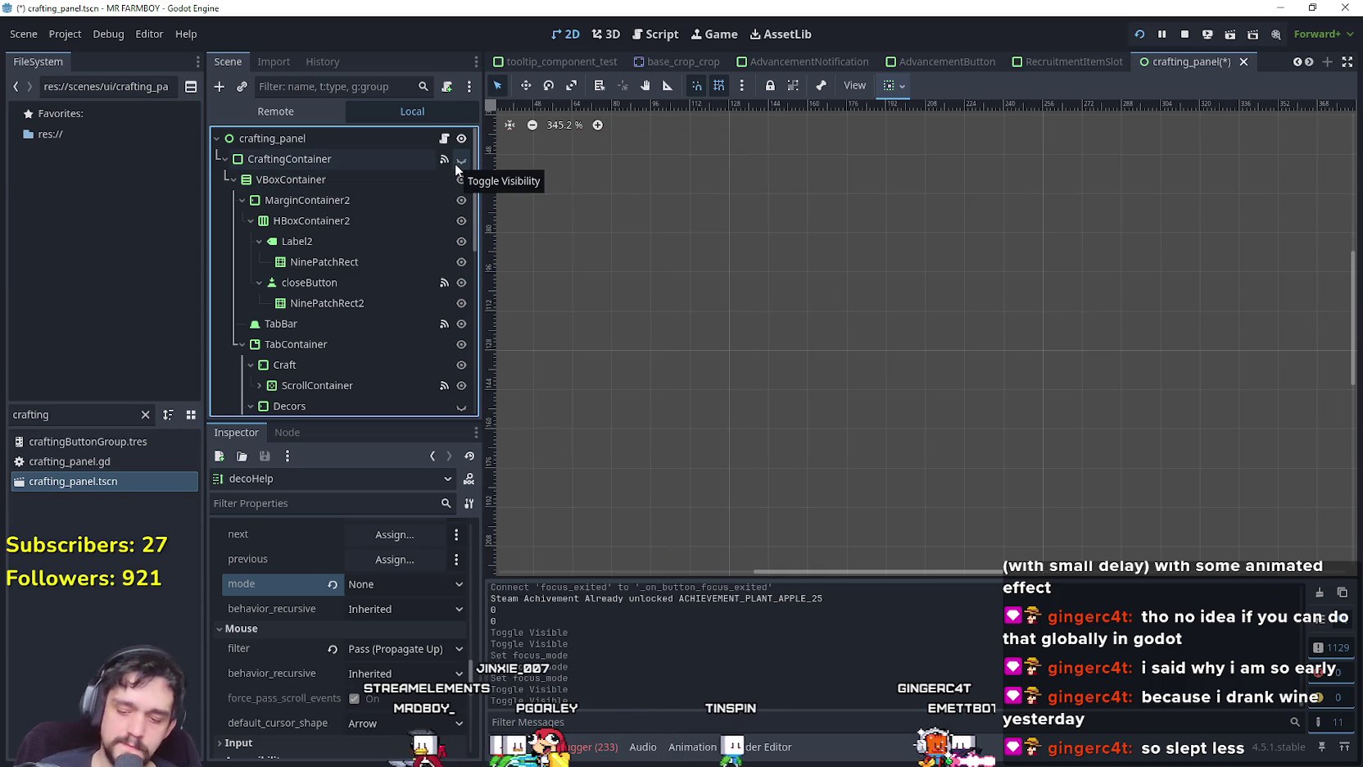
key(ctrl+s)
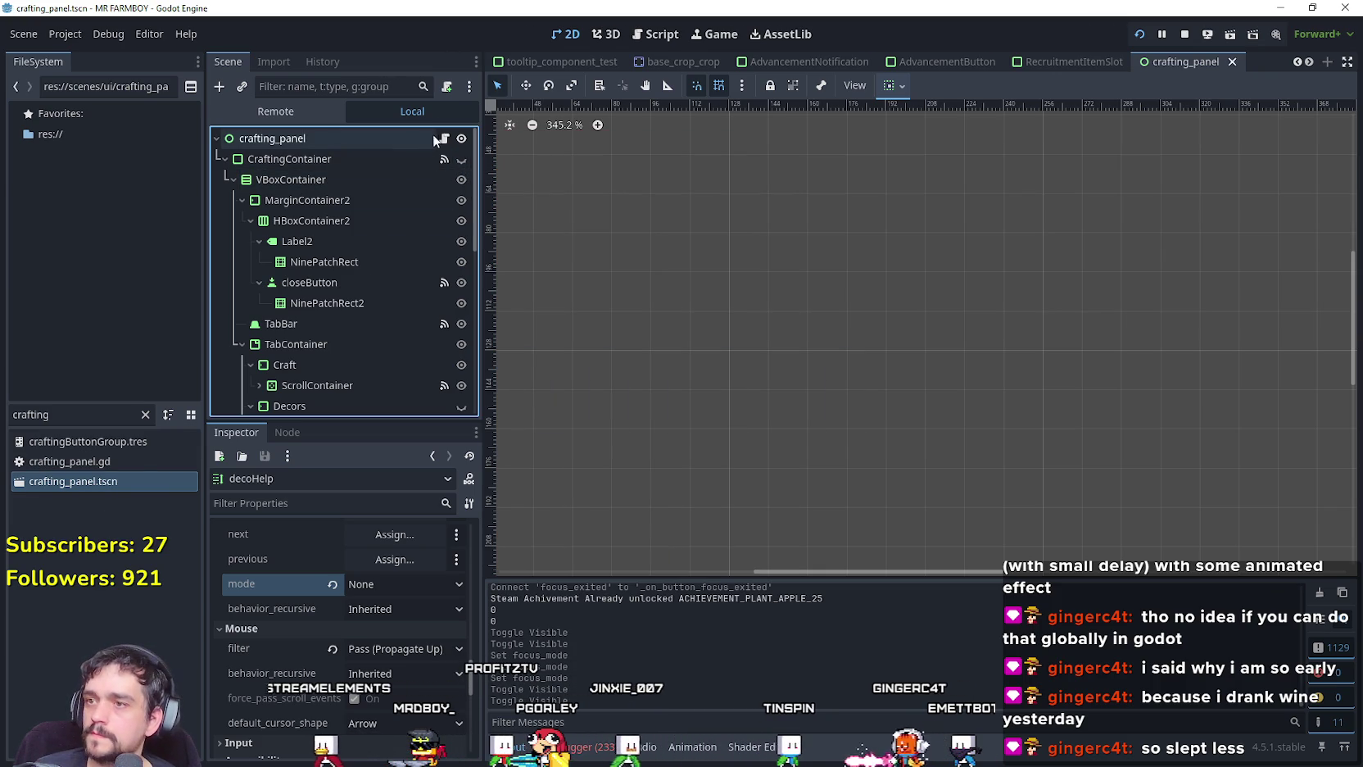
click(444, 138)
scroll(825, 376, up, 13)
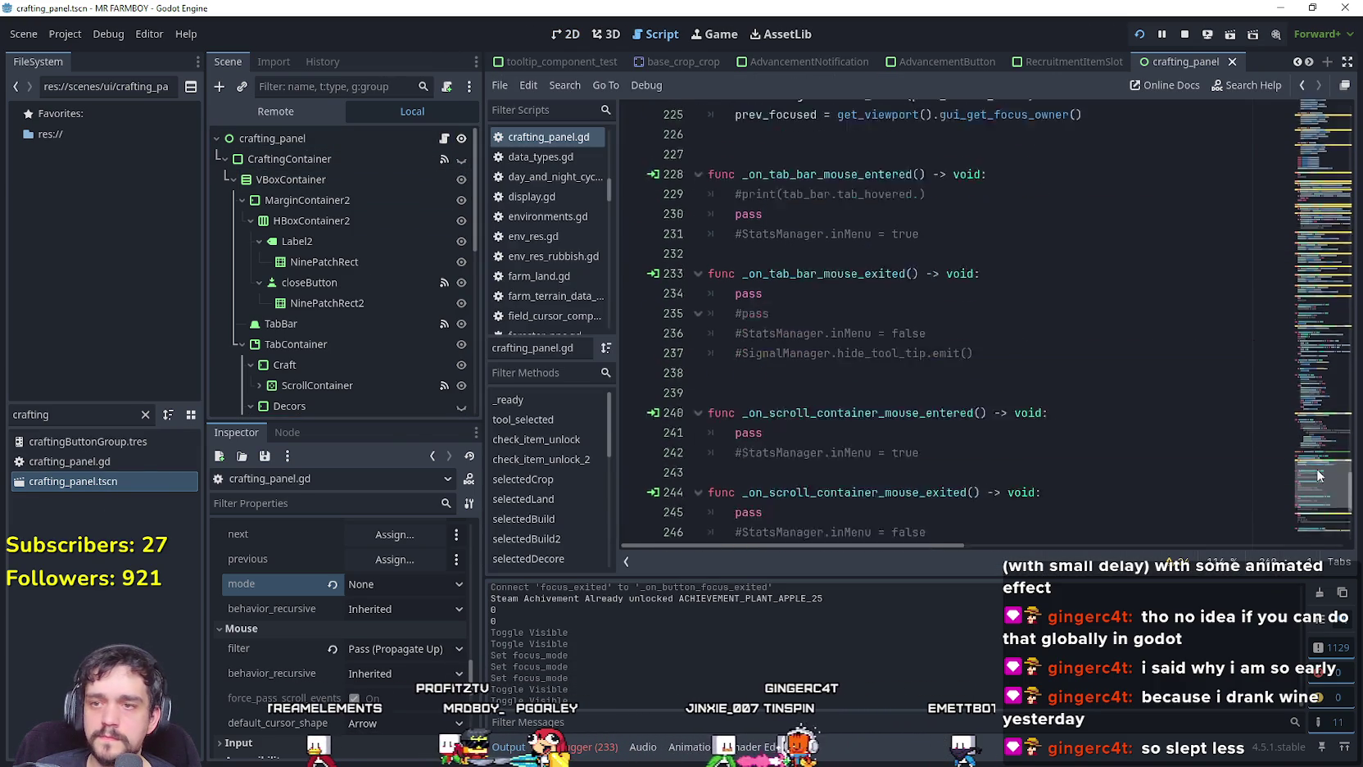
Review the prev_focused focus-restore code around lines 195–199 of crafting_panel.gd.
mouse_move(1314, 445)
mouse_down()
mouse_move(1315, 530)
mouse_move(1302, 413)
mouse_up()
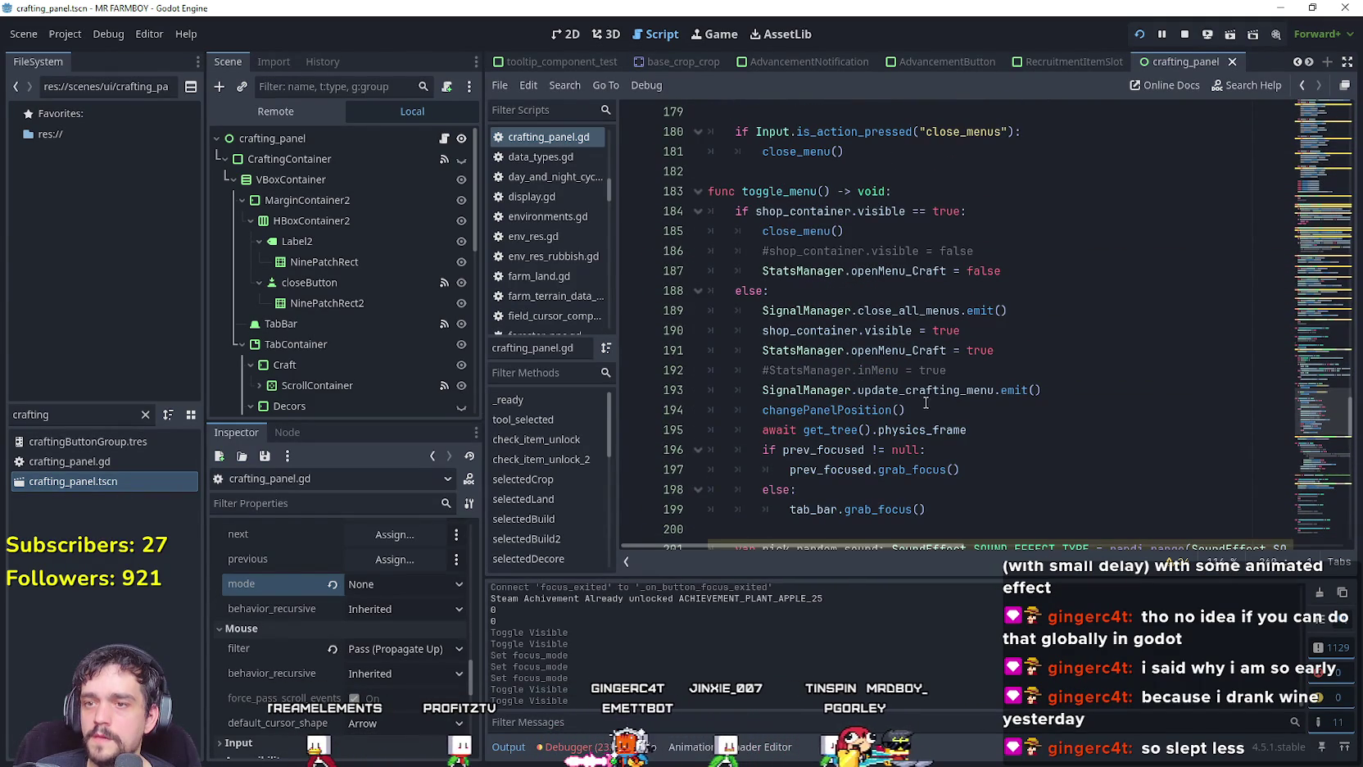
double_click(826, 452)
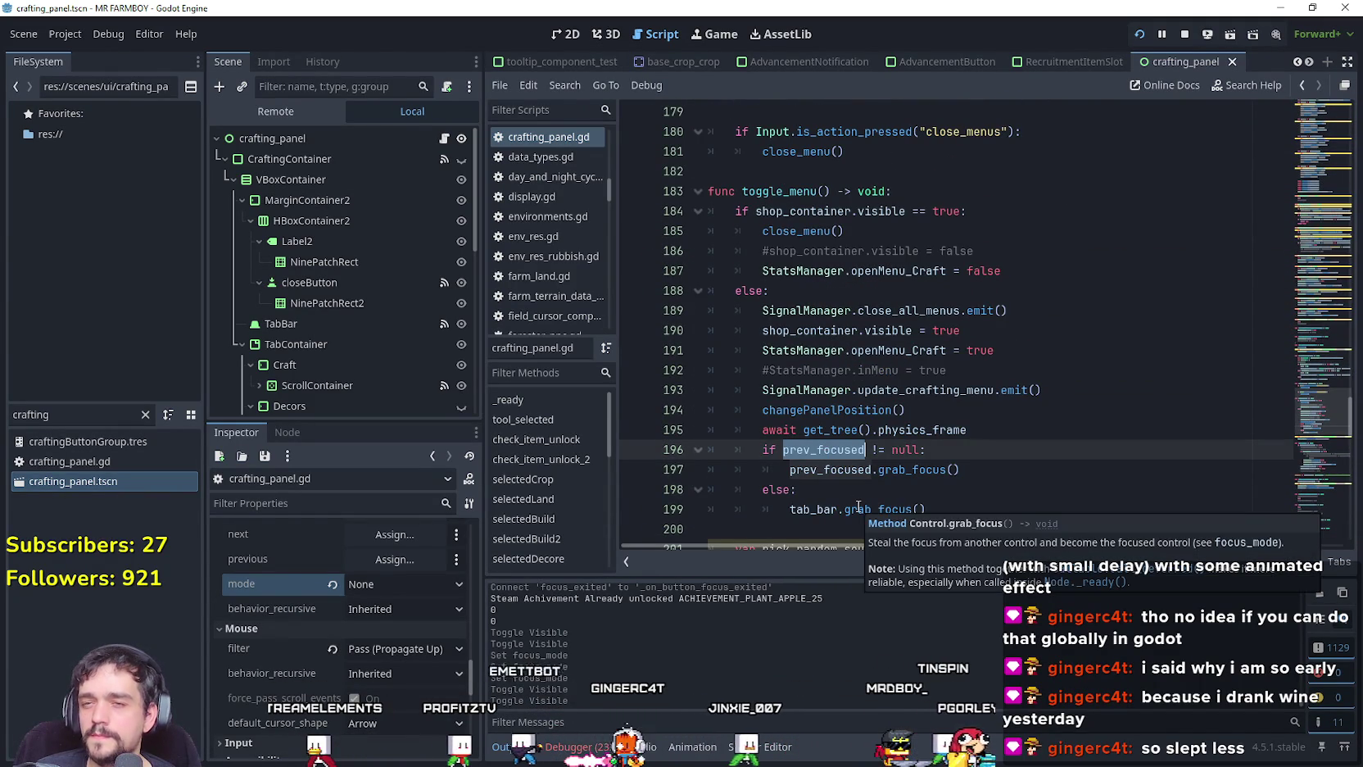
click(833, 510)
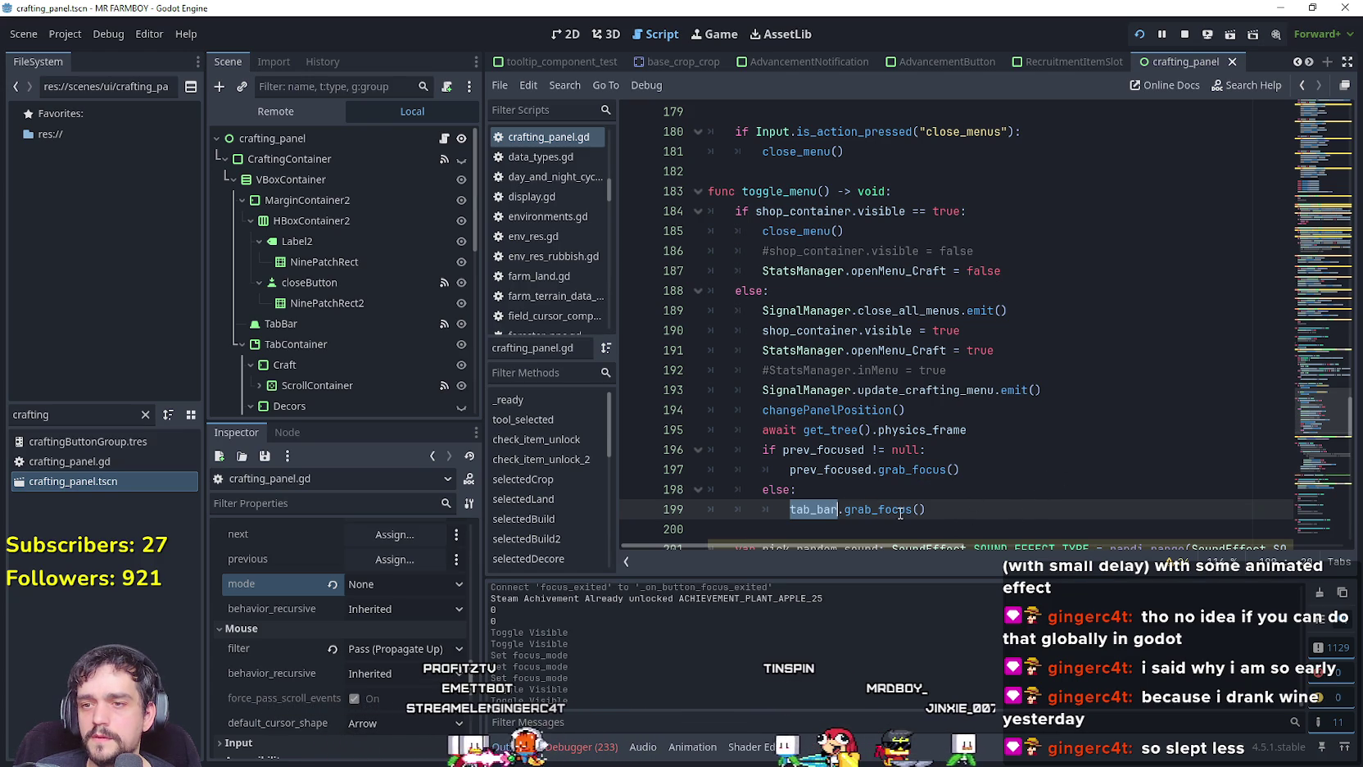
mouse_move(947, 440)
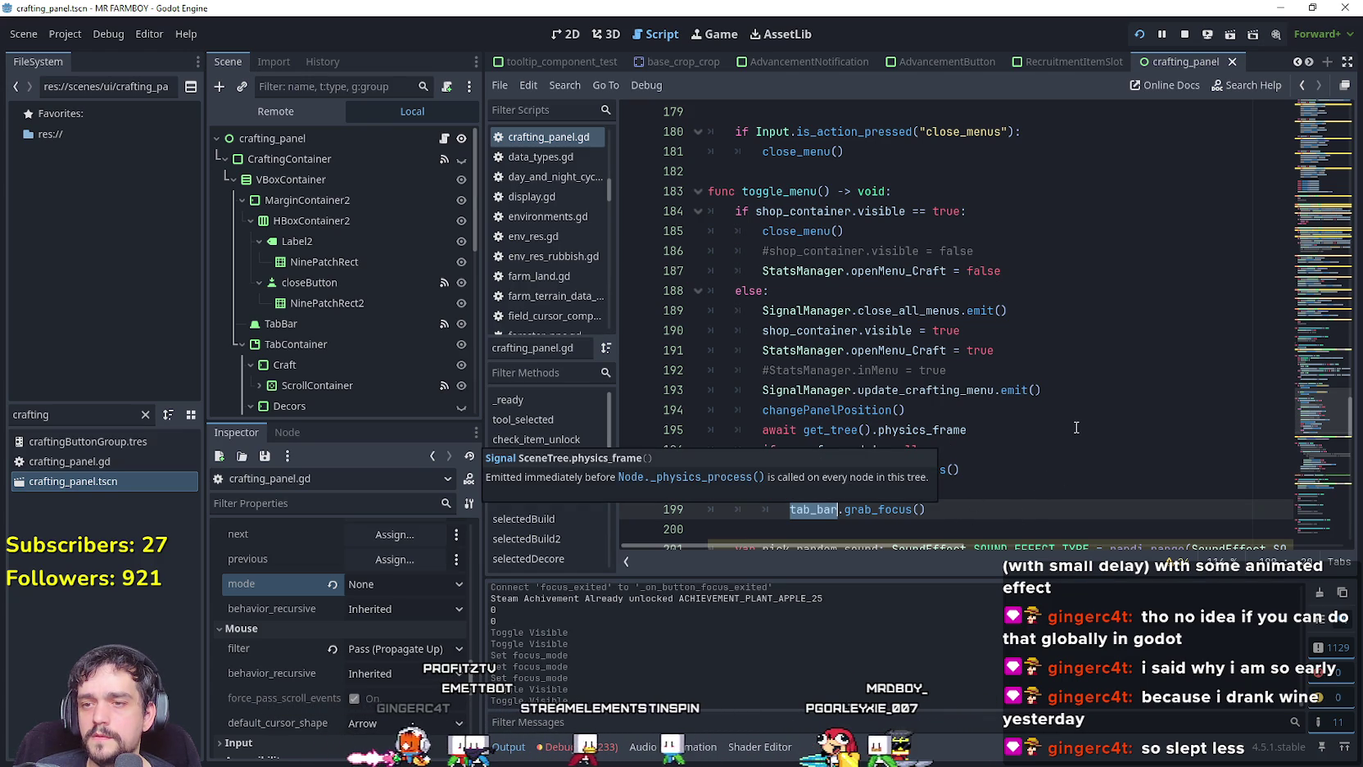
click(1019, 431)
scroll(1010, 465, down, 3)
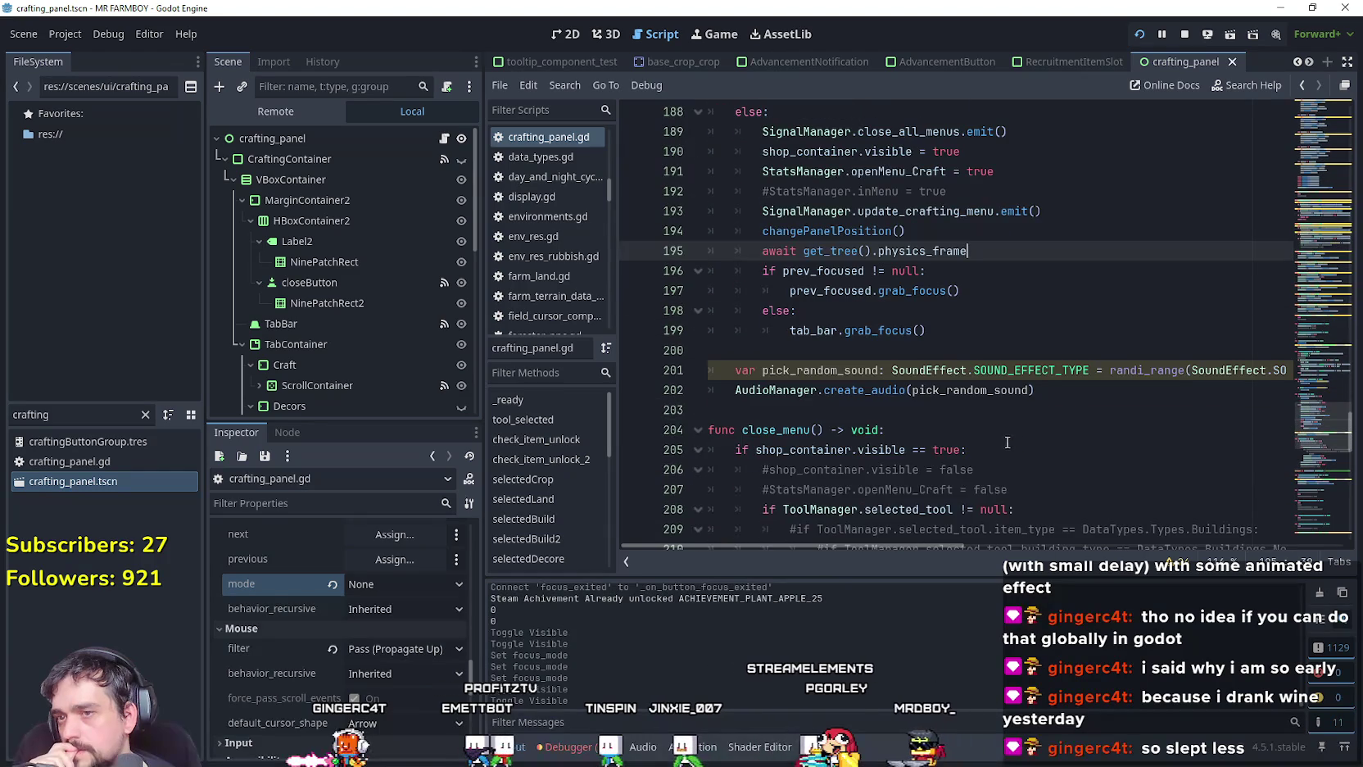
scroll(1327, 393, up, 9)
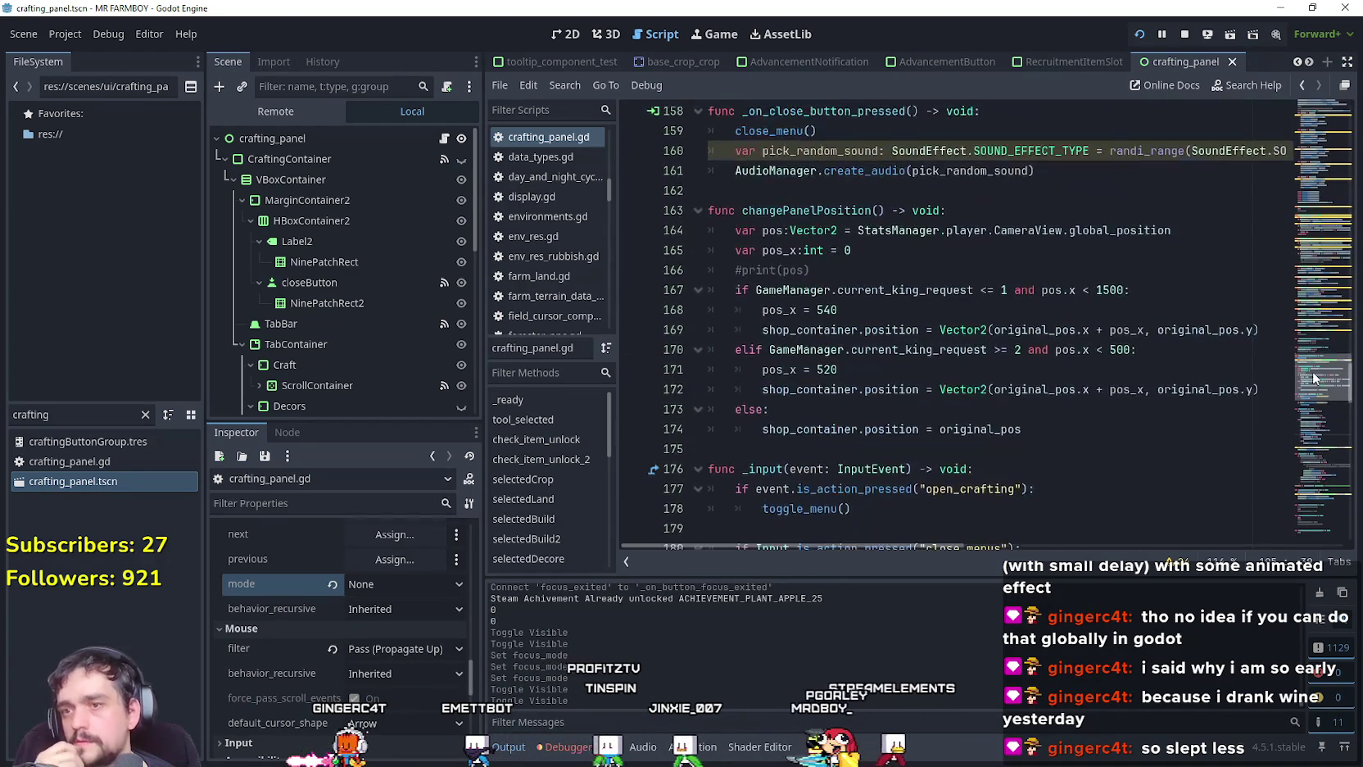
scroll(1313, 382, down, 7)
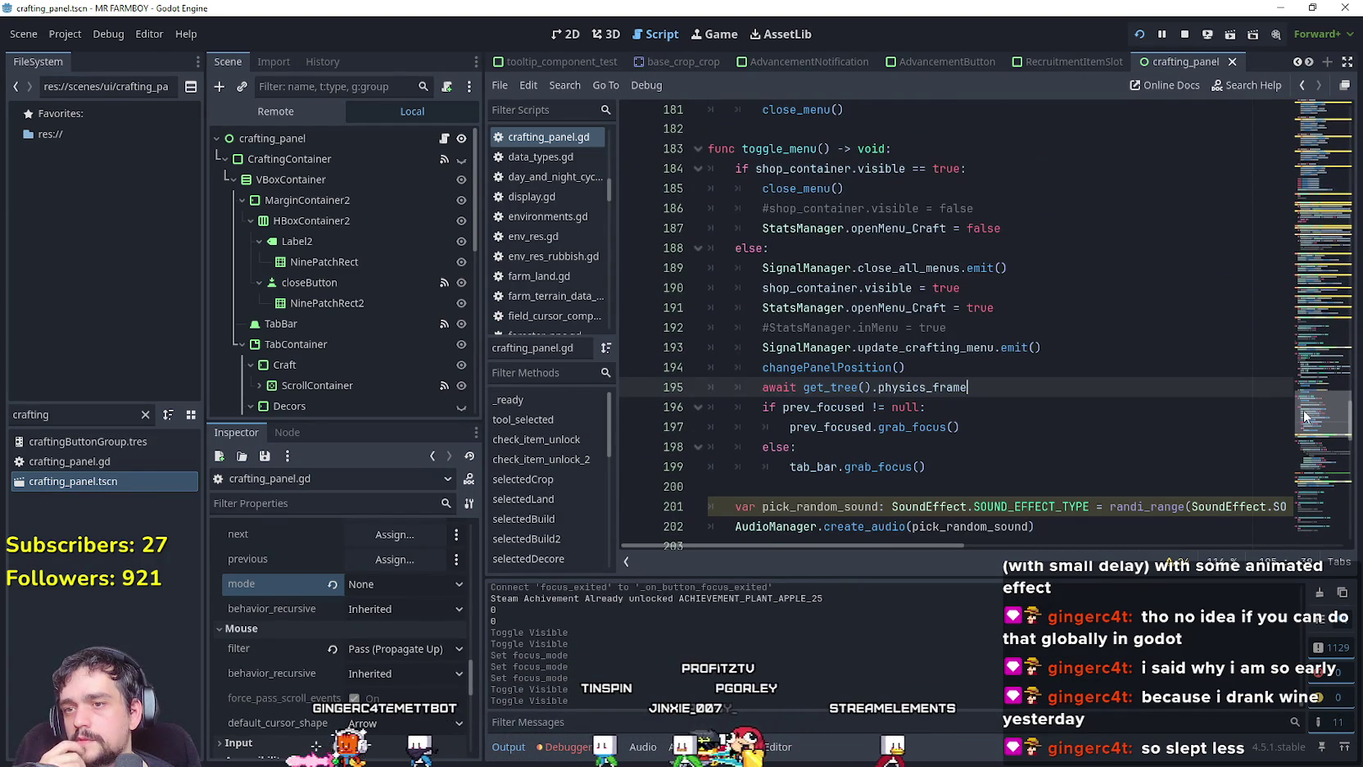
scroll(1305, 416, down, 5)
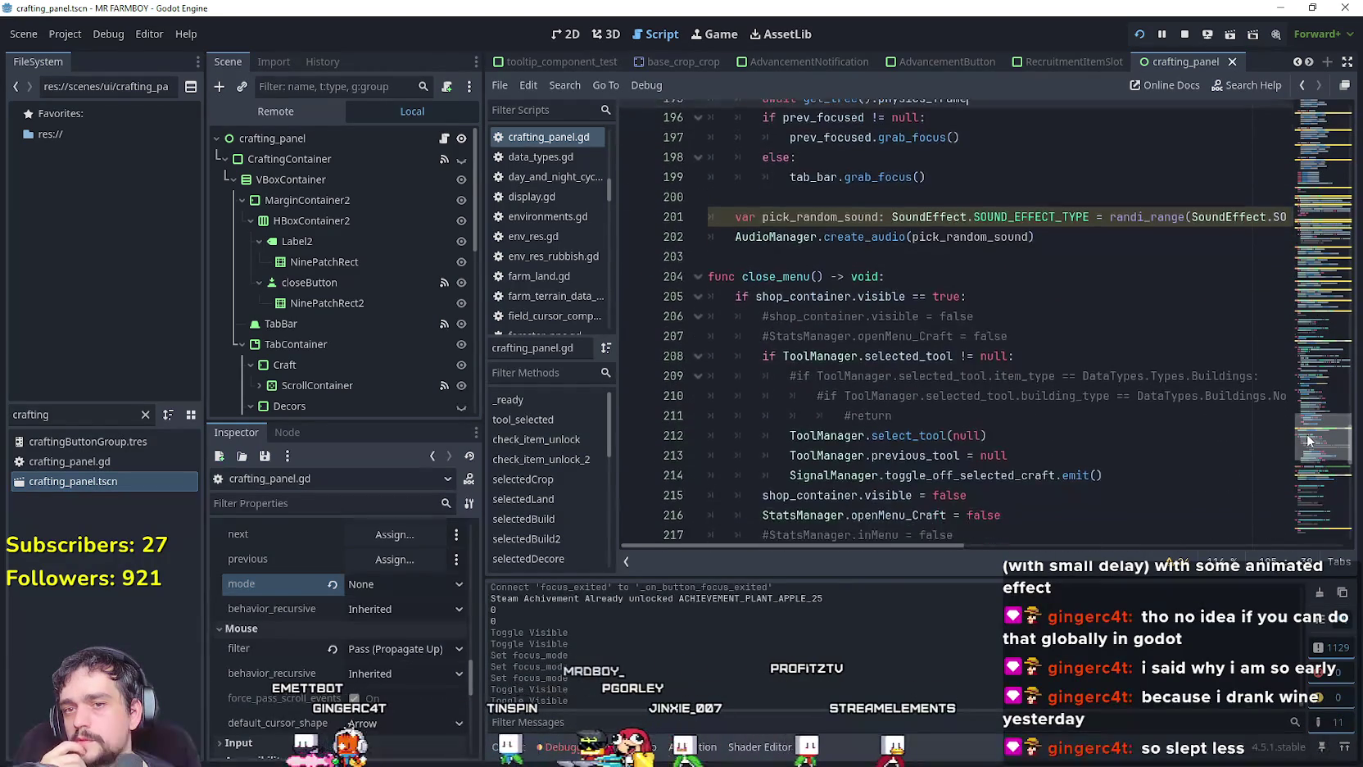
scroll(1304, 422, up, 3)
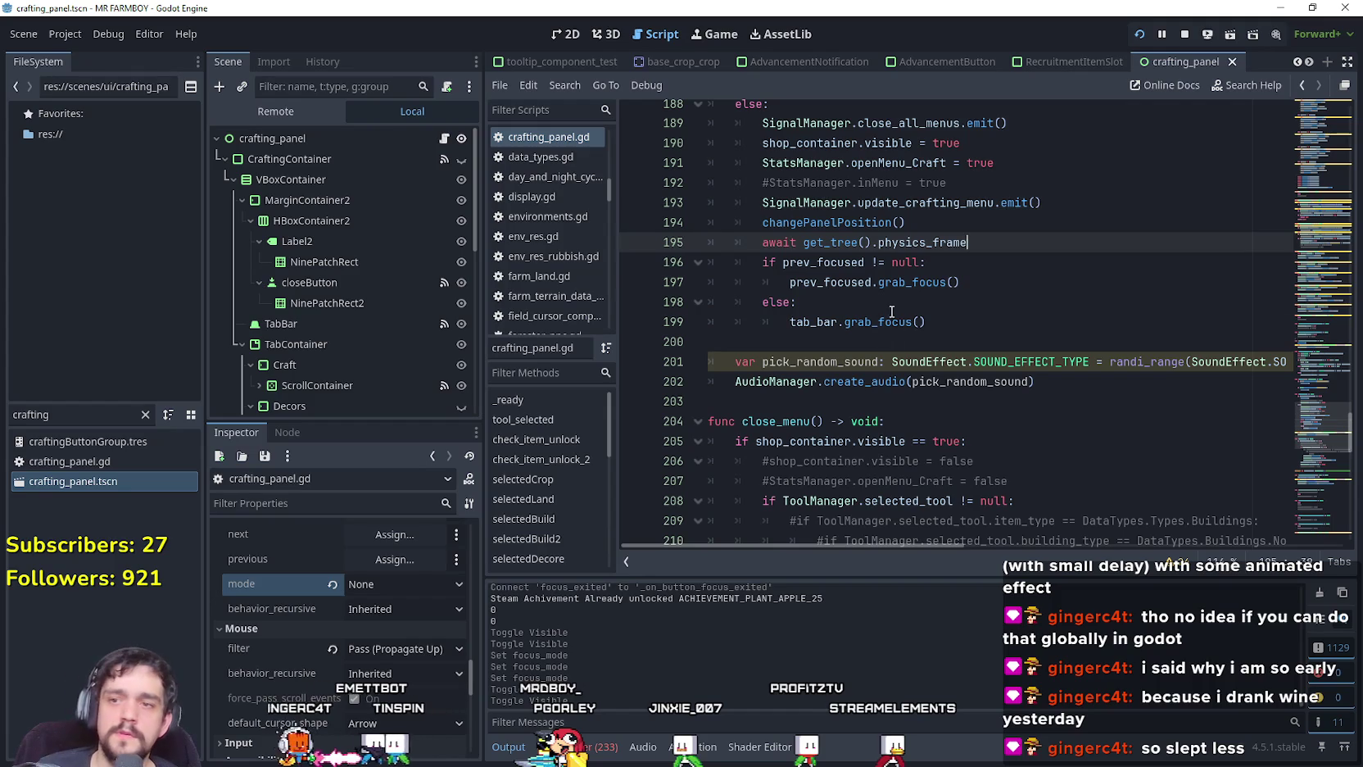
Insert 'if !StatsManager.isController_On:' with a 'return' after the changePanelPosition() line.
click(891, 309)
click(933, 283)
click(971, 267)
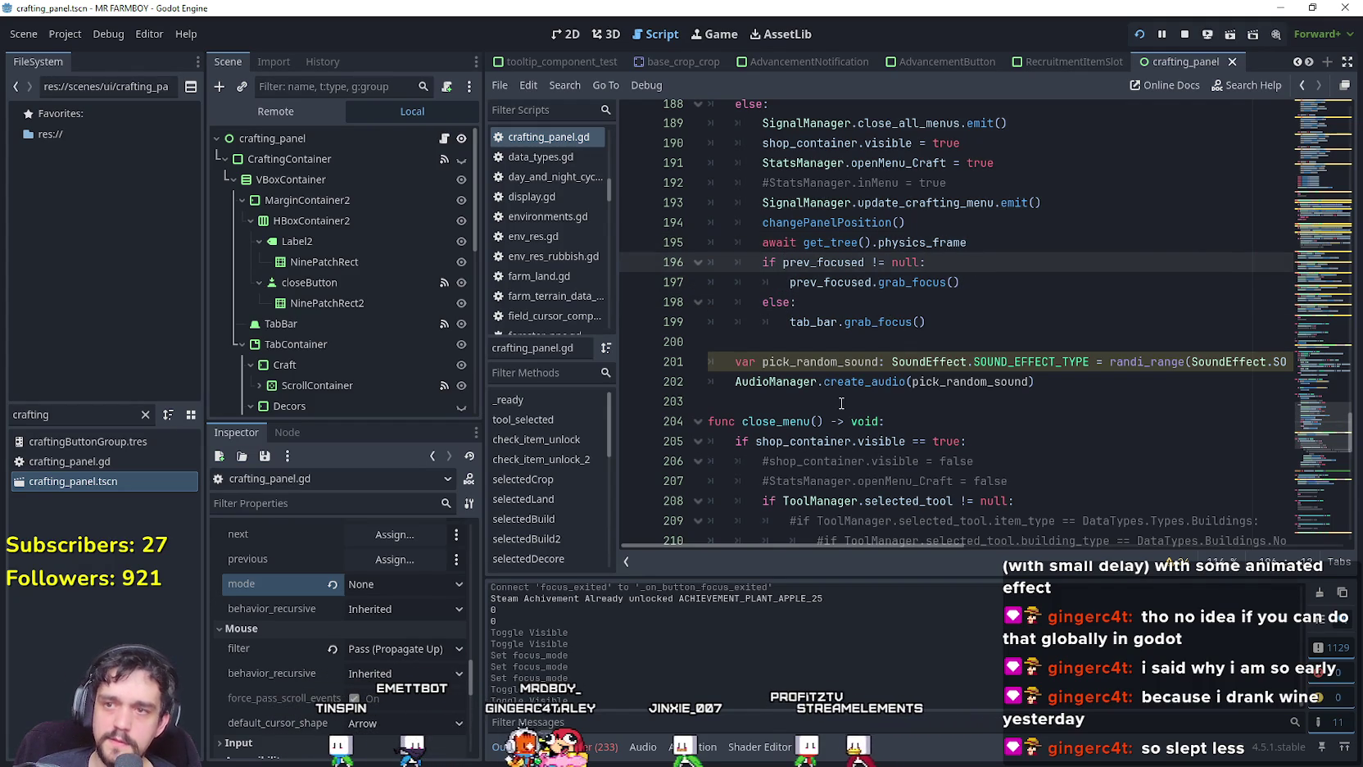
click(1013, 249)
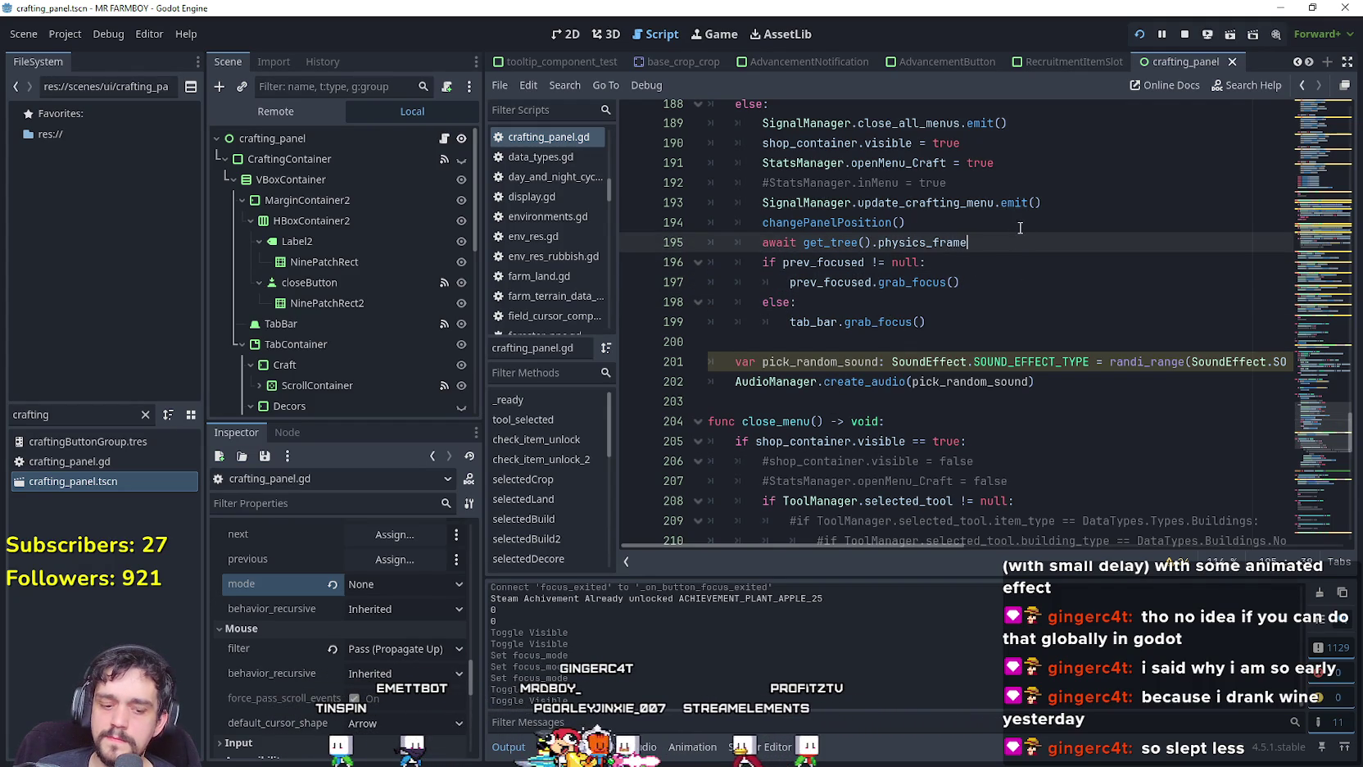
key(Up)
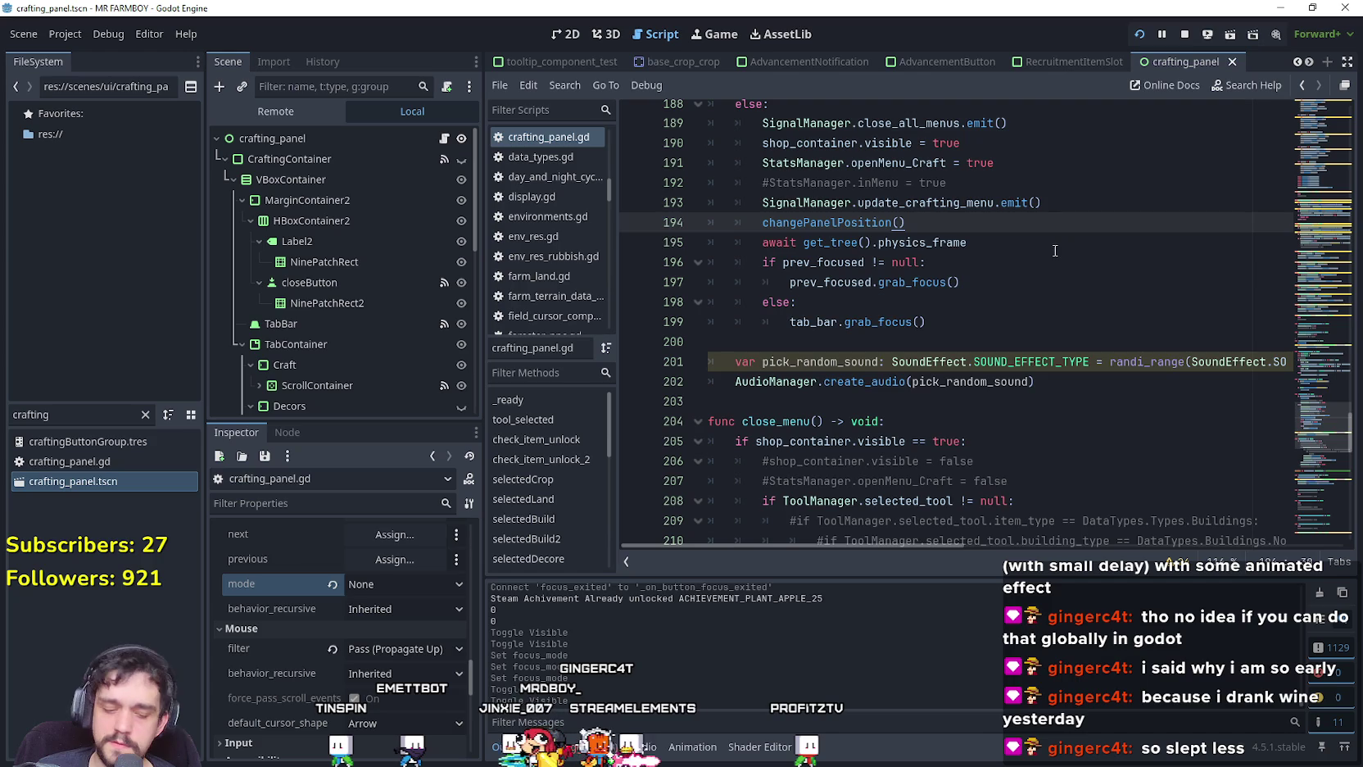
key(Return)
text(if !StatsManager.isController_On: 		return)
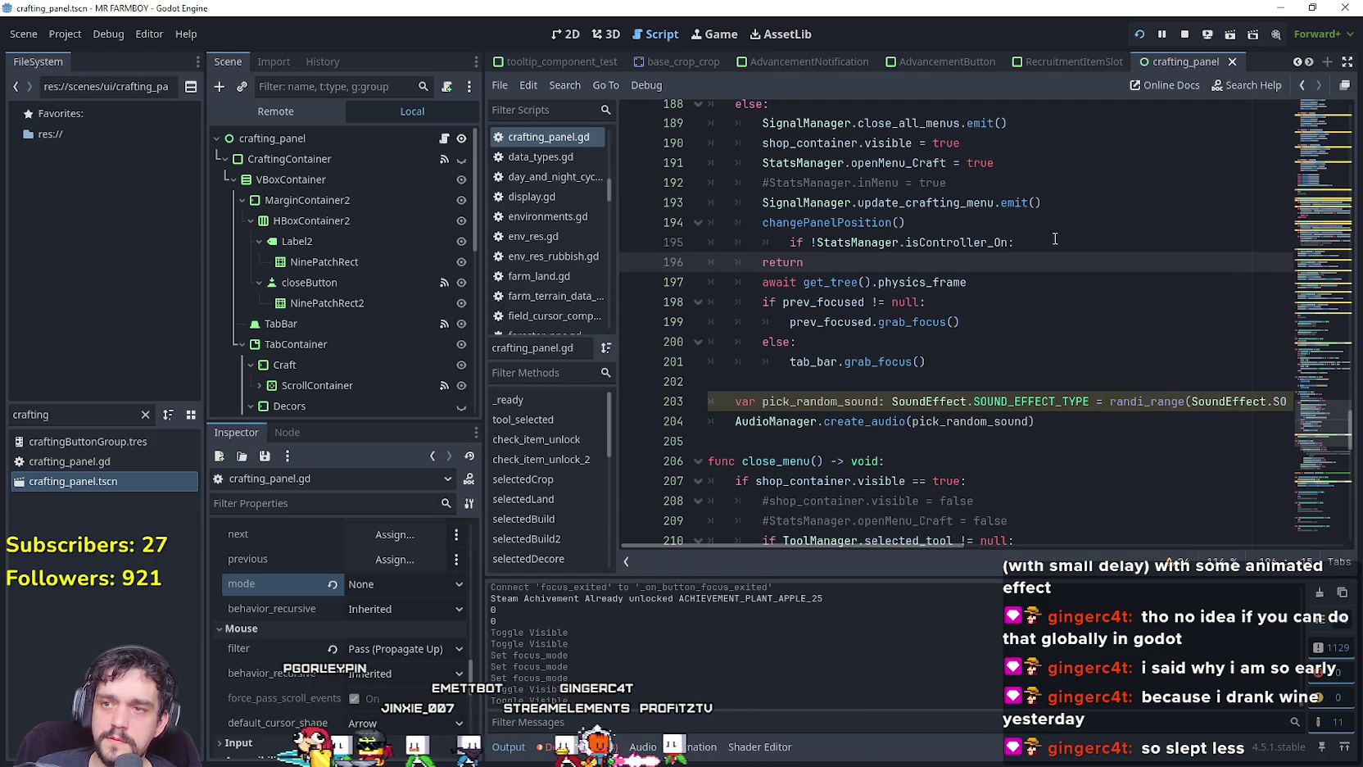
Indent the return under the if to clear the error, and save the script.
click(784, 242)
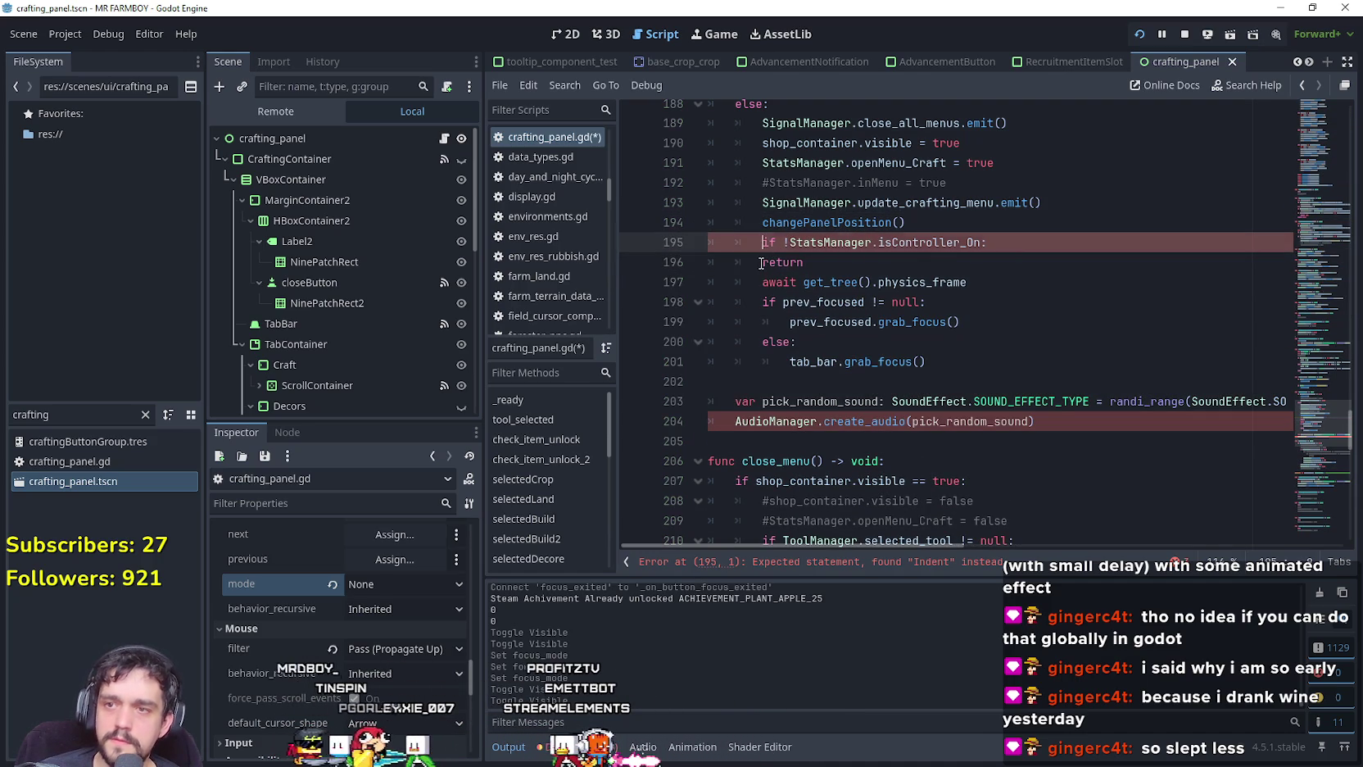
click(761, 262)
click(876, 270)
key(ctrl+s)
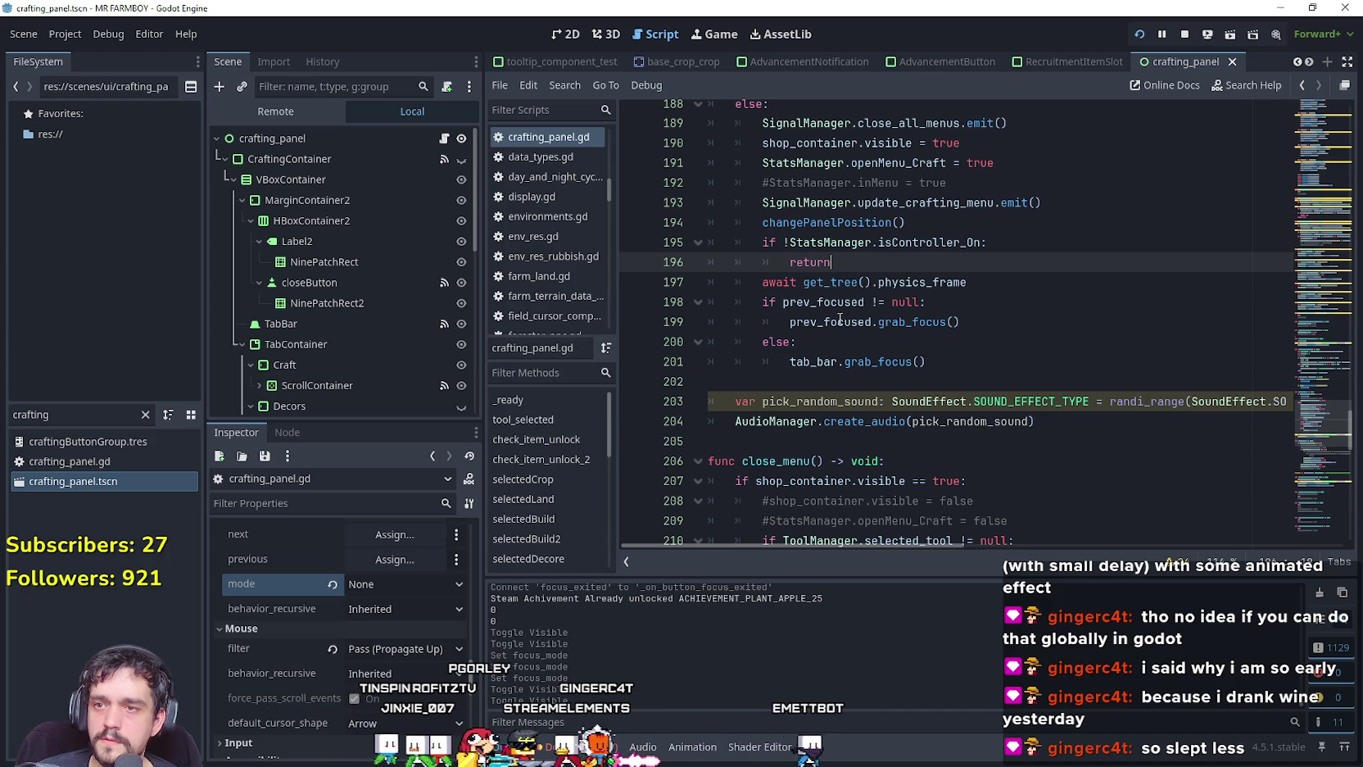
Search crafting_panel.gd for prev_focused and jump to its next occurrence.
double_click(844, 320)
key(ctrl+f)
click(1148, 564)
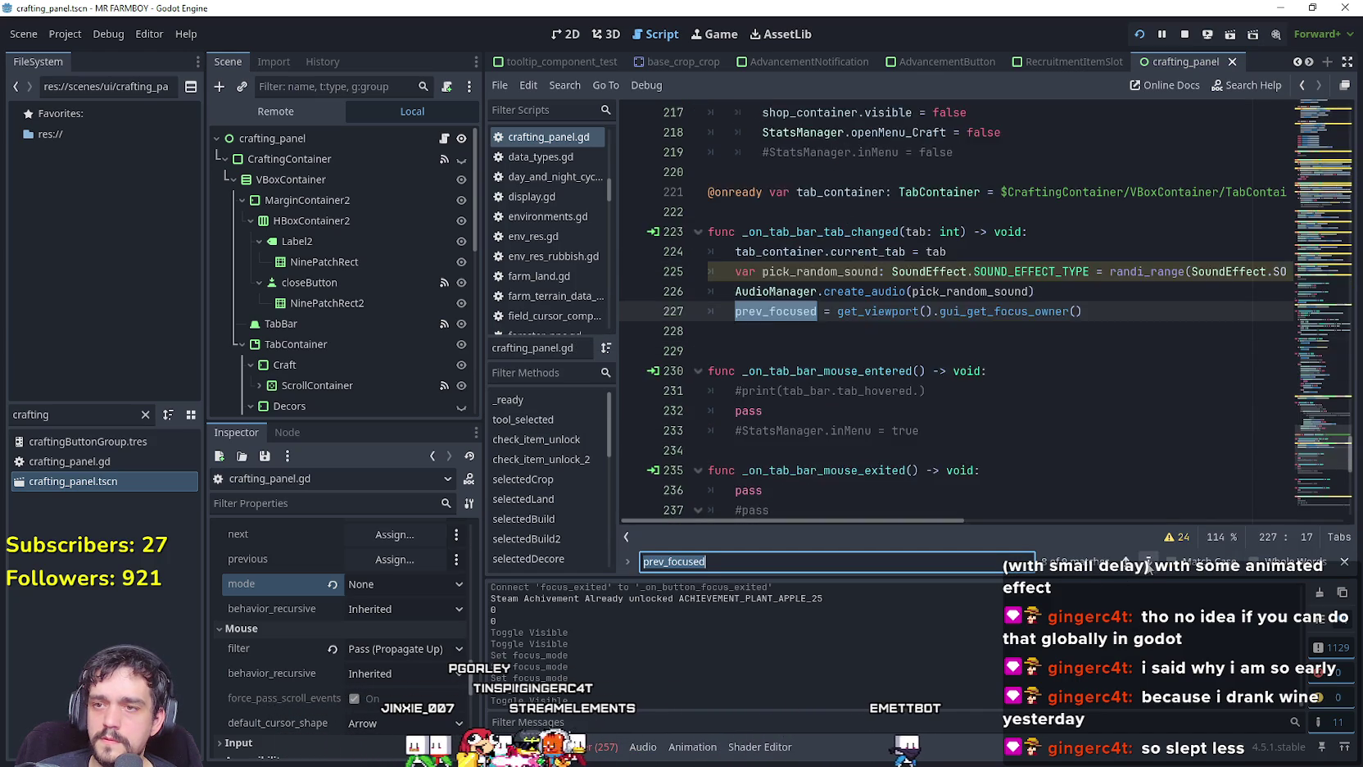
Step through every prev_focused match in crafting_panel.gd, then switch to the running Mr Farmboy game.
click(1127, 562)
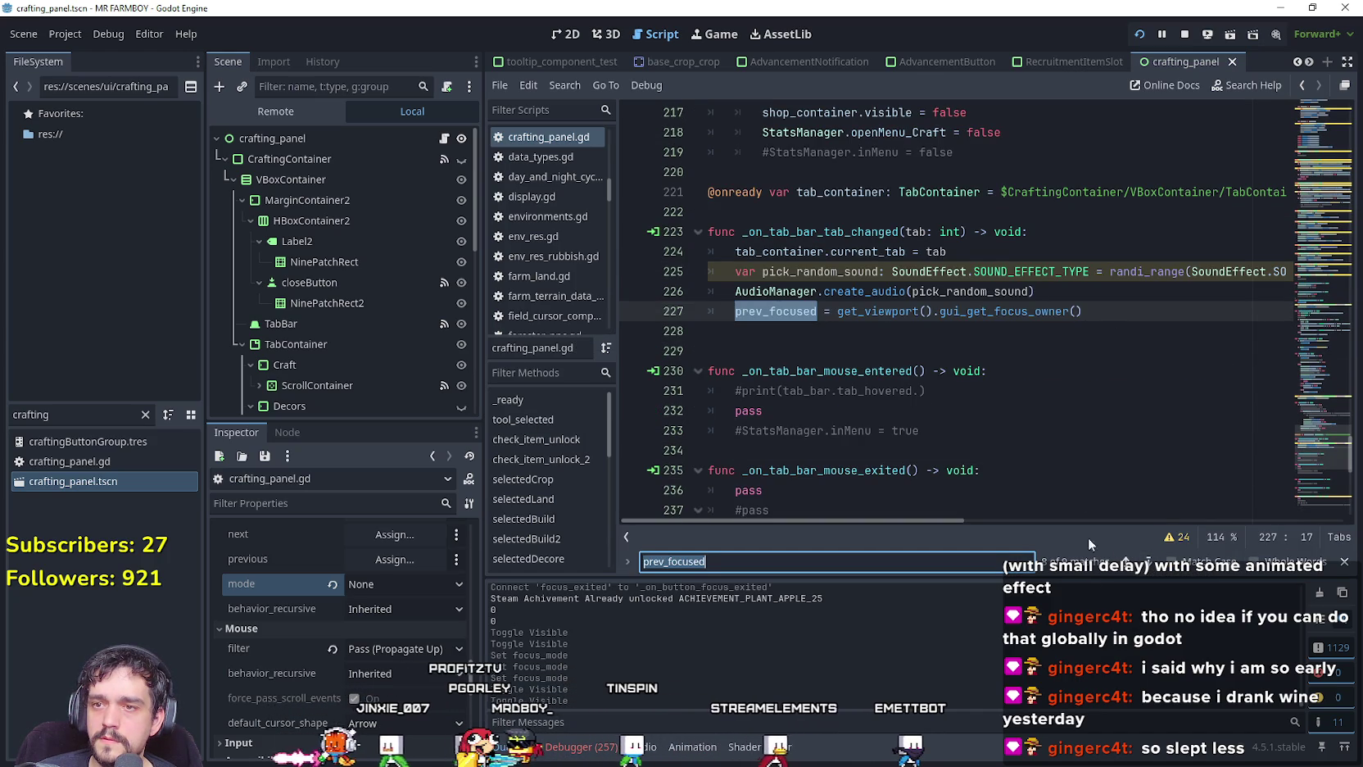
click(1157, 558)
click(1157, 559)
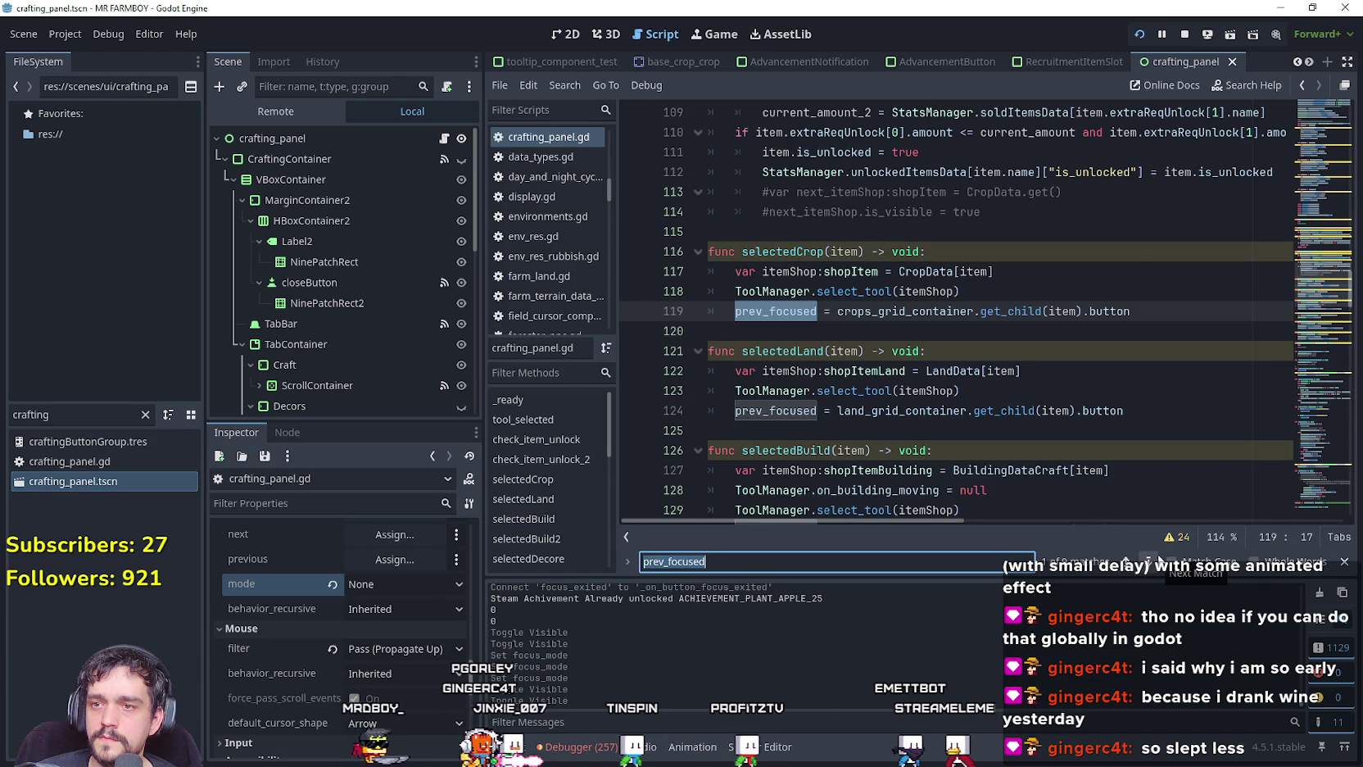
click(1157, 559)
click(1157, 559)
click(1157, 558)
click(1158, 559)
click(1157, 558)
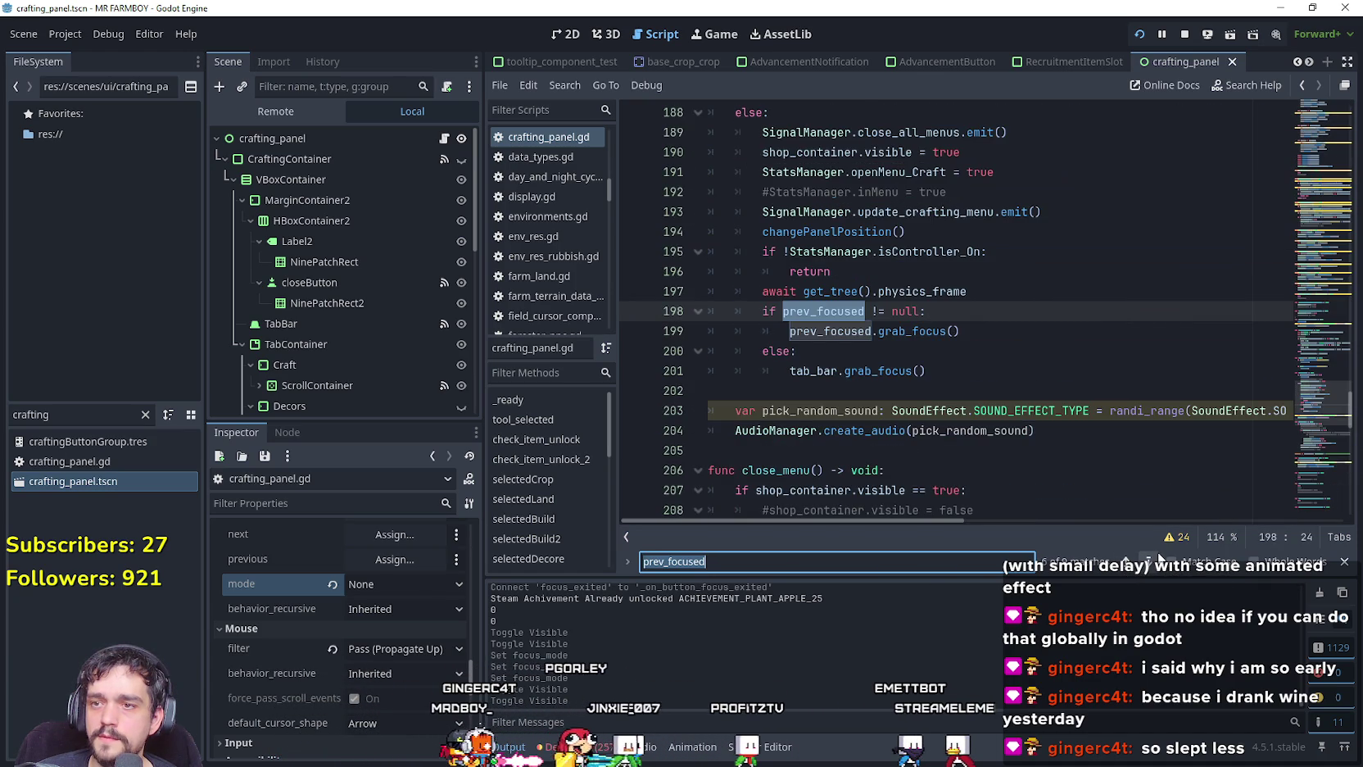
click(908, 371)
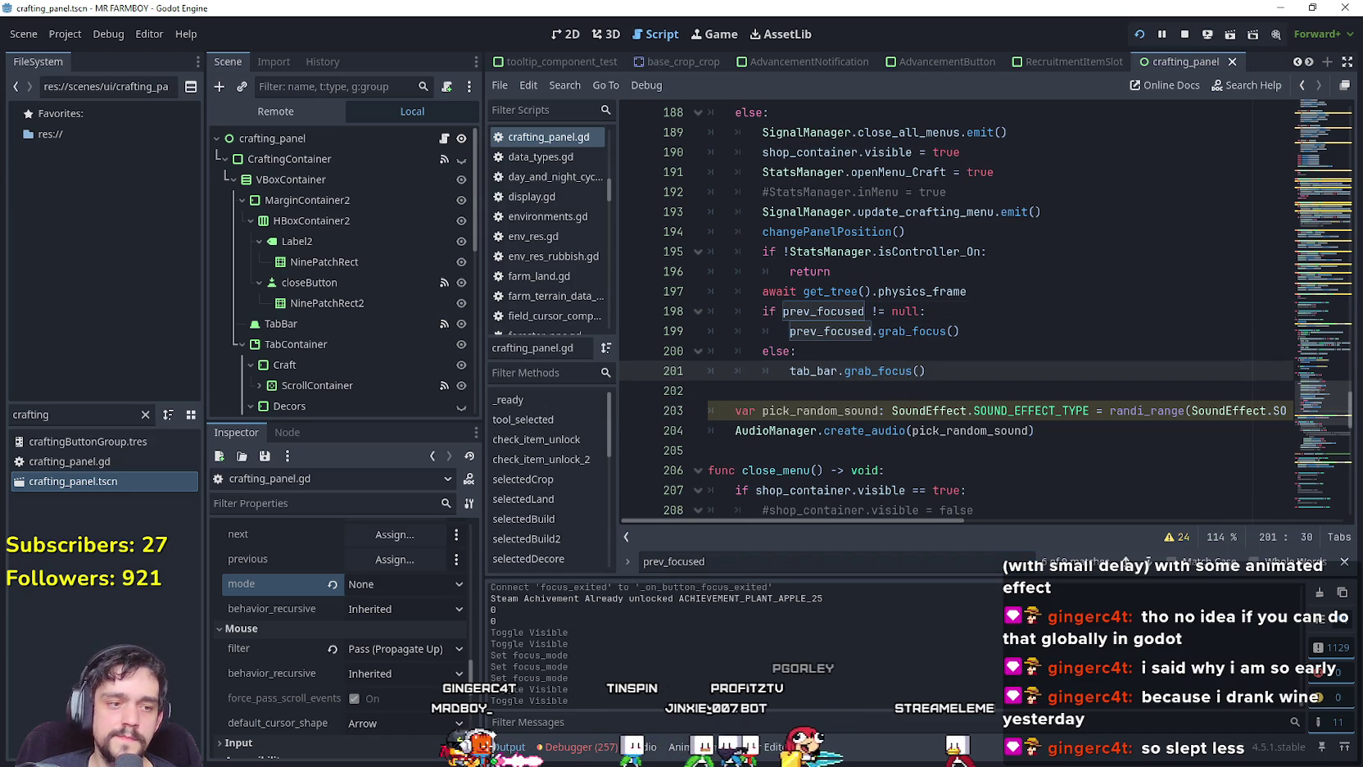
key(alt+Tab)
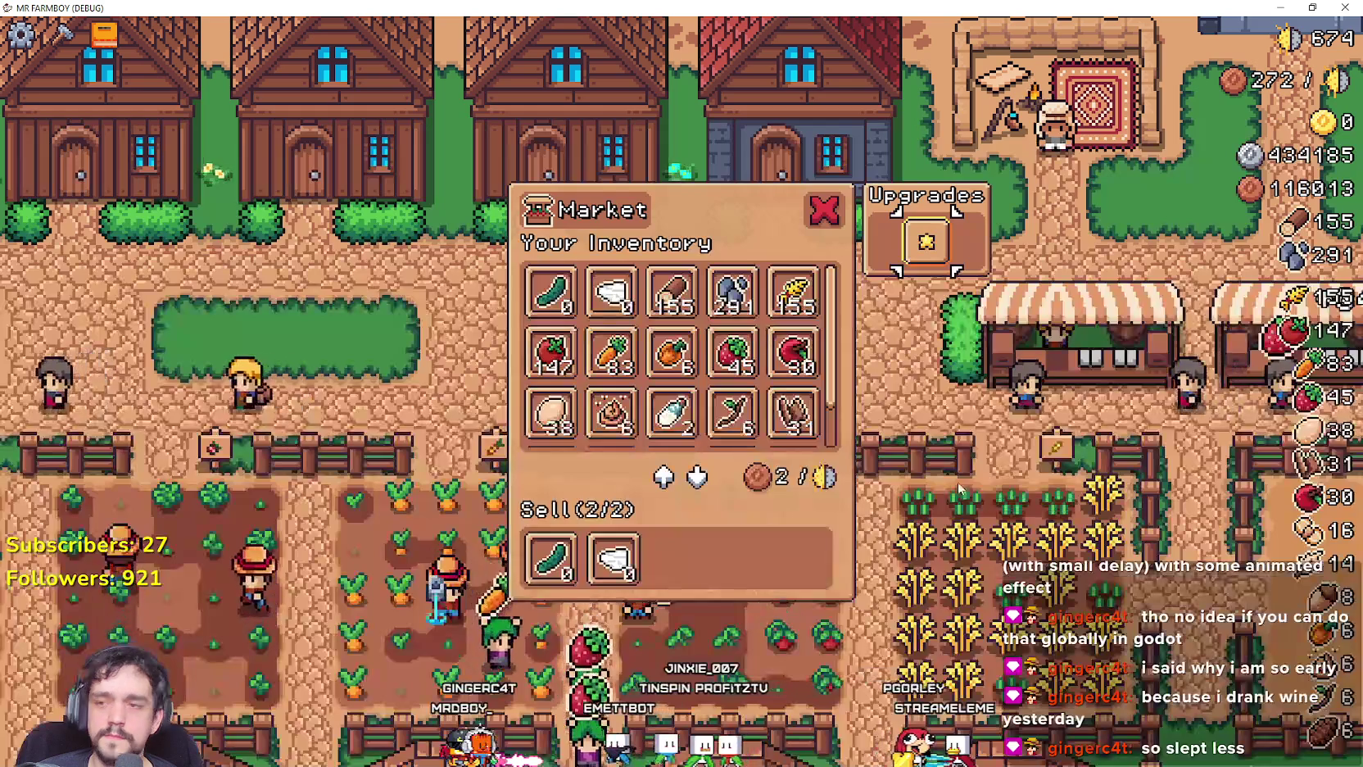
Close the market panel, open Crafting with C, pick a land tile and the Tomato seed, then close it.
key(Escape)
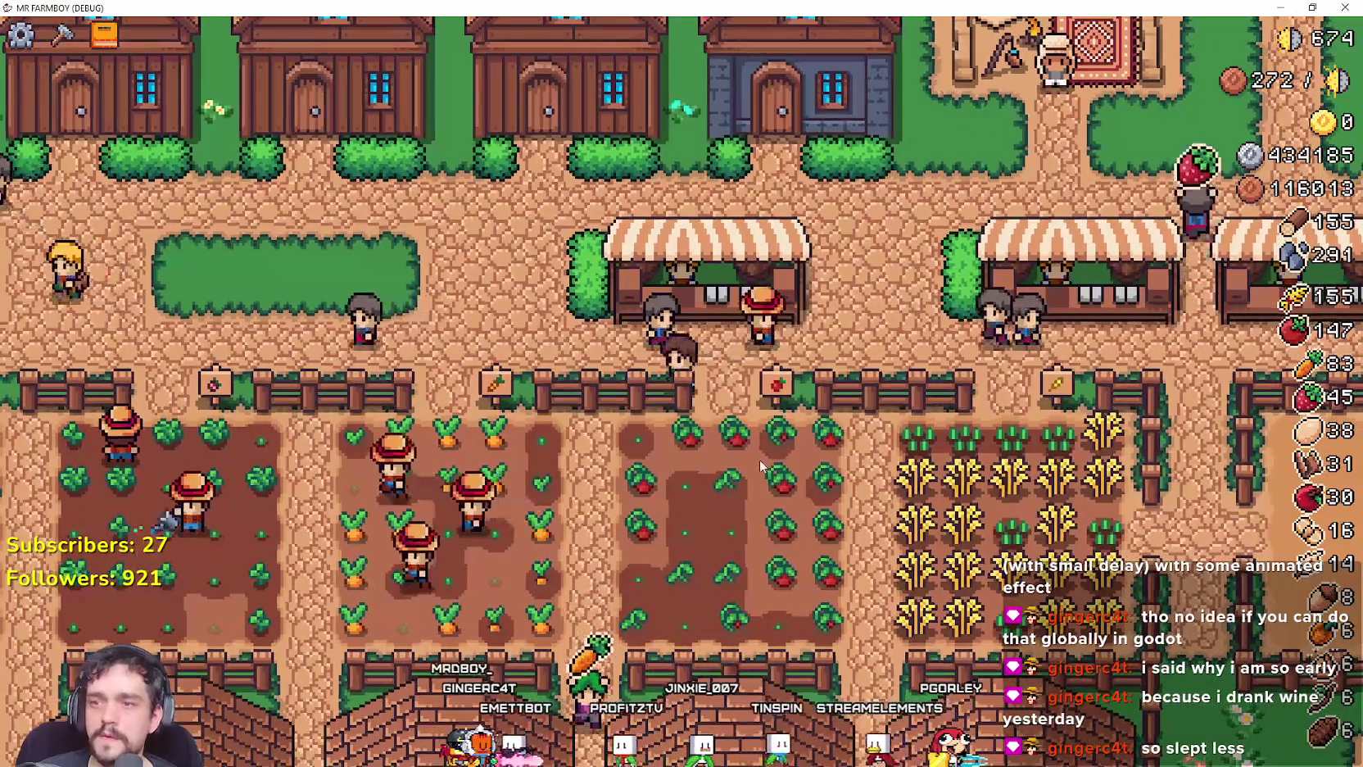
key(c)
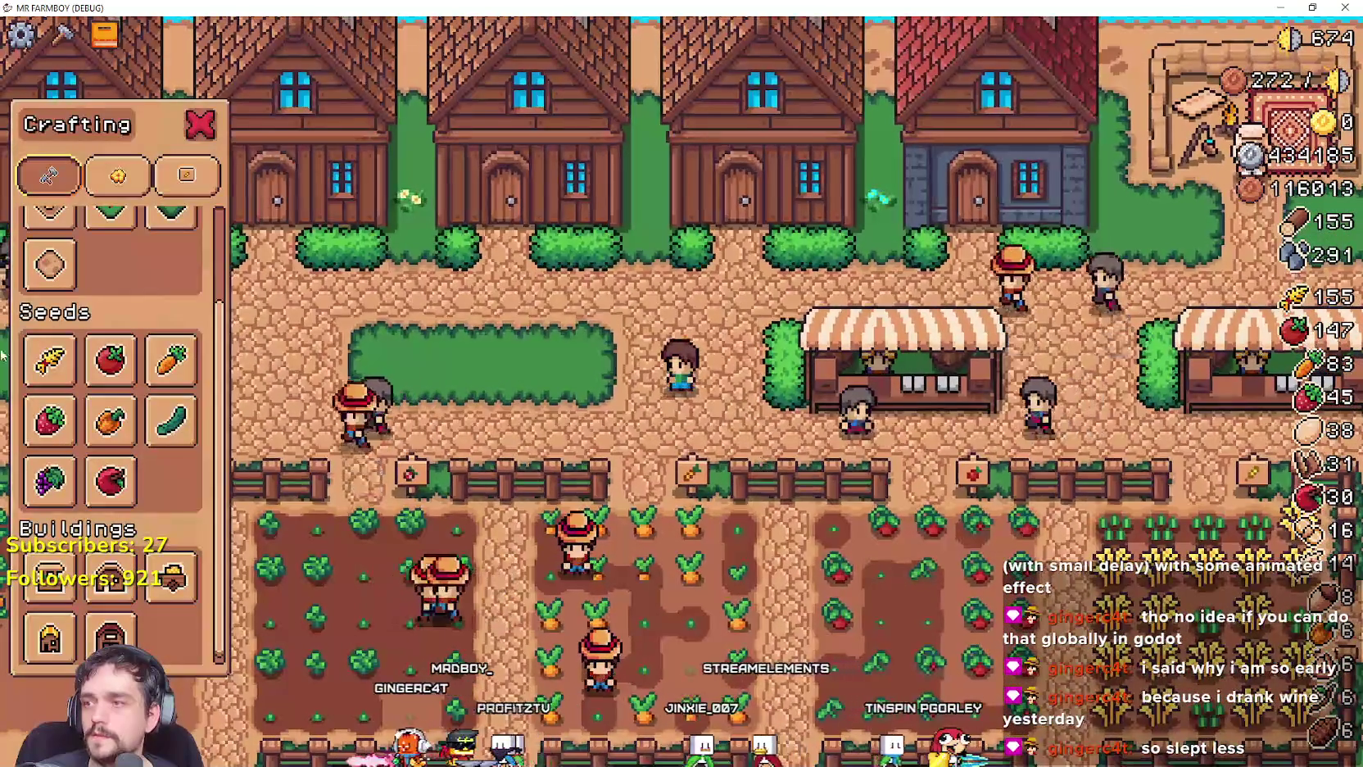
scroll(111, 369, up, 3)
click(113, 267)
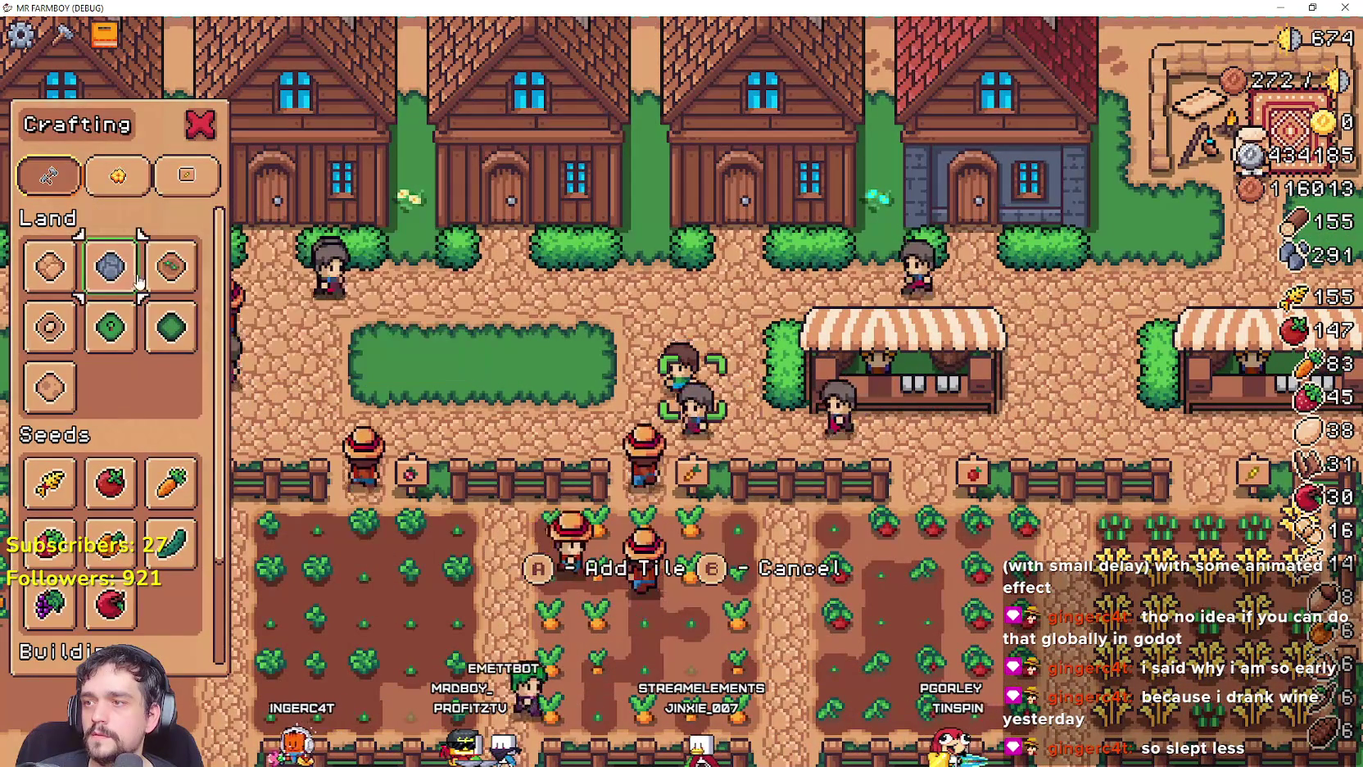
scroll(108, 276, down, 2)
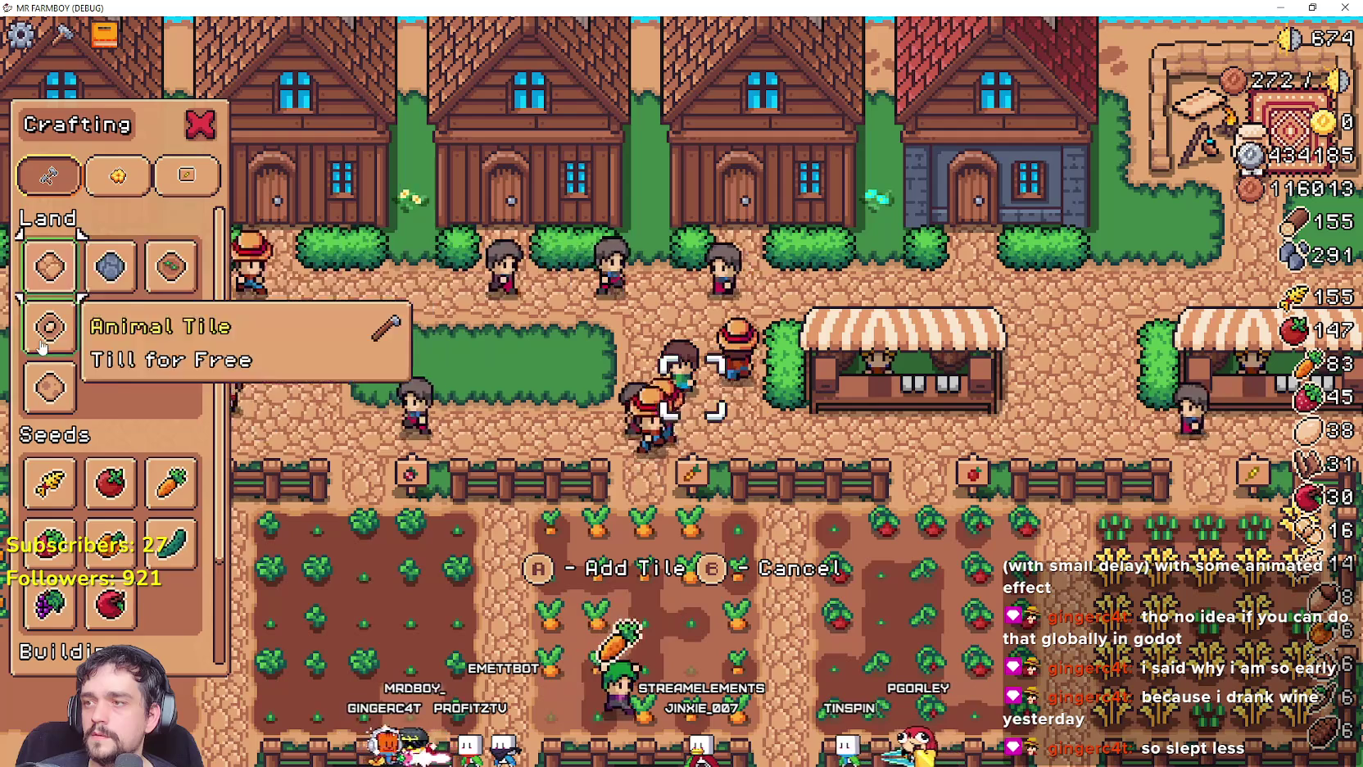
click(170, 350)
click(107, 360)
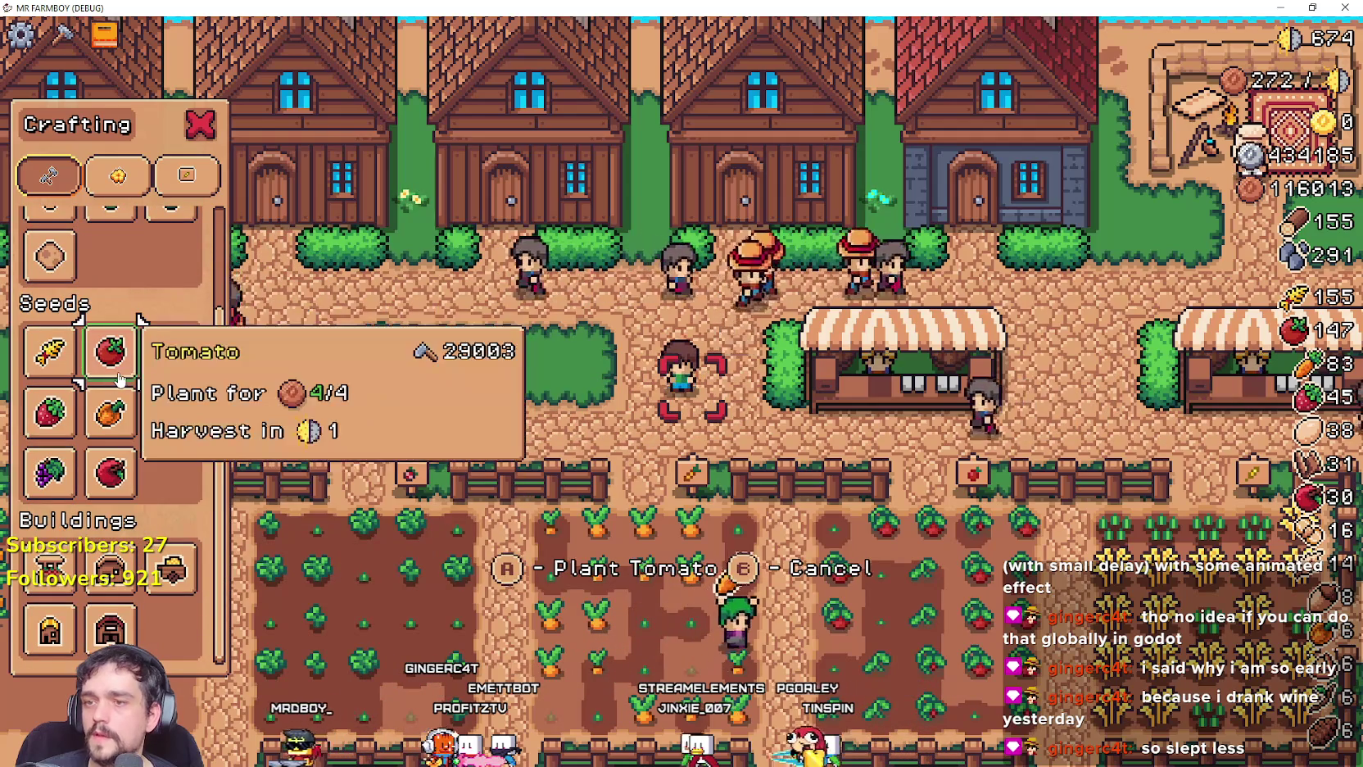
scroll(587, 420, up, 1)
key(Left)
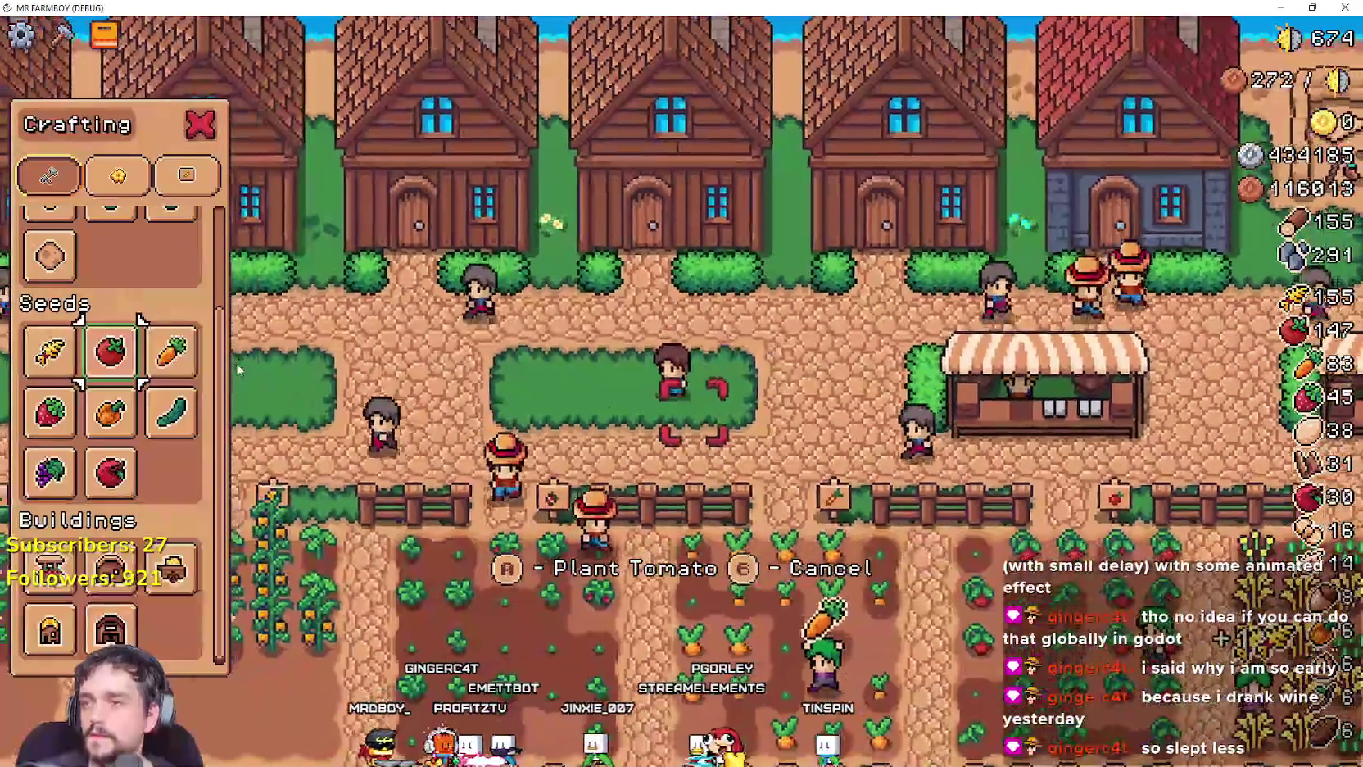
key(Escape)
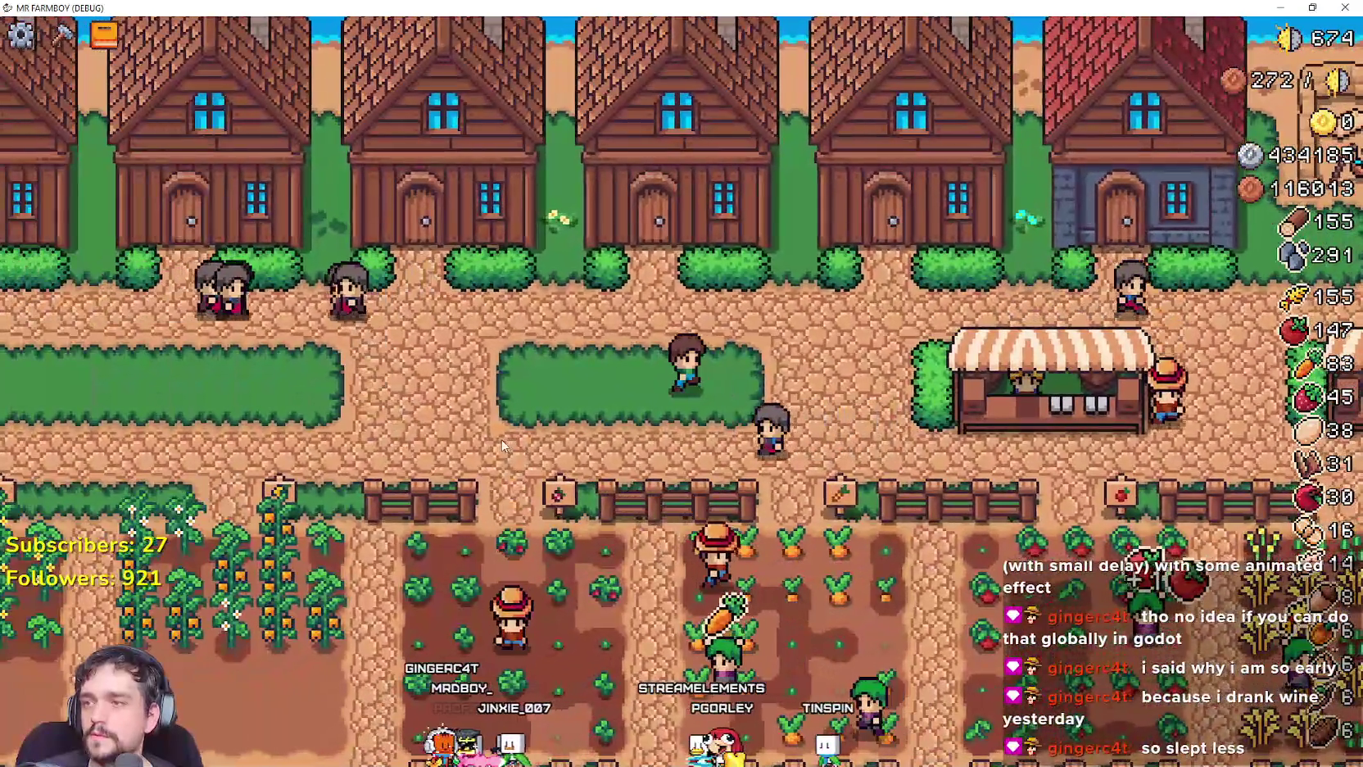
Reopen Crafting and switch through the Decorations, Signs and Land and Seeds categories.
click(61, 33)
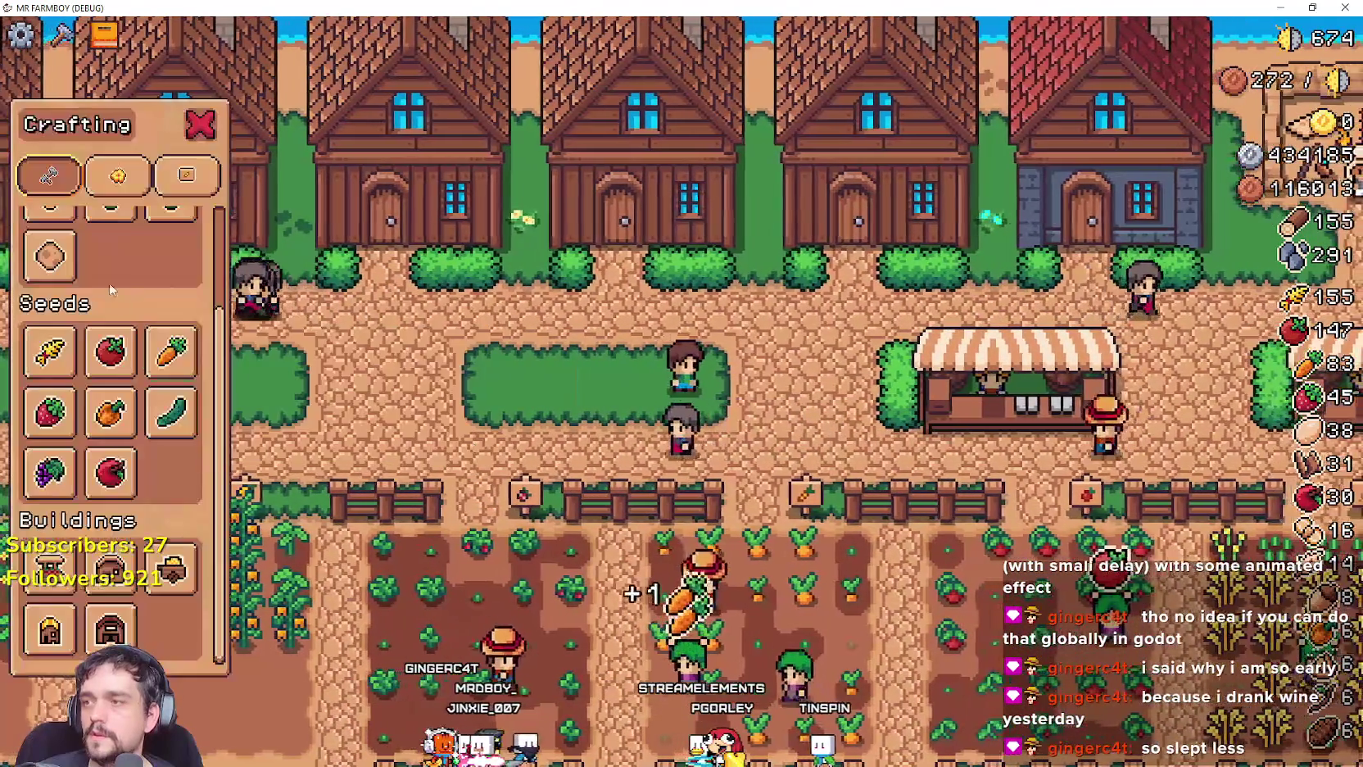
click(102, 188)
click(193, 182)
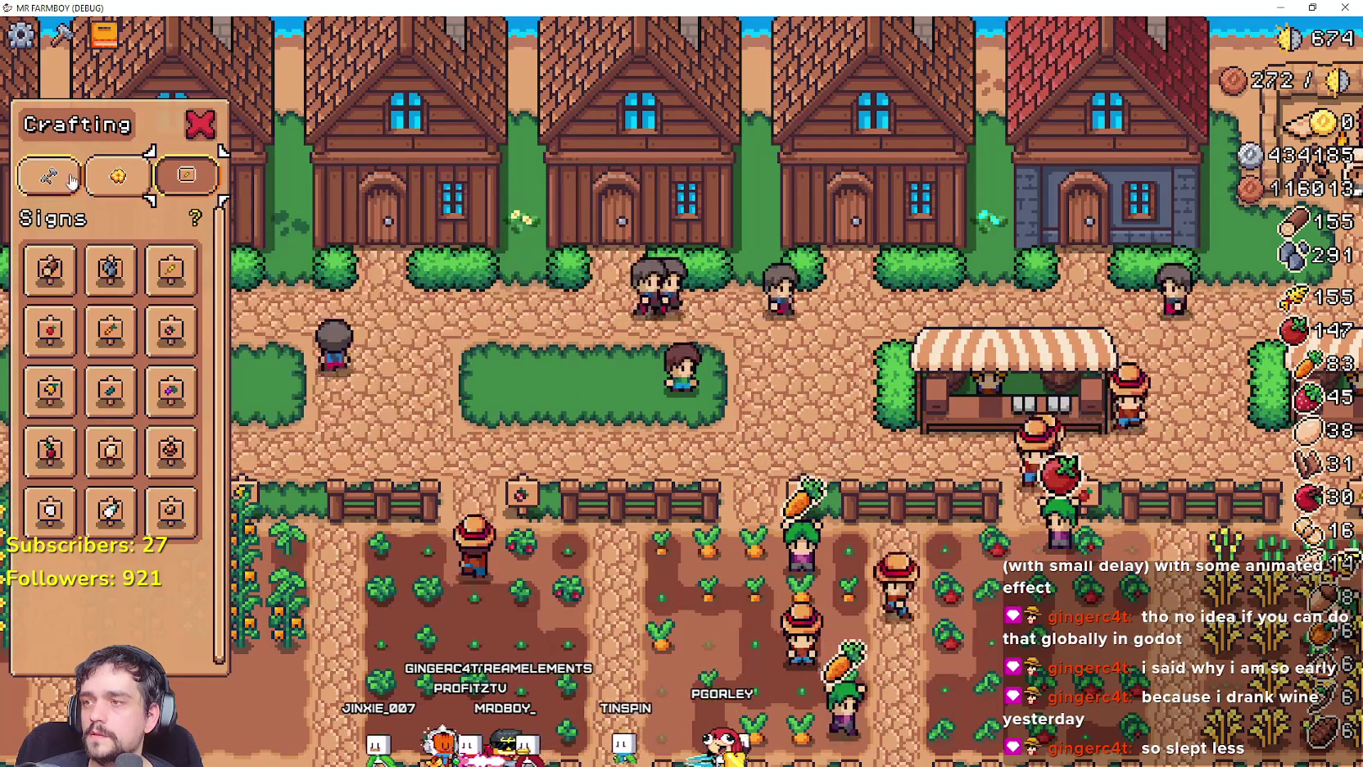
click(107, 174)
click(78, 175)
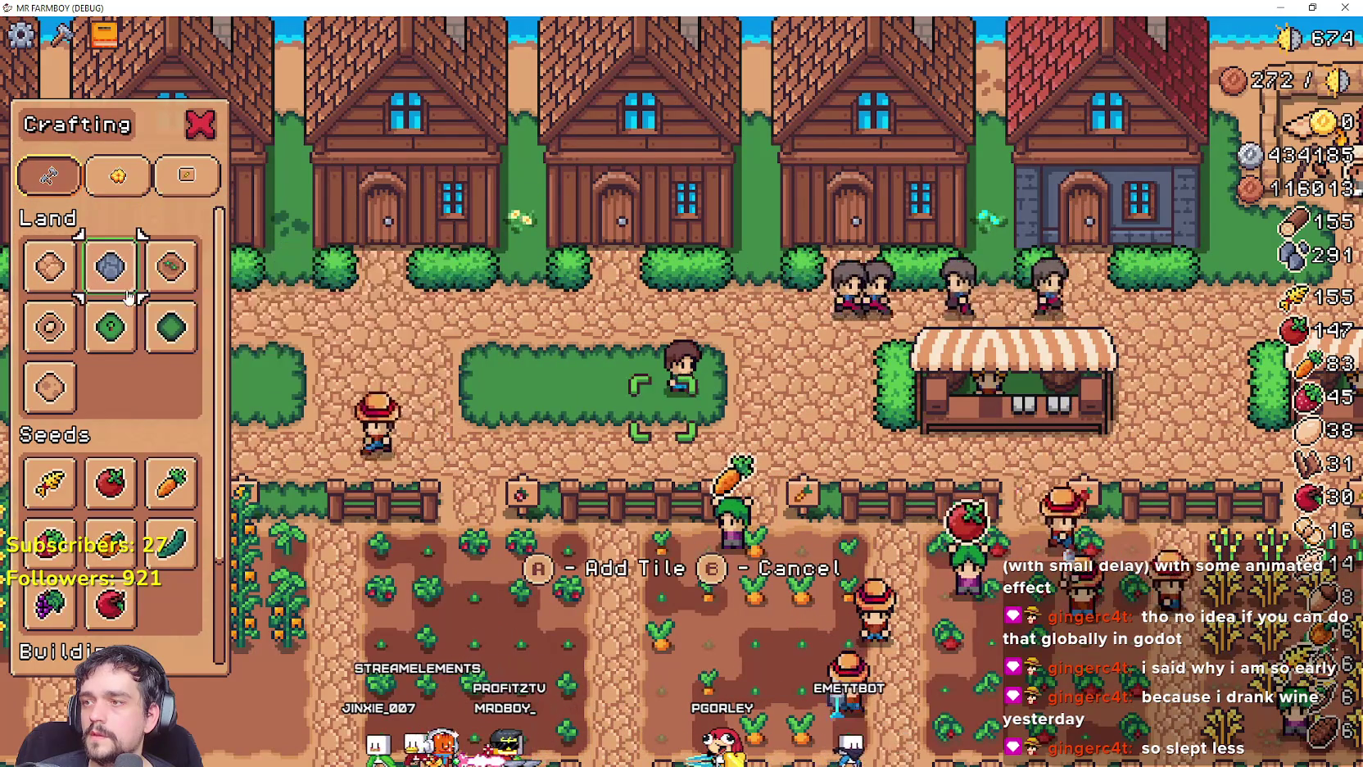
Choose the Road Tile and turn the grass beside the player into path.
key(Left)
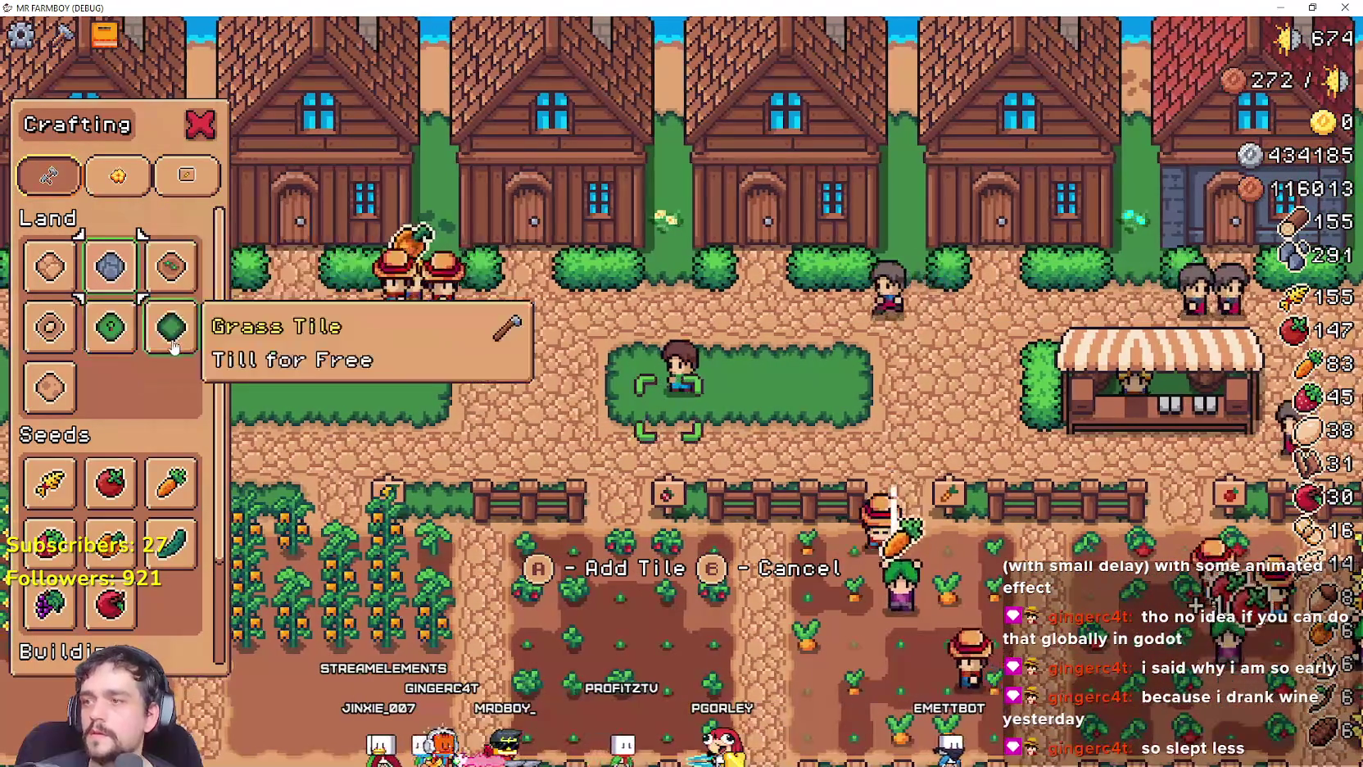
click(49, 387)
key(Right)
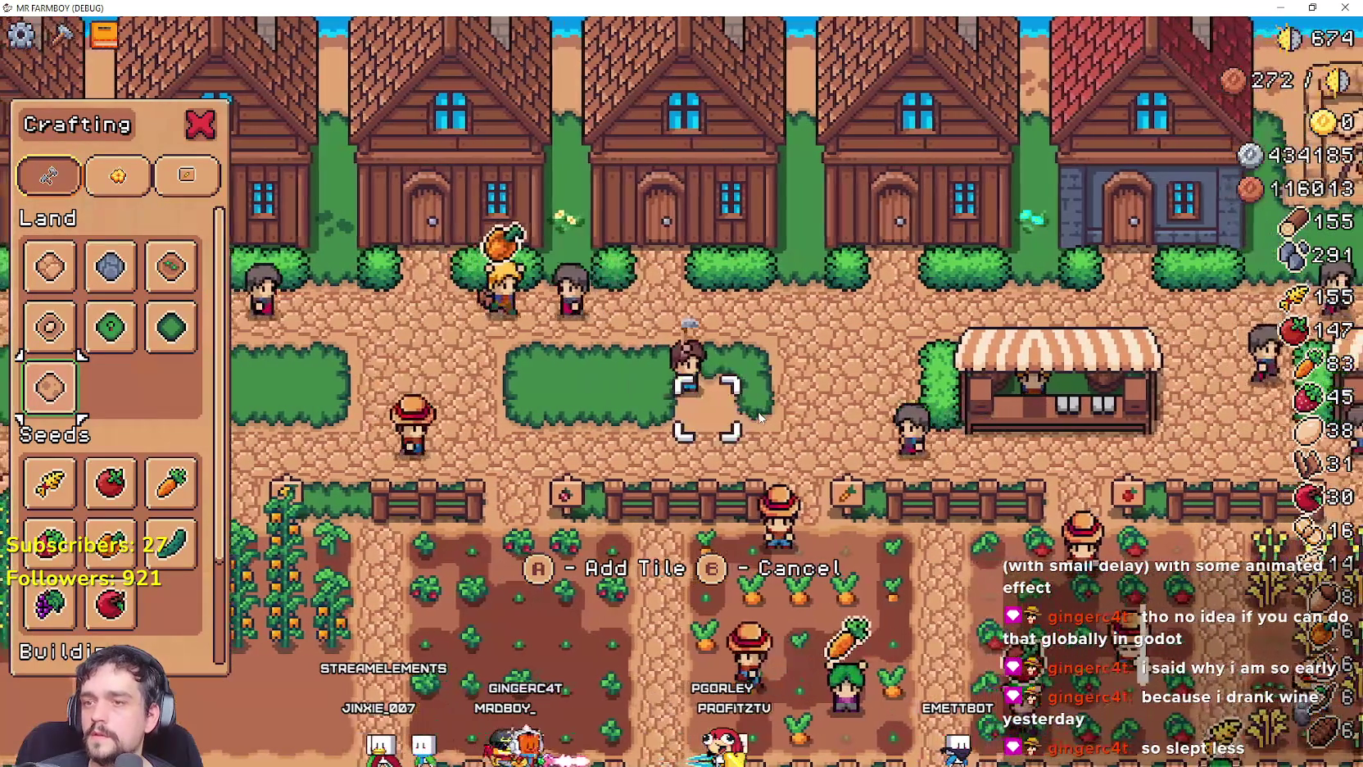
key(Left)
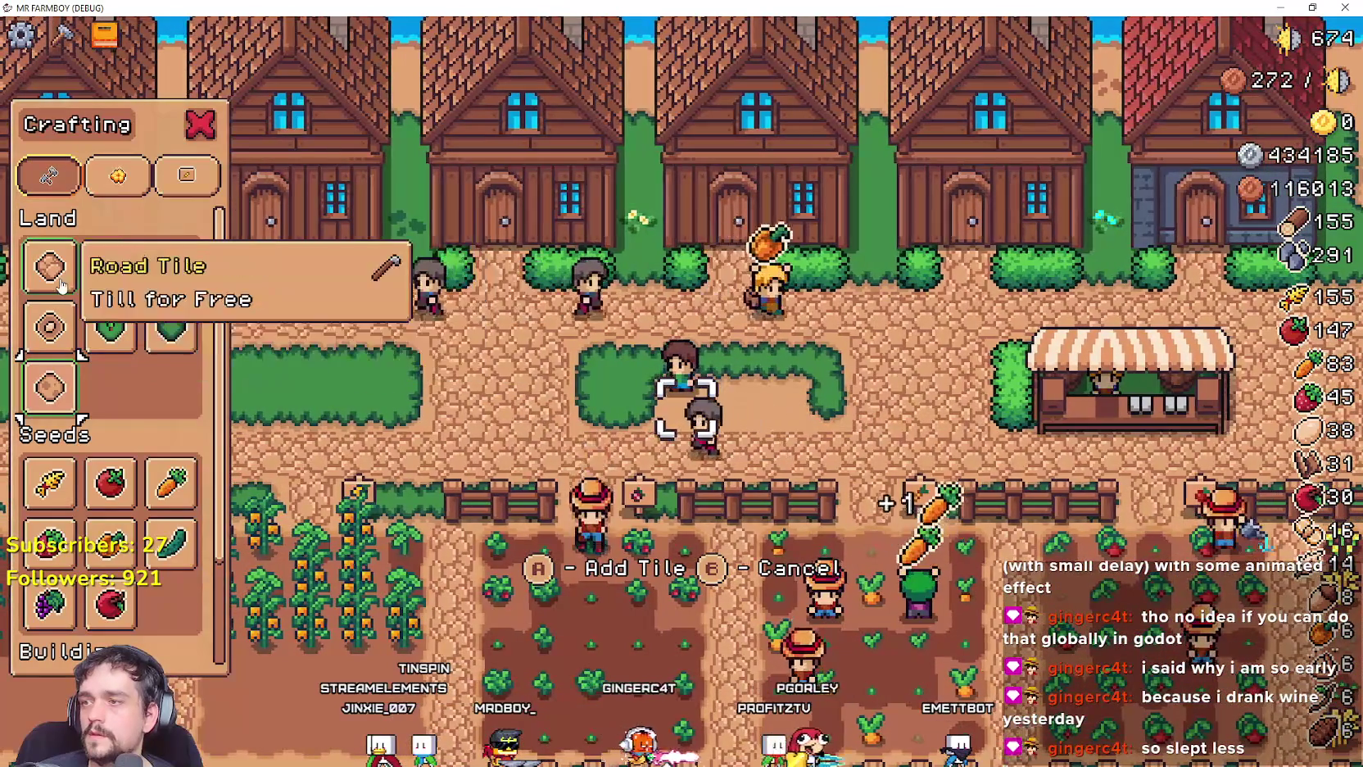
click(67, 381)
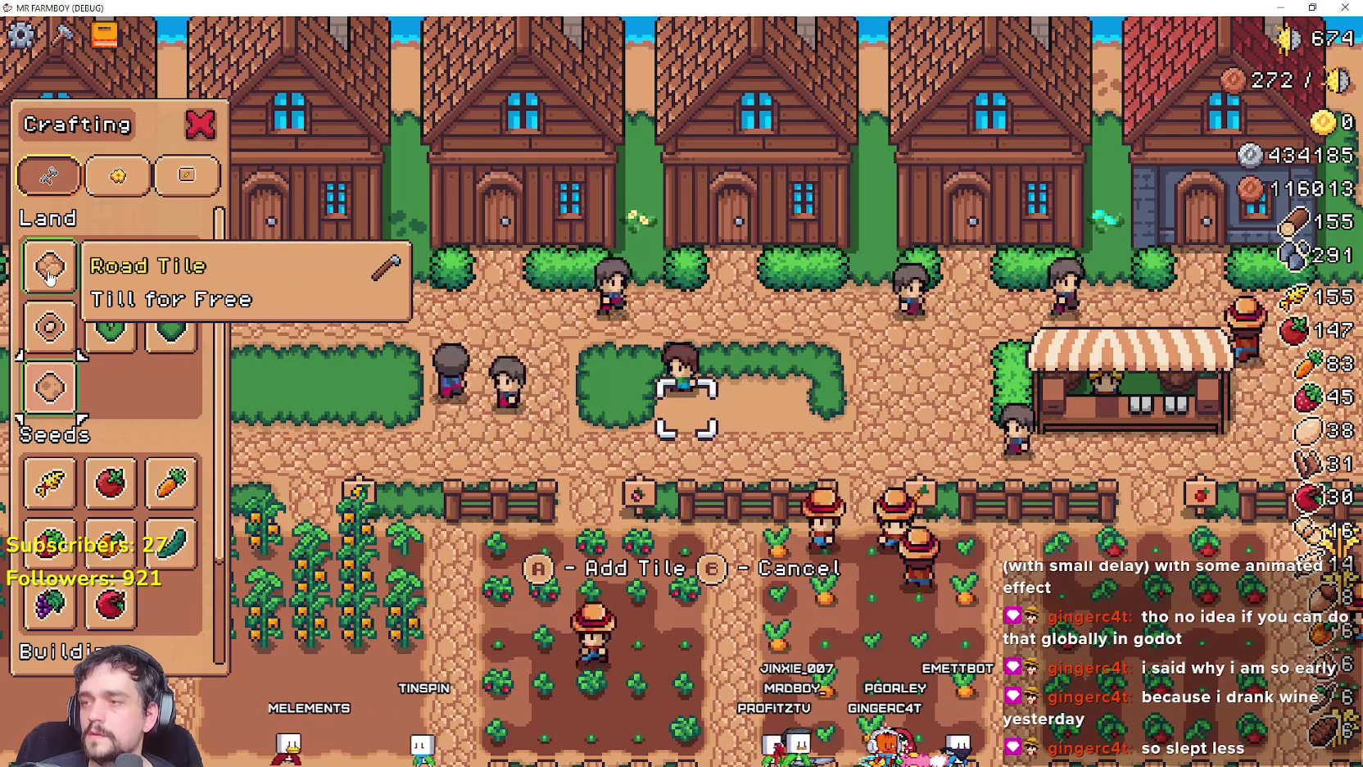
Select the Grass Tile and fill the path notch back with grass.
click(171, 327)
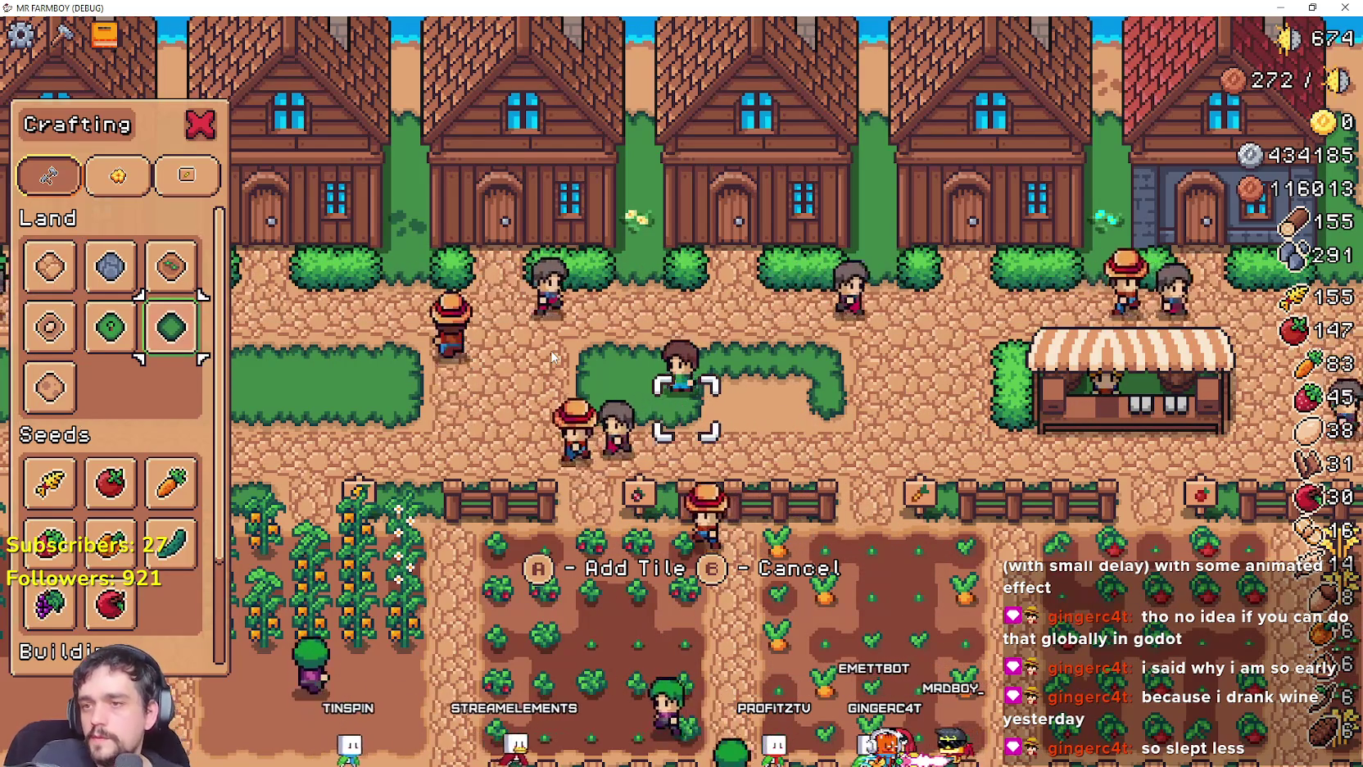
key(d)
key(Right)
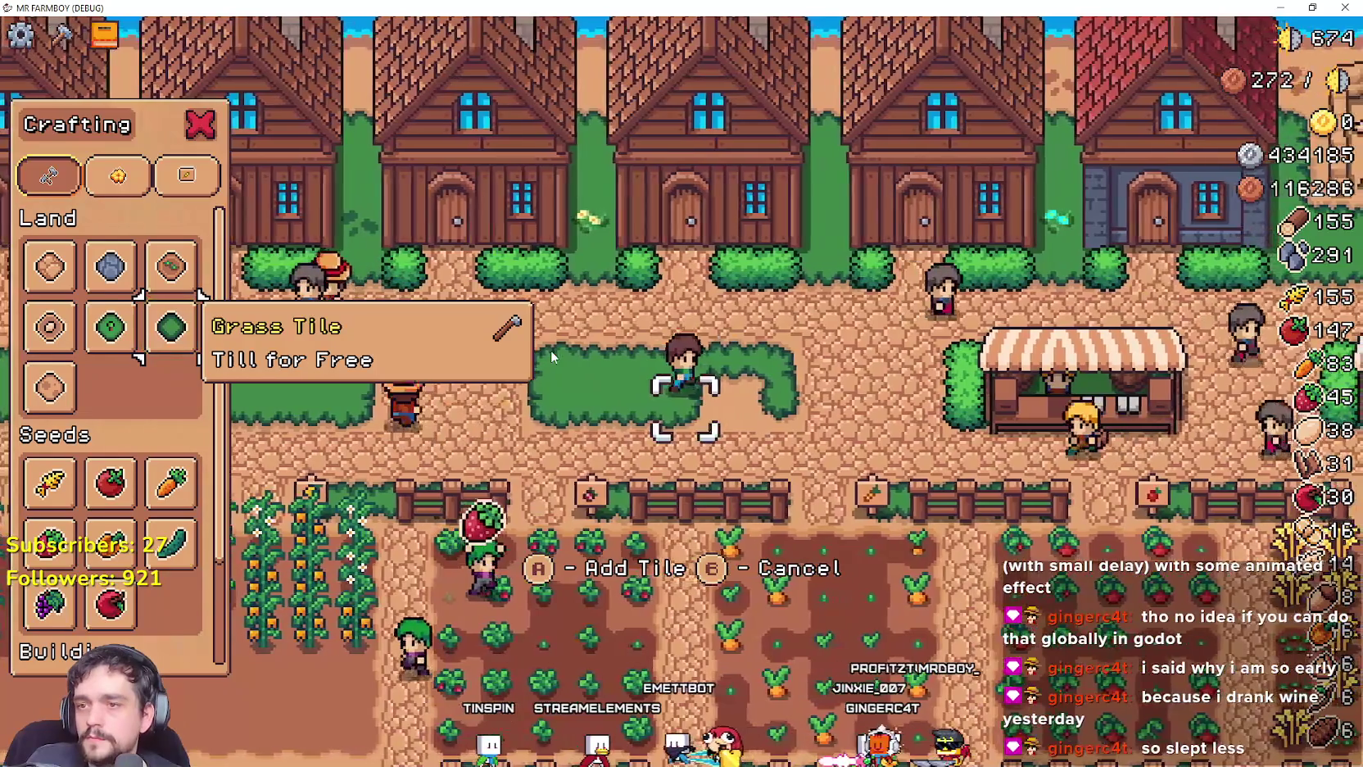
key(space)
key(d)
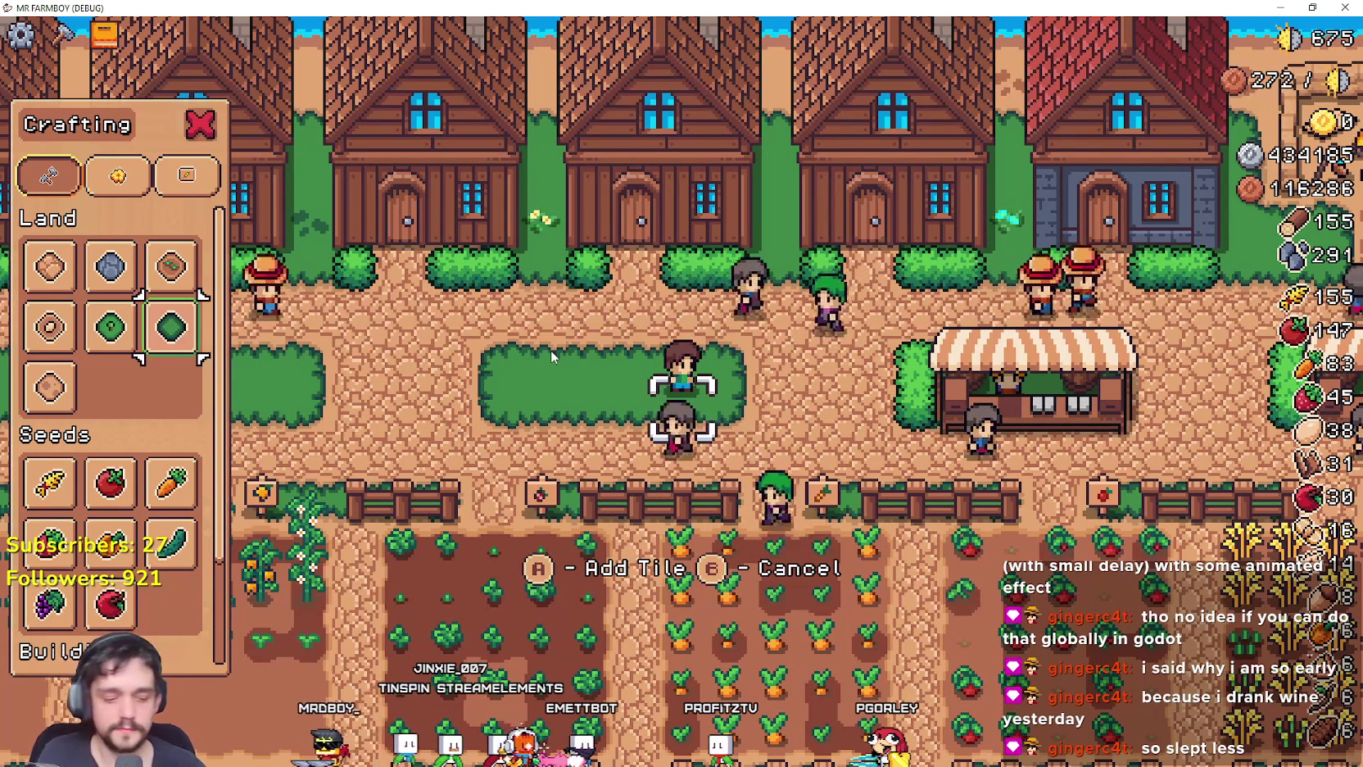
Walk the farmer right and close the Crafting panel with Escape.
key(d)
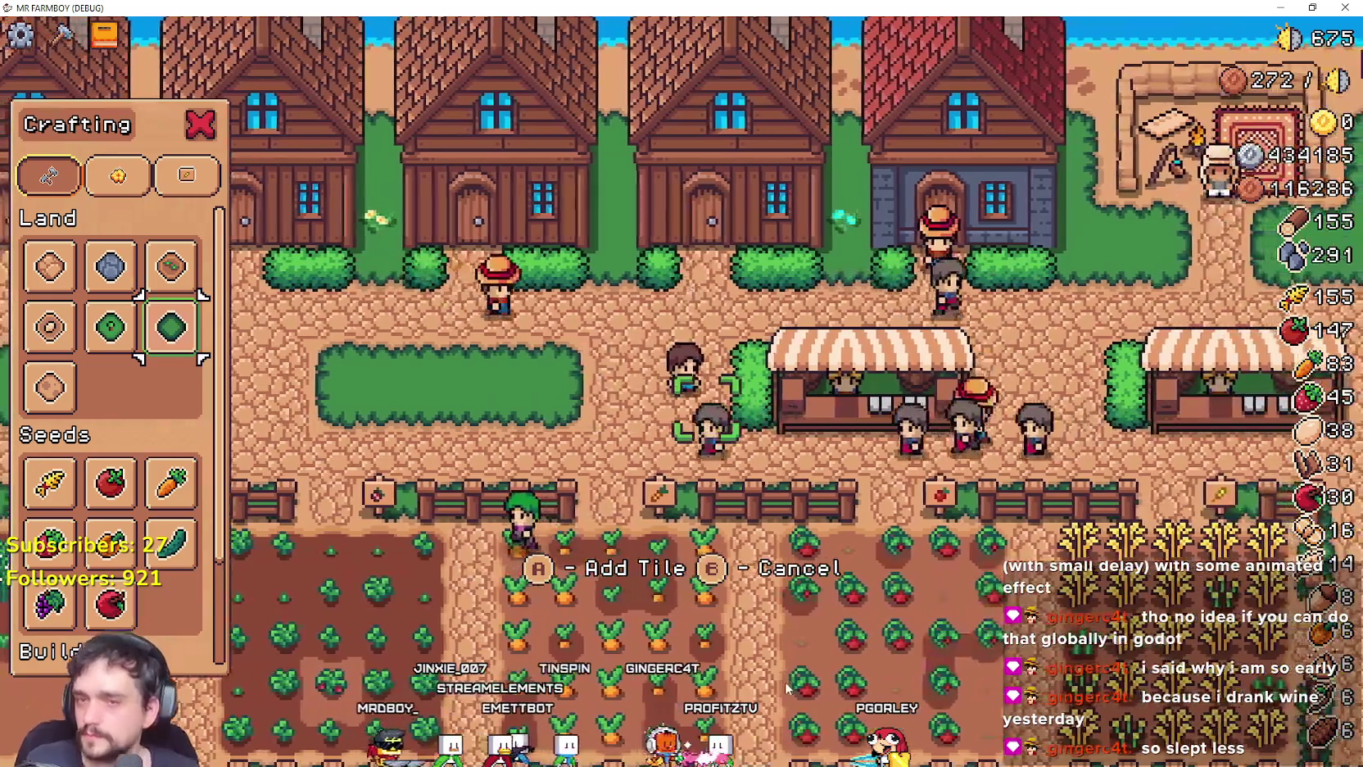
key(d)
key(Escape)
Walk to the merchant, open the shop and move the selection through resource and animal slots with WASD.
key(d)
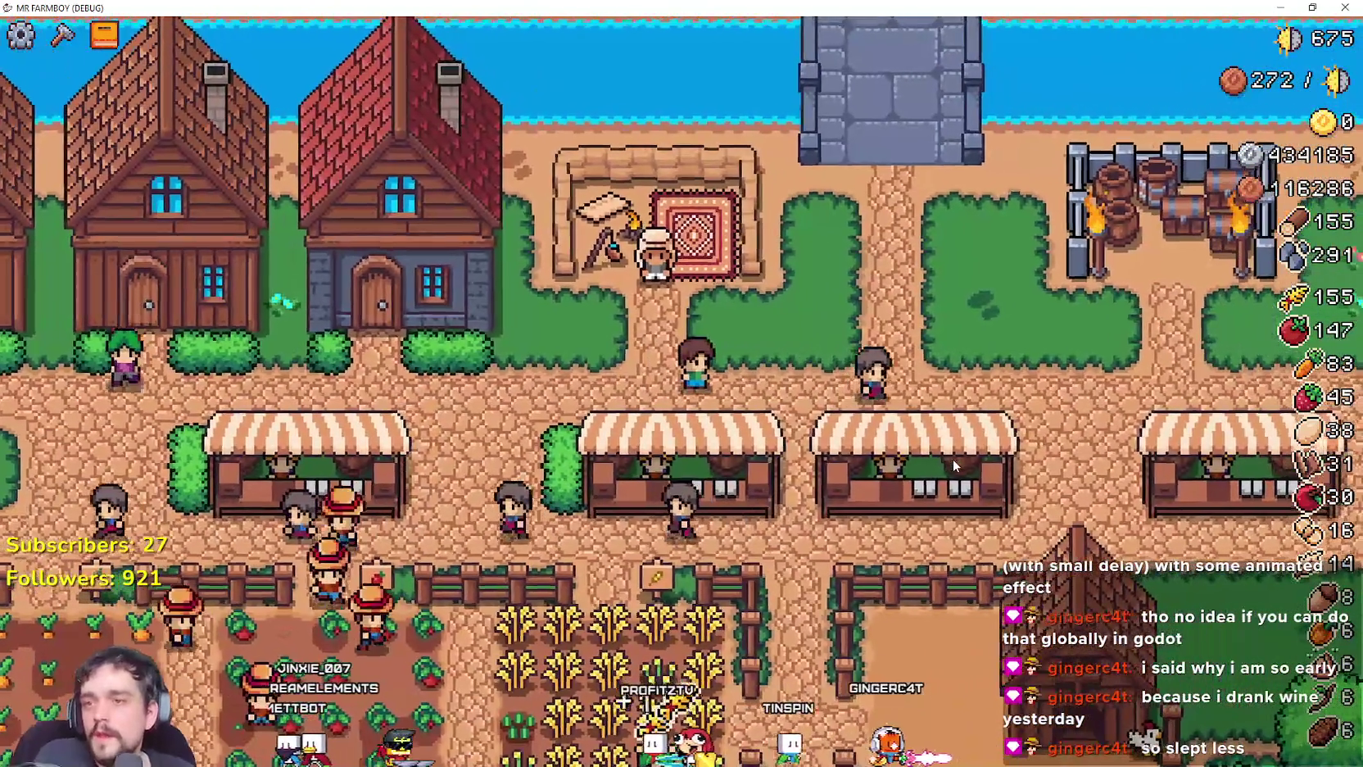
key(w)
key(e)
key(s)
key(d)
key(d)
key(a)
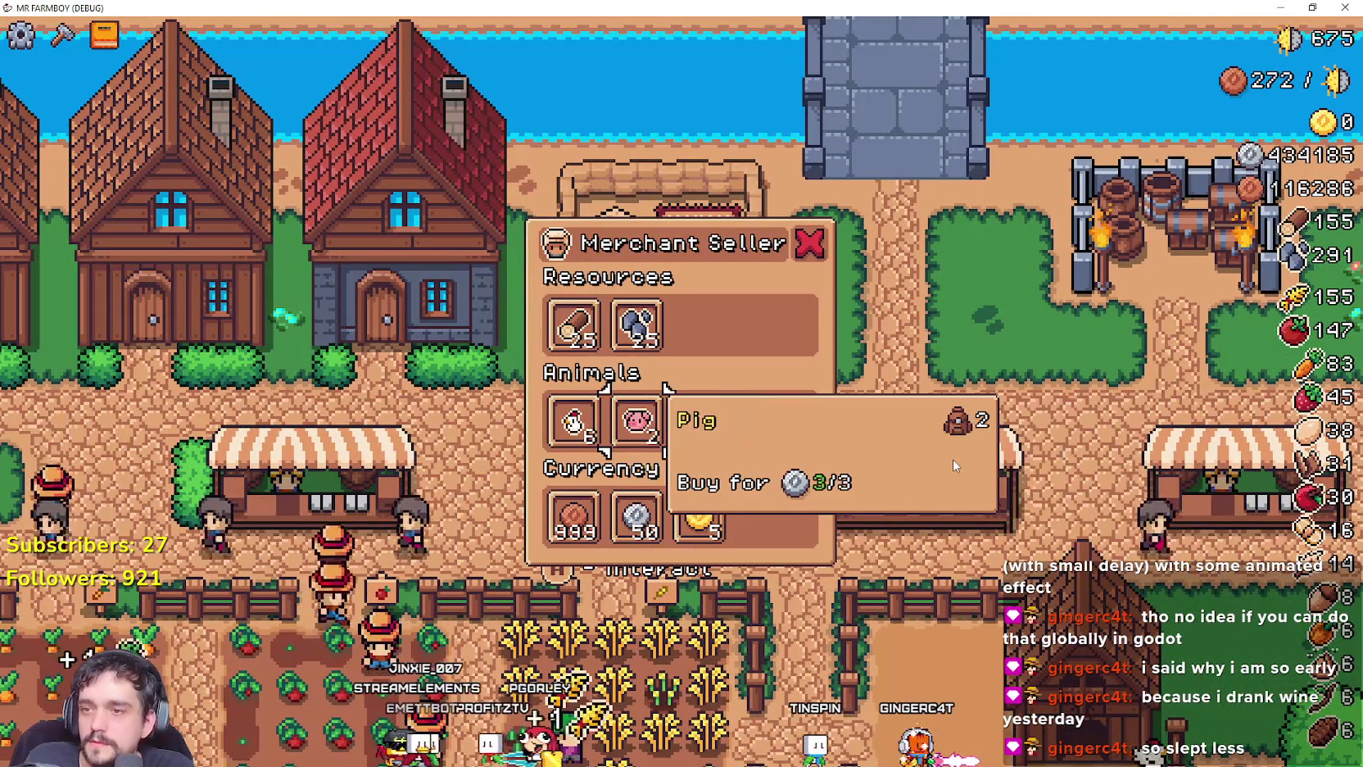
key(s)
key(a)
key(w)
key(d)
key(d)
key(d)
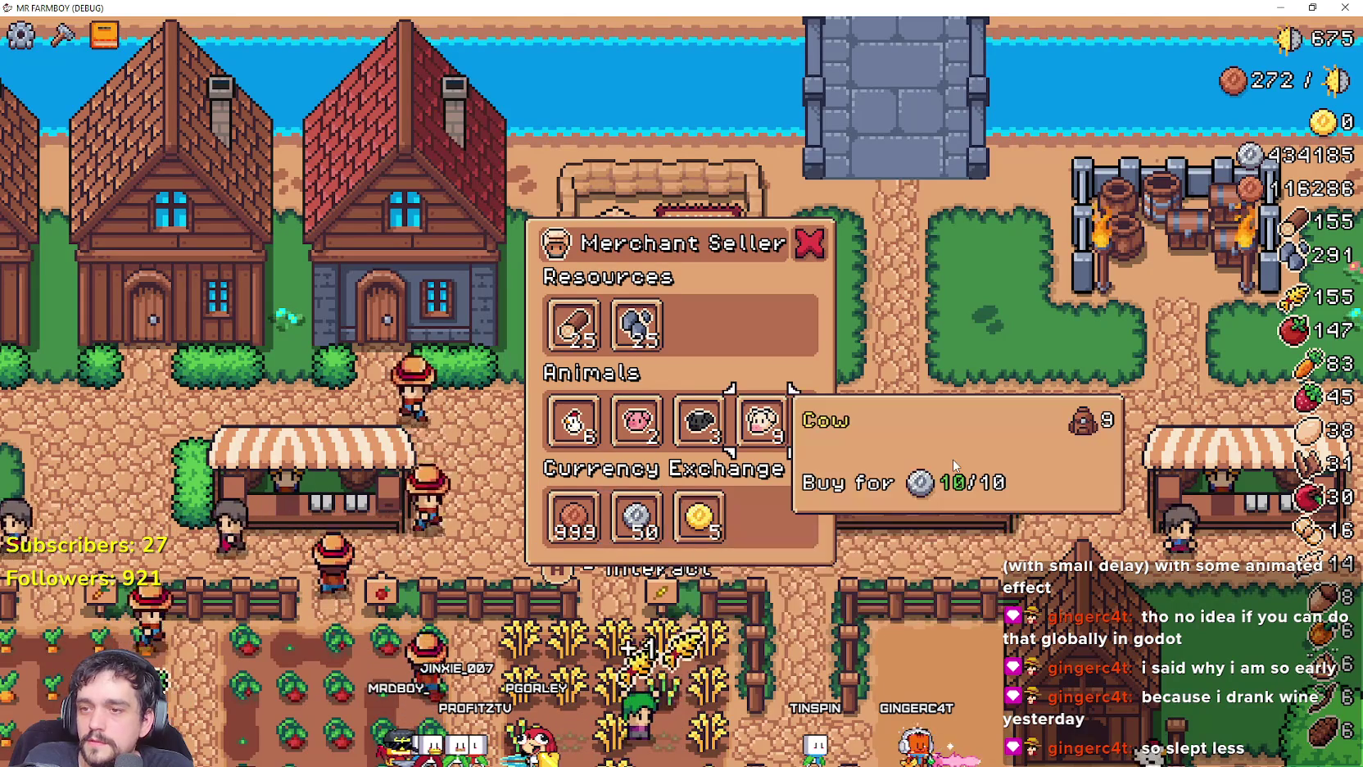
key(a)
key(a)
key(a)
key(w)
key(w)
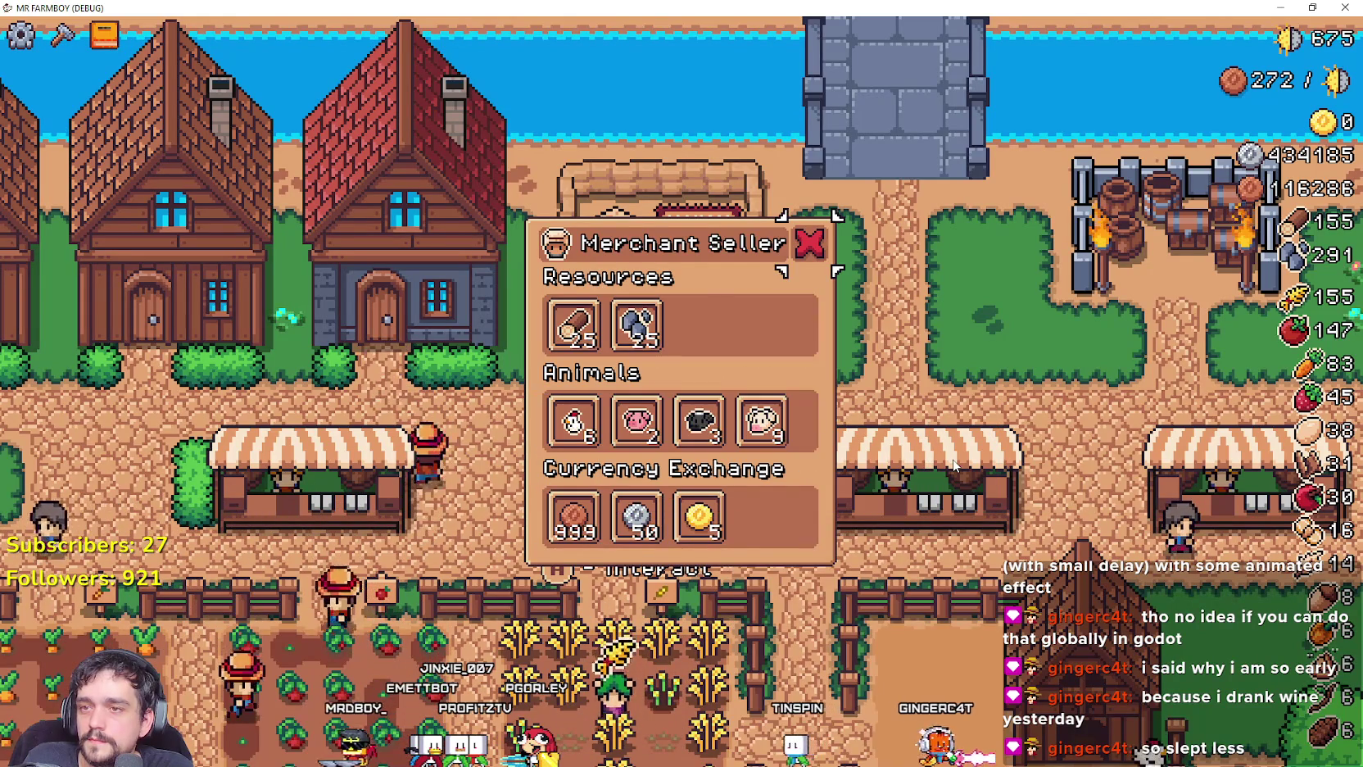
Close, reopen and close the Merchant Seller panel, then pause and return to the editor.
key(e)
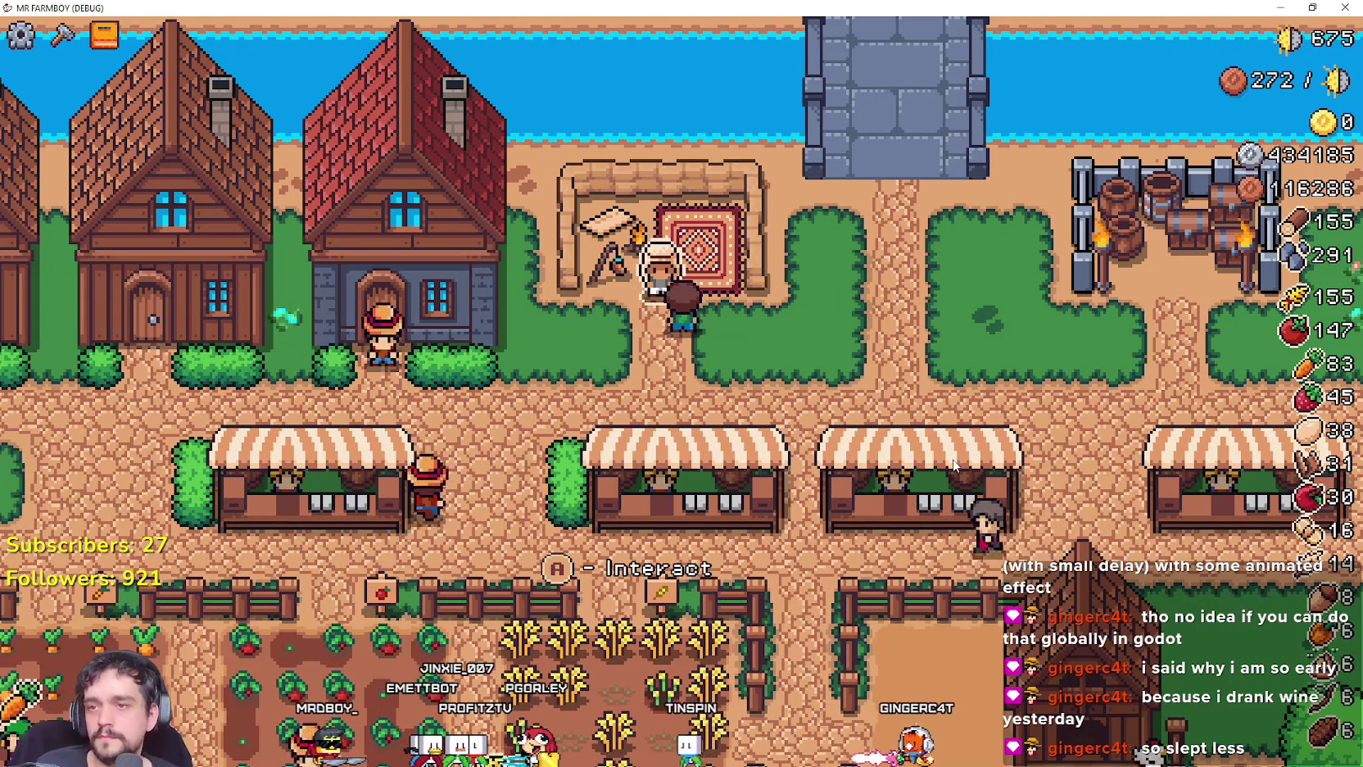
key(e)
mouse_move(647, 344)
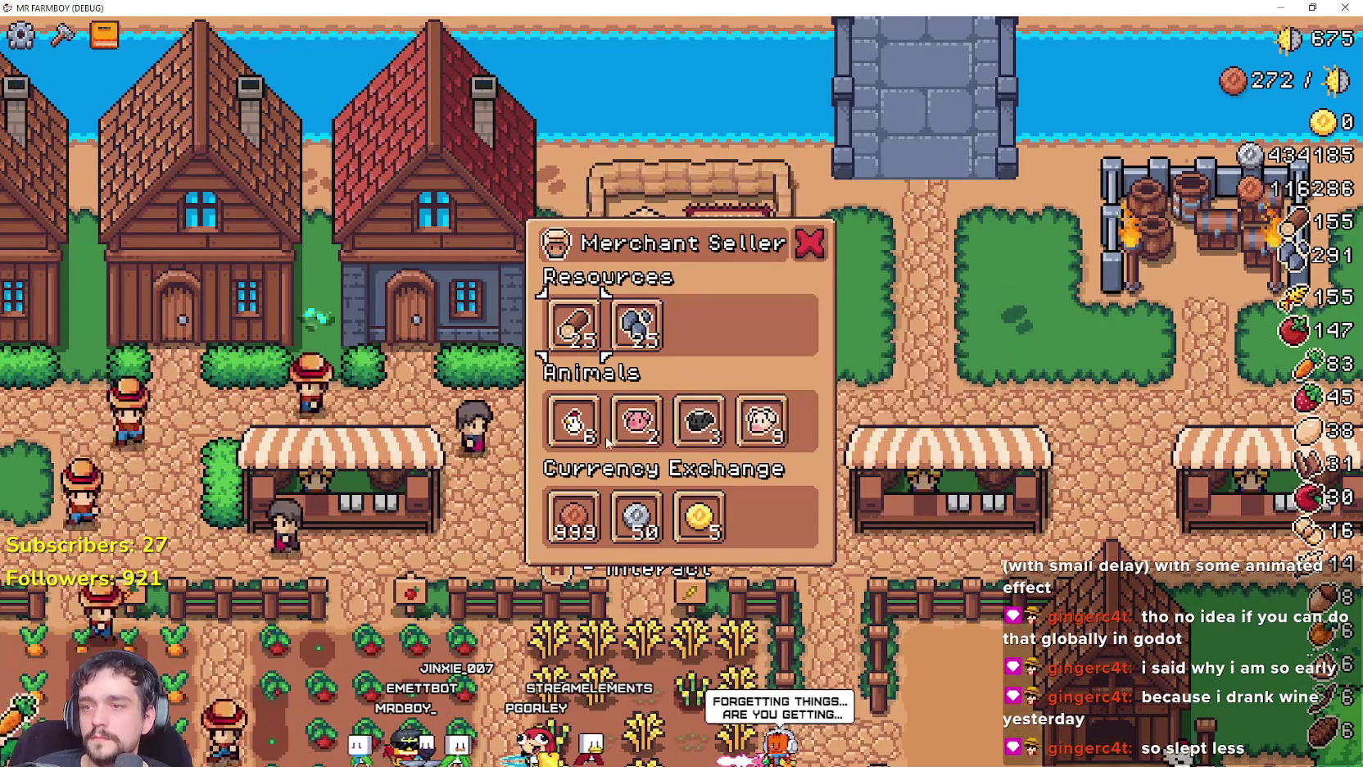
mouse_move(637, 515)
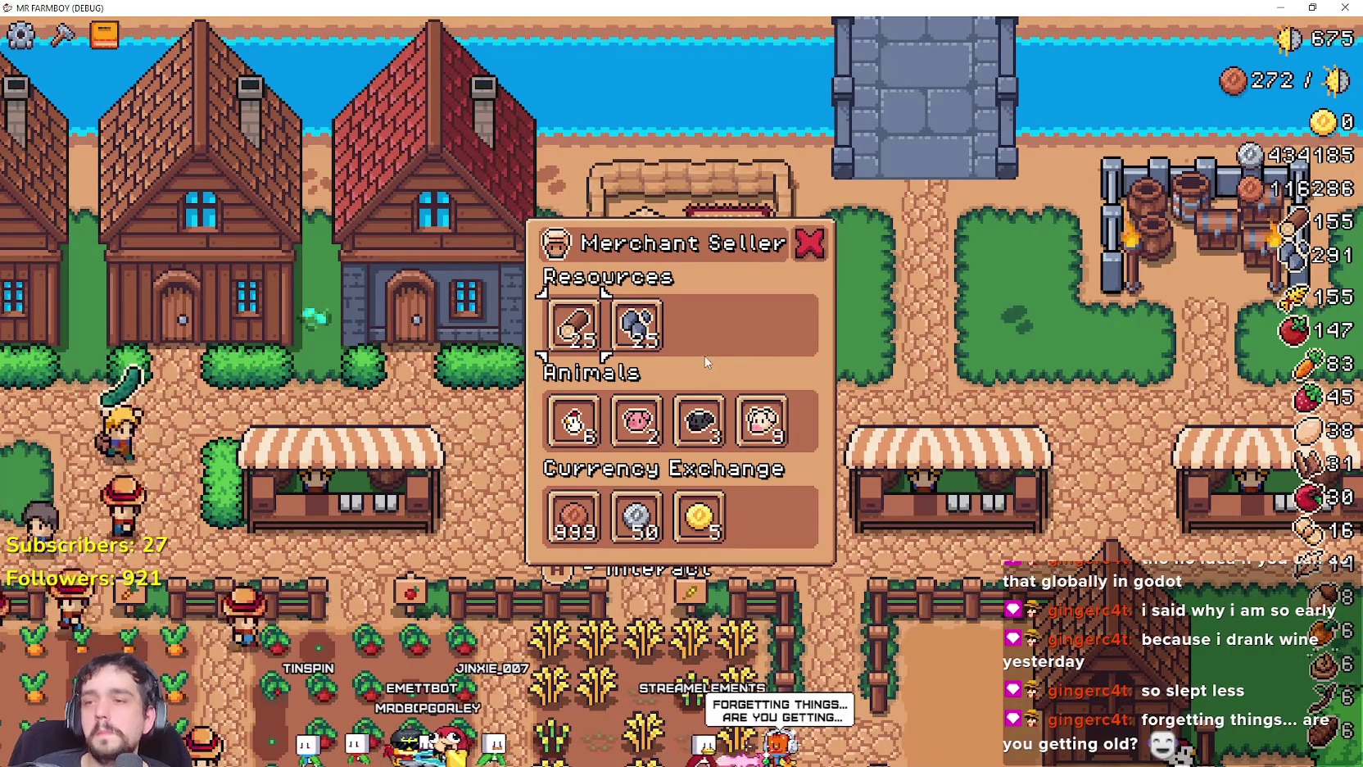
key(Escape)
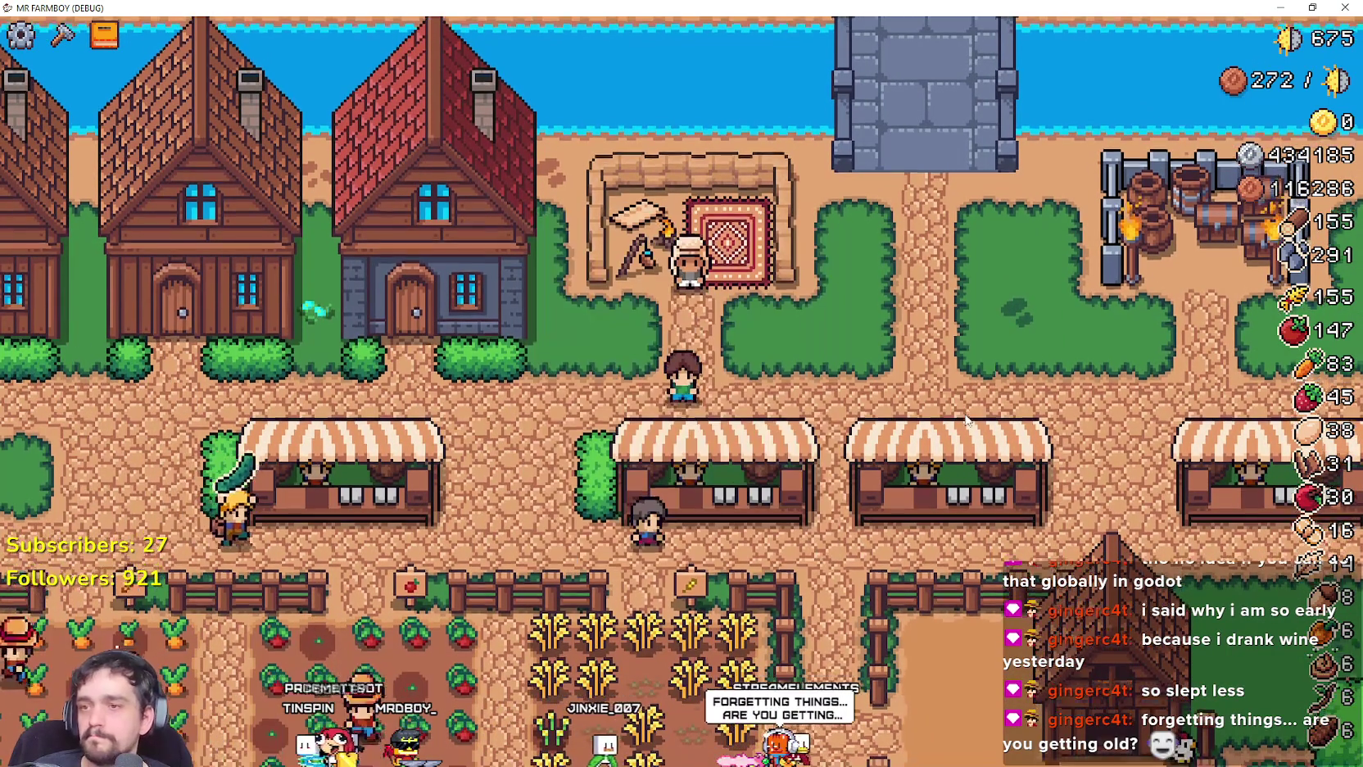
key(alt+Tab)
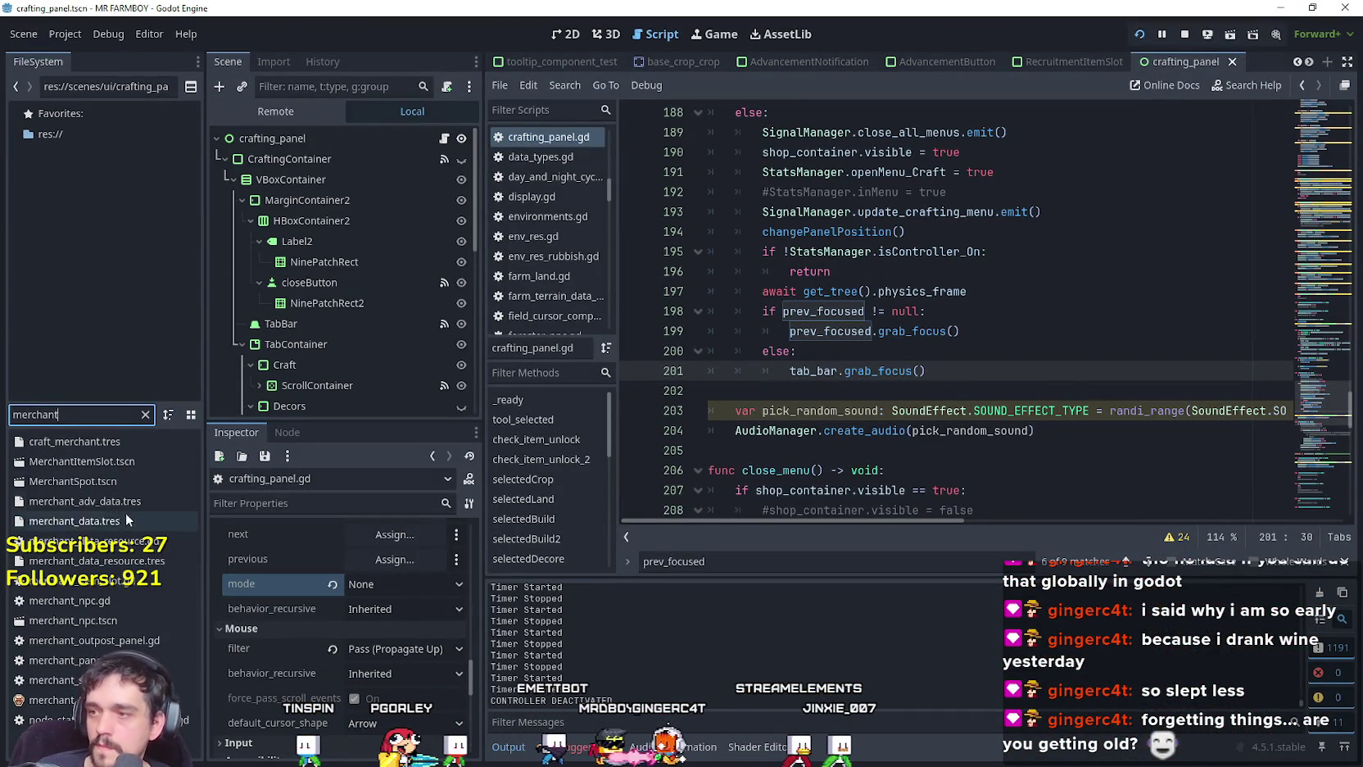
Open the MerchantSpot scene and script, then filter FileSystem for 'game_s' and open game_screen.tscn.
double_click(99, 485)
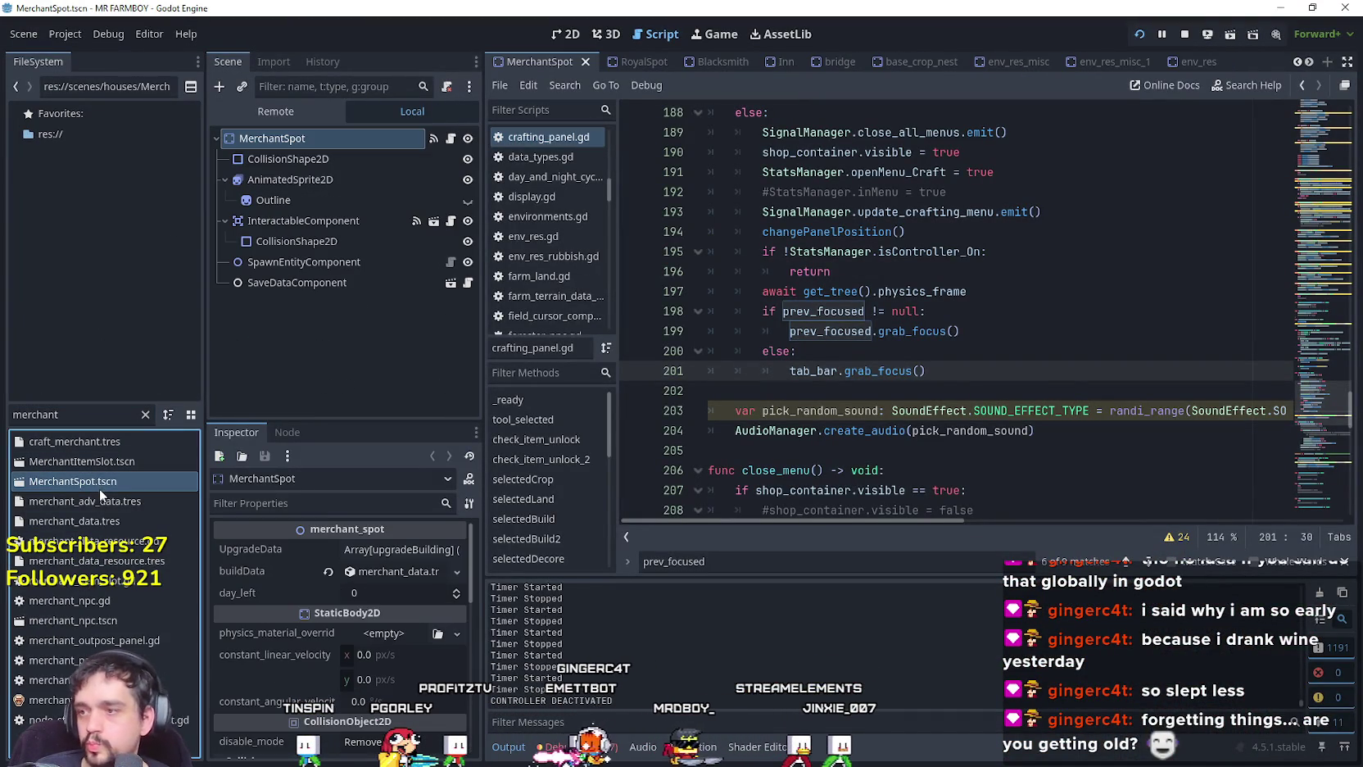
click(455, 140)
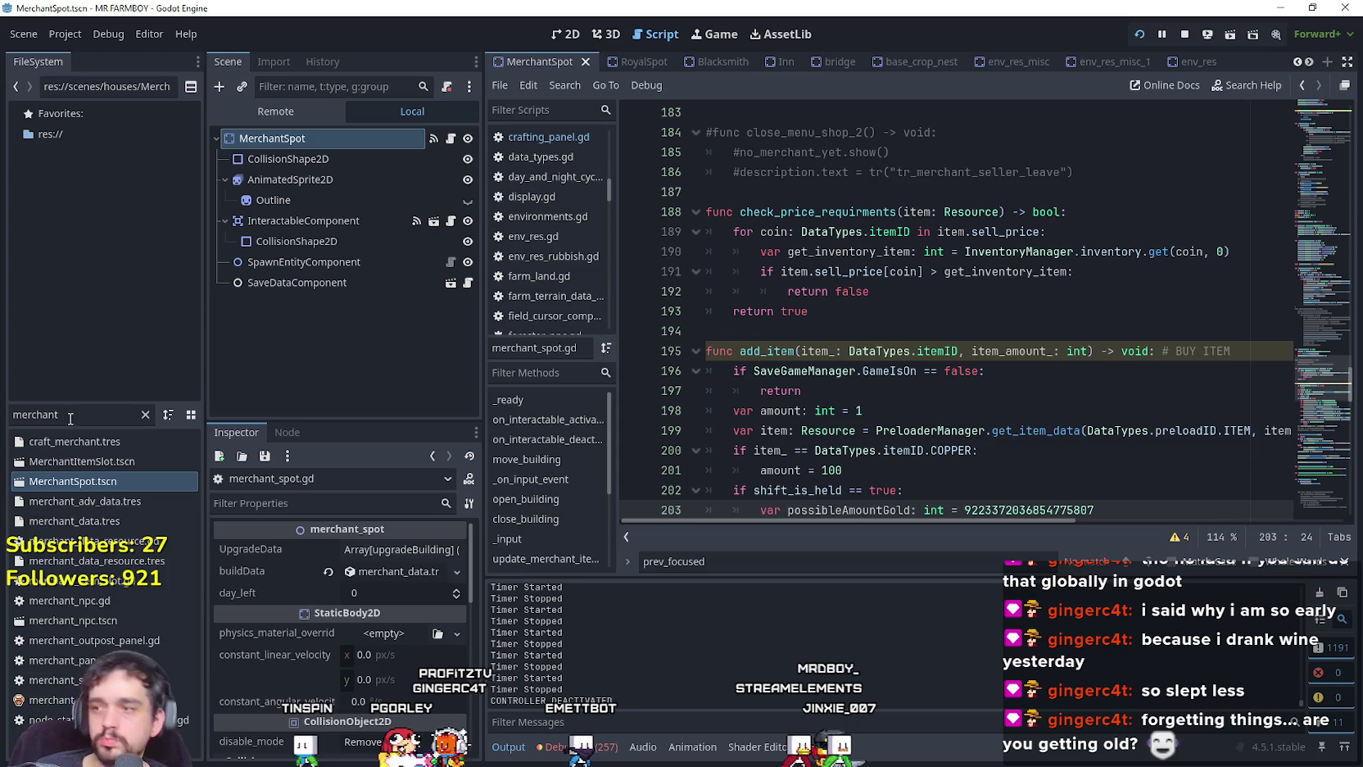
key(ctrl+a)
text(b)
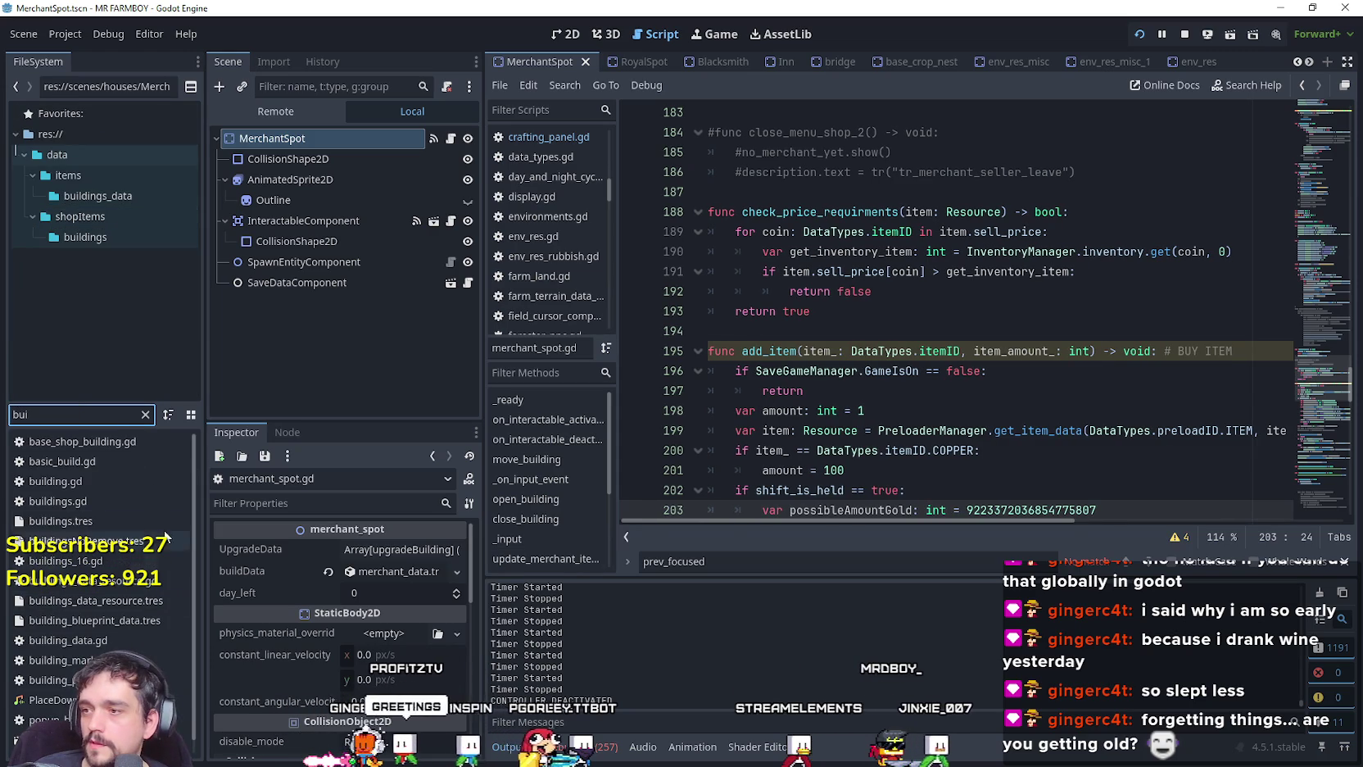
key(BackSpace)
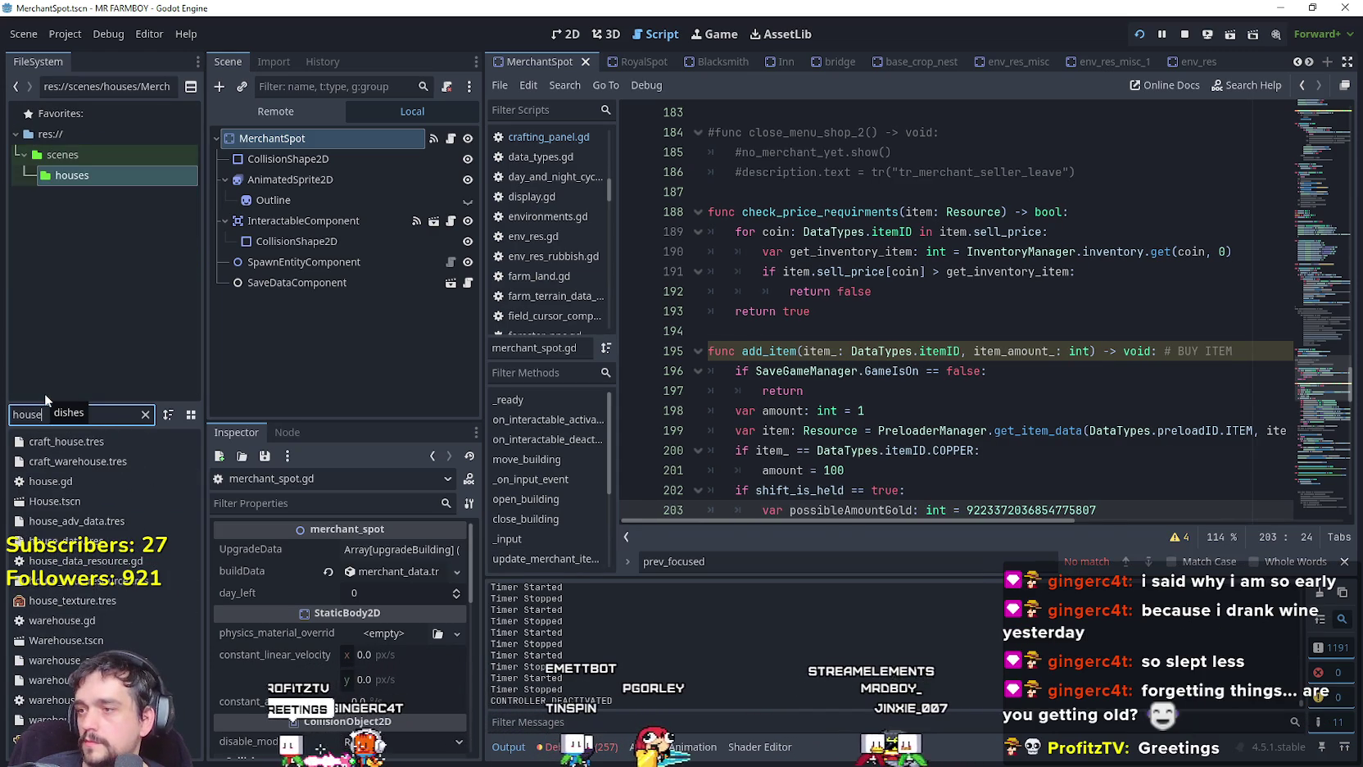
text(game_s)
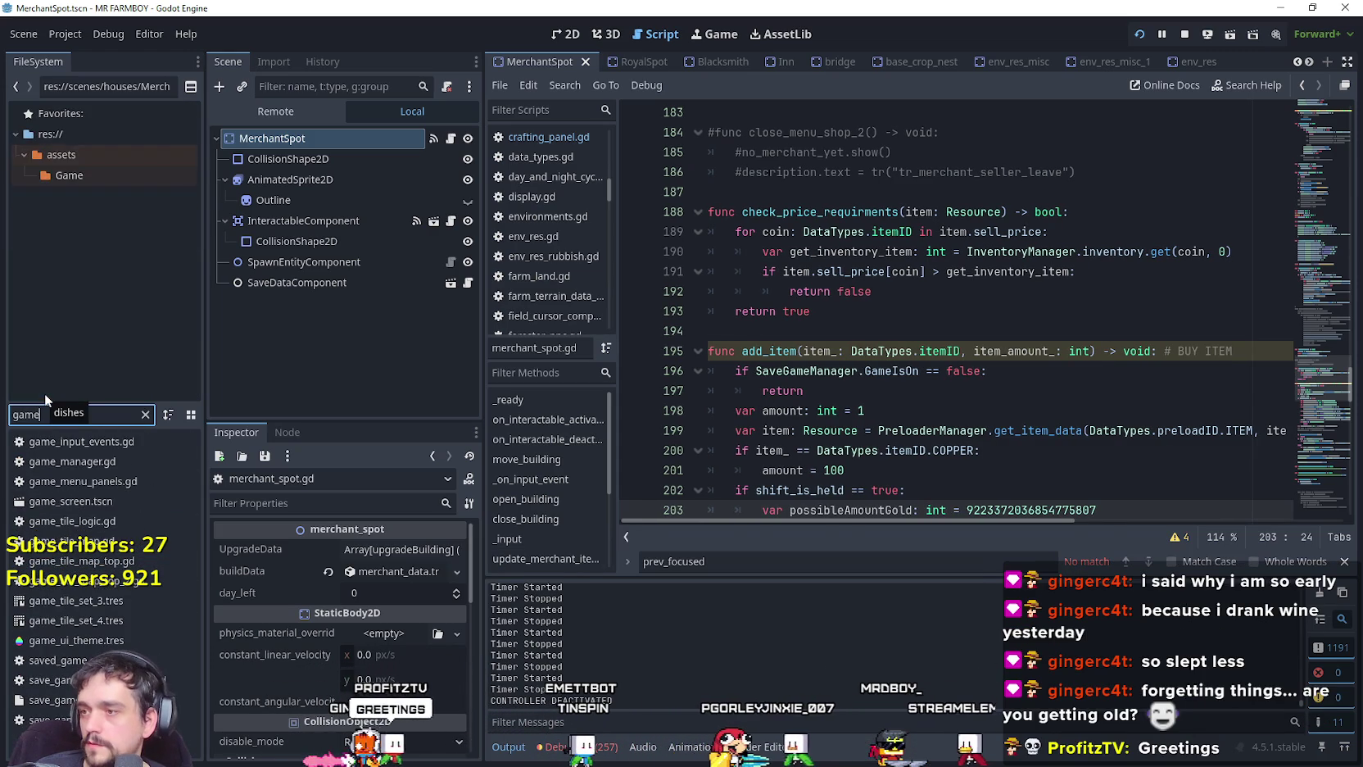
double_click(106, 435)
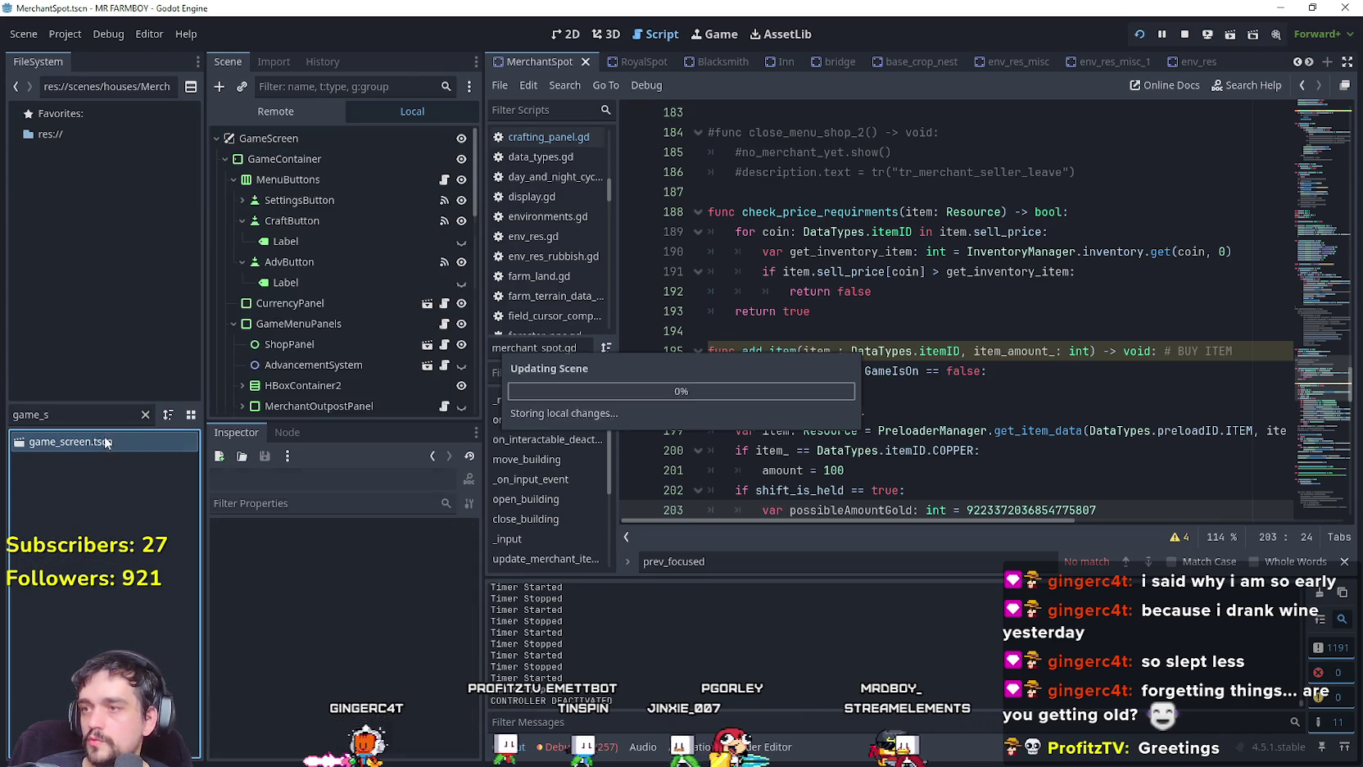
Open building_panel.gd and scroll through its CheckUpgrades and update_building_menu functions.
scroll(434, 279, up, 2)
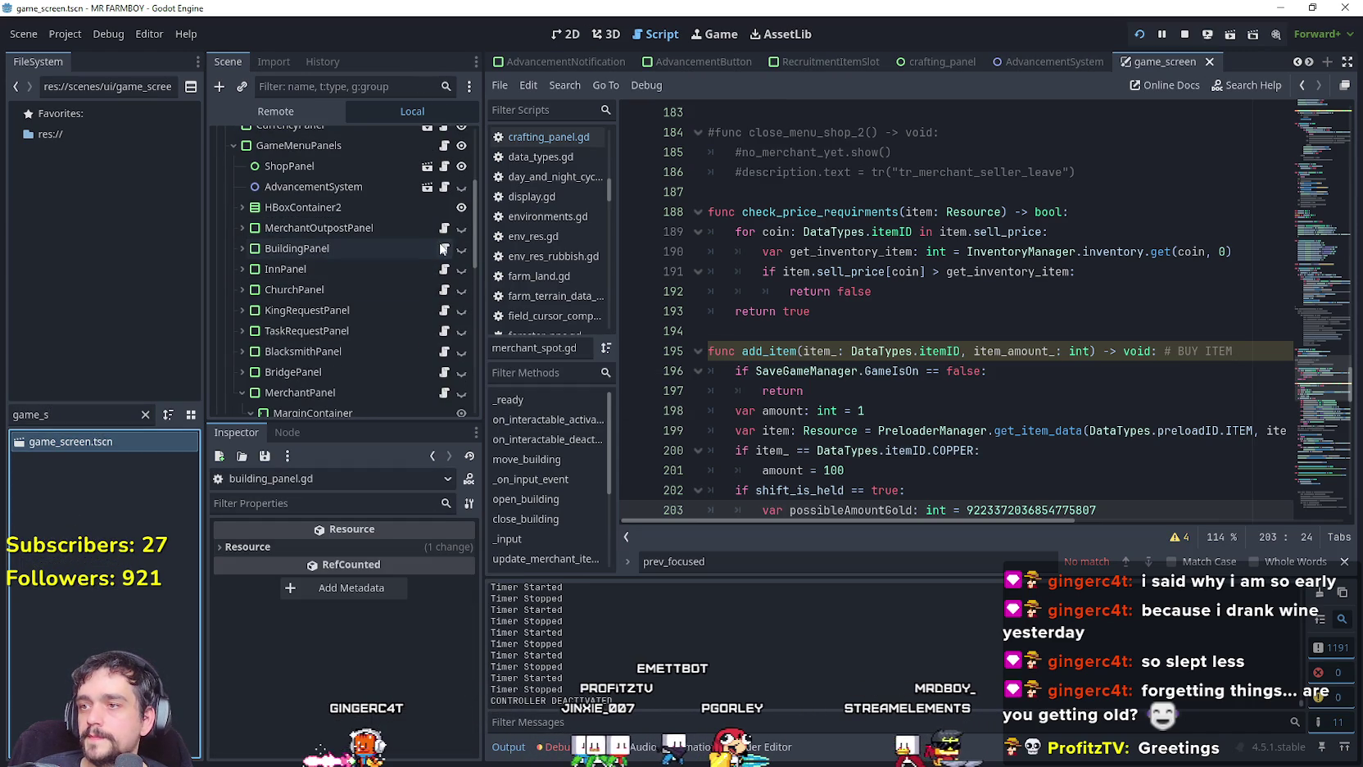
click(442, 248)
scroll(942, 352, up, 2)
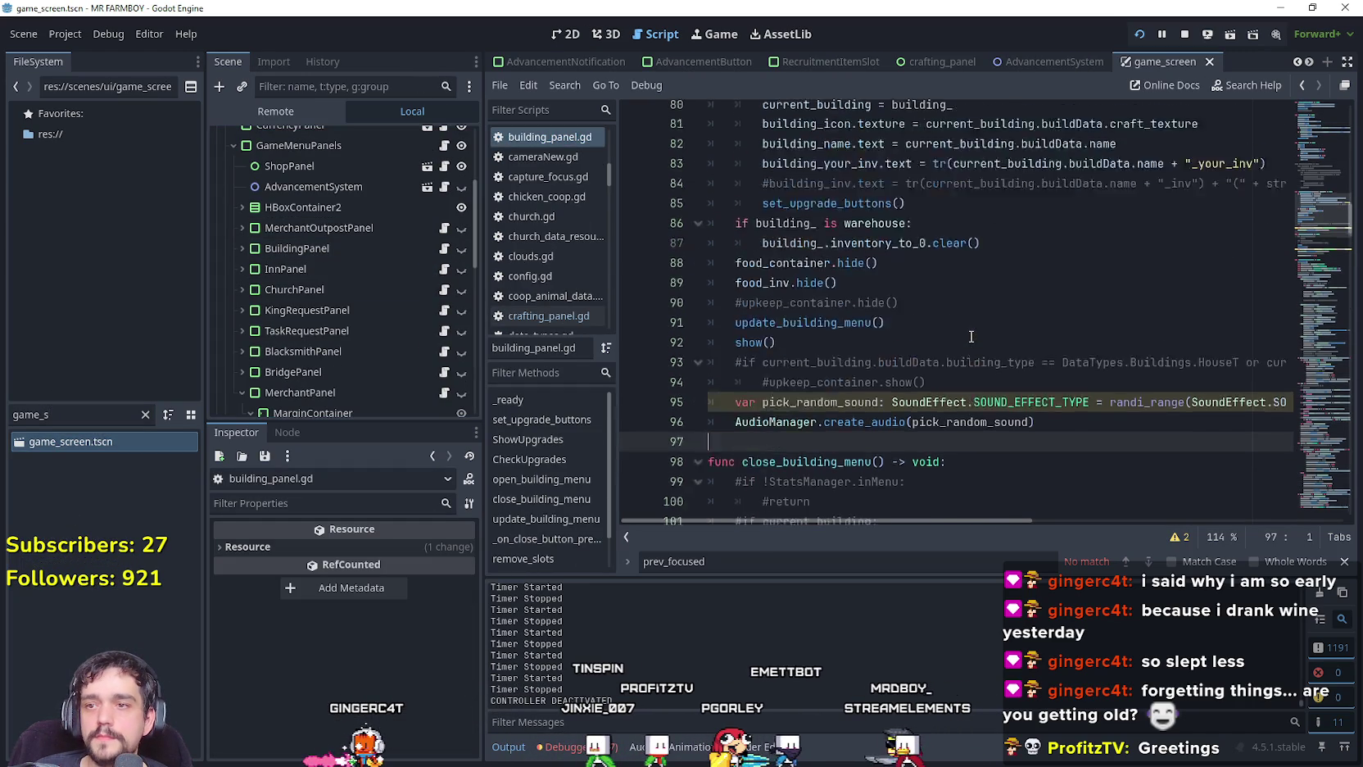
click(909, 369)
scroll(908, 369, up, 1)
scroll(870, 342, up, 1)
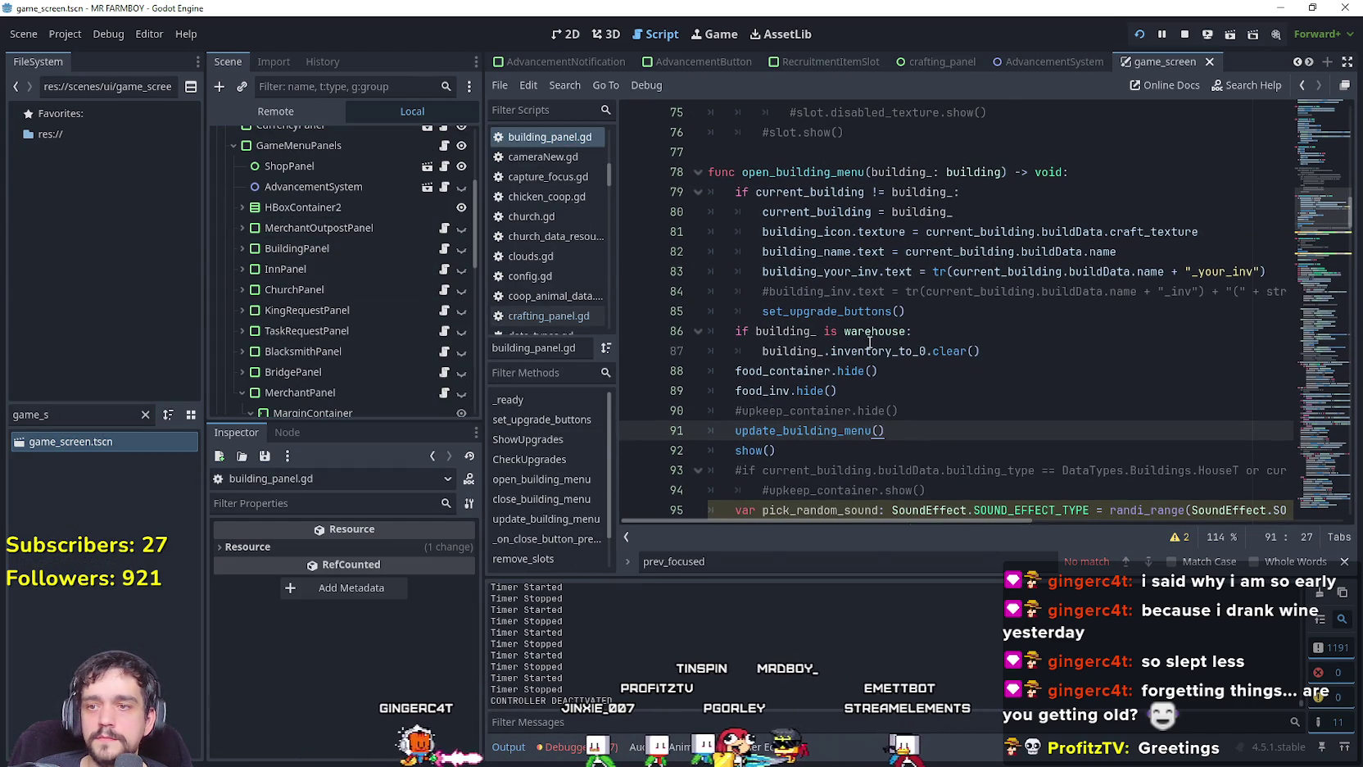
scroll(901, 369, down, 3)
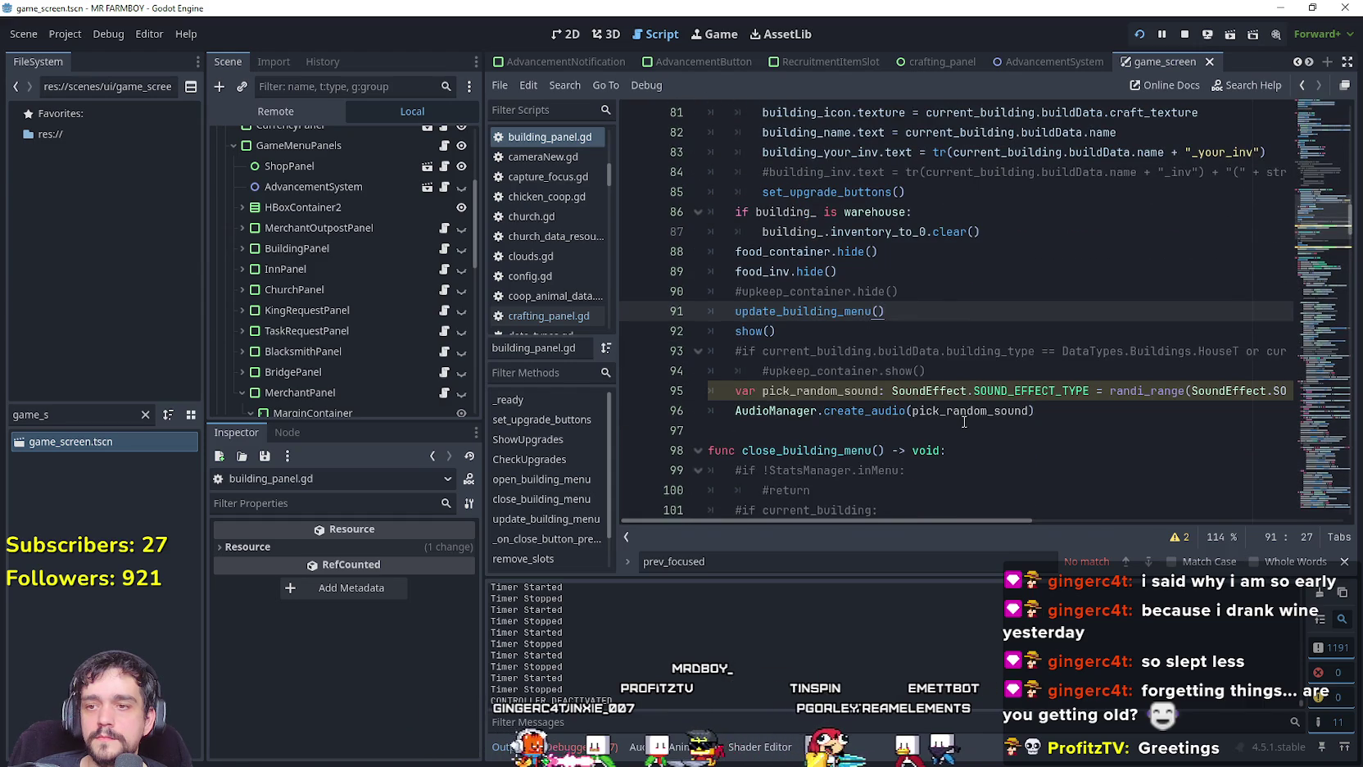
scroll(964, 418, down, 3)
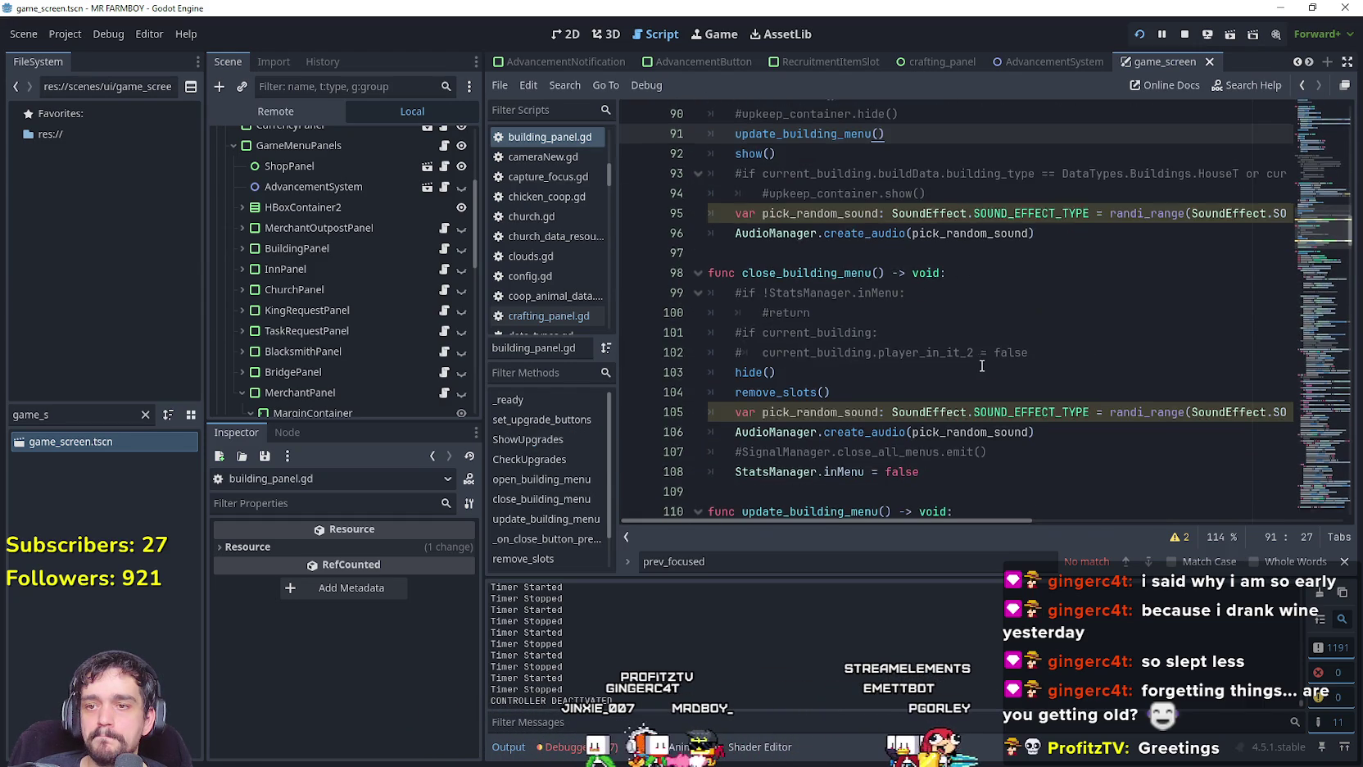
scroll(980, 371, down, 6)
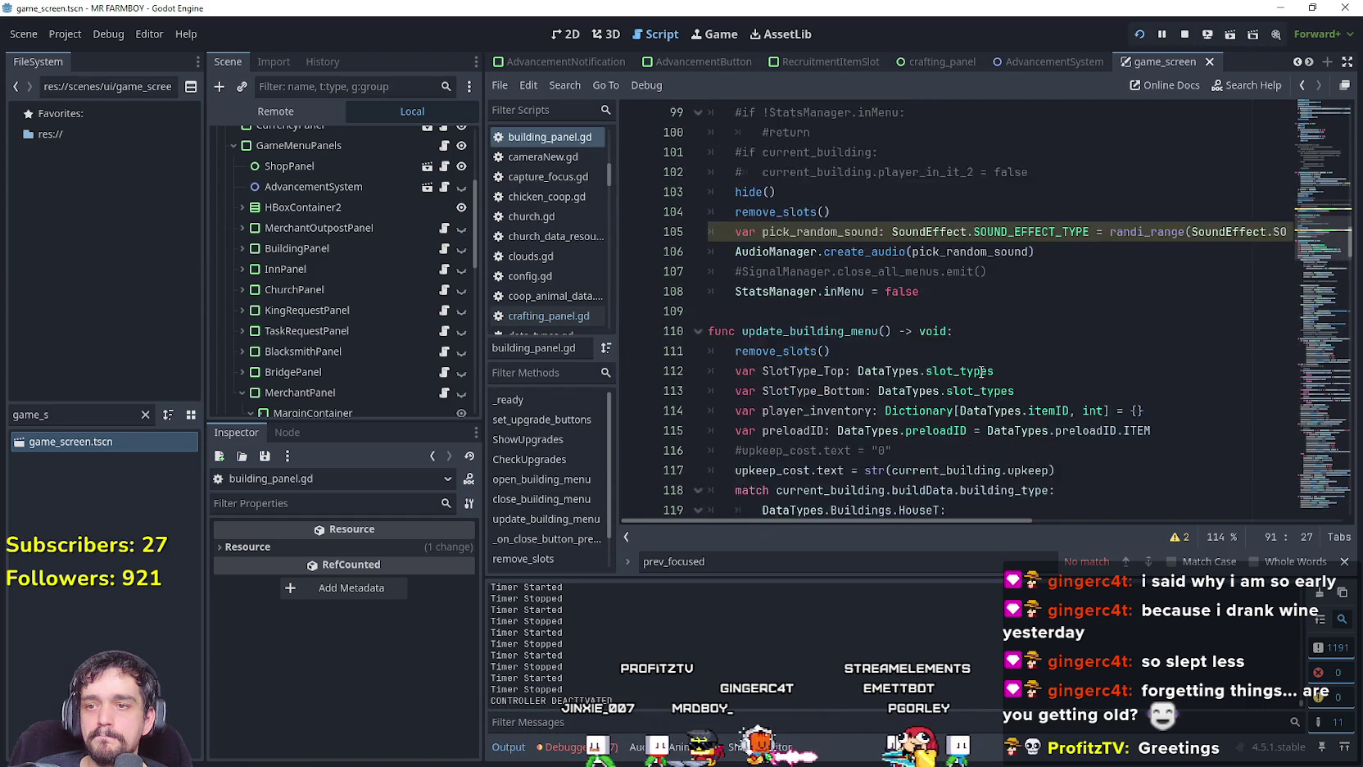
scroll(982, 371, down, 10)
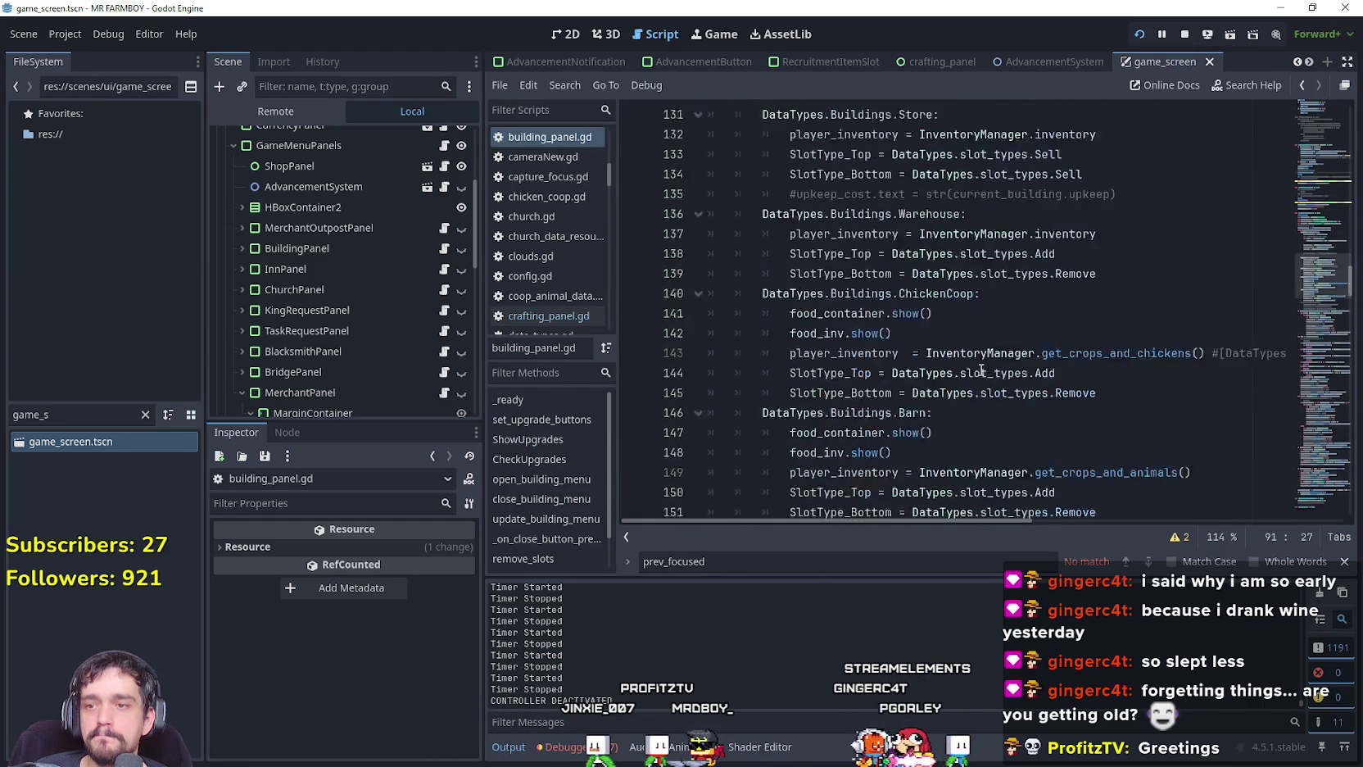
scroll(981, 363, down, 2)
mouse_move(1319, 291)
mouse_down()
mouse_move(1288, 507)
mouse_move(1306, 166)
mouse_up()
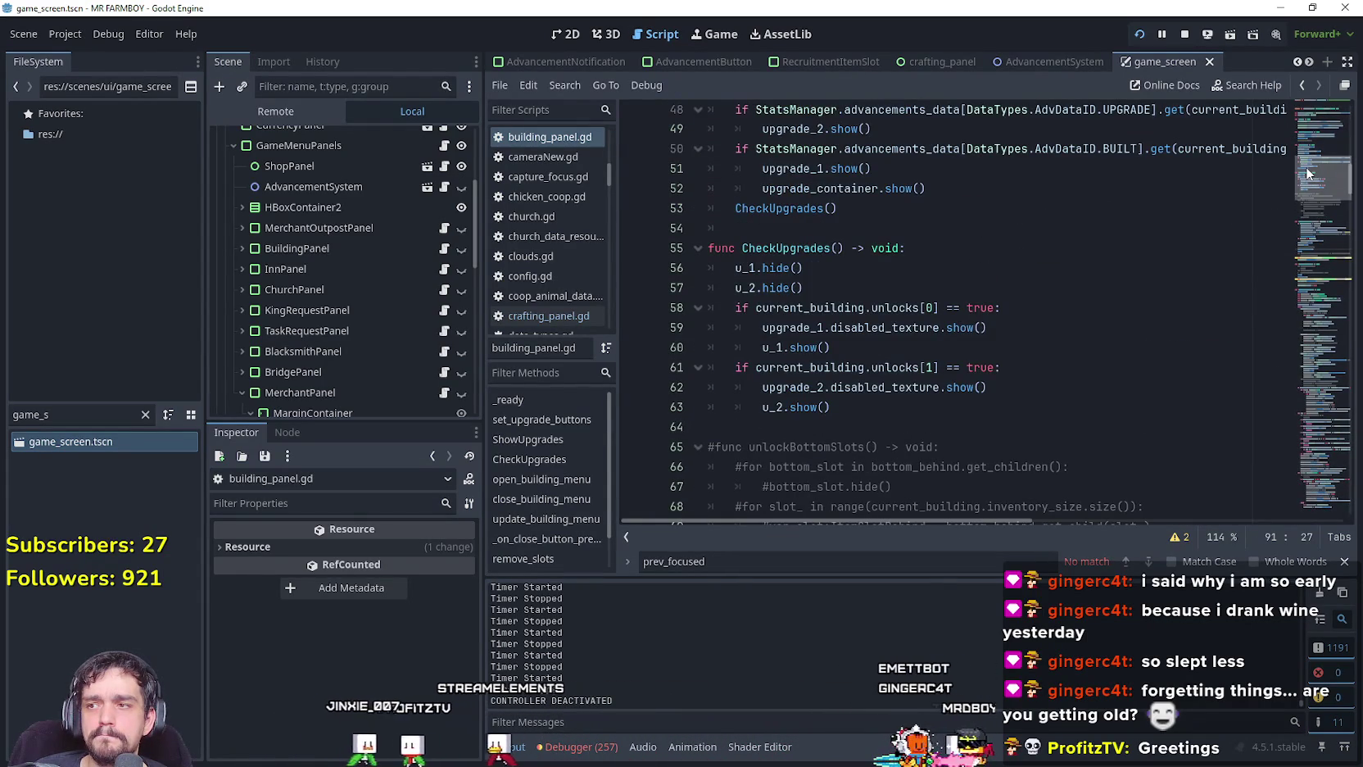
scroll(292, 382, down, 2)
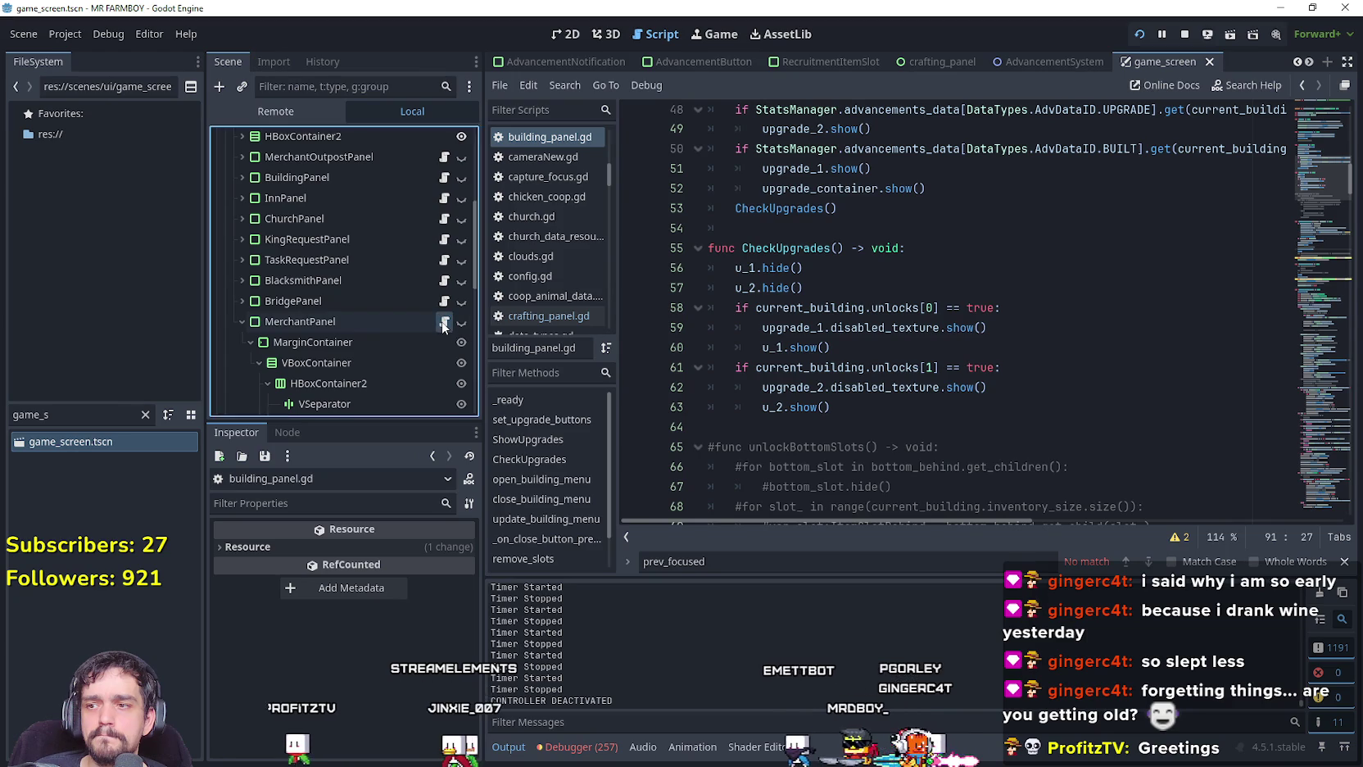
In merchant_panel.gd, paste 'if !StatsManager.isController_On: return' after #else in open_merchant_menu and save.
click(442, 324)
scroll(1262, 328, down, 1)
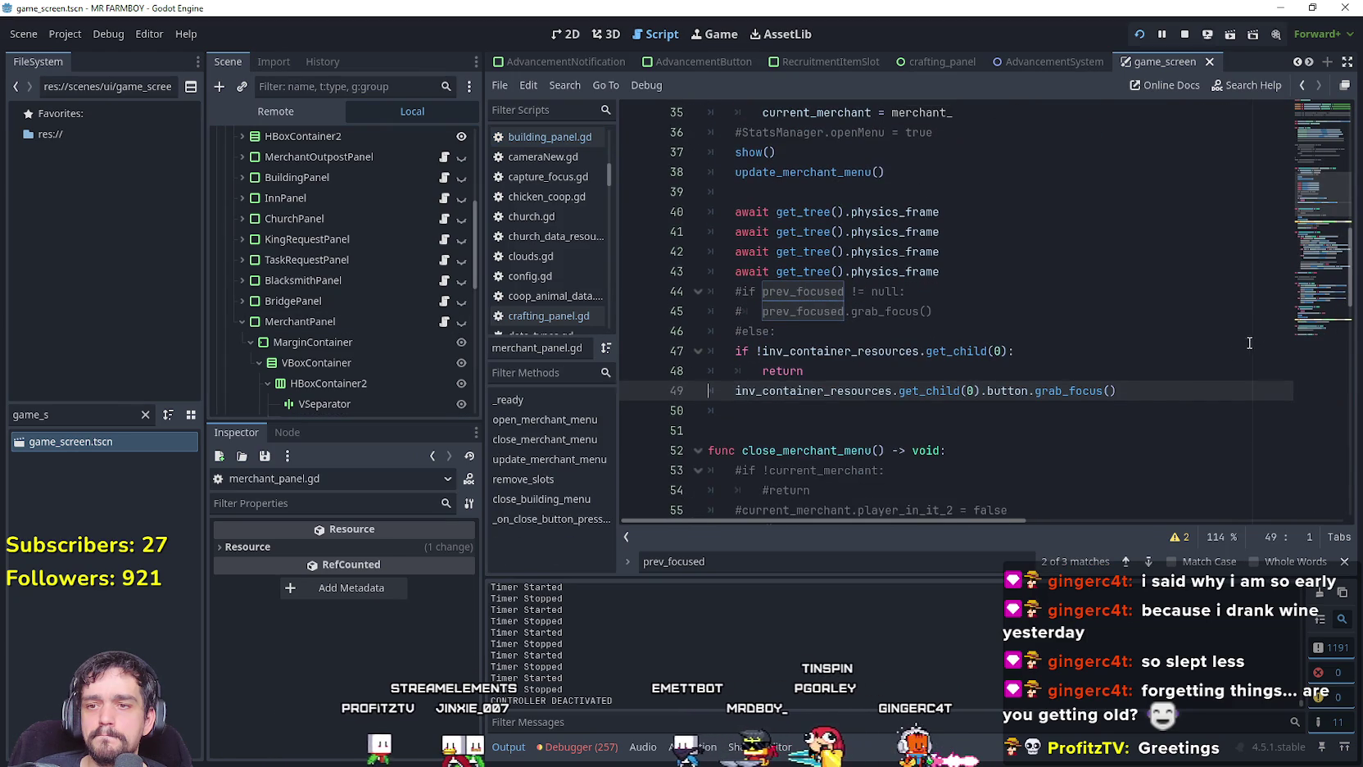
click(904, 376)
key(Up)
key(Up)
key(Down)
key(Down)
key(Up)
key(Up)
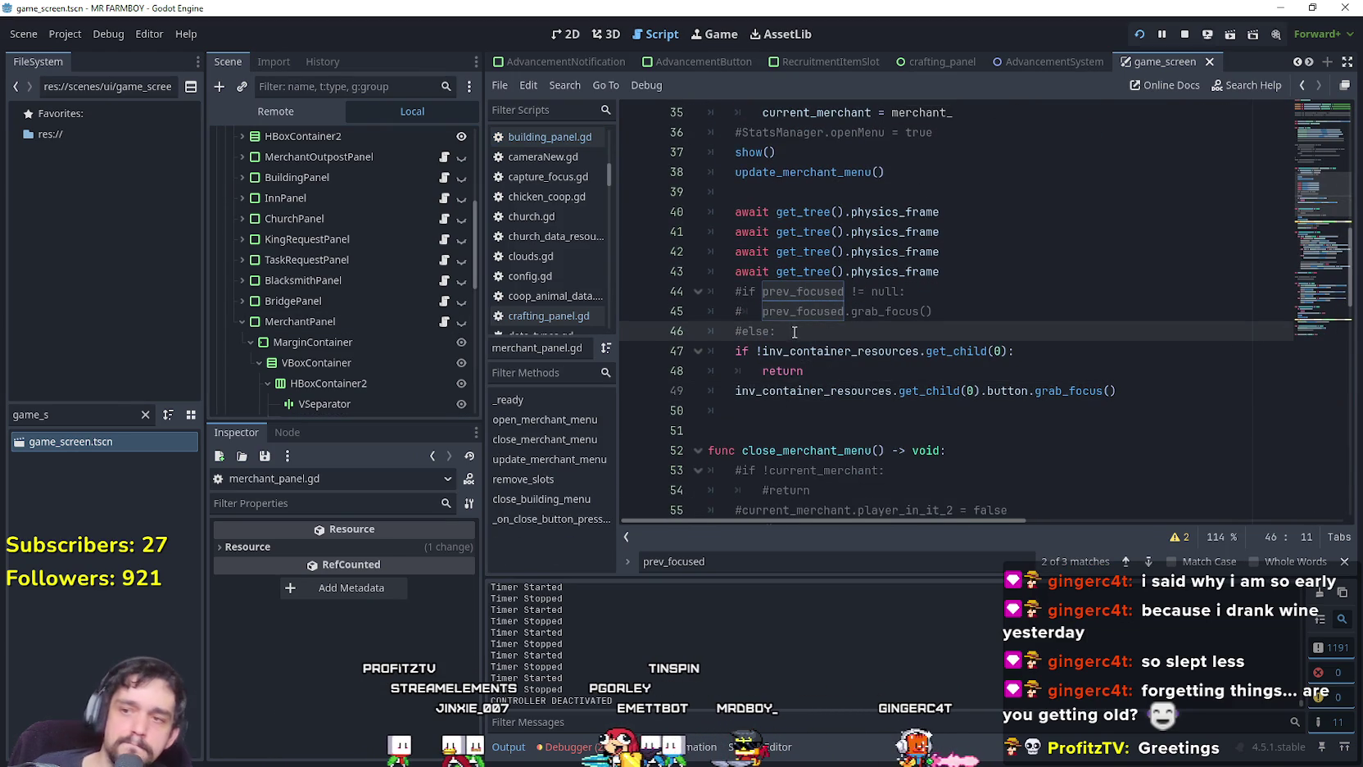
key(Return)
text(if !StatsManager.isController_On: 		return)
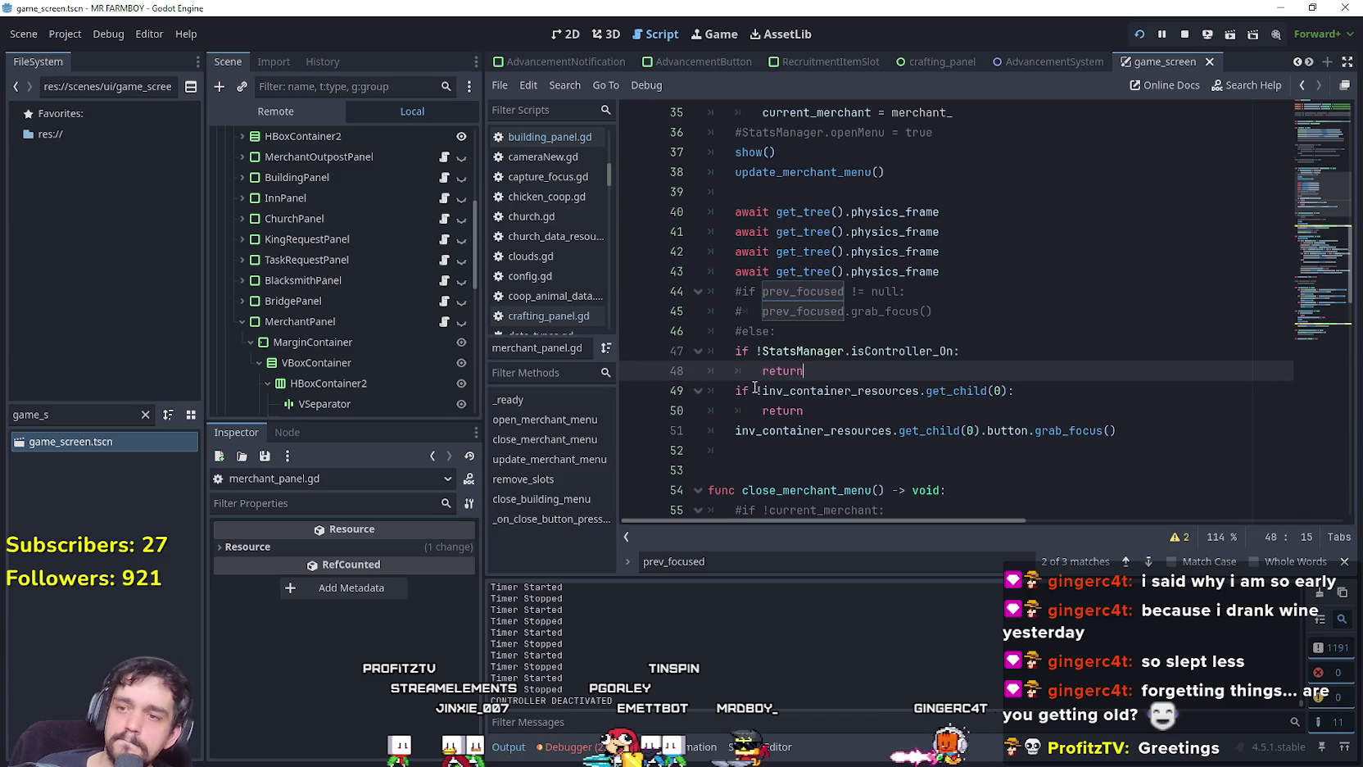
key(ctrl+s)
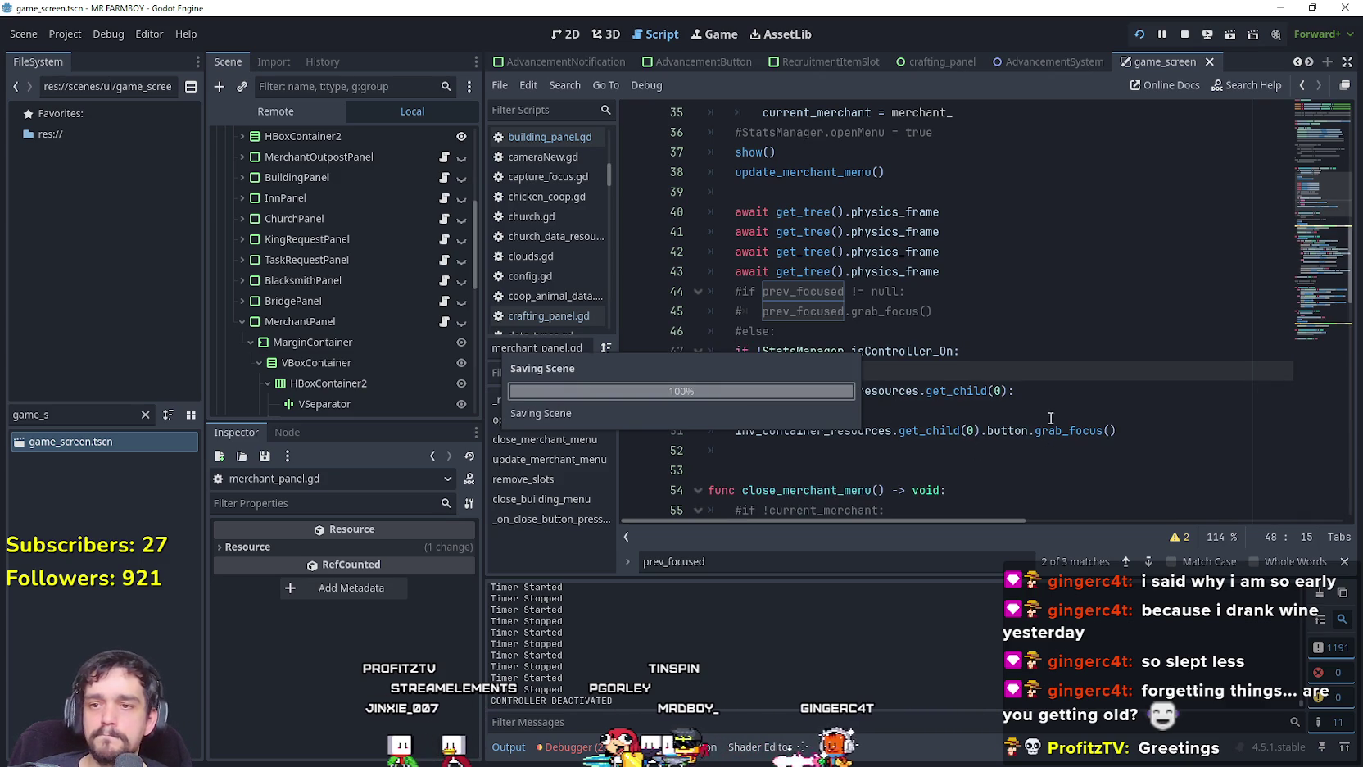
mouse_move(1324, 303)
mouse_down()
mouse_move(1327, 206)
mouse_move(1313, 336)
mouse_up()
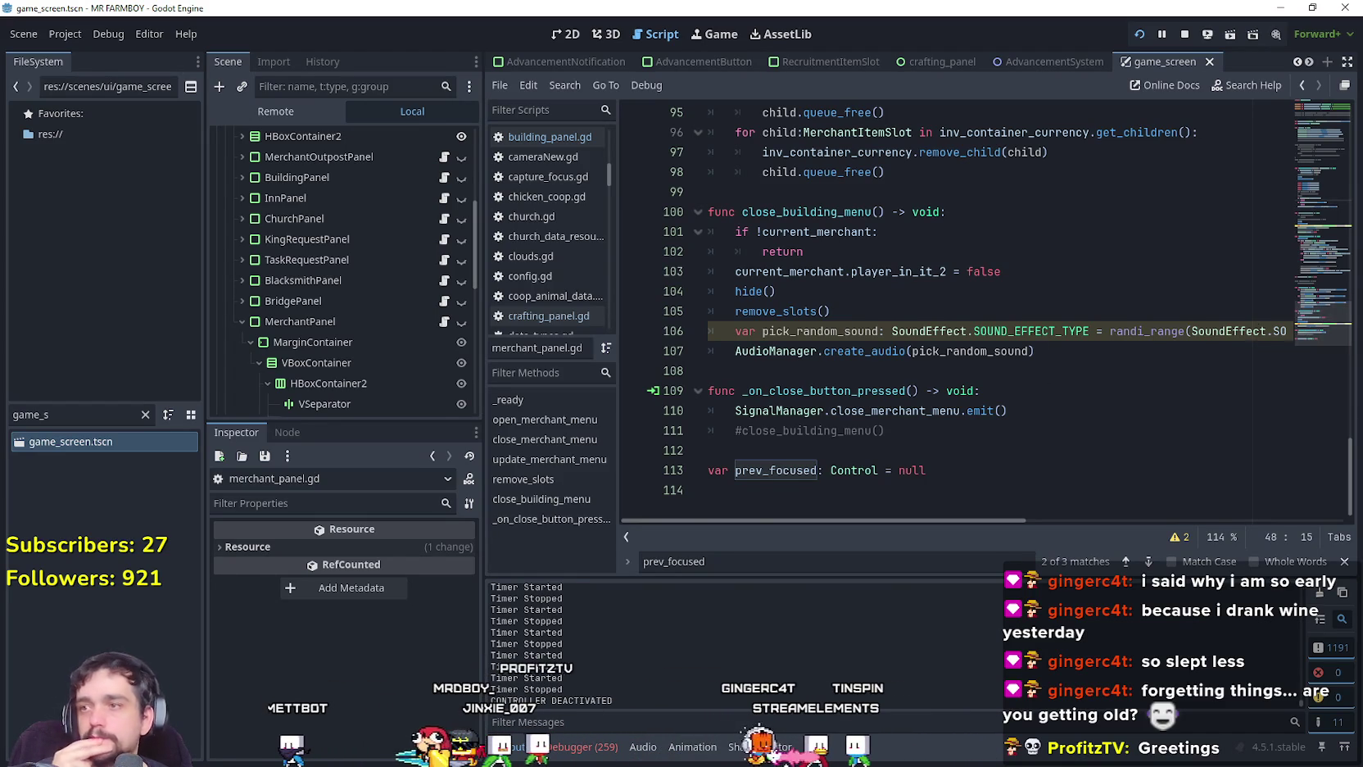
Resume the game, open the Merchant Seller and buy two wood and a chicken.
key(alt+Tab)
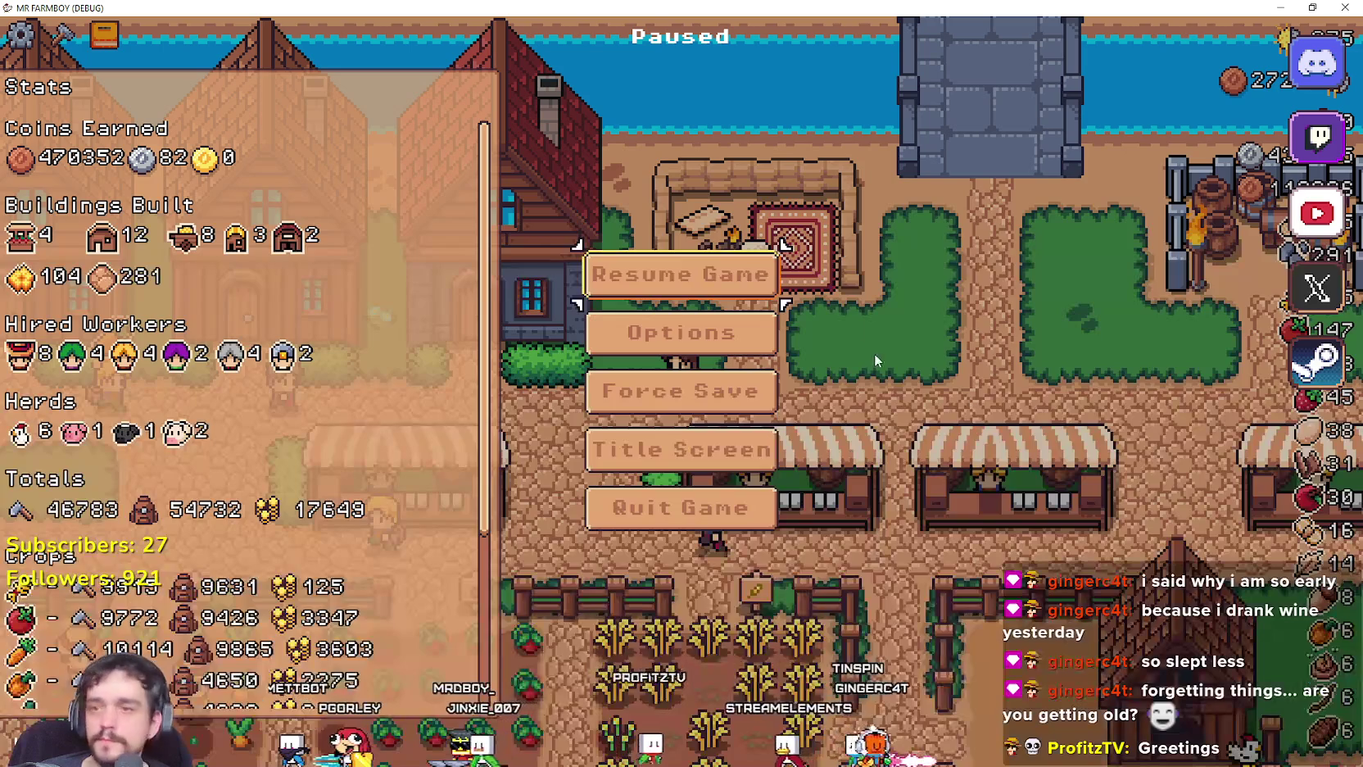
click(751, 287)
key(e)
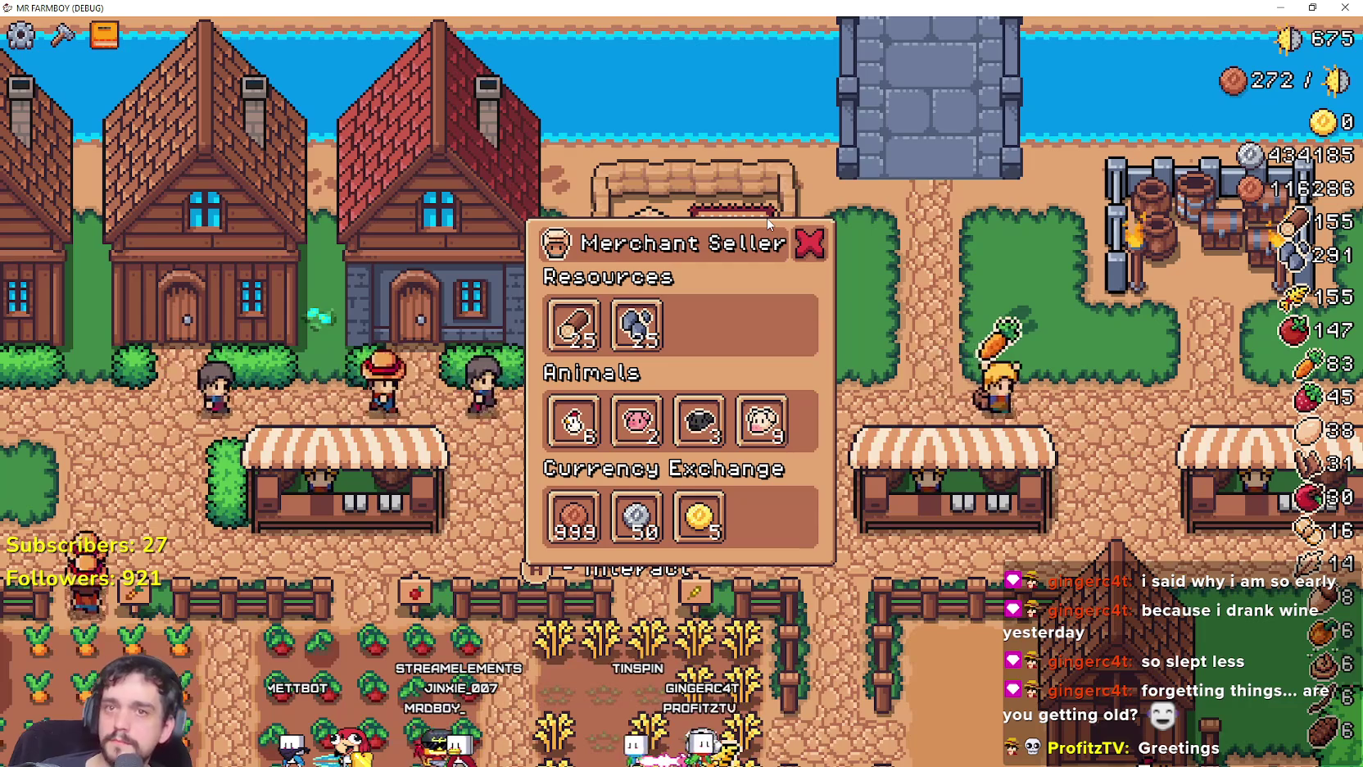
click(573, 326)
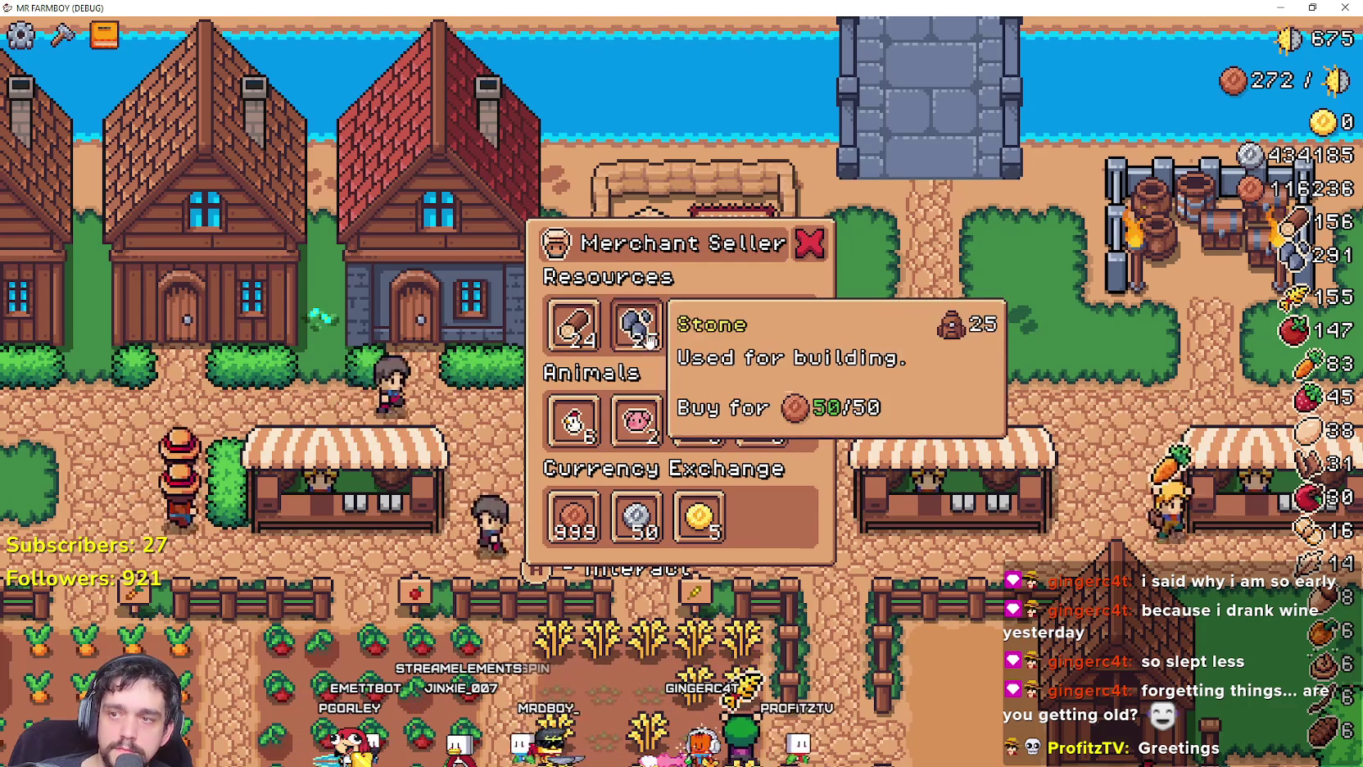
click(571, 344)
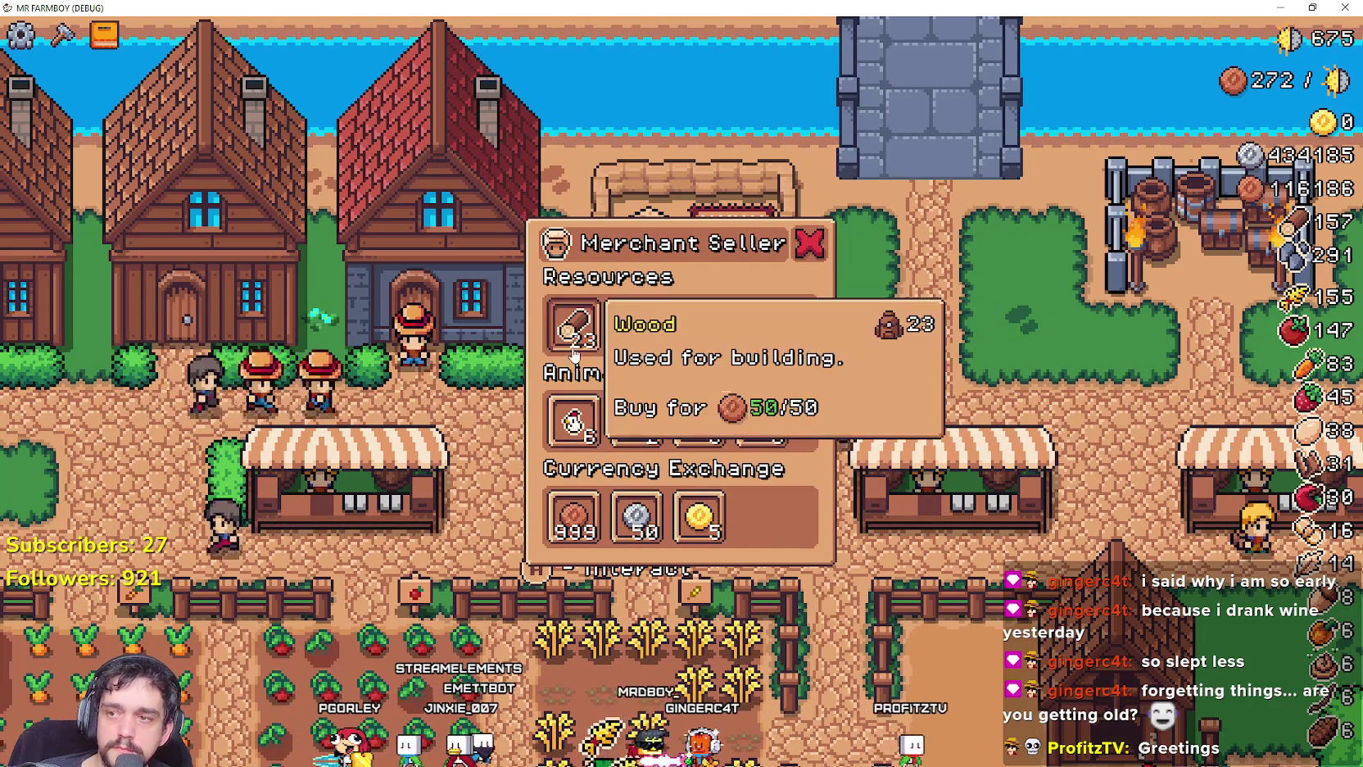
click(574, 419)
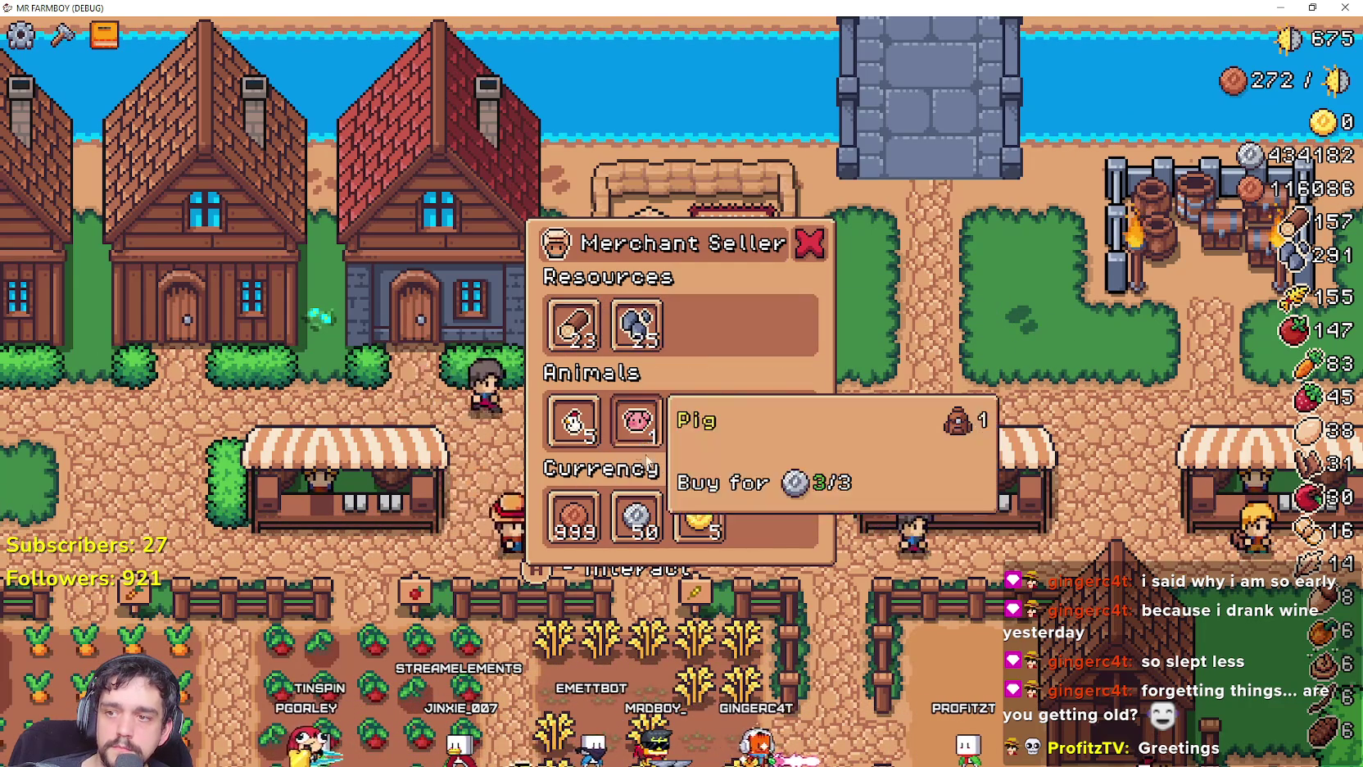
Exchange silver for 5 Gold Coins, then close the Merchant Seller panel.
click(711, 519)
click(708, 523)
click(704, 526)
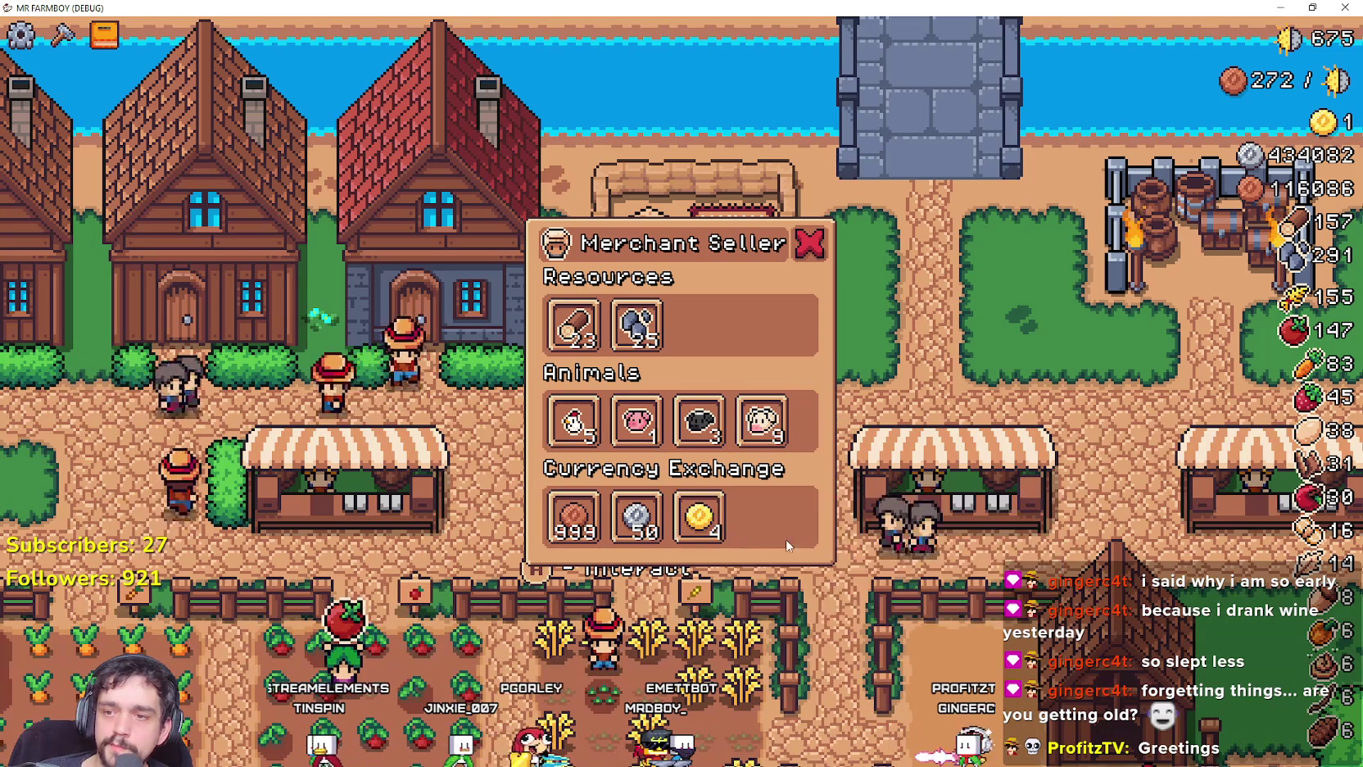
click(700, 529)
click(695, 534)
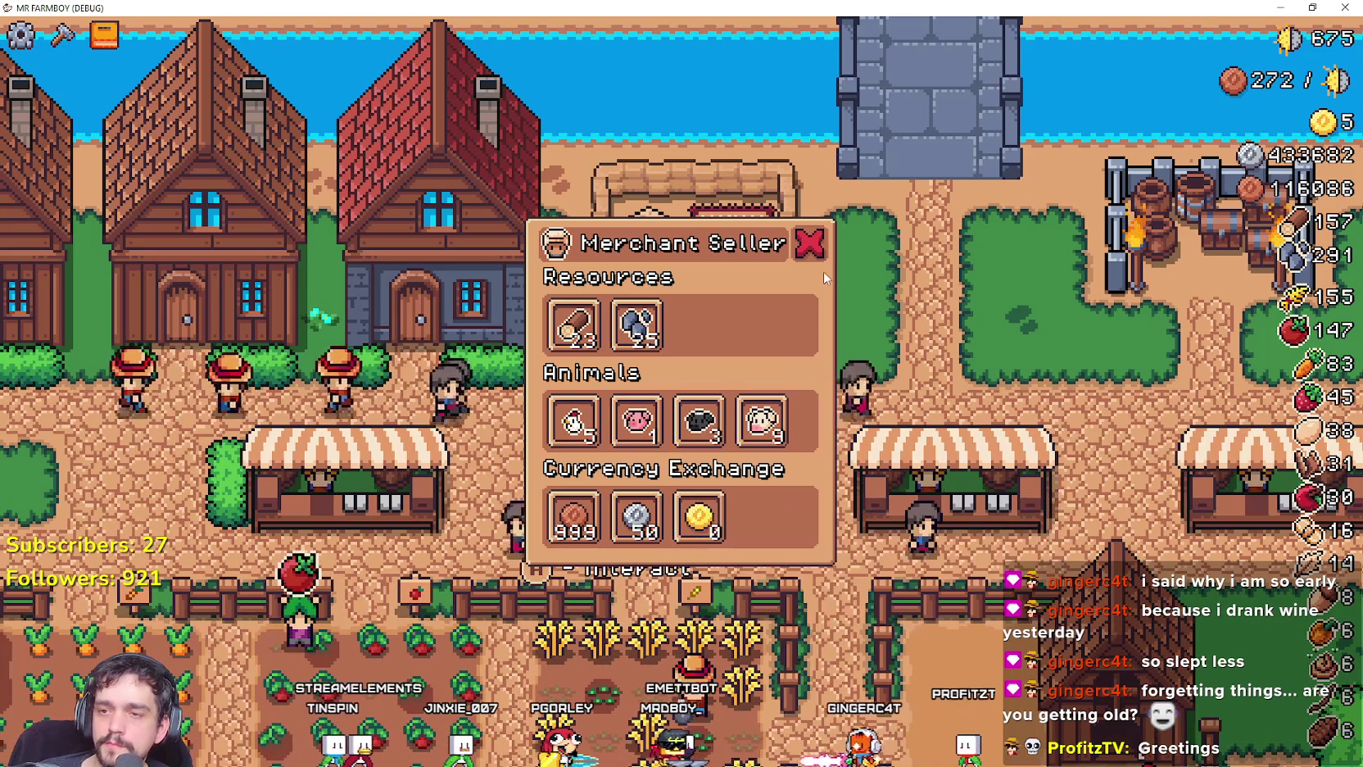
click(808, 246)
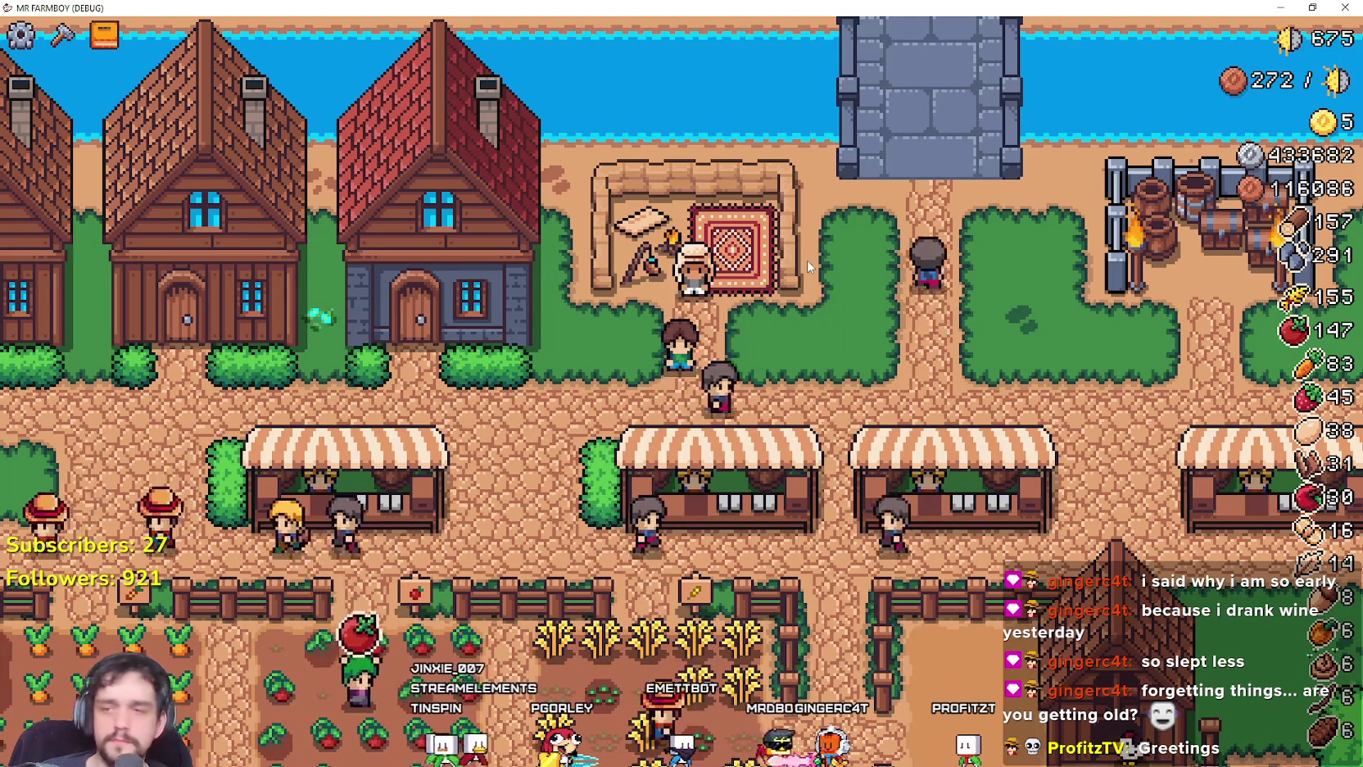
Reopen the merchant, buy one Chicken using the keyboard, close the panel and stop the game.
key(w)
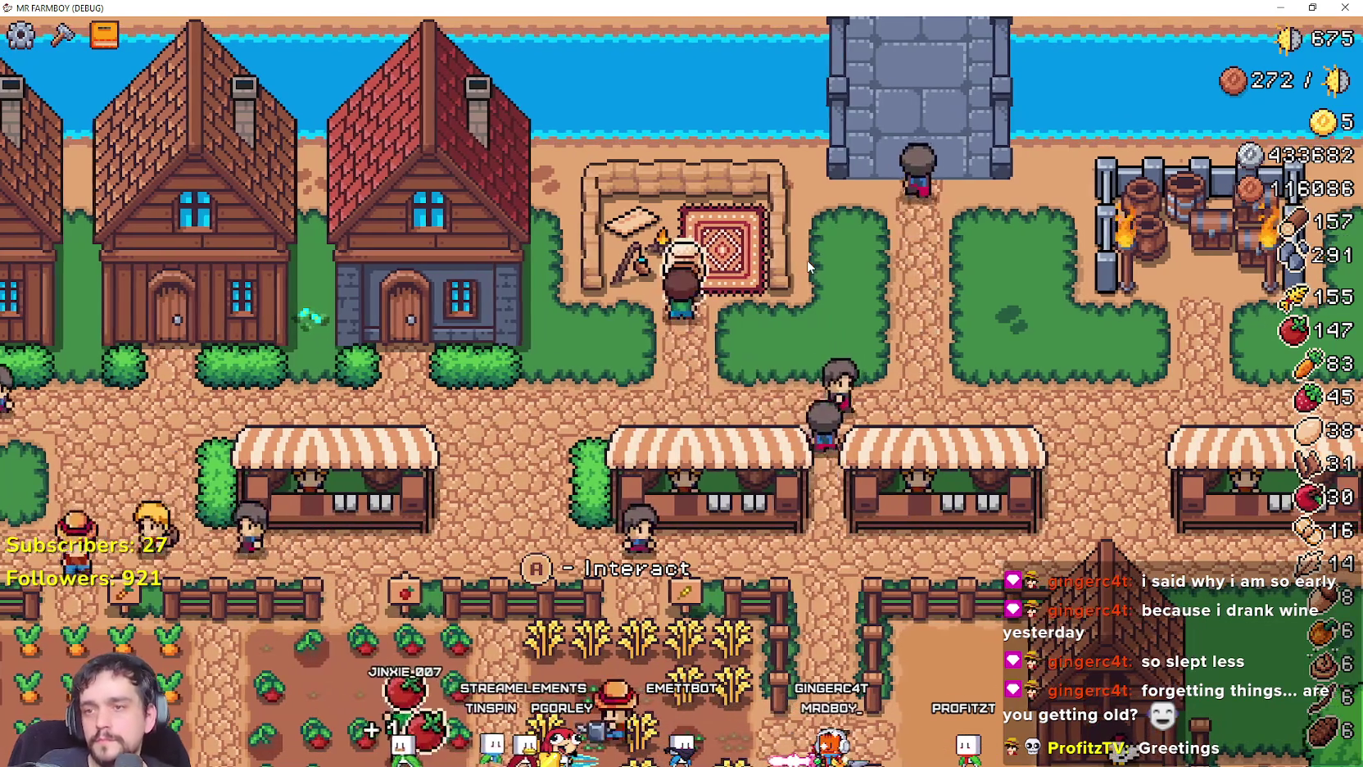
key(e)
key(Right)
key(Down)
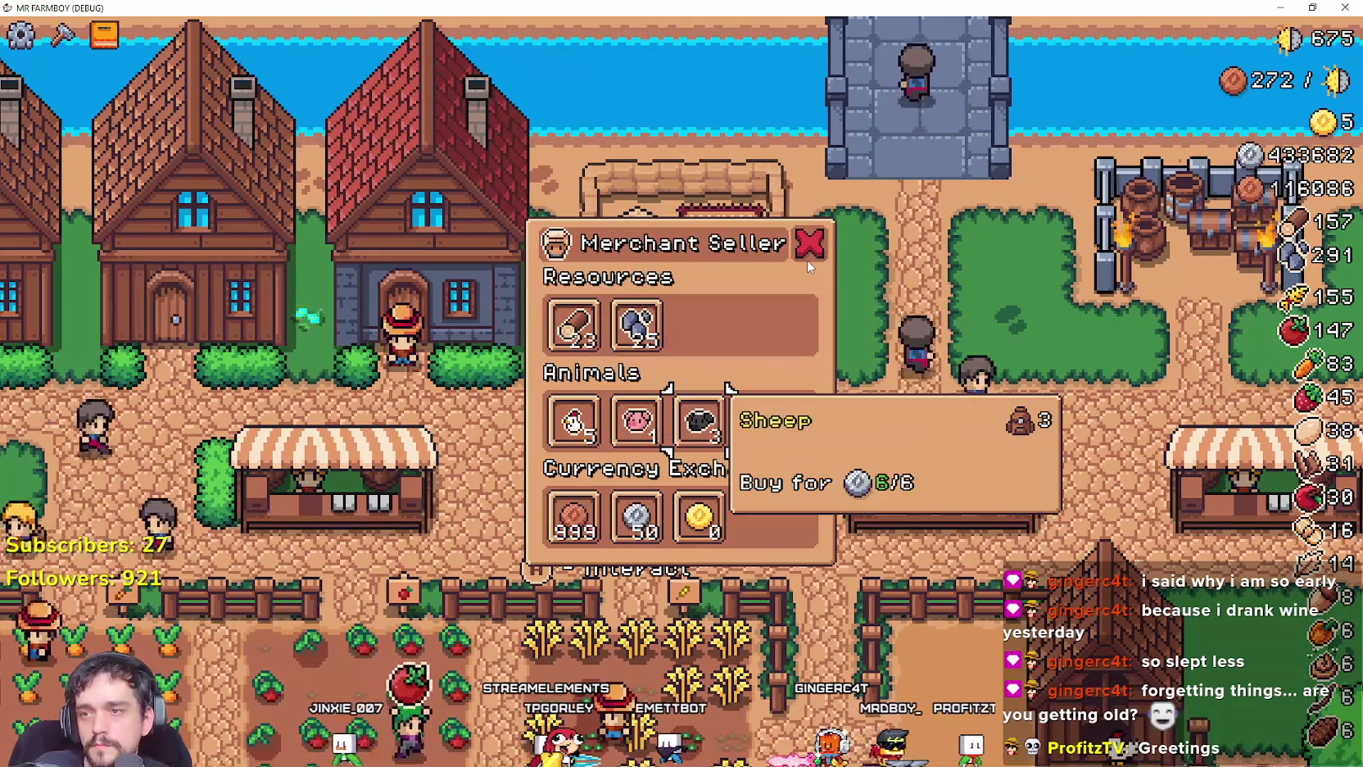
key(Left)
key(Left)
key(e)
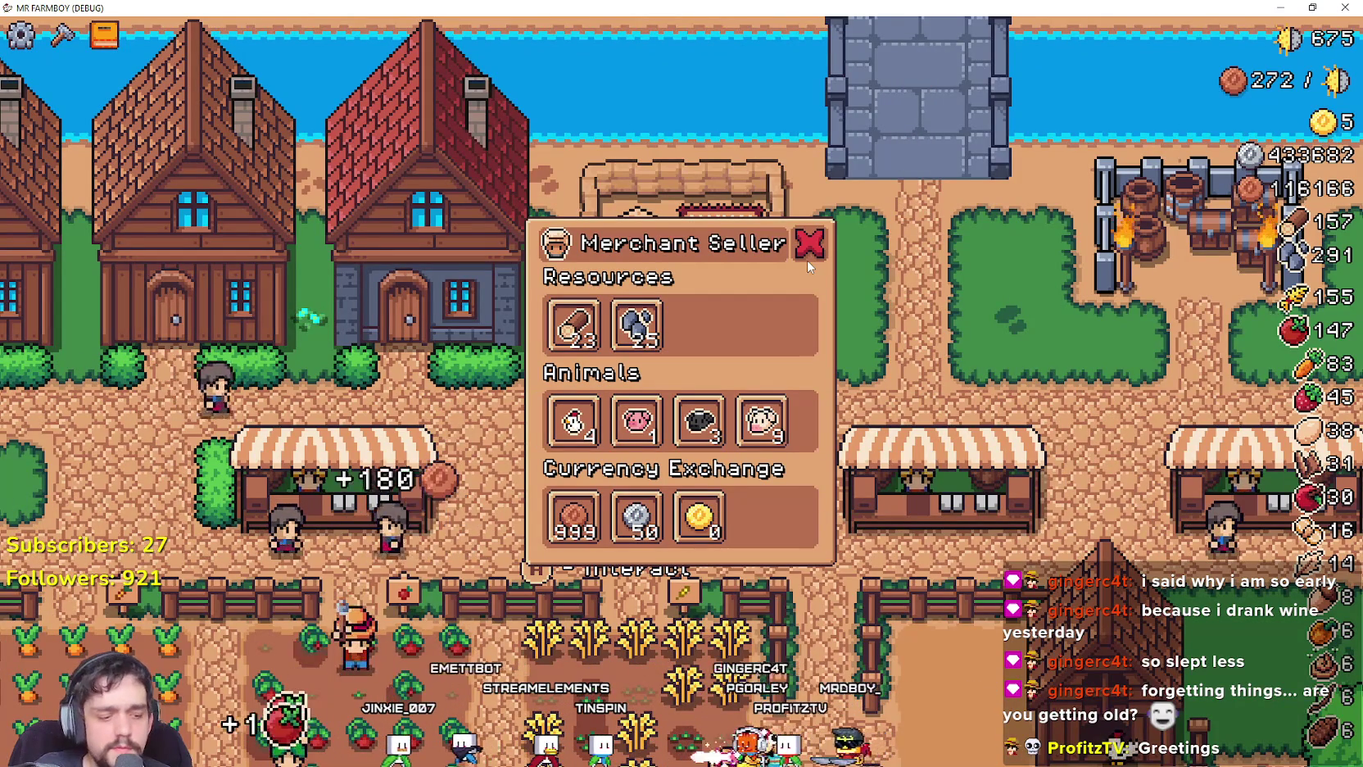
click(807, 261)
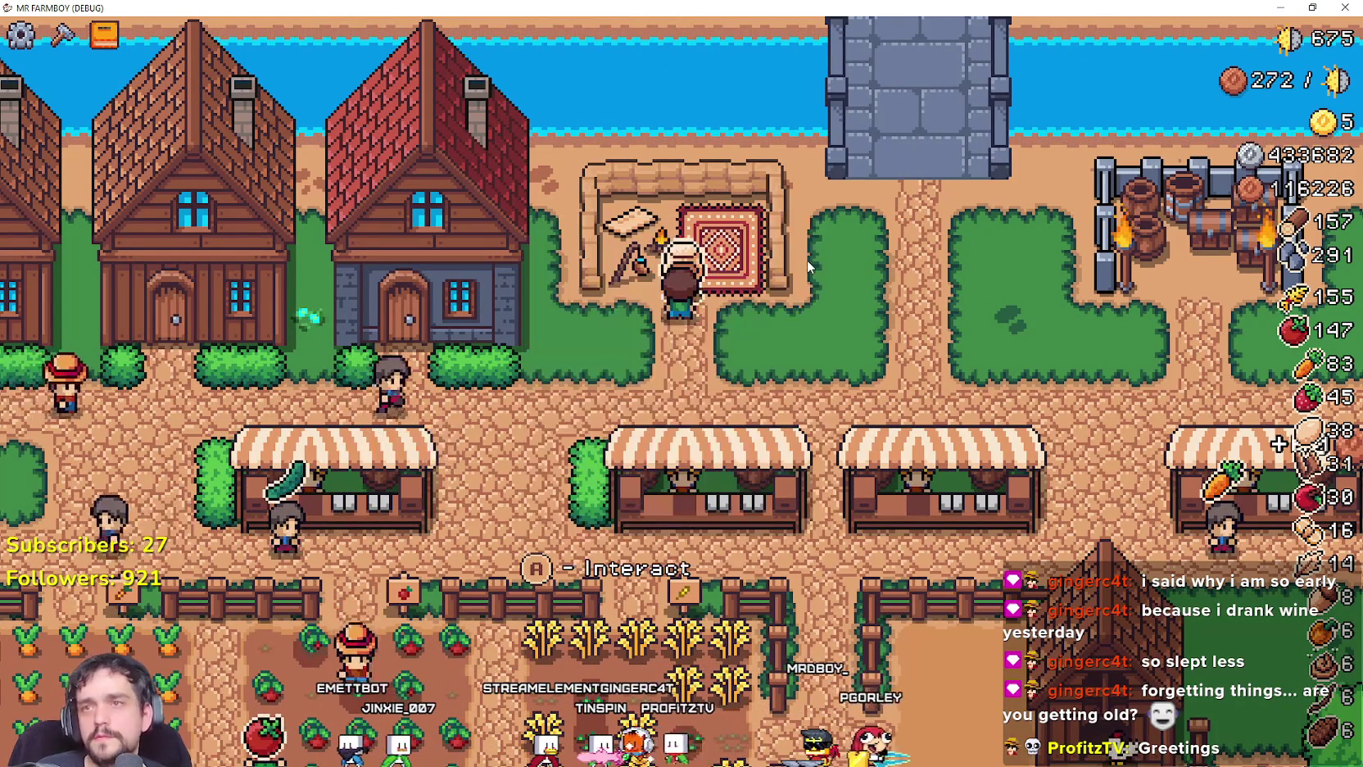
key(F8)
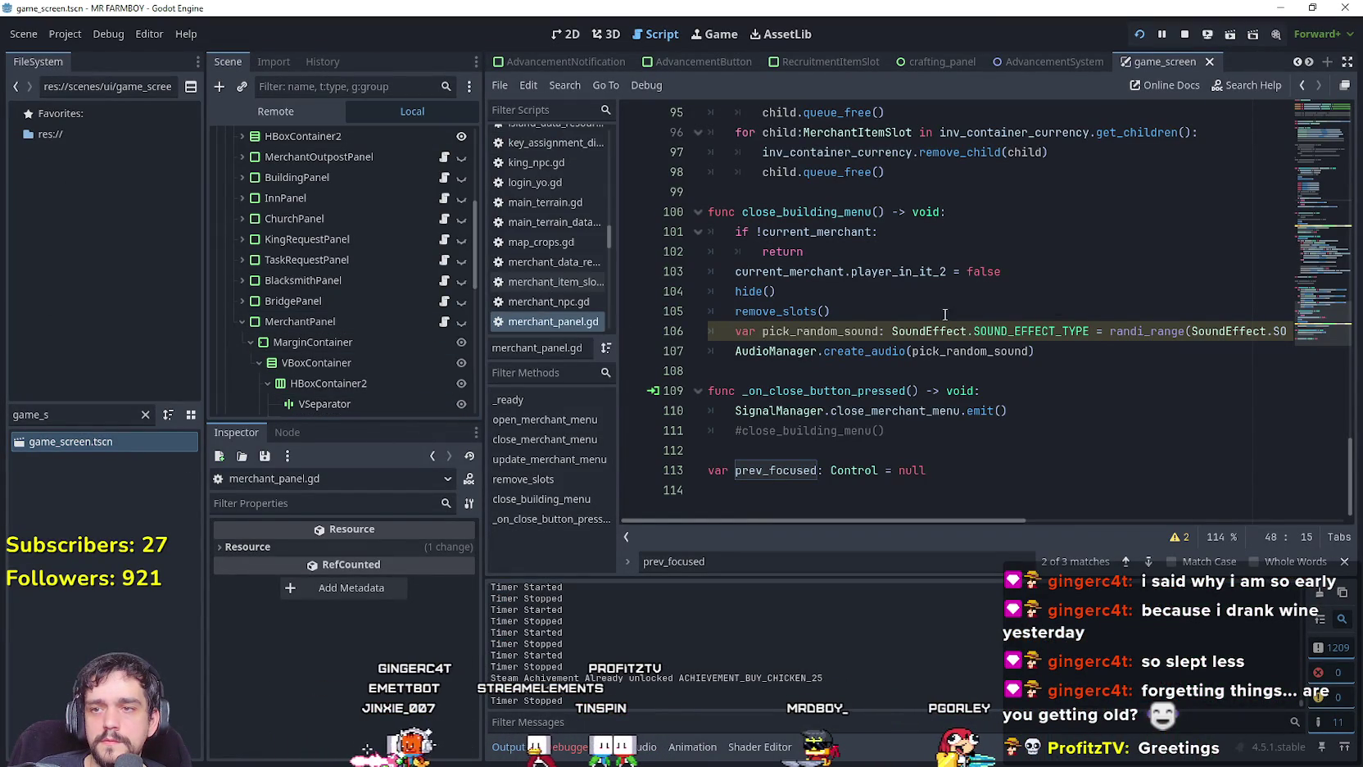
scroll(1094, 350, up, 10)
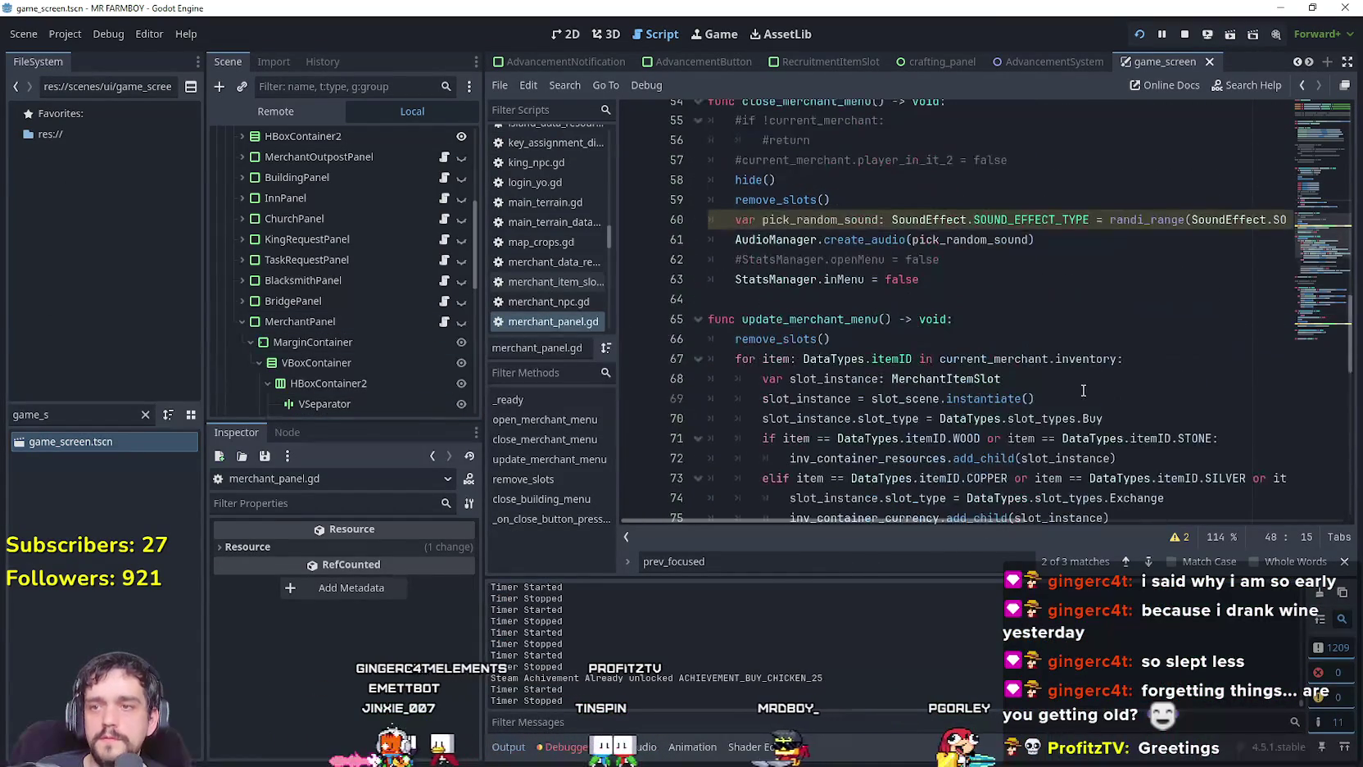
click(1008, 294)
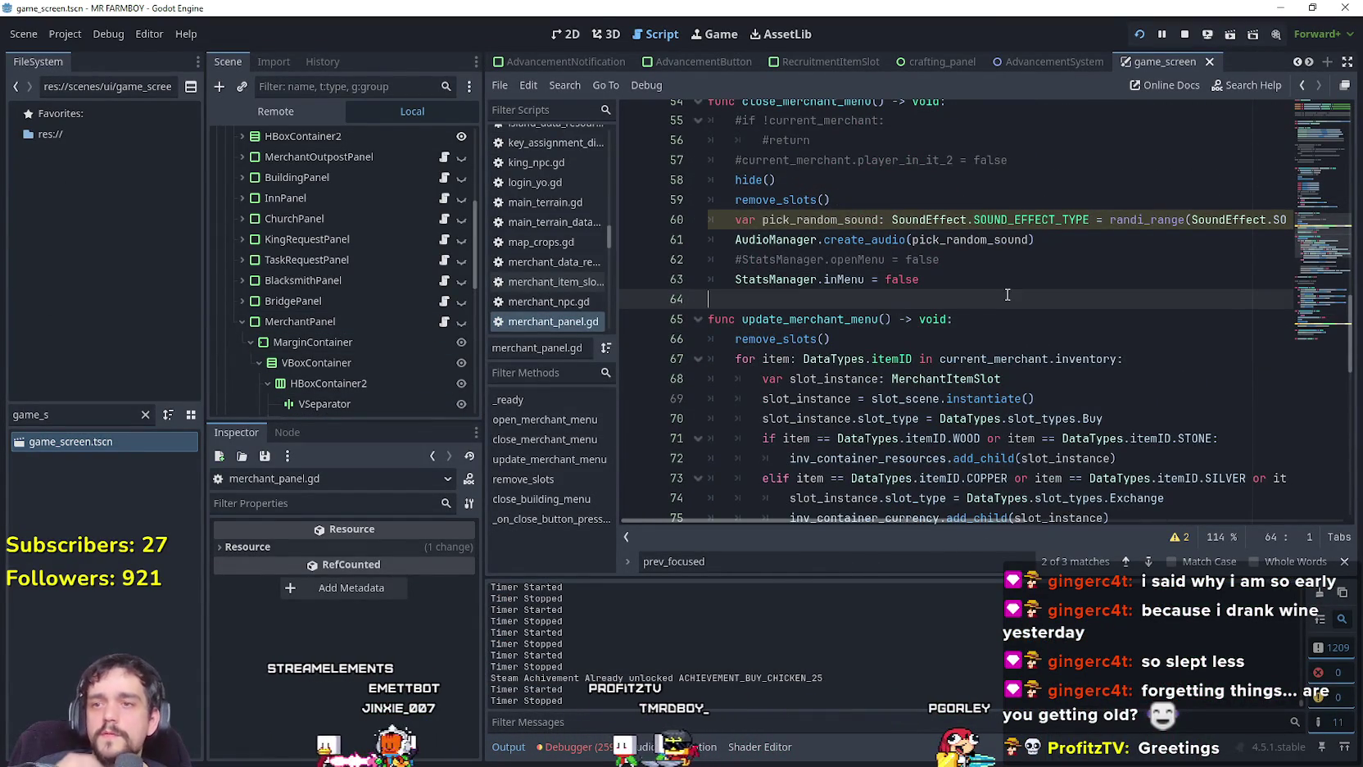
scroll(1004, 290, up, 8)
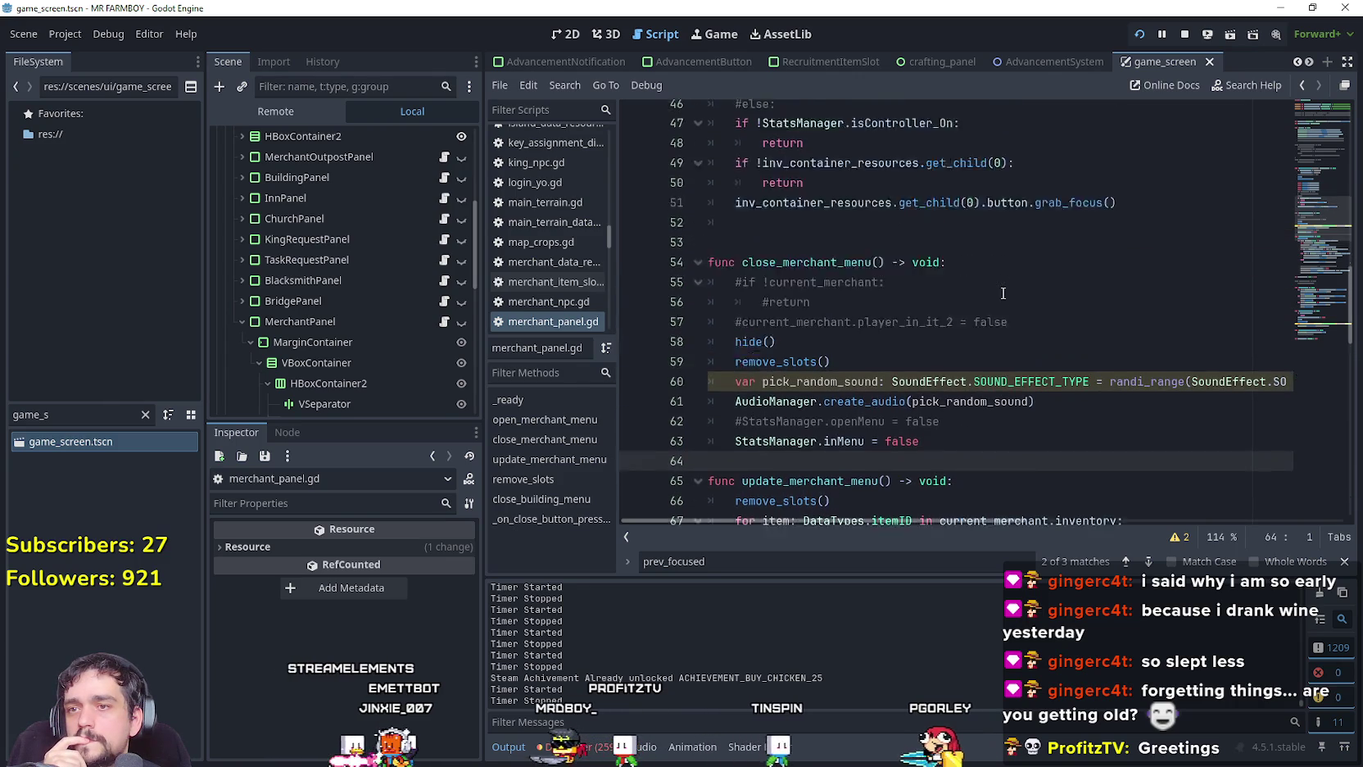
scroll(1008, 297, down, 8)
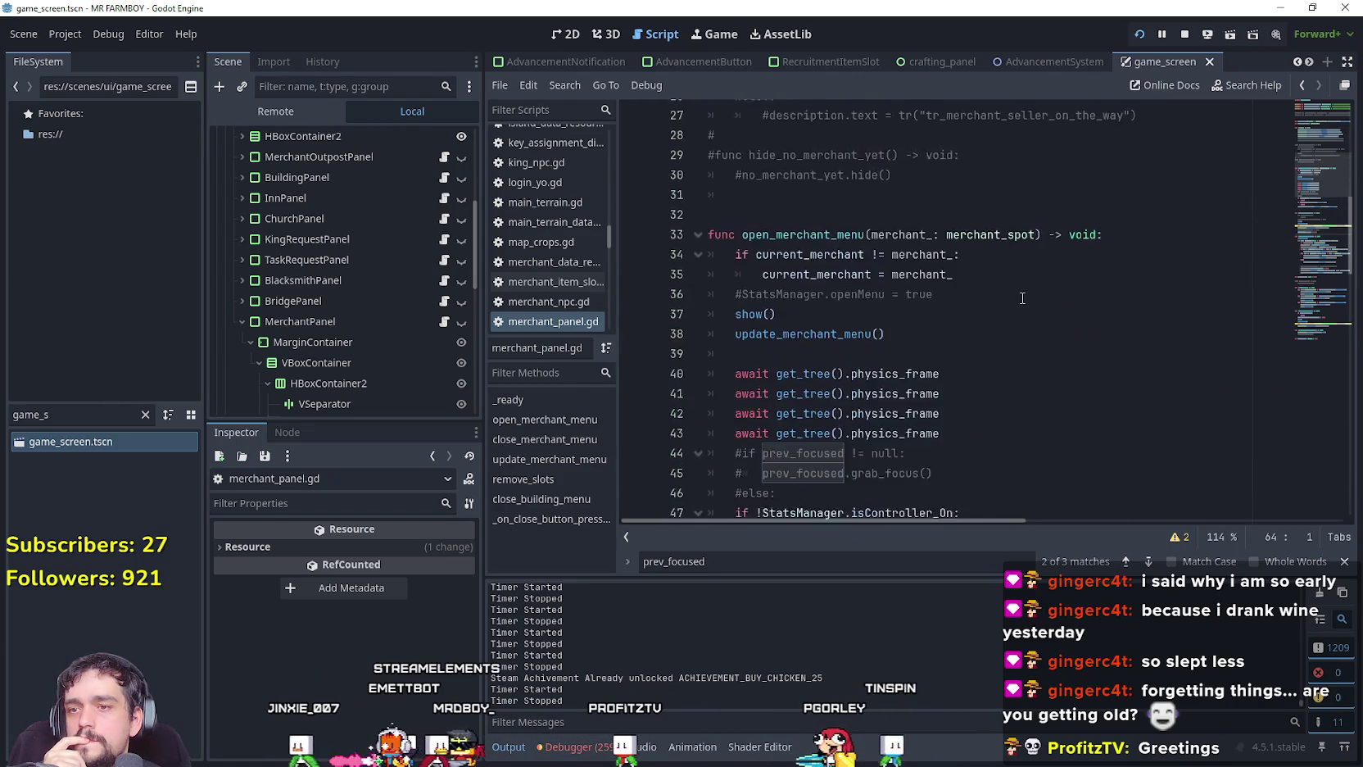
click(1021, 293)
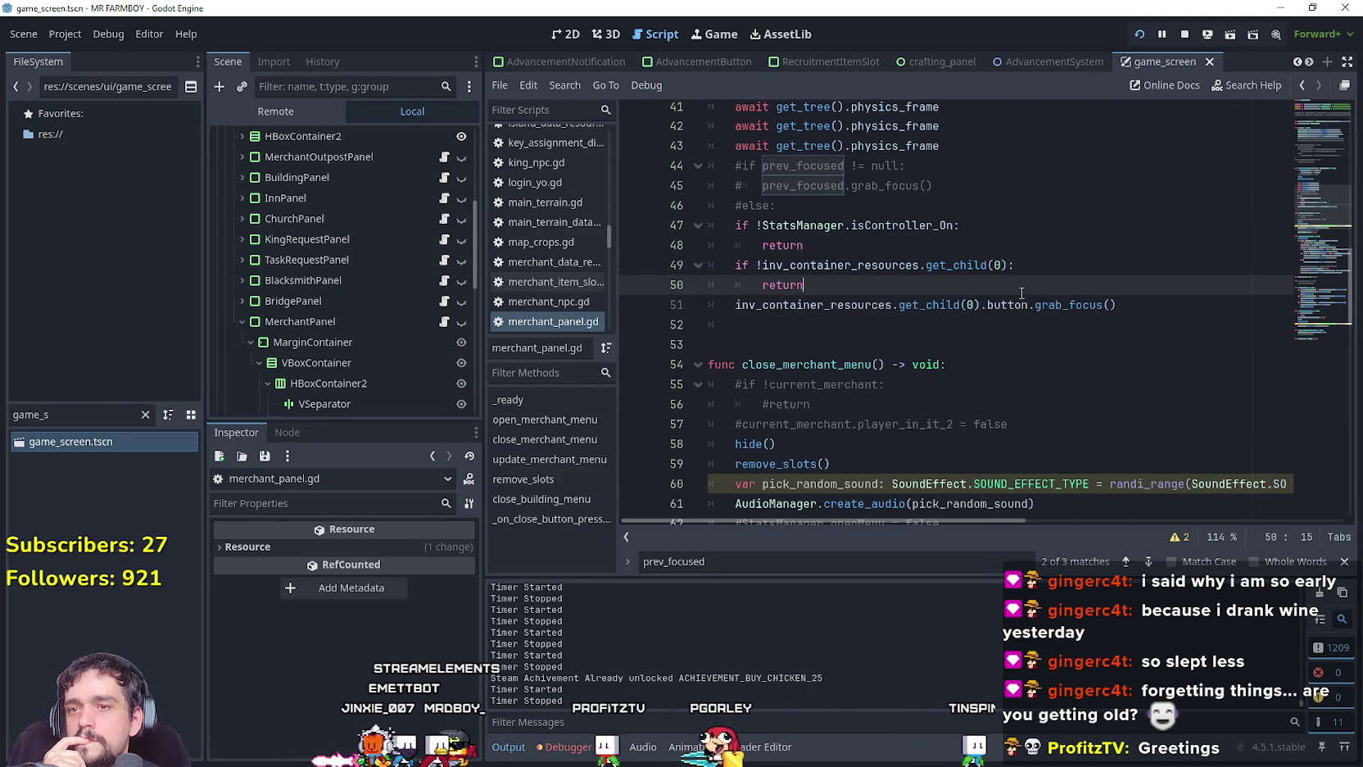
scroll(1009, 310, up, 2)
mouse_move(1310, 177)
mouse_down()
mouse_move(1312, 281)
mouse_move(1297, 240)
mouse_up()
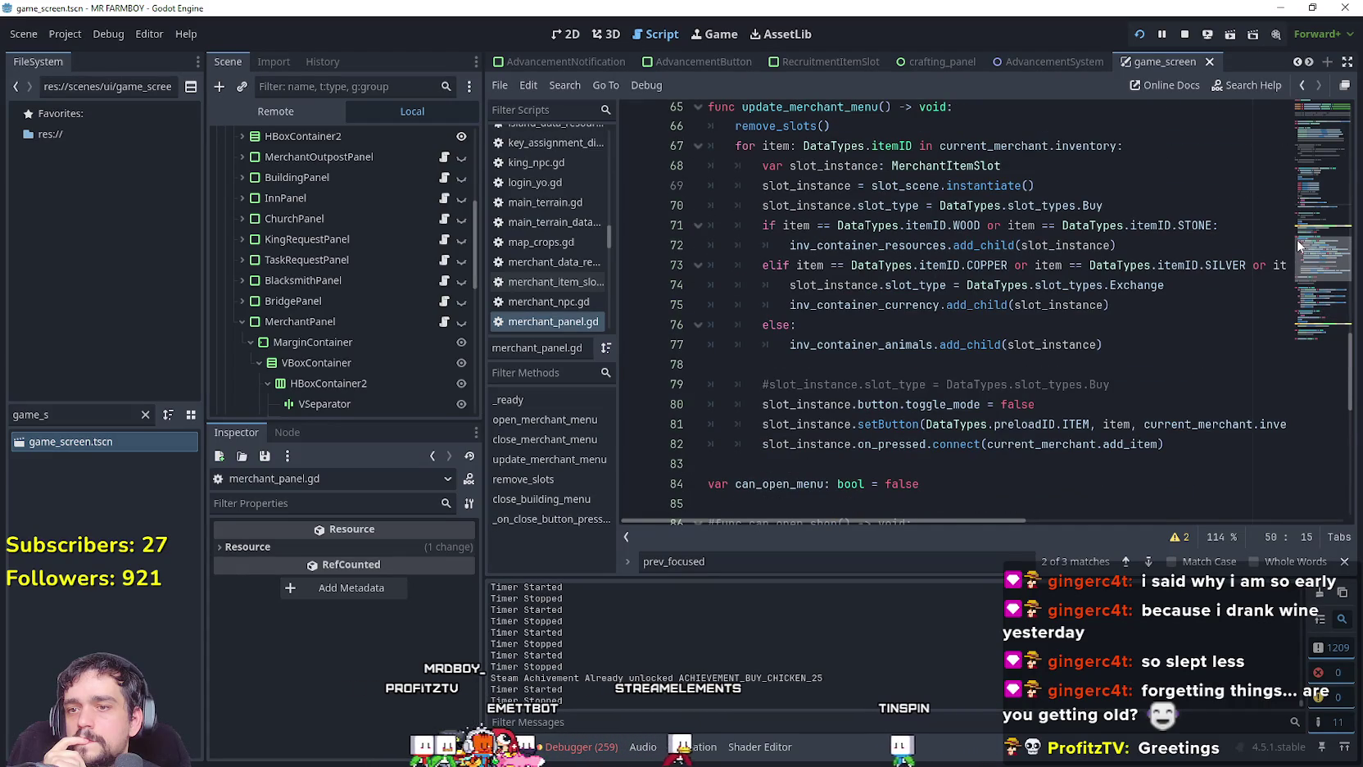
ctrl+click(1126, 443)
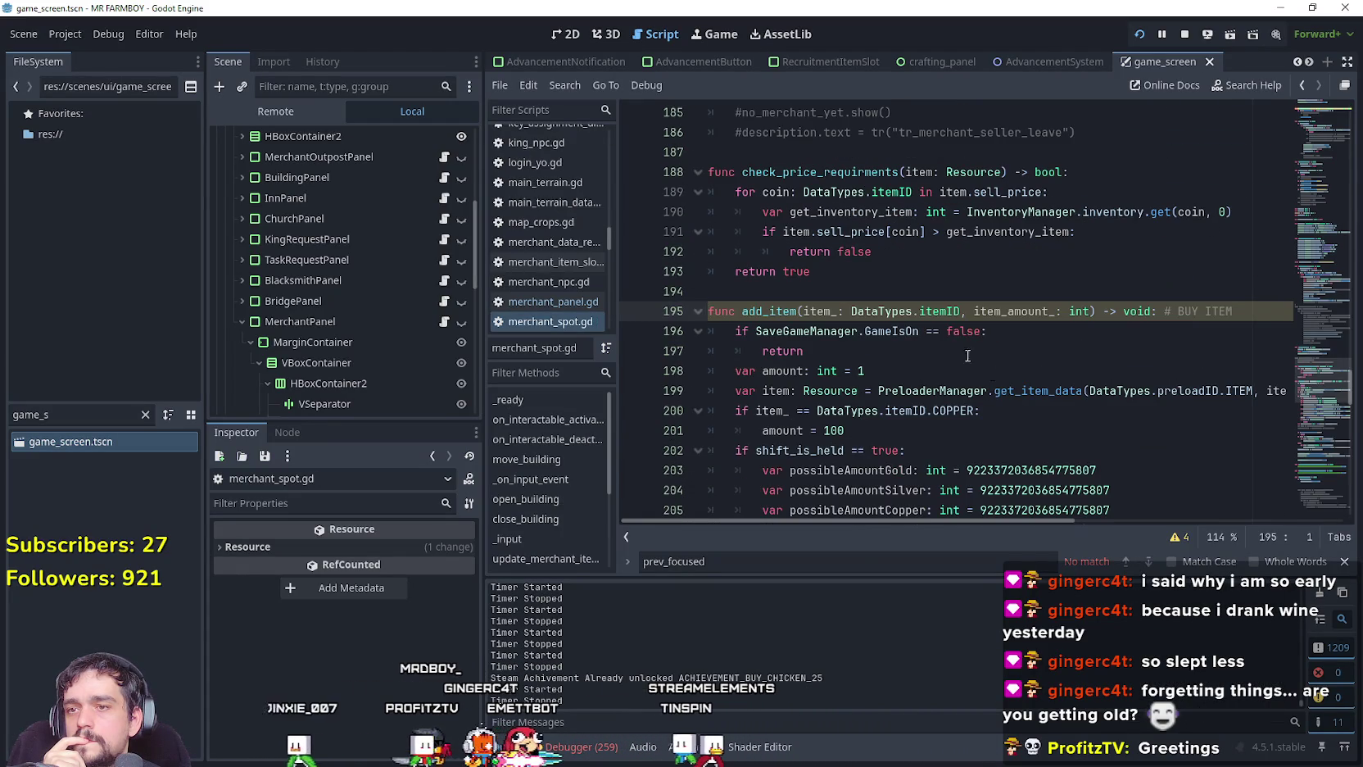
scroll(883, 315, down, 7)
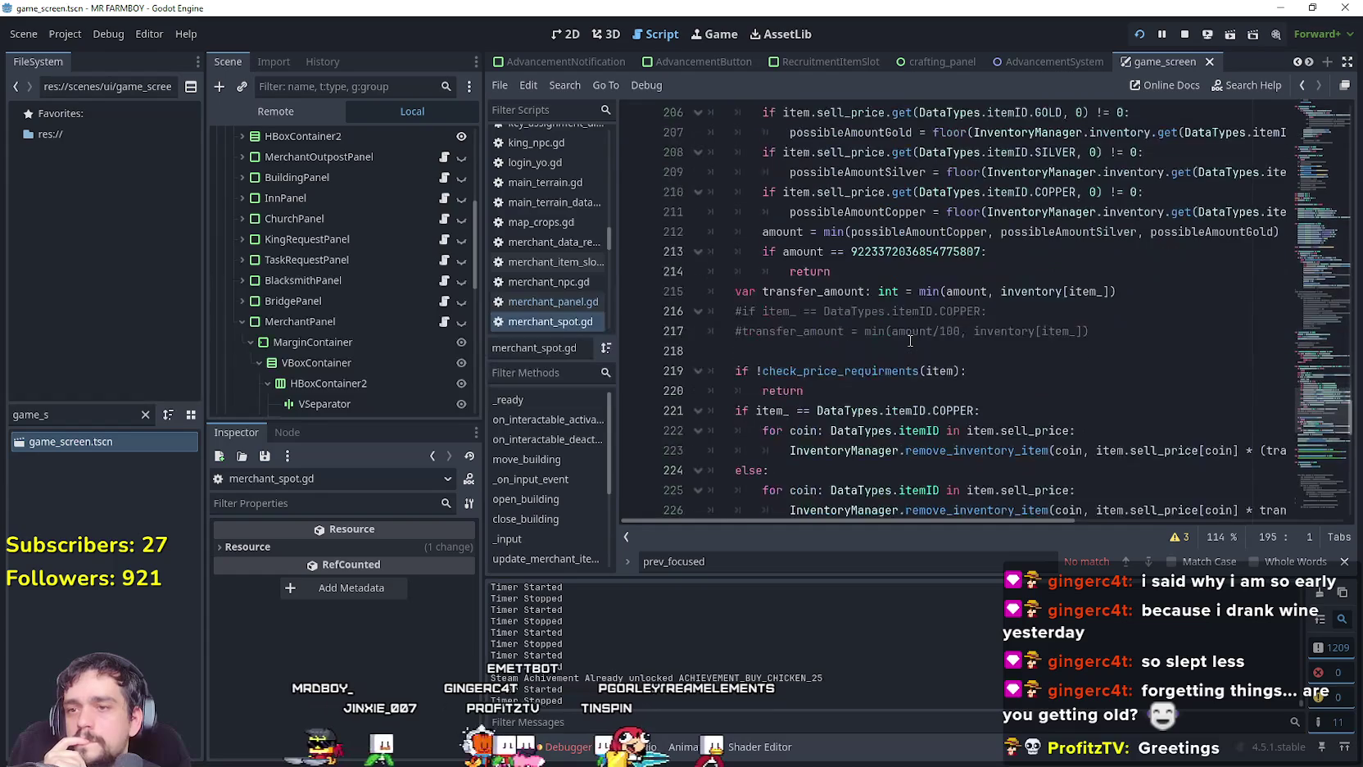
scroll(909, 340, down, 6)
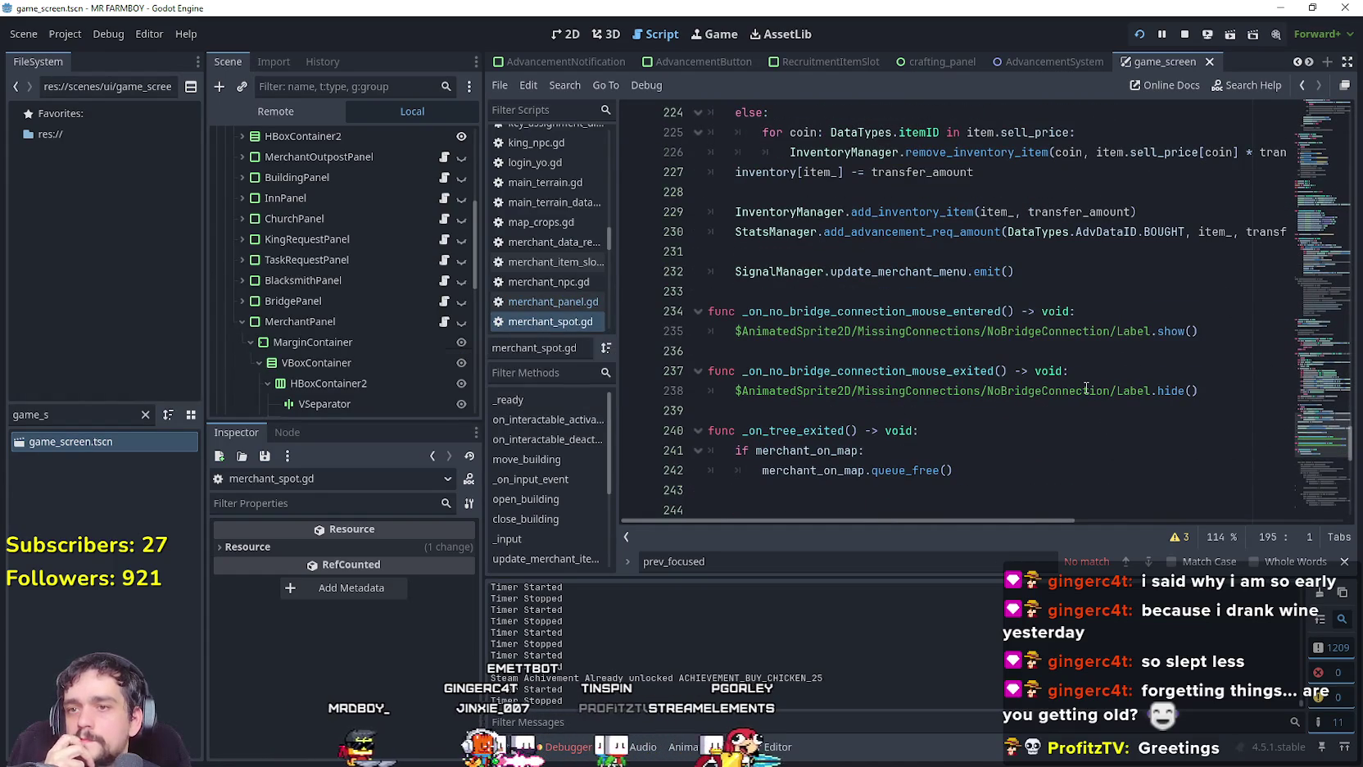
scroll(1081, 383, up, 2)
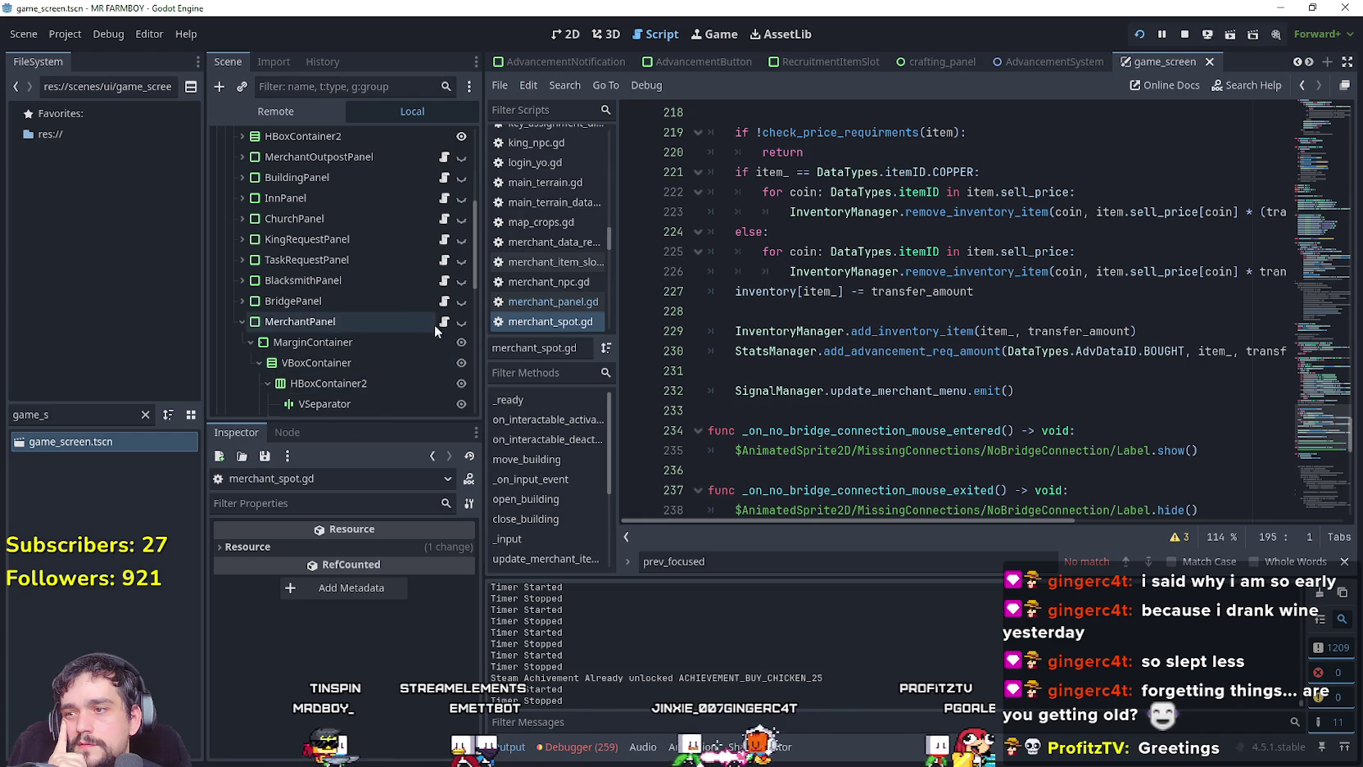
click(549, 301)
scroll(660, 325, up, 4)
click(770, 303)
scroll(772, 315, down, 3)
double_click(774, 181)
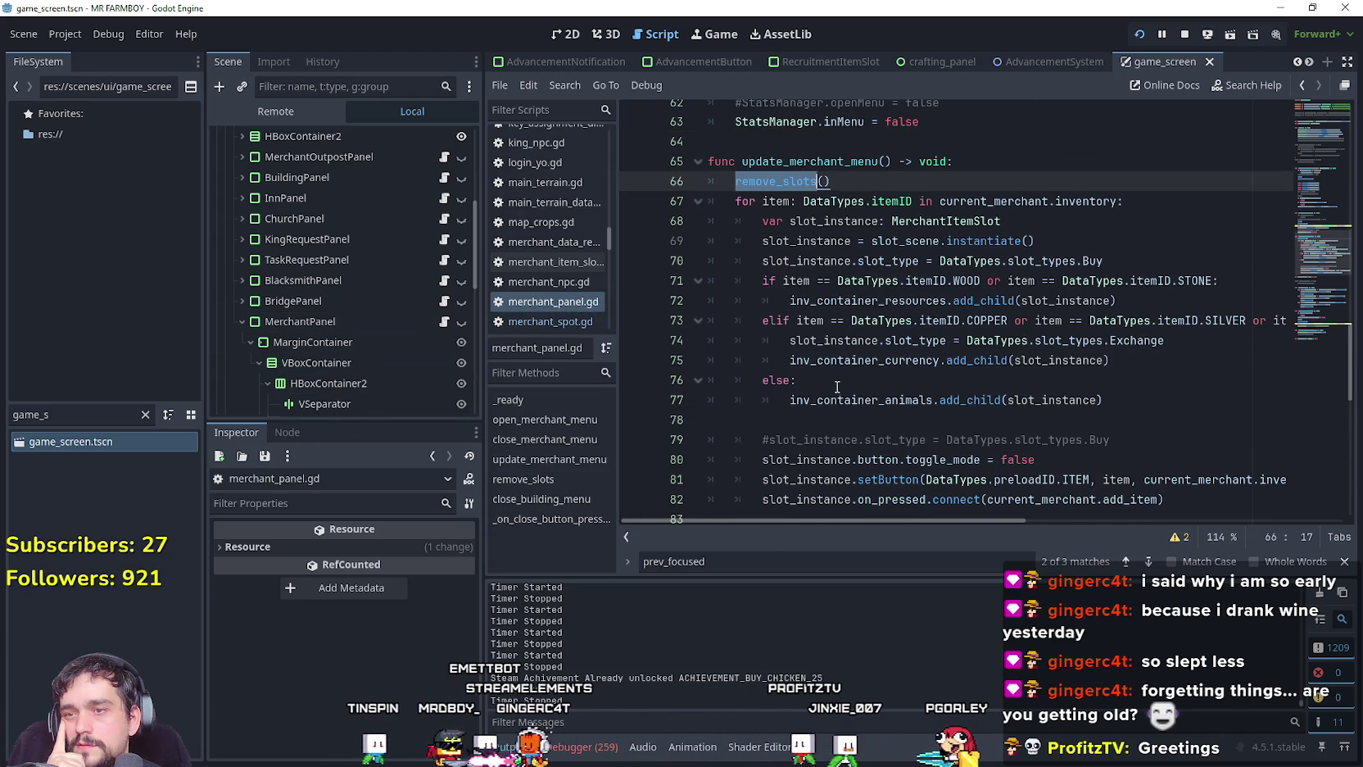
scroll(842, 384, down, 1)
scroll(841, 384, down, 3)
click(753, 409)
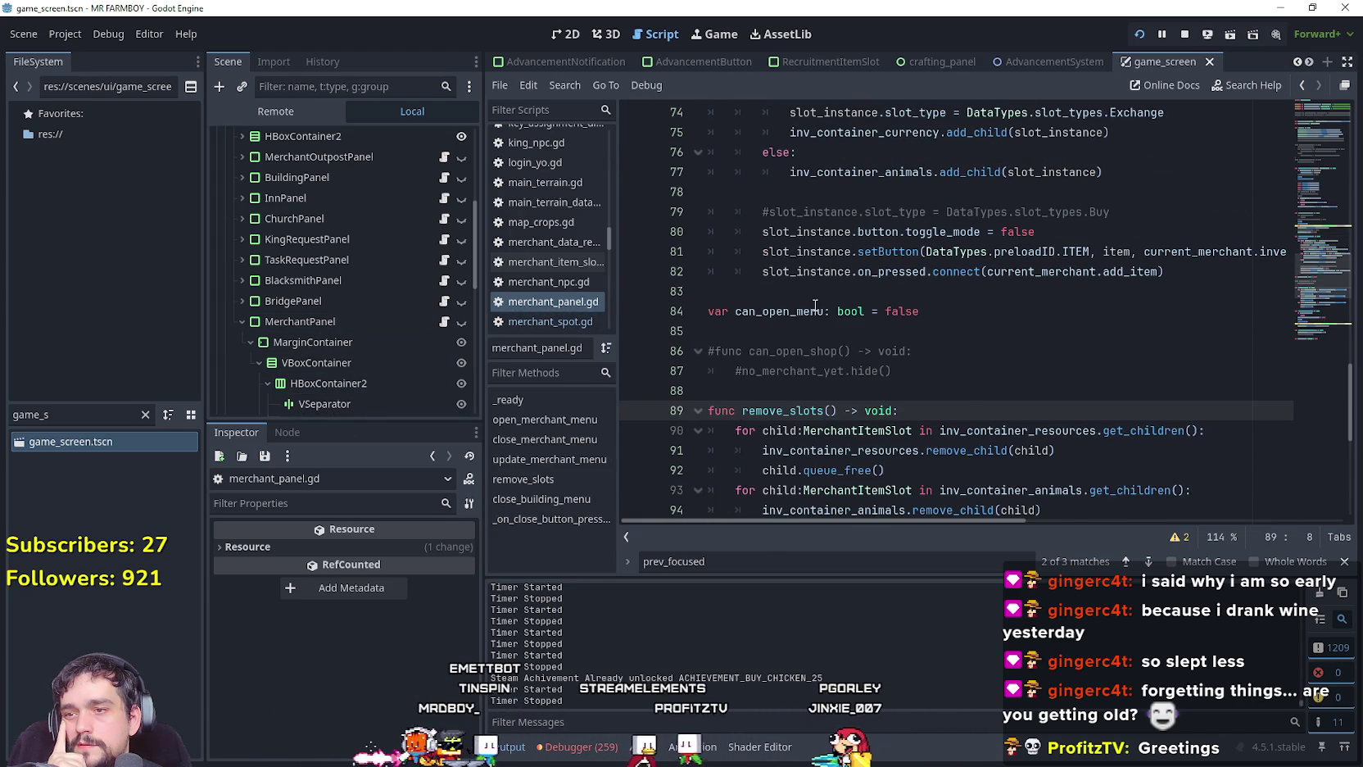
scroll(799, 370, down, 4)
scroll(798, 370, down, 3)
click(799, 370)
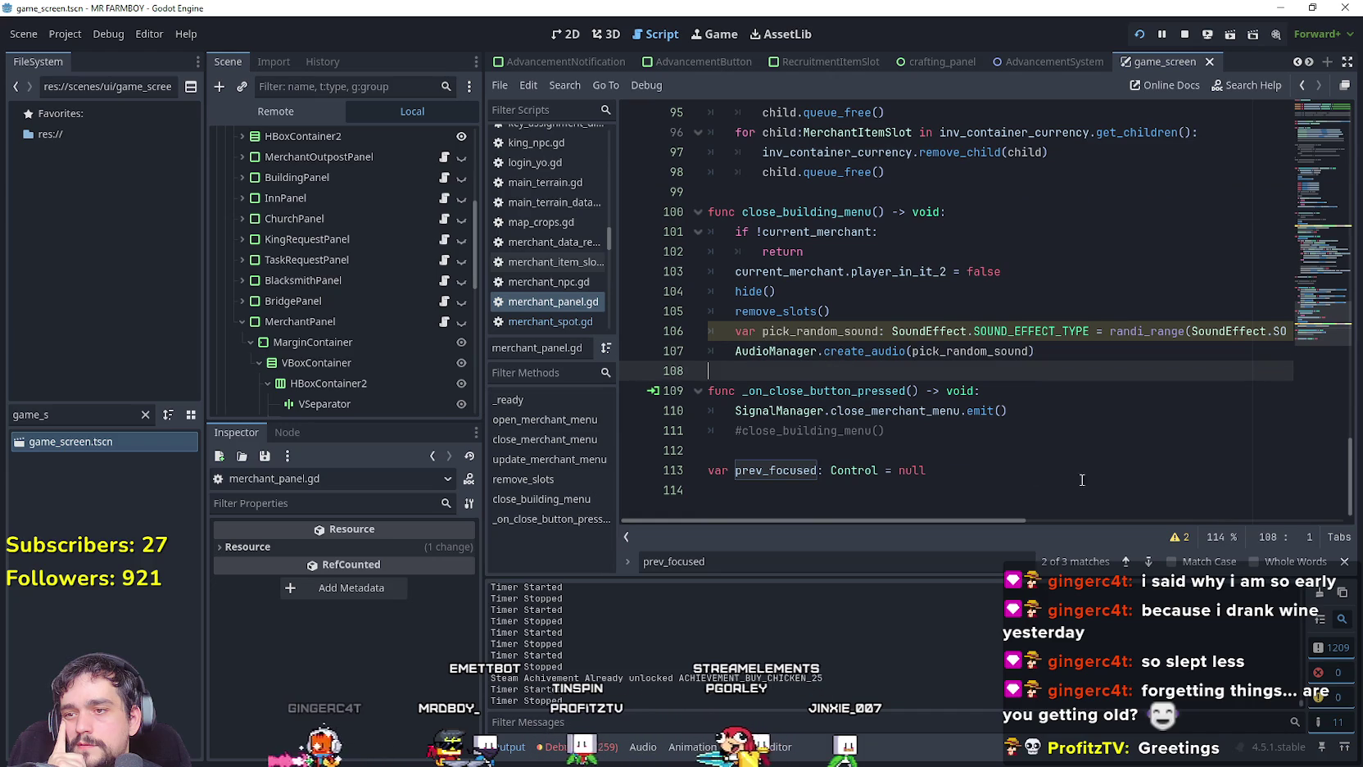
click(763, 470)
mouse_move(1300, 323)
mouse_down()
mouse_move(1290, 184)
mouse_move(1289, 294)
mouse_move(1284, 265)
mouse_up()
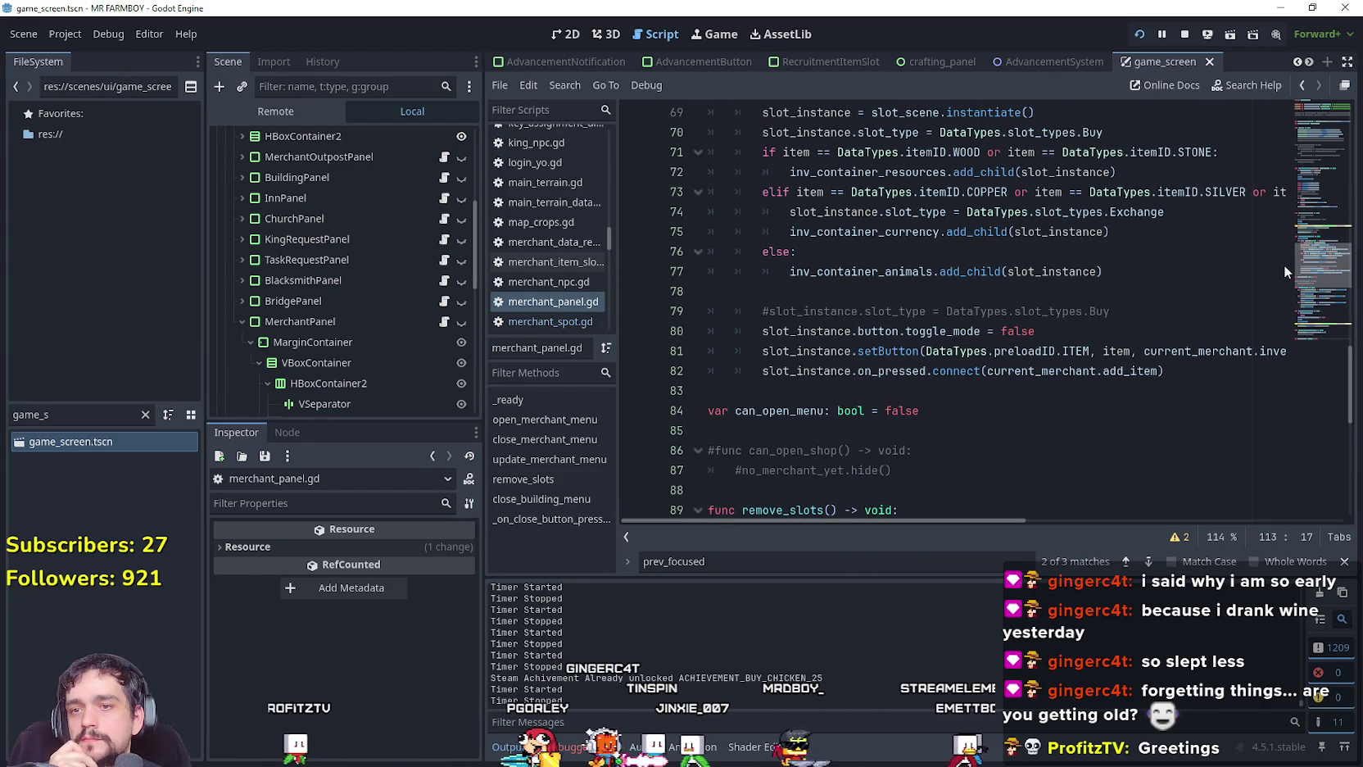
scroll(1283, 264, down, 2)
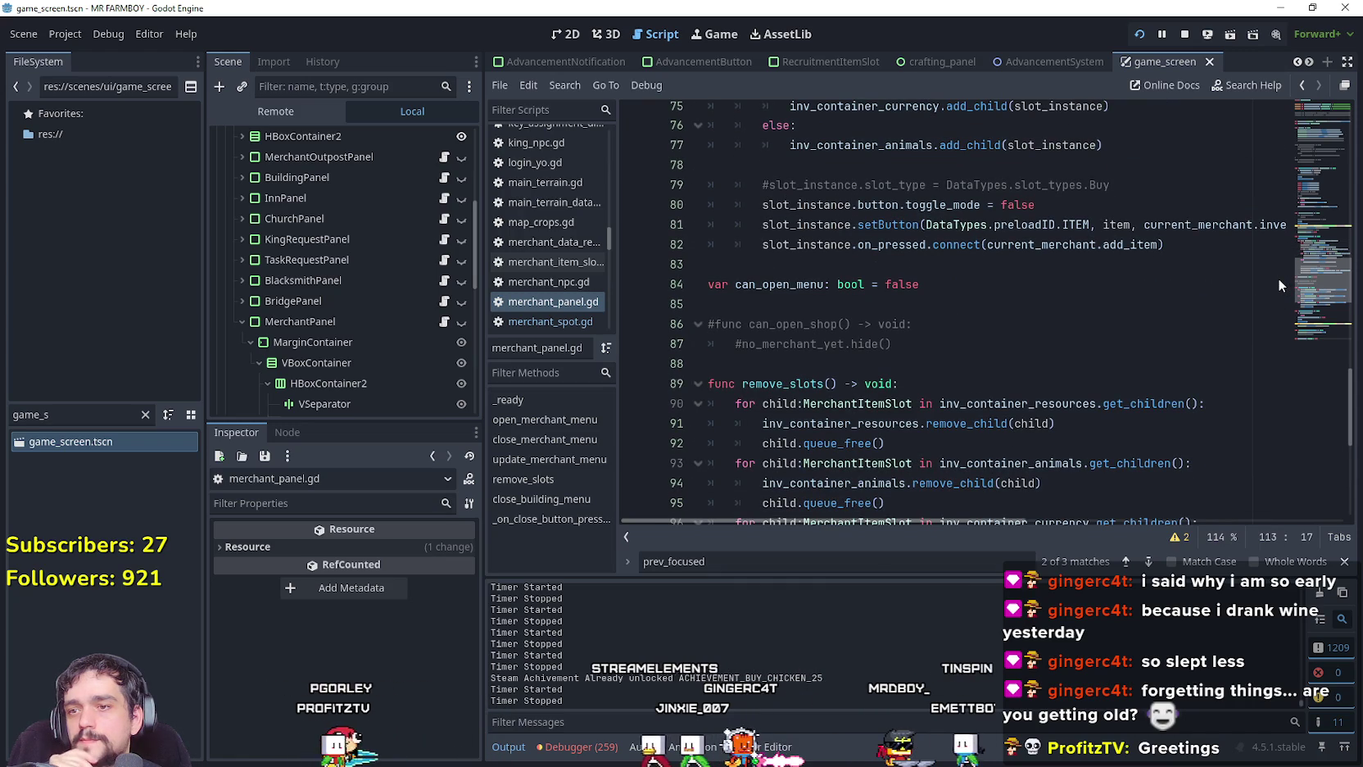
scroll(1278, 278, down, 7)
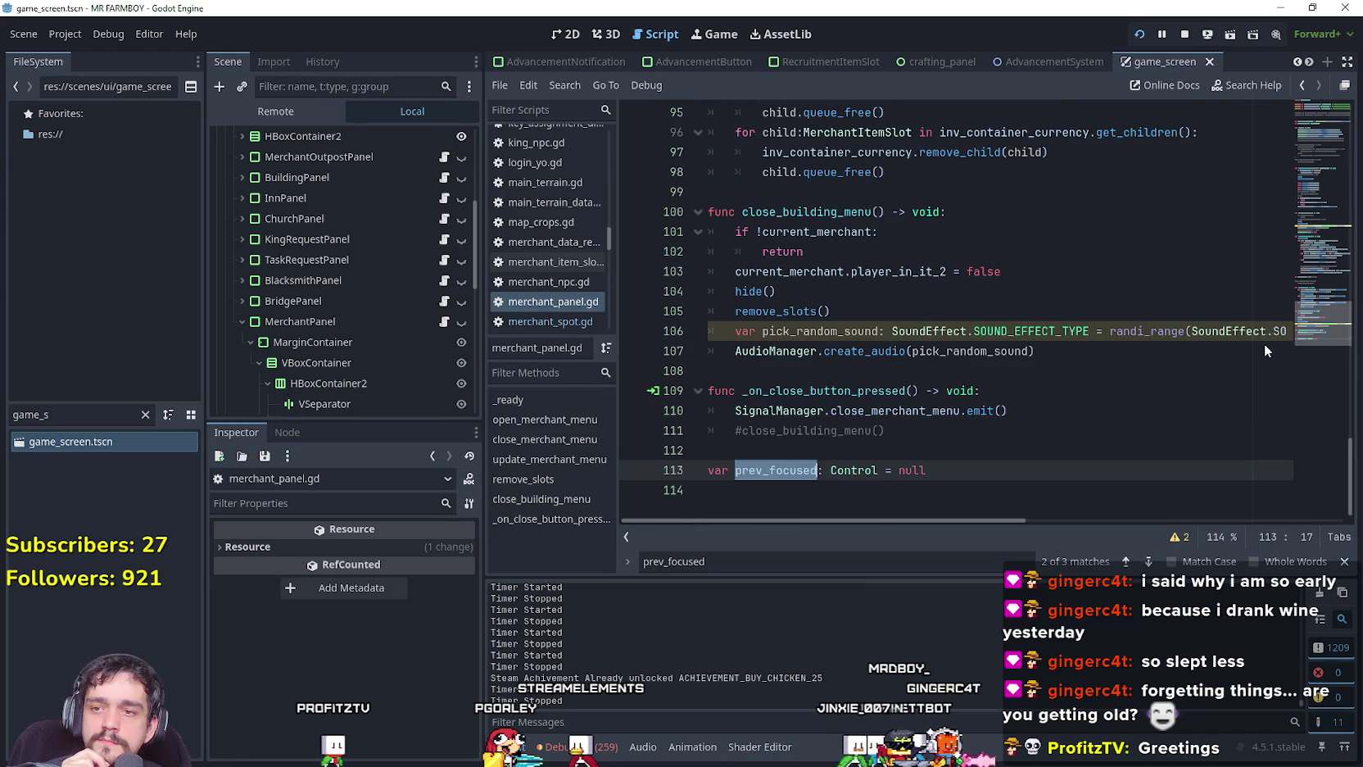
scroll(1291, 261, up, 9)
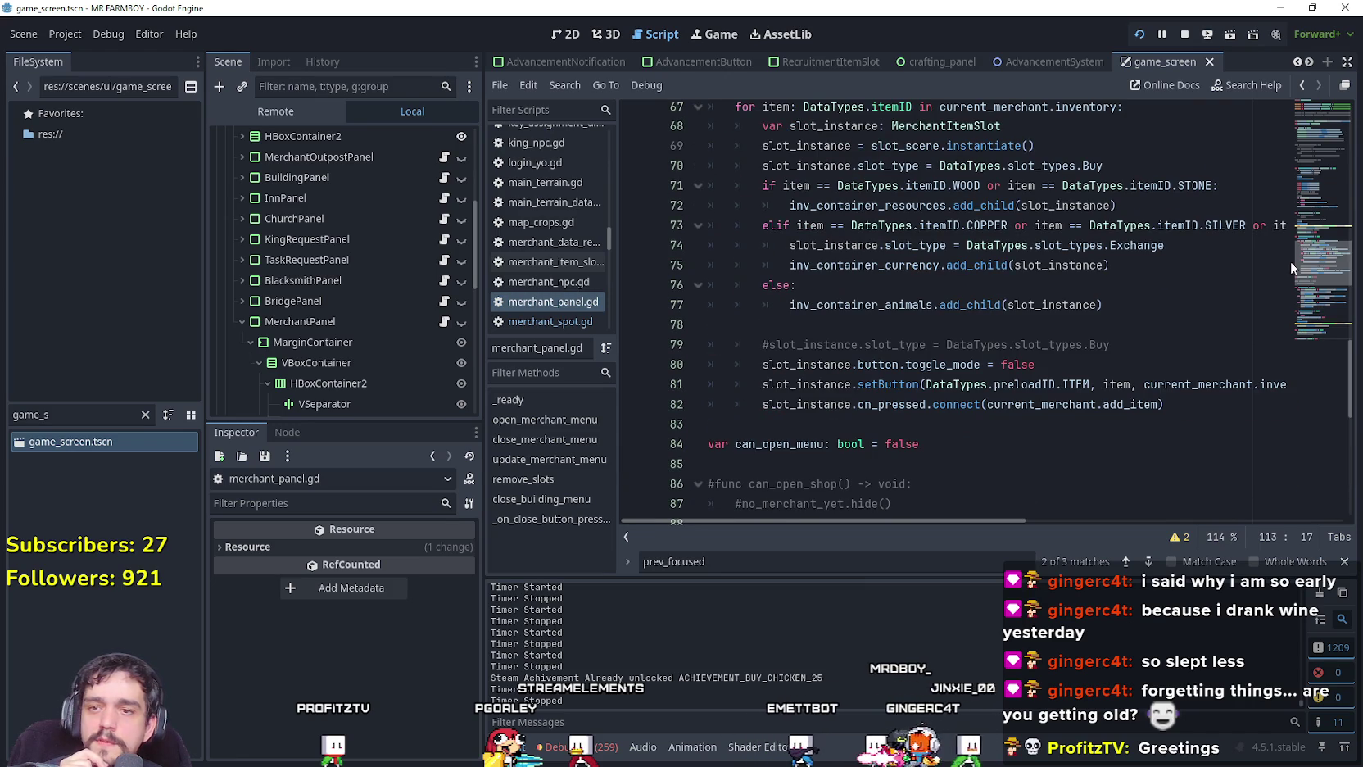
scroll(1291, 261, up, 1)
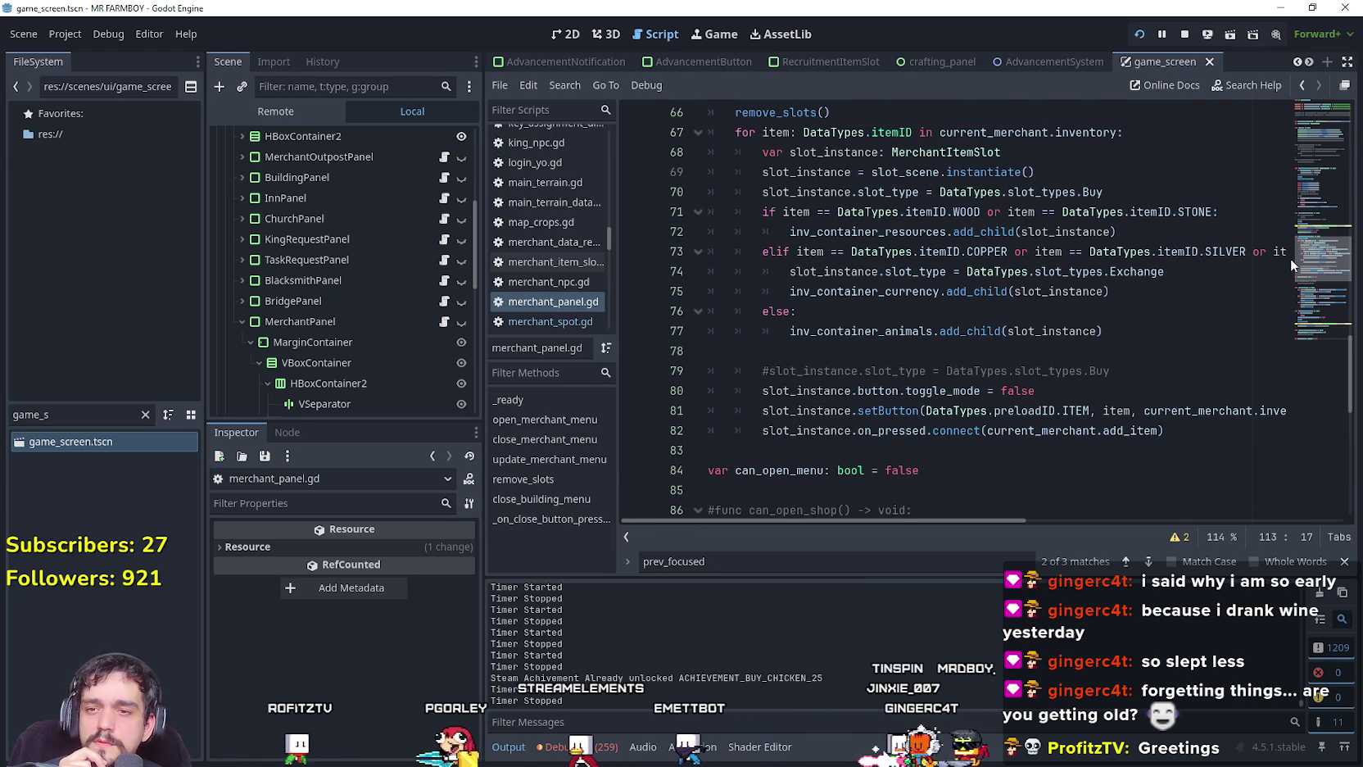
click(1029, 519)
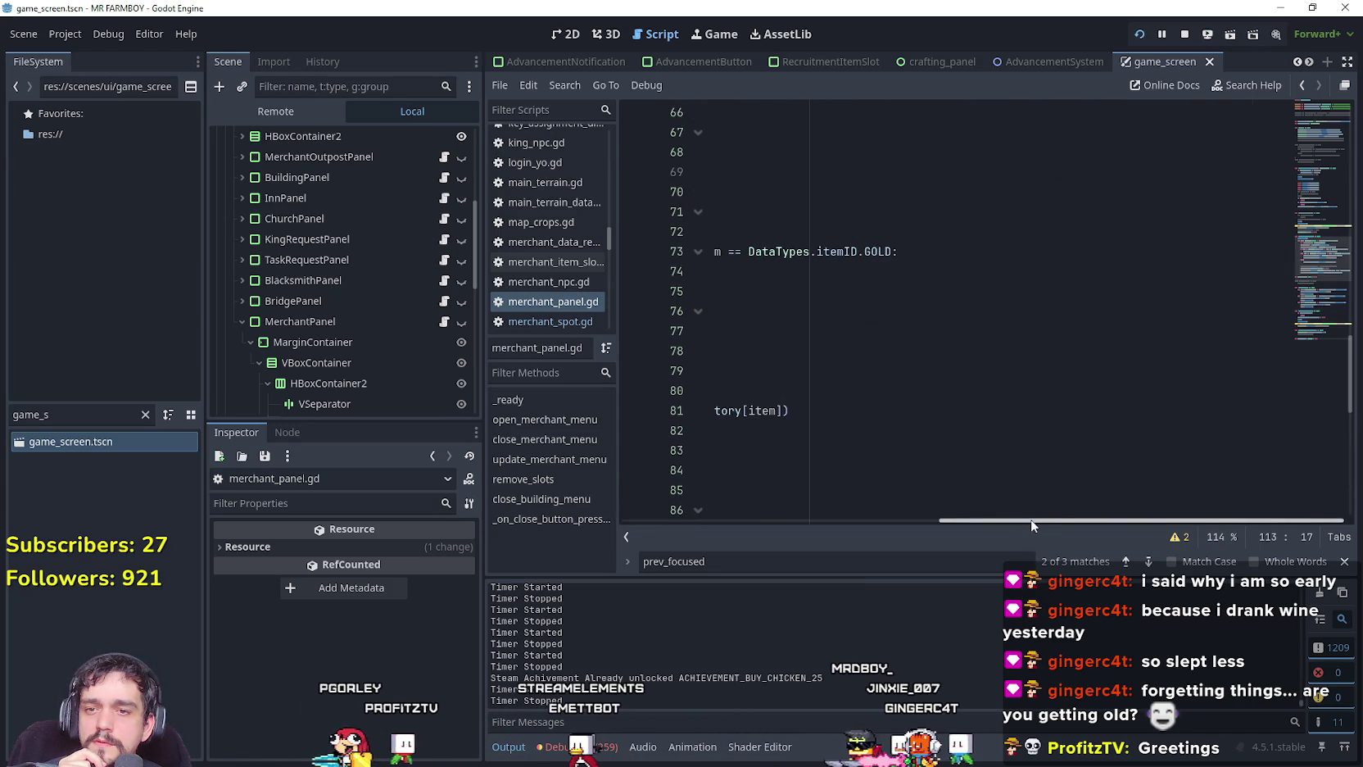
mouse_move(1071, 521)
mouse_down()
mouse_move(828, 541)
mouse_move(710, 521)
mouse_up()
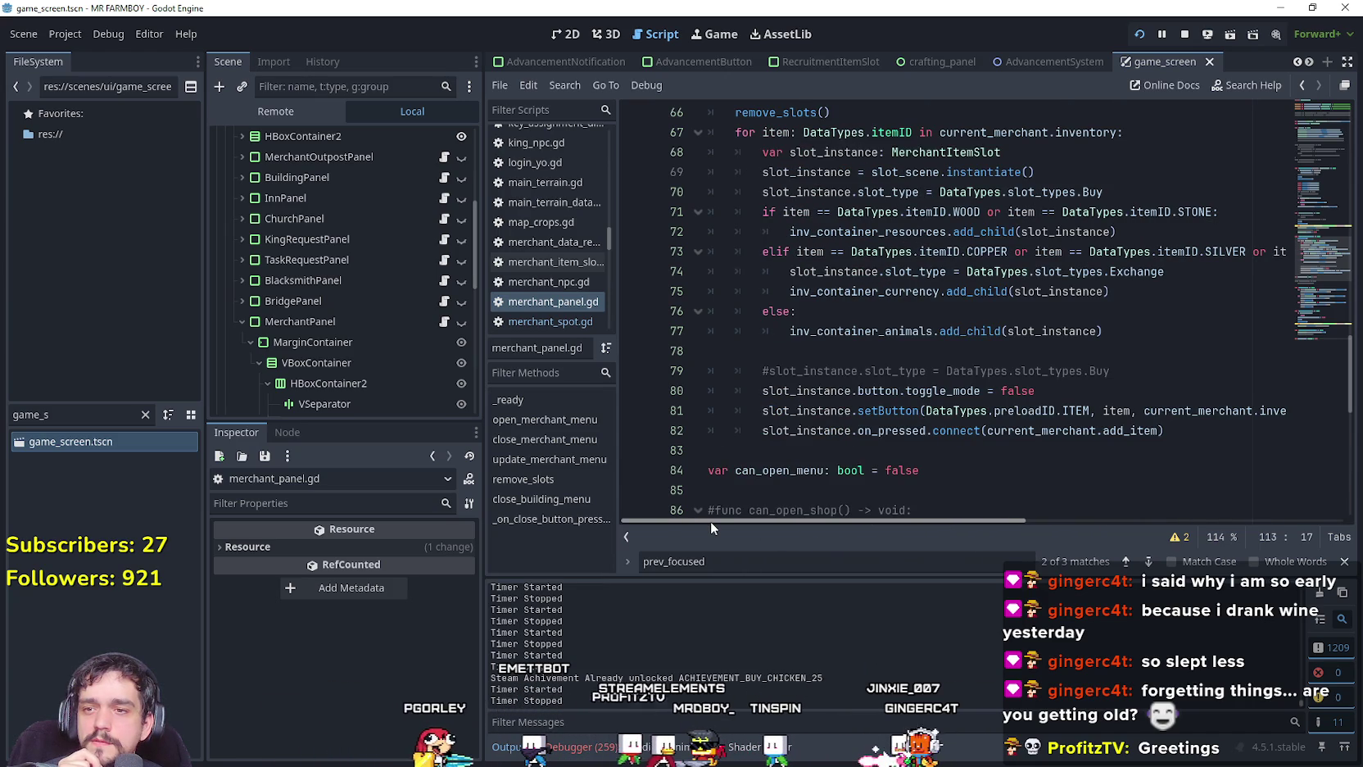
double_click(1119, 410)
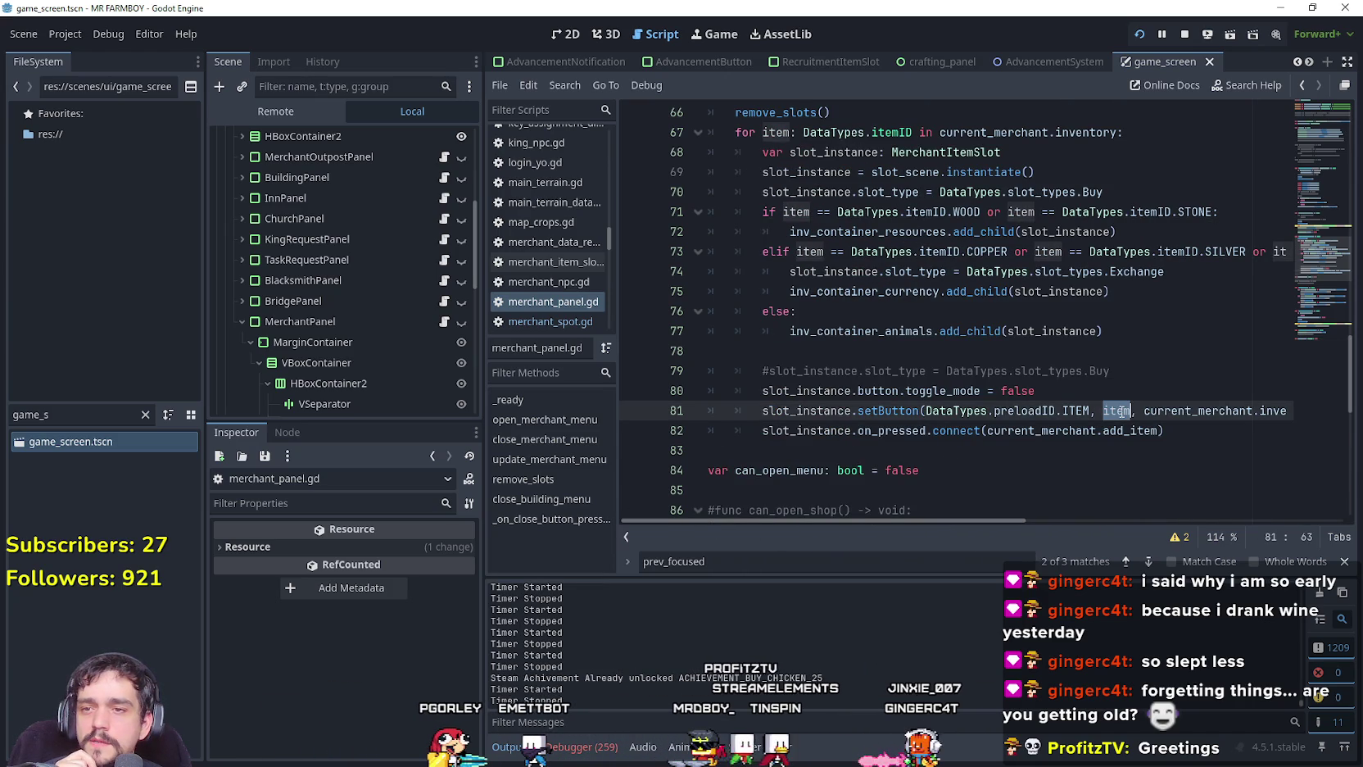
scroll(999, 290, up, 1)
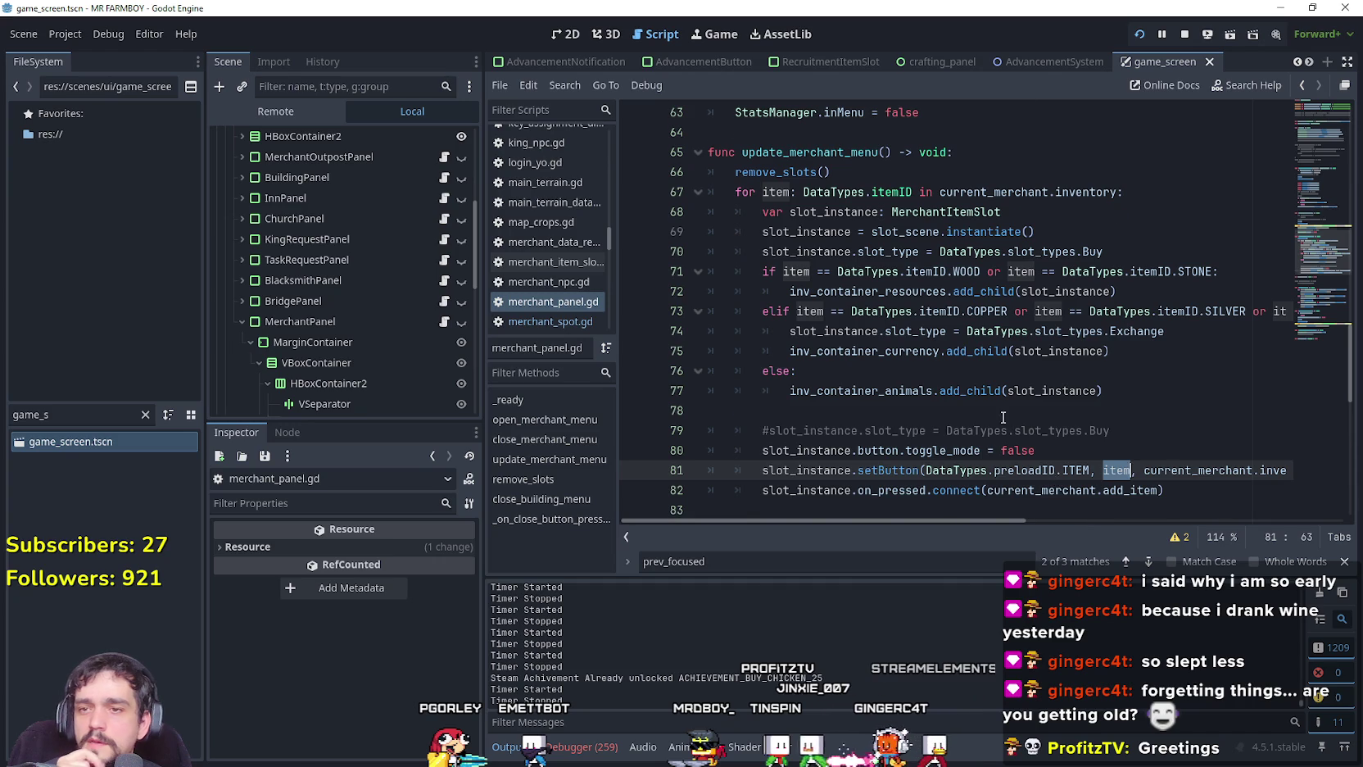
scroll(1003, 416, up, 2)
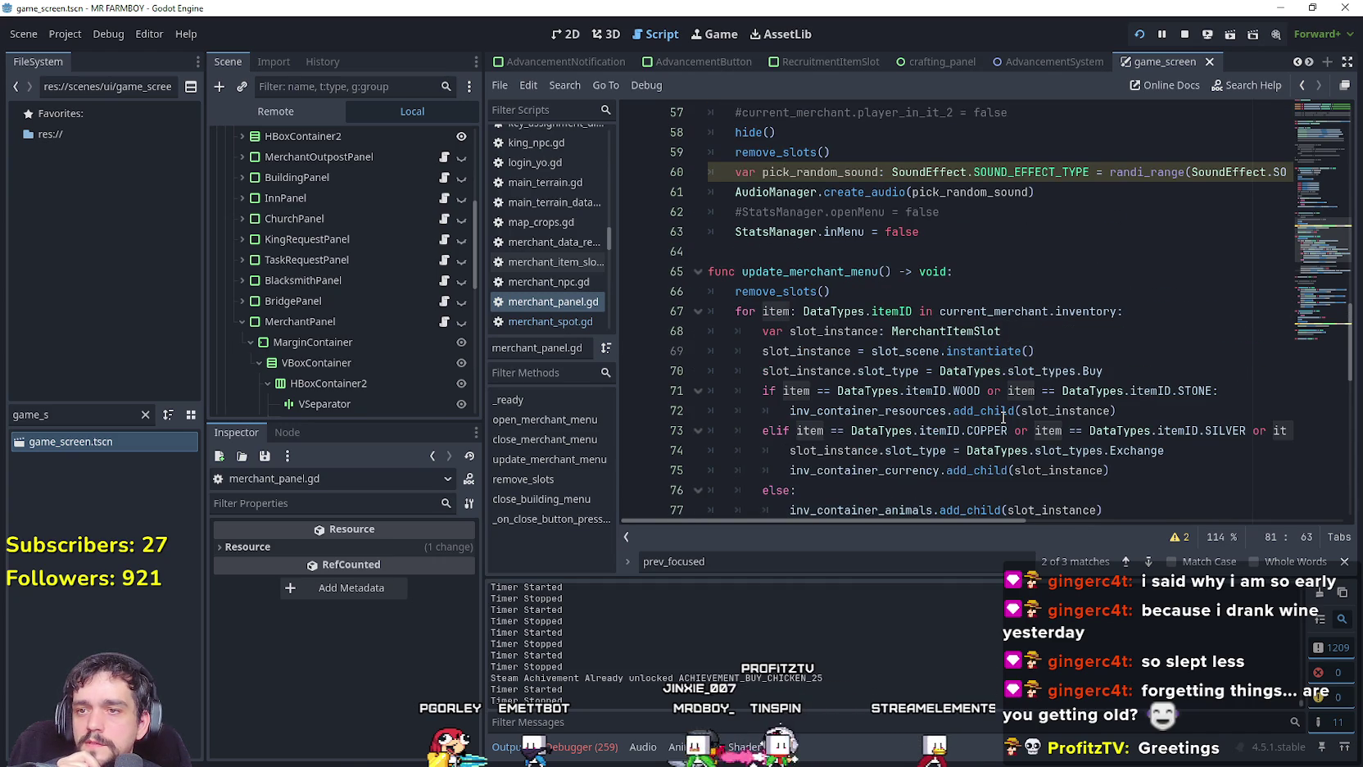
mouse_move(735, 311)
mouse_down()
mouse_move(1130, 313)
mouse_move(1001, 331)
mouse_up()
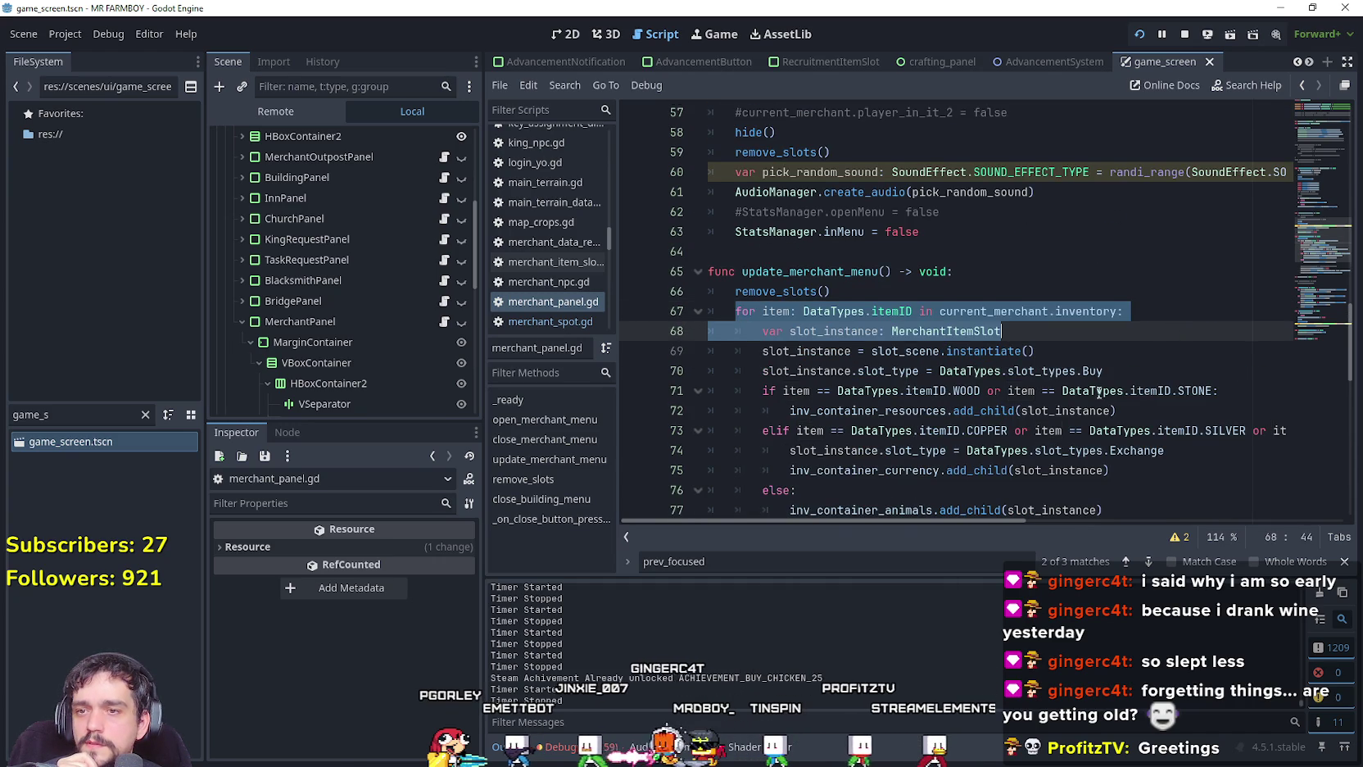
scroll(1098, 393, down, 1)
click(1114, 312)
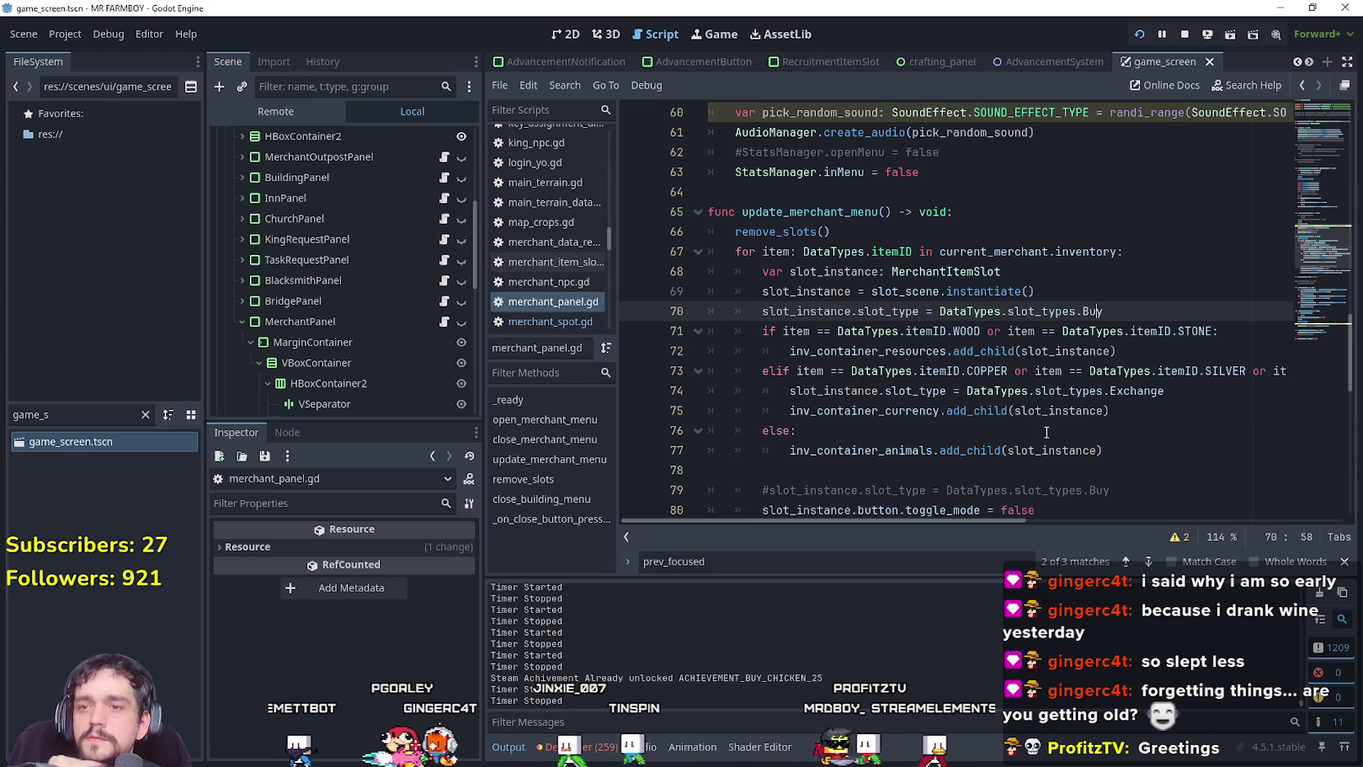
scroll(1046, 432, up, 3)
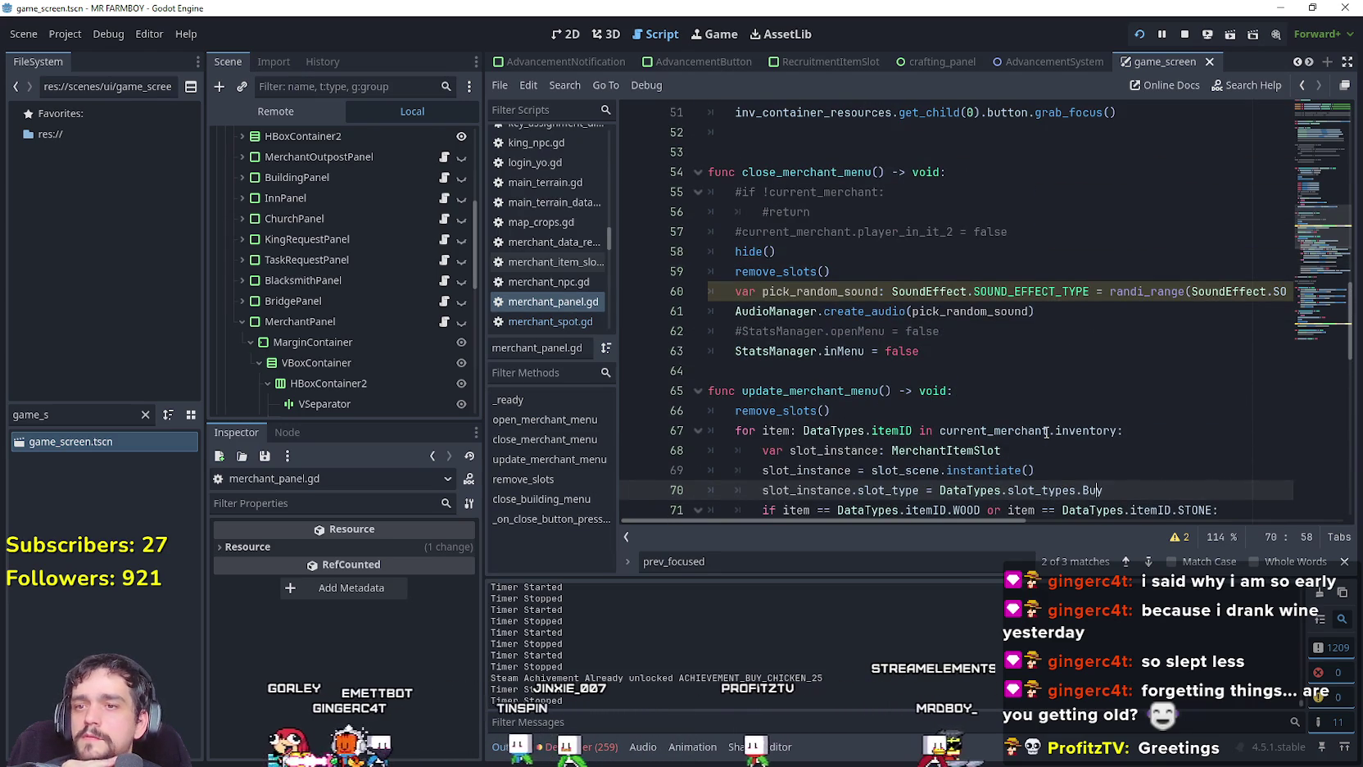
scroll(1048, 446, up, 1)
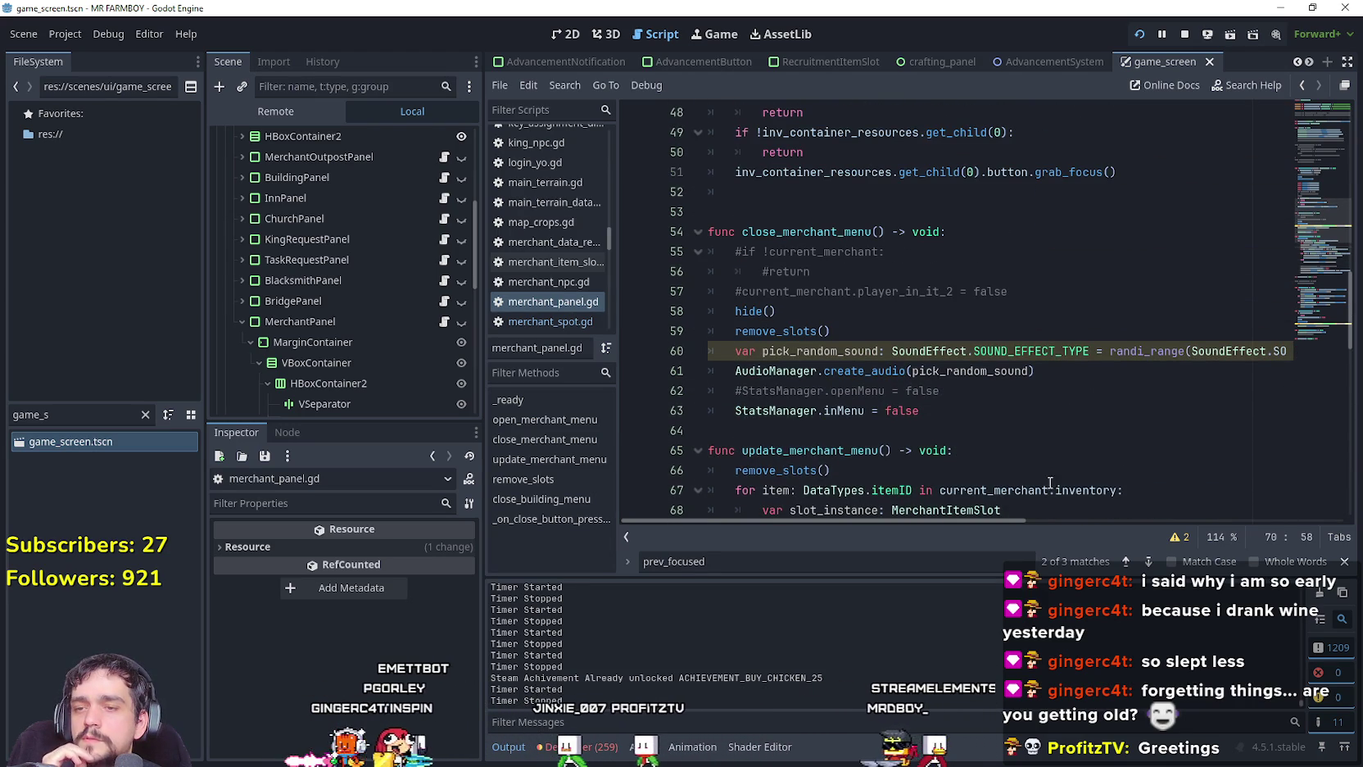
click(910, 311)
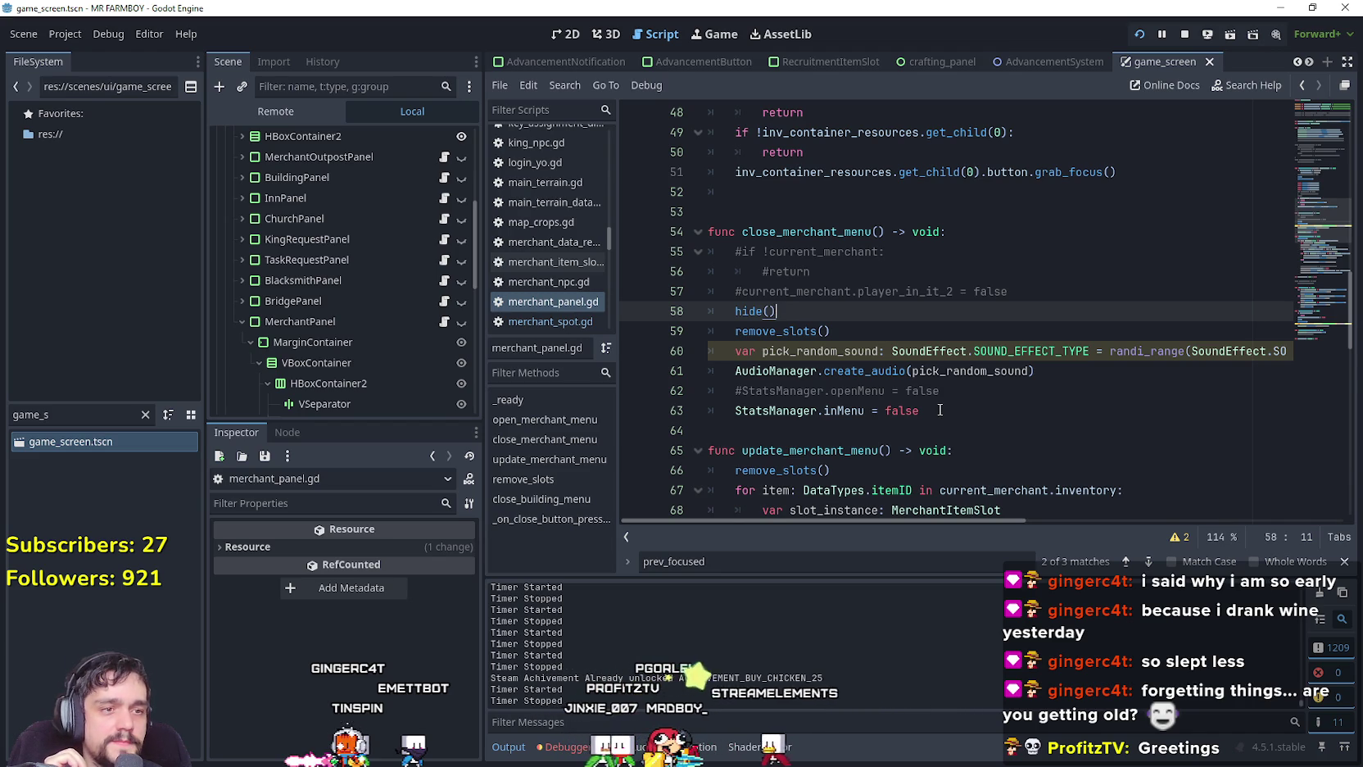
scroll(938, 403, up, 1)
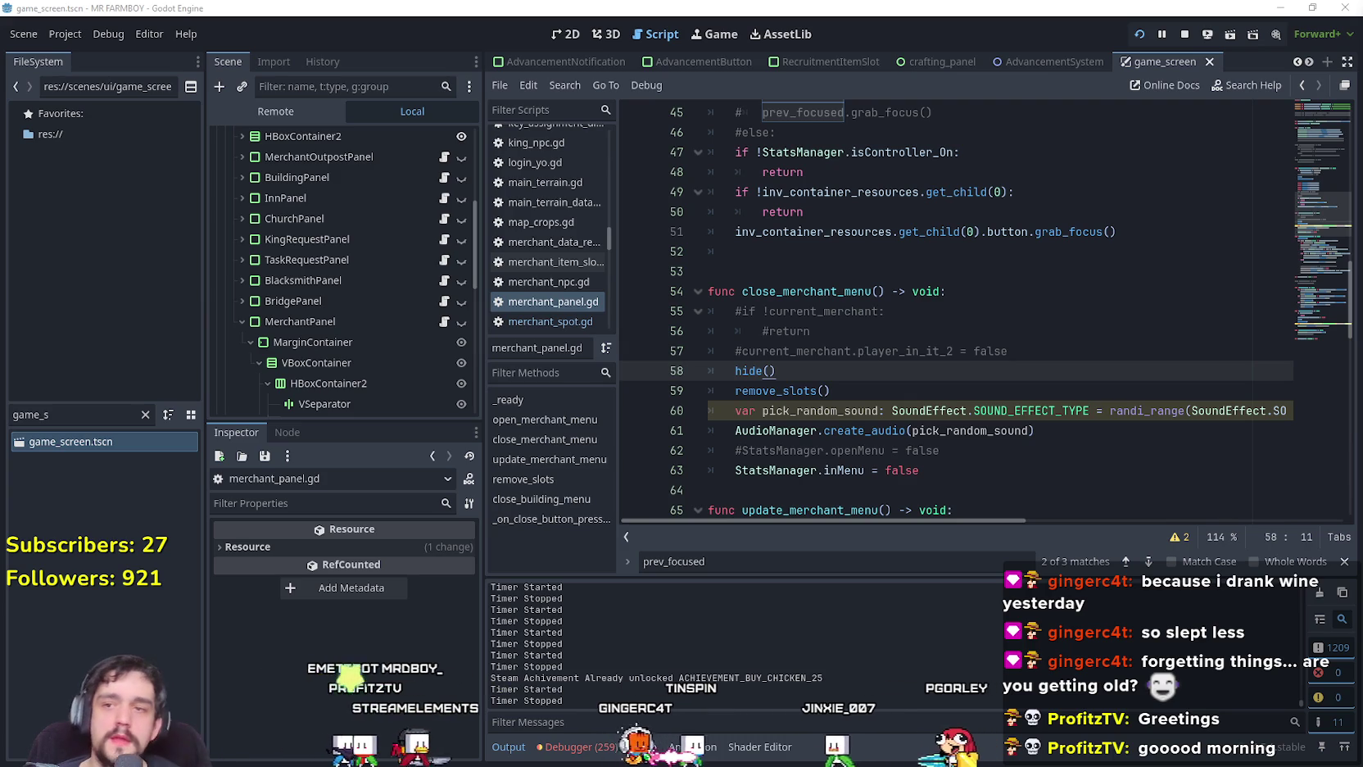
double_click(794, 231)
scroll(793, 245, down, 1)
scroll(794, 246, down, 15)
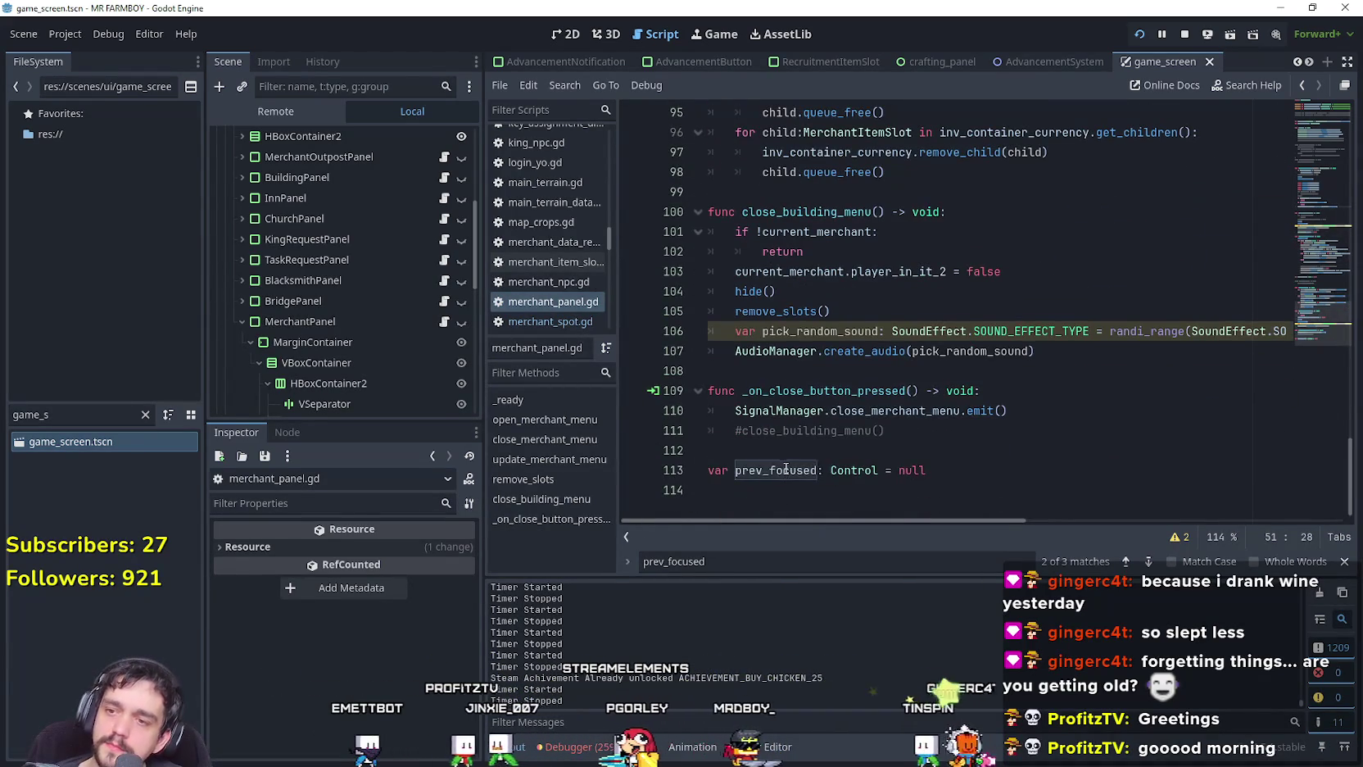
double_click(775, 470)
mouse_move(1317, 328)
mouse_down()
mouse_move(1315, 193)
mouse_move(1306, 278)
mouse_up()
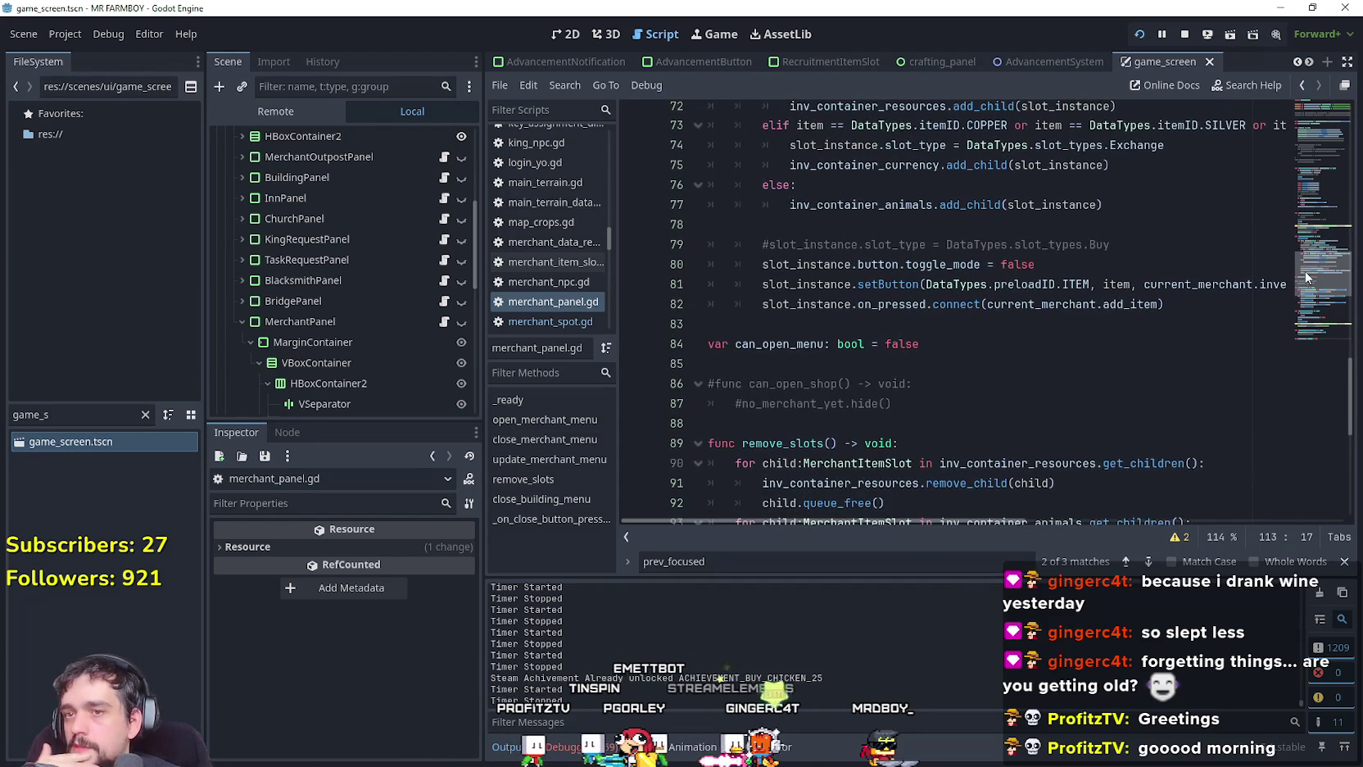
Below the slot loop, add 'if prev_focused != null:' calling 'prev_focused.grab_focus()'.
click(1212, 304)
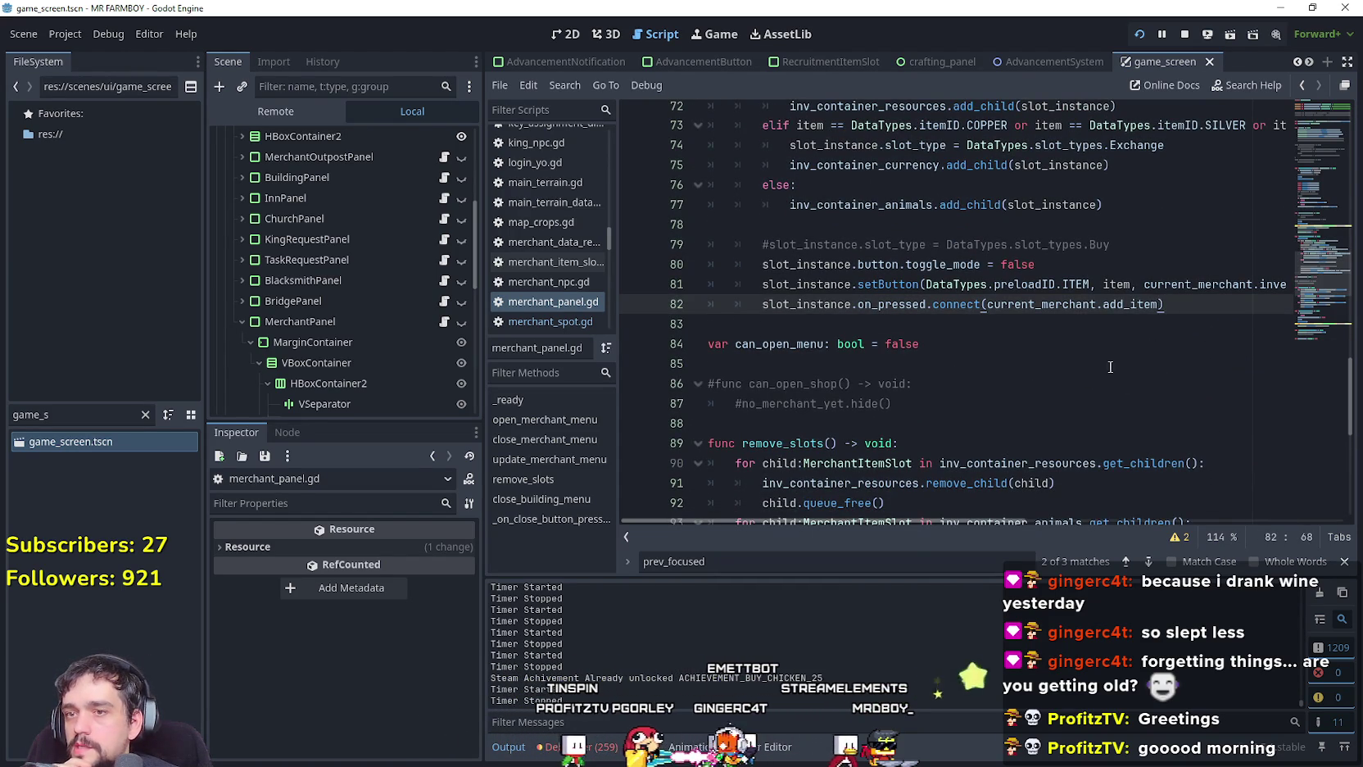
key(Return)
key(Return)
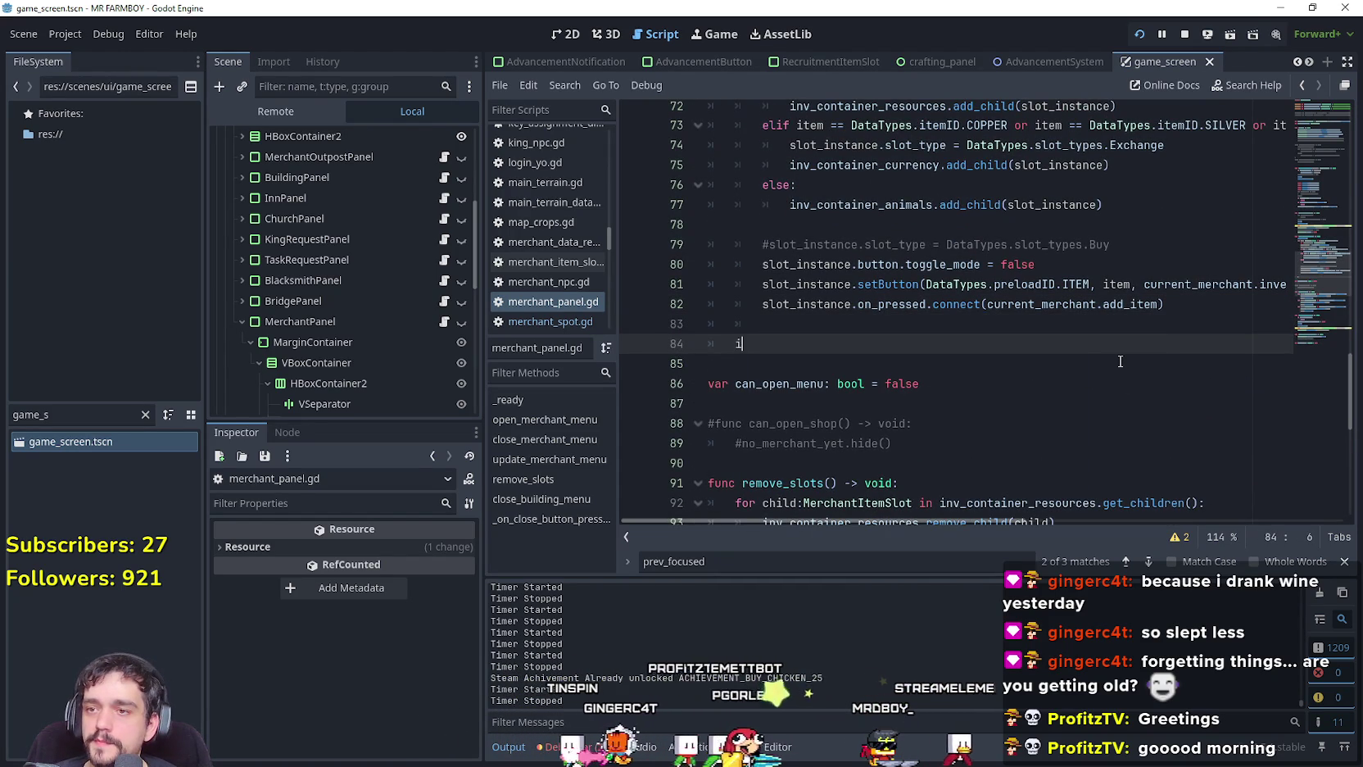
text(if prev_focused =!)
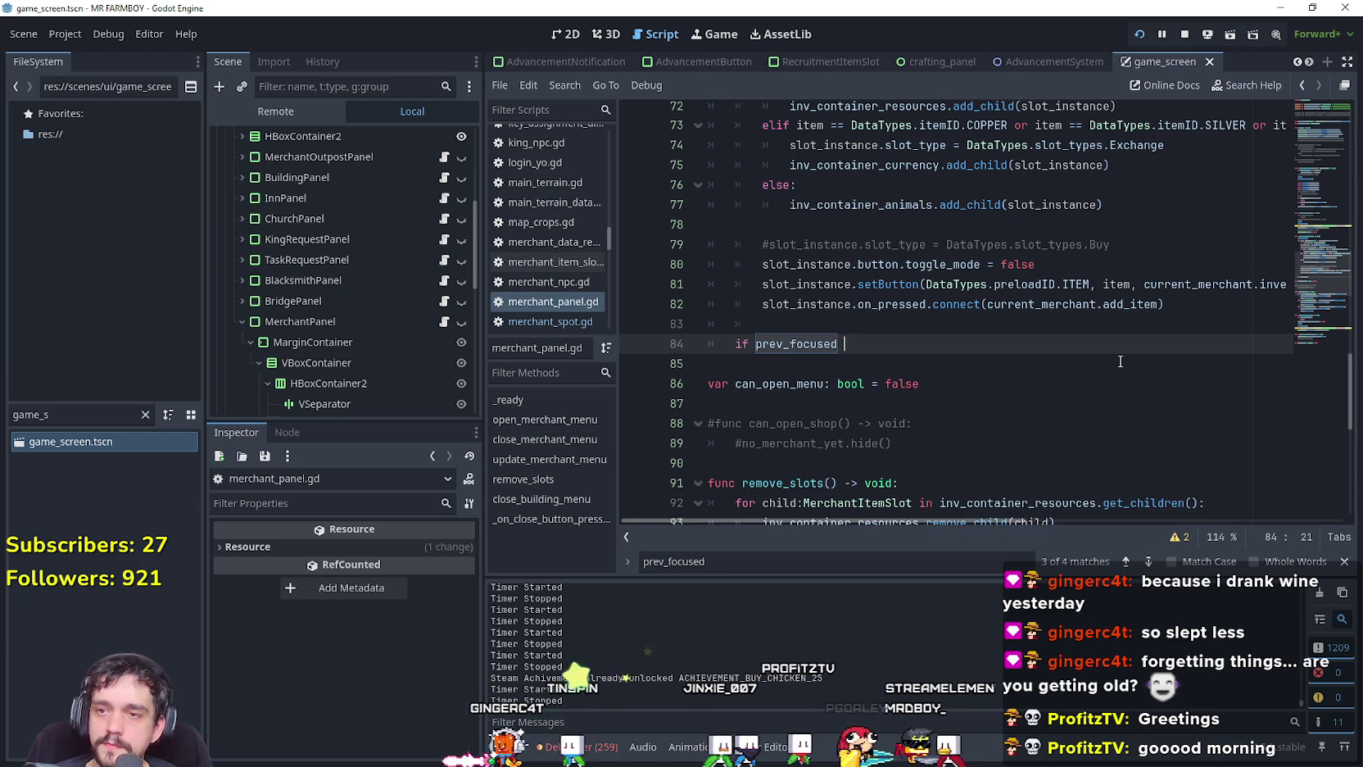
key(BackSpace)
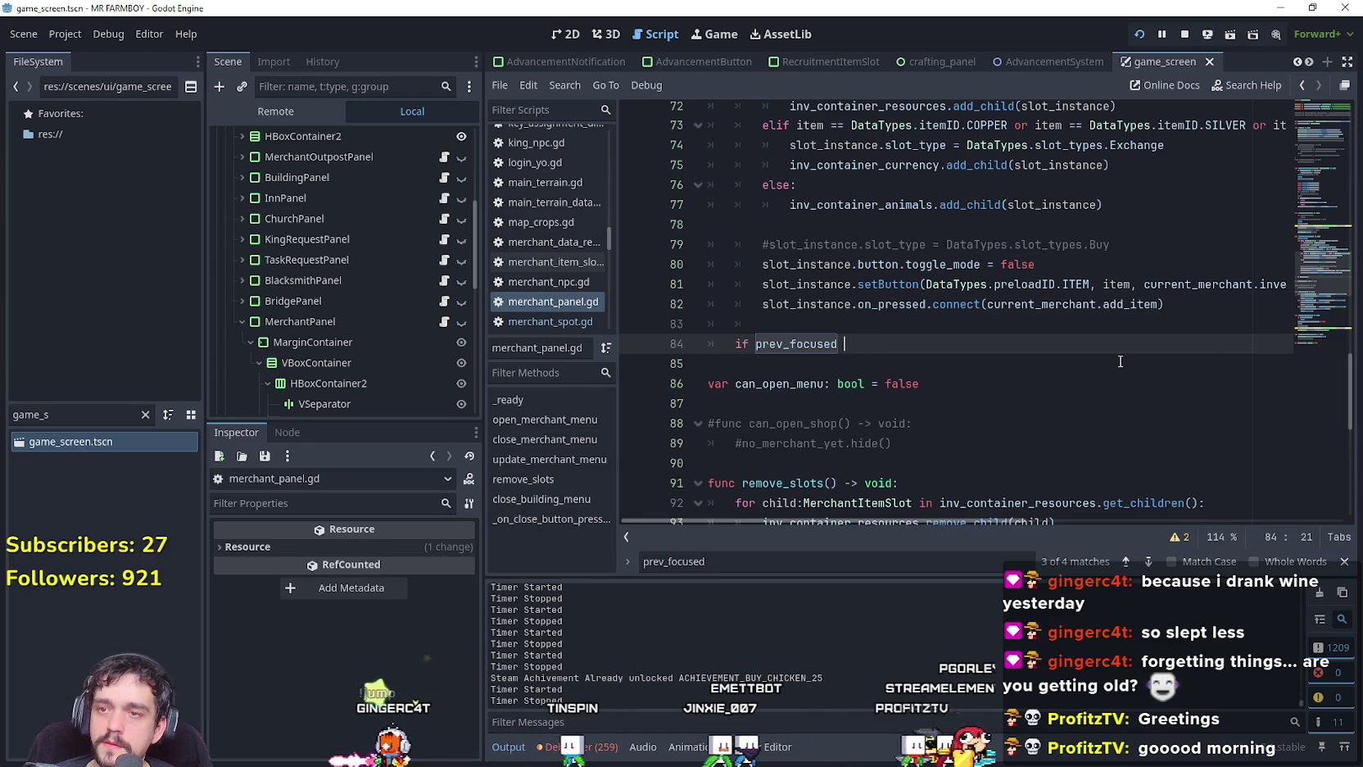
key(BackSpace)
key(BackSpace)
text(!= null:)
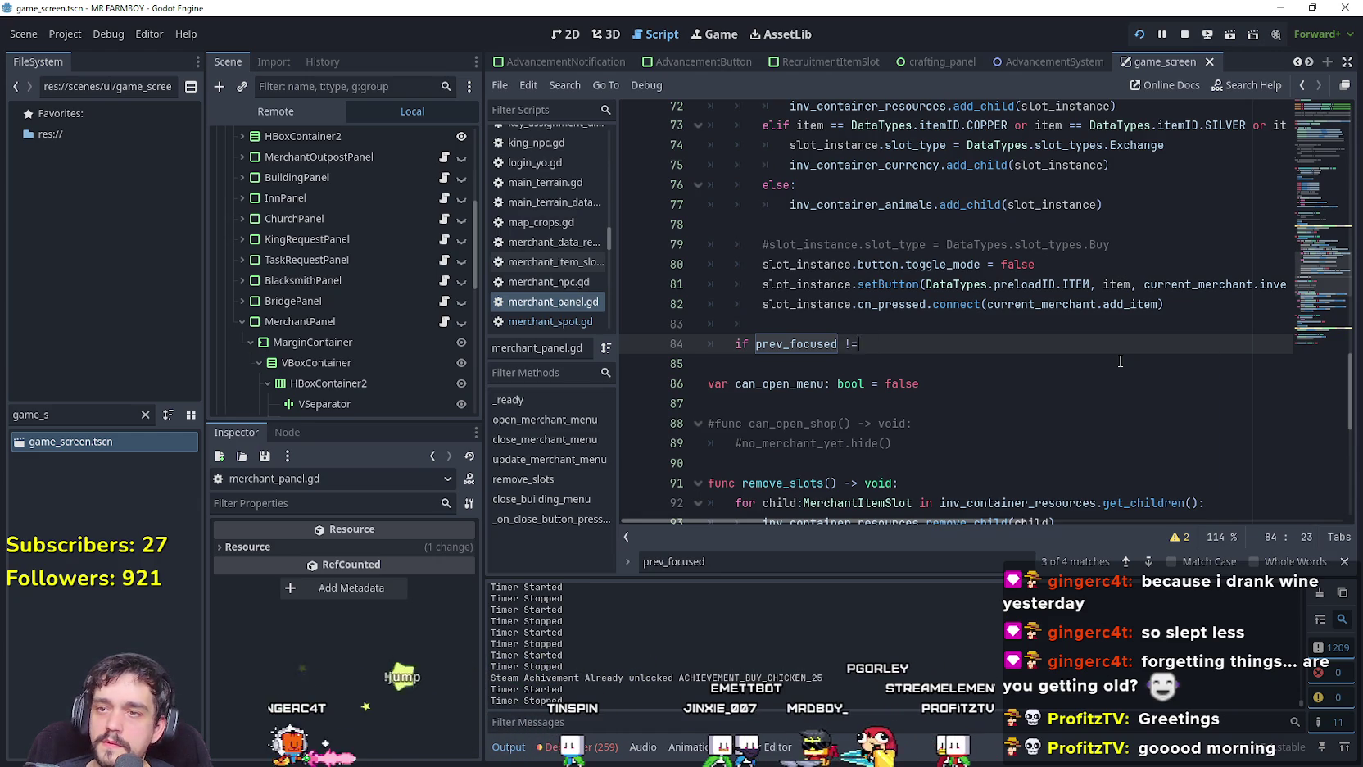
key(Return)
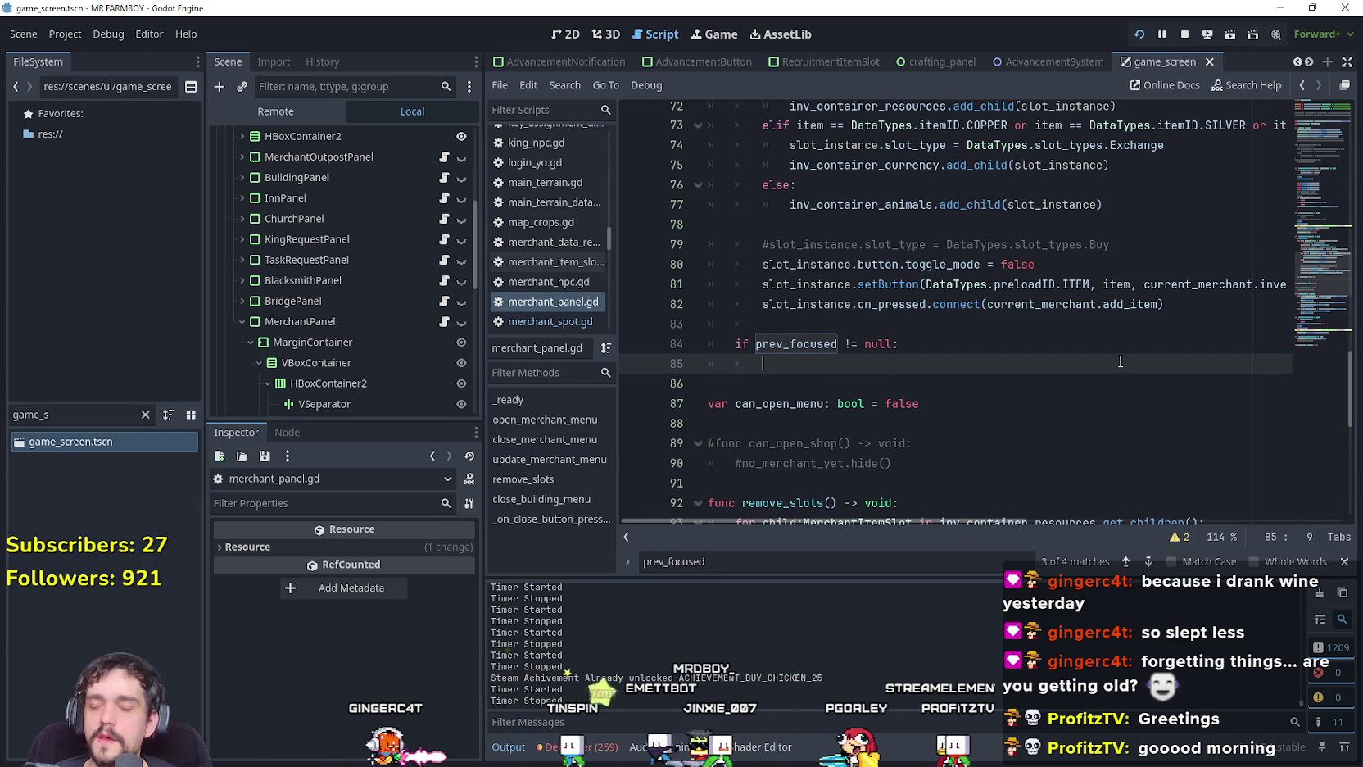
text(prev_focused.gra)
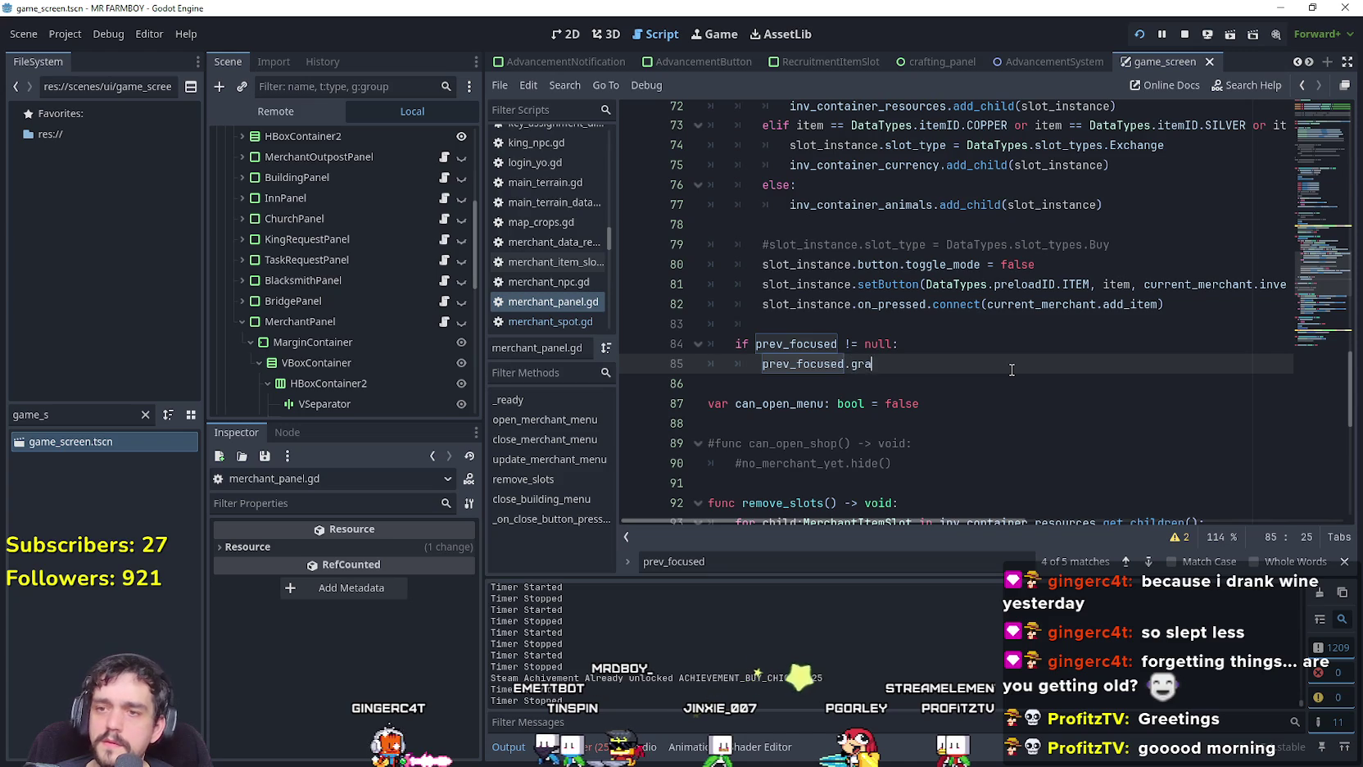
text(b)
key(Down)
key(Return)
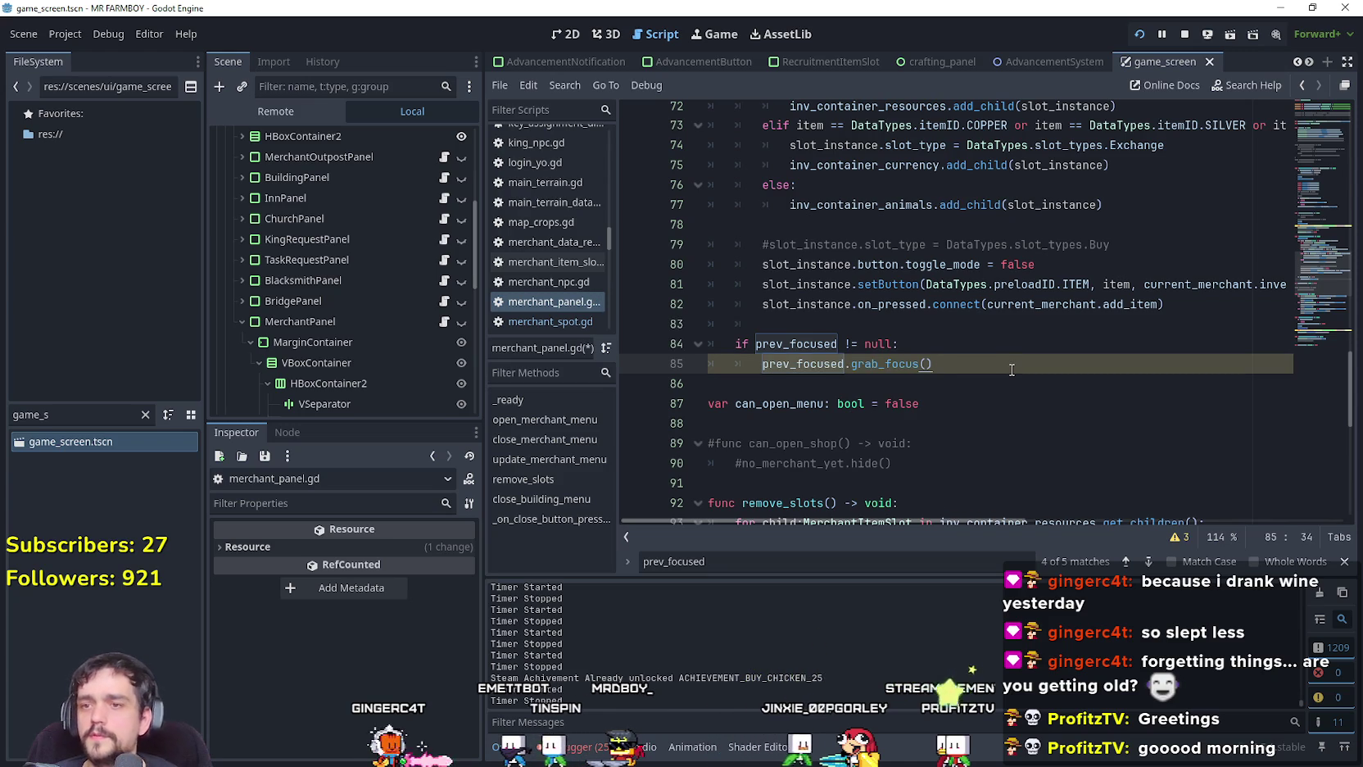
Select the isController_On check and its return line, and place the caret above the new if.
scroll(988, 449, up, 6)
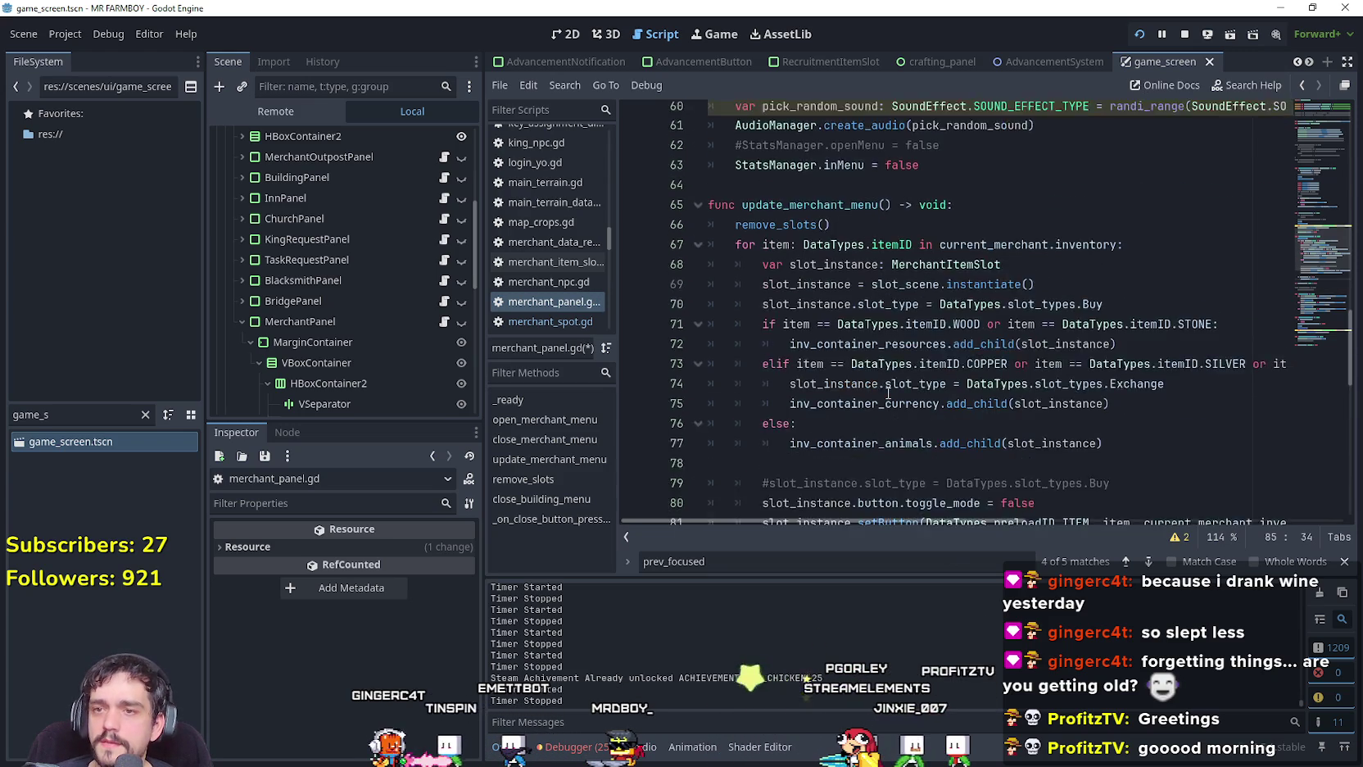
scroll(810, 241, up, 2)
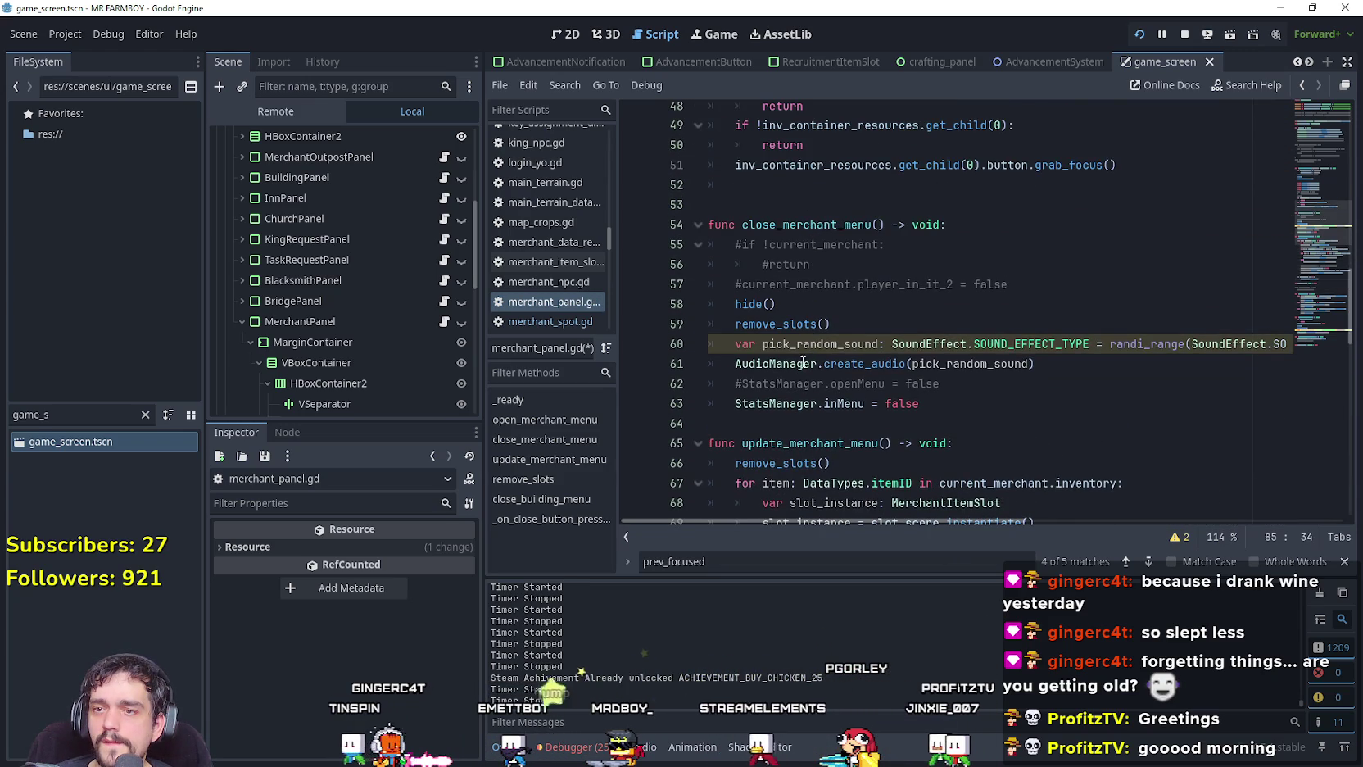
scroll(1022, 305, up, 3)
drag(809, 286, 666, 268)
key(ctrl+c)
scroll(846, 352, down, 14)
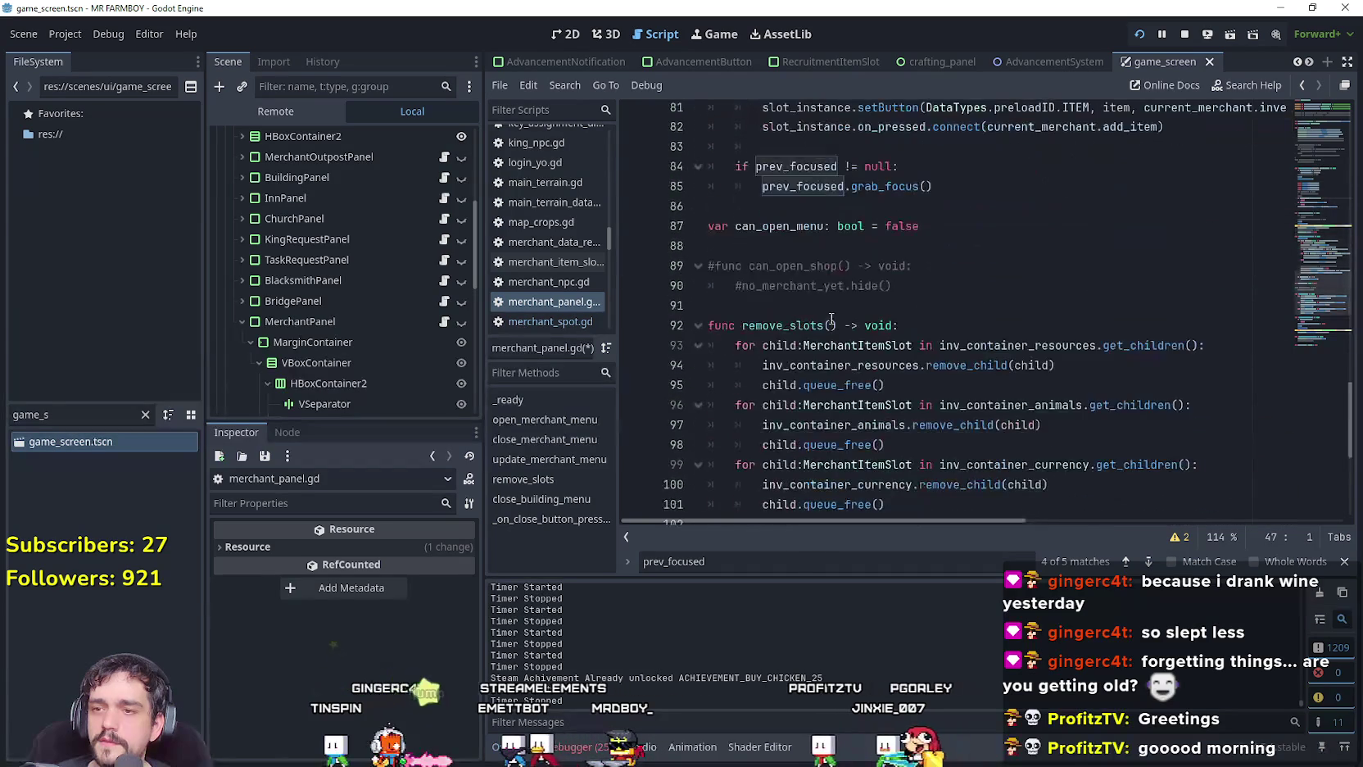
click(811, 151)
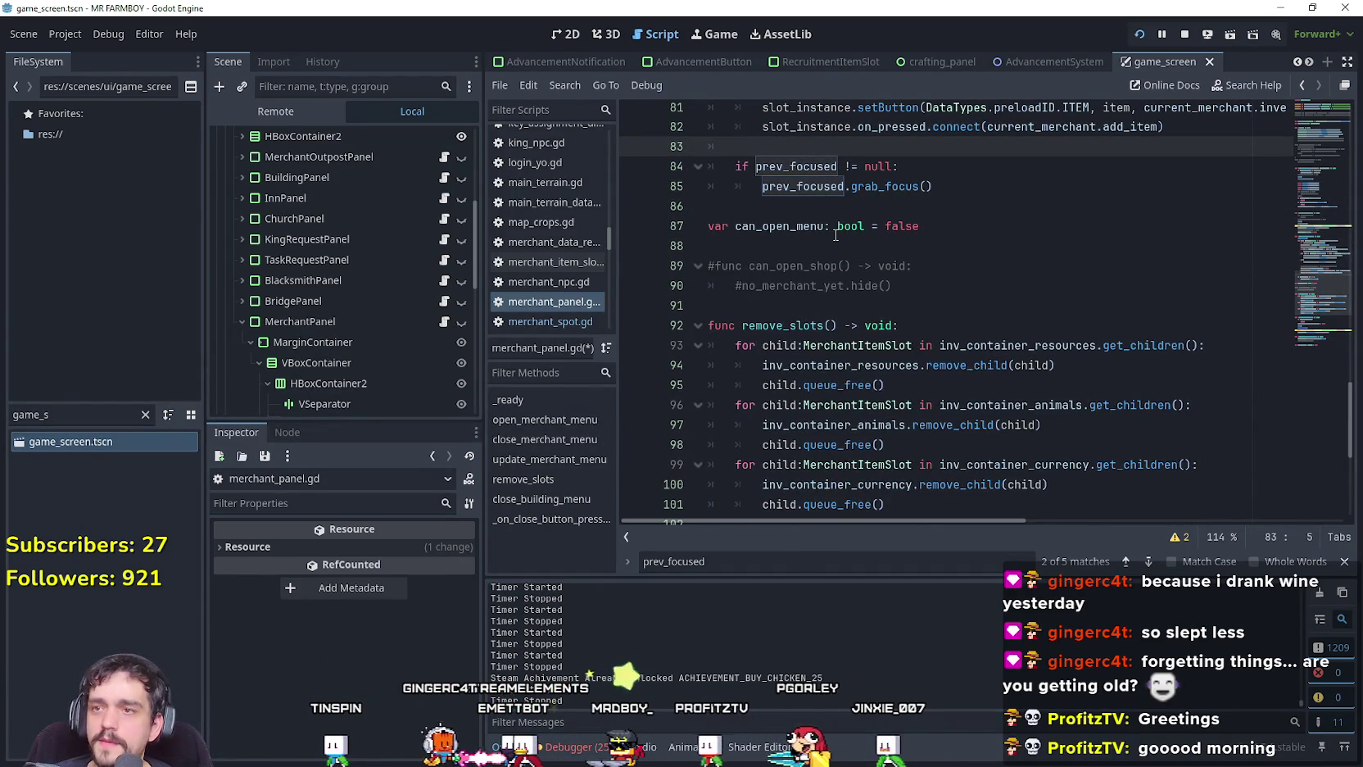
Paste the controller check above the if and add its StatsManager.isController_On condition with 'and' before prev_focused.
key(Return)
key(ctrl+v)
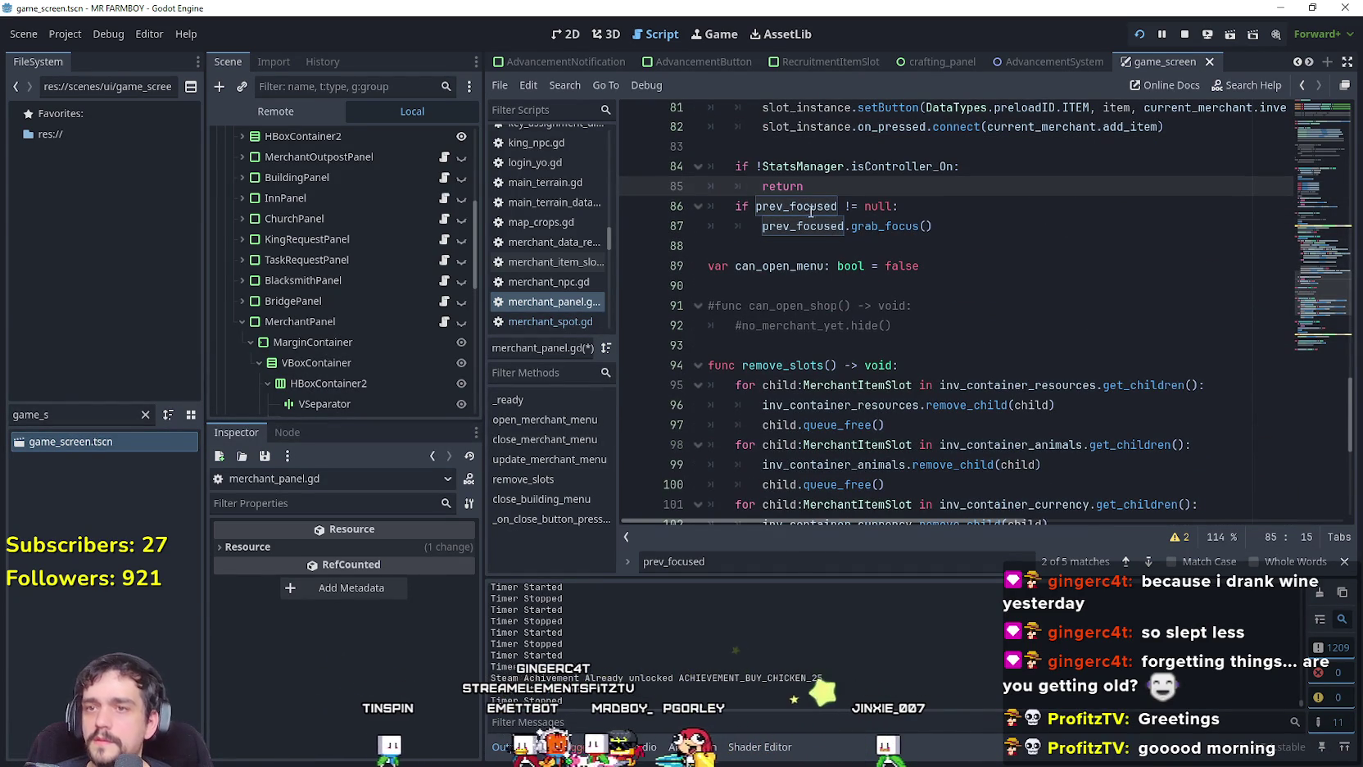
drag(758, 167, 962, 166)
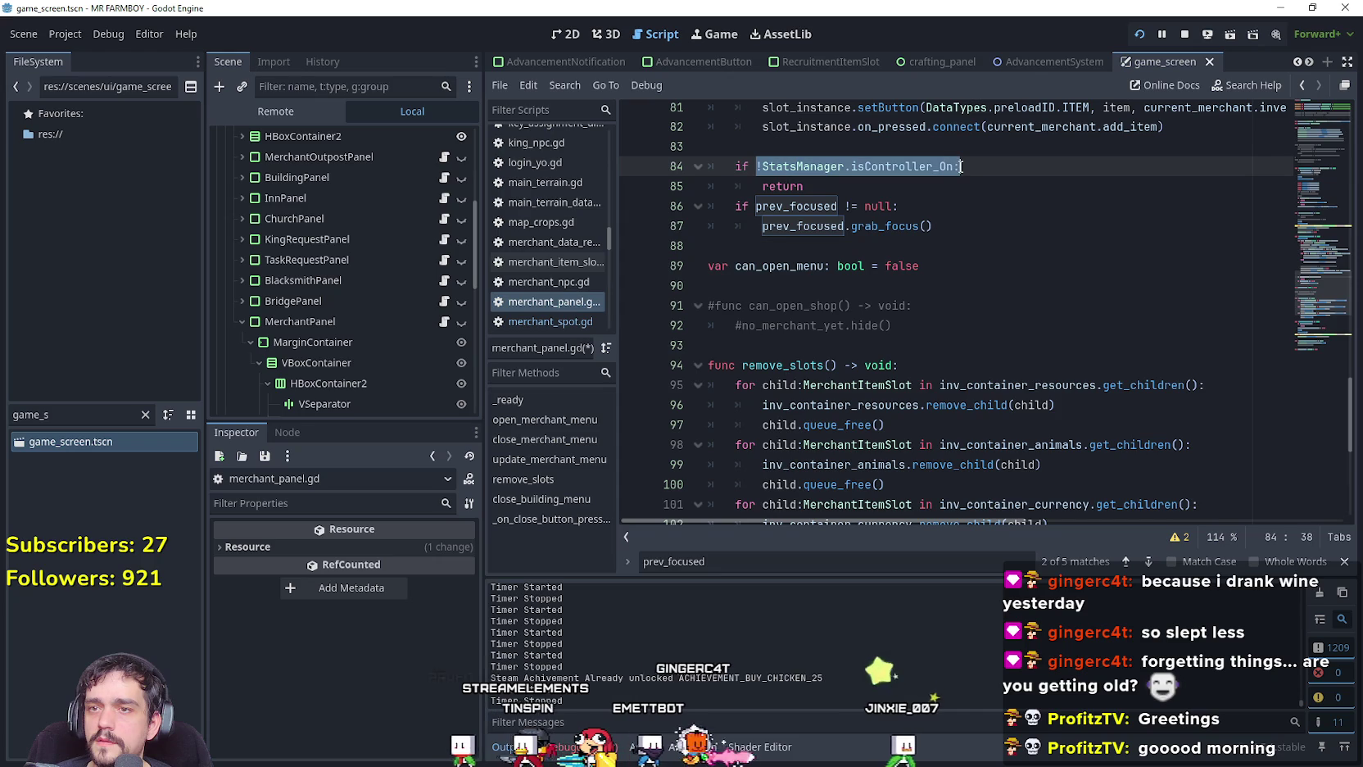
key(ctrl+c)
click(754, 205)
key(ctrl+v)
text(and)
Drop the negation from the condition and delete the temporary early-return lines.
click(757, 206)
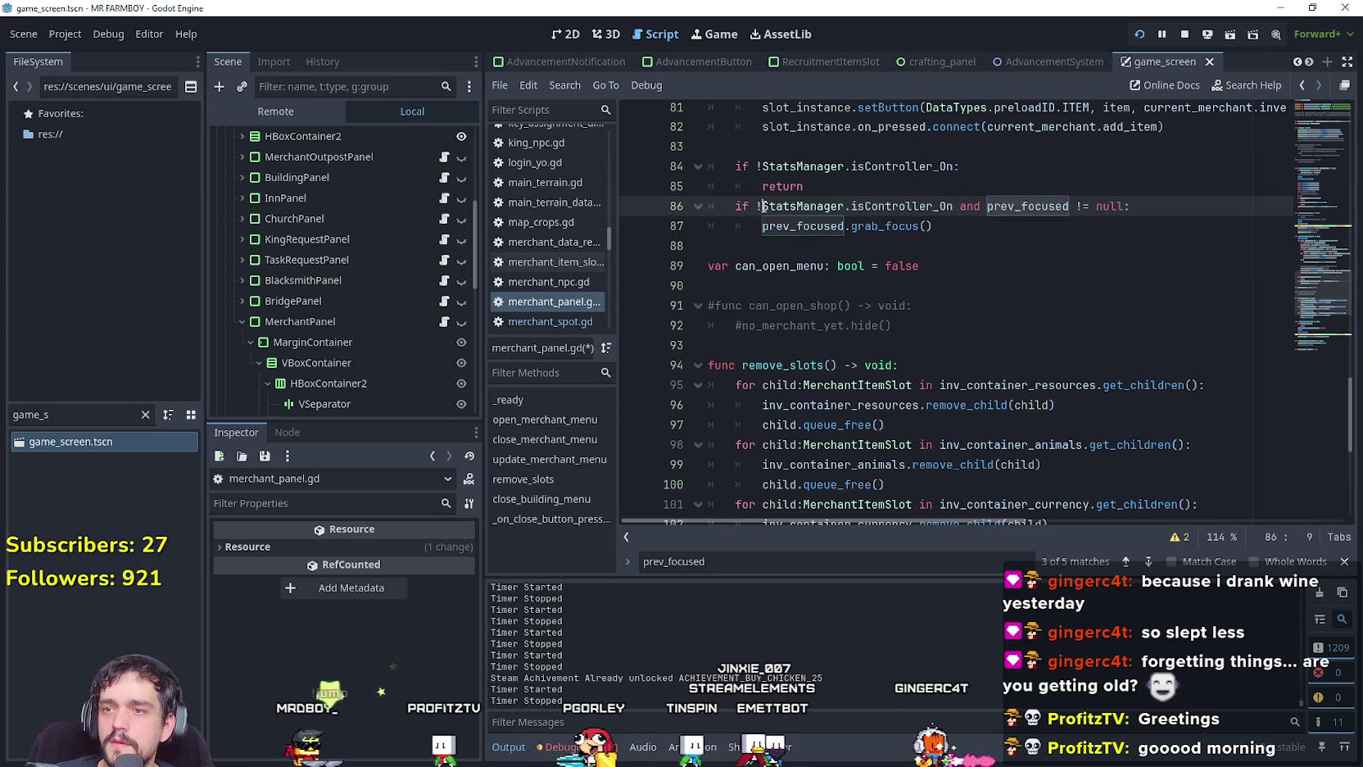
key(shift+Up)
key(shift+Up)
key(BackSpace)
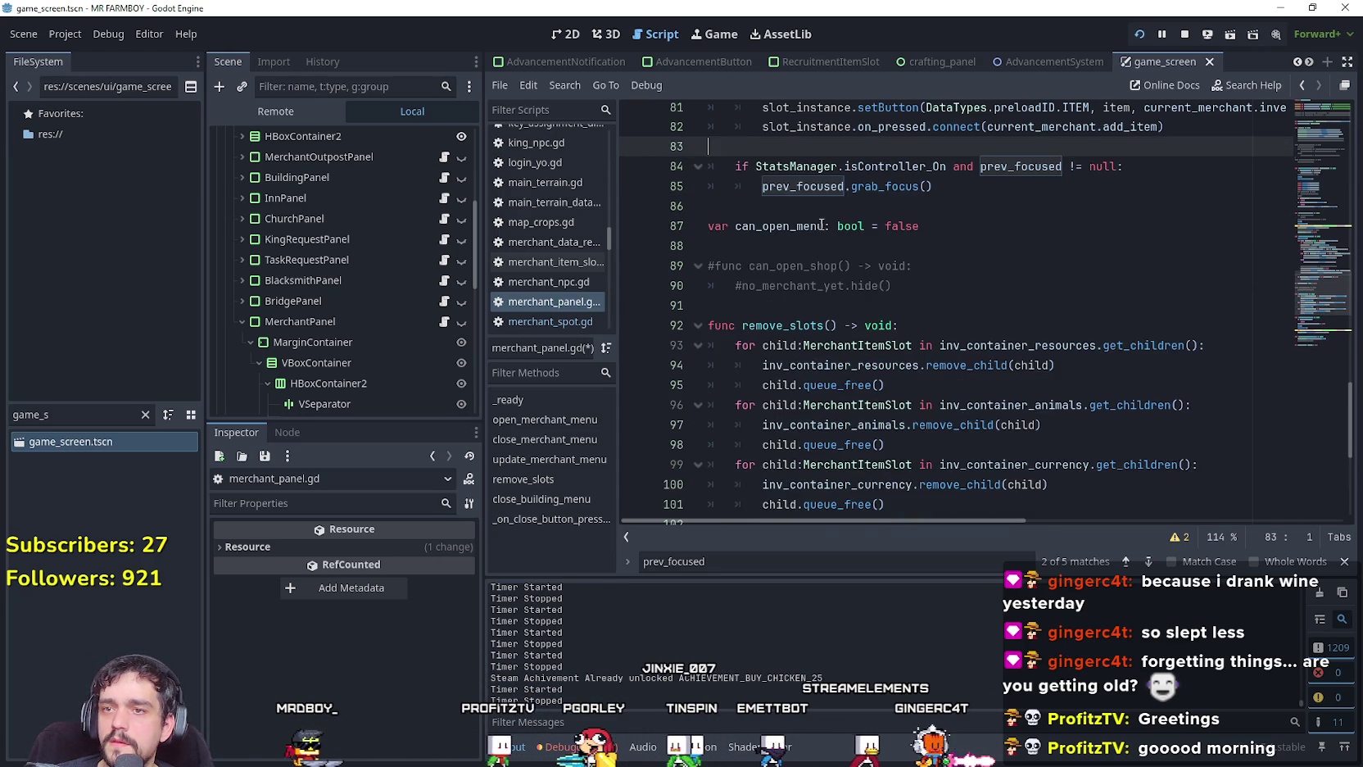
click(822, 226)
scroll(815, 213, up, 1)
click(822, 257)
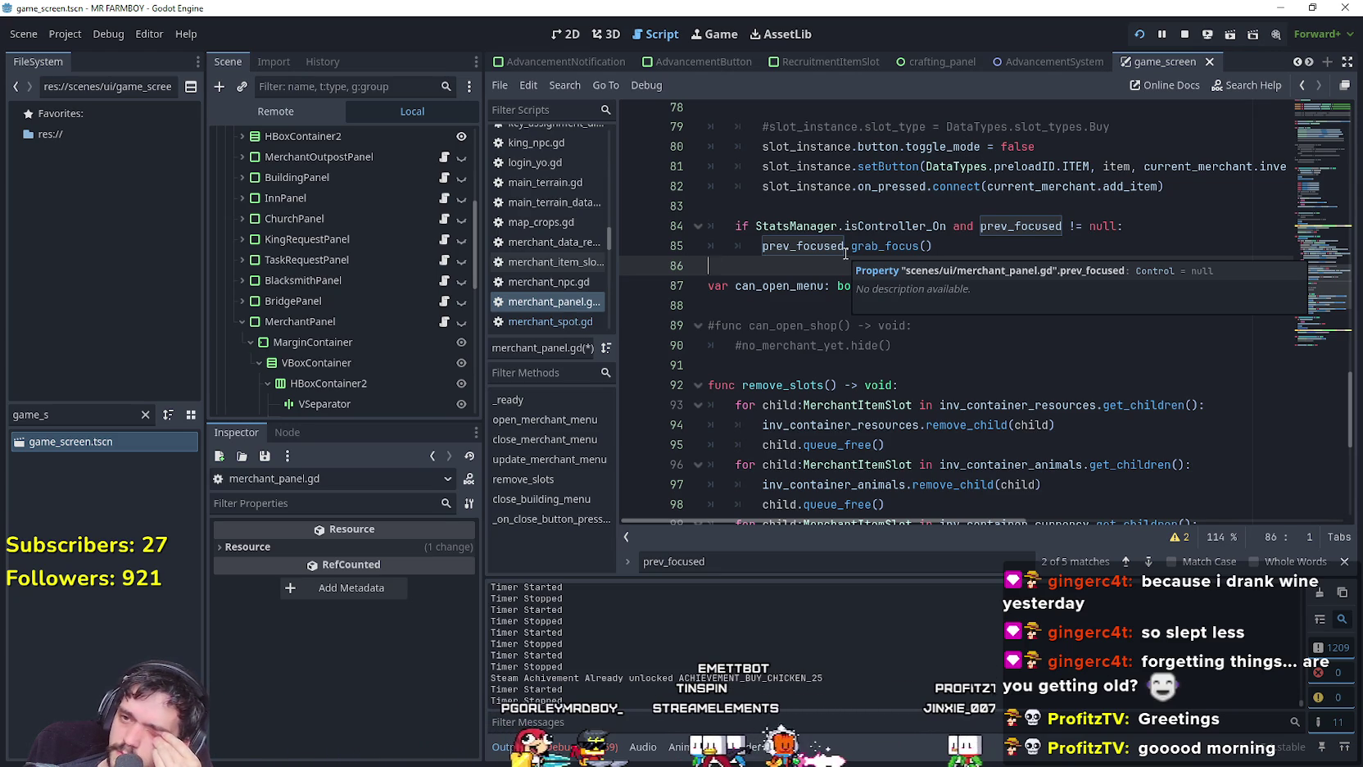
scroll(856, 368, down, 5)
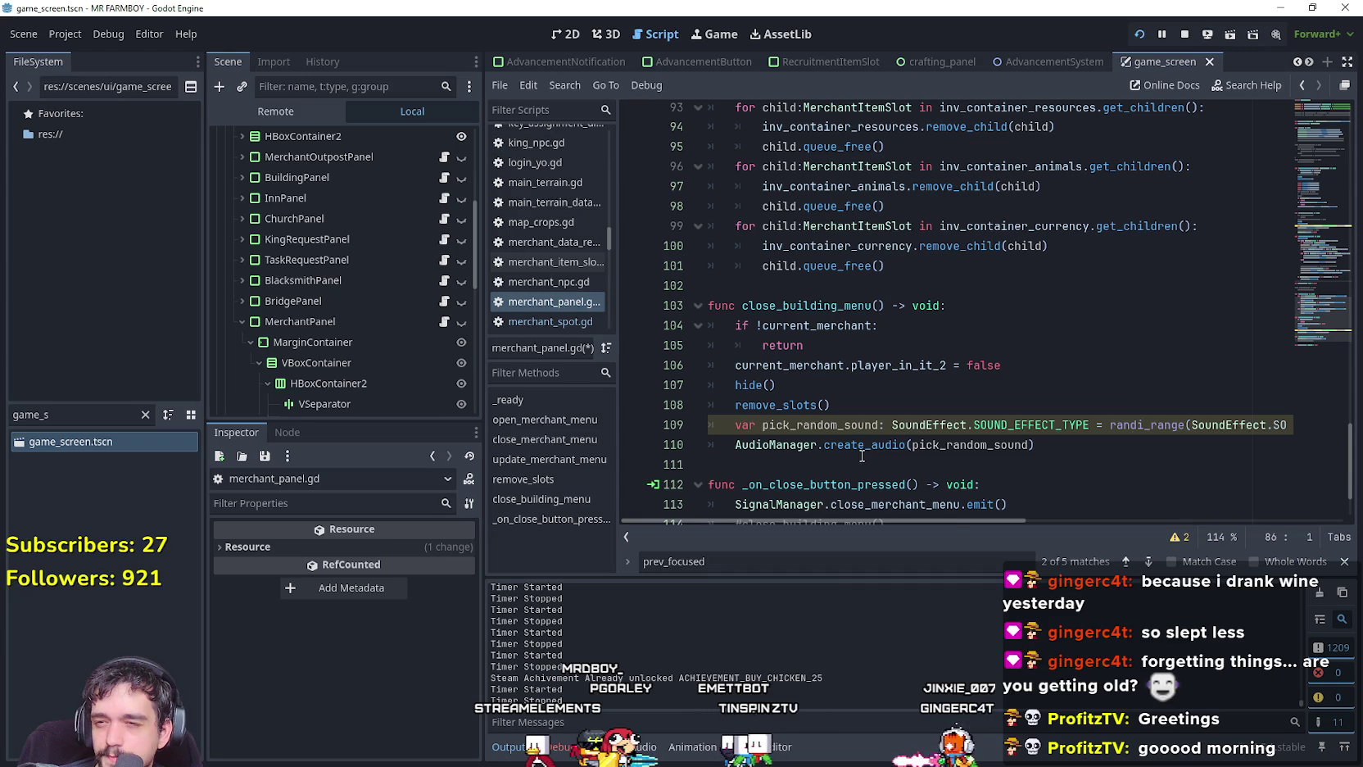
scroll(862, 457, down, 2)
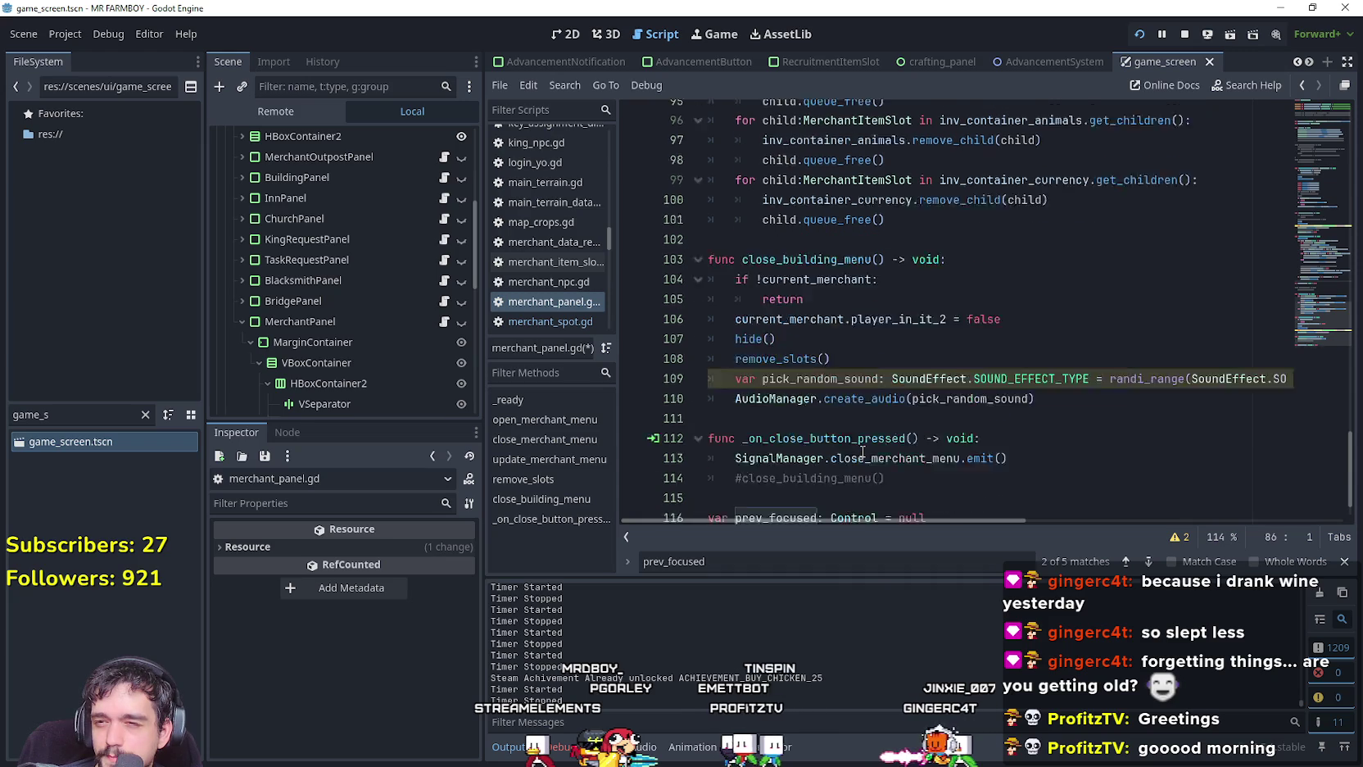
click(918, 372)
scroll(918, 370, up, 6)
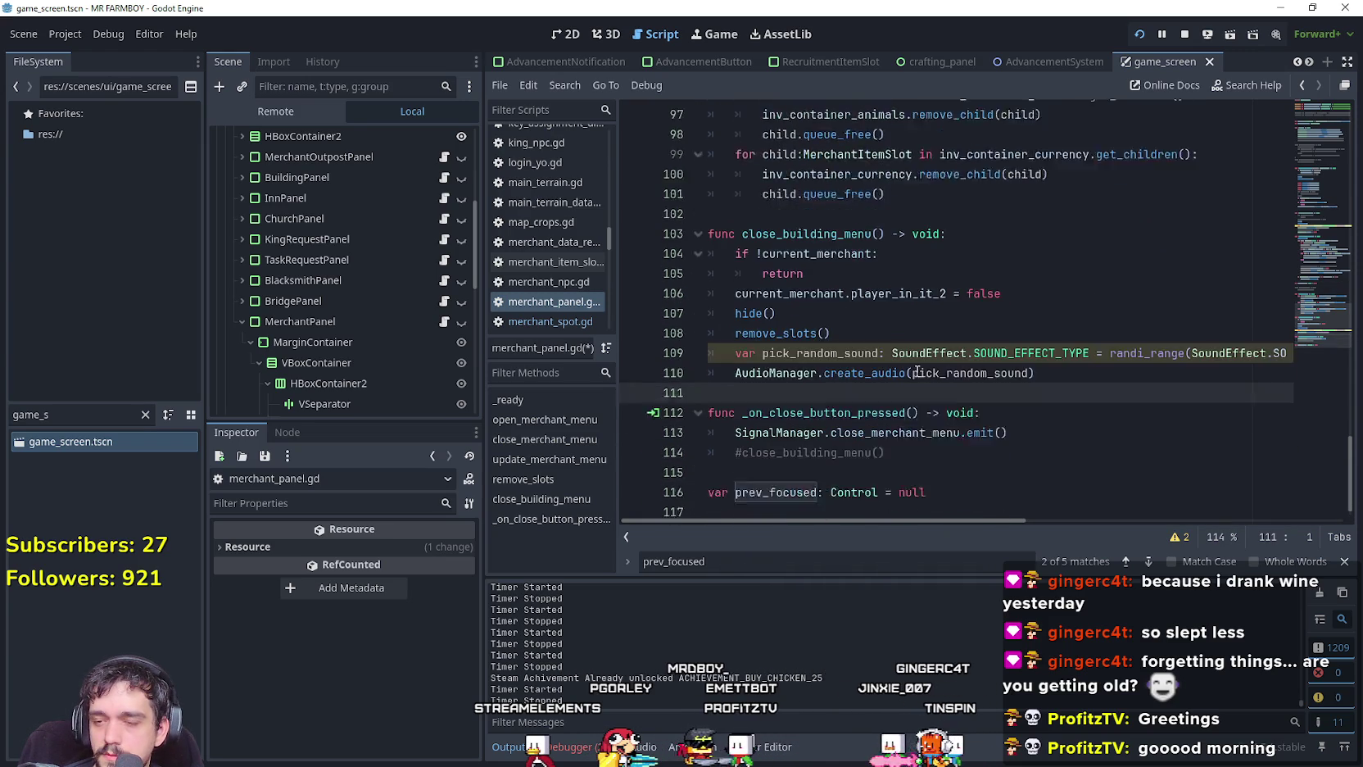
scroll(918, 371, up, 2)
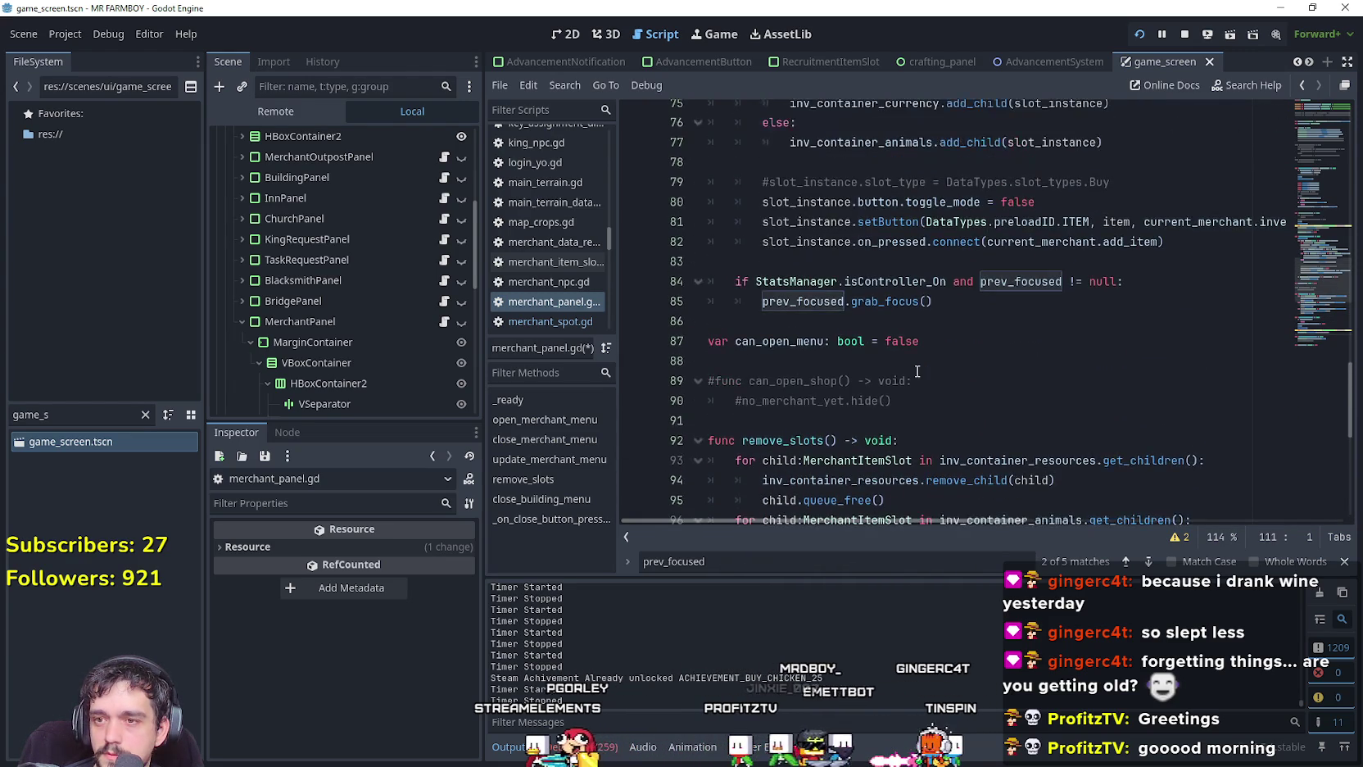
click(917, 368)
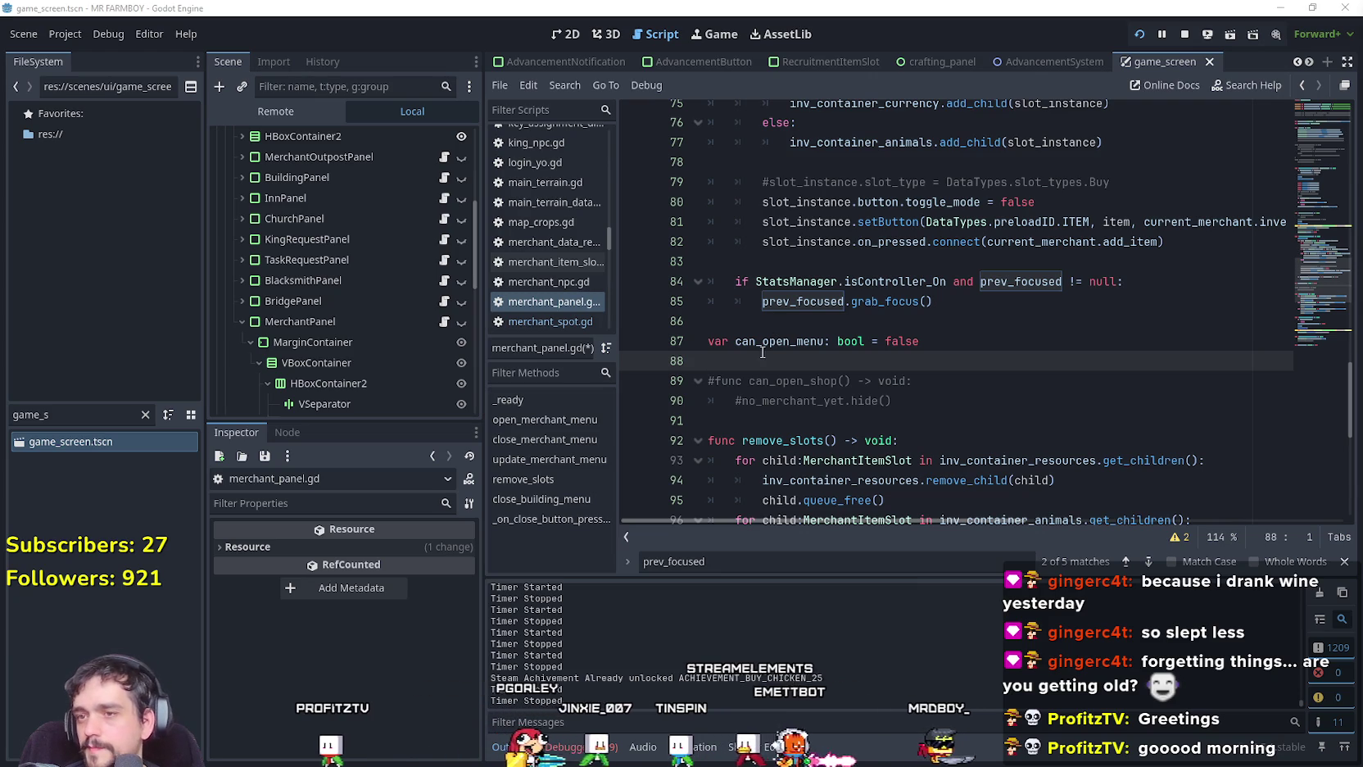
key(Up)
key(Up)
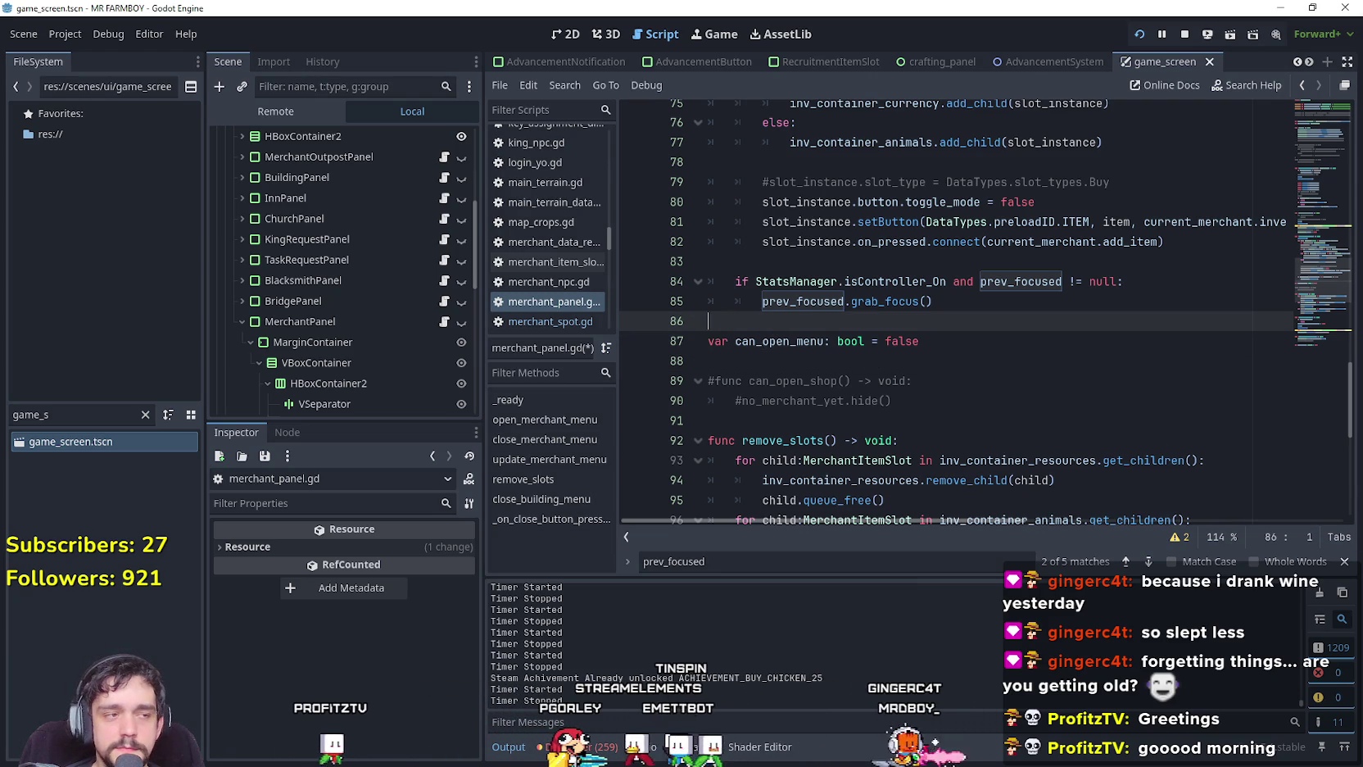
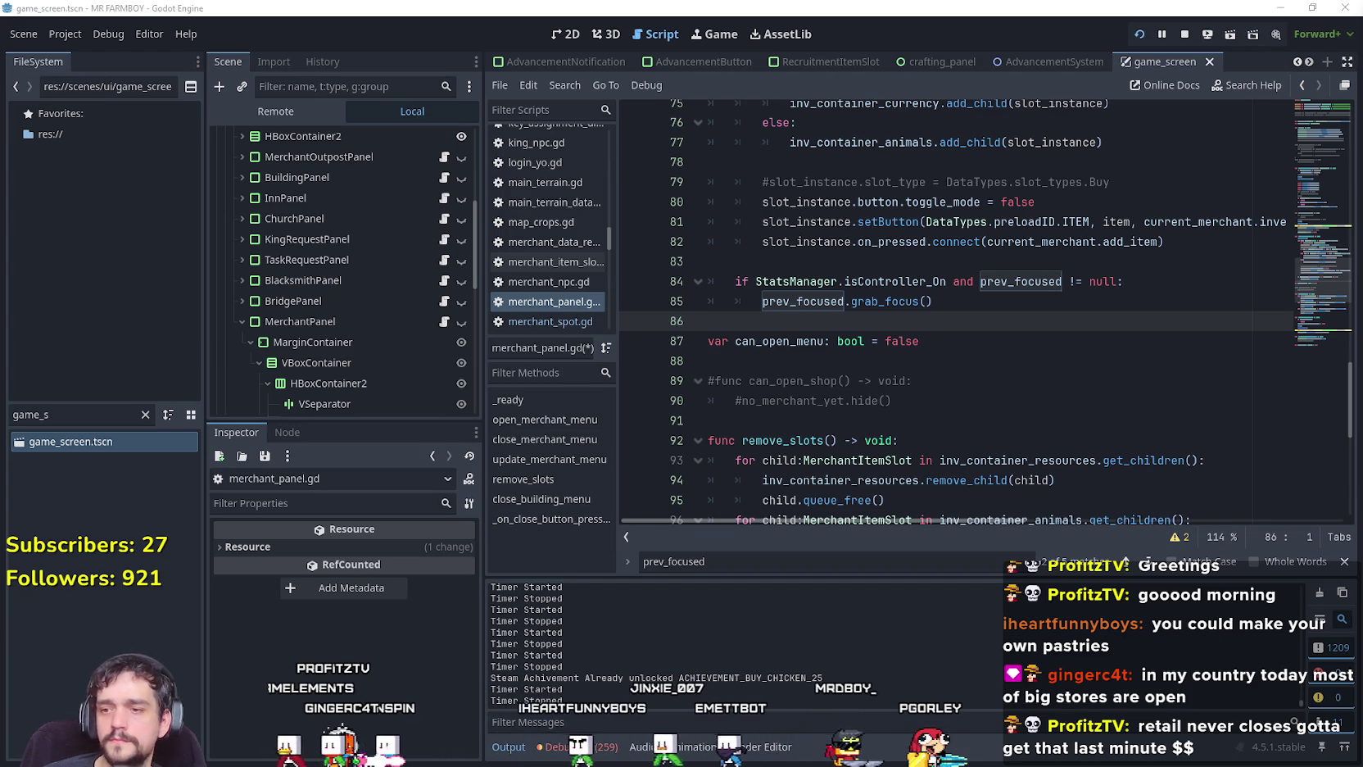
Show the Debugger's list of 259 errors and jump to the code line behind a warning.
click(568, 746)
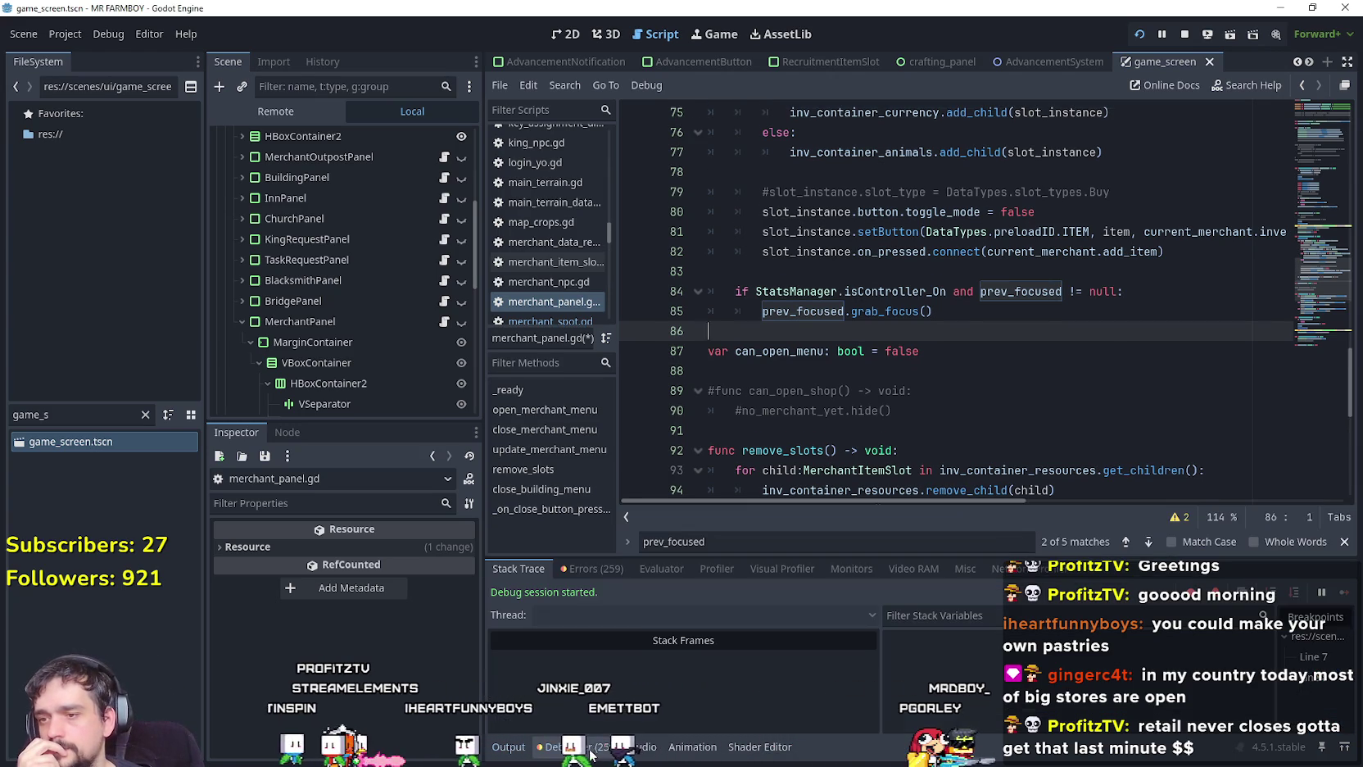
click(603, 568)
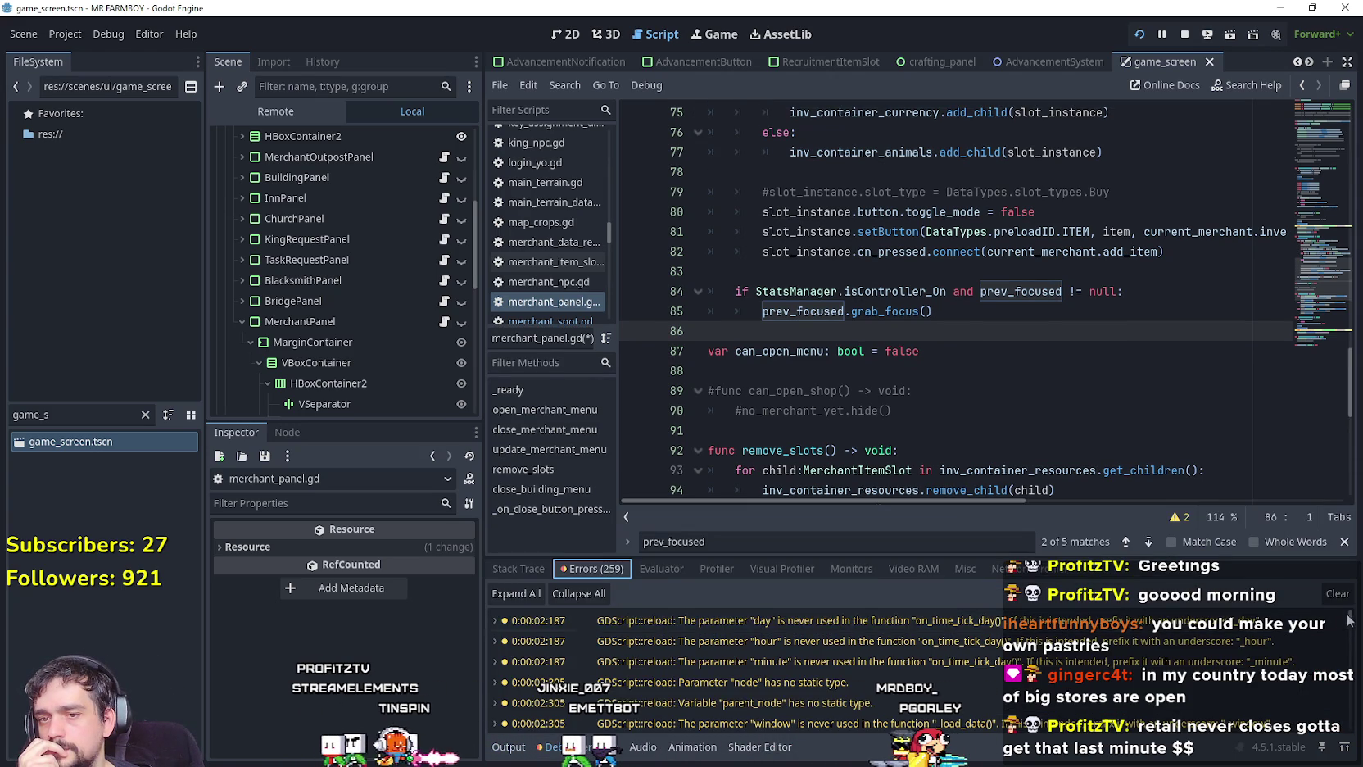
scroll(738, 663, down, 10)
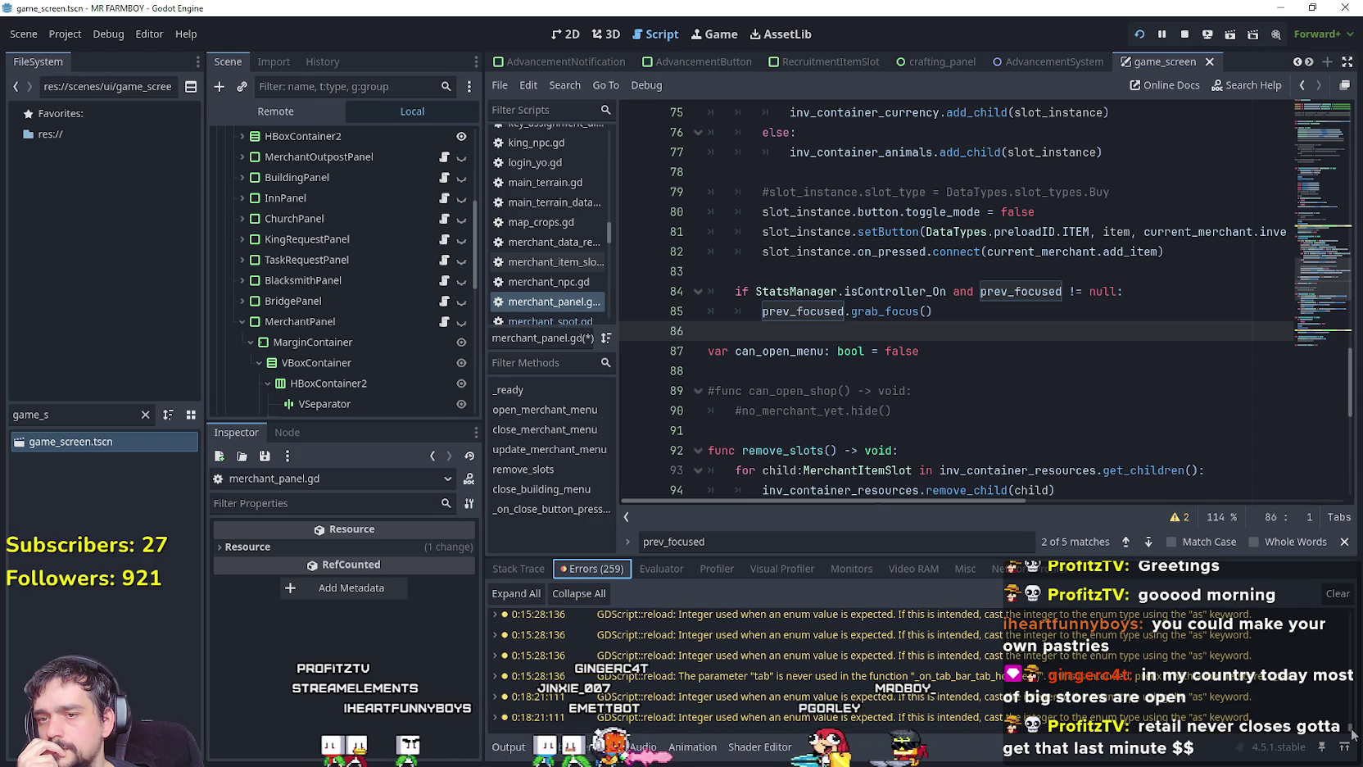
click(977, 696)
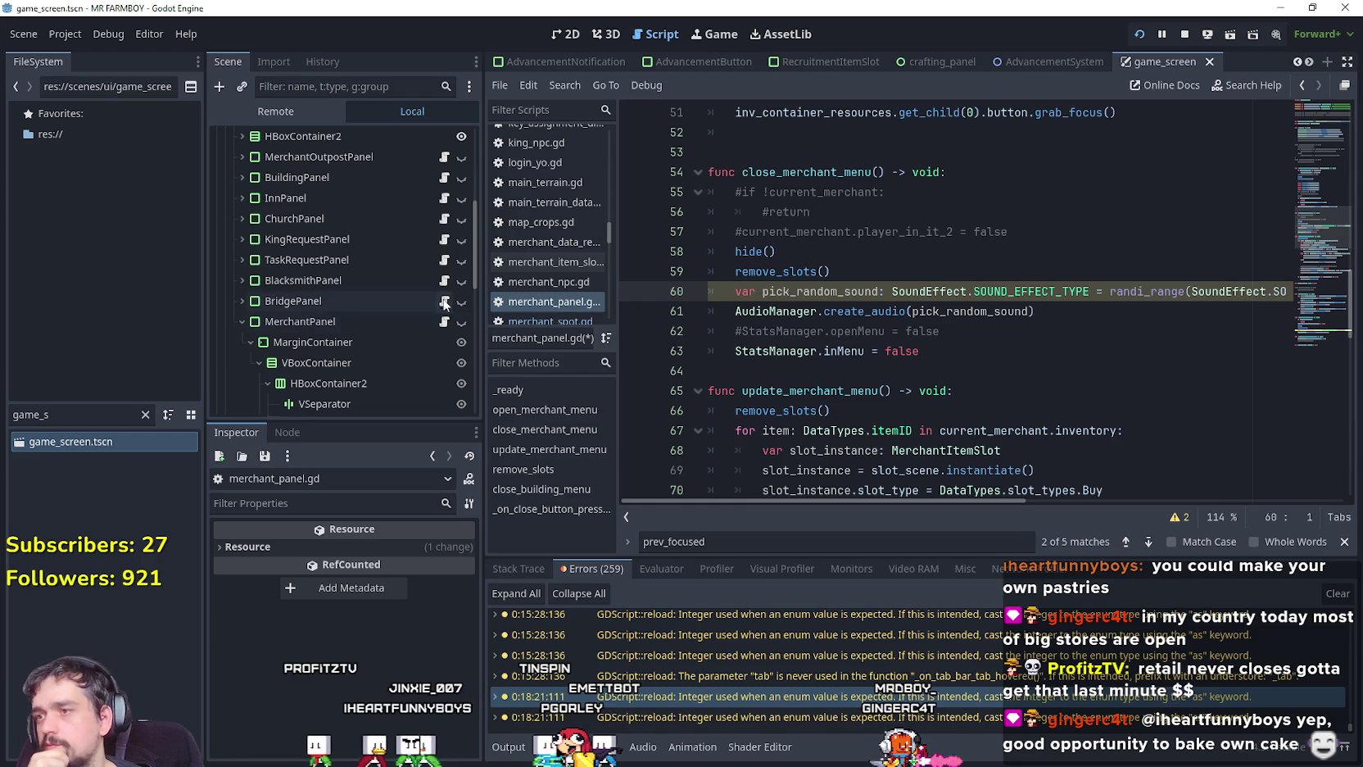
Scroll to update_merchant_menu and inspect the on_pressed connection and the slot_instance uses.
scroll(367, 356, down, 4)
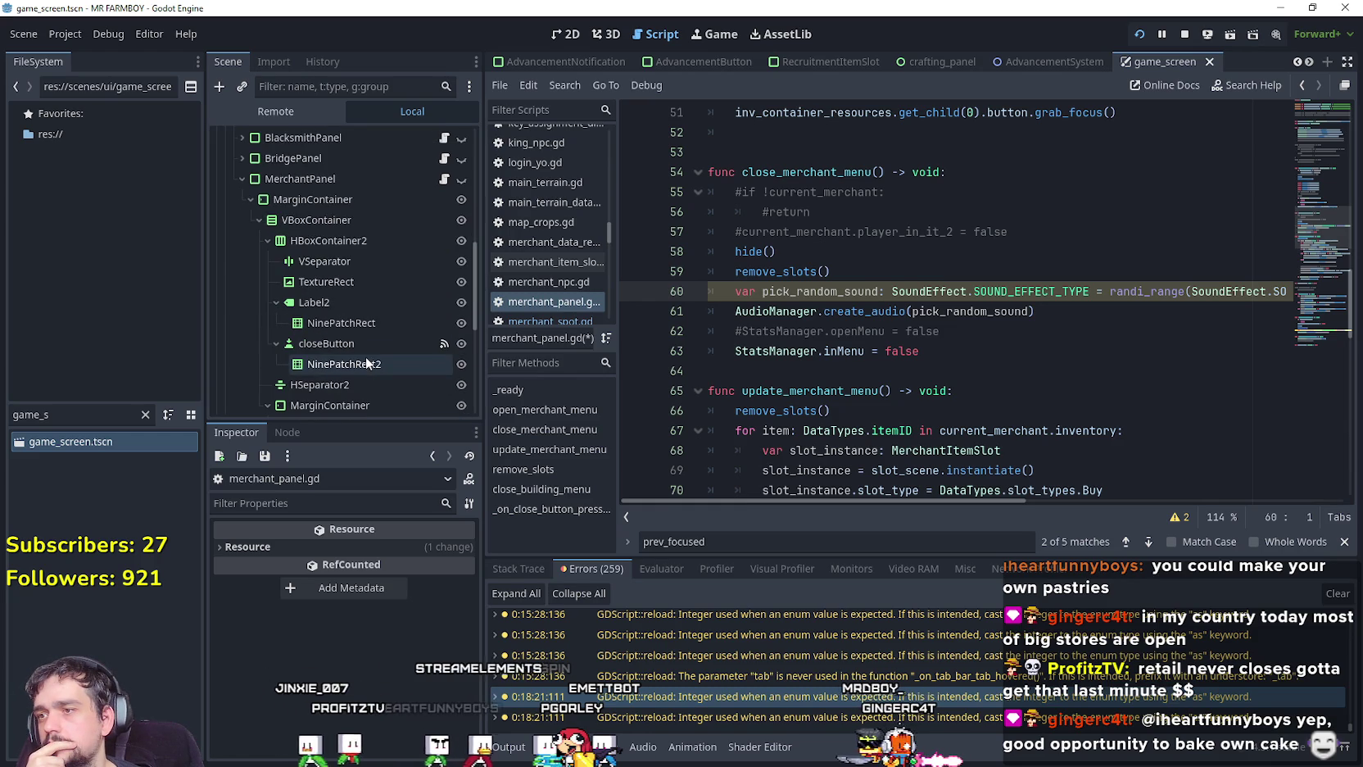
scroll(1109, 361, down, 2)
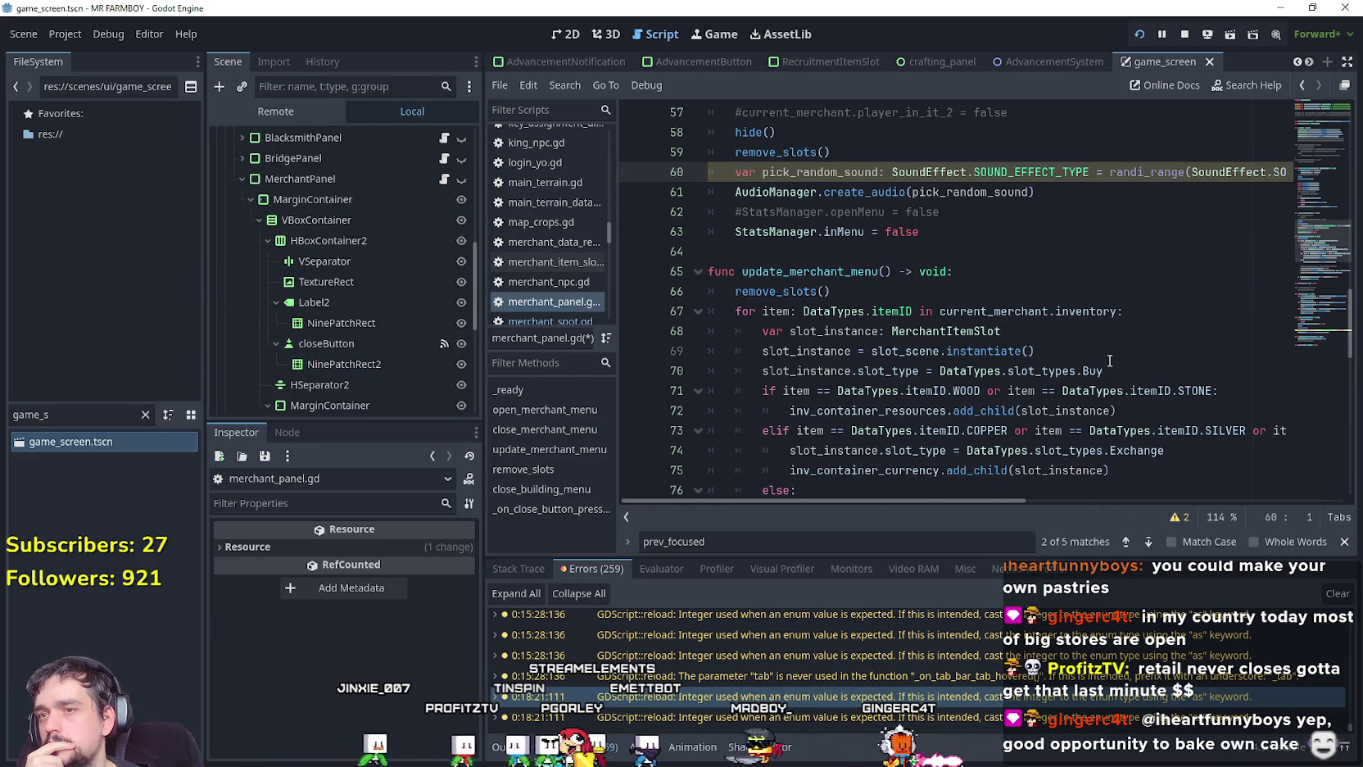
scroll(1109, 360, down, 2)
click(827, 408)
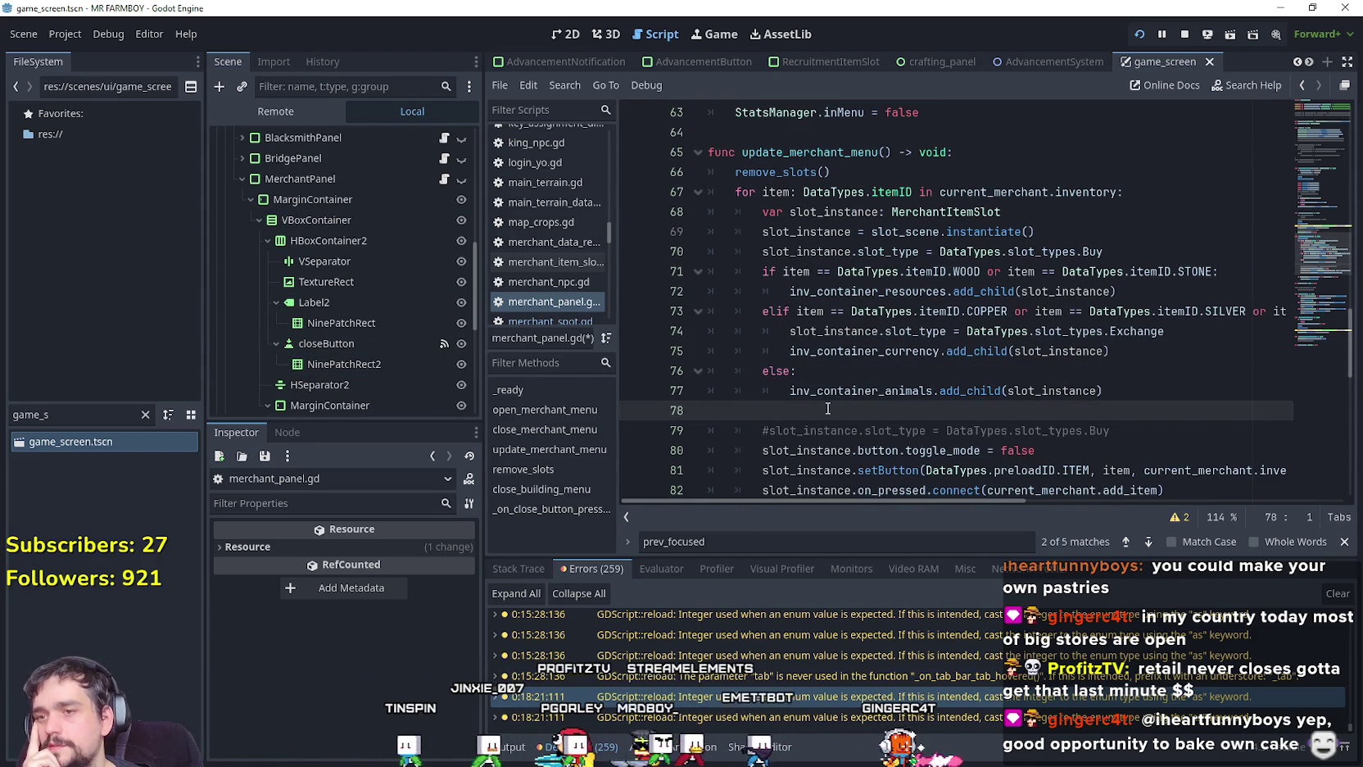
scroll(827, 408, down, 3)
click(878, 332)
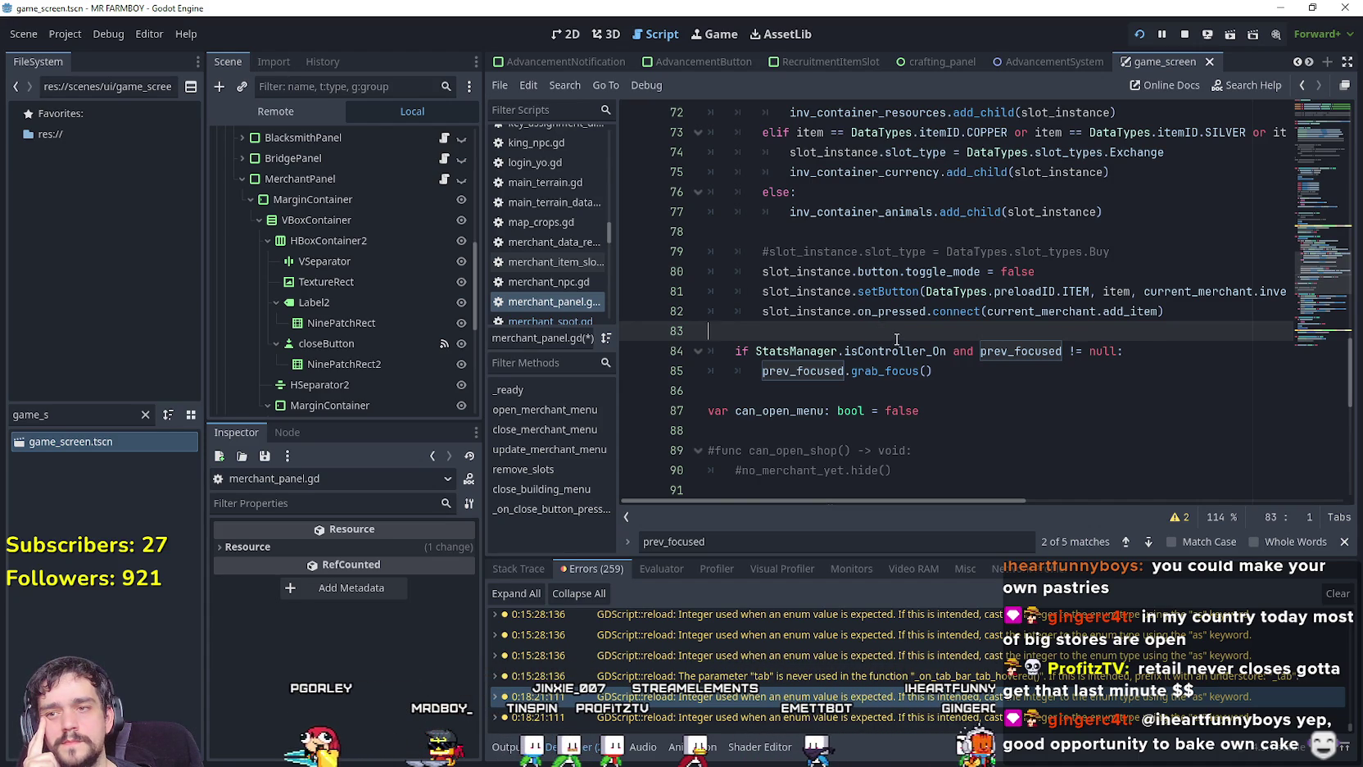
scroll(897, 339, up, 5)
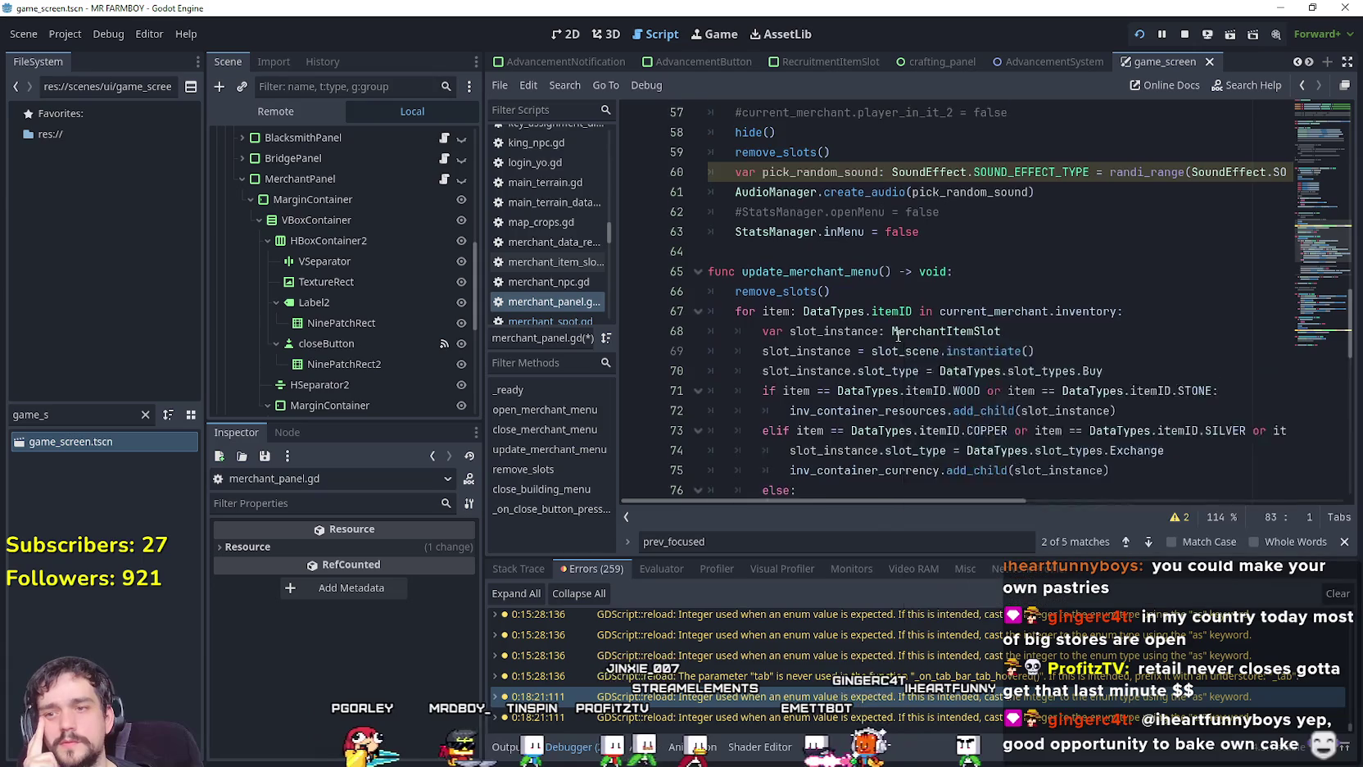
scroll(897, 336, down, 5)
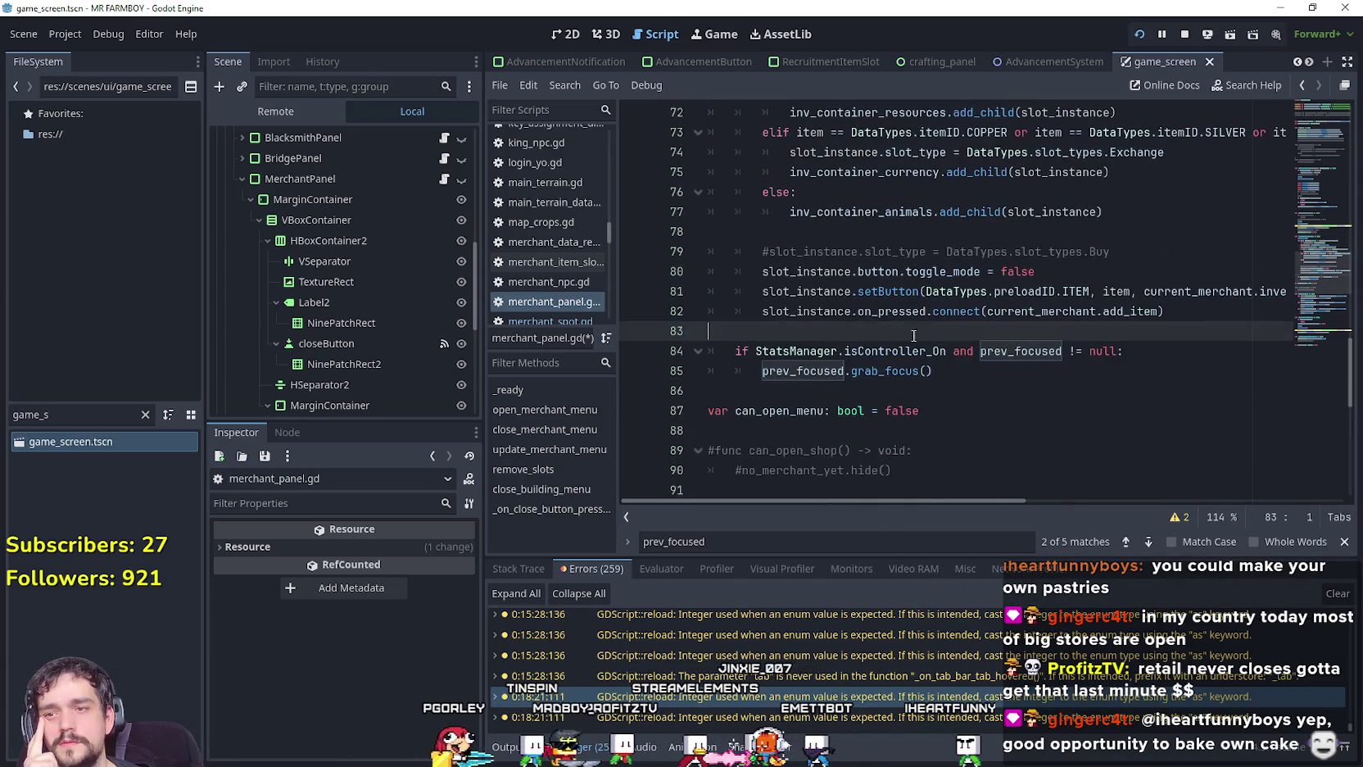
double_click(892, 311)
click(904, 332)
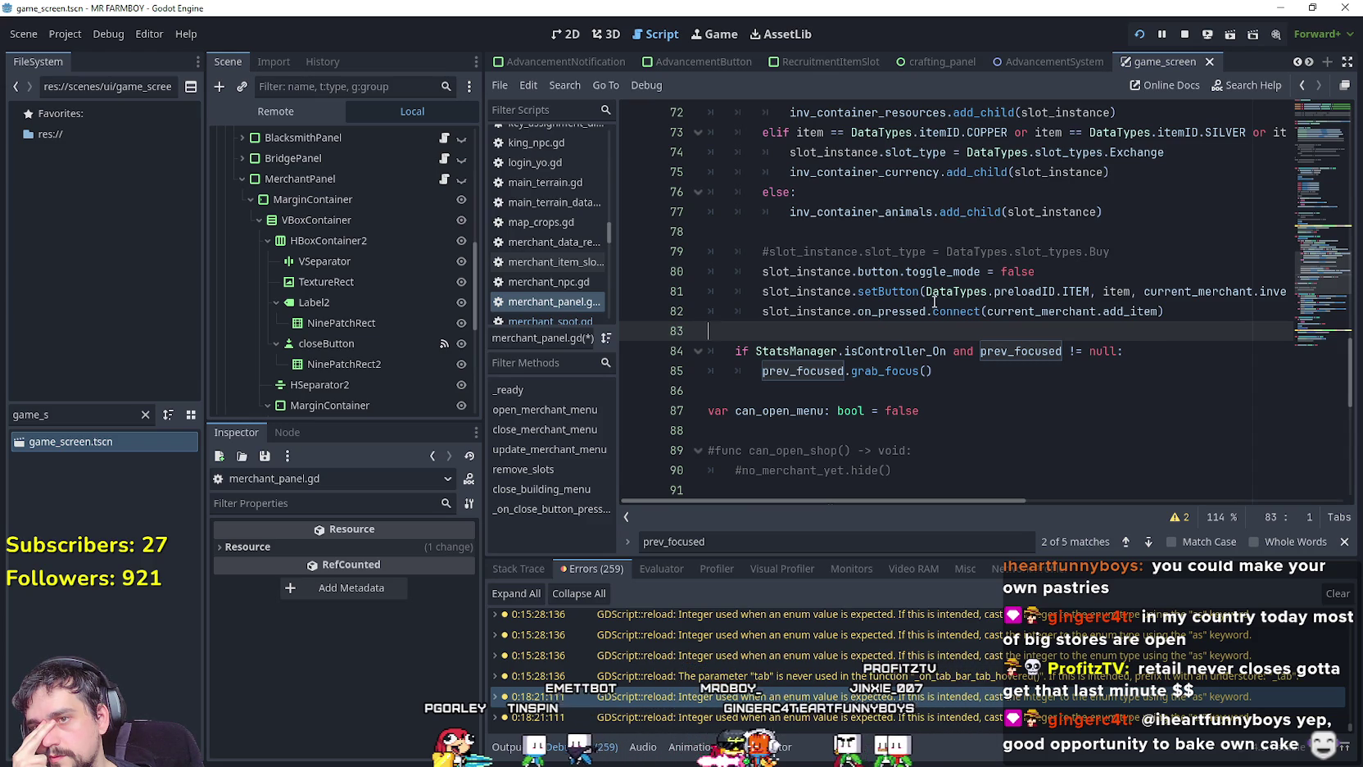
mouse_move(915, 315)
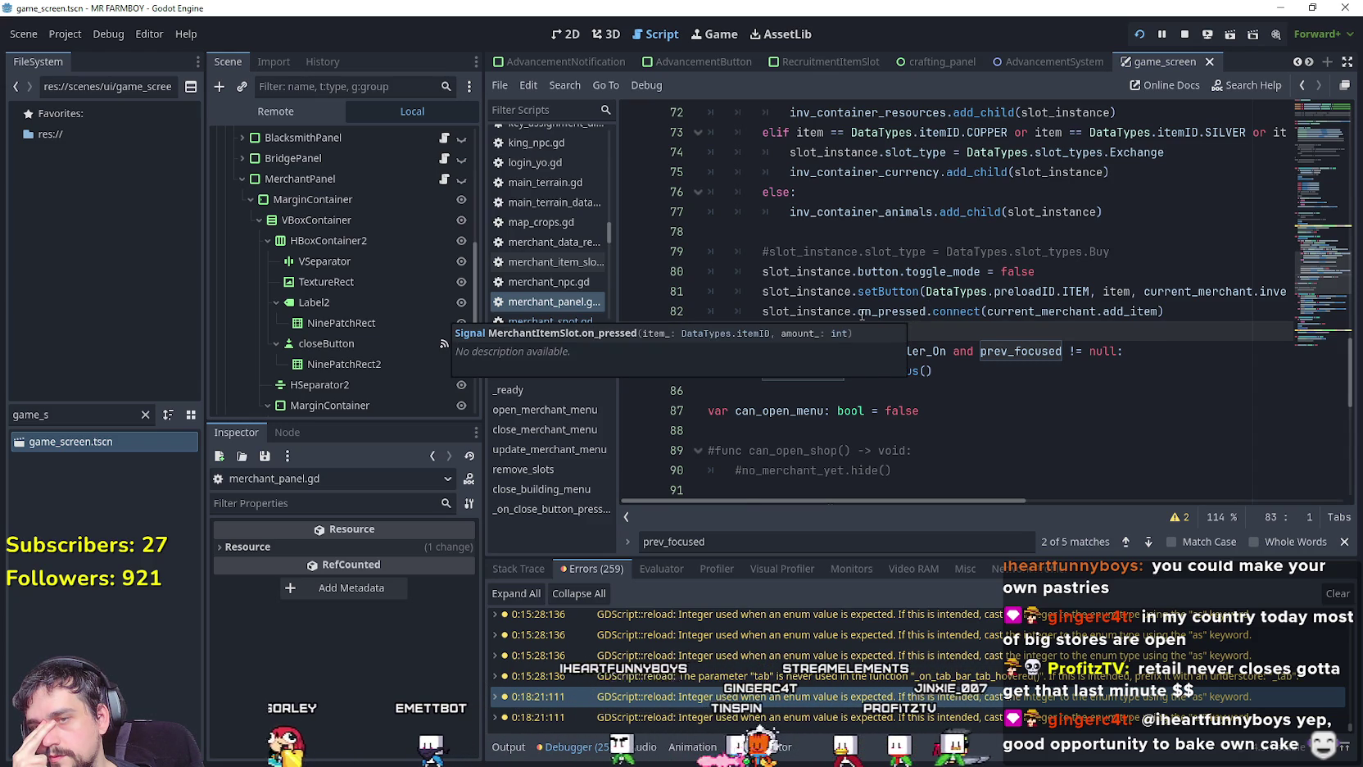
double_click(819, 312)
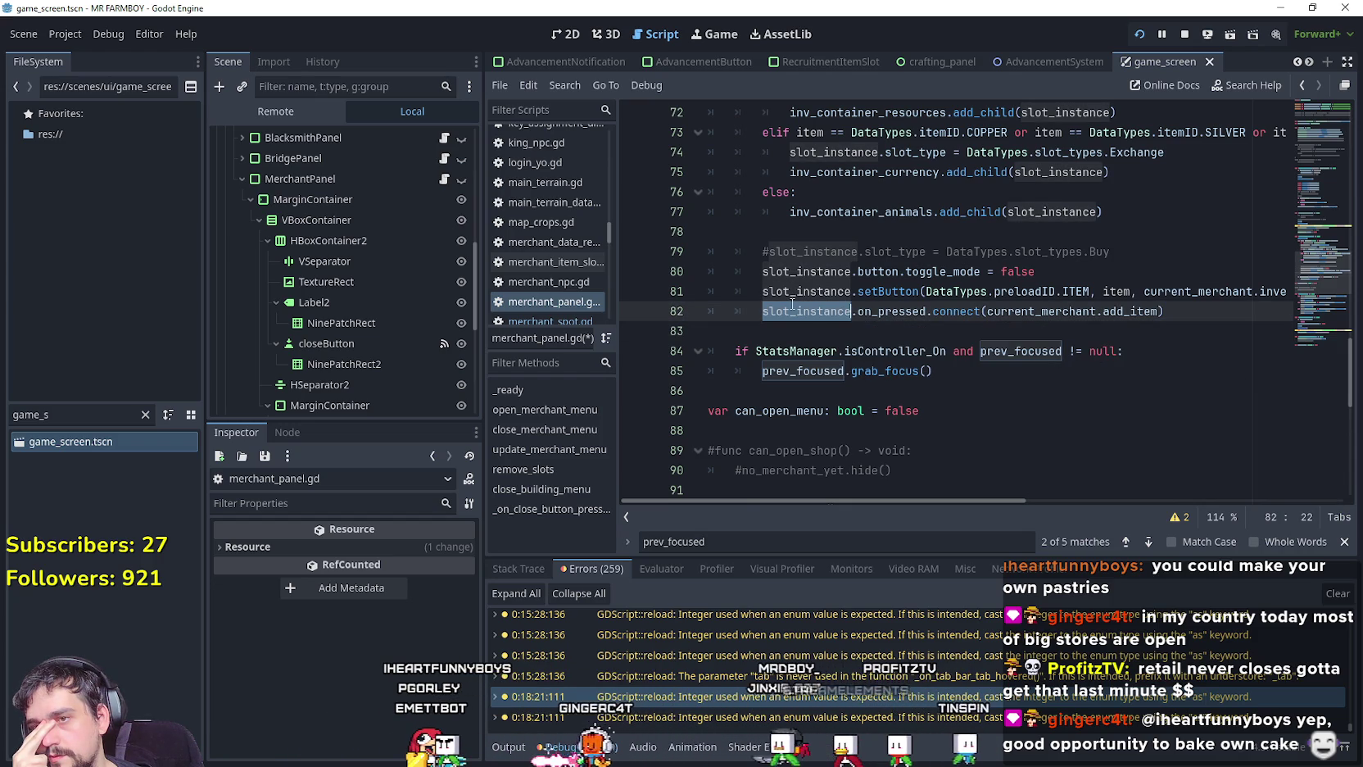
Start a new line 83 reading slot_instance.button., using autocomplete.
click(1227, 309)
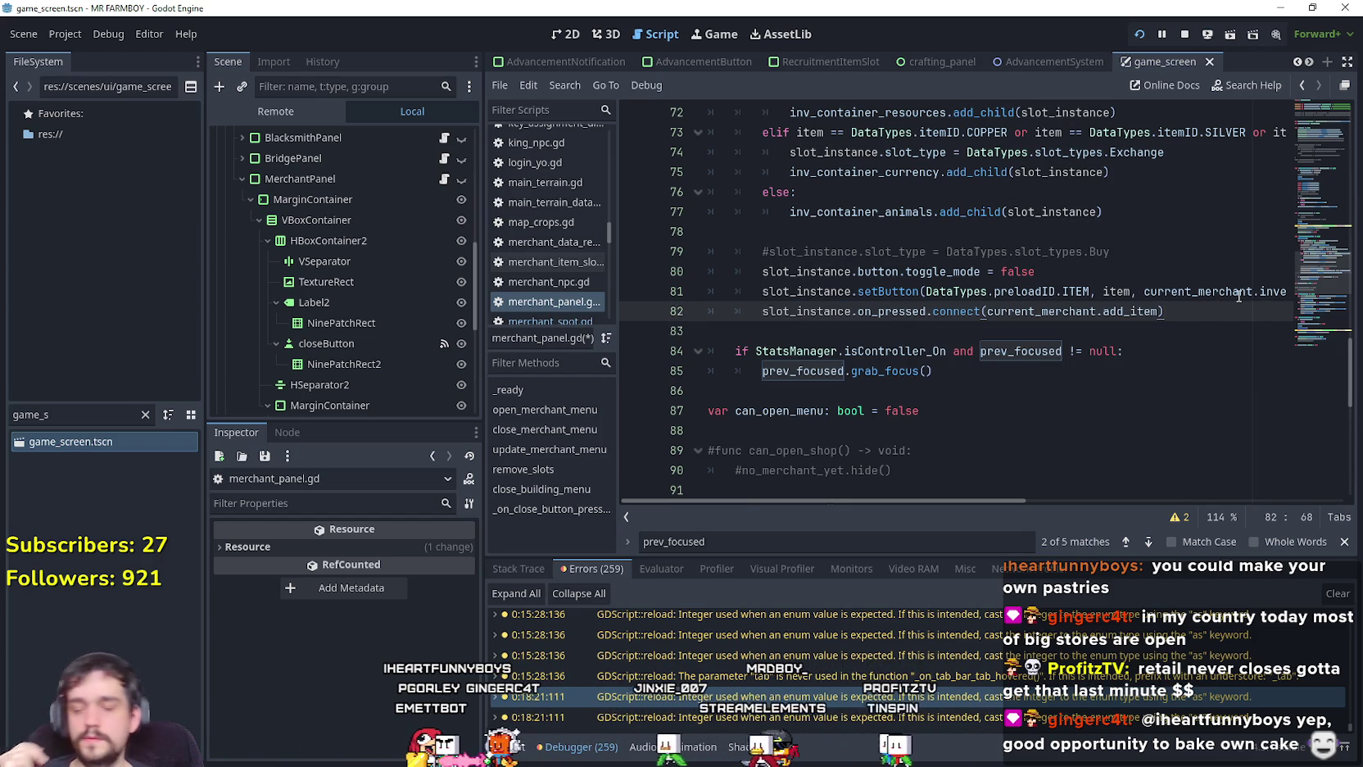
key(Return)
text(slot)
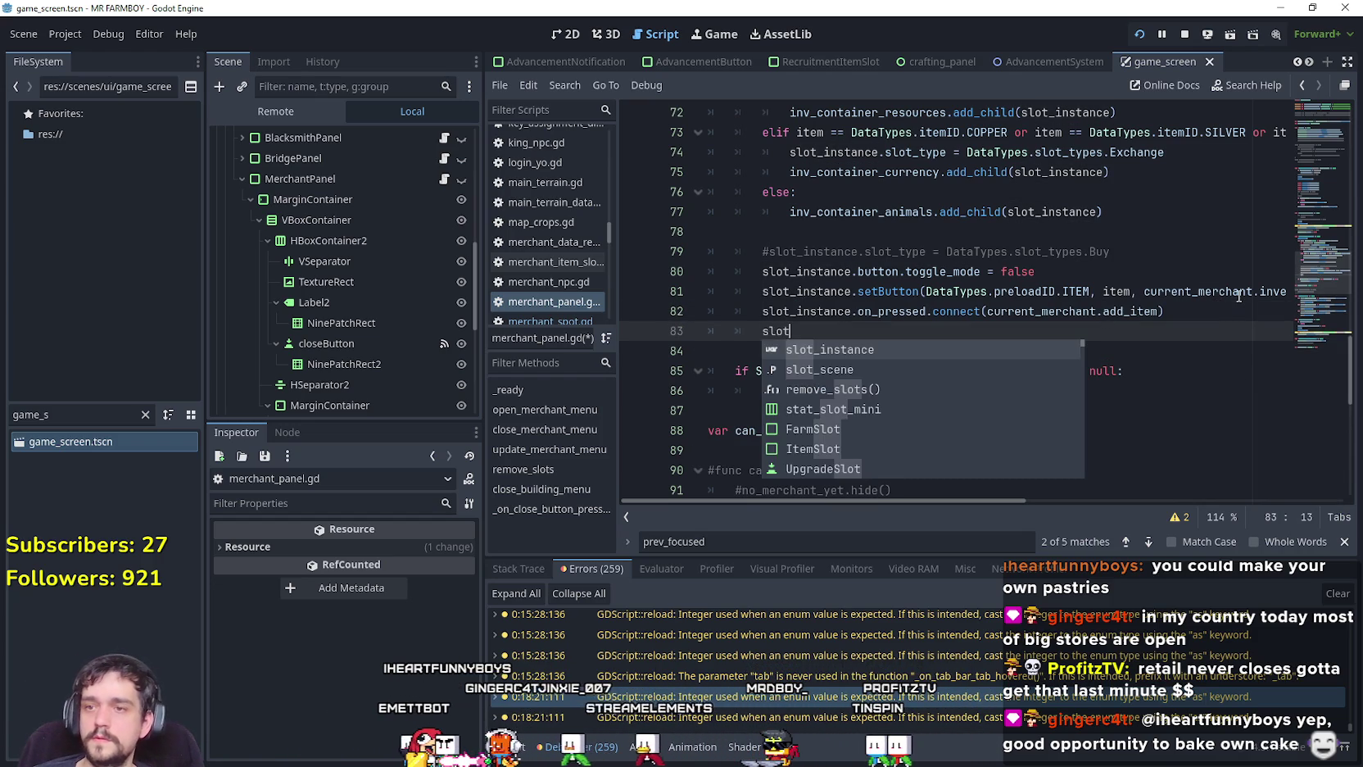
key(Return)
text(.)
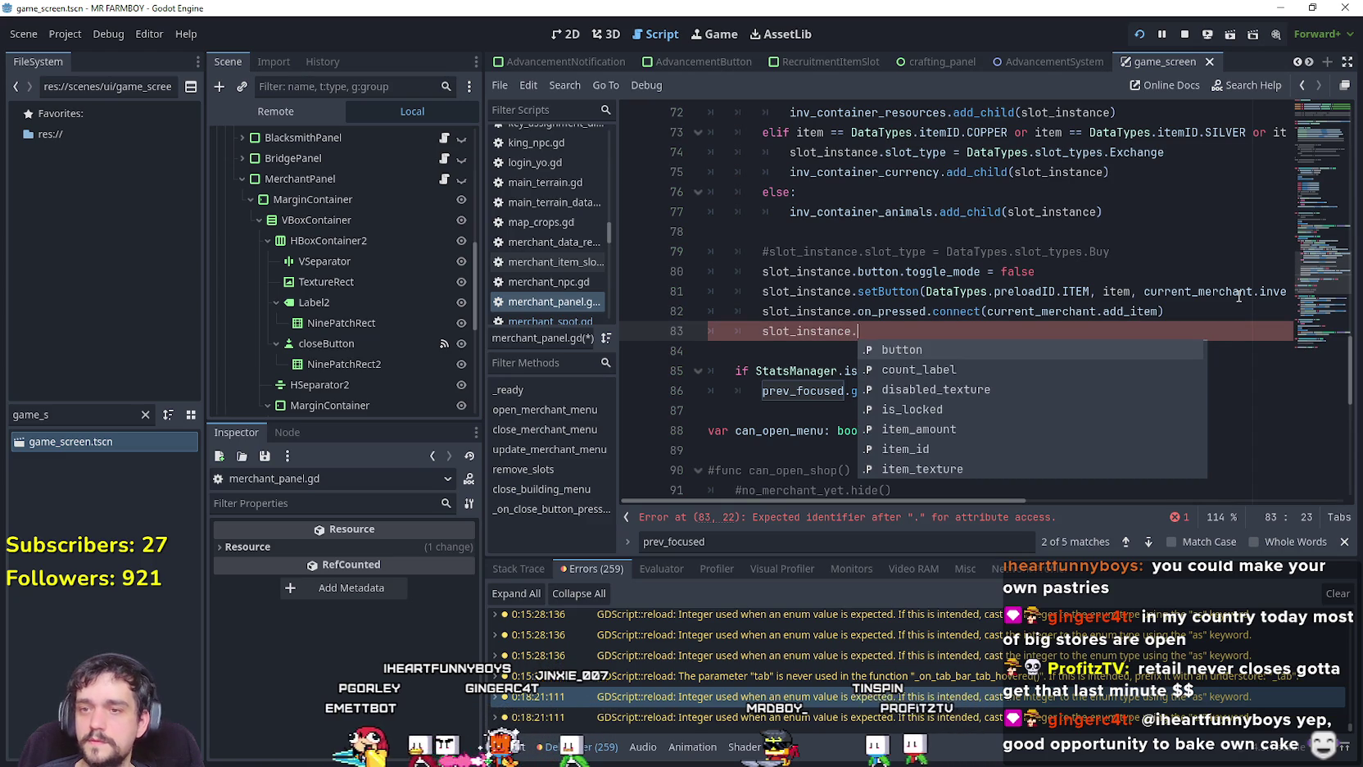
key(Return)
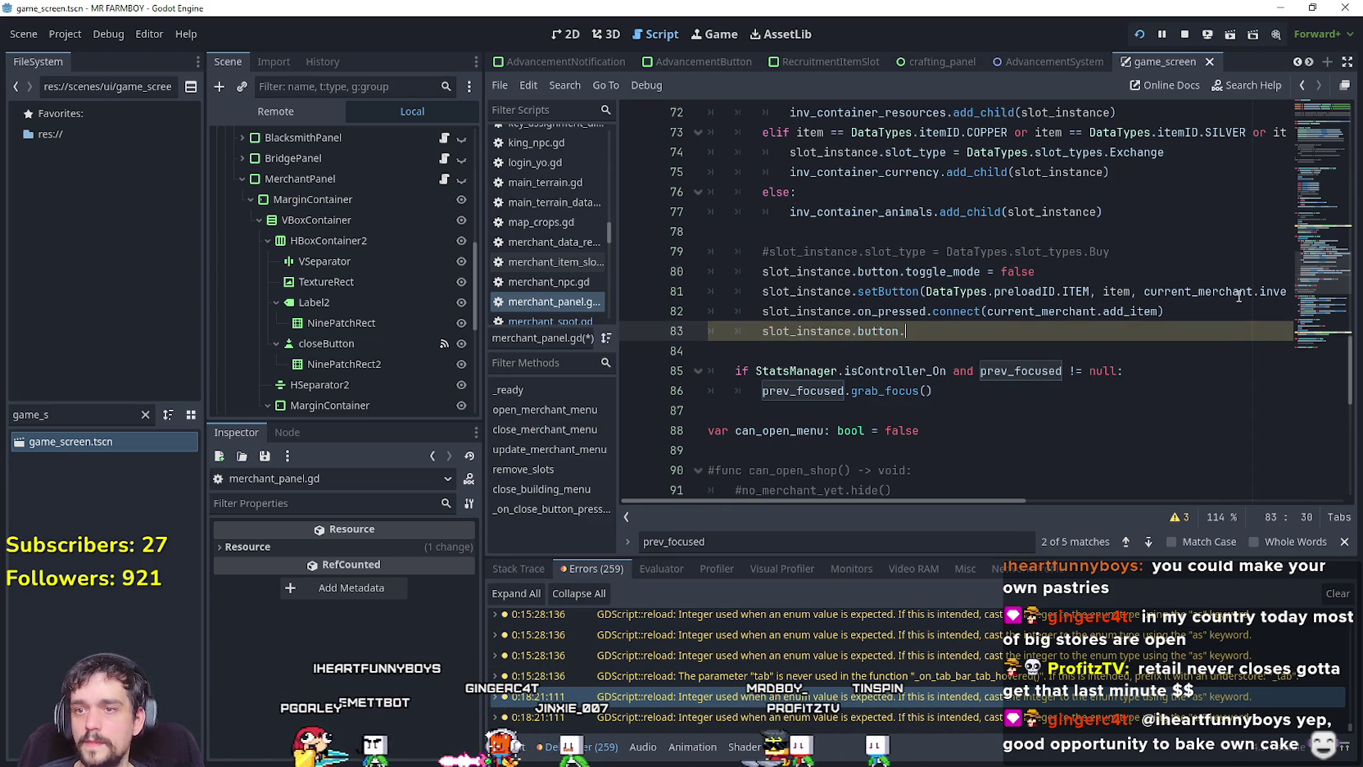
text(.)
Complete line 83 as button_pressed.connect(controller_focus).
key(Down)
key(Down)
key(Down)
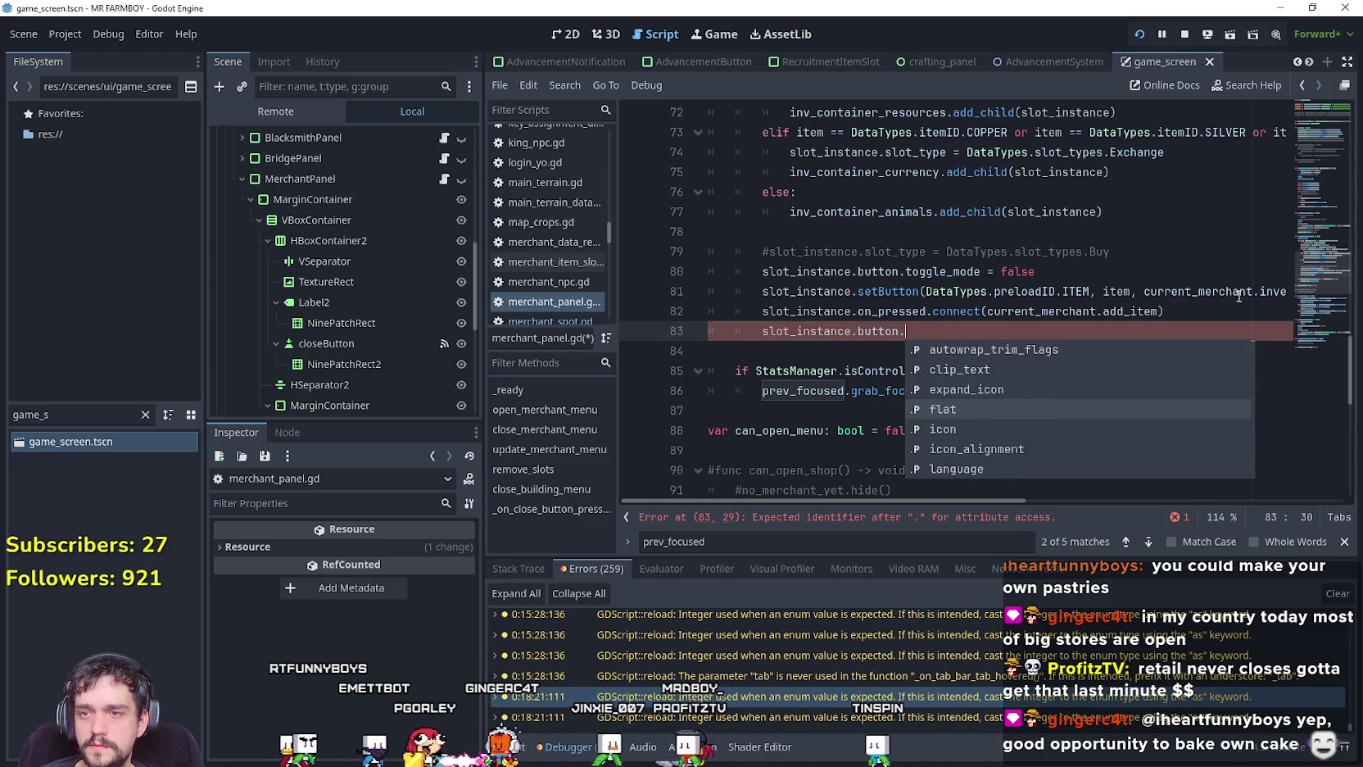
key(Down)
key(Down)
key(Down)
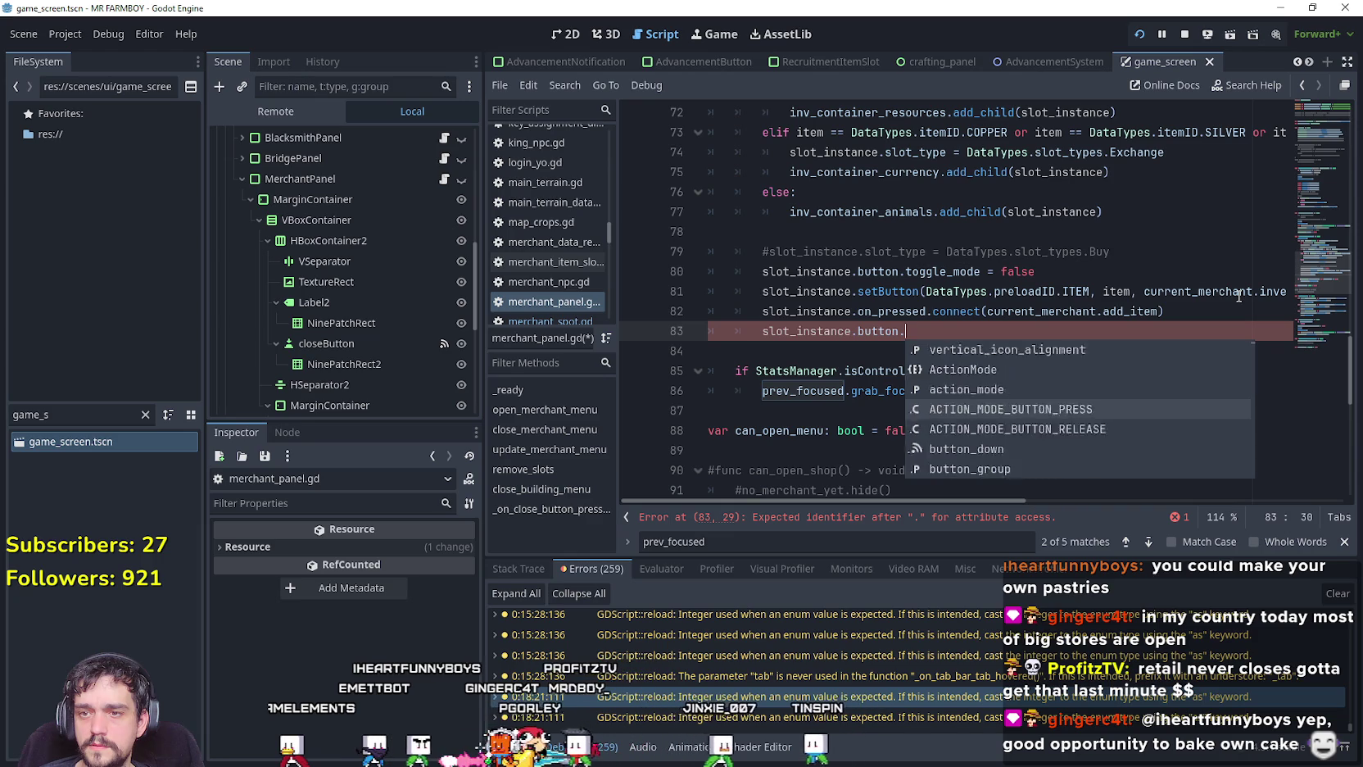
key(Down)
key(Down)
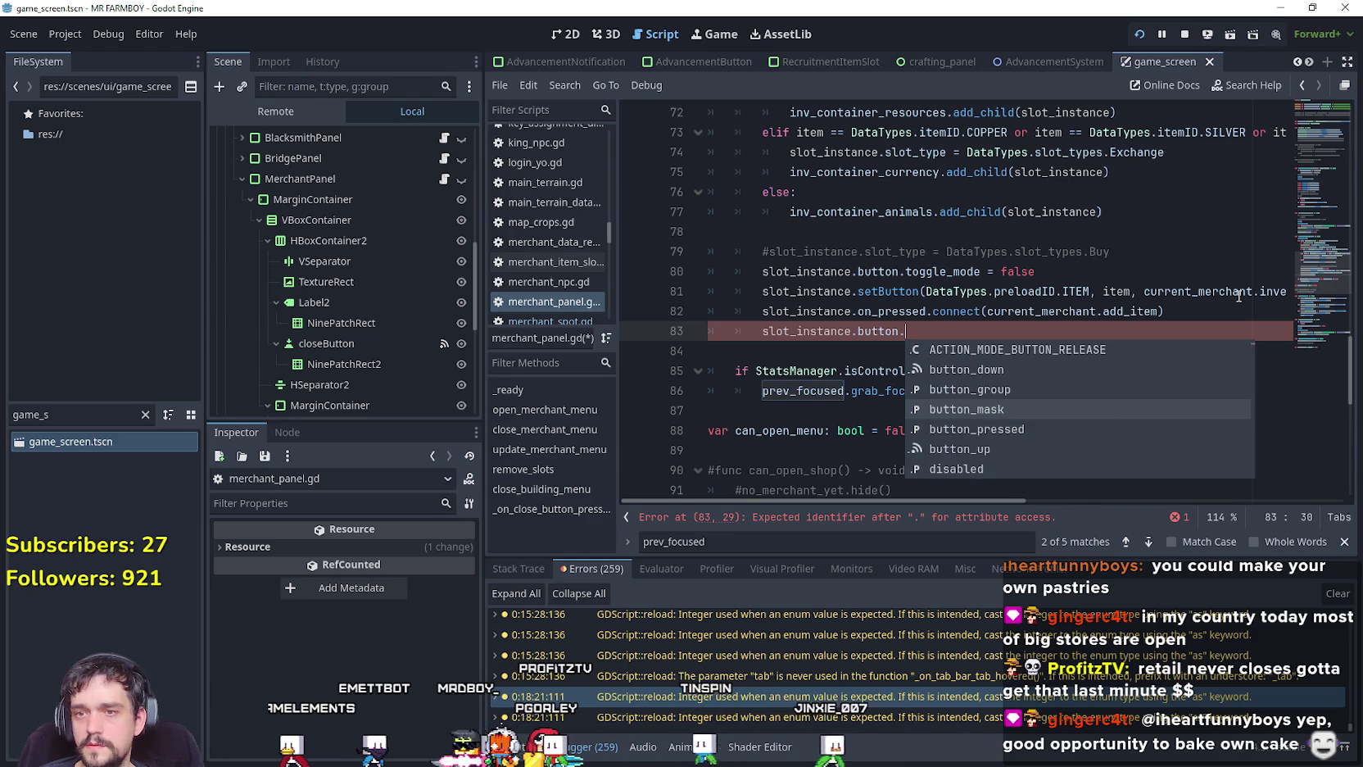
key(Return)
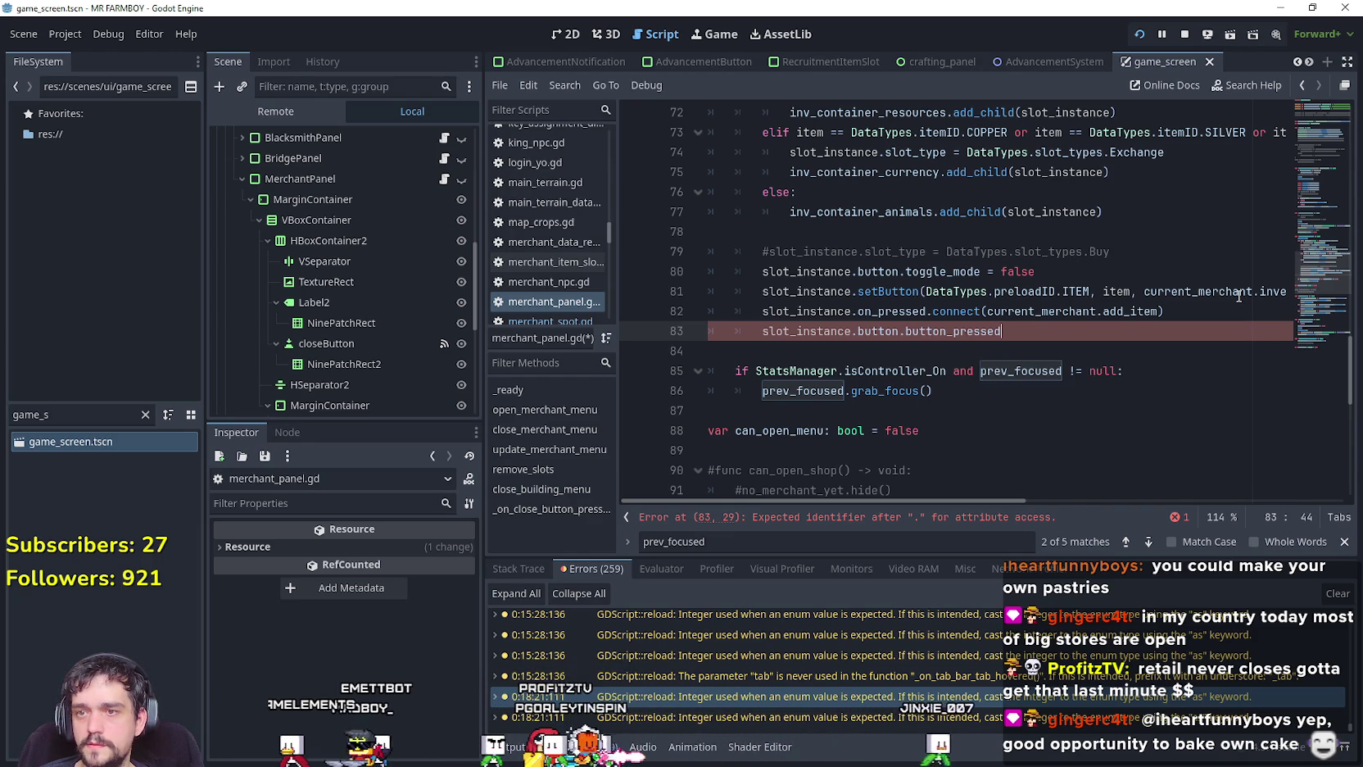
text(.)
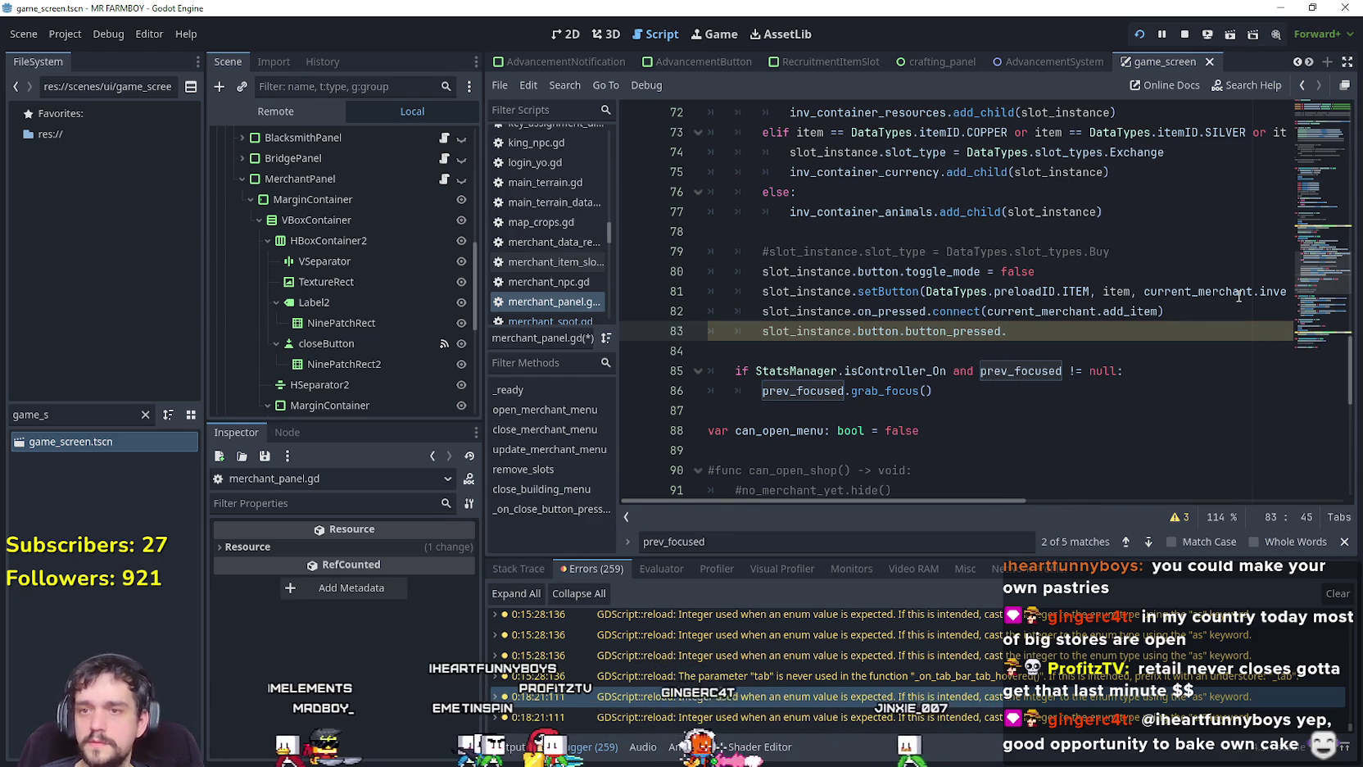
text(connect(f)
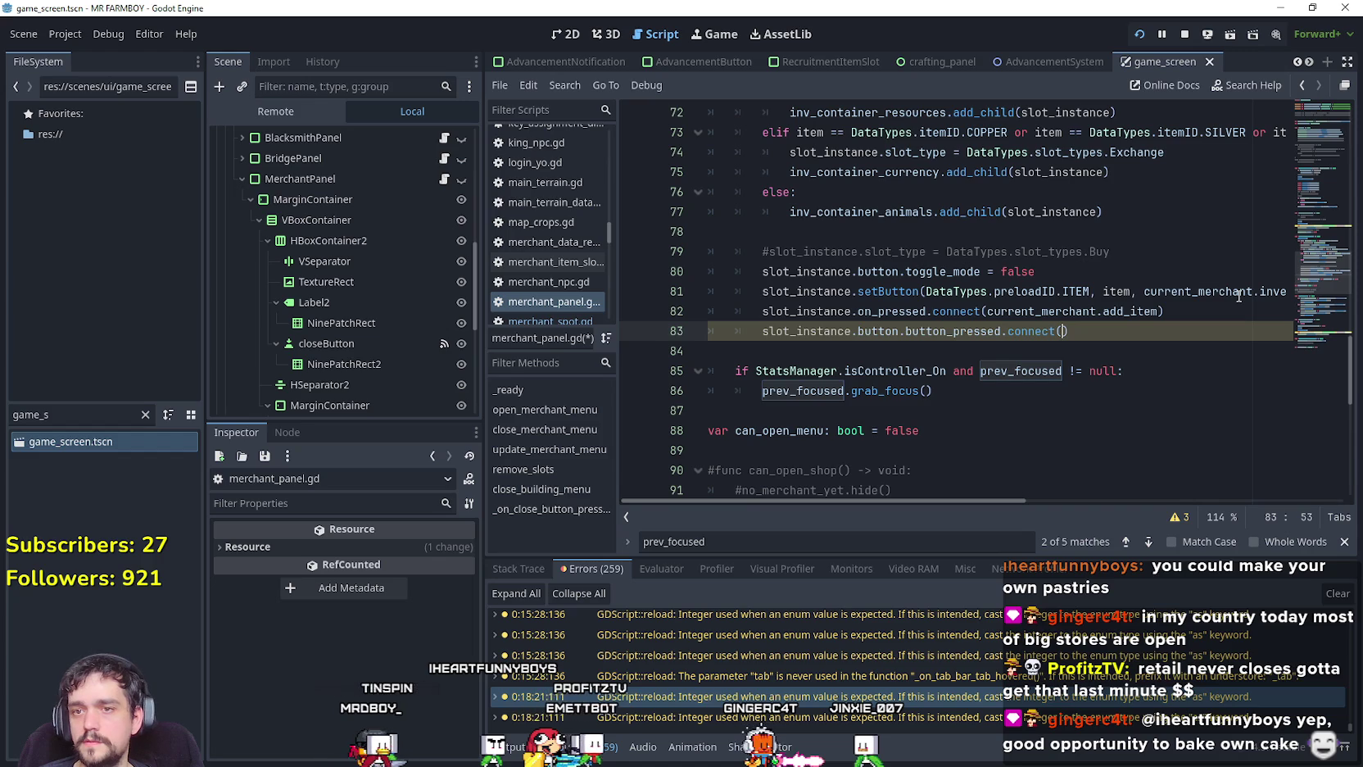
text(ocus)
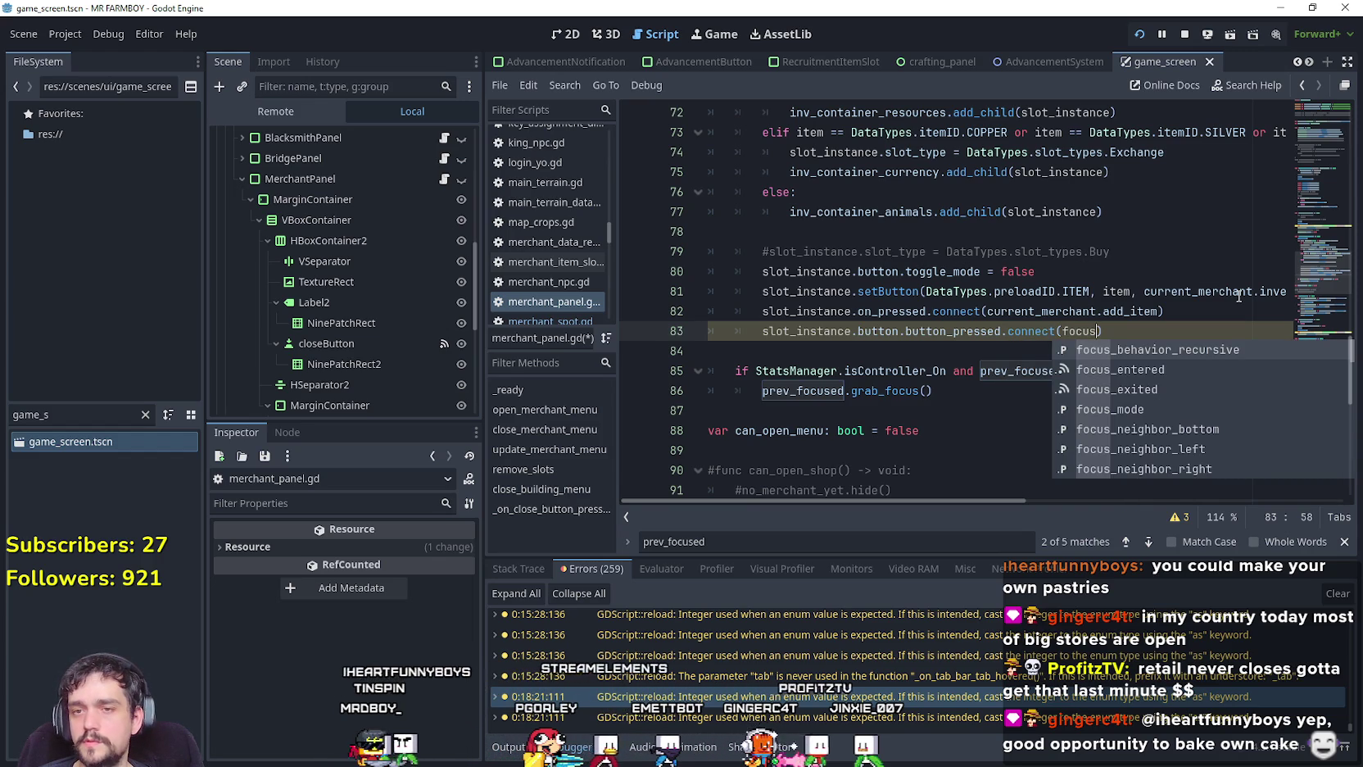
text(_)
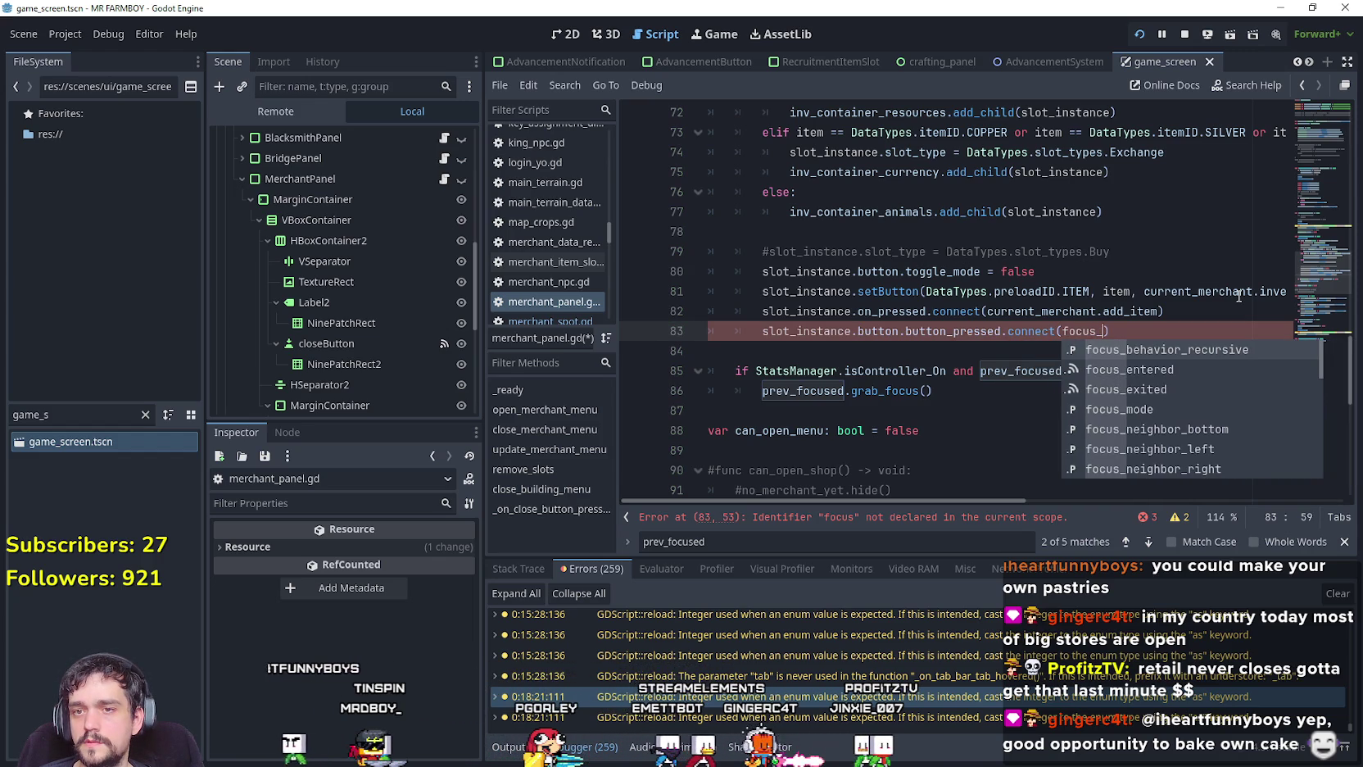
key(BackSpace)
key(BackSpace)
key(BackSpace)
text(contro)
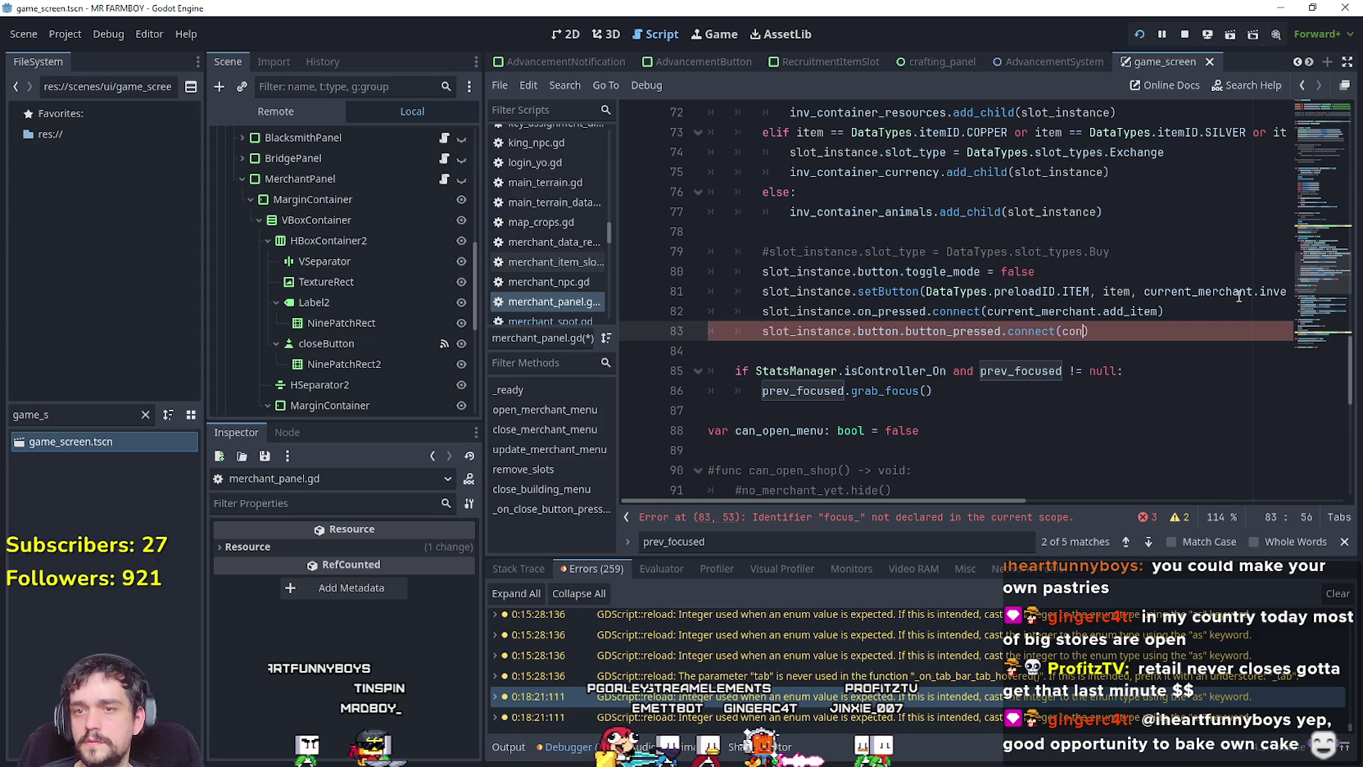
text(ller_focus)
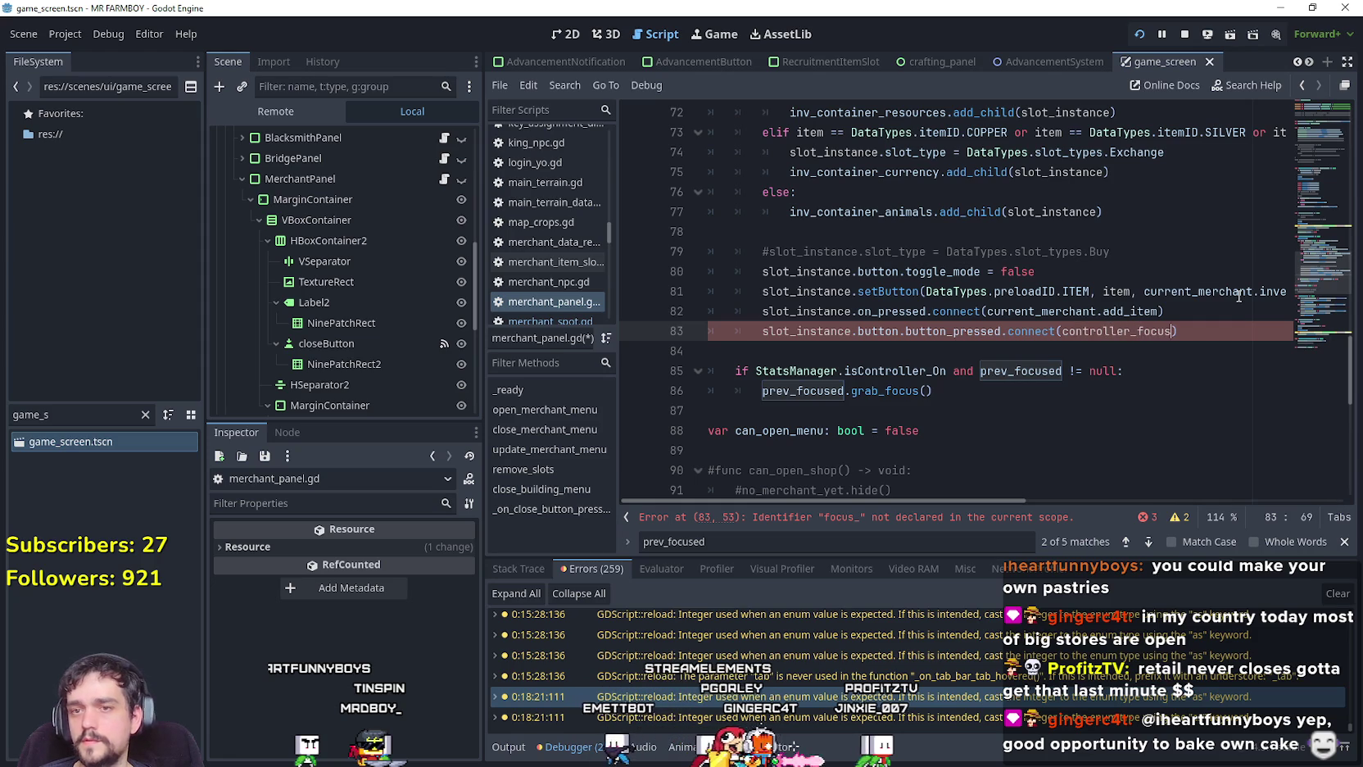
scroll(1082, 303, up, 2)
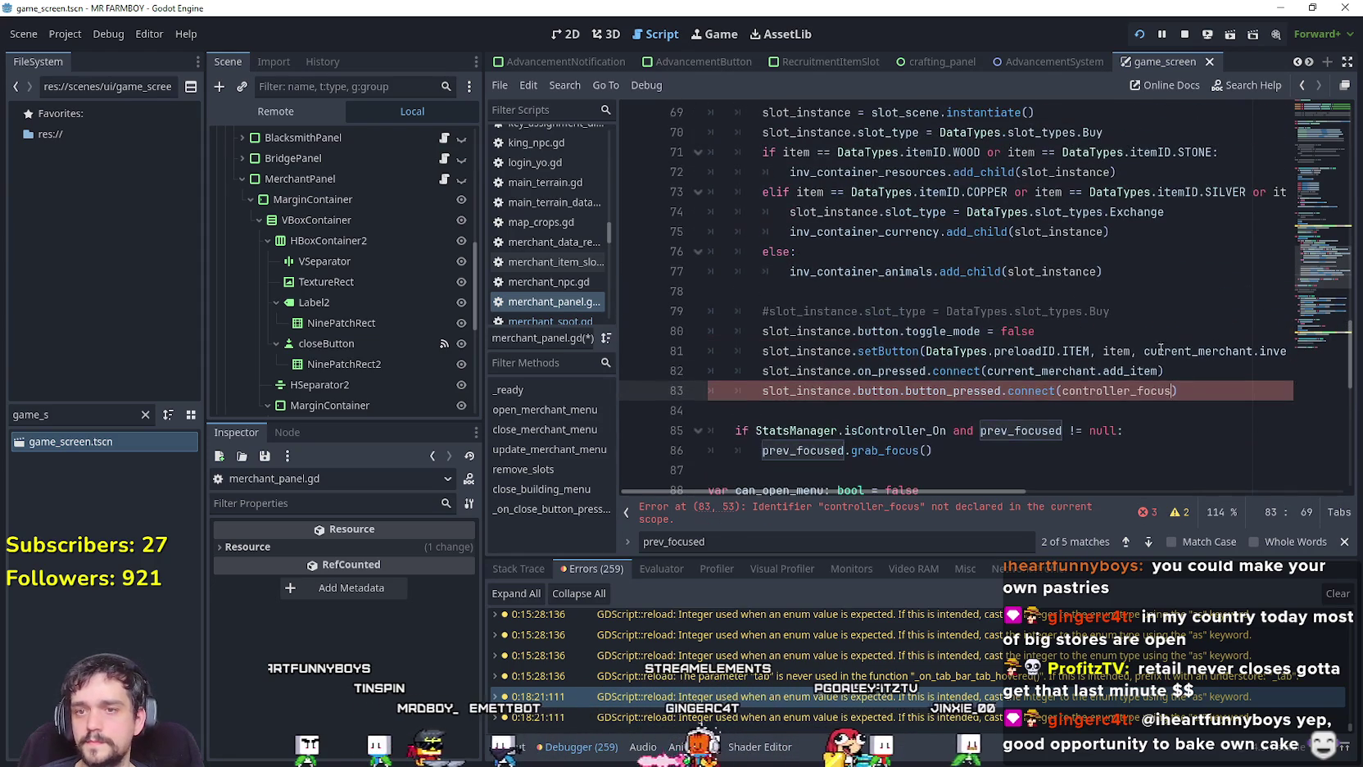
Add 'func controller_focus() -> void:' below the prev_focused declaration.
drag(1177, 391, 765, 391)
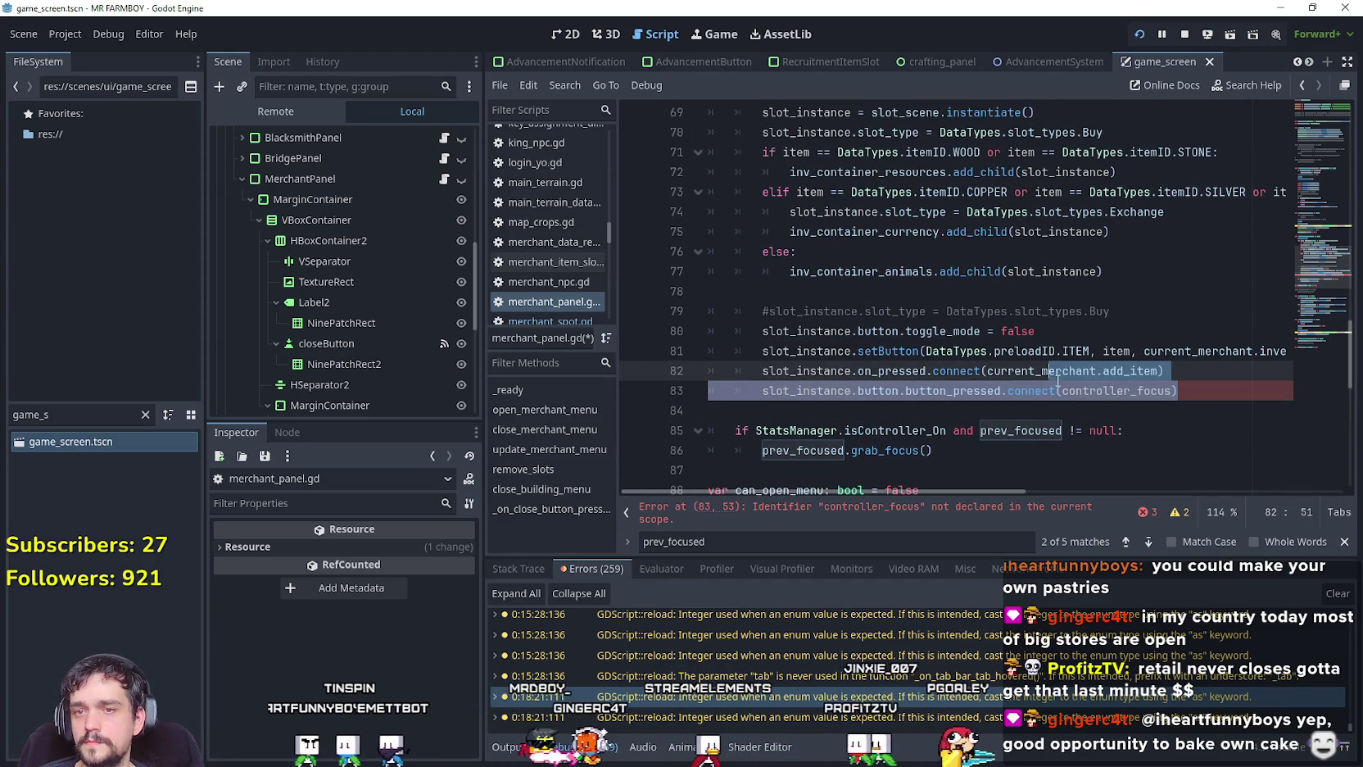
double_click(1116, 390)
scroll(836, 366, down, 4)
scroll(836, 366, down, 6)
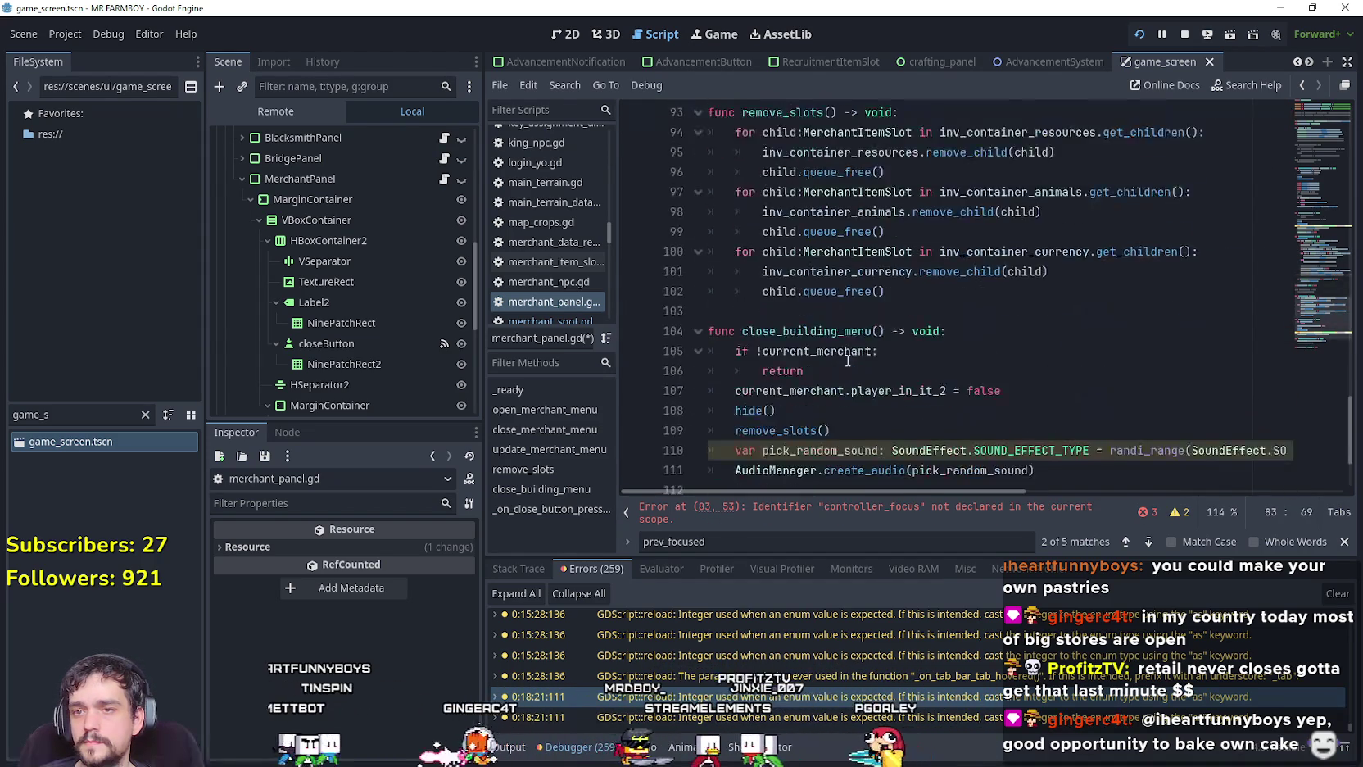
click(1004, 451)
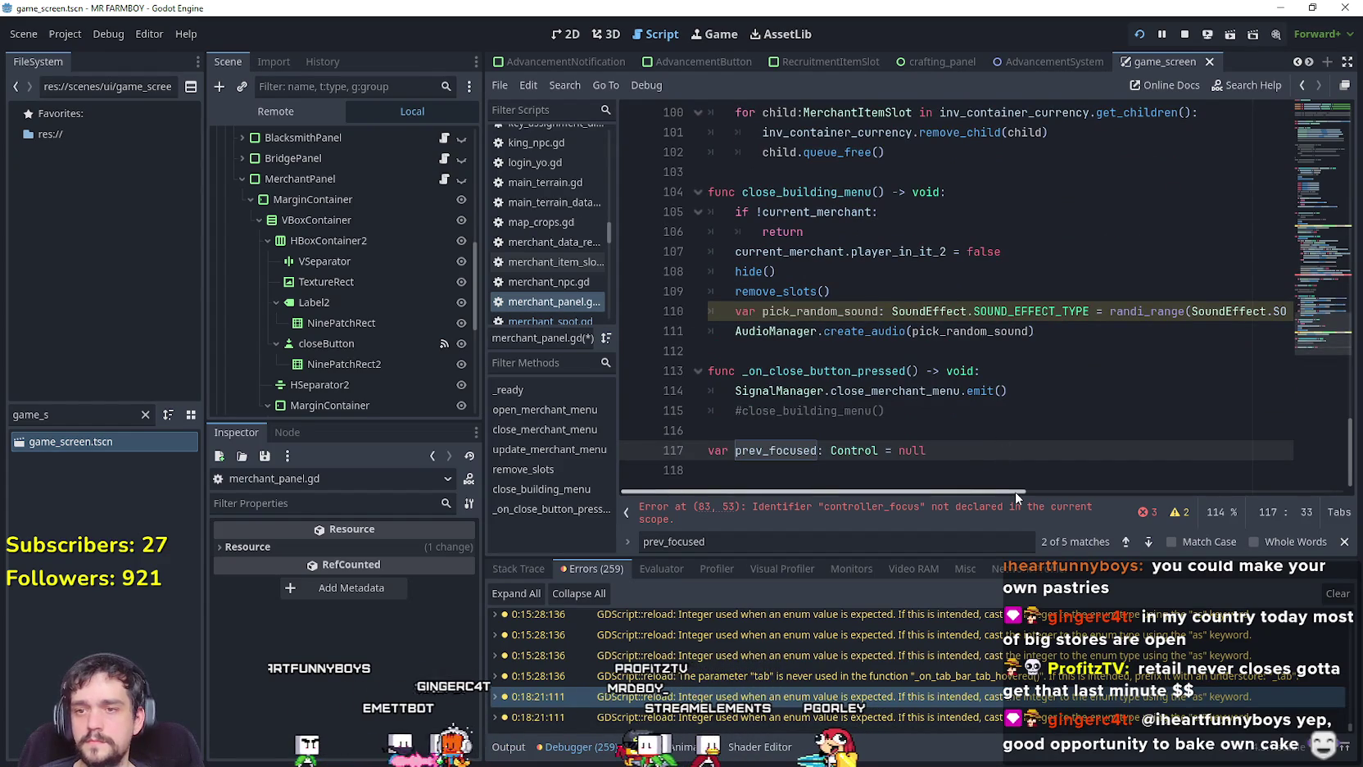
key(Return)
key(Return)
text(func controller_focus() -> void)
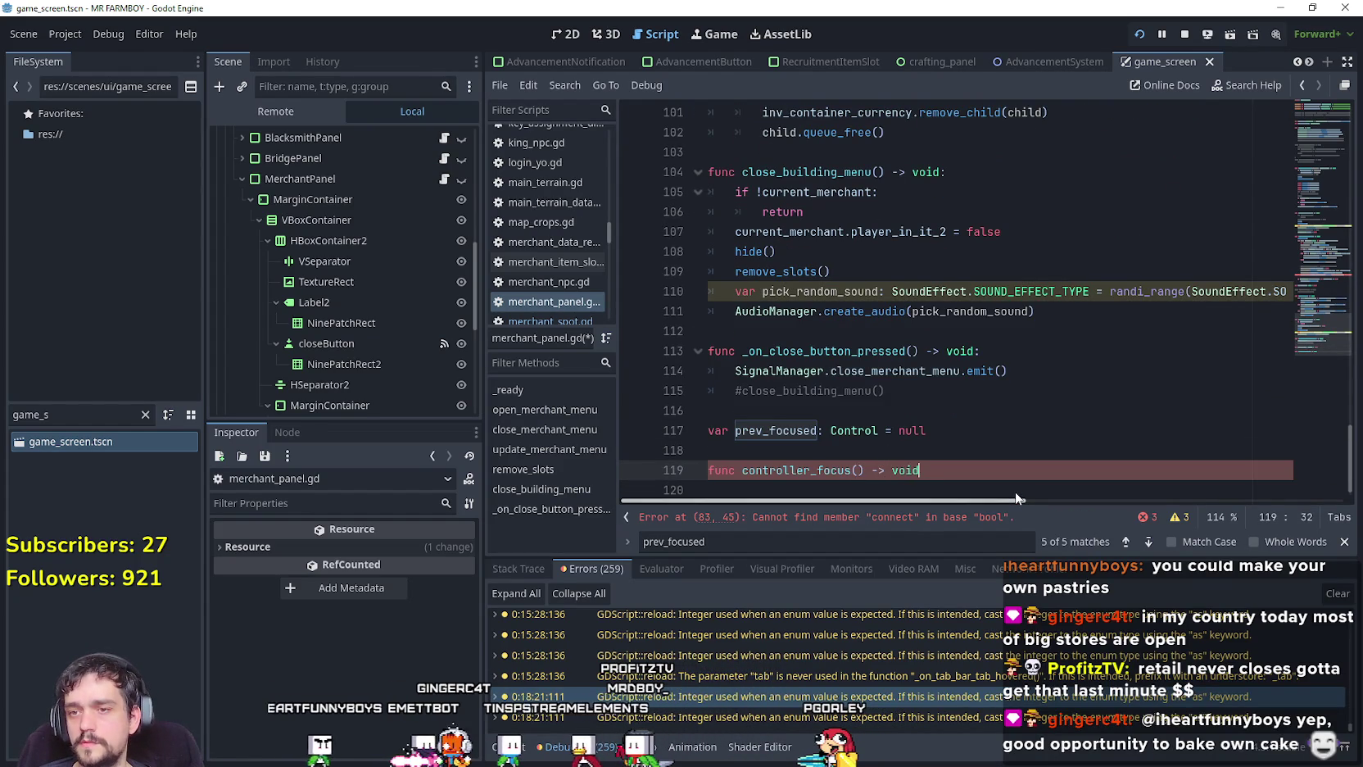
text(:)
key(Return)
Give the function the body 'if !StatsManager.isController_On: return'.
scroll(798, 479, down, 1)
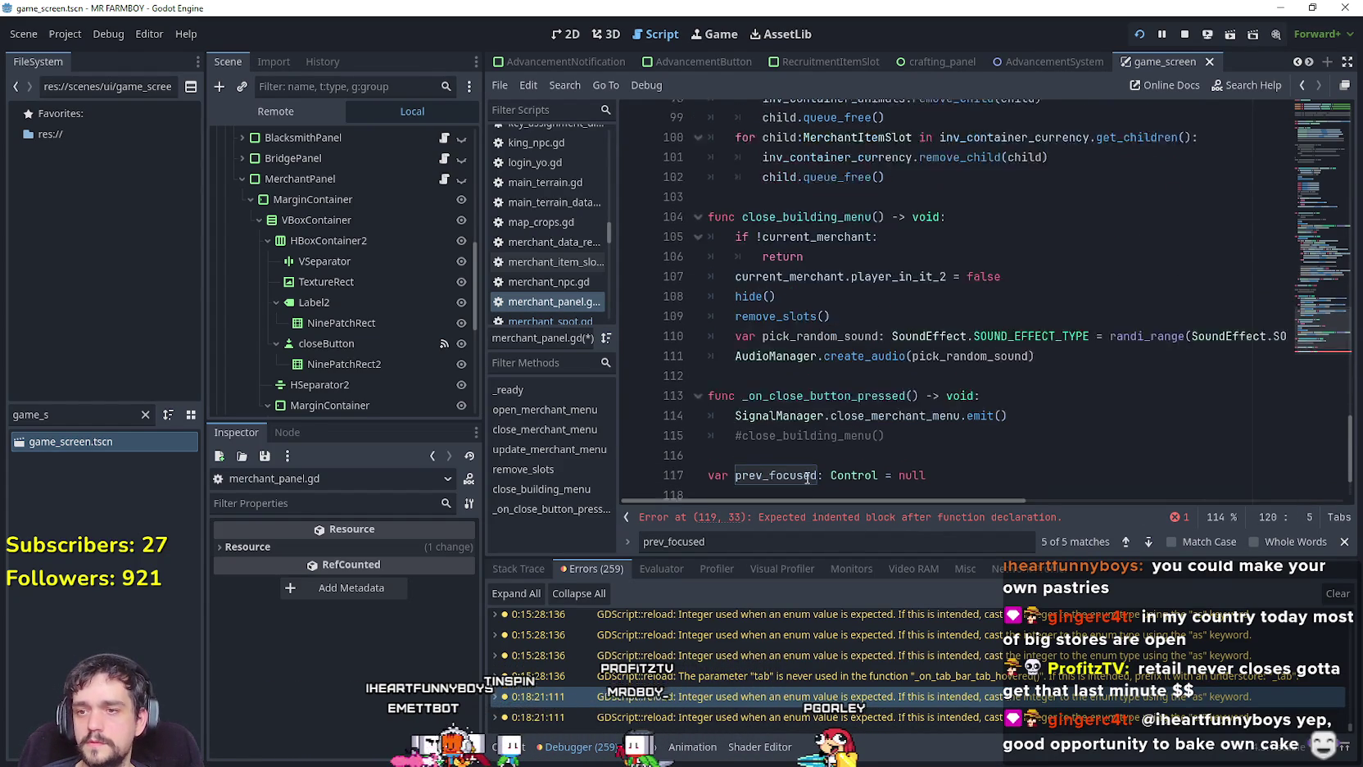
key(BackSpace)
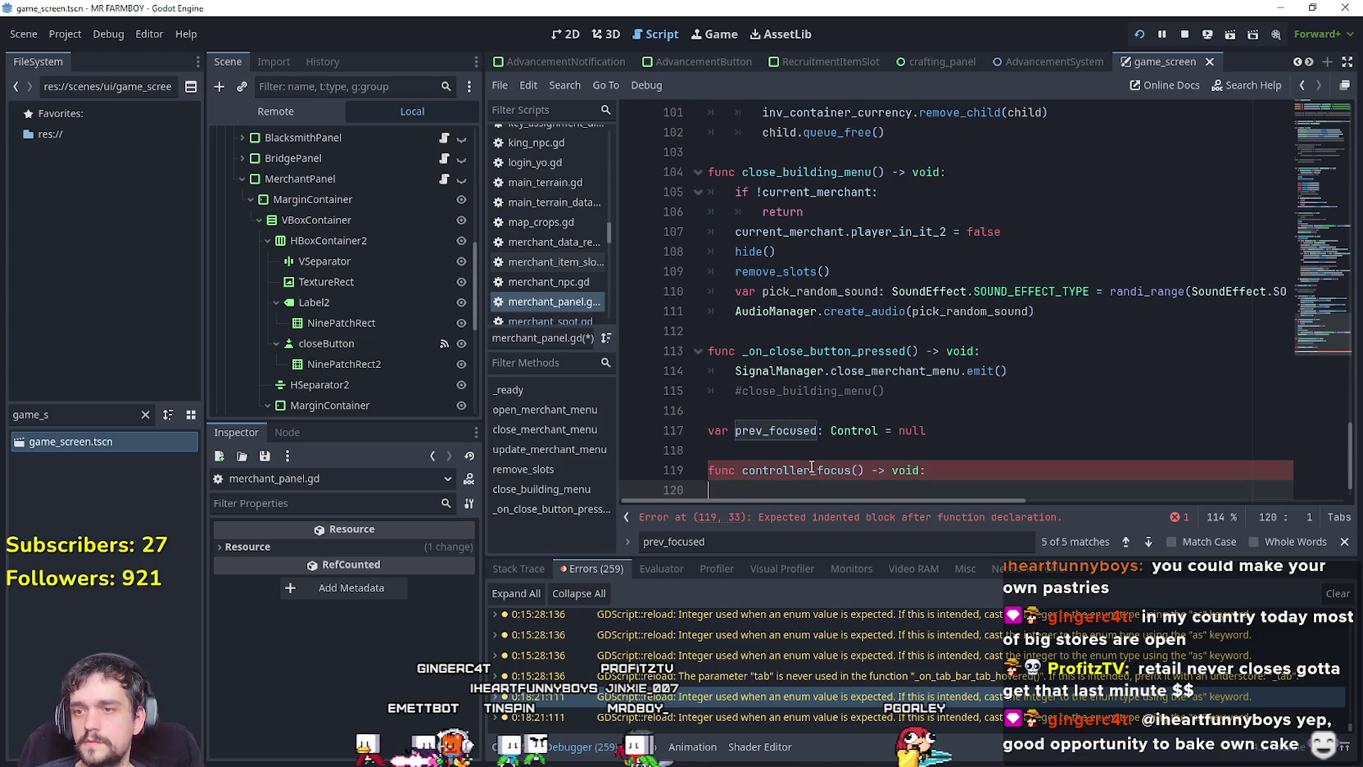
key(Tab)
text(if Stats)
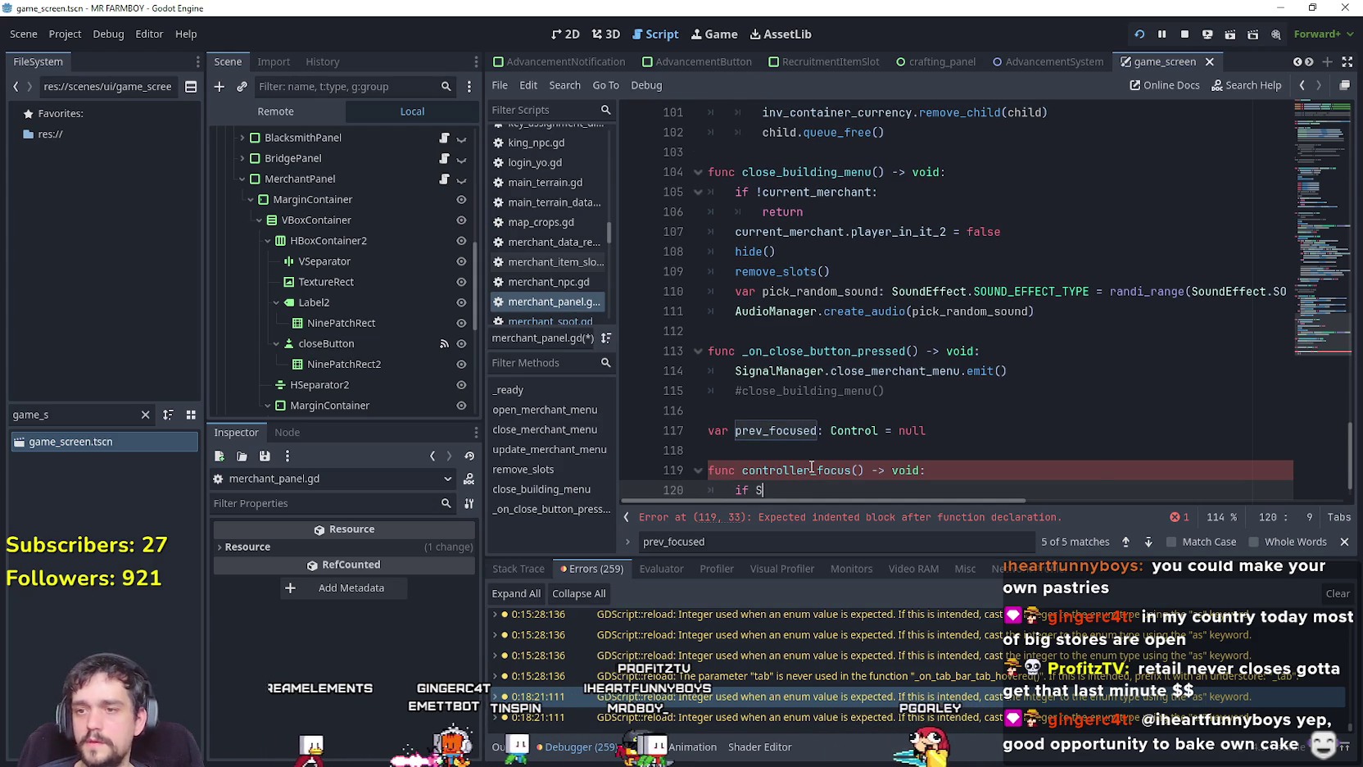
key(Down)
key(Return)
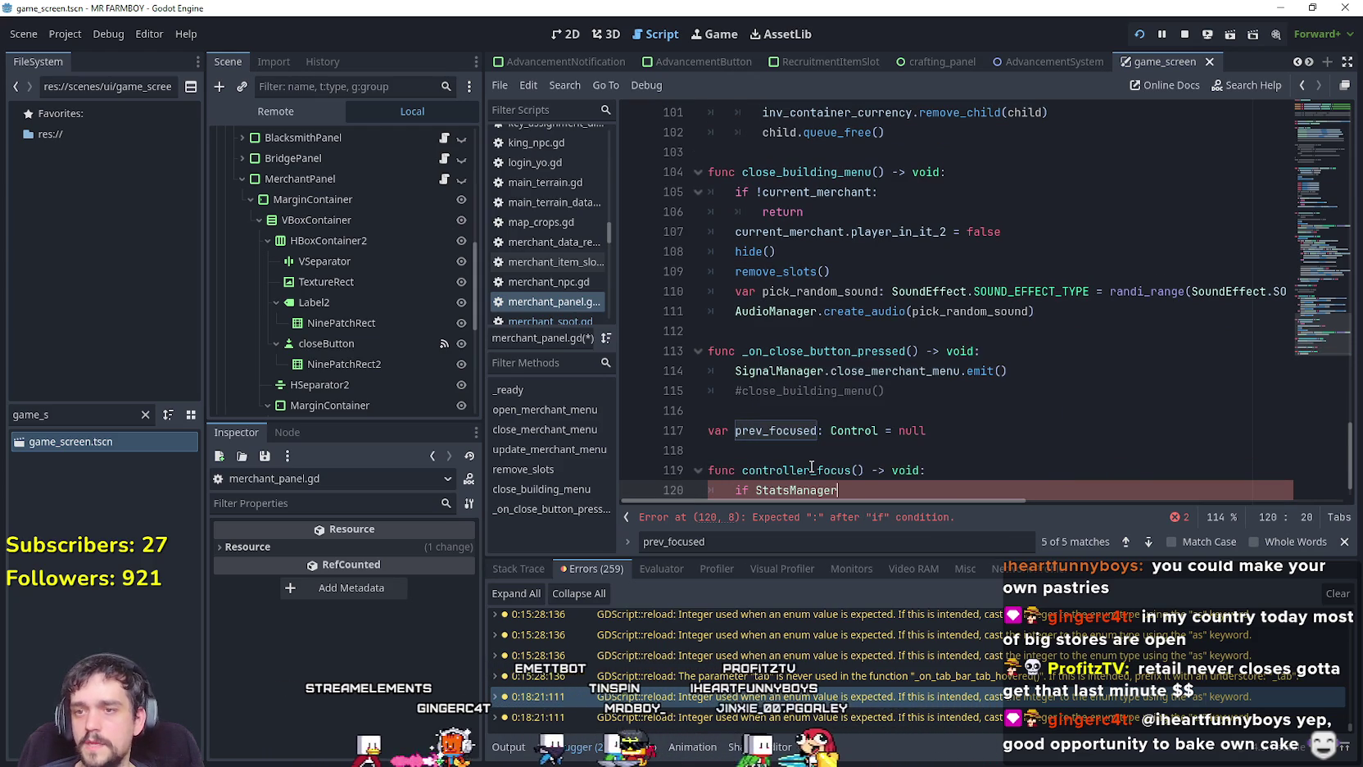
text(.isController_On)
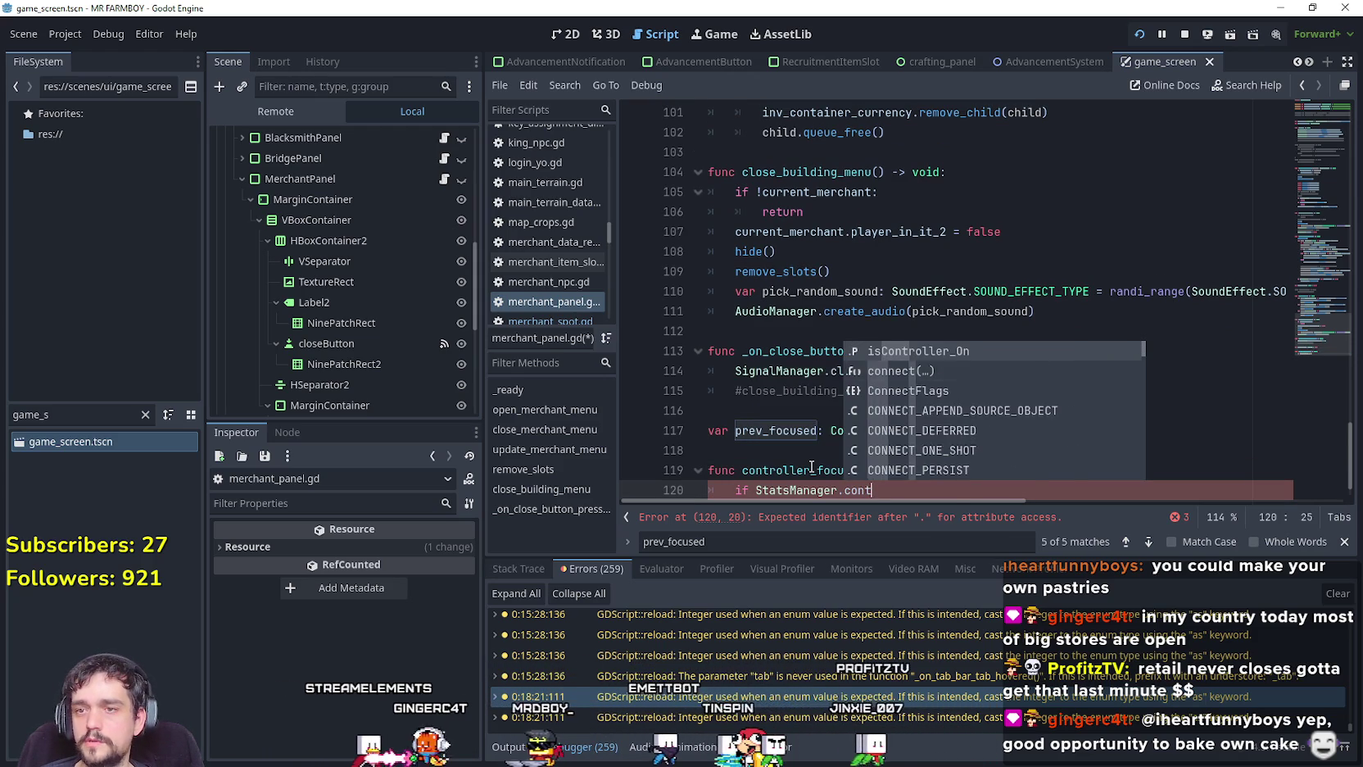
text(:)
key(Return)
text(return)
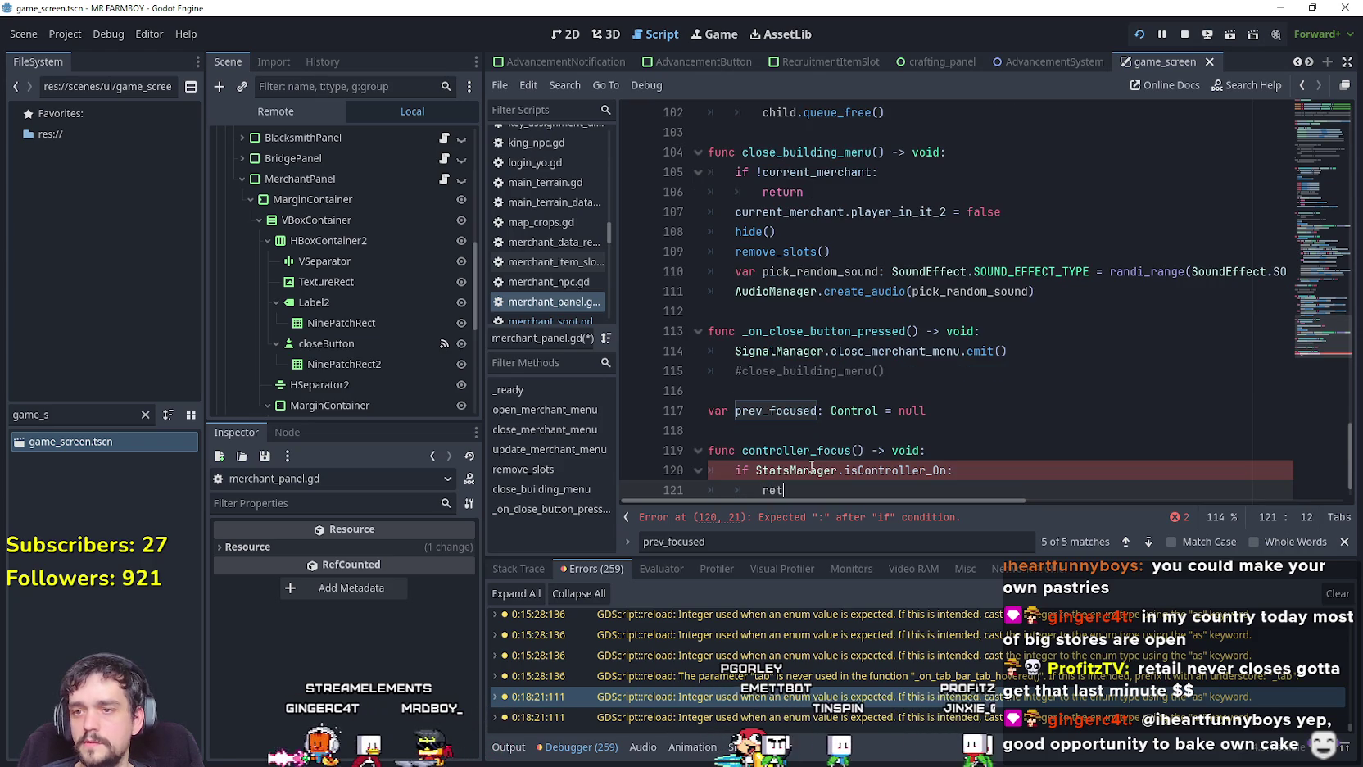
click(755, 470)
text(!)
Start a prev_focused line below the return statement.
click(847, 490)
key(Return)
text(prev_focused.)
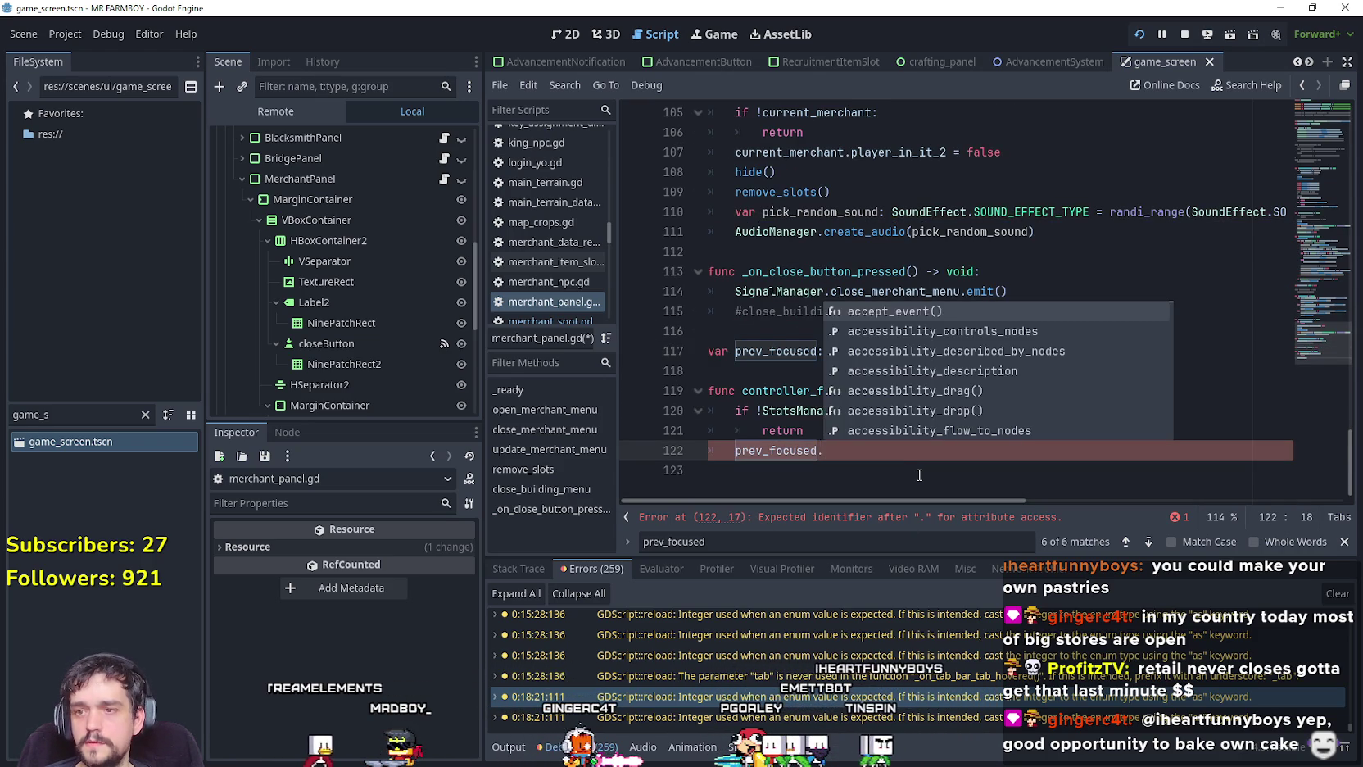
key(BackSpace)
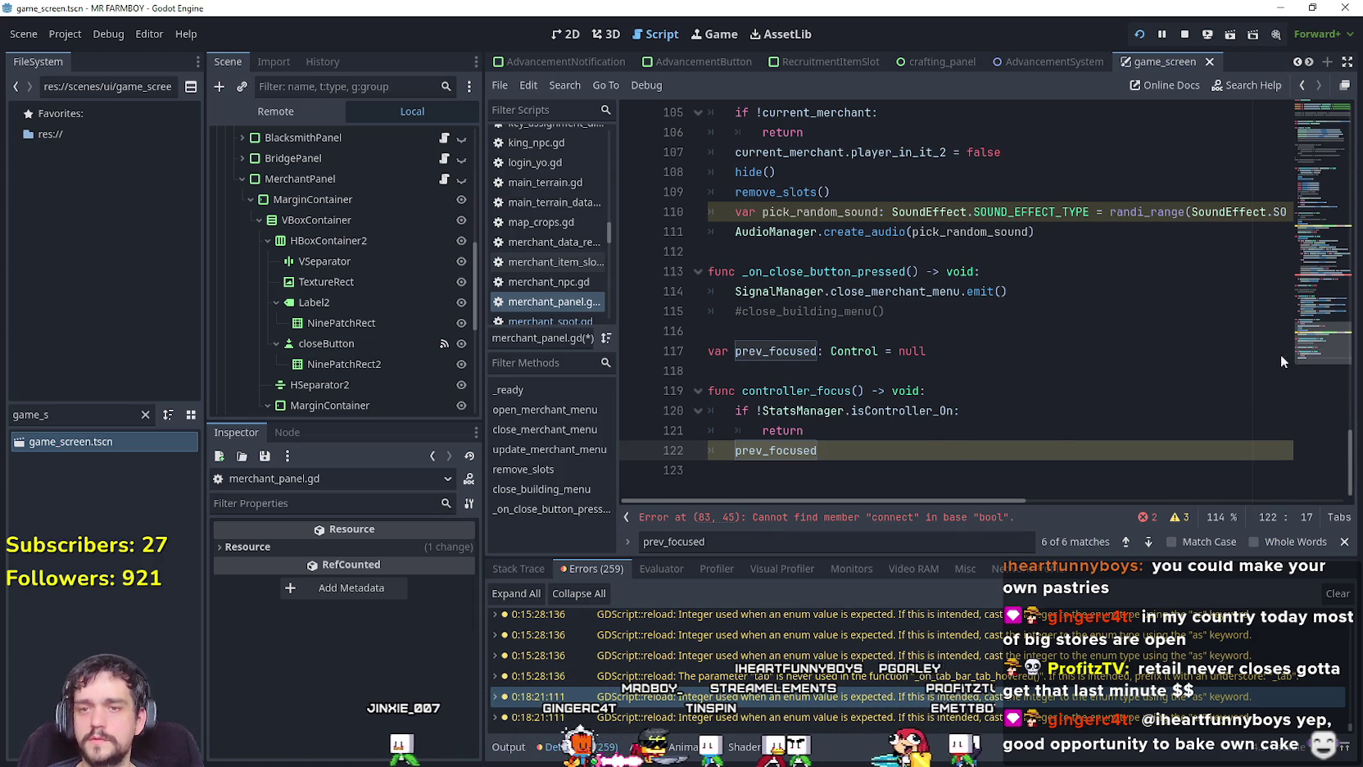
Read the documentation tooltips for the symbols on lines 82–86.
drag(1309, 348, 1318, 275)
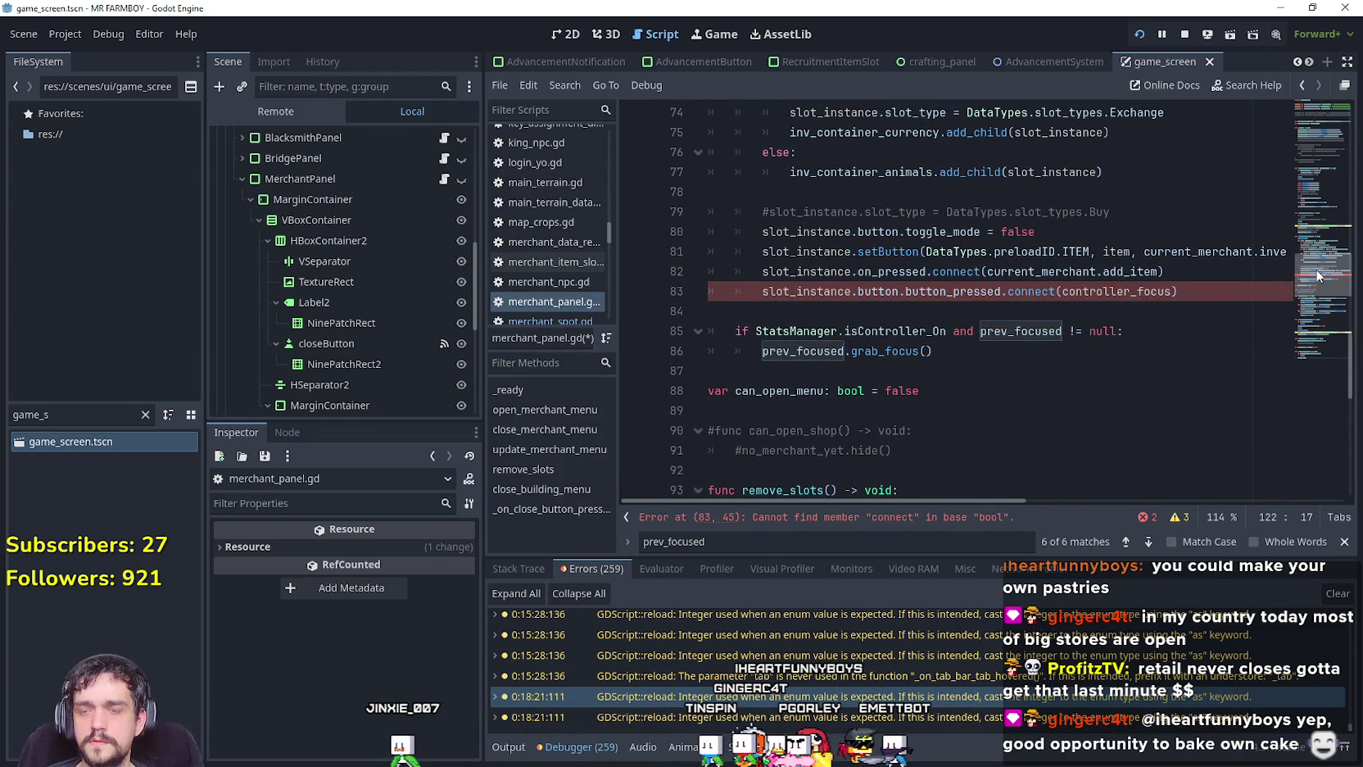
mouse_move(1123, 290)
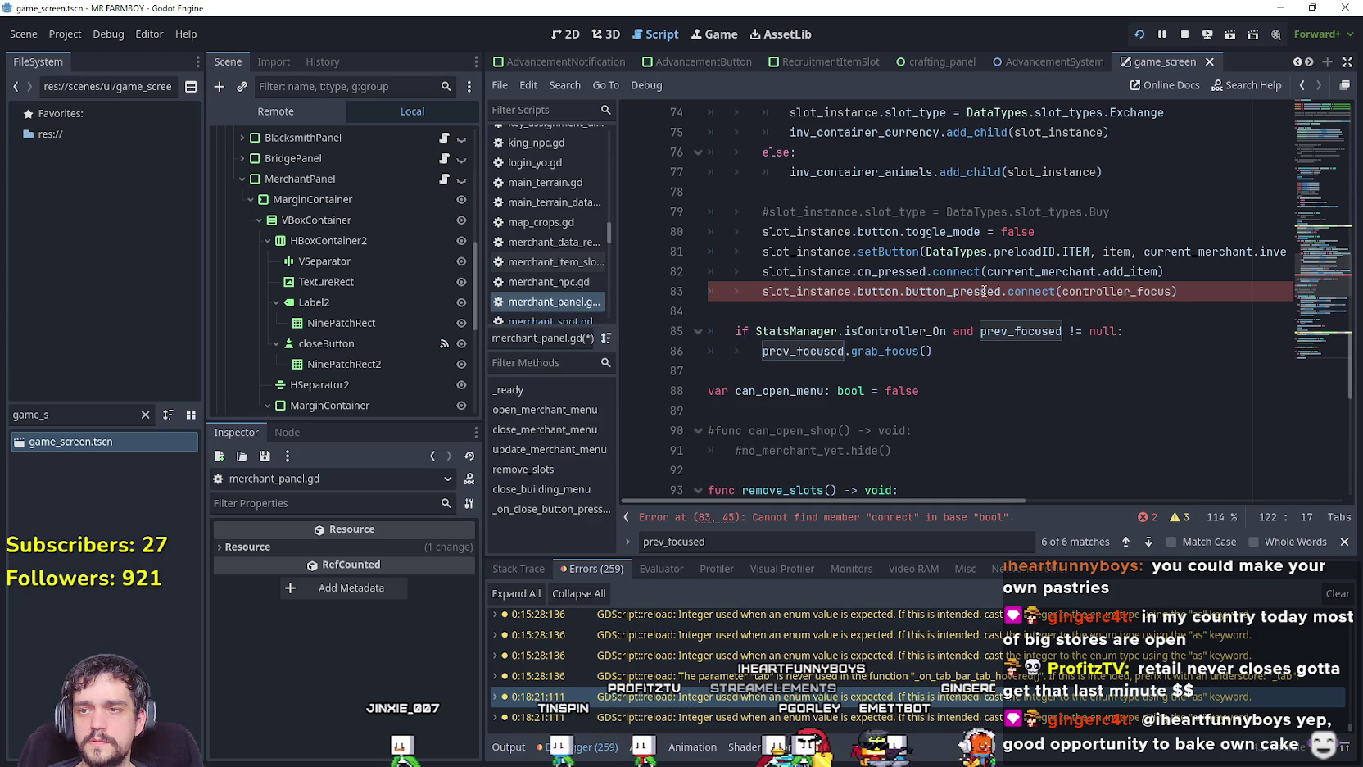
mouse_move(969, 293)
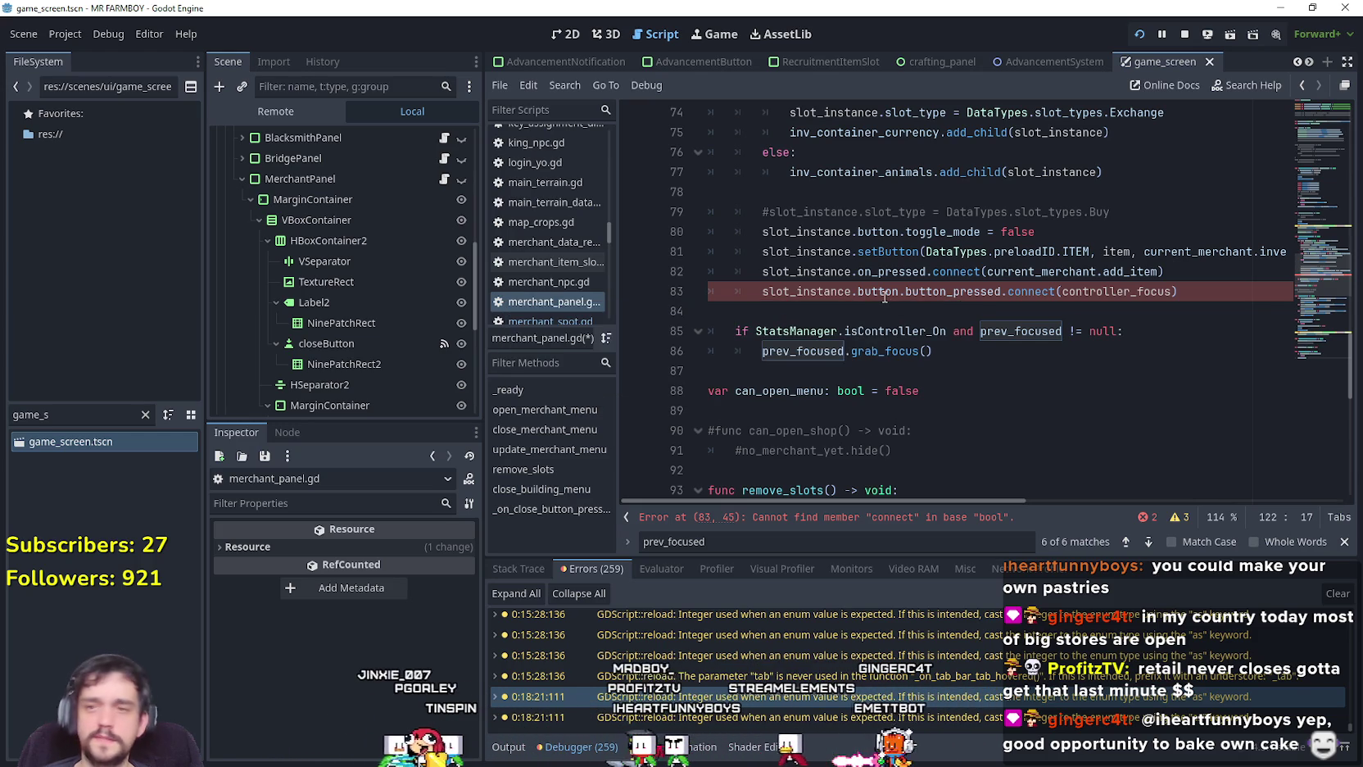
mouse_move(884, 297)
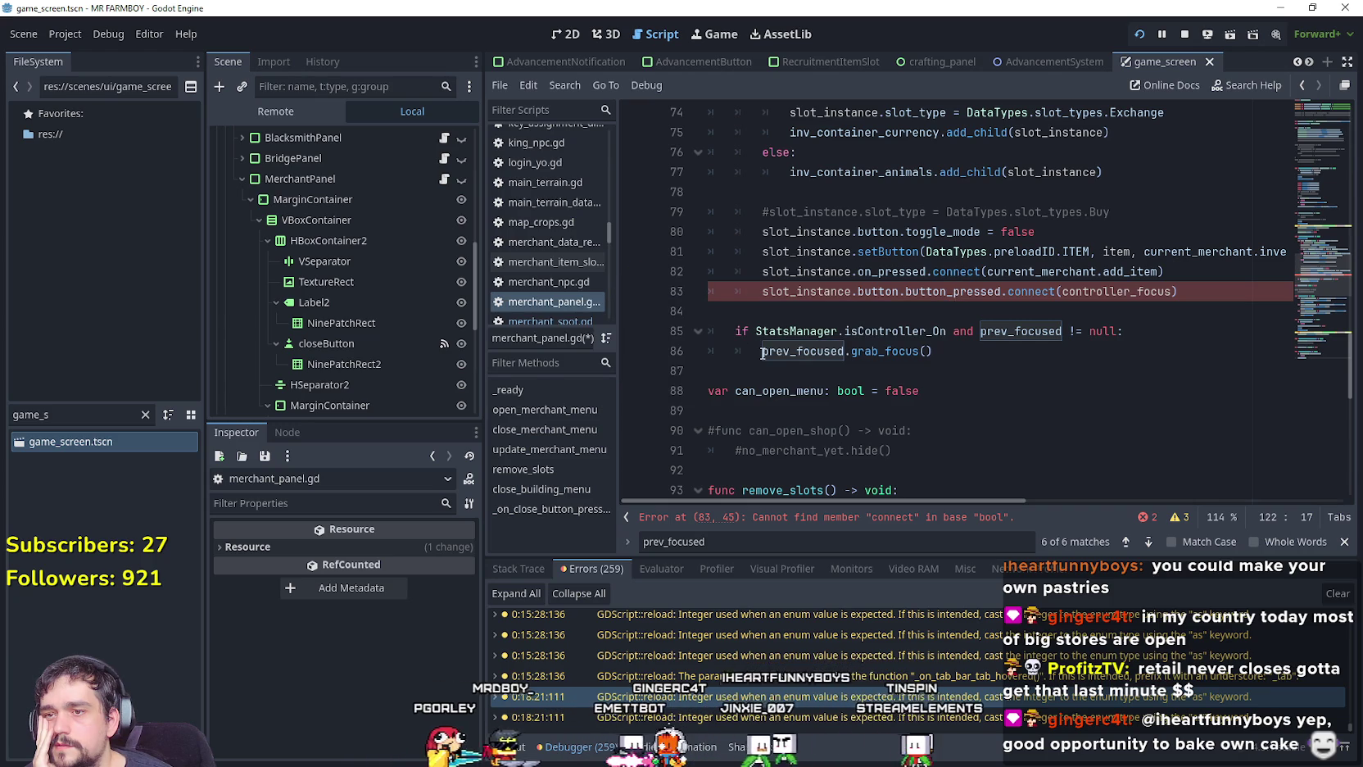
mouse_move(763, 353)
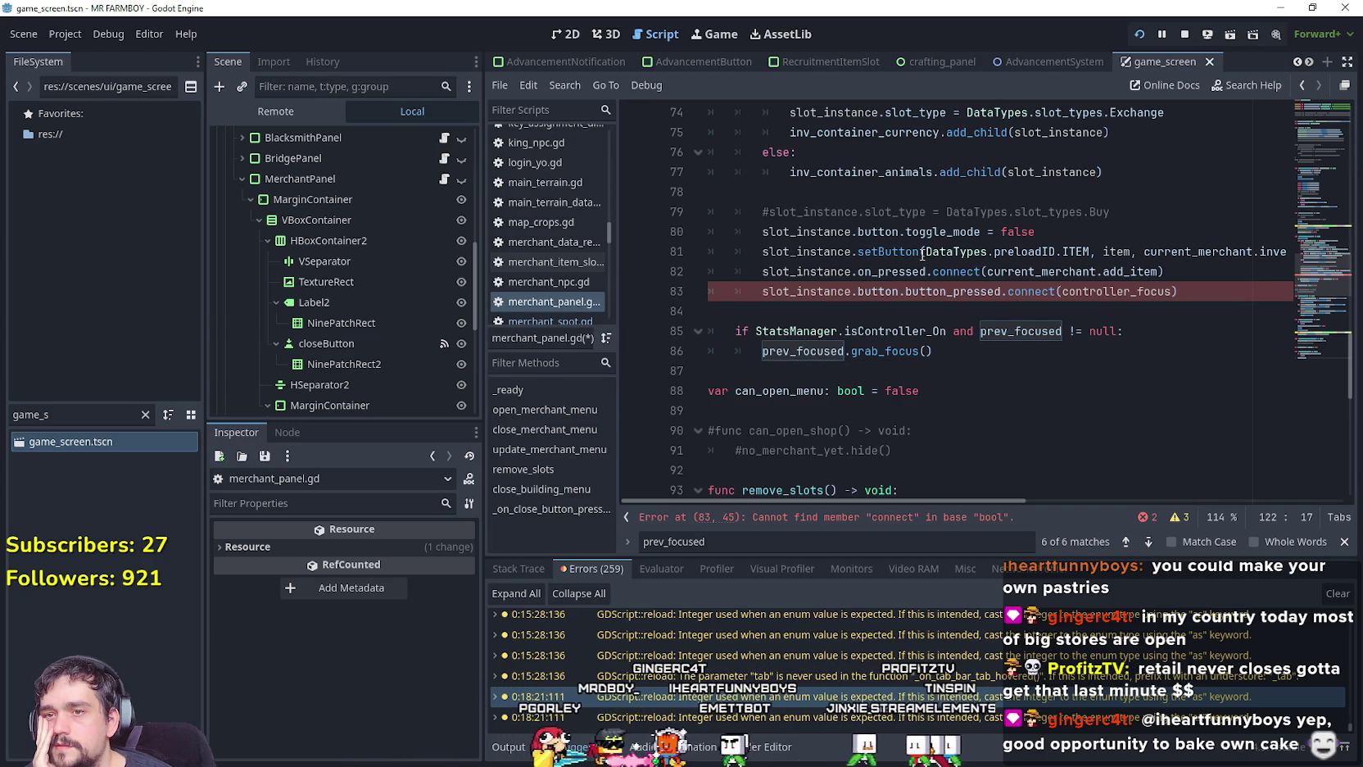
mouse_move(888, 269)
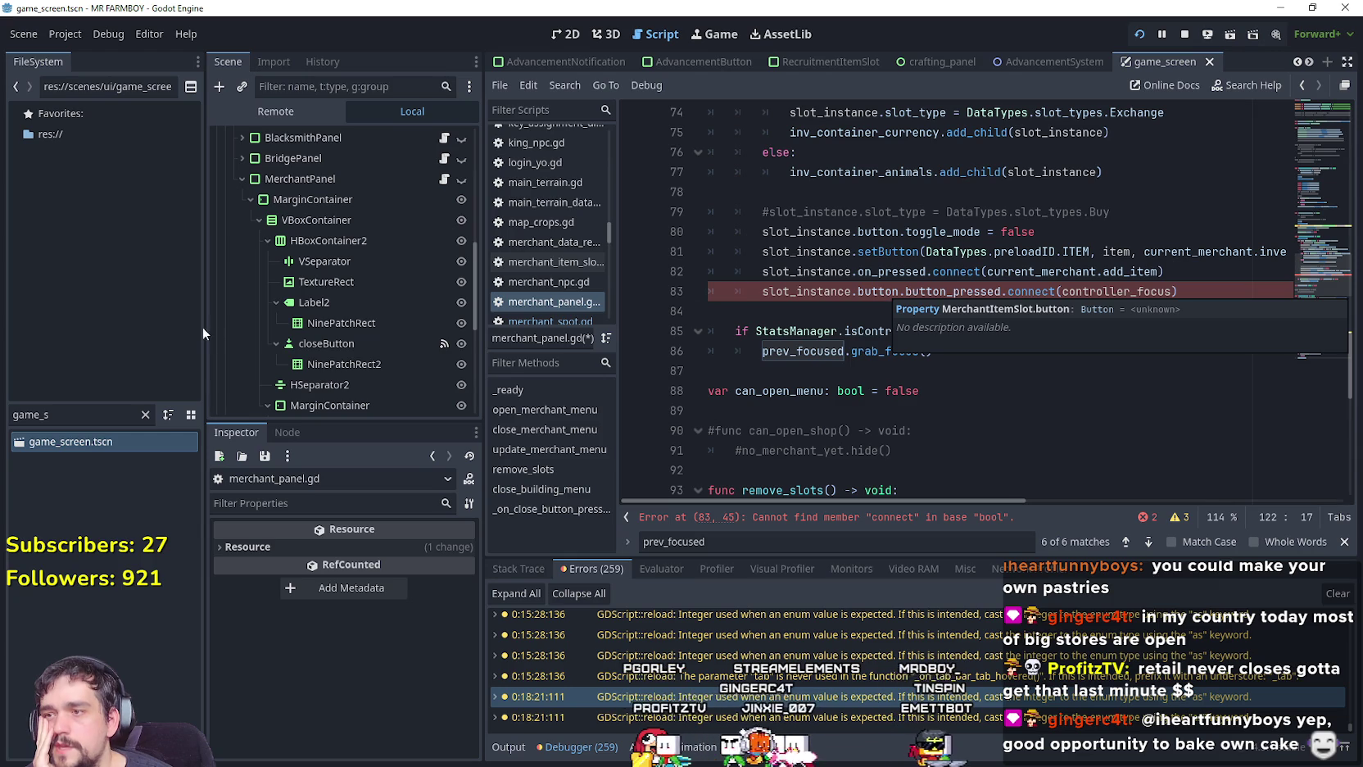
scroll(295, 354, down, 5)
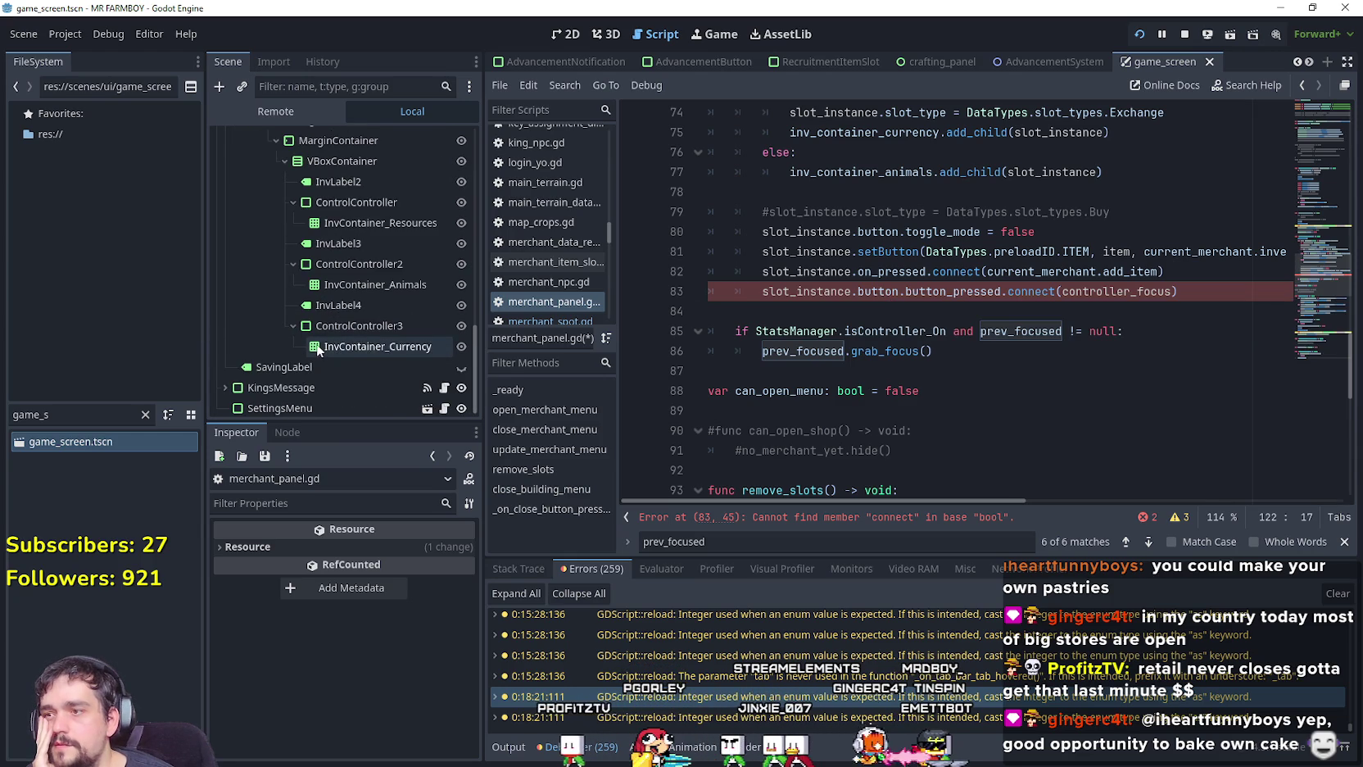
scroll(316, 351, down, 1)
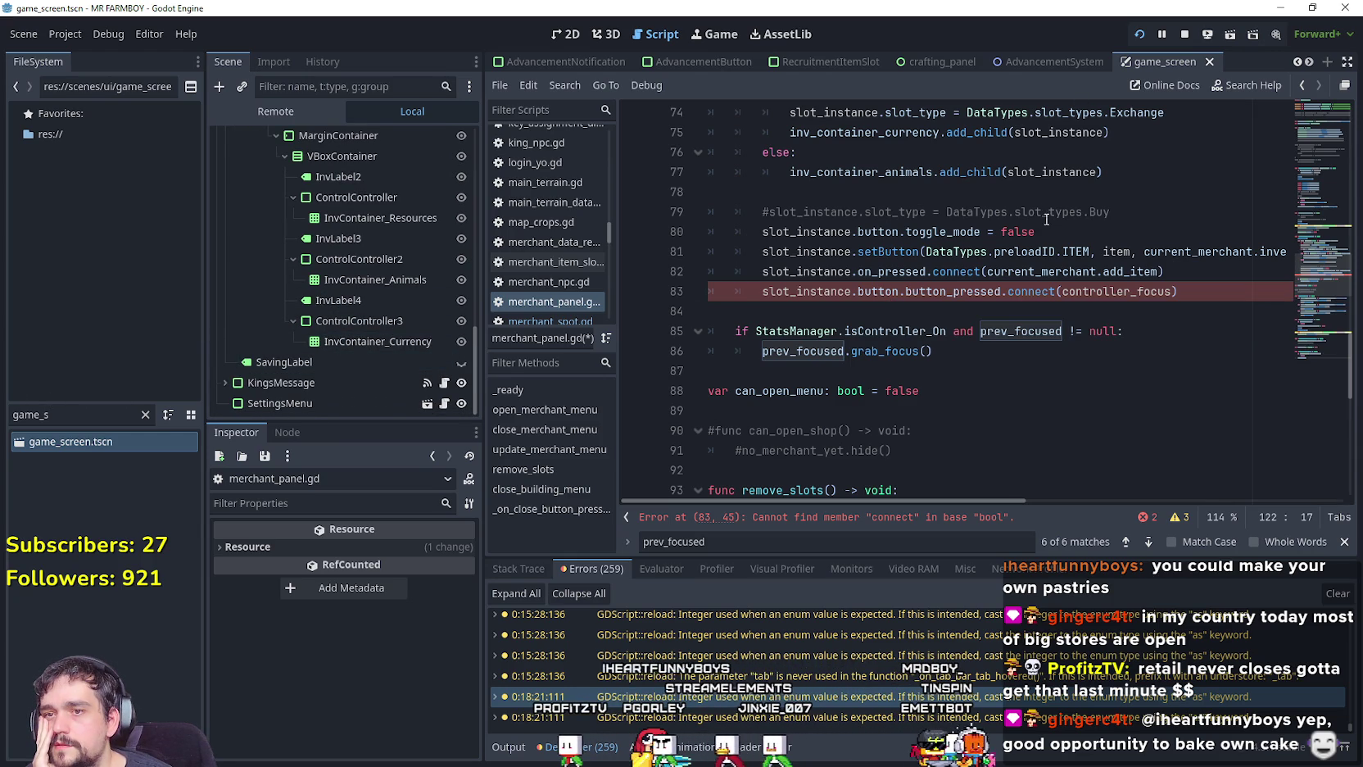
double_click(905, 281)
mouse_move(904, 280)
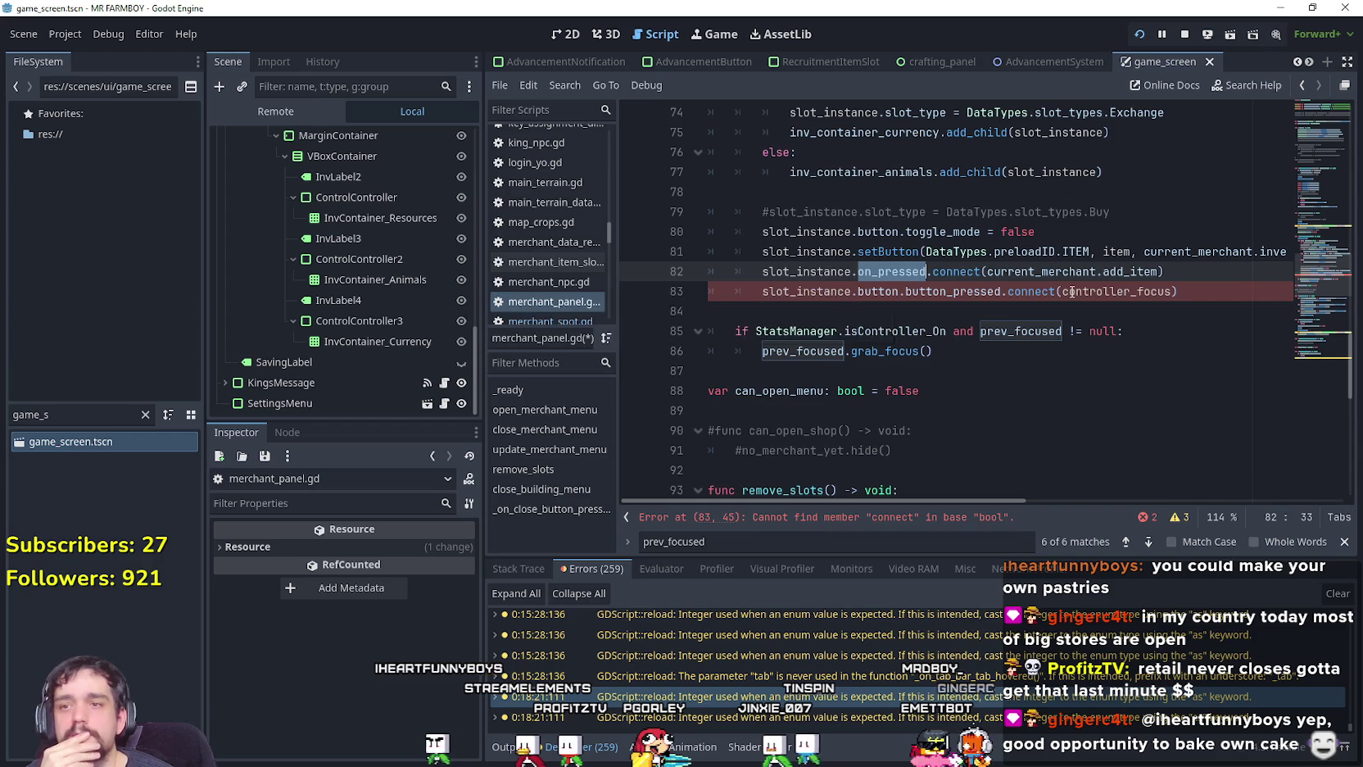
Go to the MerchantItemSlot script definition from the type on line 68.
scroll(1090, 319, up, 2)
scroll(1090, 320, down, 1)
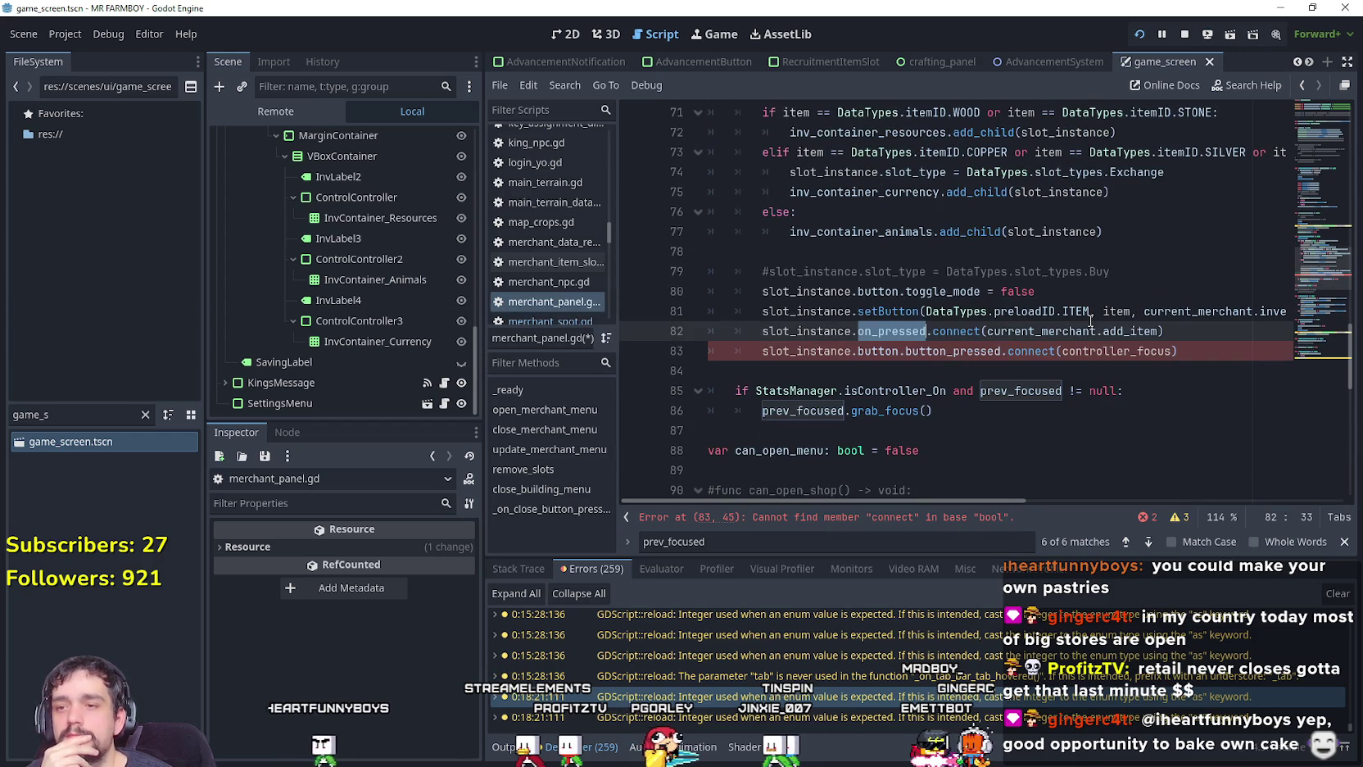
mouse_move(1091, 321)
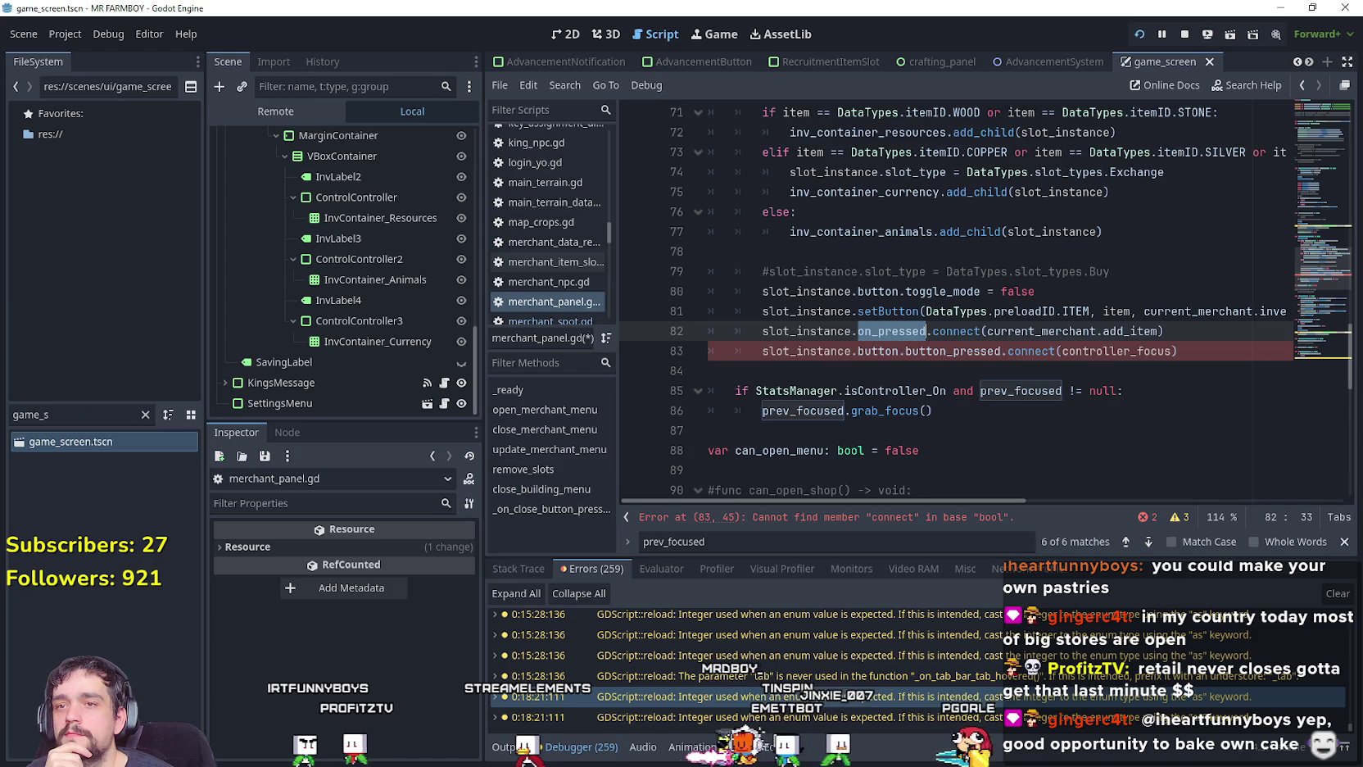
scroll(999, 245, up, 3)
right_click(1000, 233)
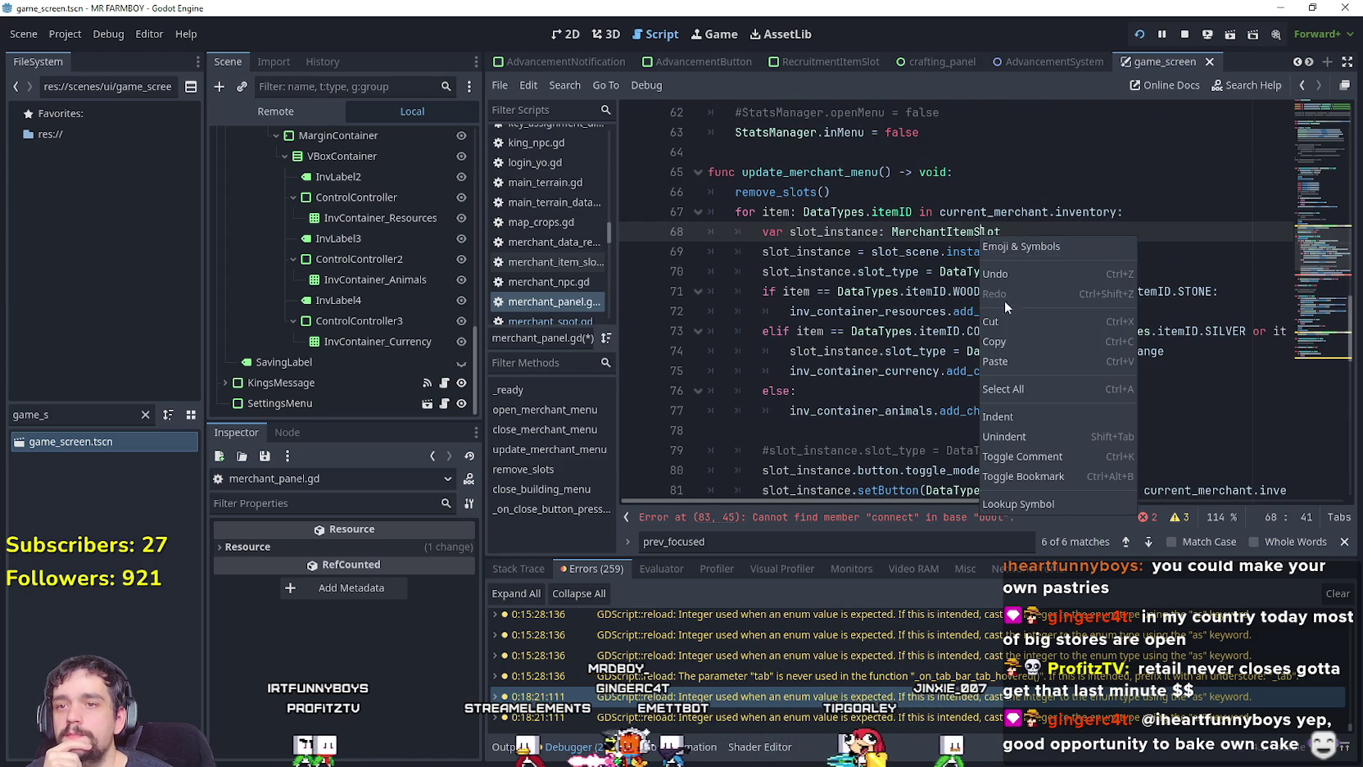
click(1057, 505)
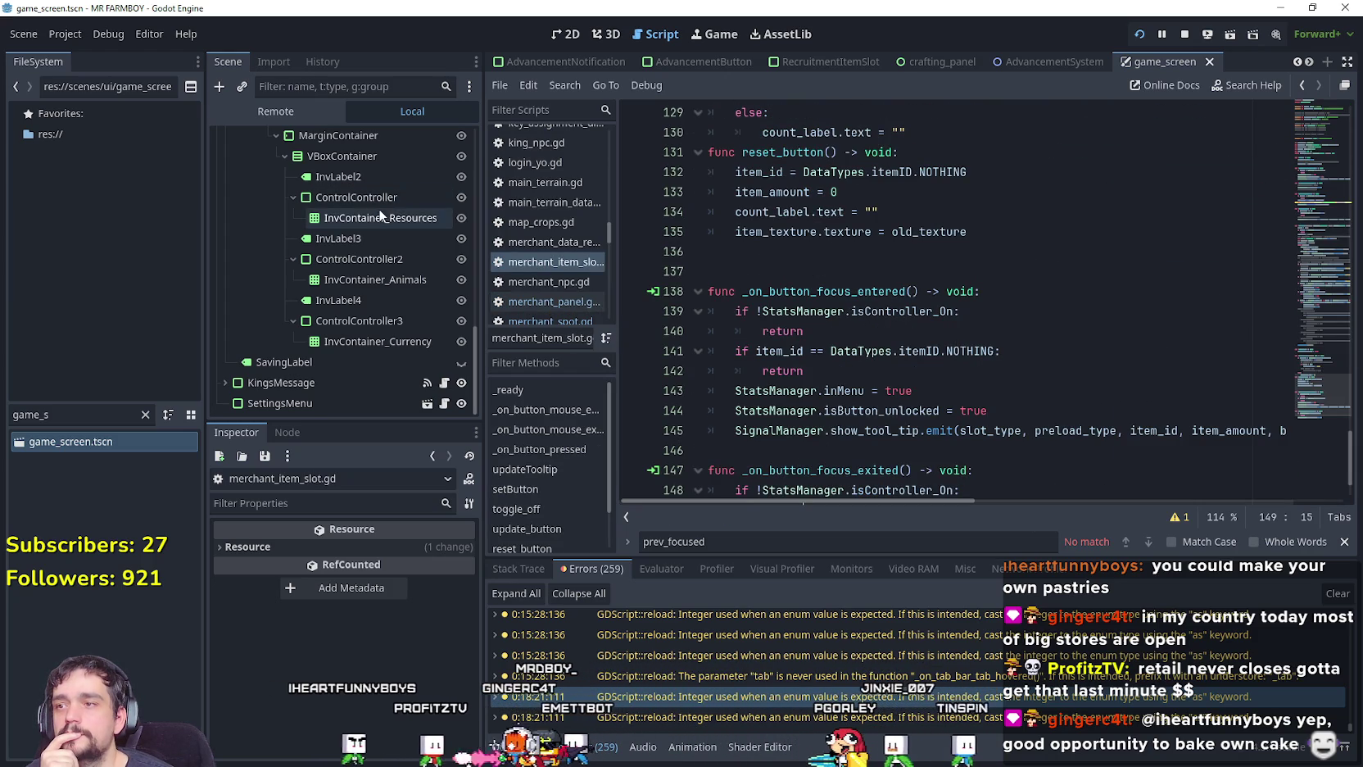
scroll(1001, 407, down, 2)
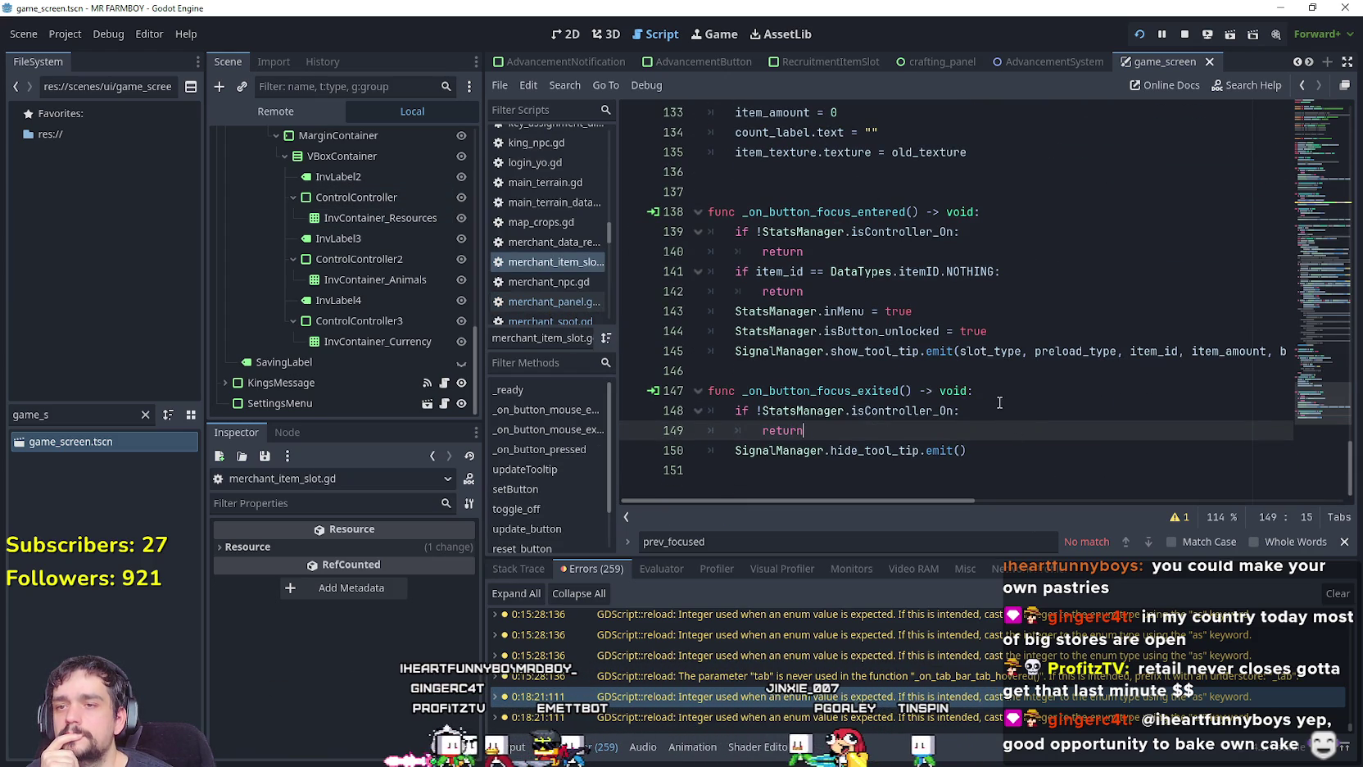
scroll(1002, 400, up, 3)
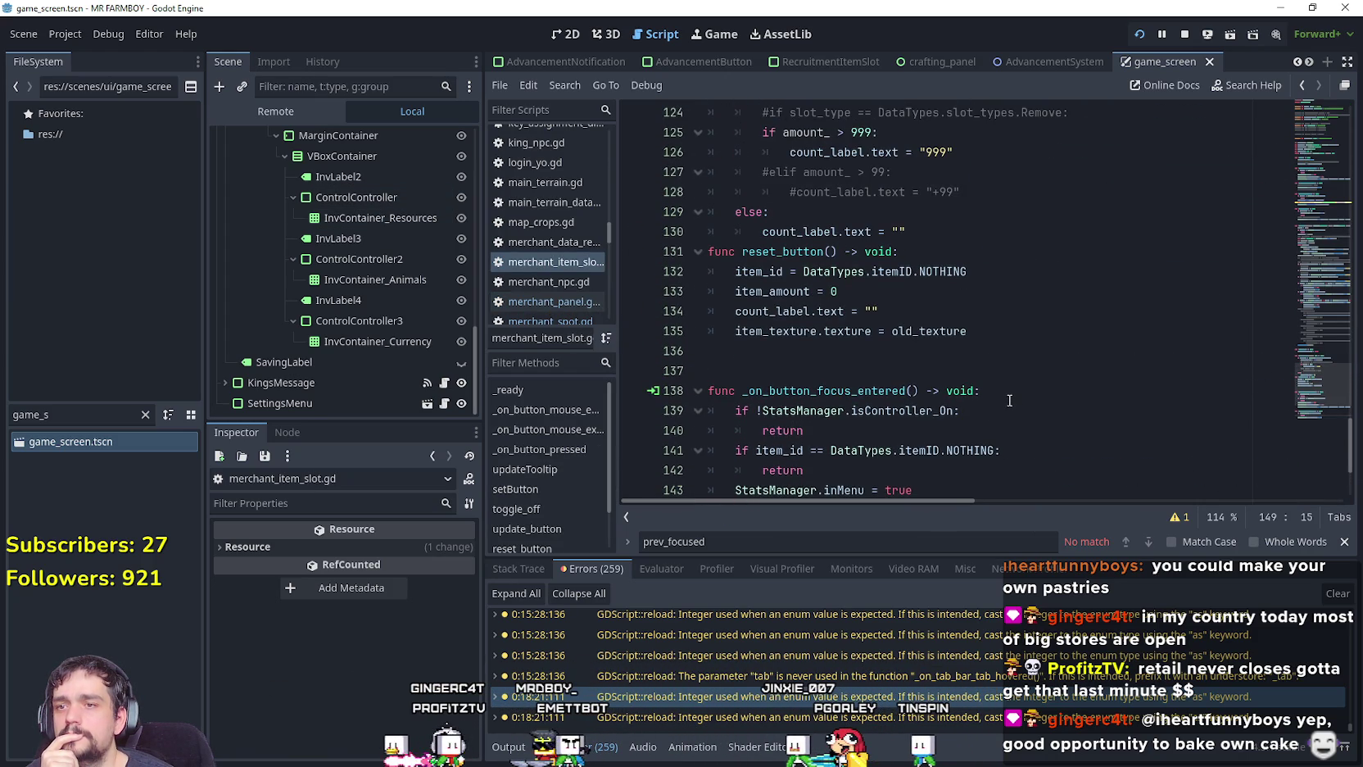
scroll(1009, 400, down, 3)
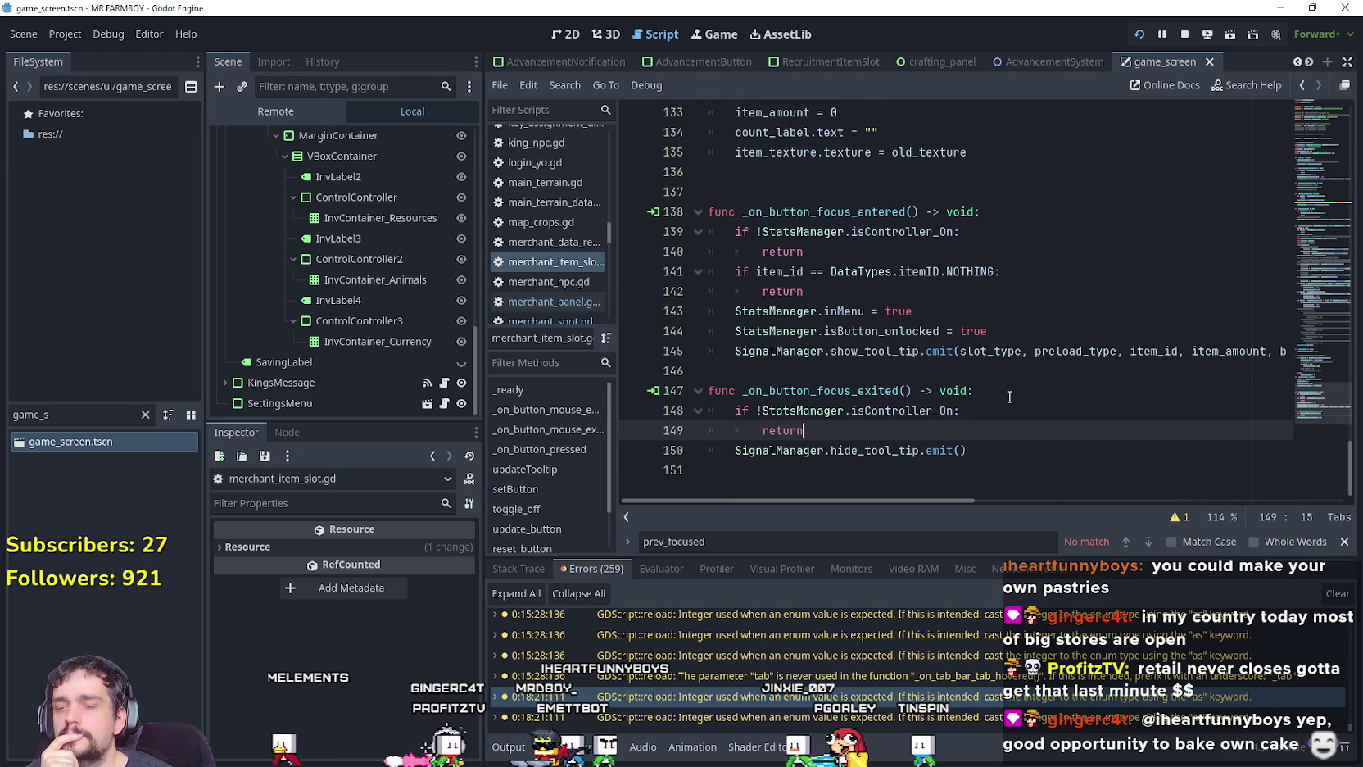
scroll(1007, 395, up, 1)
mouse_move(1318, 387)
mouse_down()
mouse_move(1318, 105)
mouse_move(1339, 151)
mouse_up()
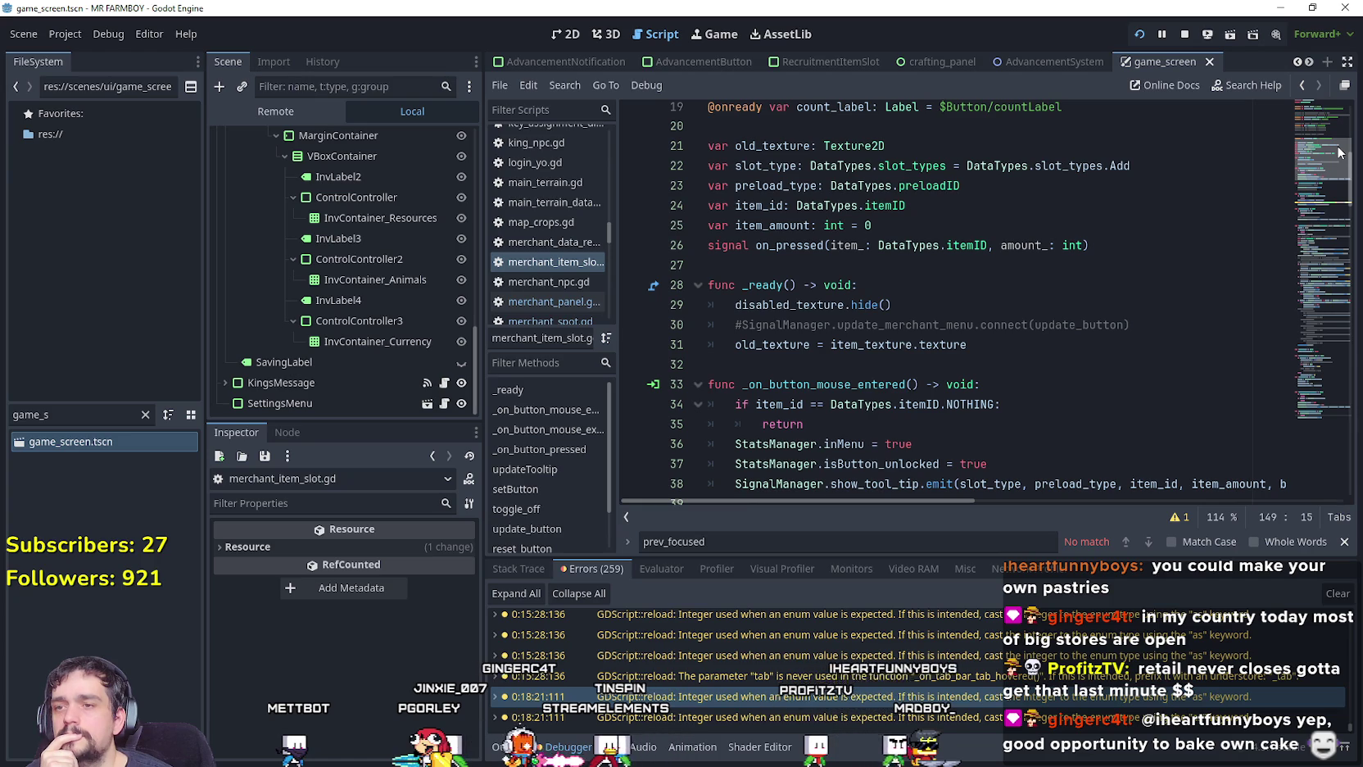
drag(1340, 152, 1334, 88)
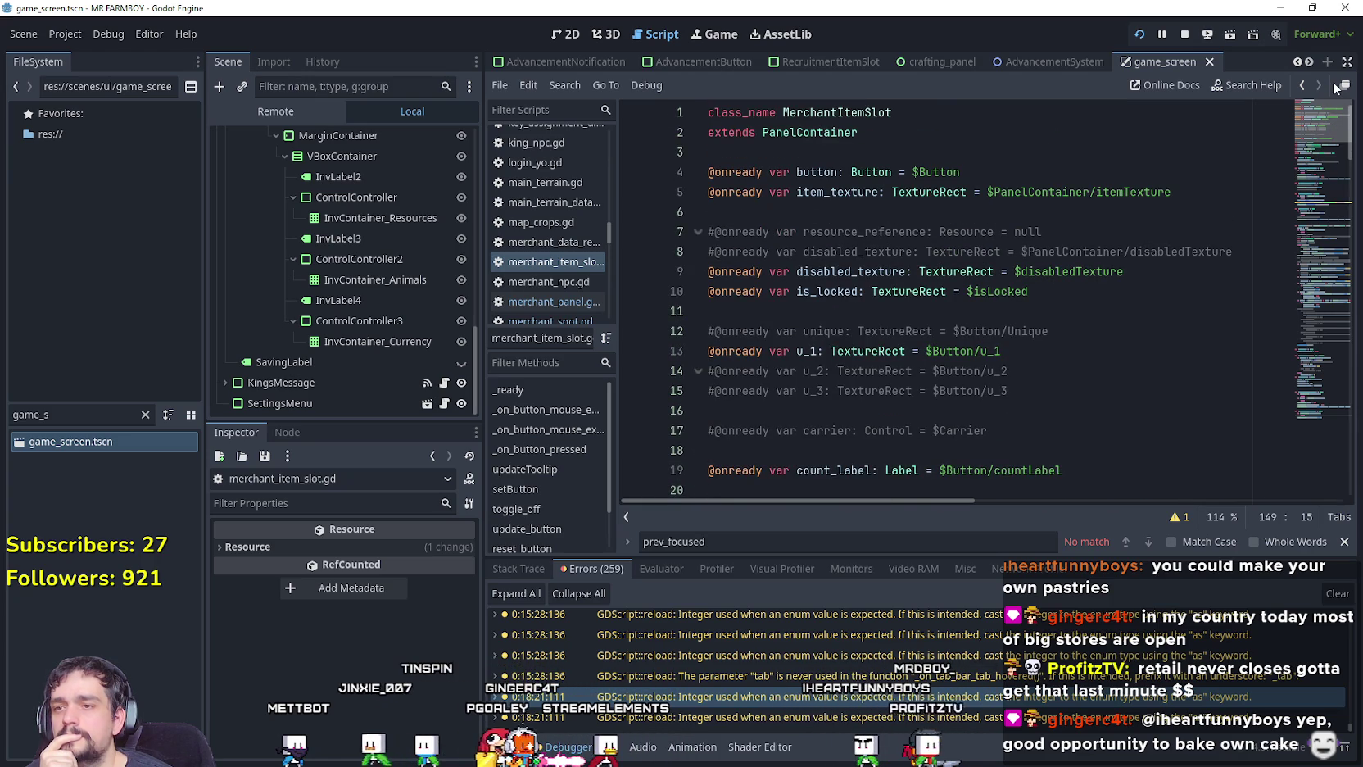
drag(1331, 113, 1315, 203)
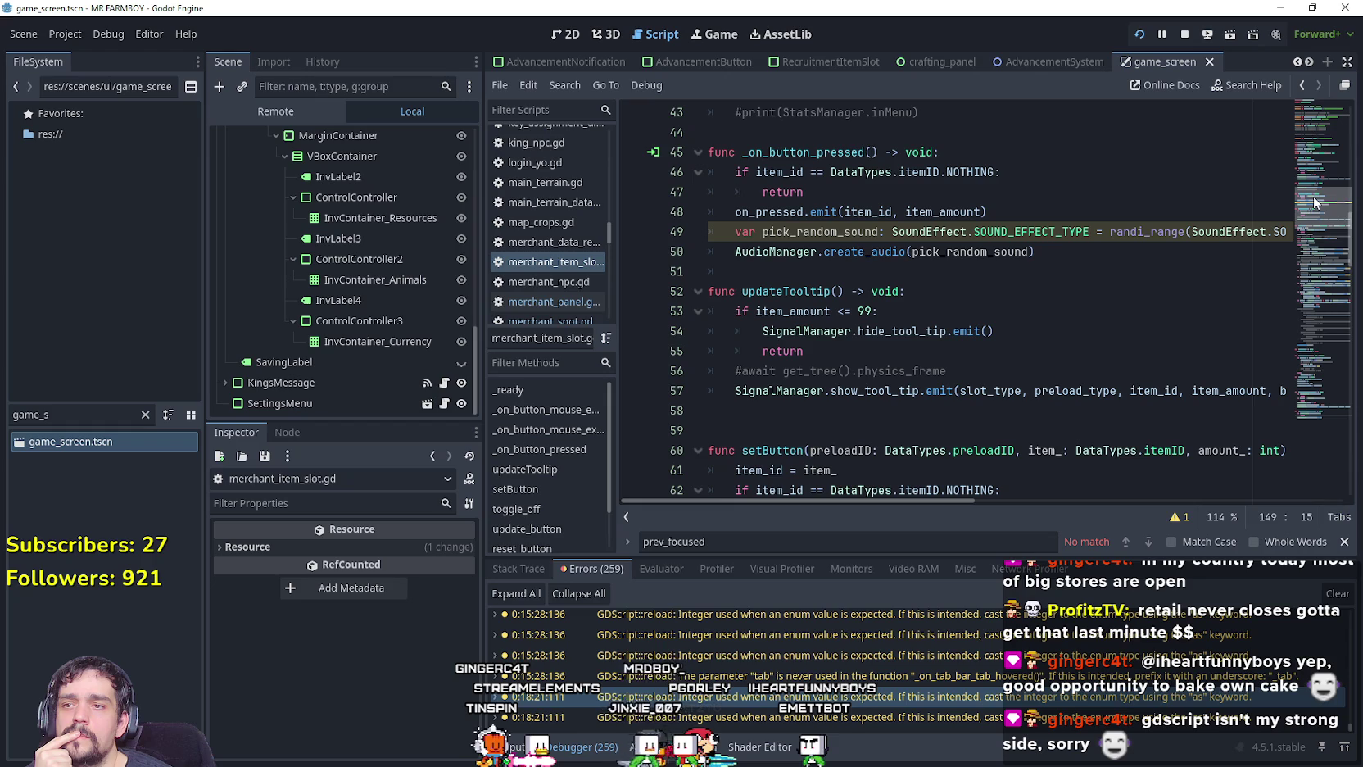
drag(1313, 202, 1302, 221)
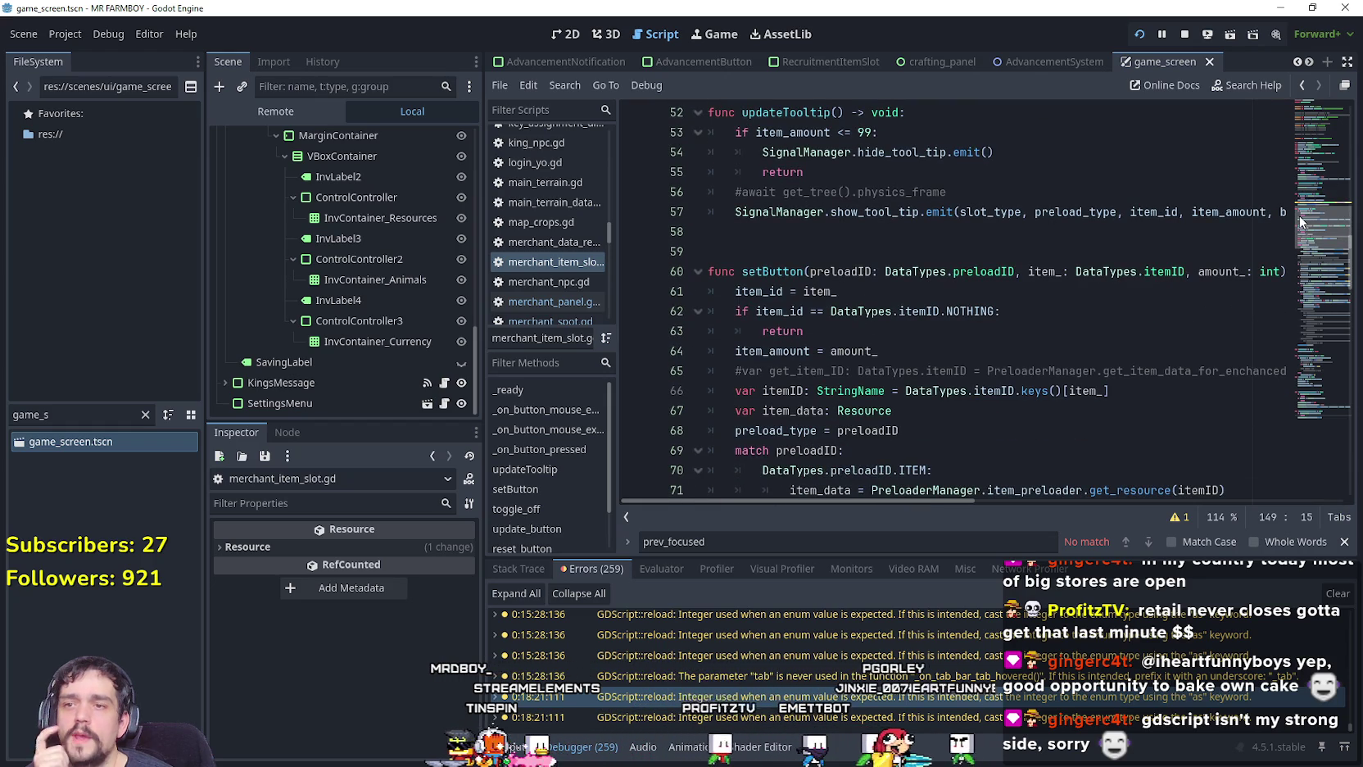
mouse_move(1294, 212)
mouse_down()
mouse_move(1283, 164)
mouse_move(1283, 182)
mouse_up()
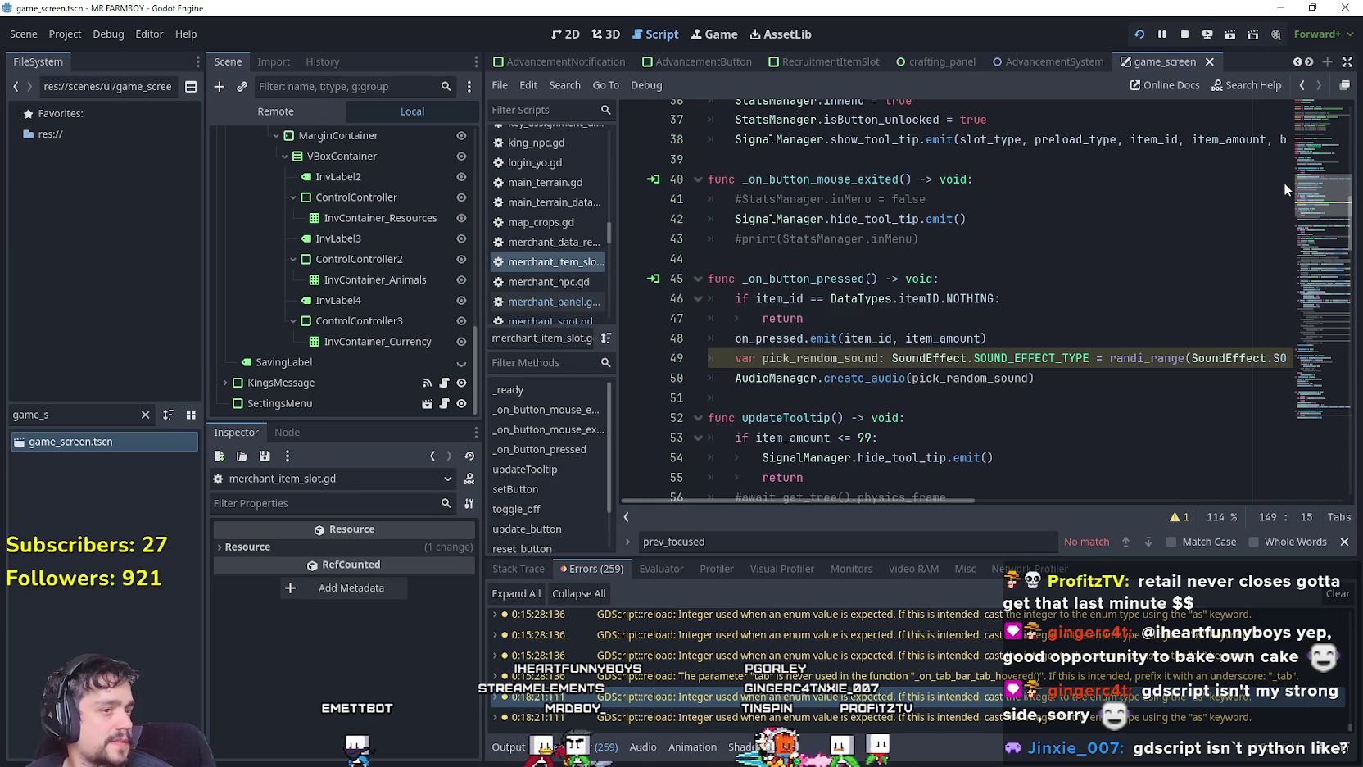
scroll(1283, 182, up, 4)
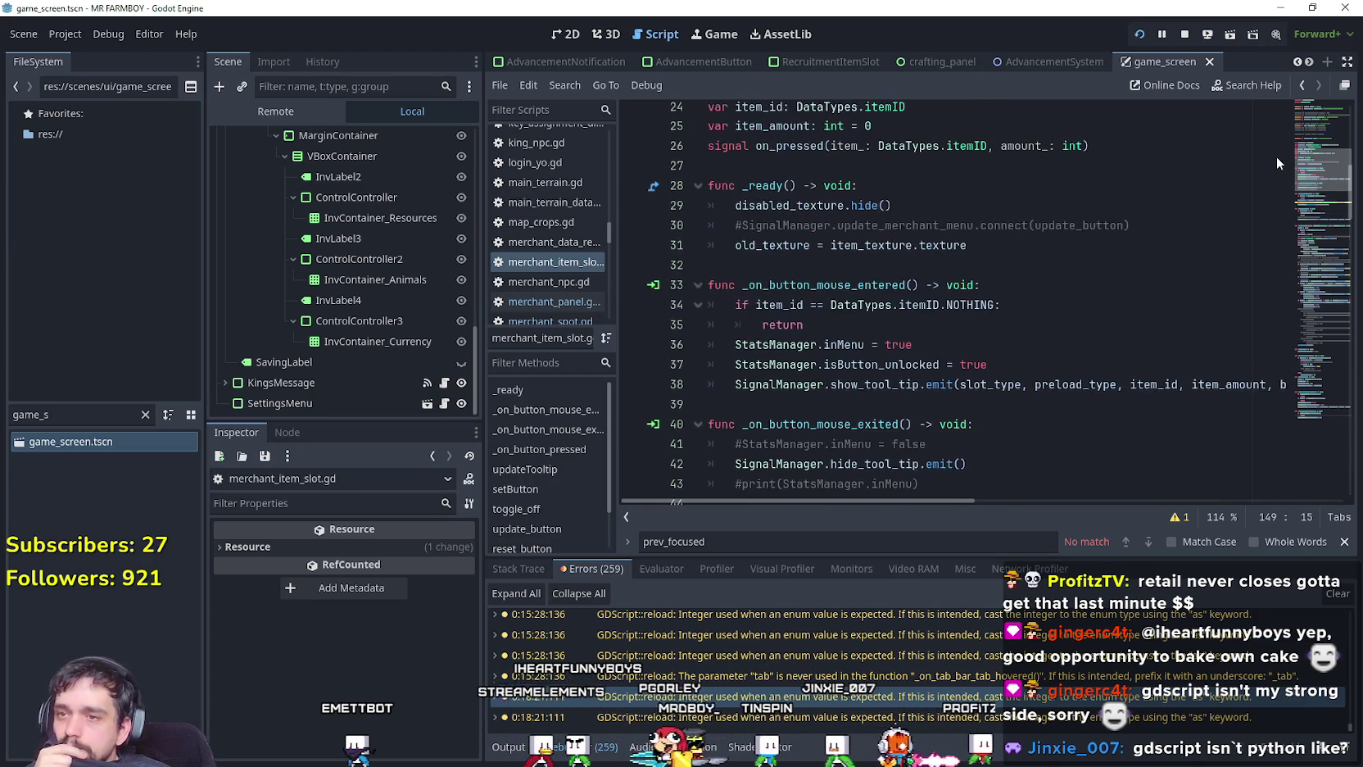
scroll(1277, 167, down, 1)
scroll(1274, 150, up, 3)
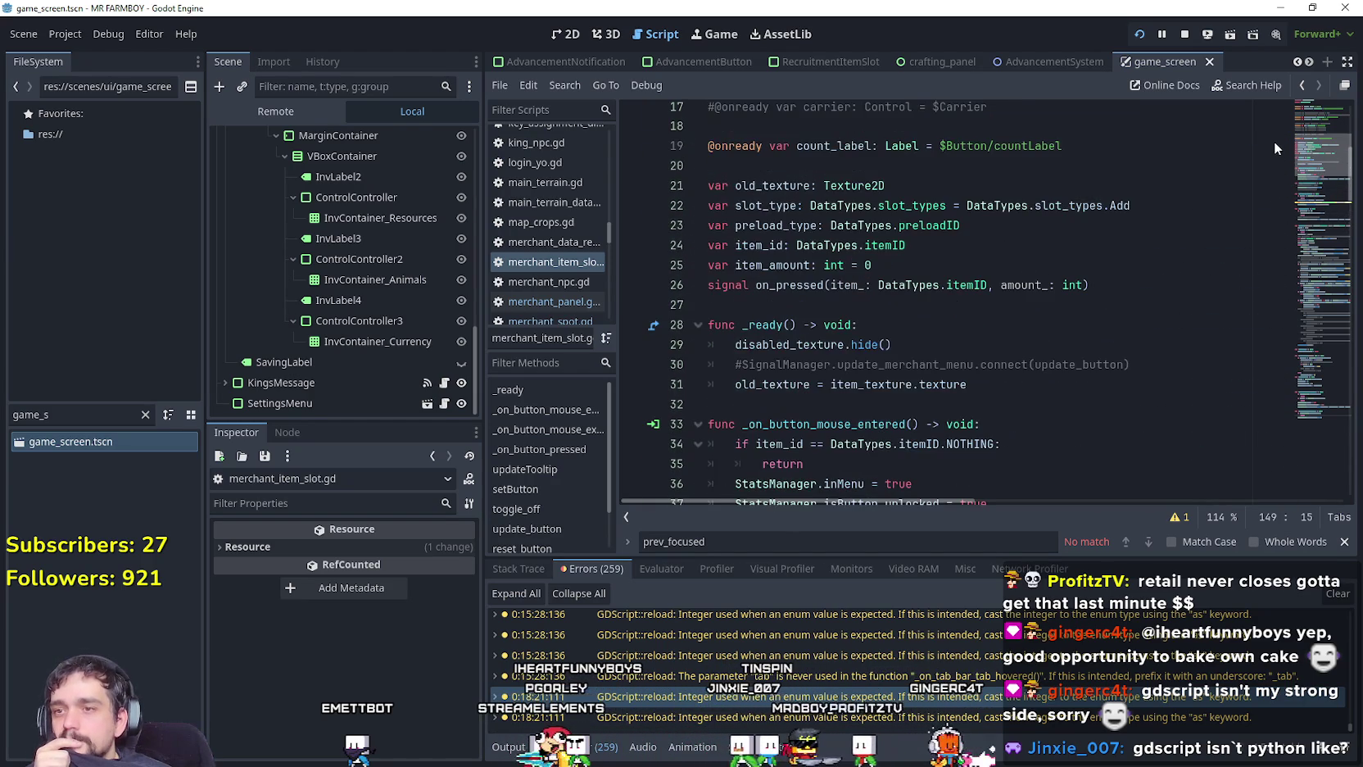
scroll(1274, 141, up, 2)
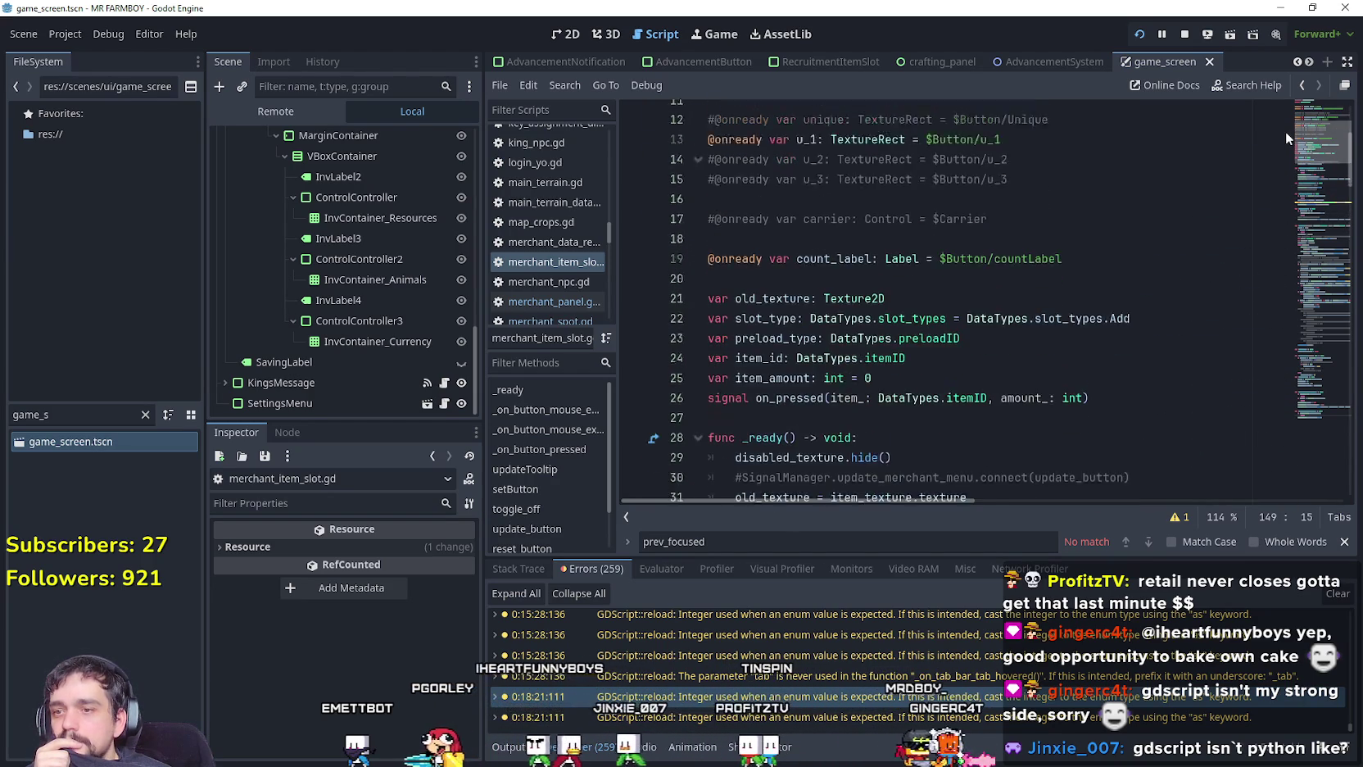
scroll(1282, 133, up, 4)
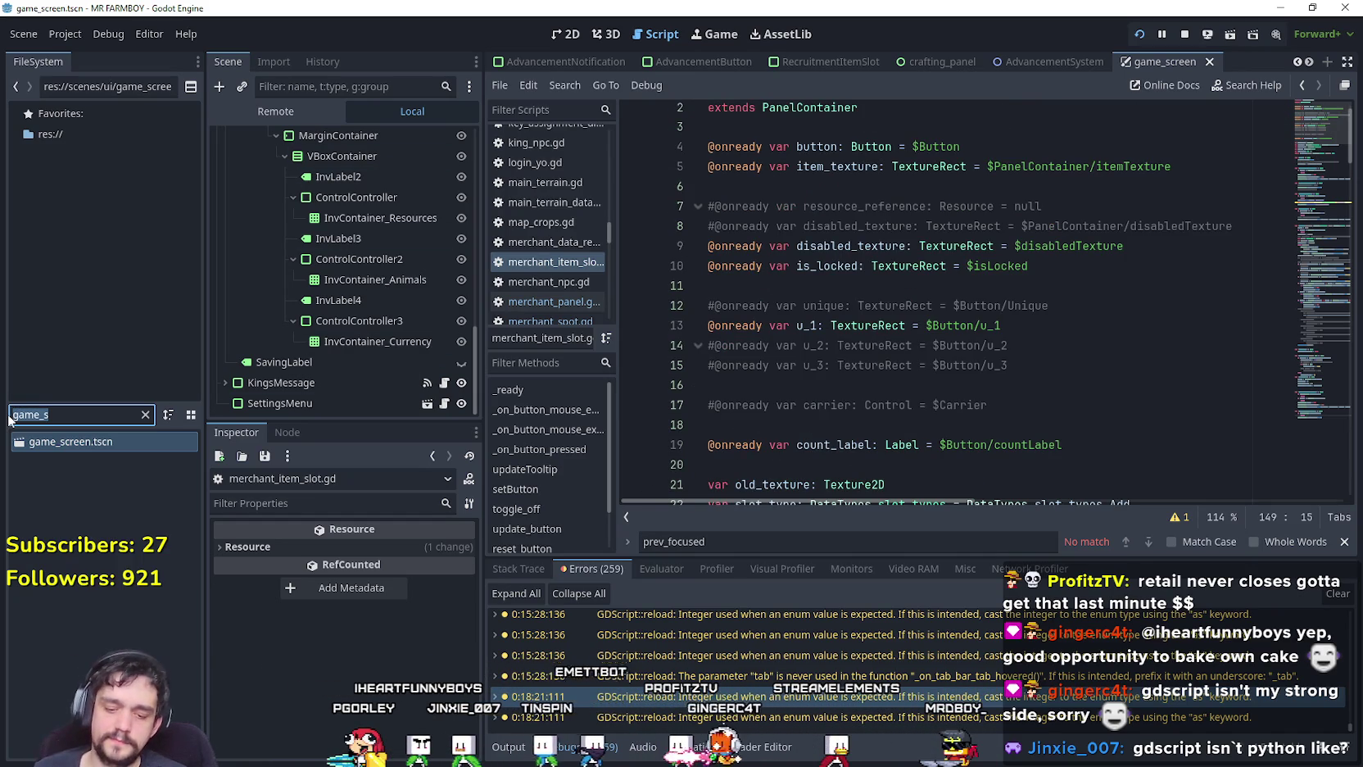
Filter FileSystem for 'merchant', open MerchantItemSlot.tscn and show its Button node's signals.
text(merchant)
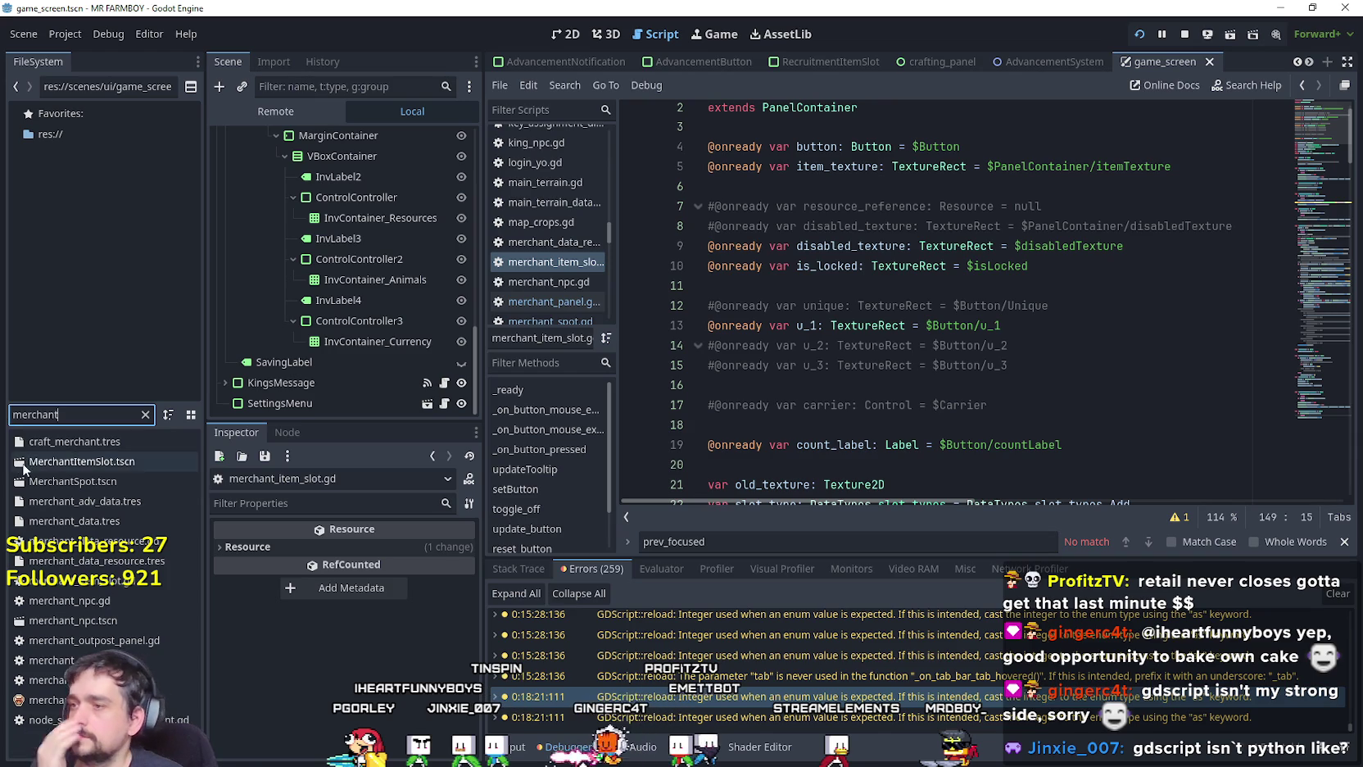
double_click(23, 464)
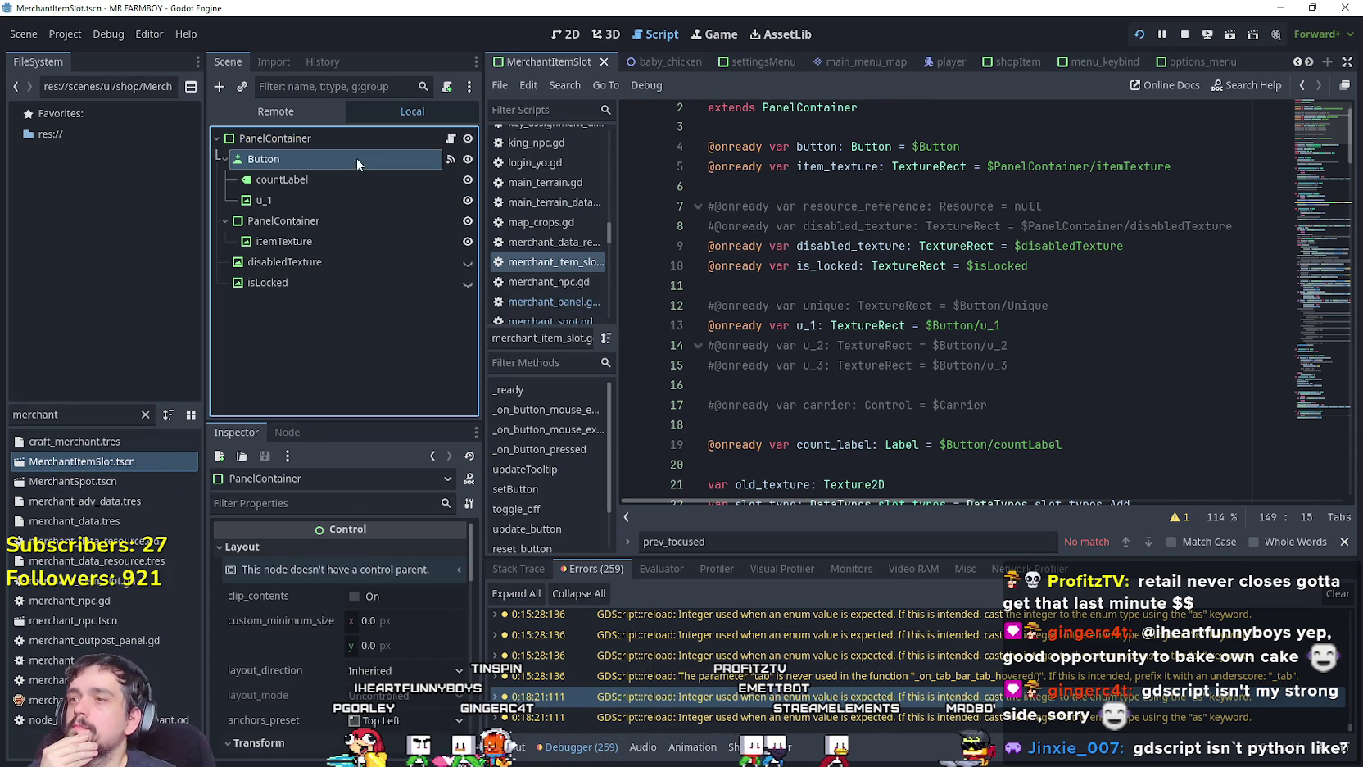
click(357, 161)
click(304, 434)
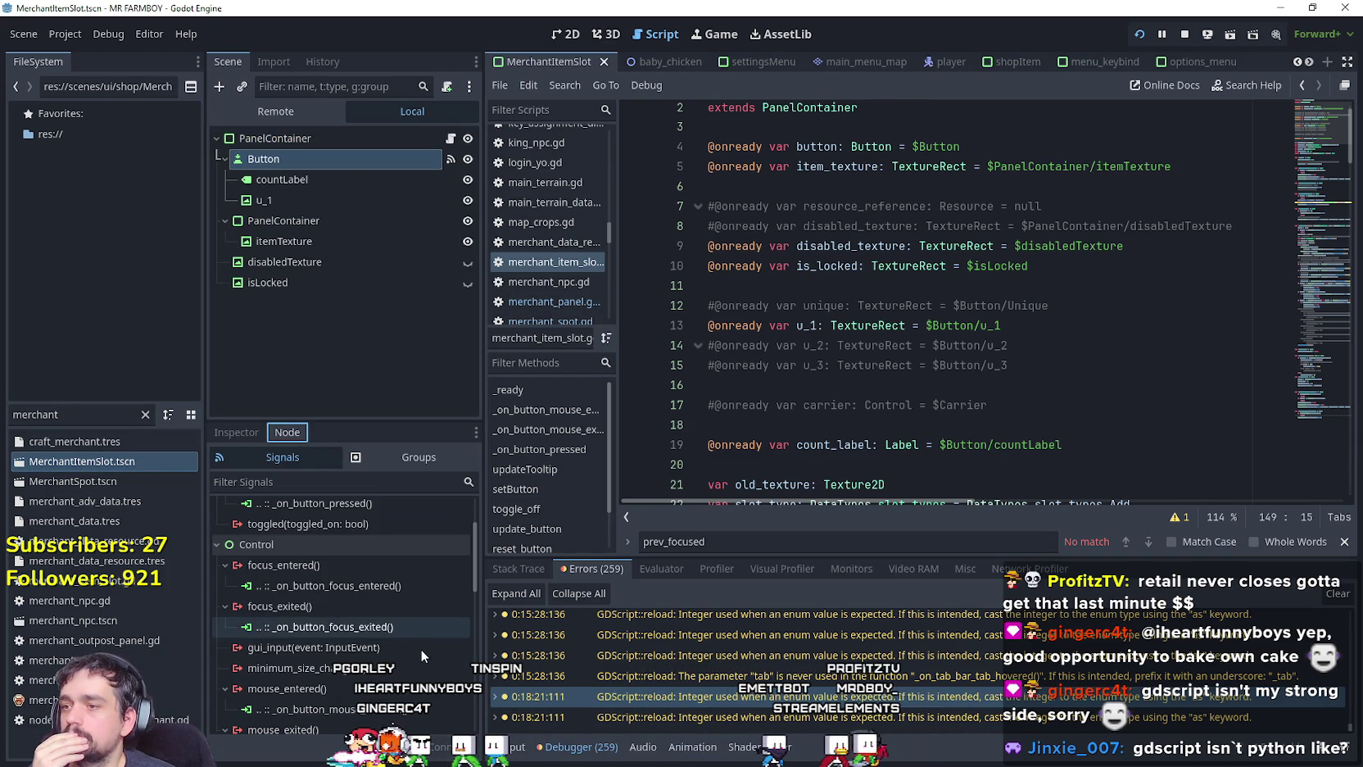
Review the Button's signal connections and the slot script, placing the caret at line 31's end.
scroll(425, 635, down, 1)
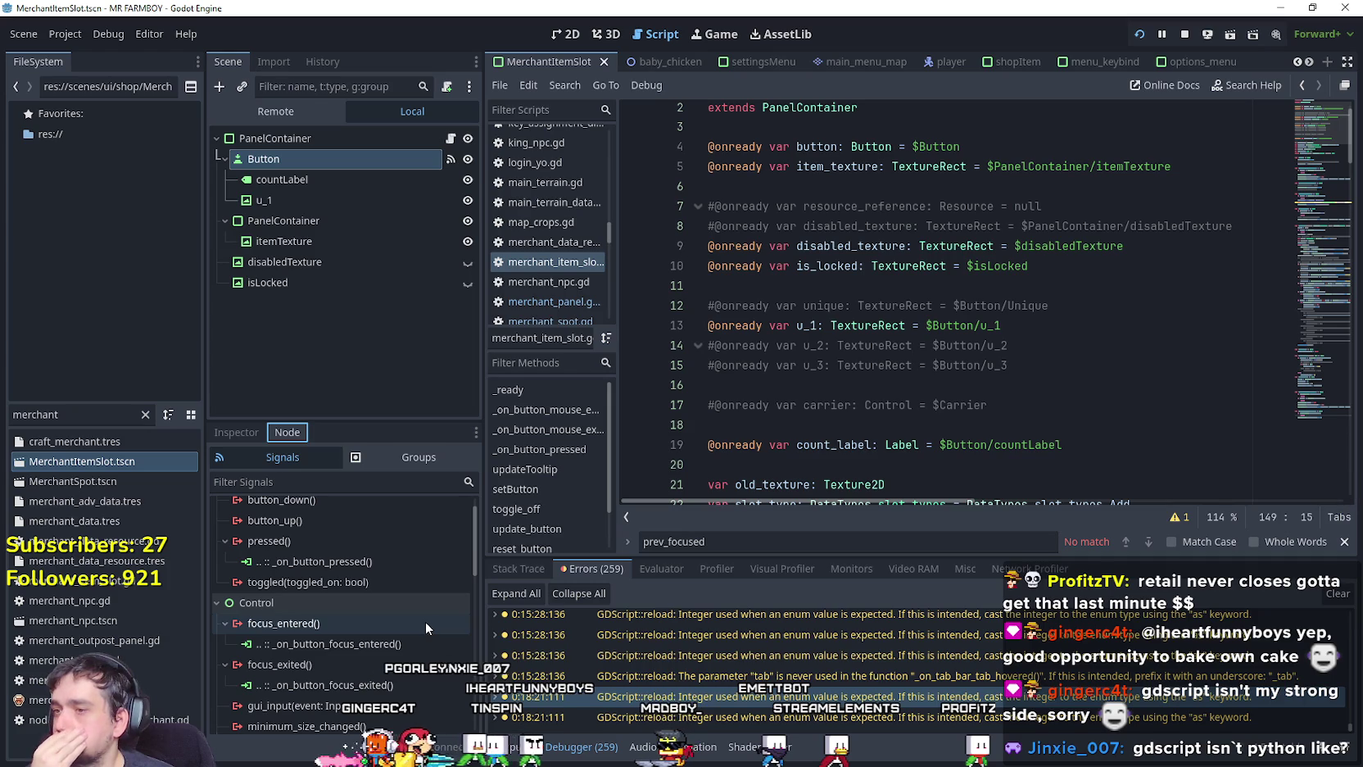
scroll(425, 620, down, 3)
scroll(425, 619, down, 8)
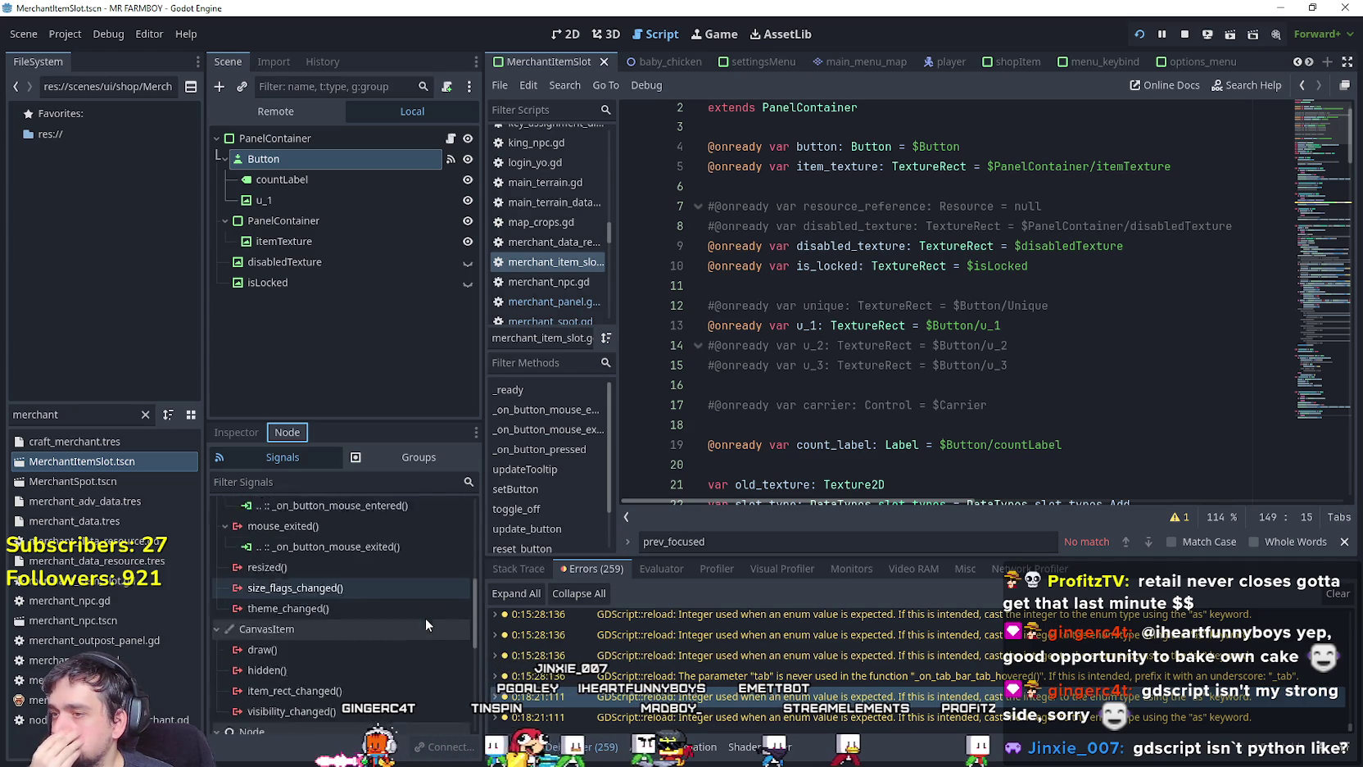
scroll(426, 618, down, 3)
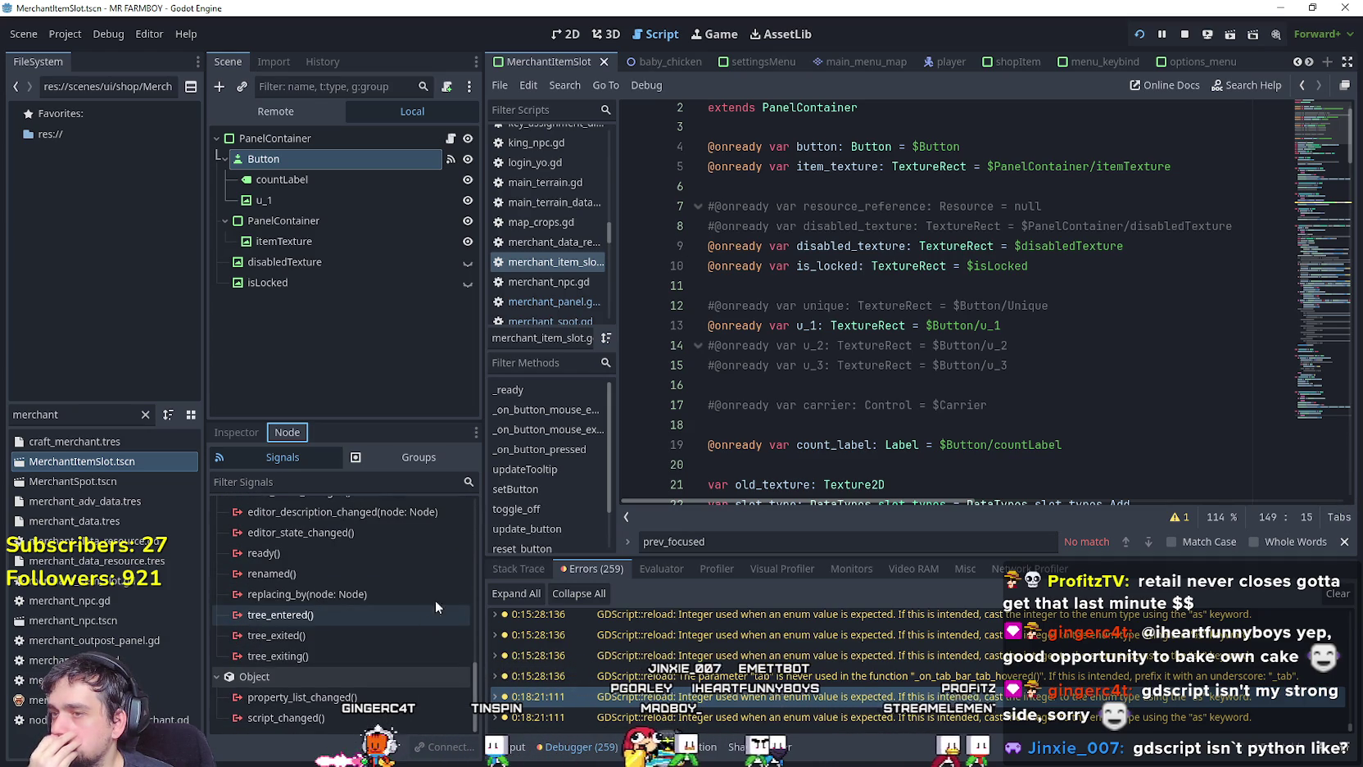
scroll(777, 294, up, 1)
scroll(776, 294, down, 5)
scroll(776, 294, down, 5)
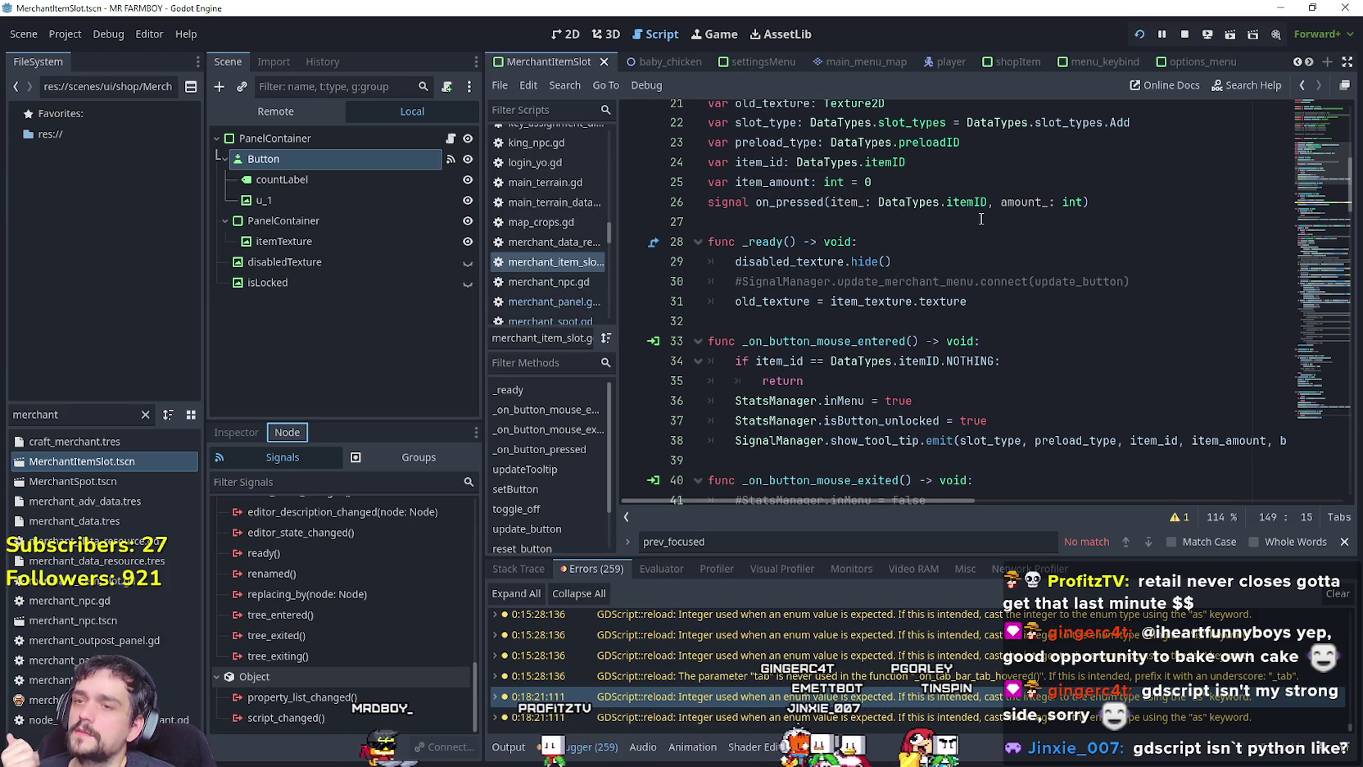
scroll(983, 218, up, 4)
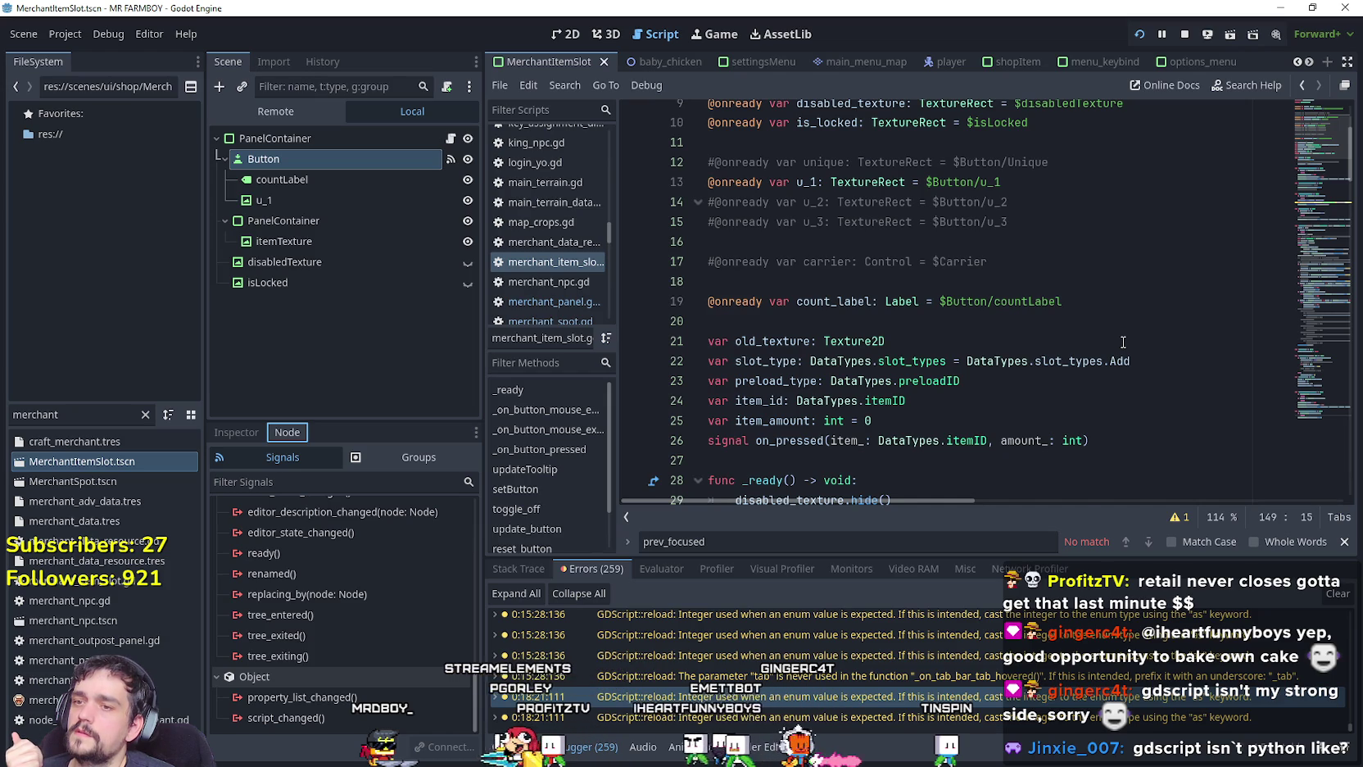
scroll(1123, 342, up, 2)
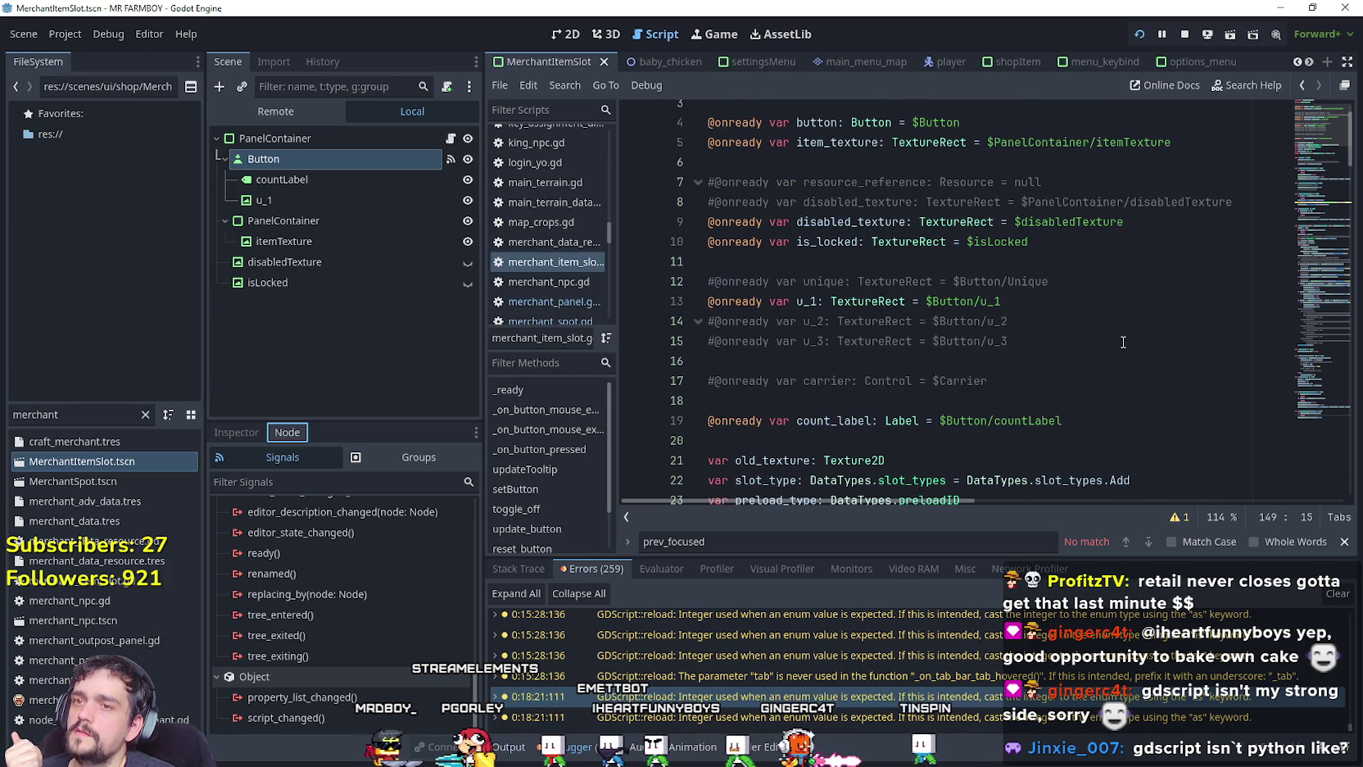
scroll(1120, 341, down, 4)
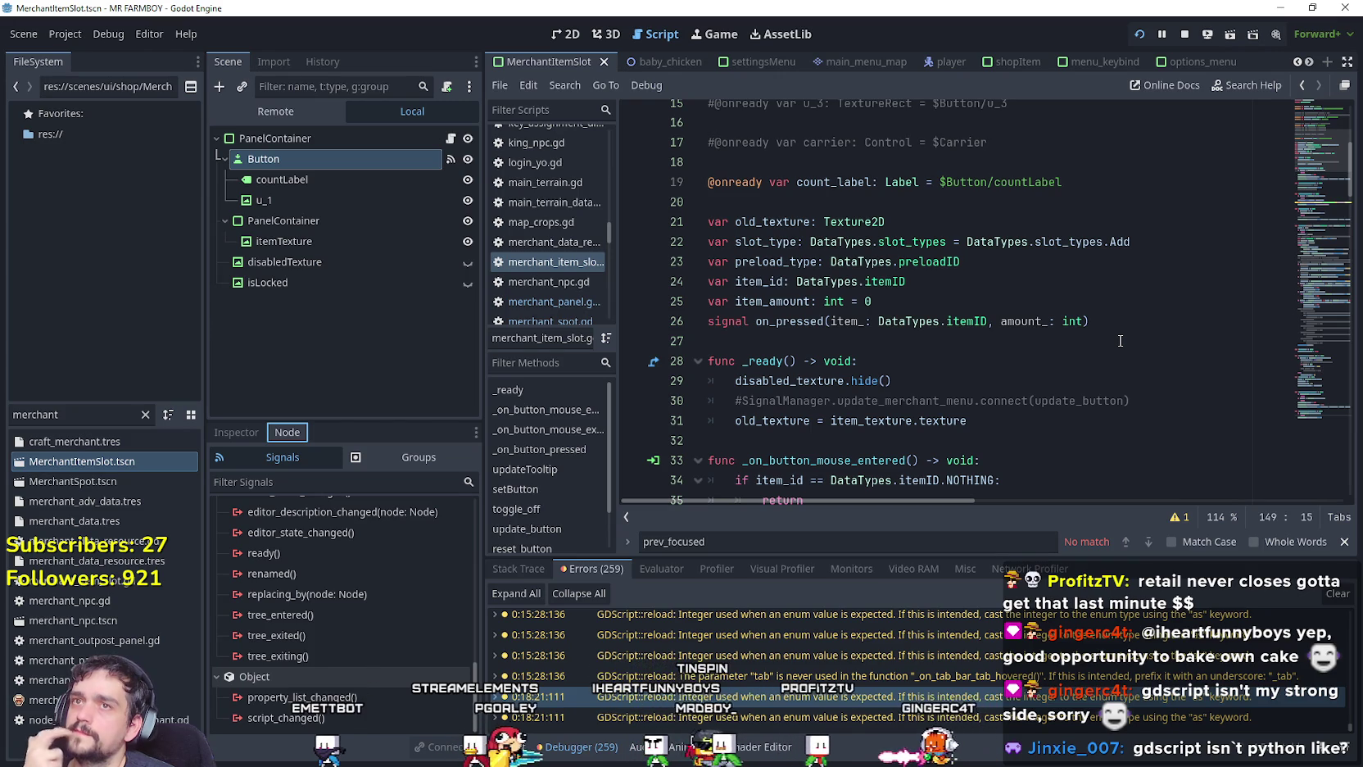
scroll(1079, 321, down, 2)
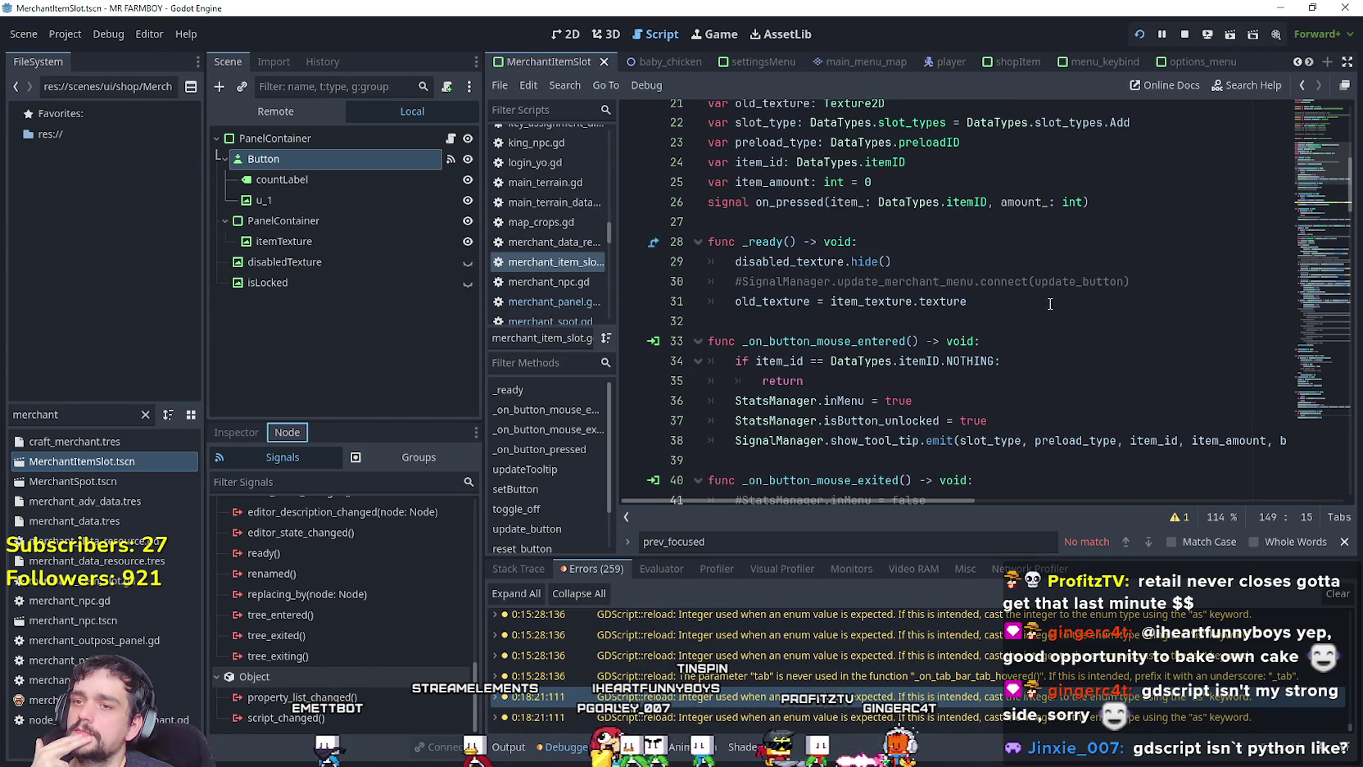
click(1041, 302)
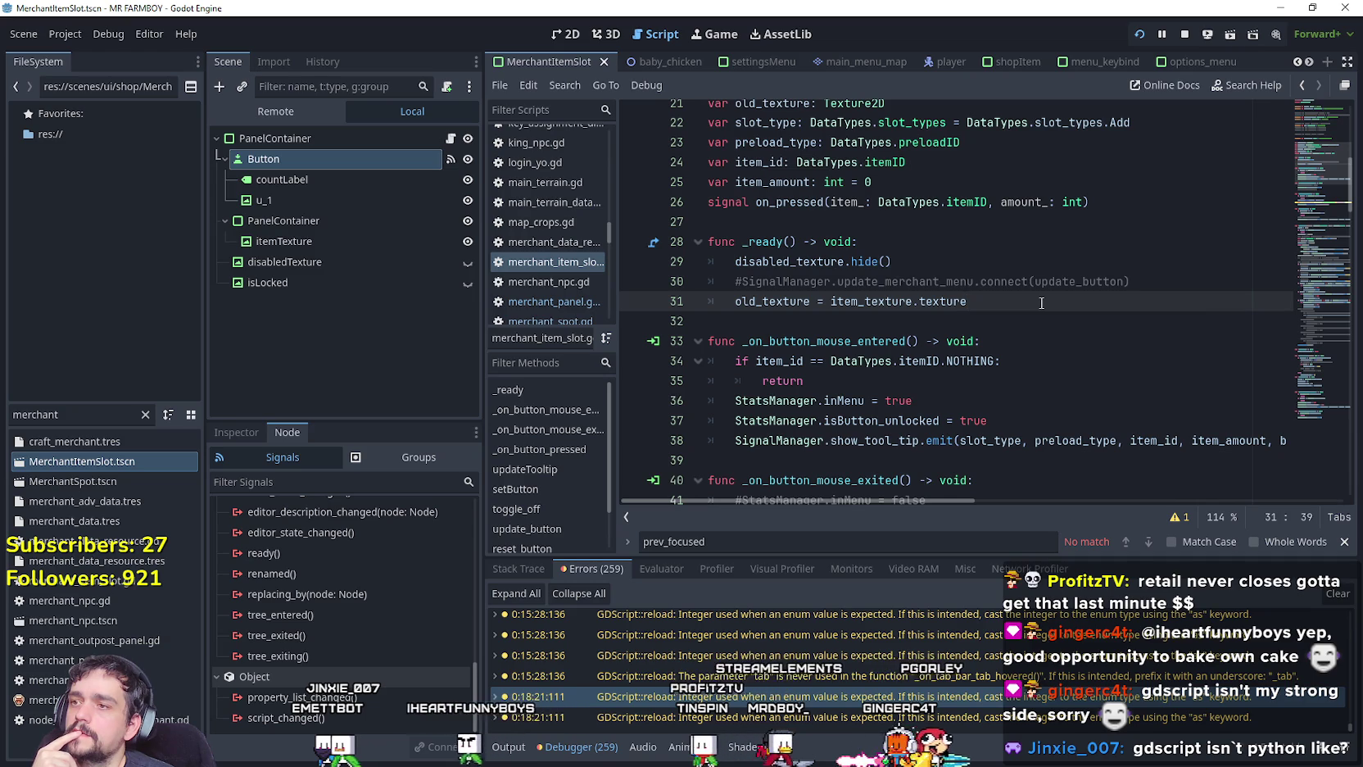
scroll(1081, 278, up, 1)
Declare 'signal on_pressed_index(index: int)' on line 27 below the on_pressed signal.
click(1114, 250)
click(1107, 269)
key(Return)
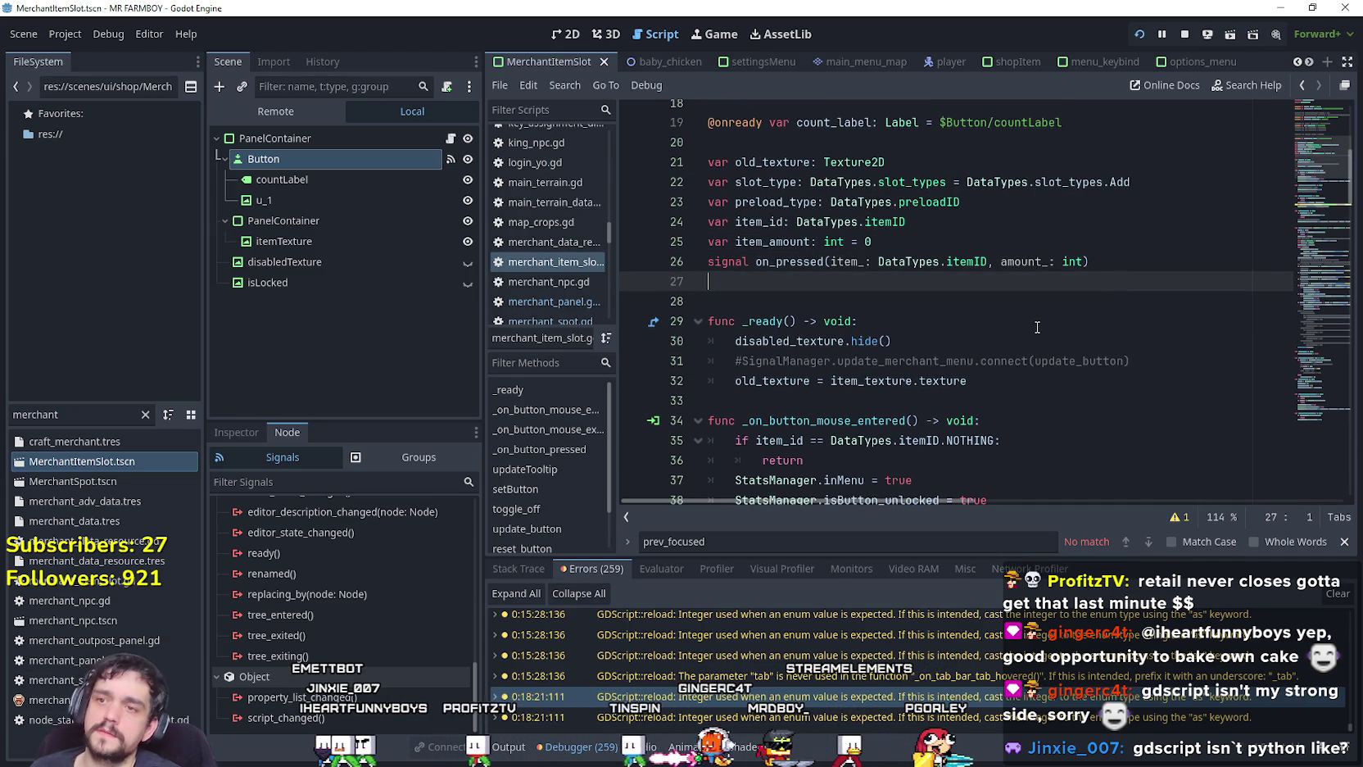
text(signal on)
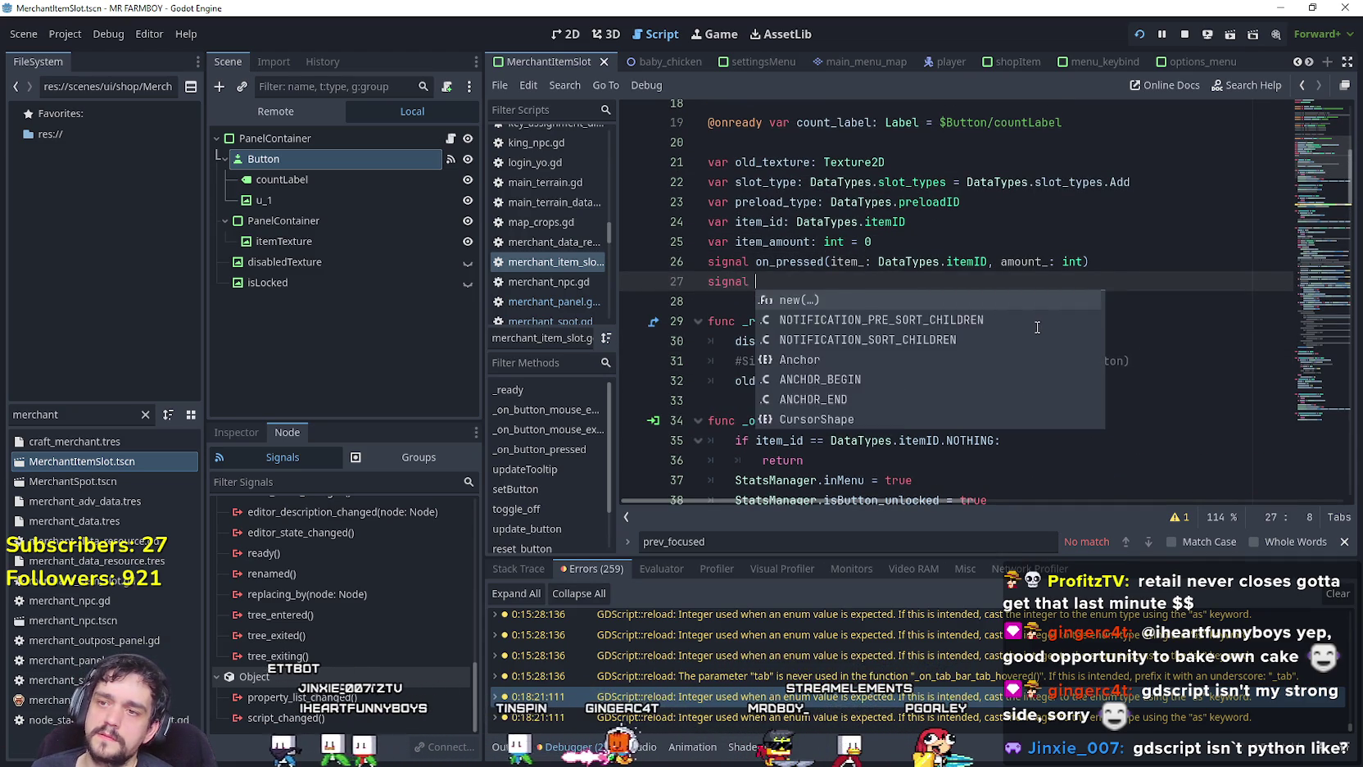
text(_)
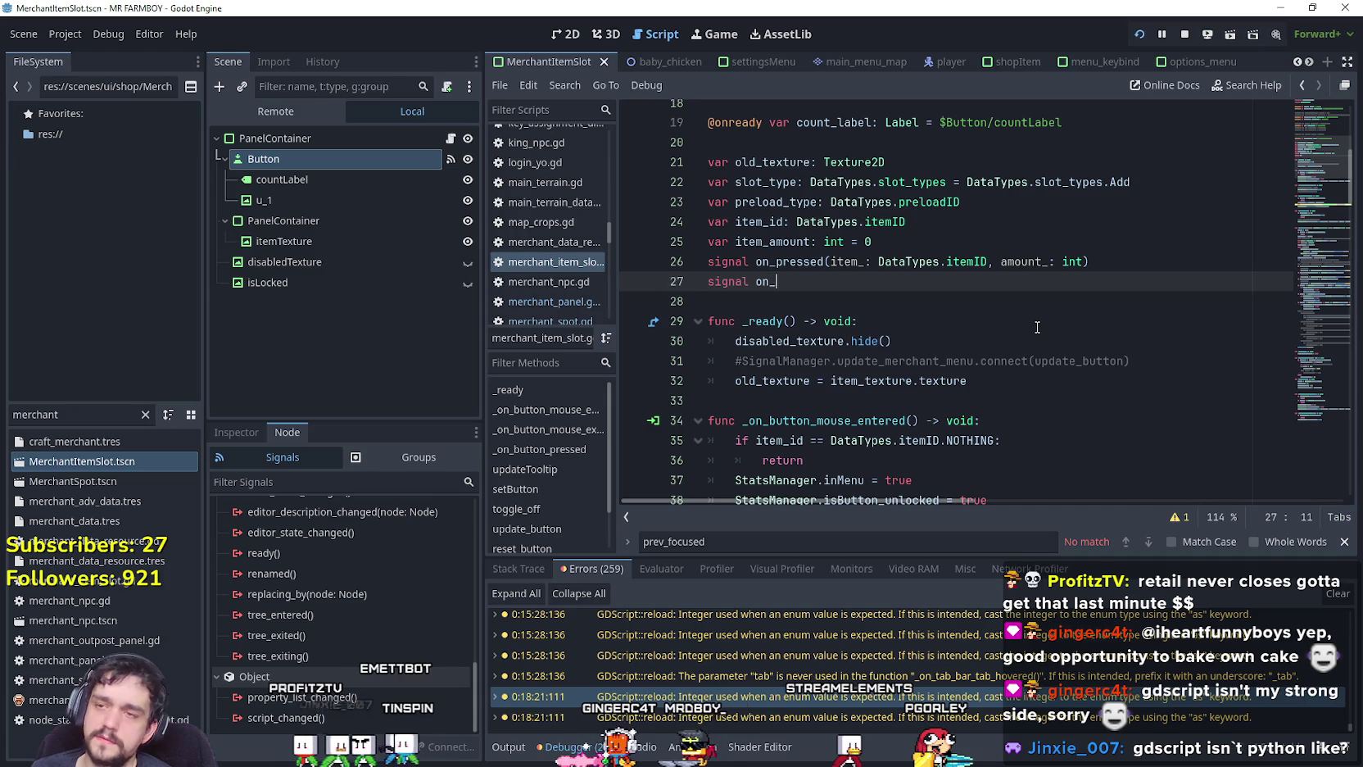
text(pressed_index( i)
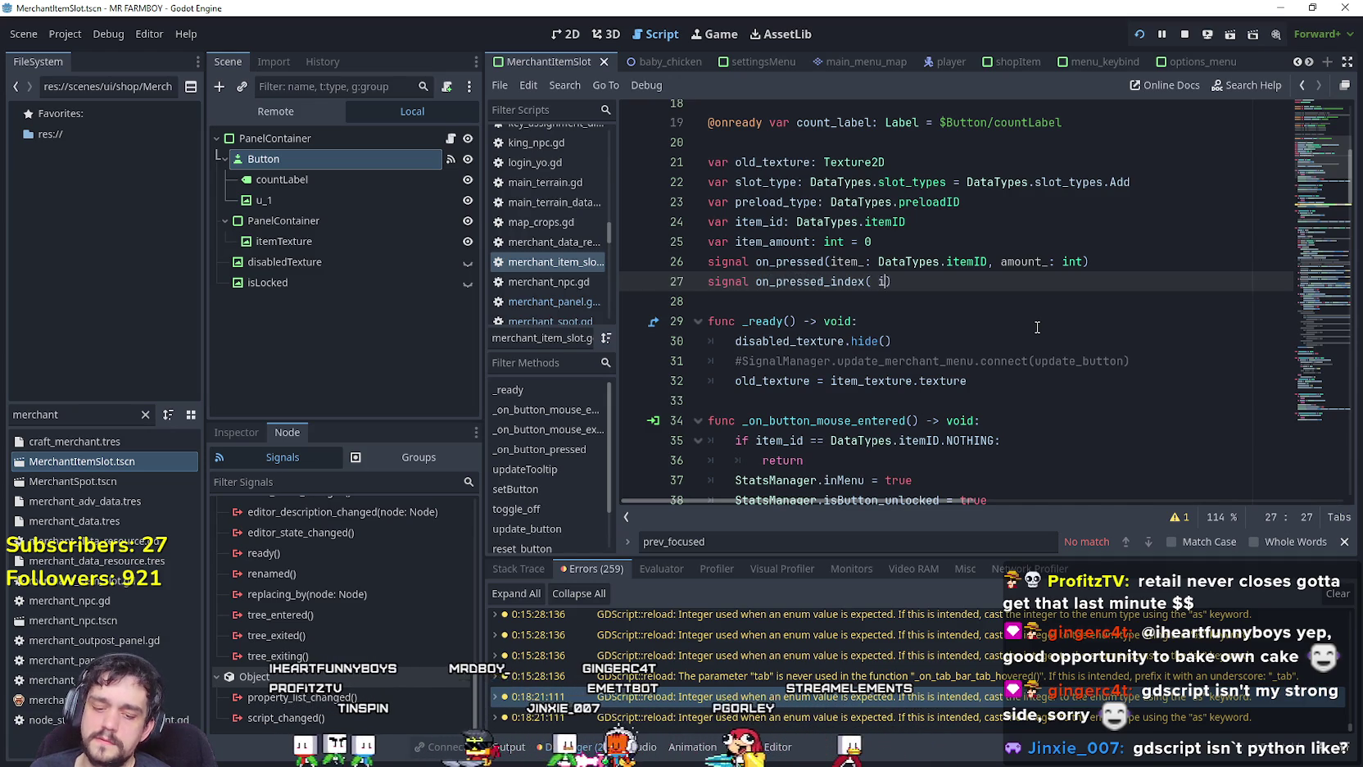
key(BackSpace)
key(BackSpace)
key(BackSpace)
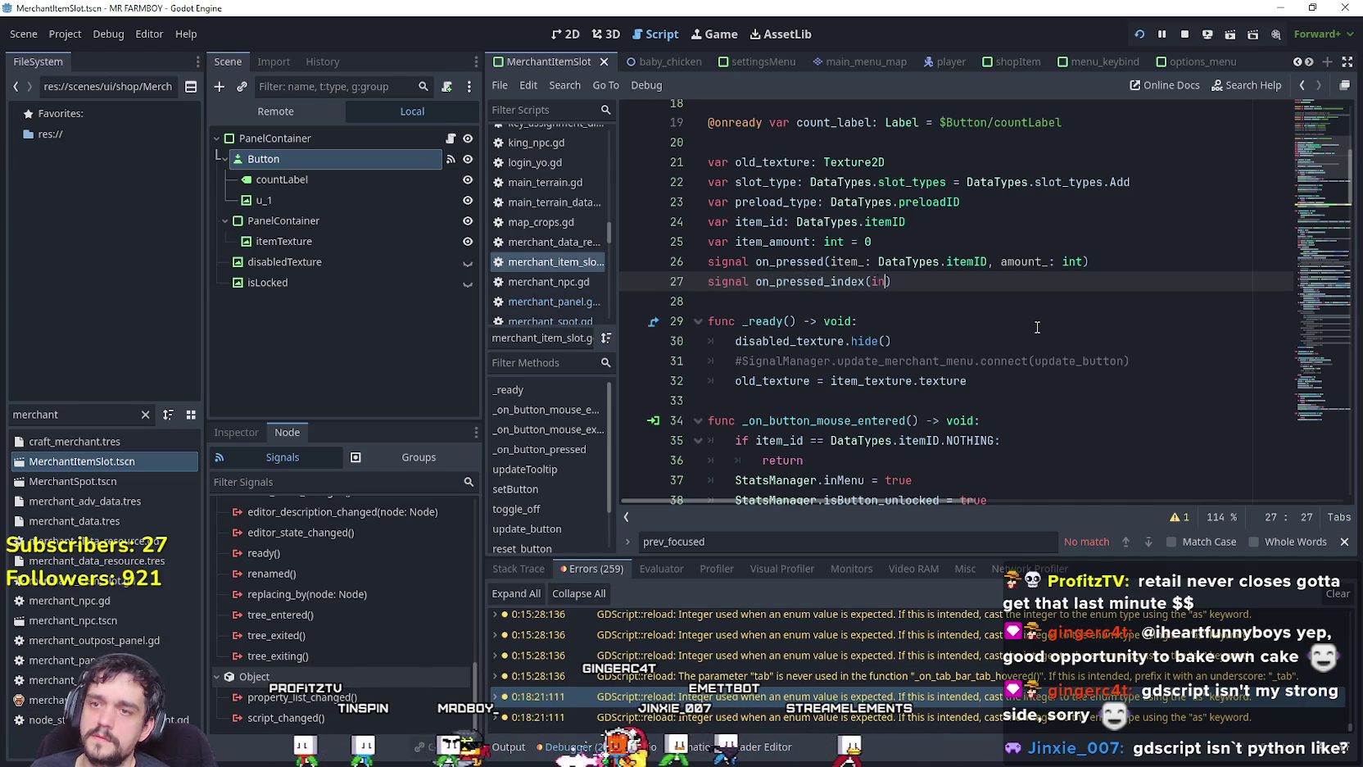
text(dex: int)
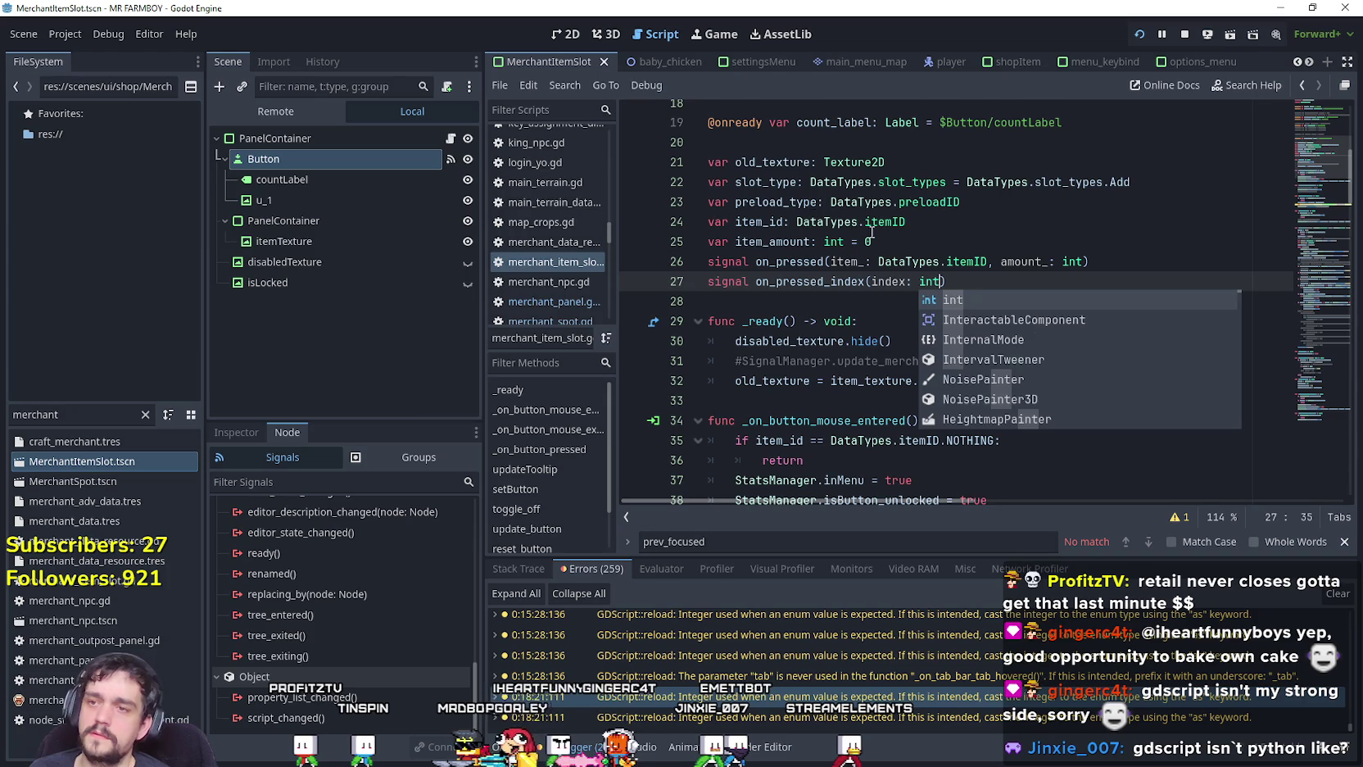
click(809, 298)
Move down to the end of the _on_button_pressed handler.
scroll(901, 344, down, 4)
click(911, 268)
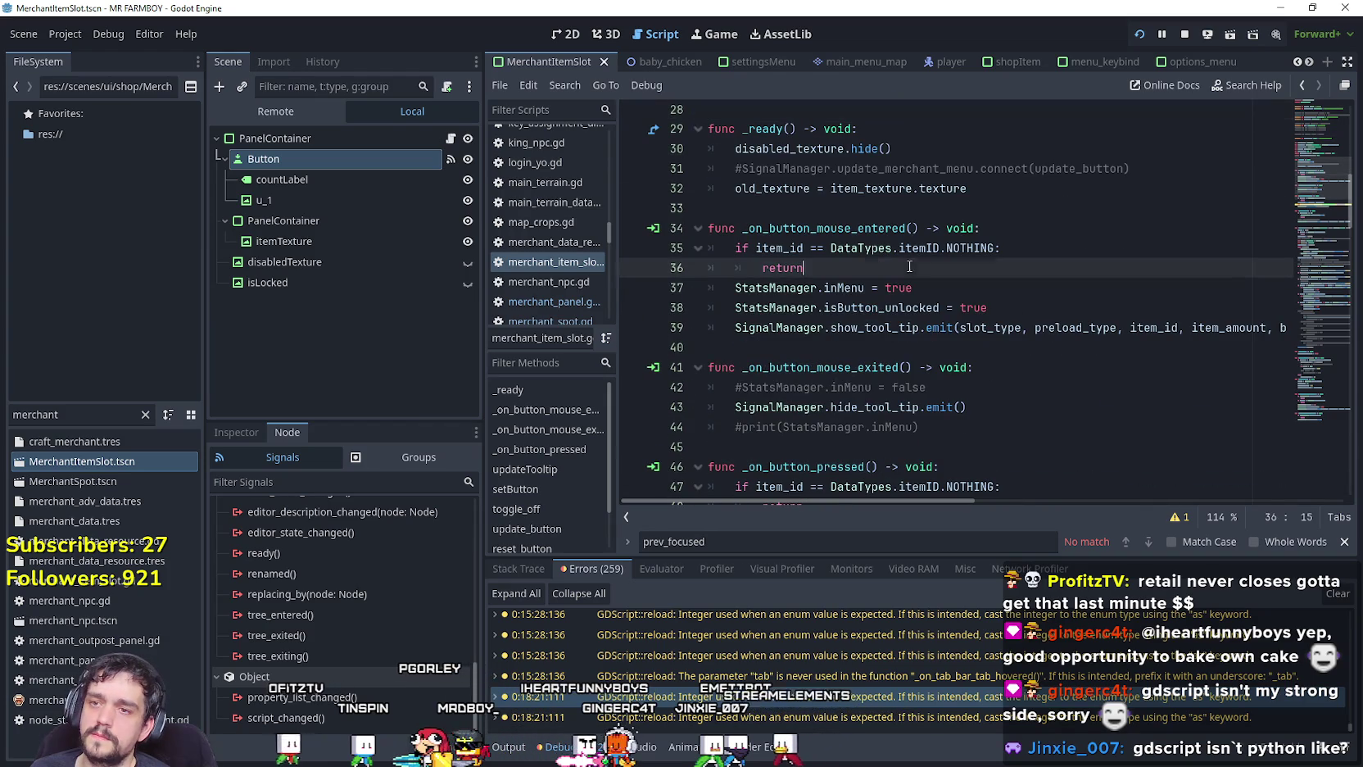
click(1028, 351)
scroll(1029, 355, down, 2)
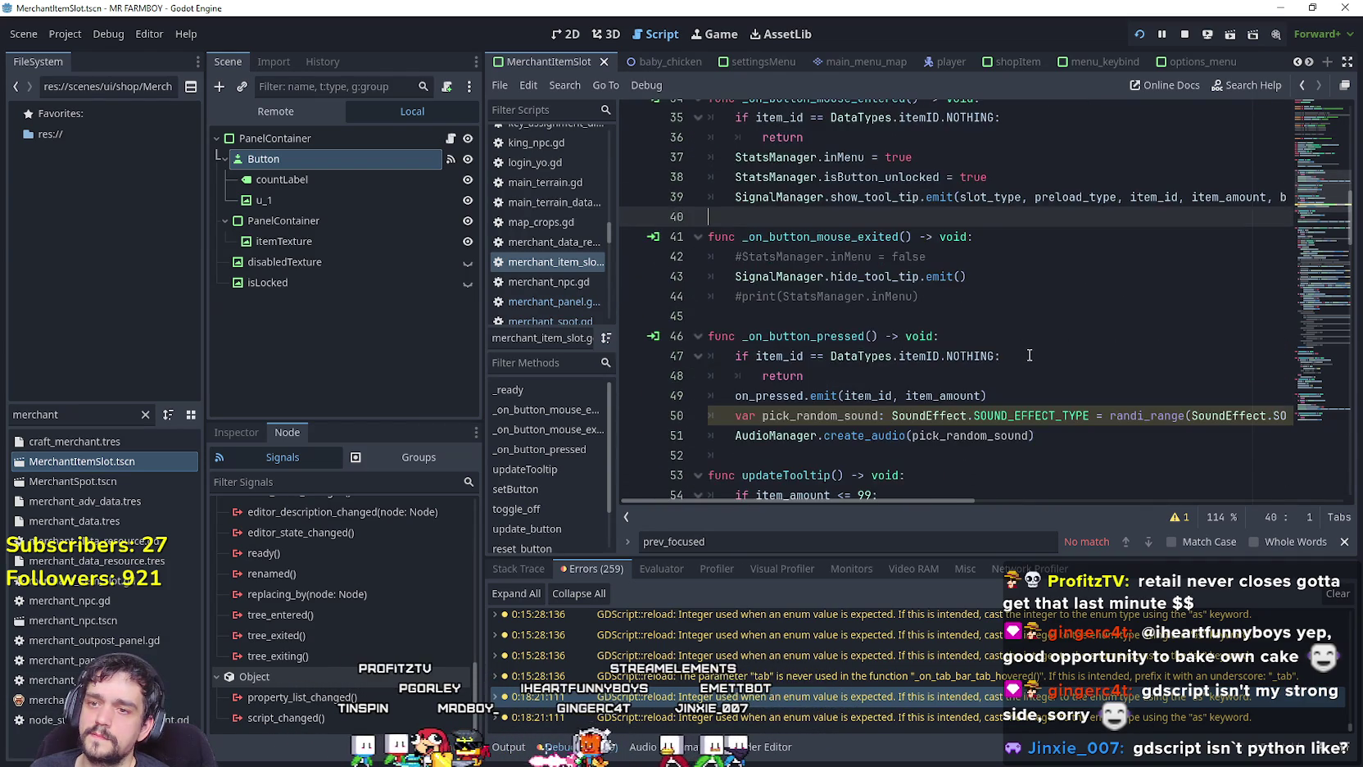
scroll(1029, 355, down, 3)
click(1072, 249)
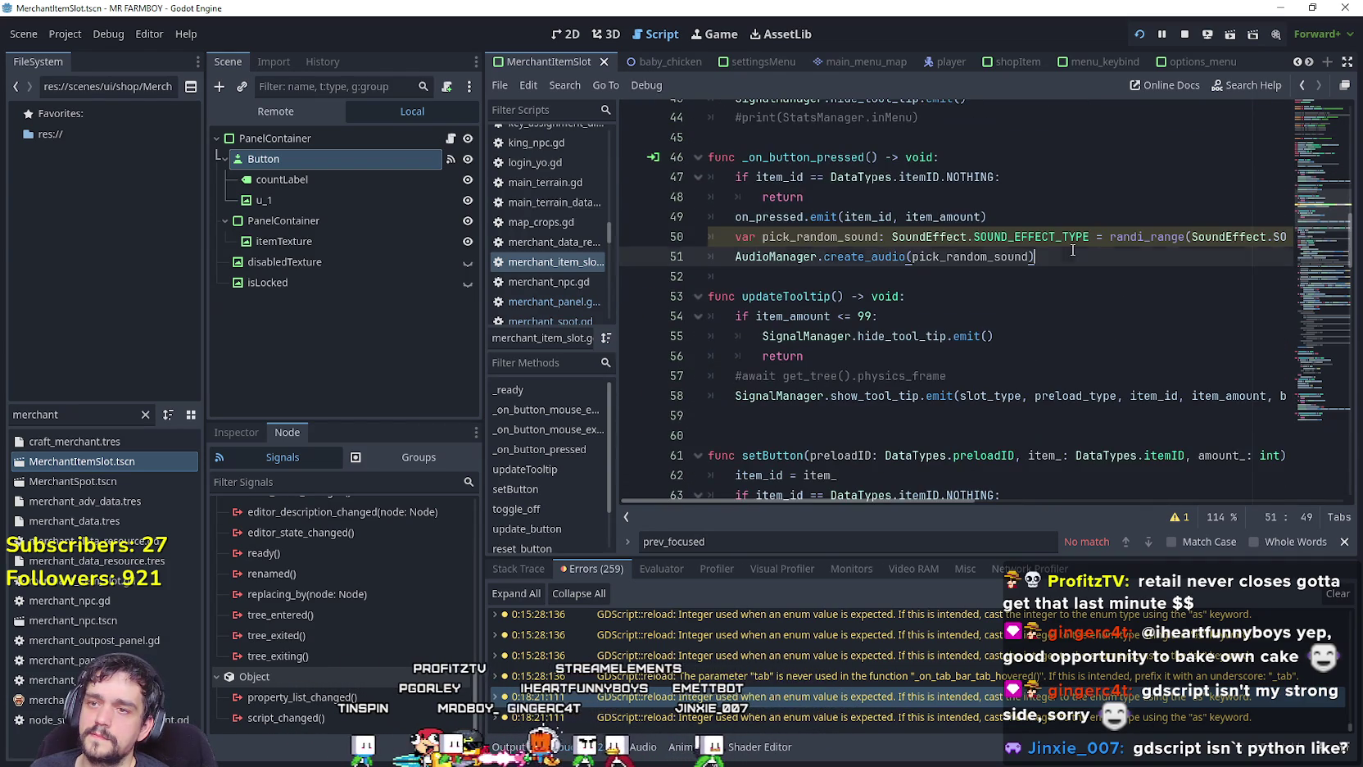
Add an on_pressed_index.emit() call below the on_pressed emit.
click(1039, 216)
key(Return)
text(n_ress)
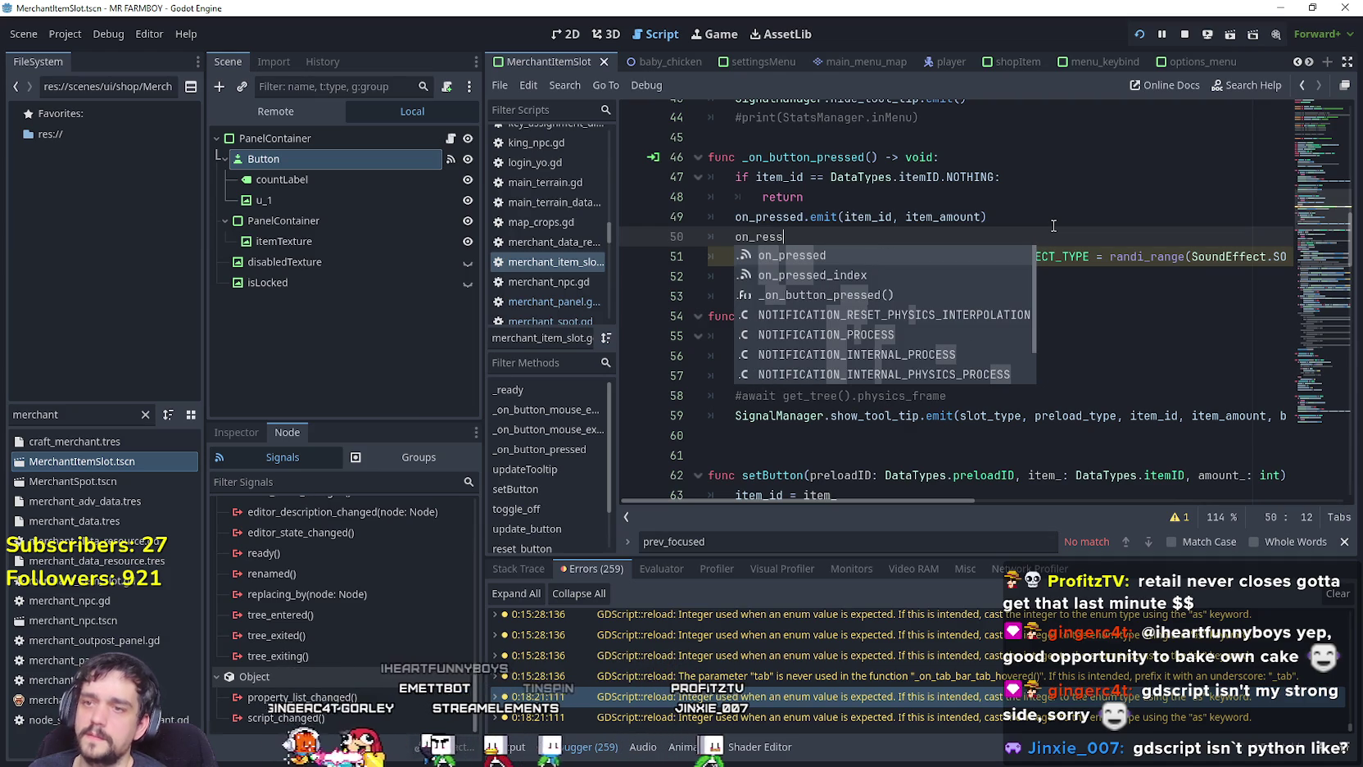
key(Down)
key(Return)
text(emit(index)
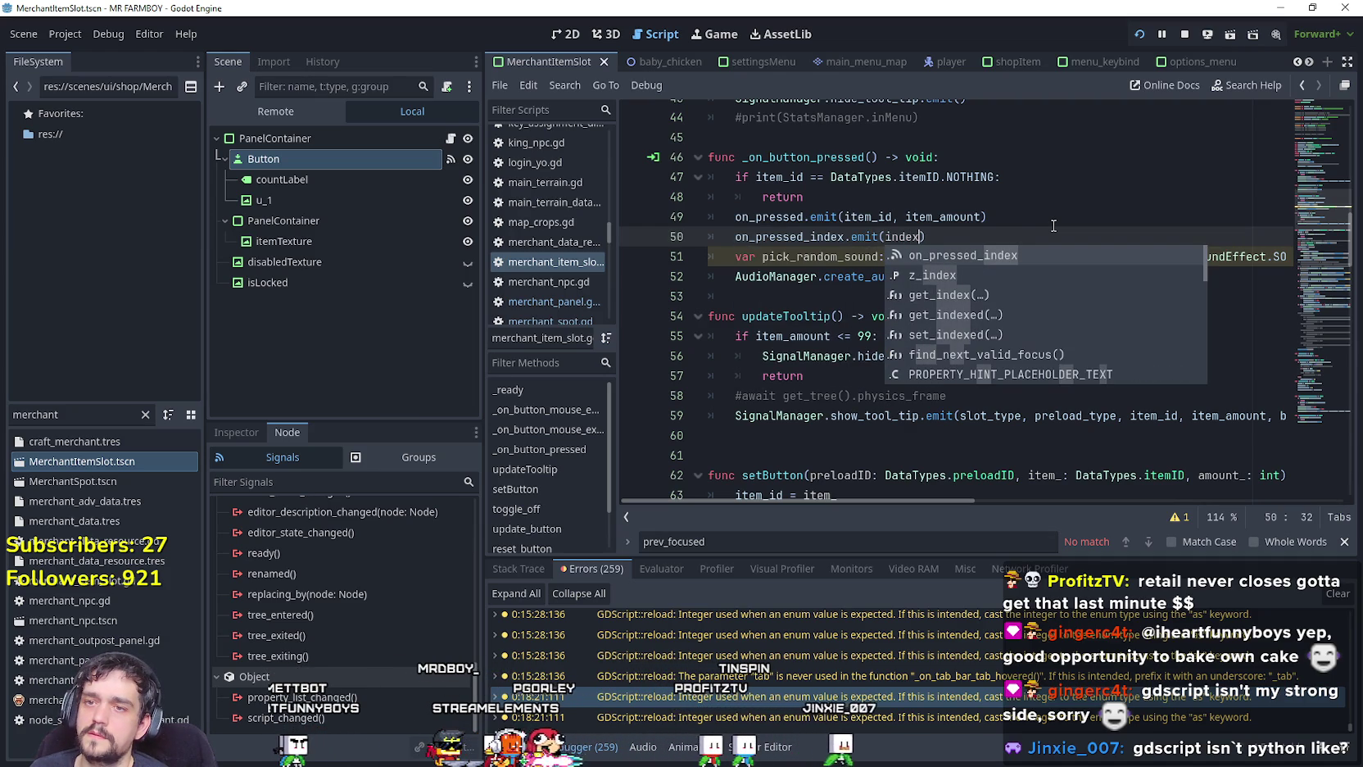
key(Return)
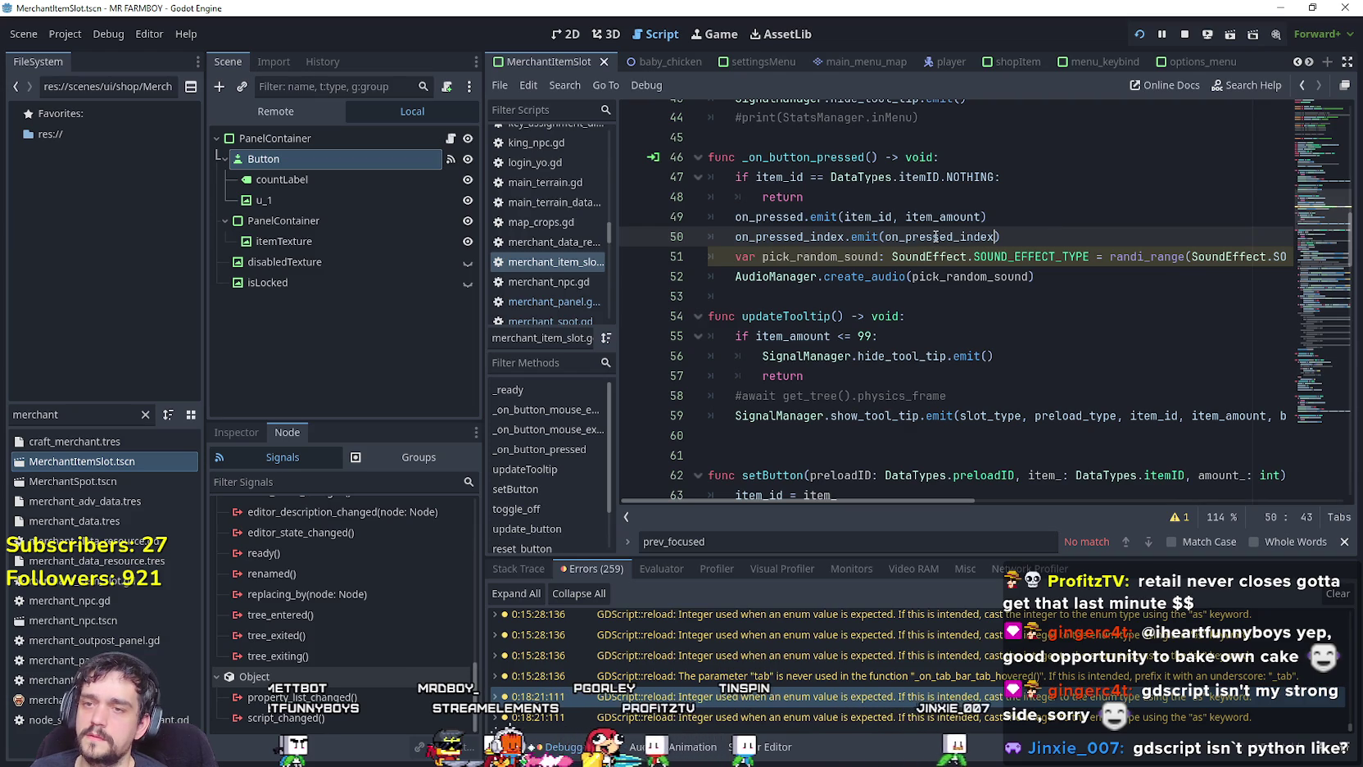
Make line 50 read on_pressed_index.emit(get_index()).
mouse_move(935, 237)
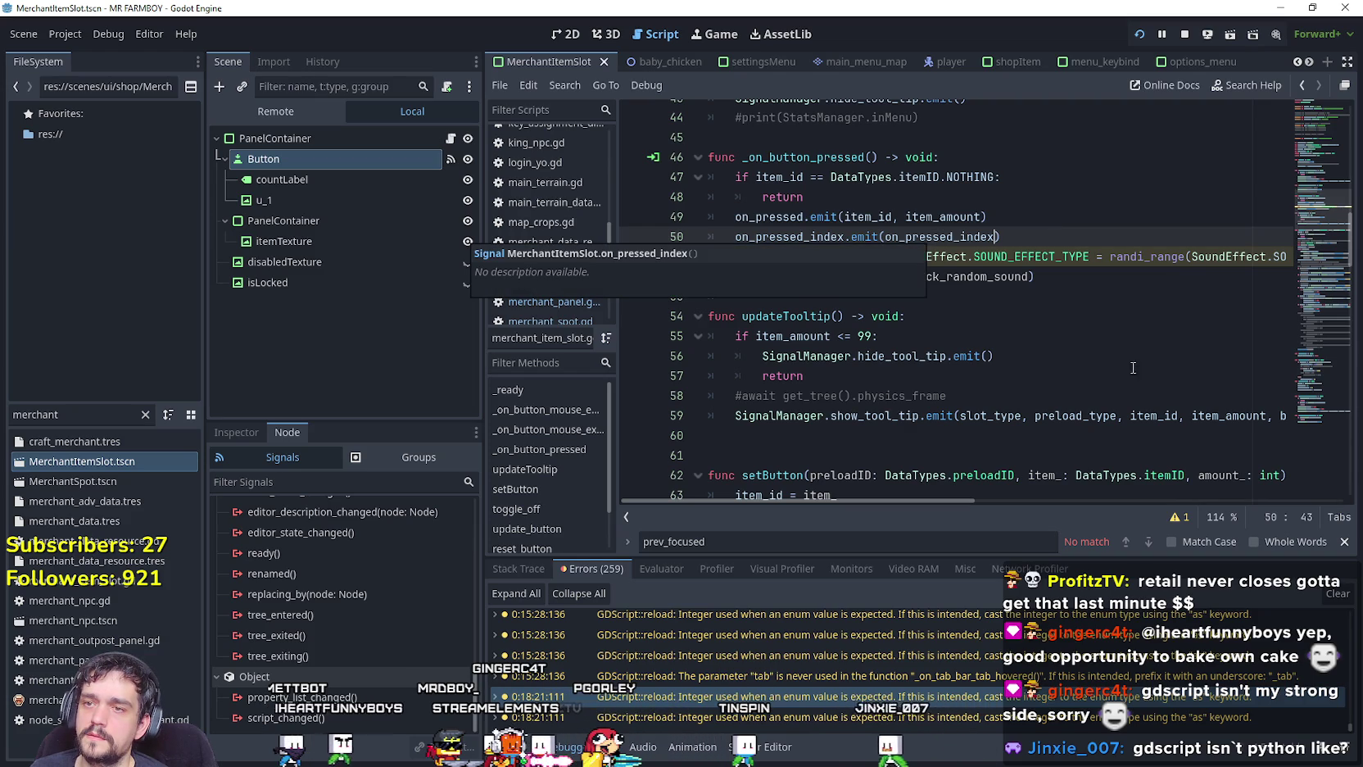
right_click(942, 237)
click(982, 299)
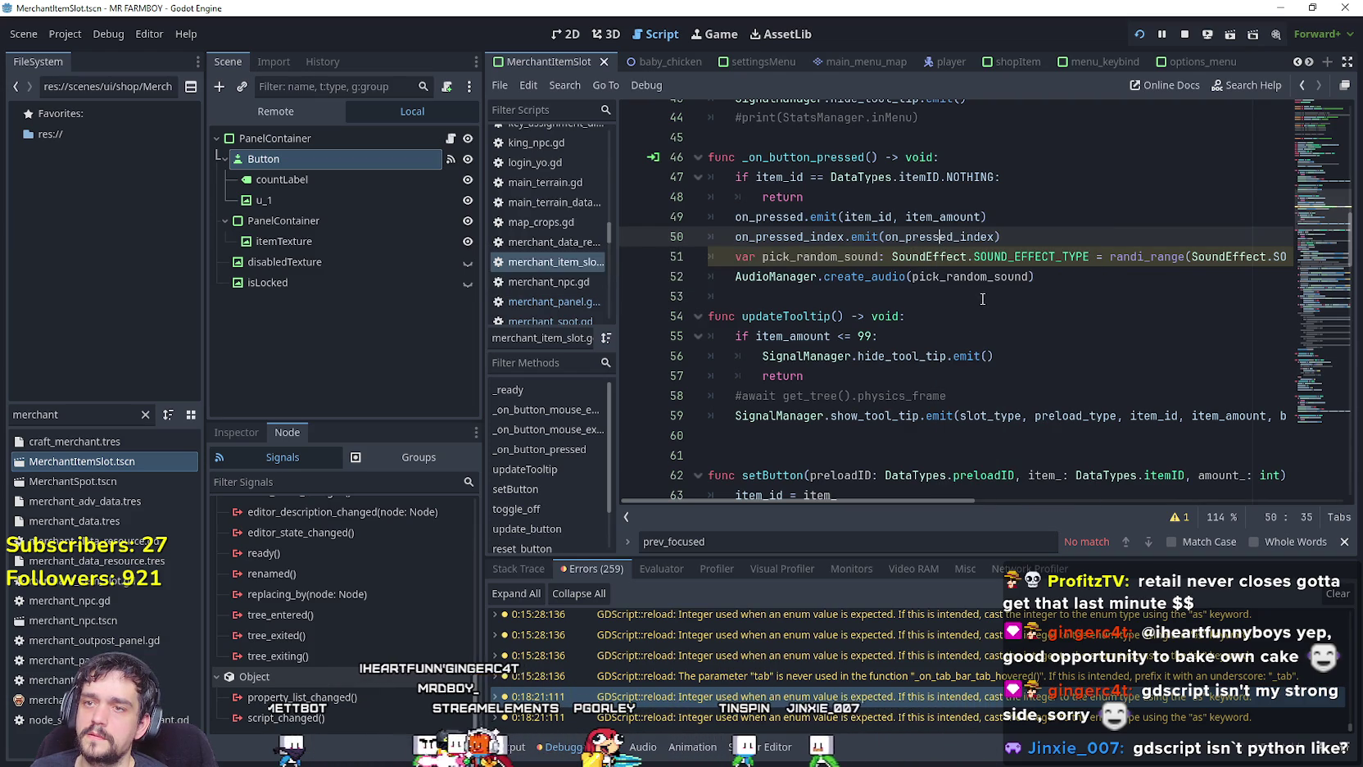
double_click(955, 238)
text(inde)
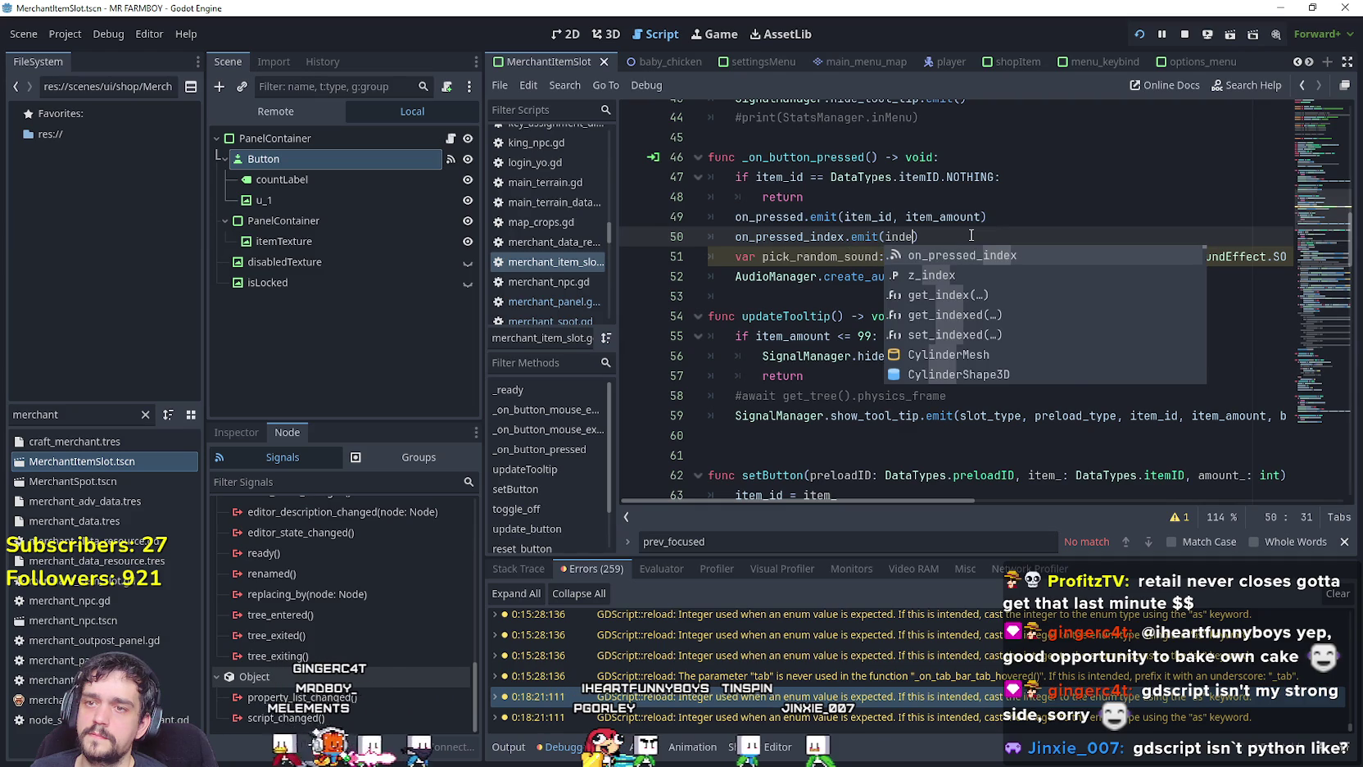
text(x)
key(Down)
key(Down)
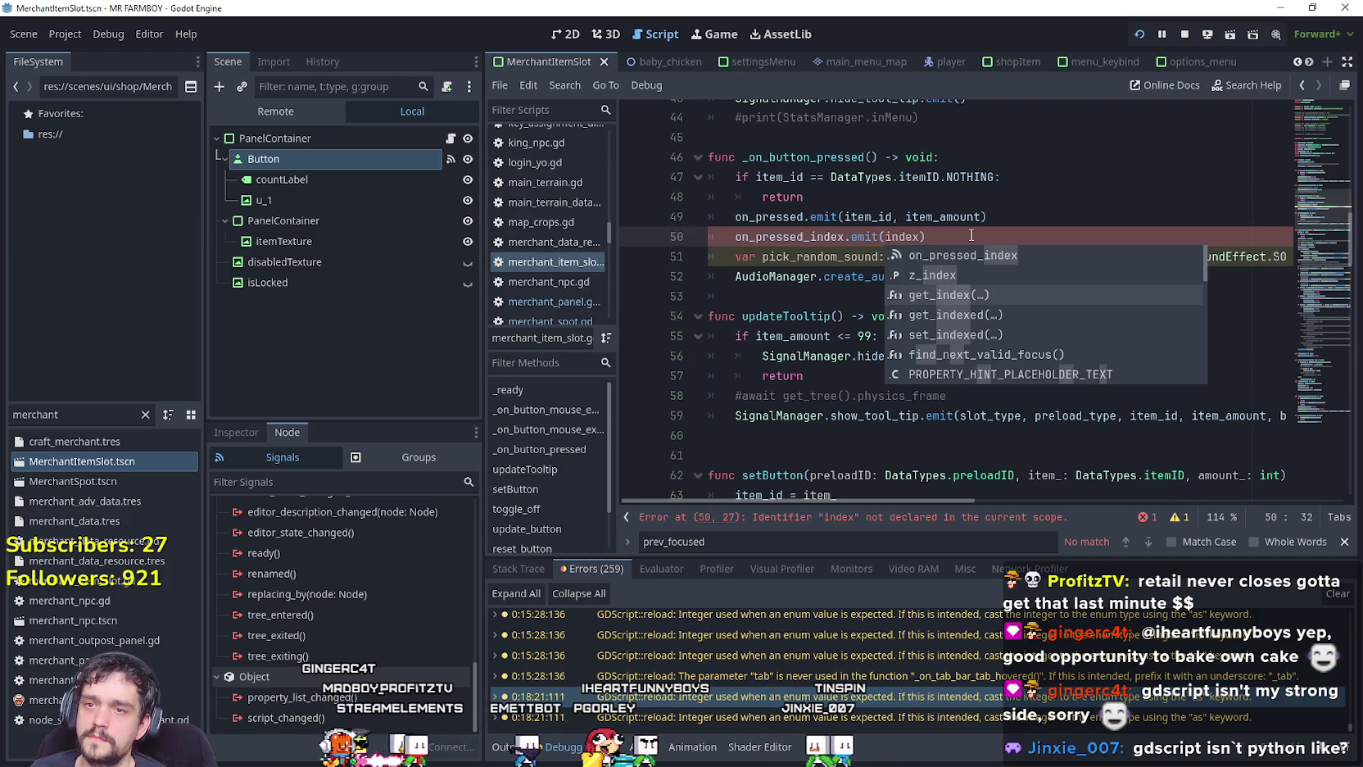
key(Return)
click(968, 236)
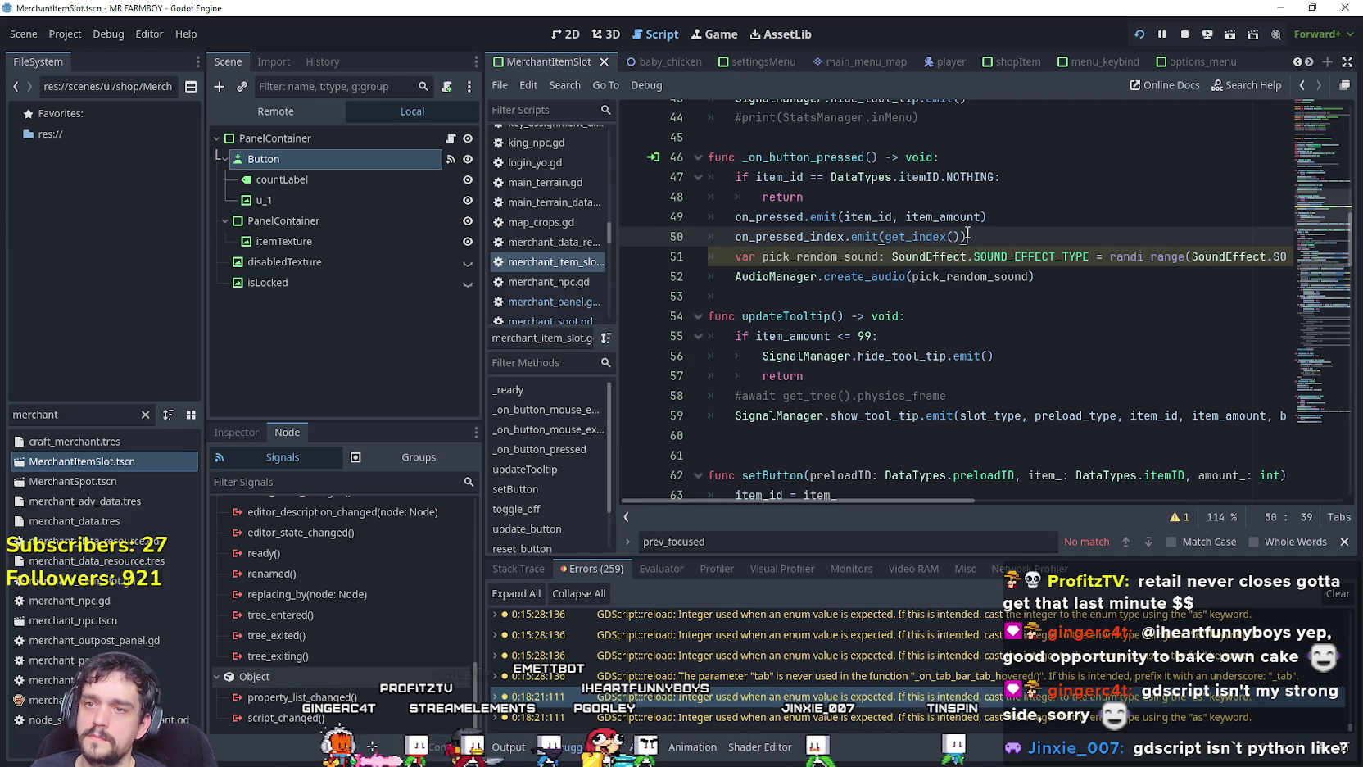
mouse_move(918, 230)
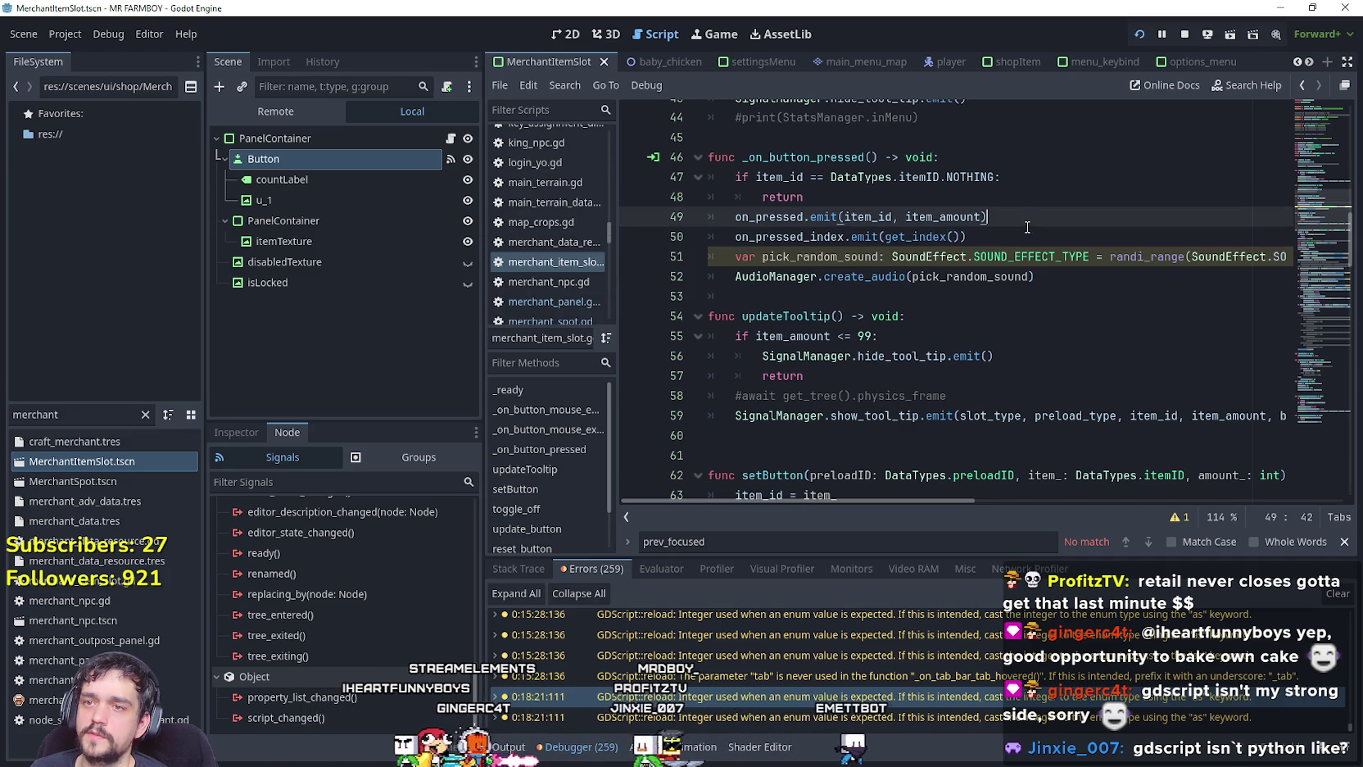
double_click(818, 236)
Save the changes and open game_screen.tscn from FileSystem.
key(ctrl+s)
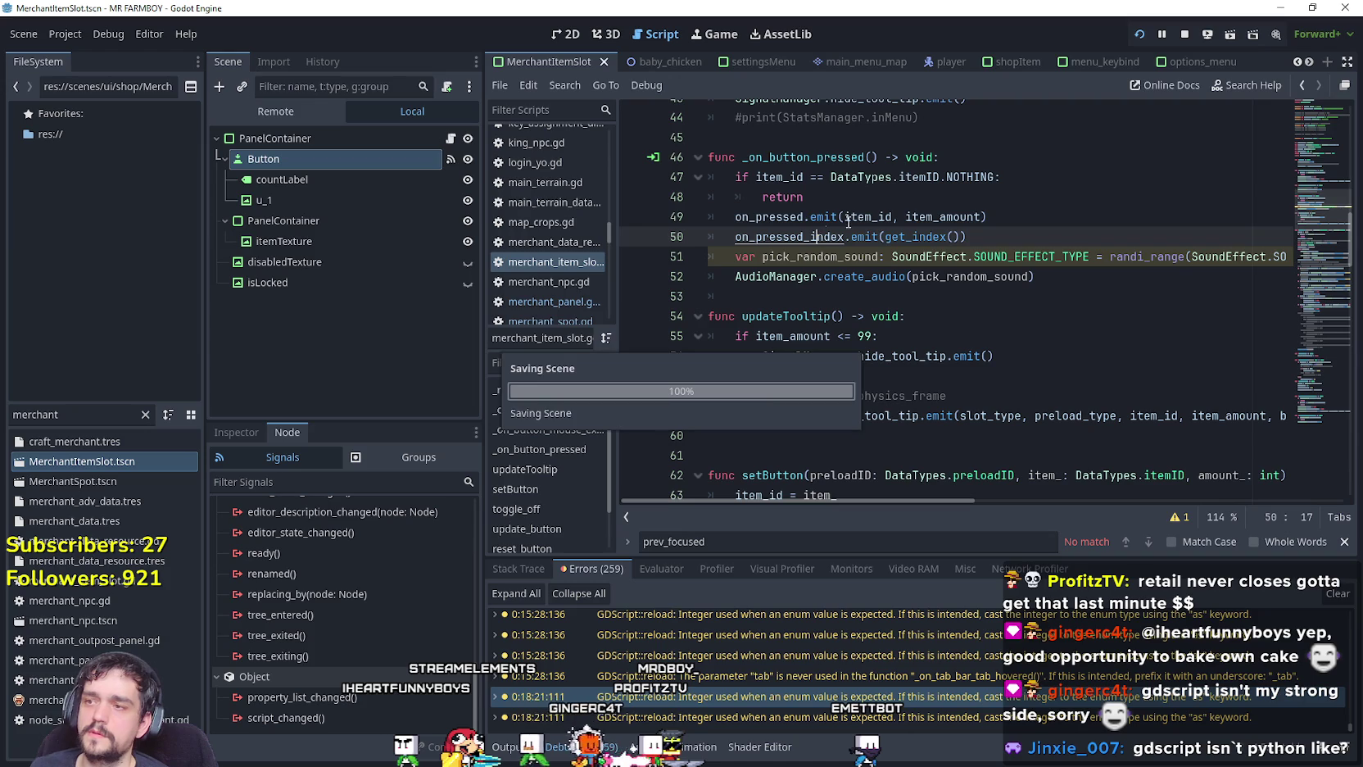
key(ctrl+f)
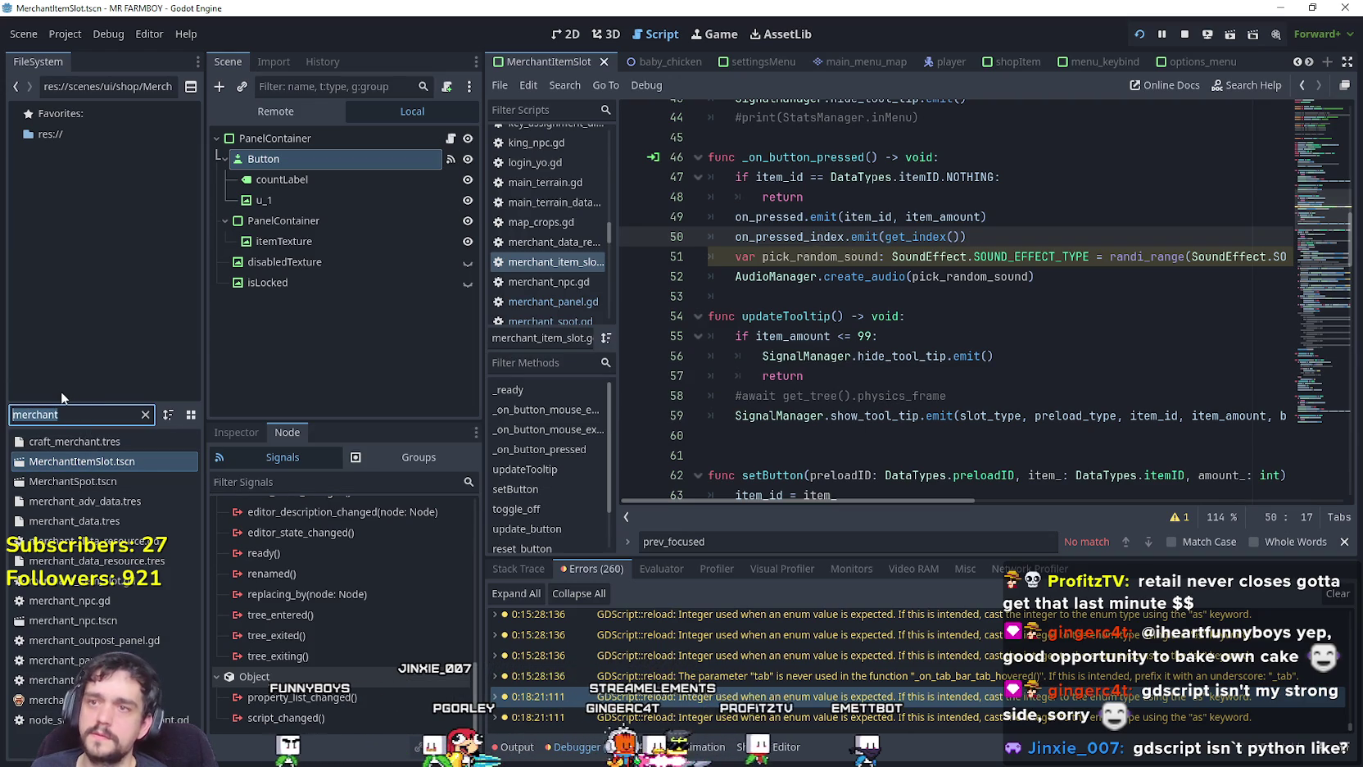
text(game_s)
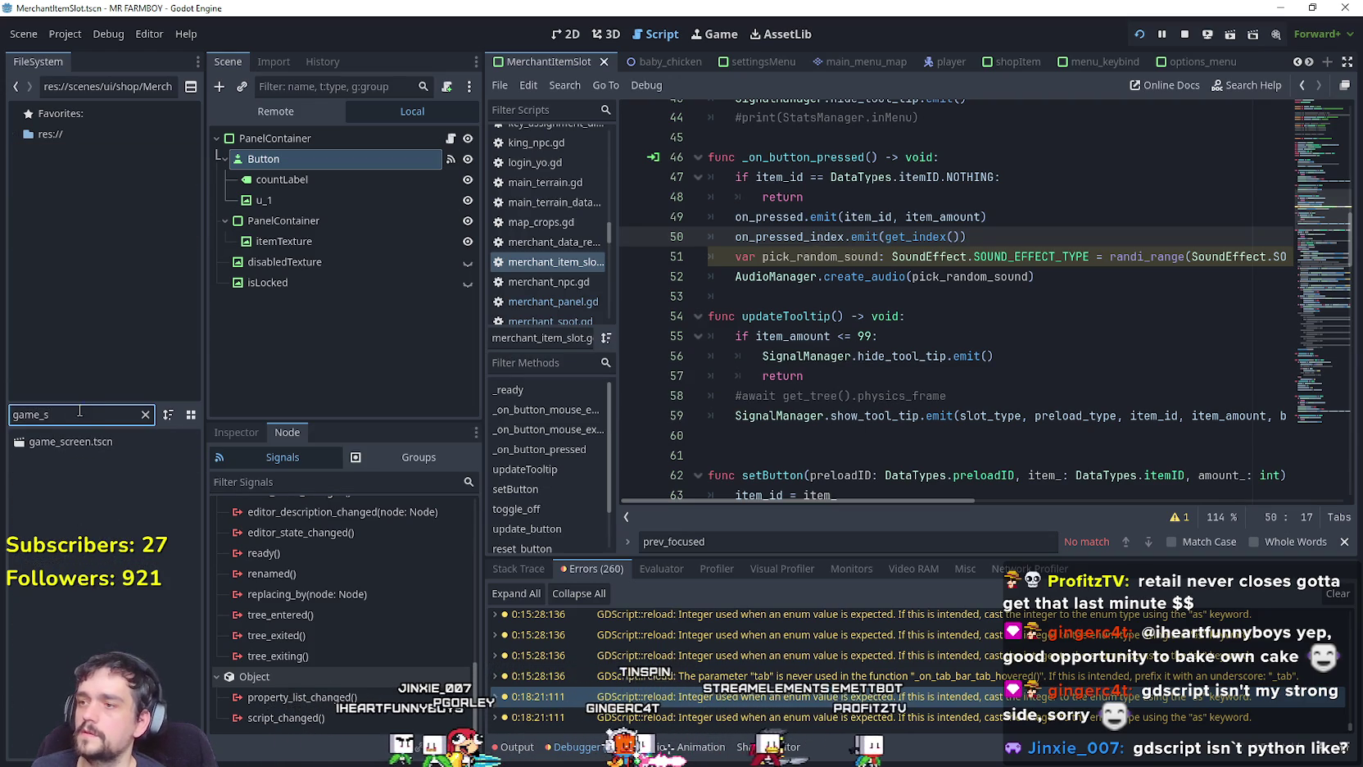
click(87, 442)
double_click(88, 442)
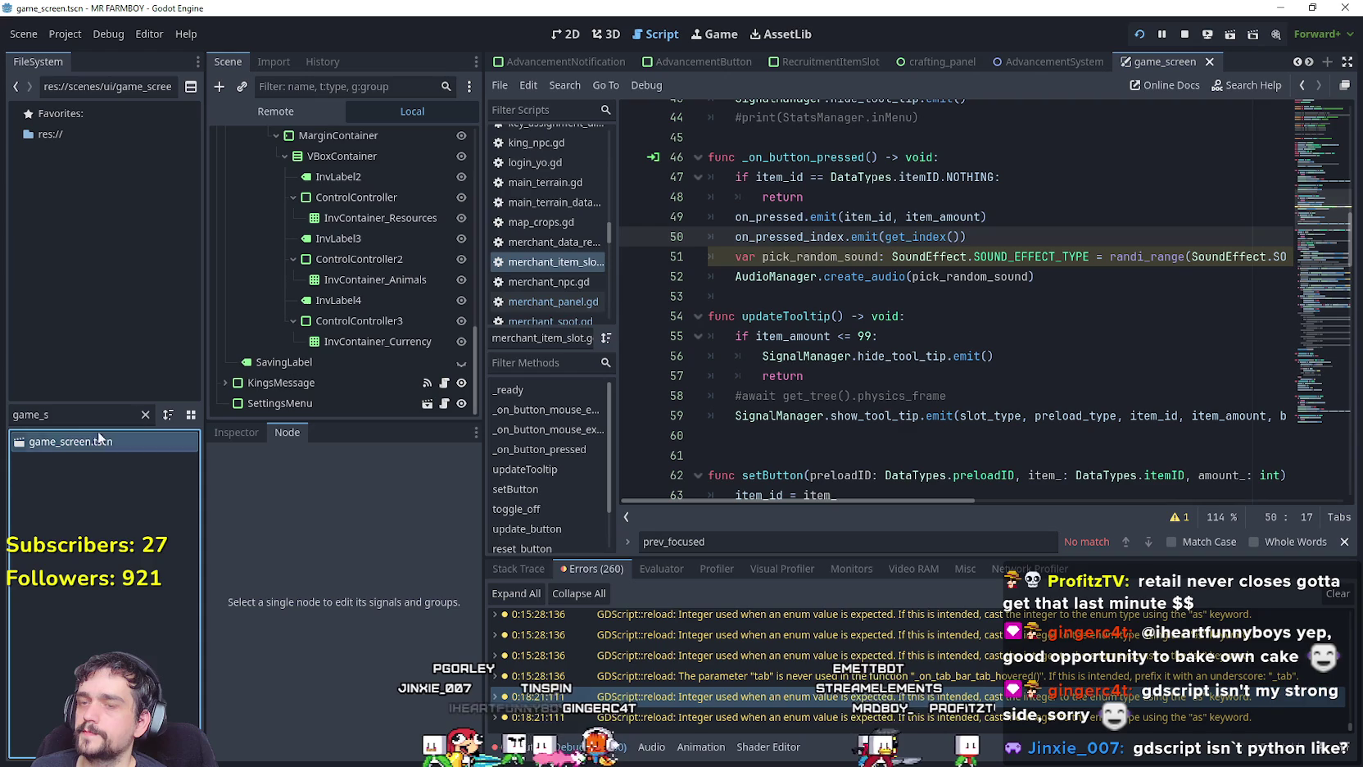
Insert the condition 'if StatsManager.isController_On:' above the emit line.
click(1049, 212)
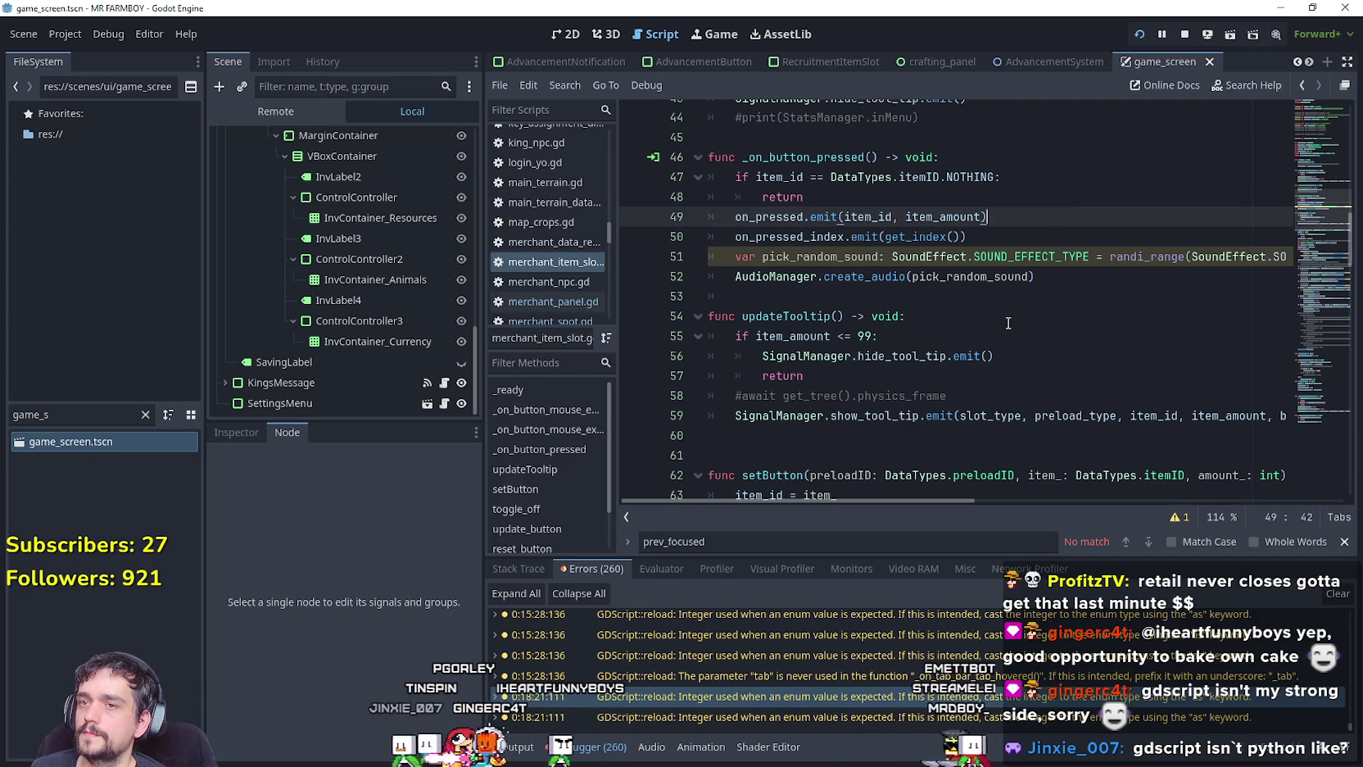
scroll(1008, 322, up, 2)
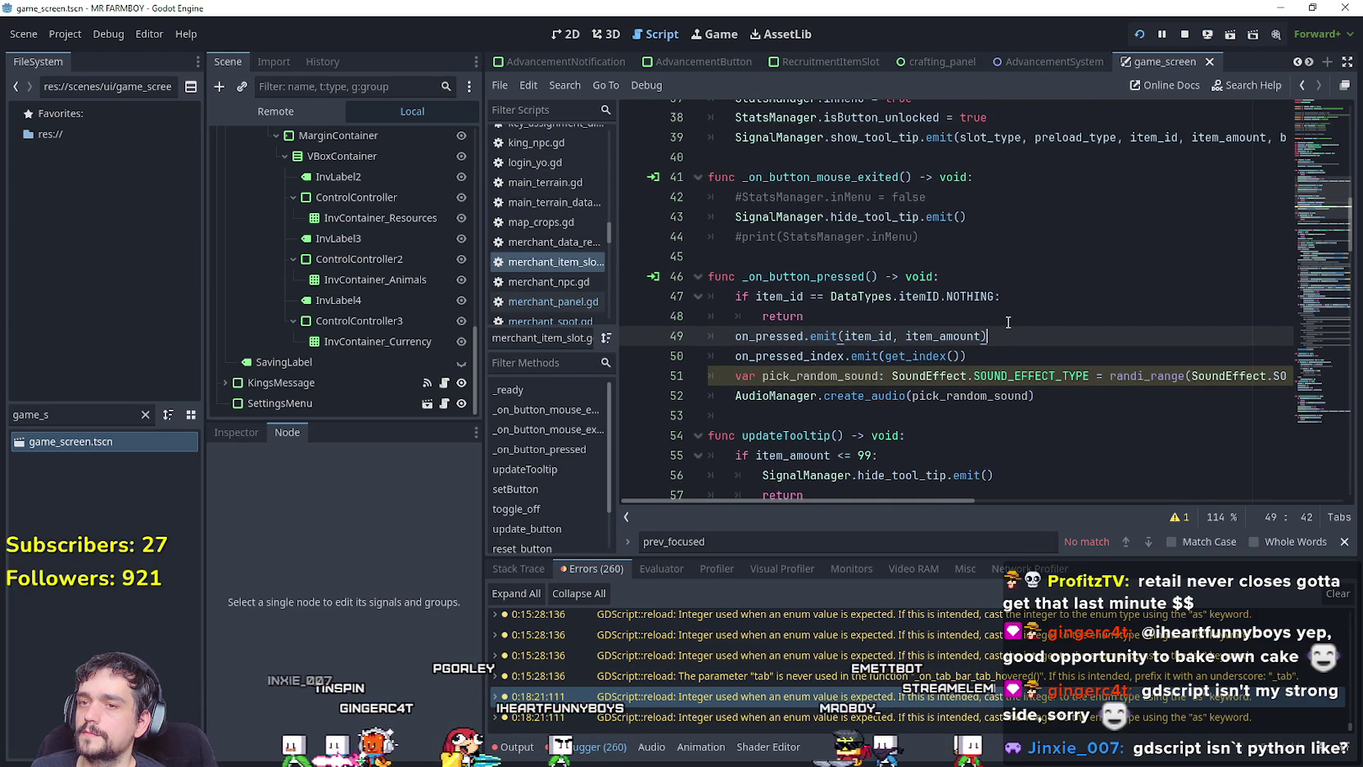
scroll(1008, 322, up, 1)
scroll(1008, 322, down, 1)
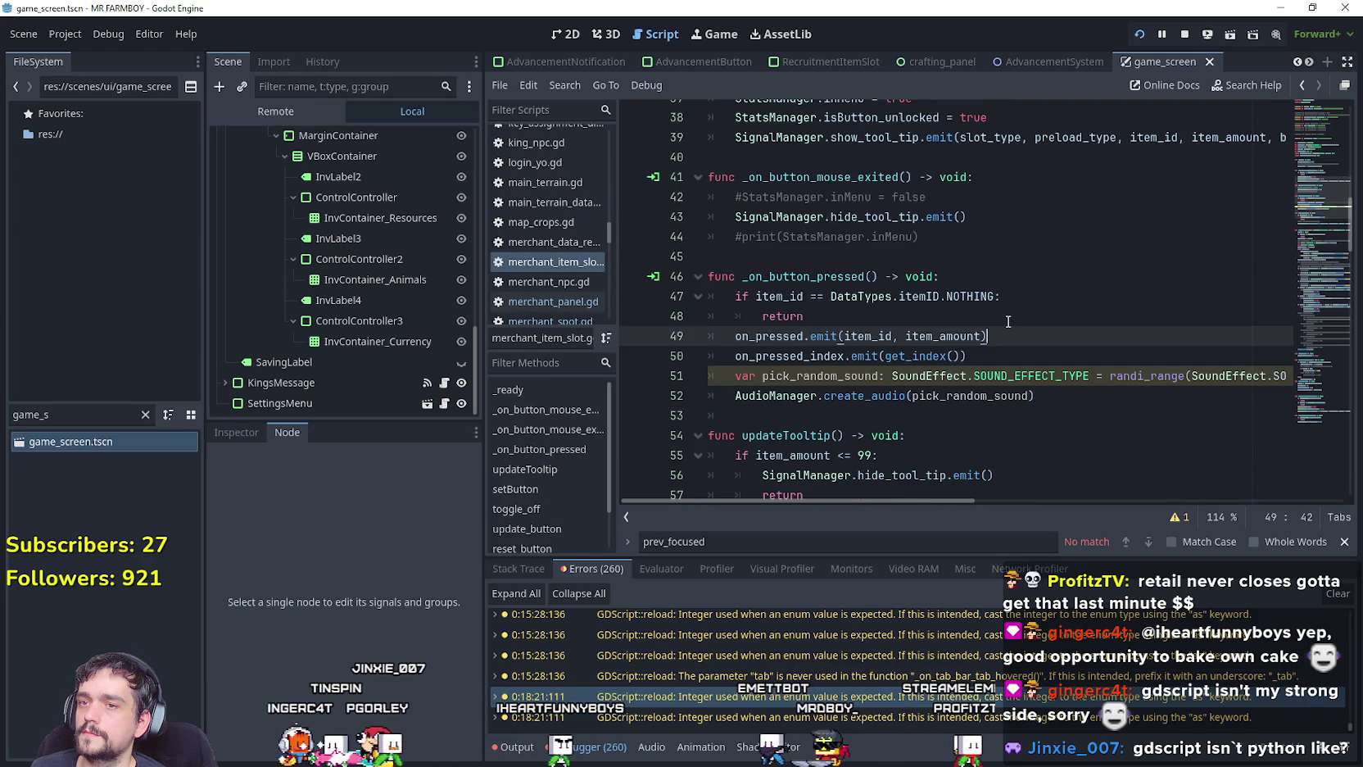
key(Return)
text(if )
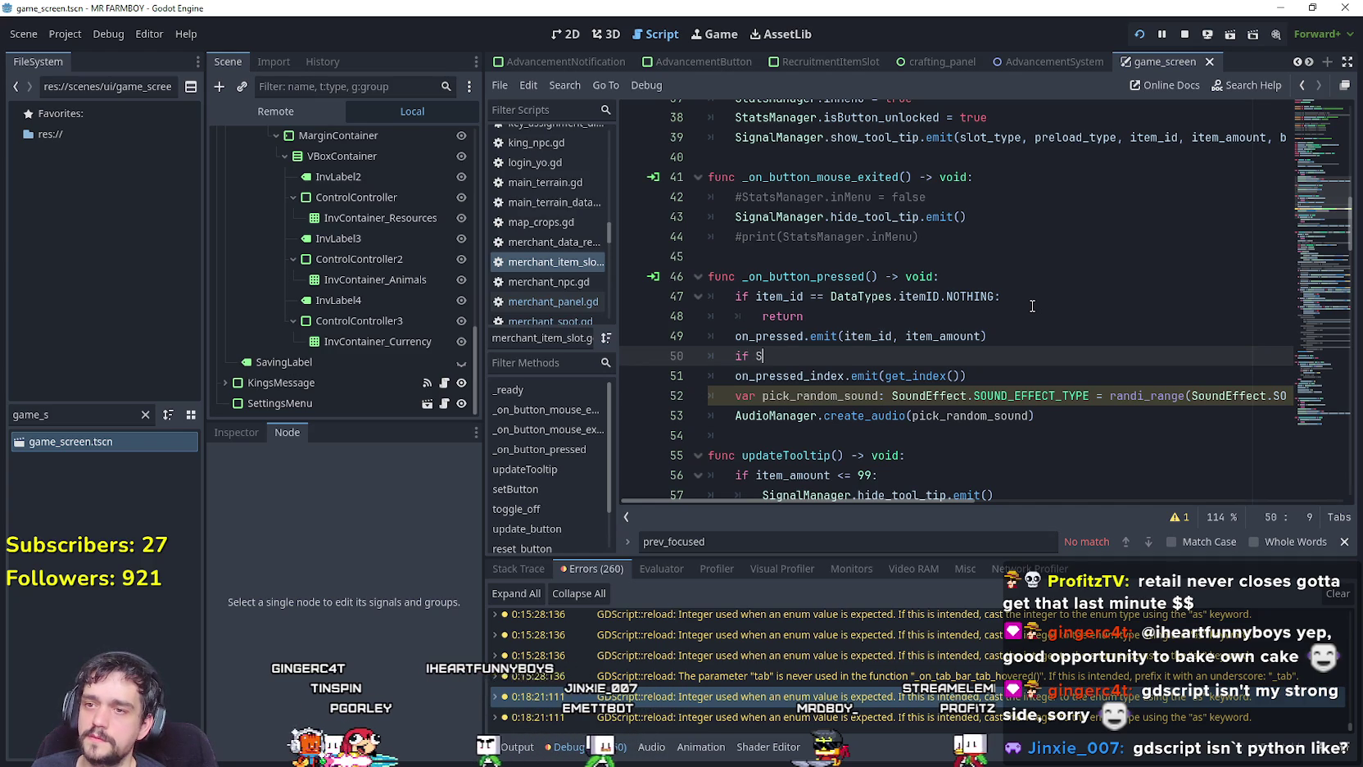
text(Stats)
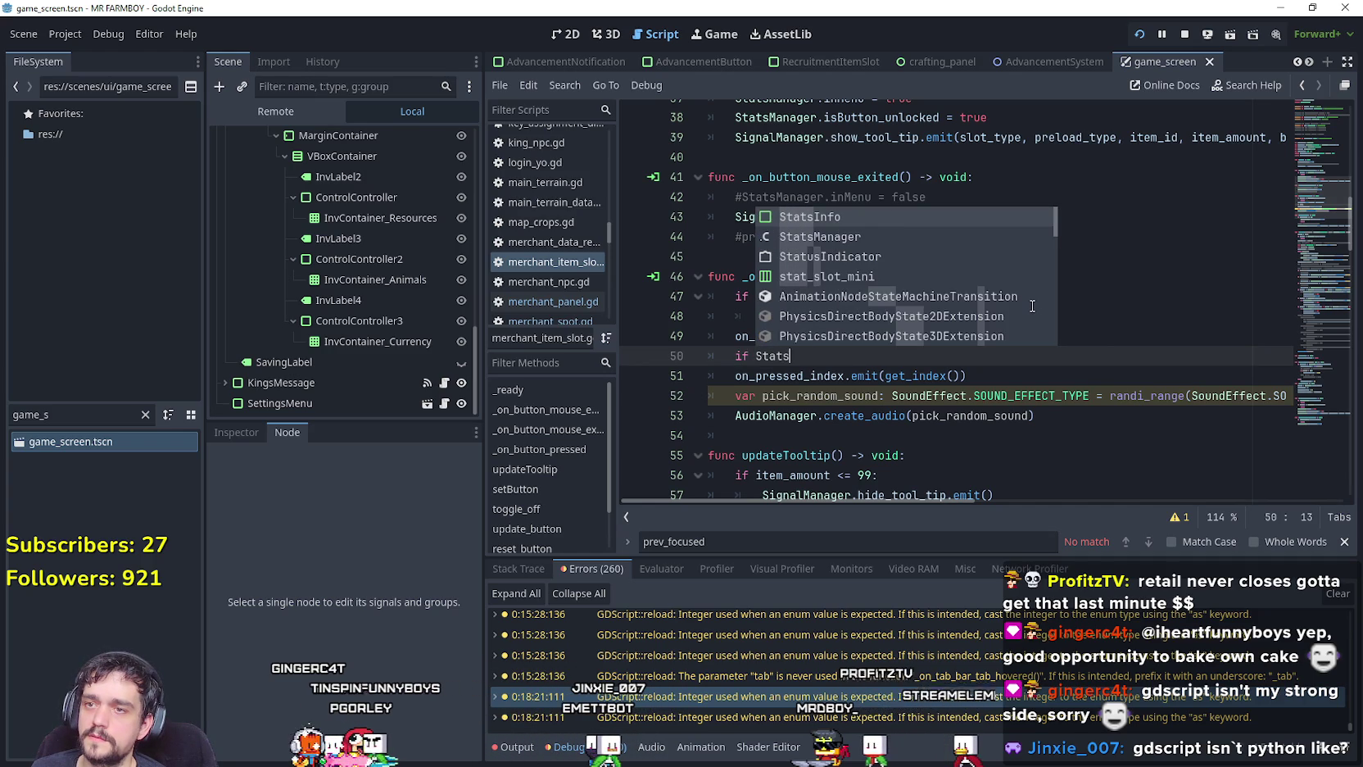
key(Down)
key(Return)
text(.iscon)
key(Return)
text(:)
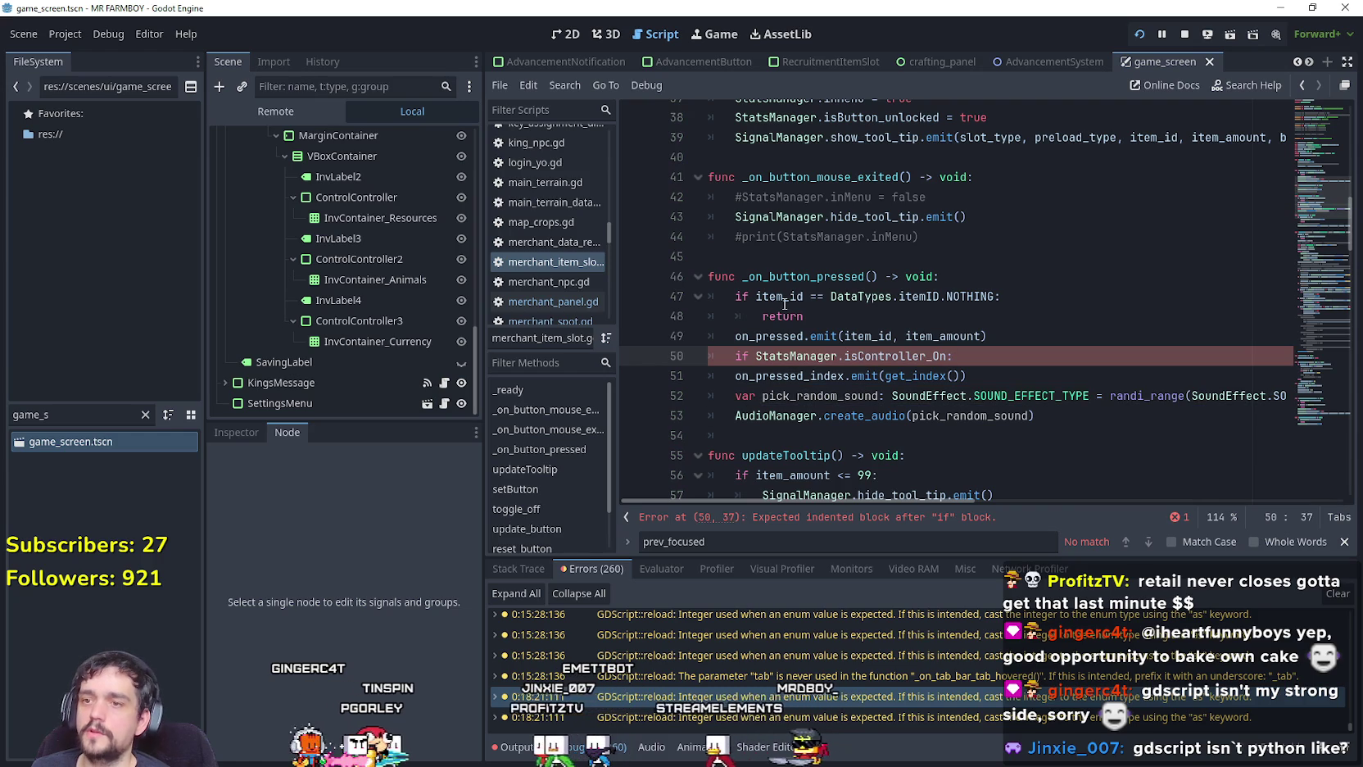
Indent the on_pressed_index emit under the new condition.
click(737, 376)
key(Tab)
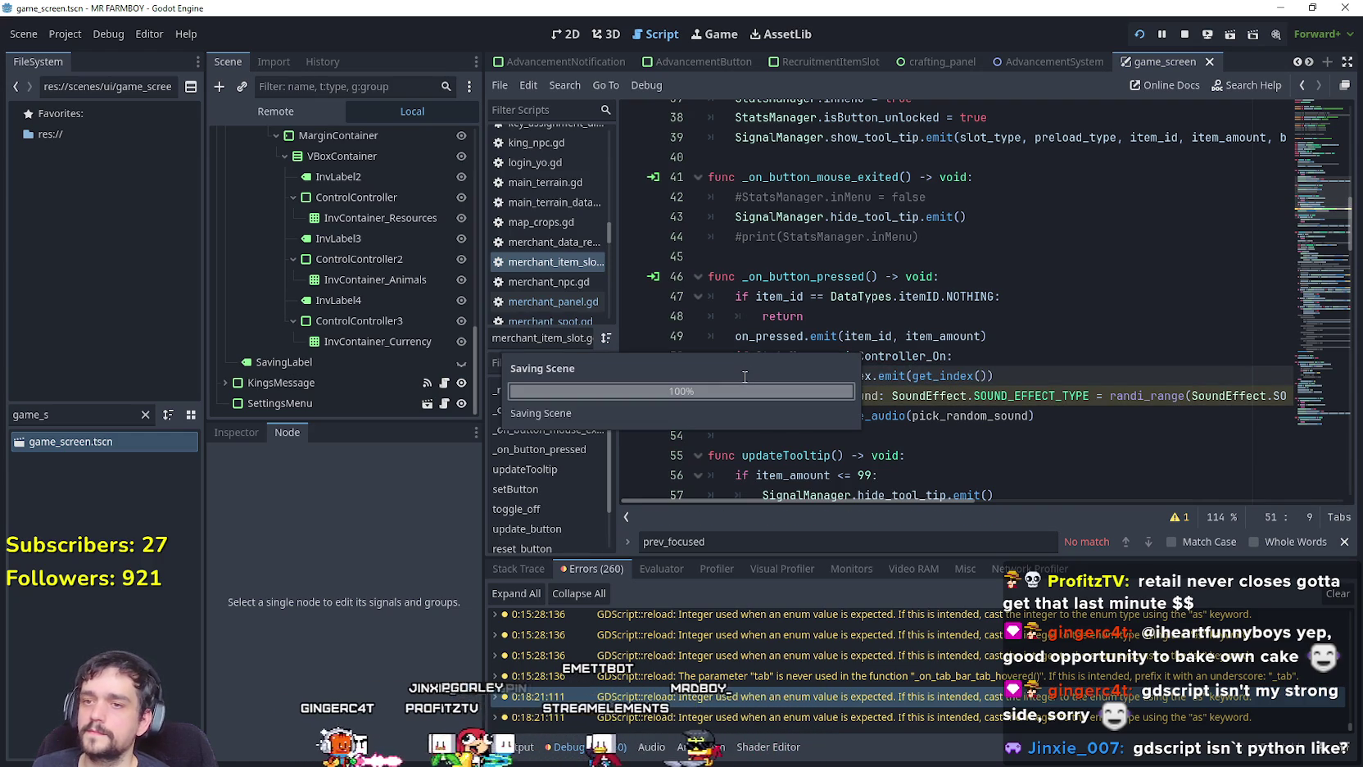
click(74, 414)
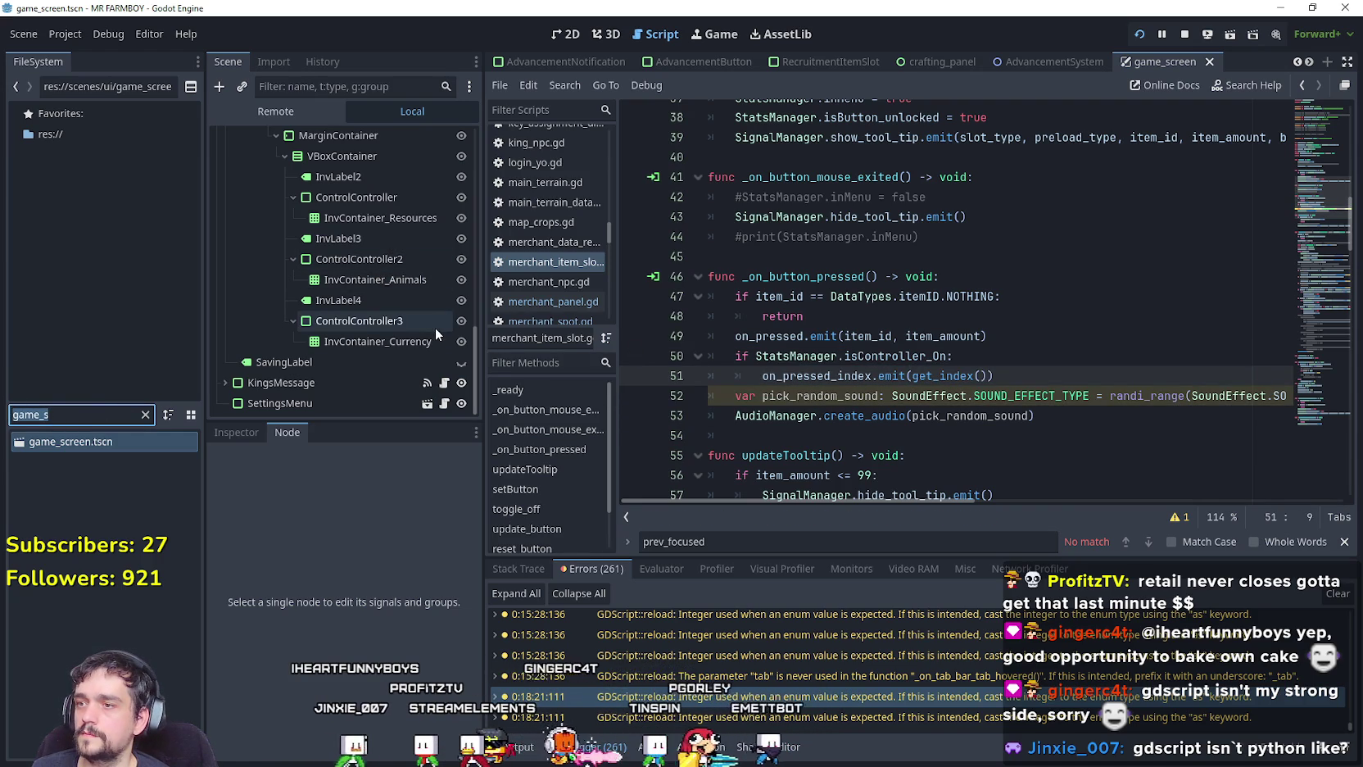
Open merchant_panel.gd and toggle the comment on line 83 off and back on.
scroll(433, 320, up, 5)
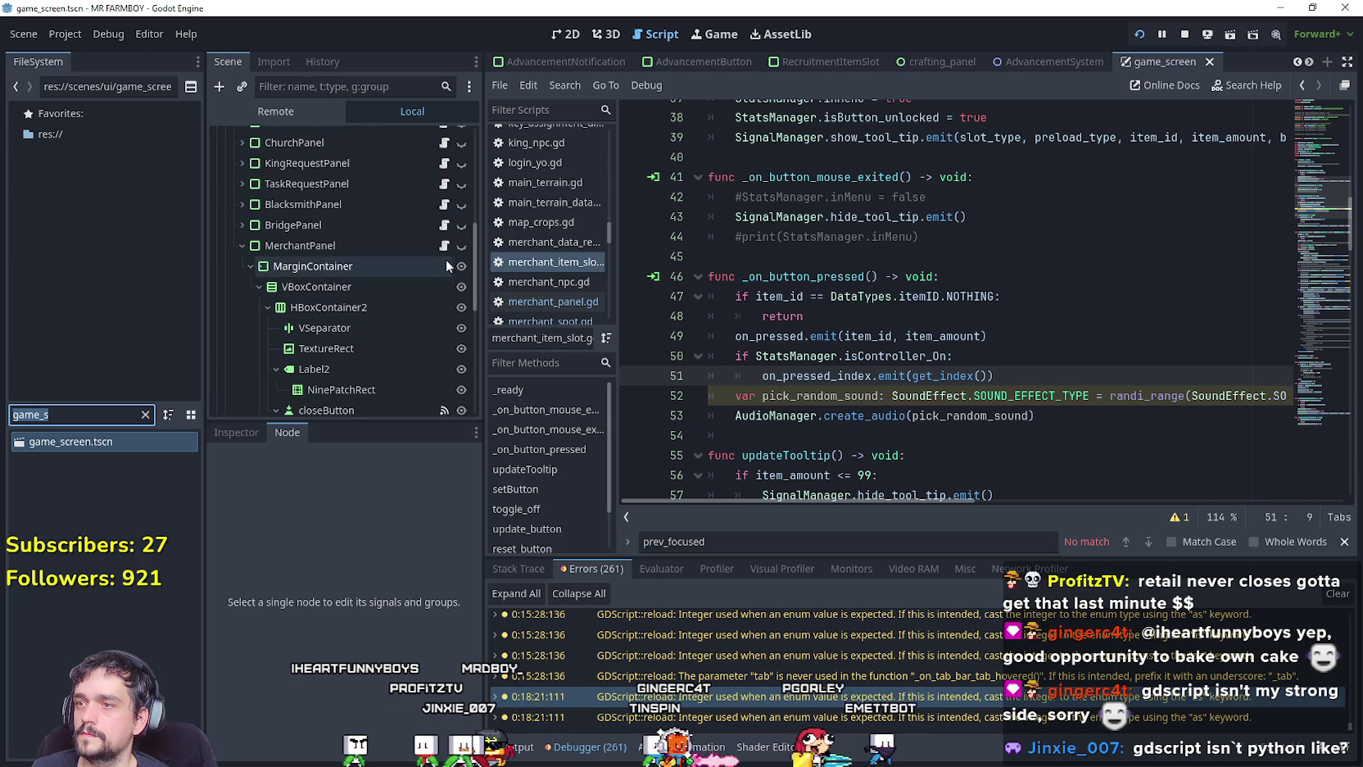
click(444, 246)
scroll(943, 318, down, 4)
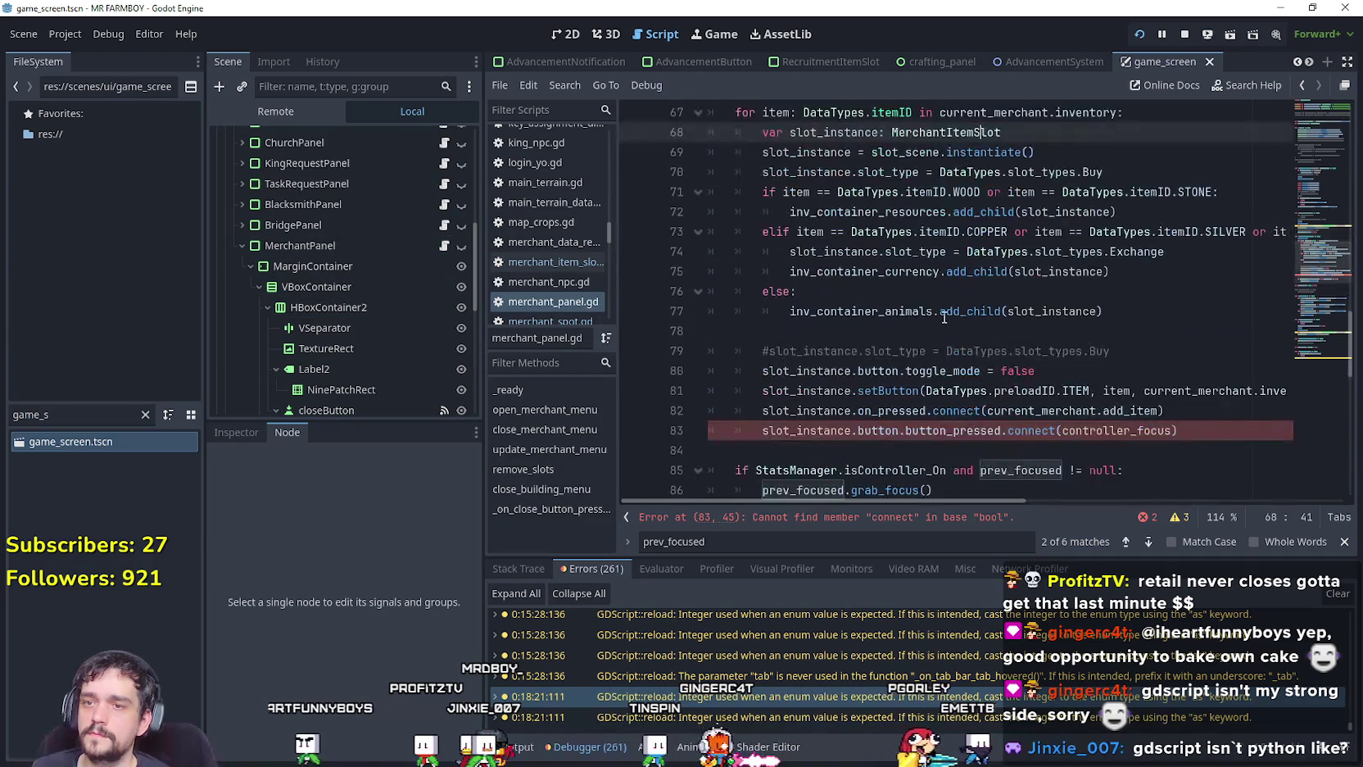
scroll(940, 317, down, 1)
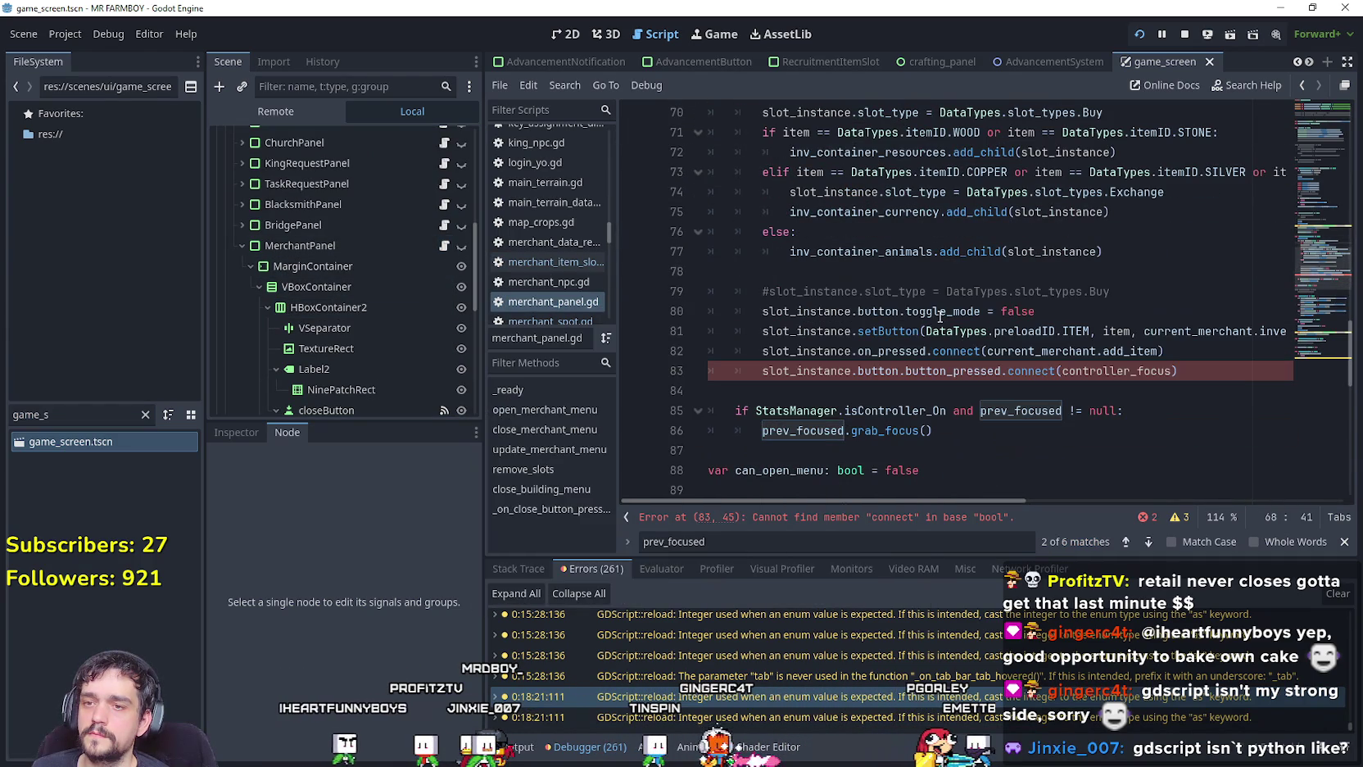
click(1176, 371)
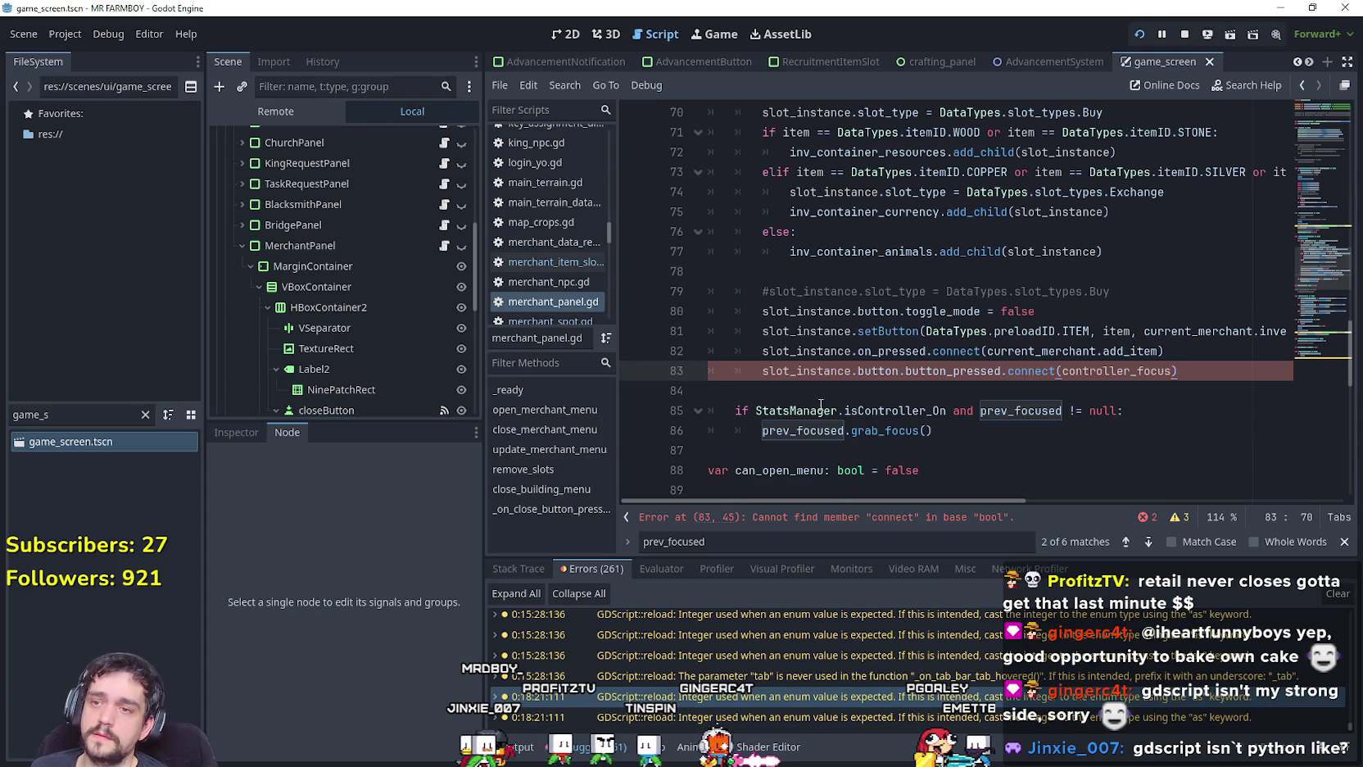
key(ctrl+k)
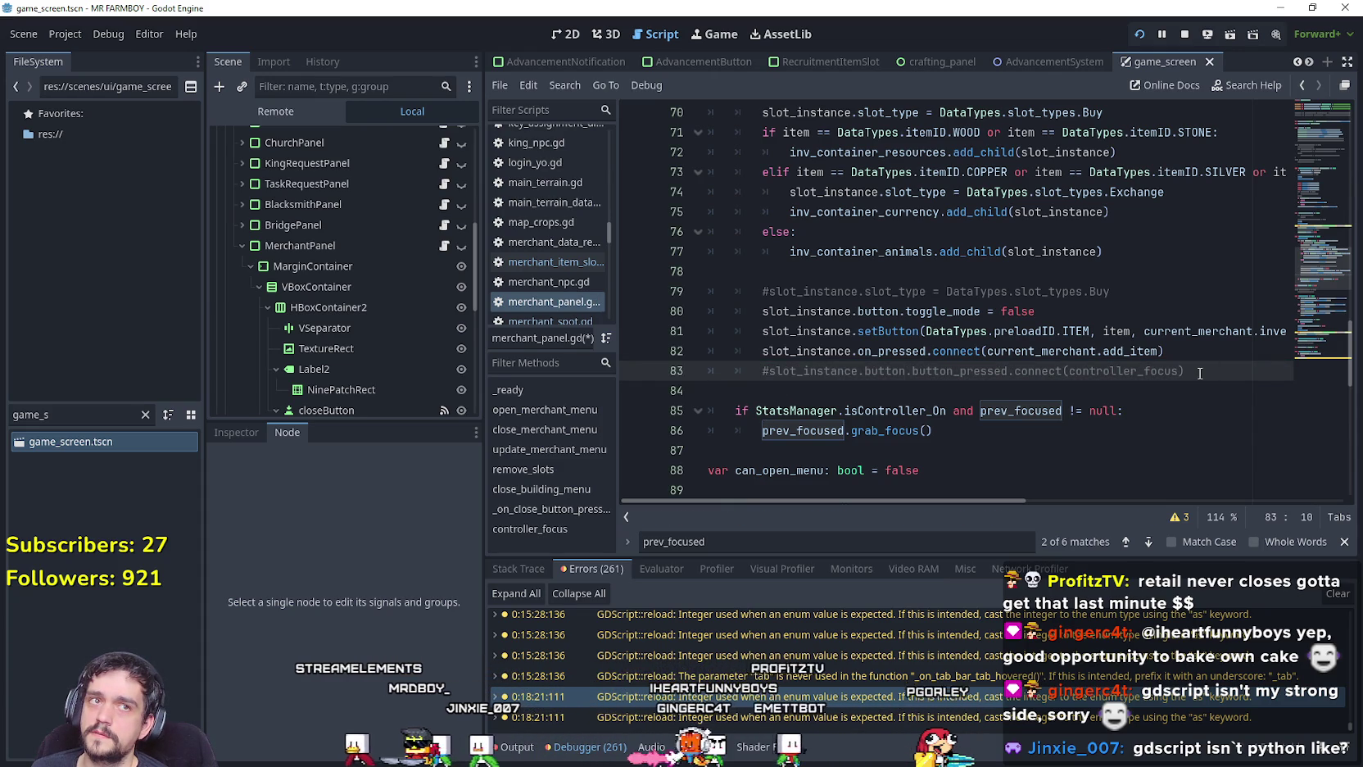
click(1199, 372)
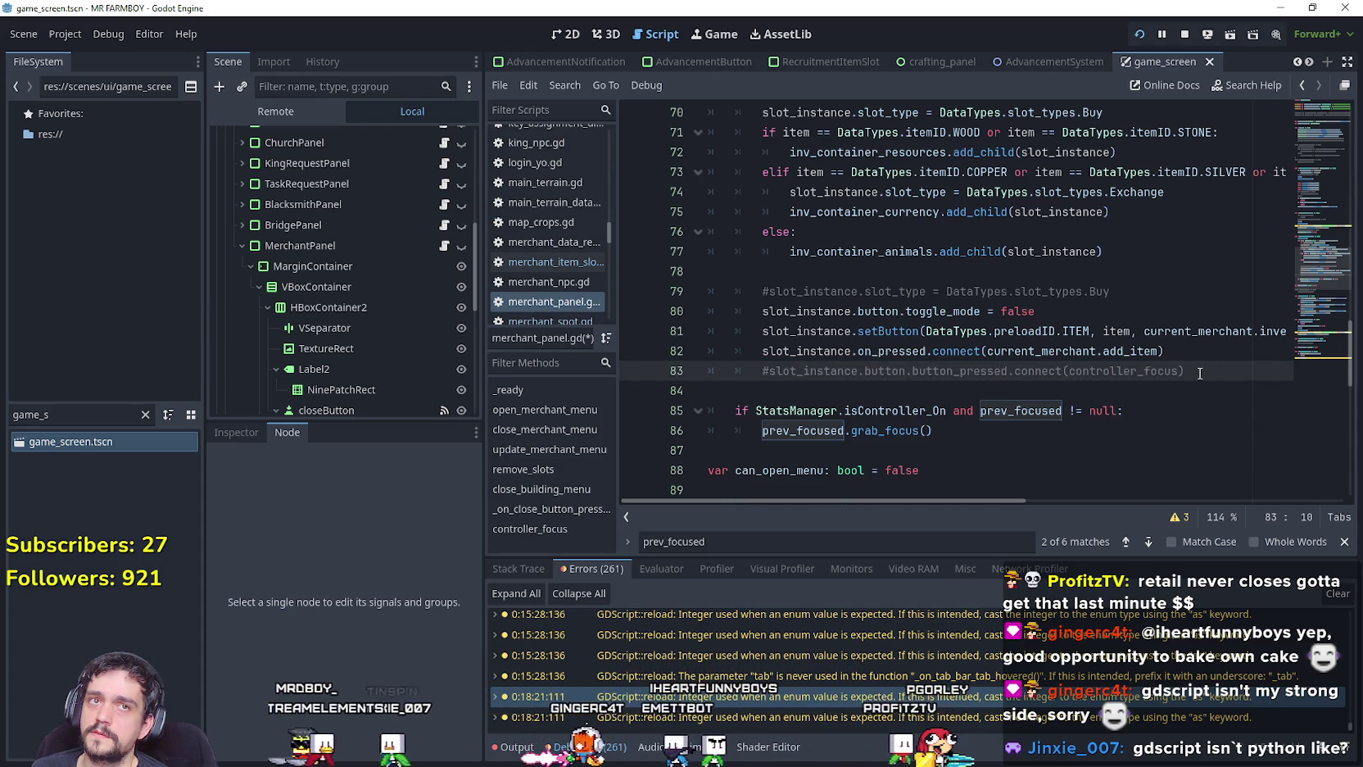
click(932, 371)
key(ctrl+k)
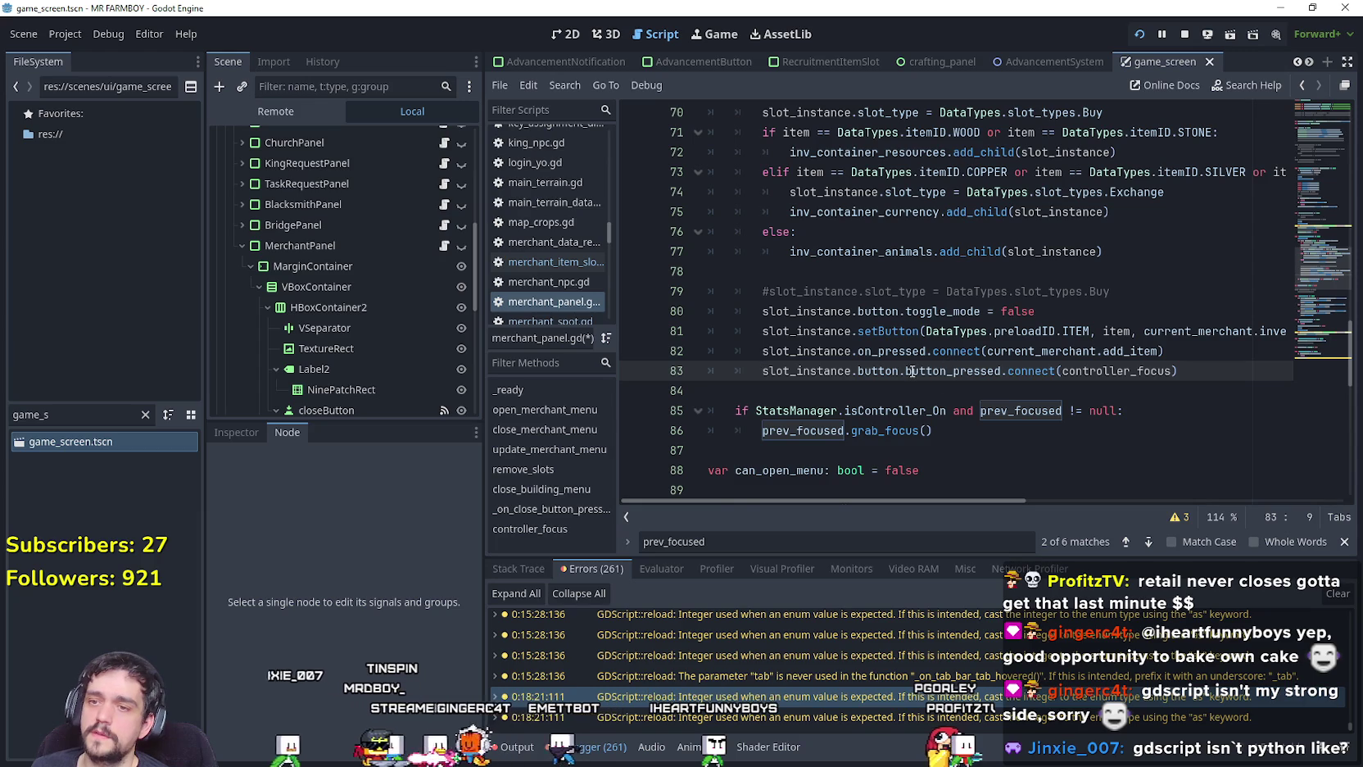
Replace button_pressed on line 83 with a new member name starting 'i'.
double_click(950, 365)
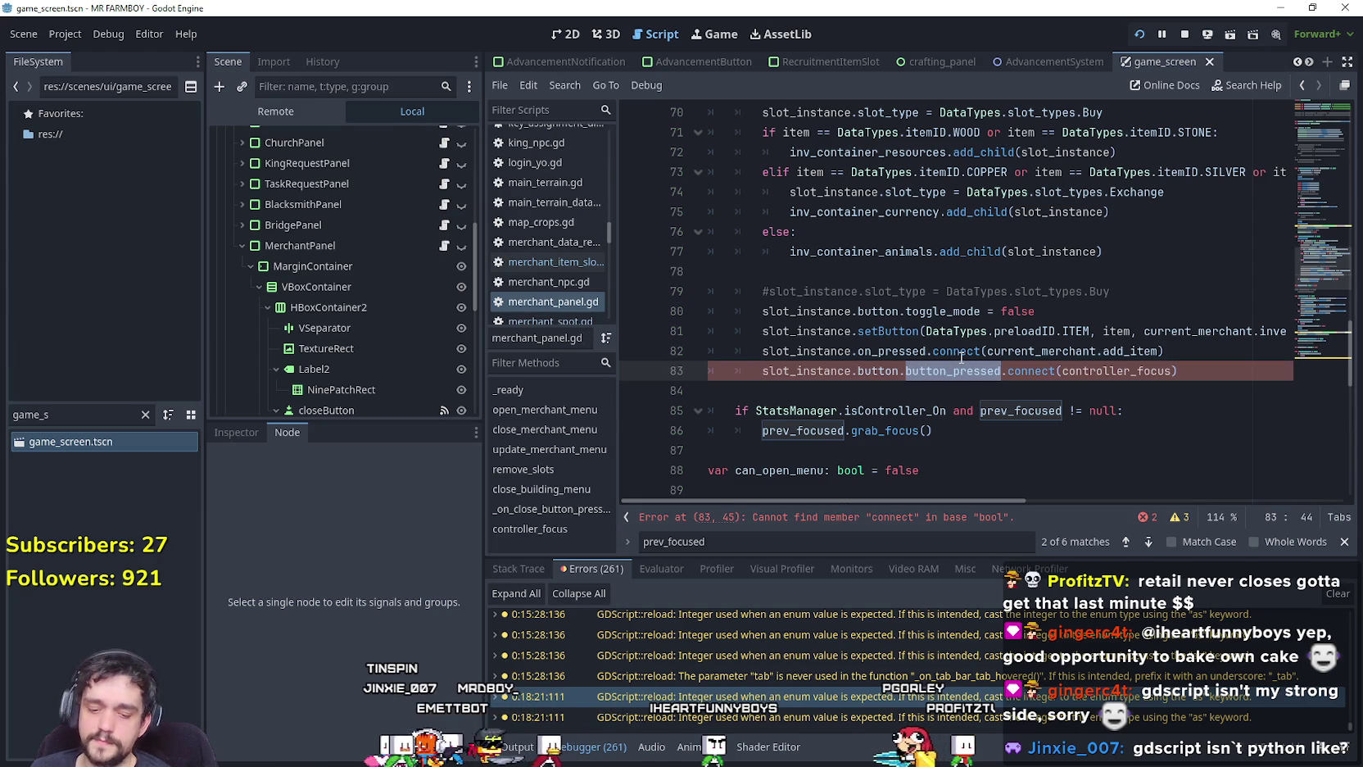
mouse_move(962, 357)
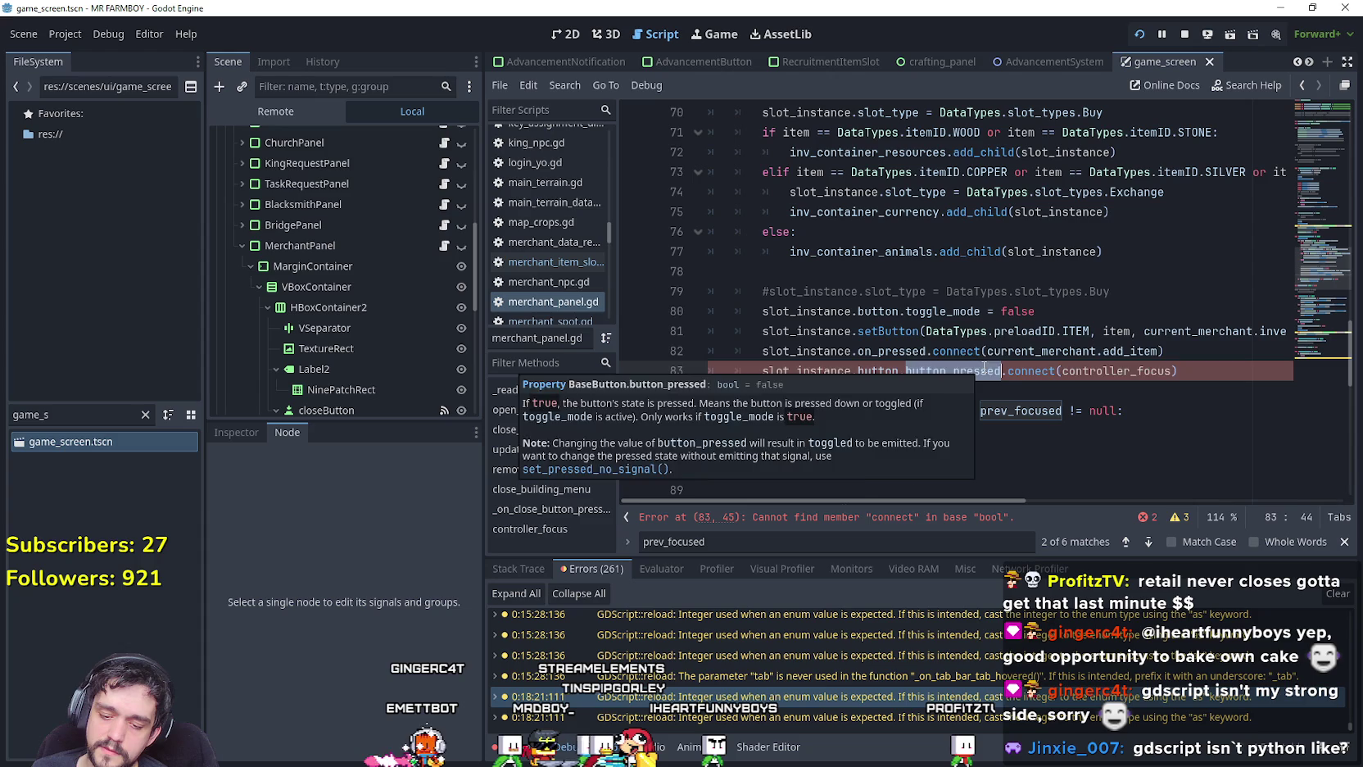
text(r)
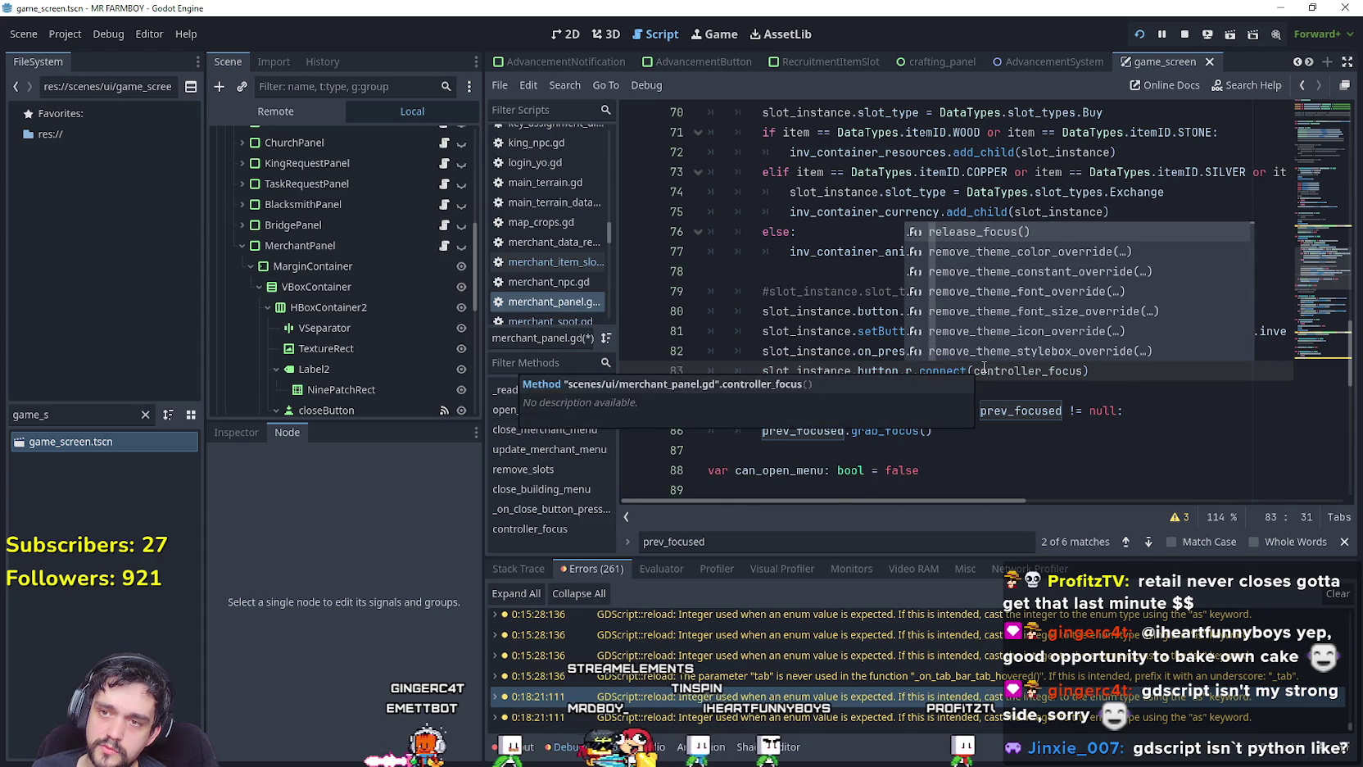
key(BackSpace)
text(ind)
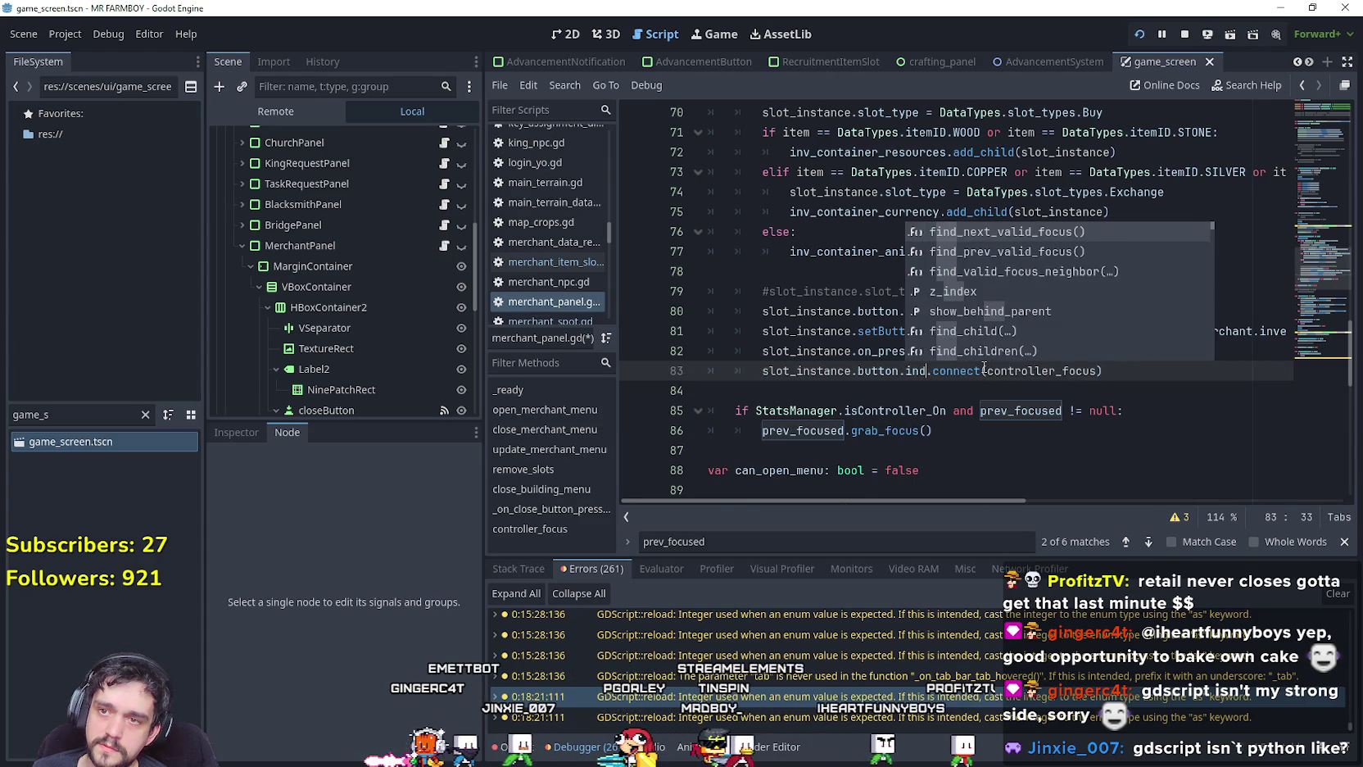
text(ex)
key(BackSpace)
key(BackSpace)
key(BackSpace)
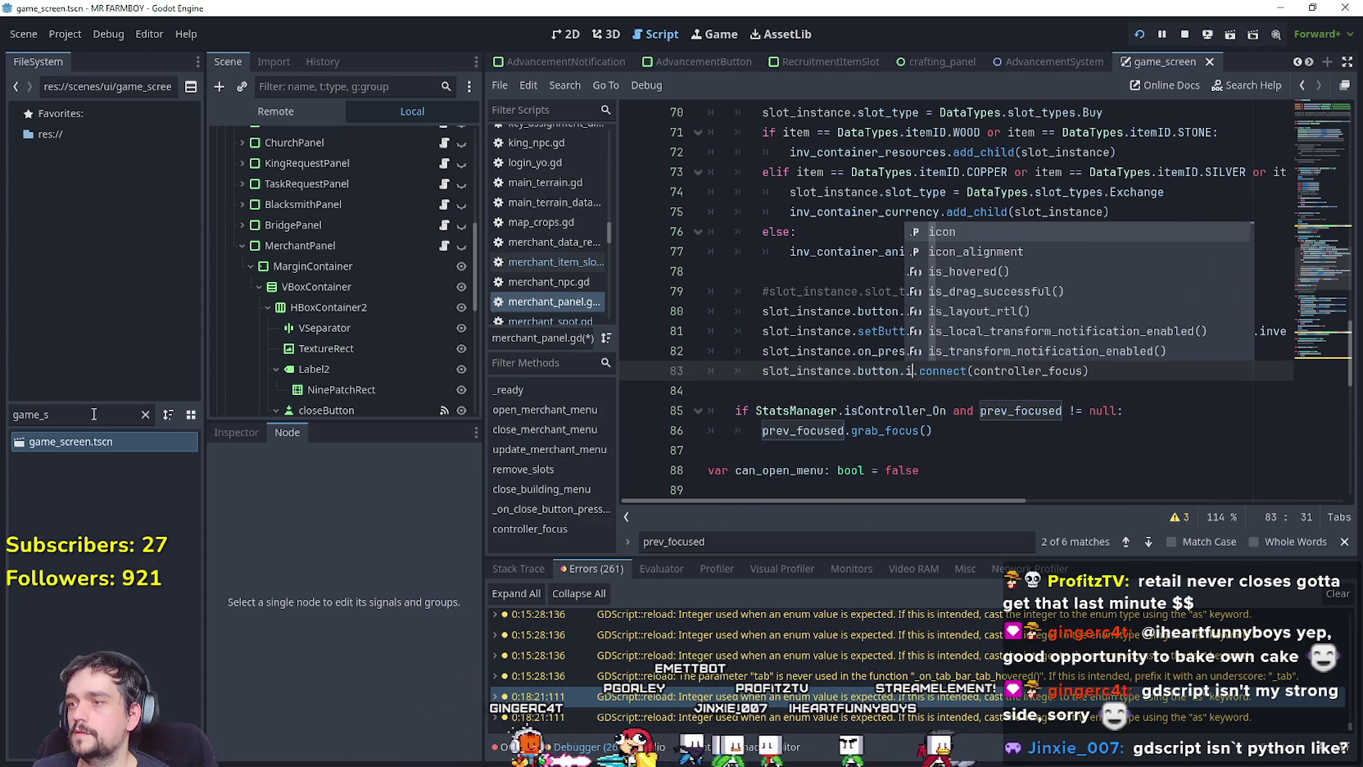
Filter the FileSystem for 'merchant' and open MerchantItemSlot.tscn.
double_click(94, 414)
text(merchant)
double_click(114, 461)
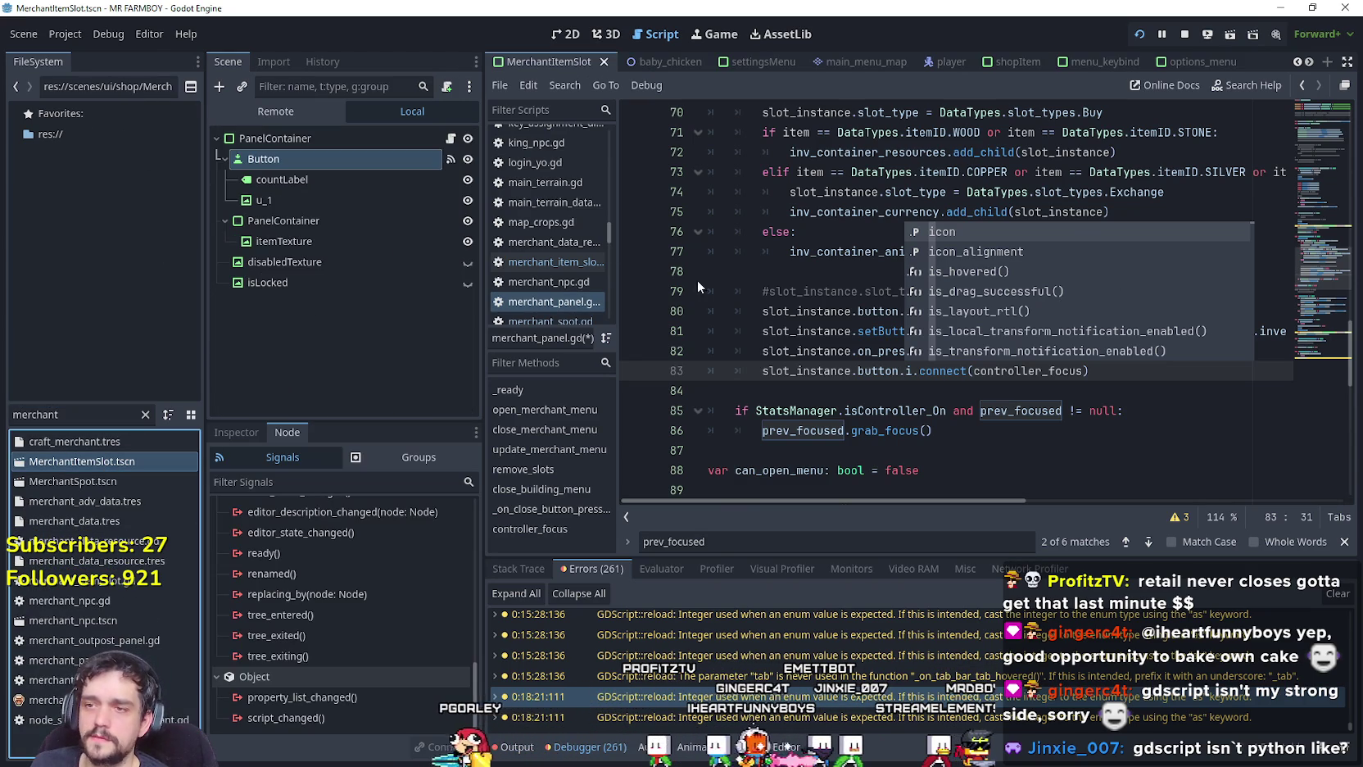
Check the on_pressed_index signal in merchant_item_slot.gd, then open game_screen.tscn.
click(450, 137)
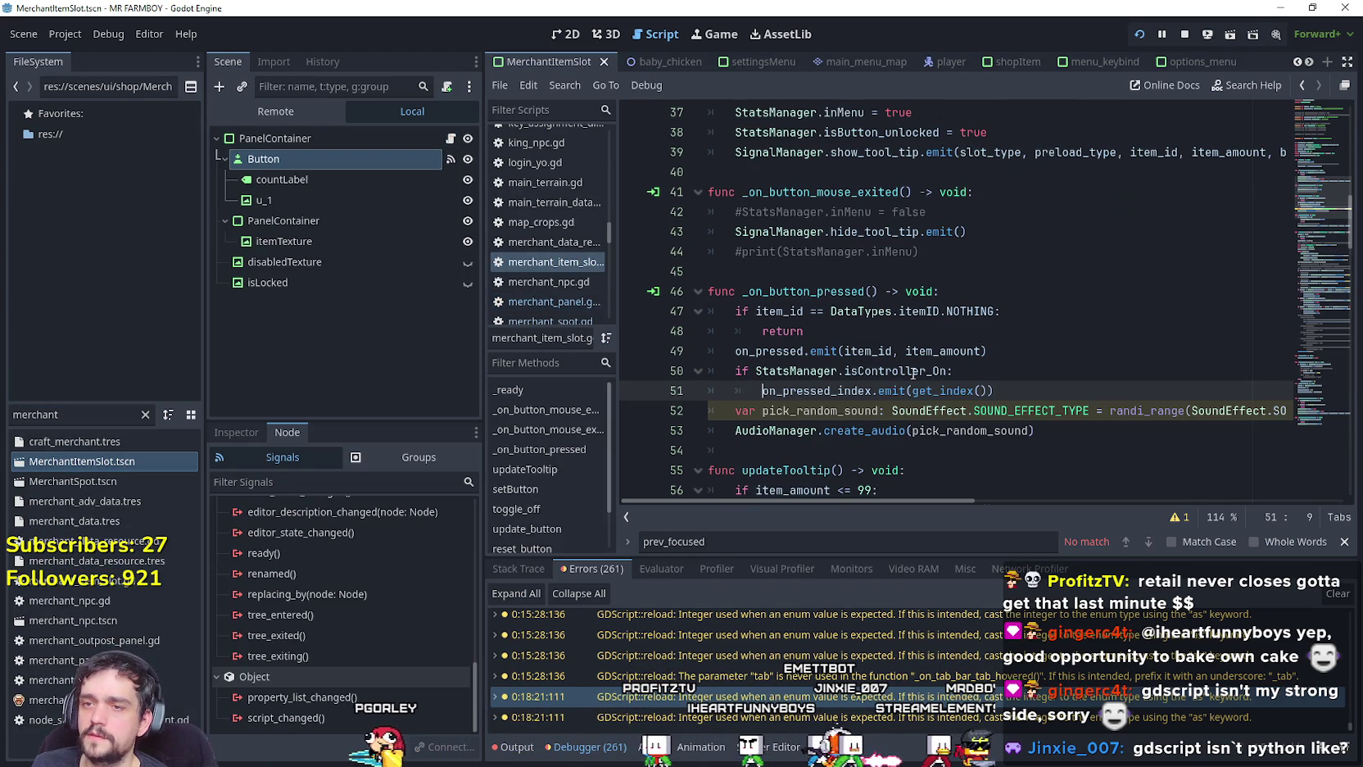
double_click(809, 388)
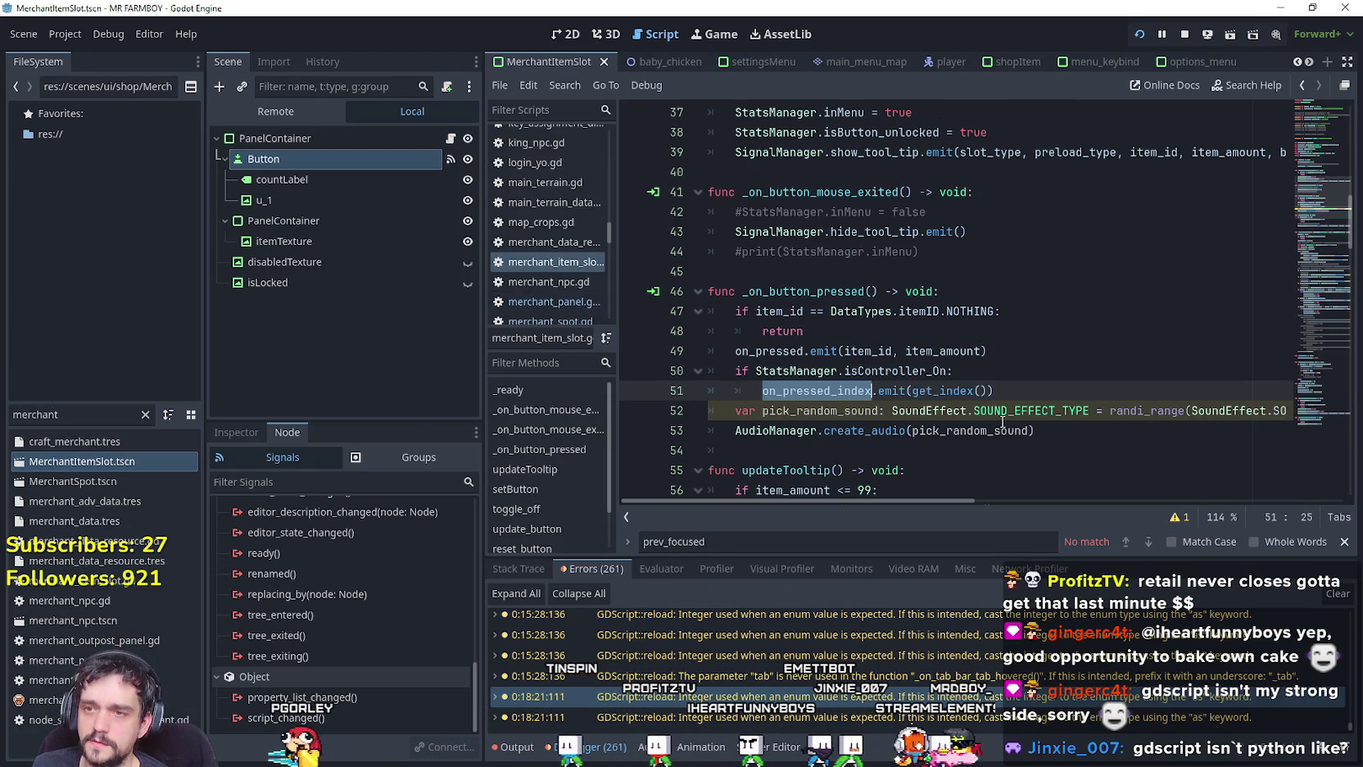
click(1063, 410)
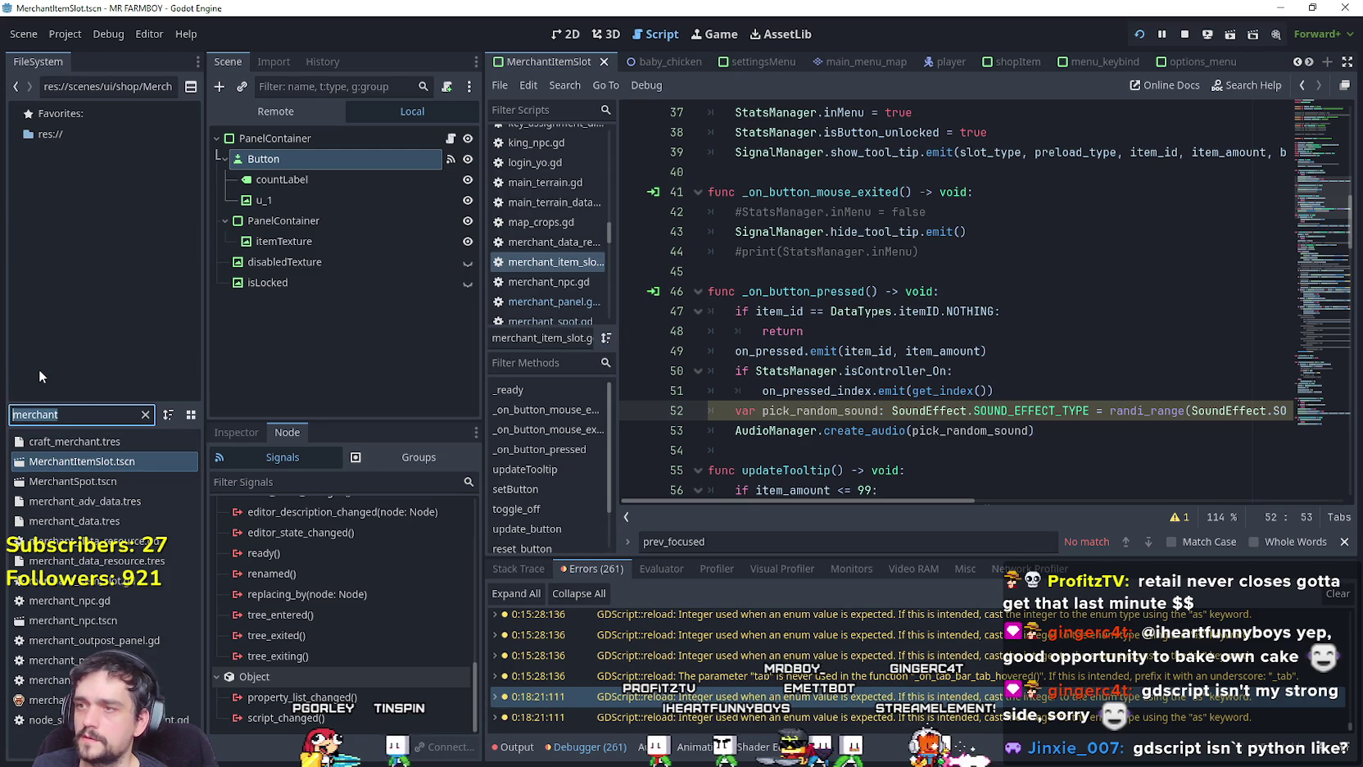
text(game_)
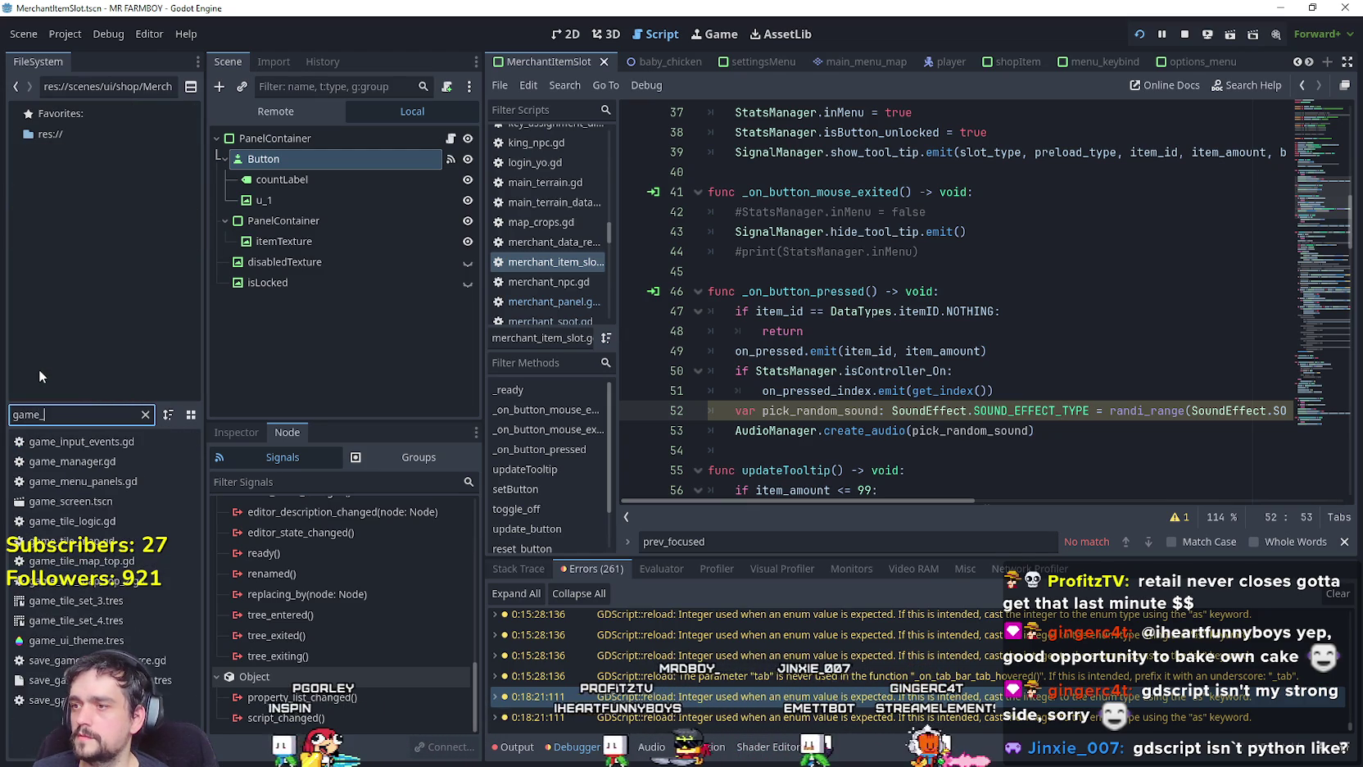
text(m)
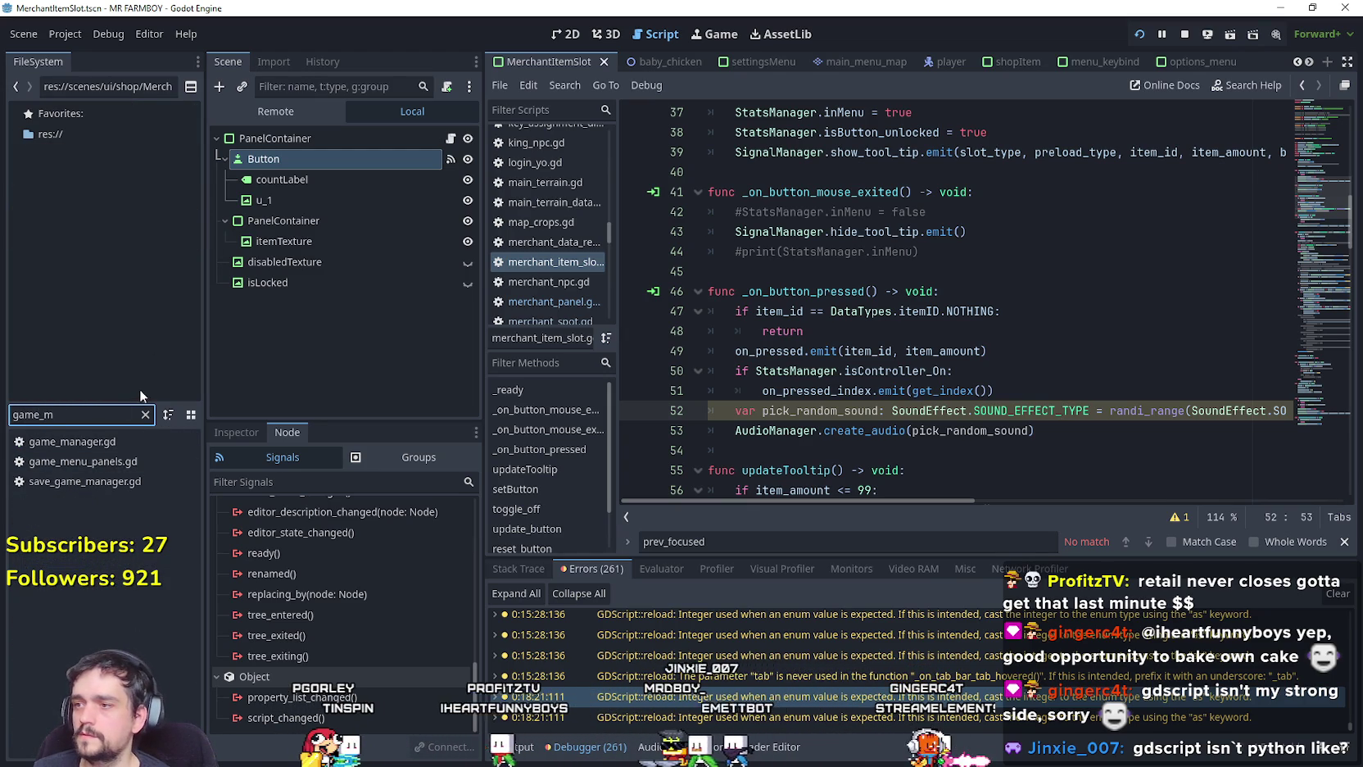
key(BackSpace)
double_click(97, 496)
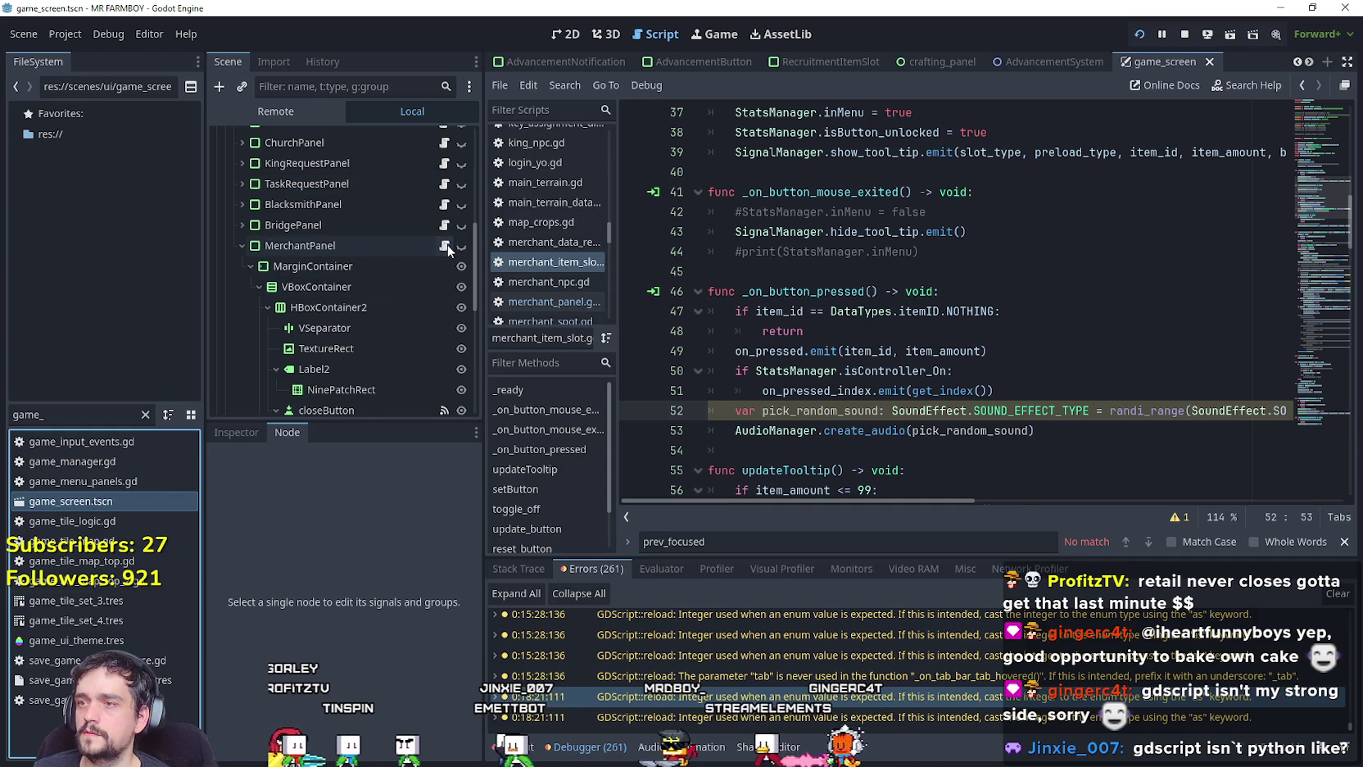
Change line 83 of merchant_panel.gd to button.on_pressed_index.connect(controller_focus).
click(443, 245)
click(908, 371)
text(on_pressed_index)
key(Down)
scroll(1133, 317, down, 1)
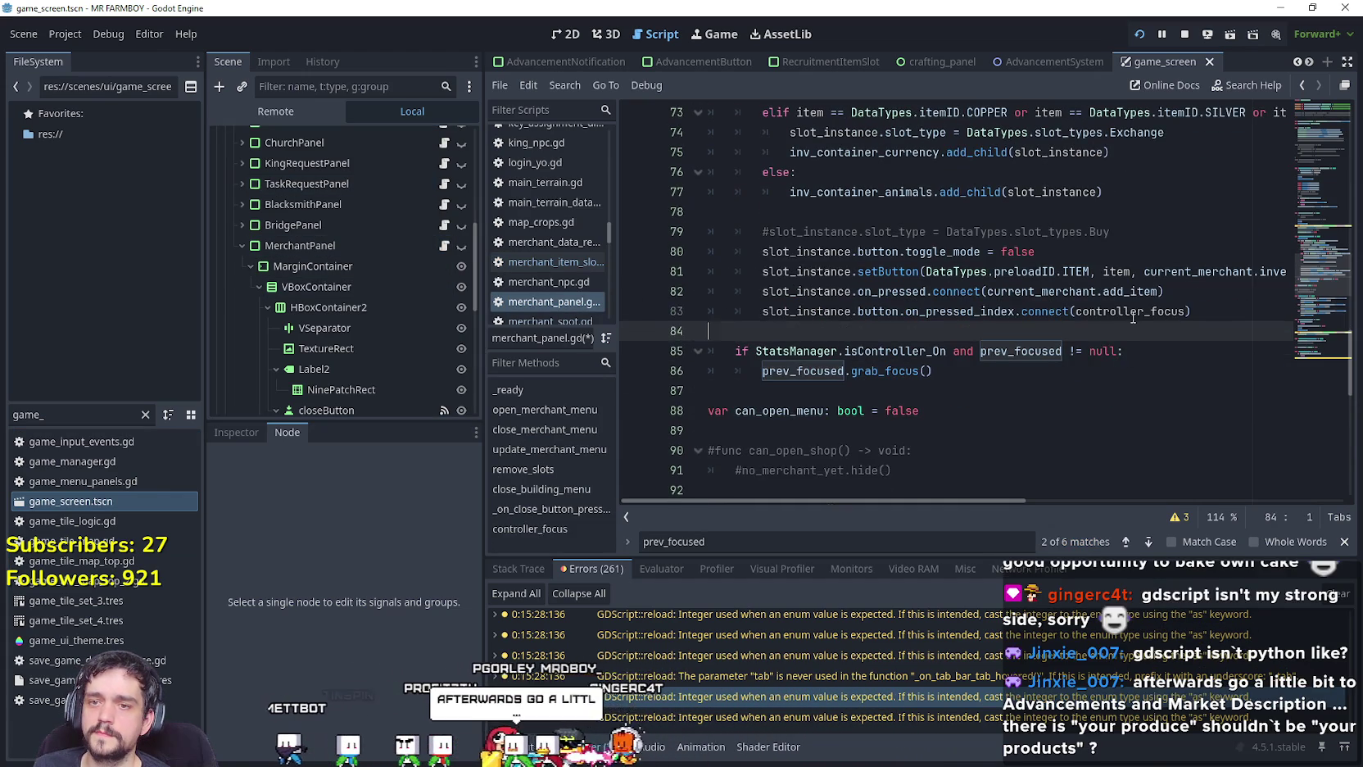
double_click(1133, 313)
key(ctrl+f)
click(1152, 541)
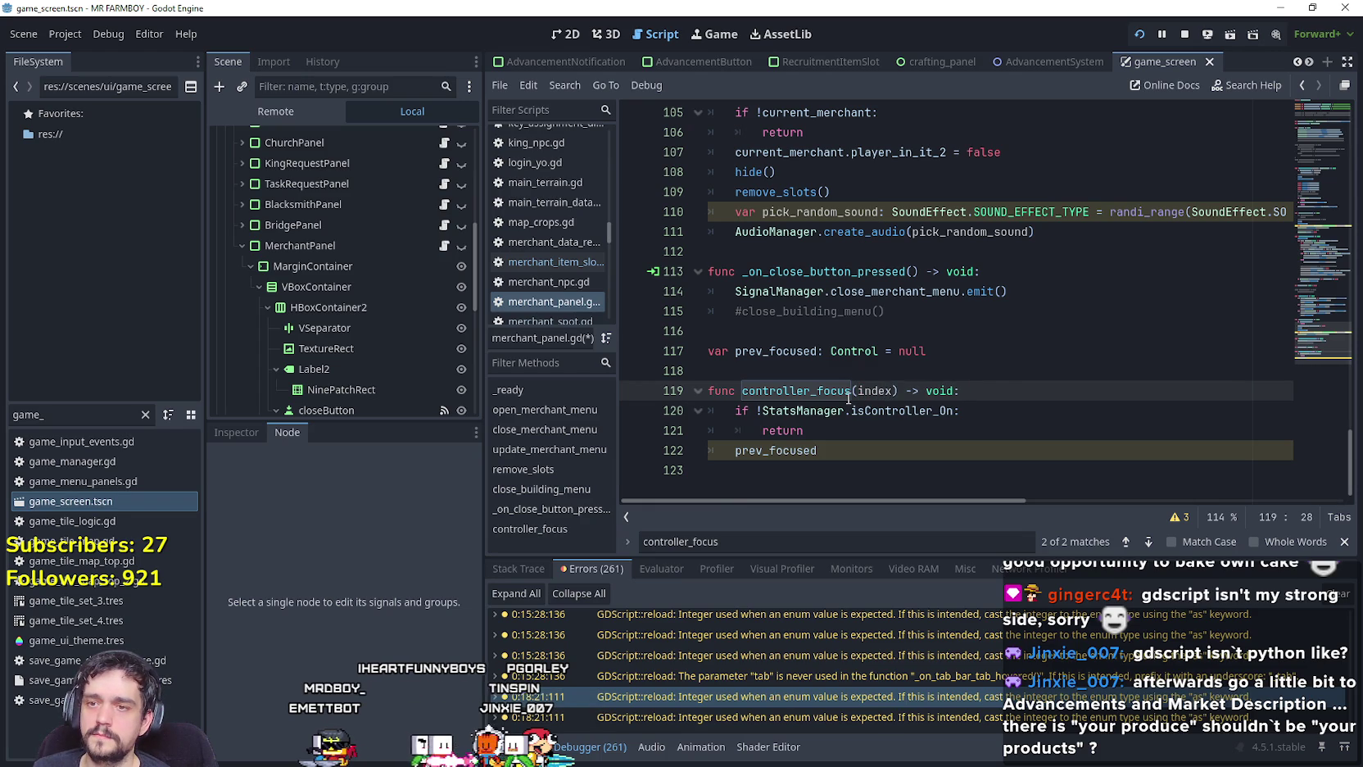
Type the controller_focus parameter as index_: int.
text(nt)
key(Down)
key(Down)
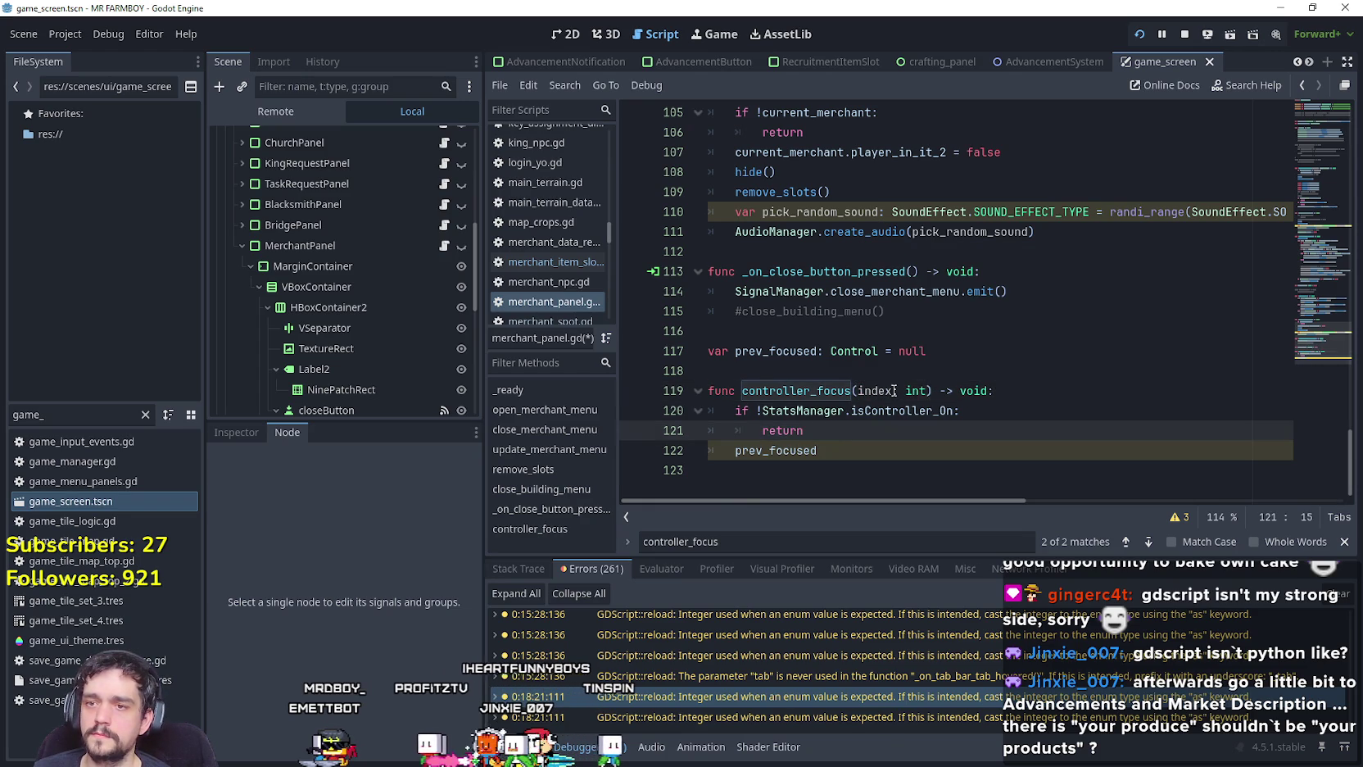
click(893, 391)
Begin 'prev_focused = ' on line 122, then switch over to Steam.
click(927, 450)
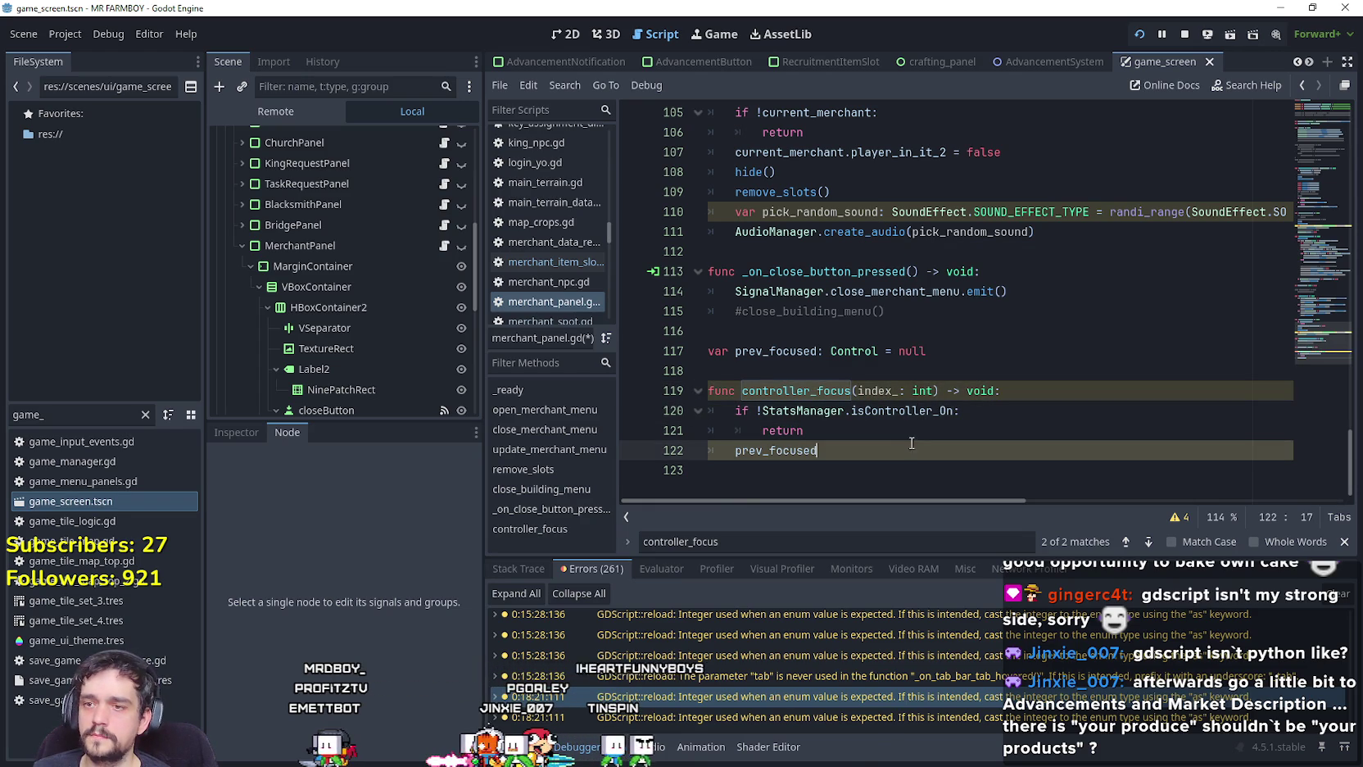
text( = get)
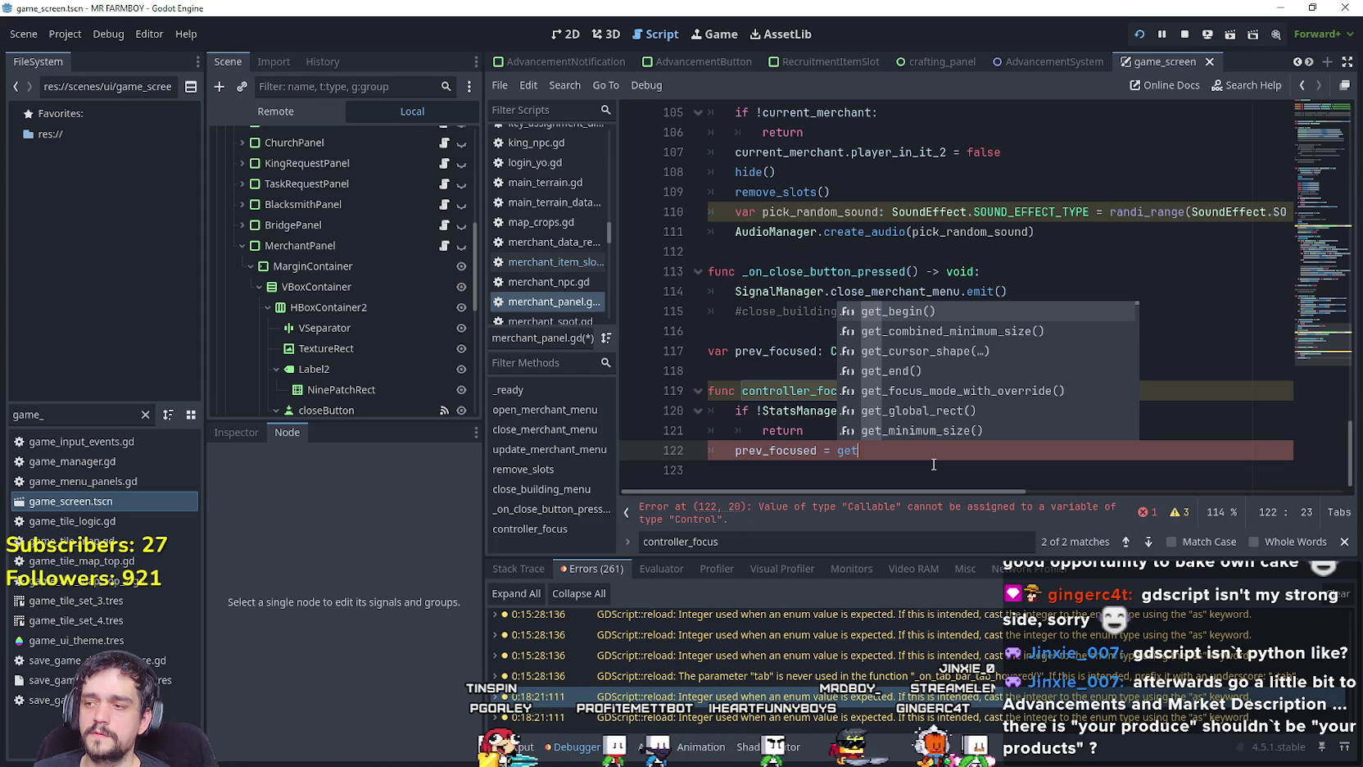
key(BackSpace)
key(BackSpace)
key(BackSpace)
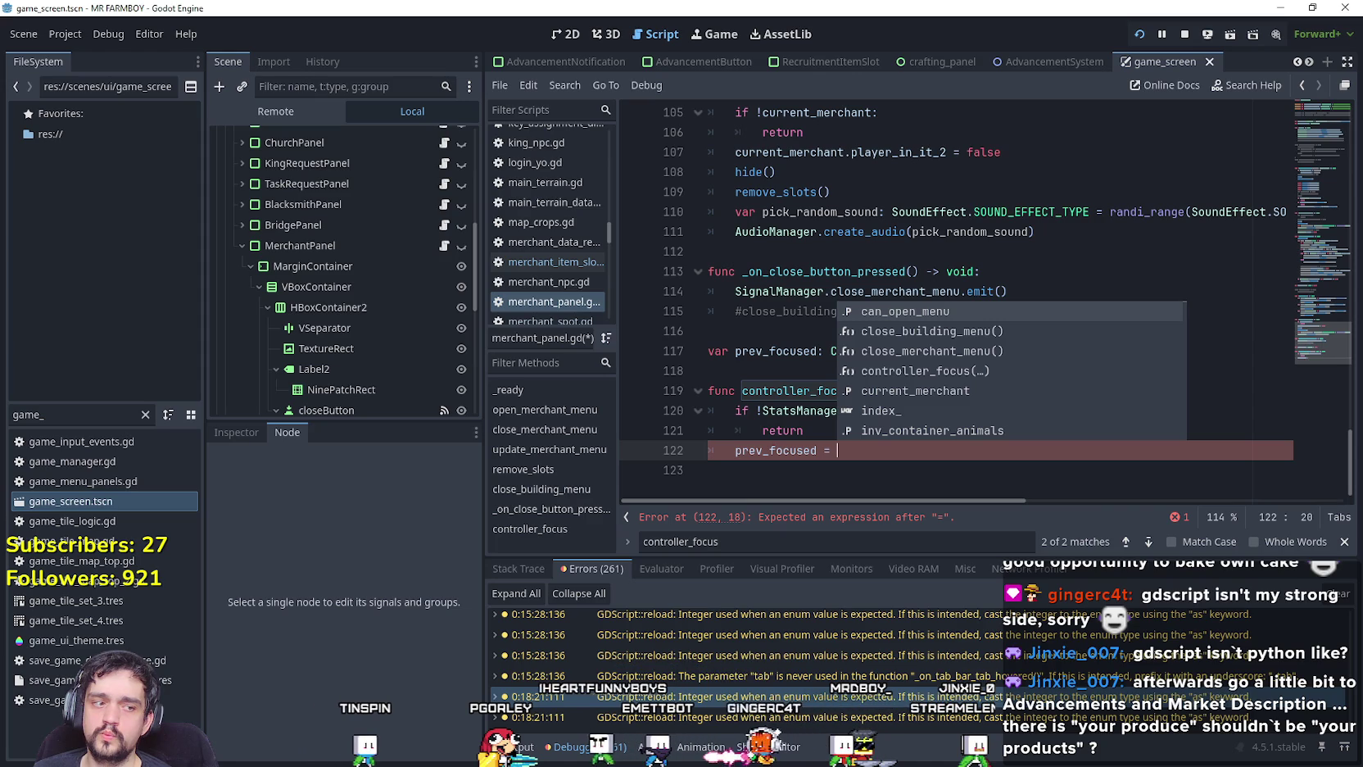
key(alt+Tab)
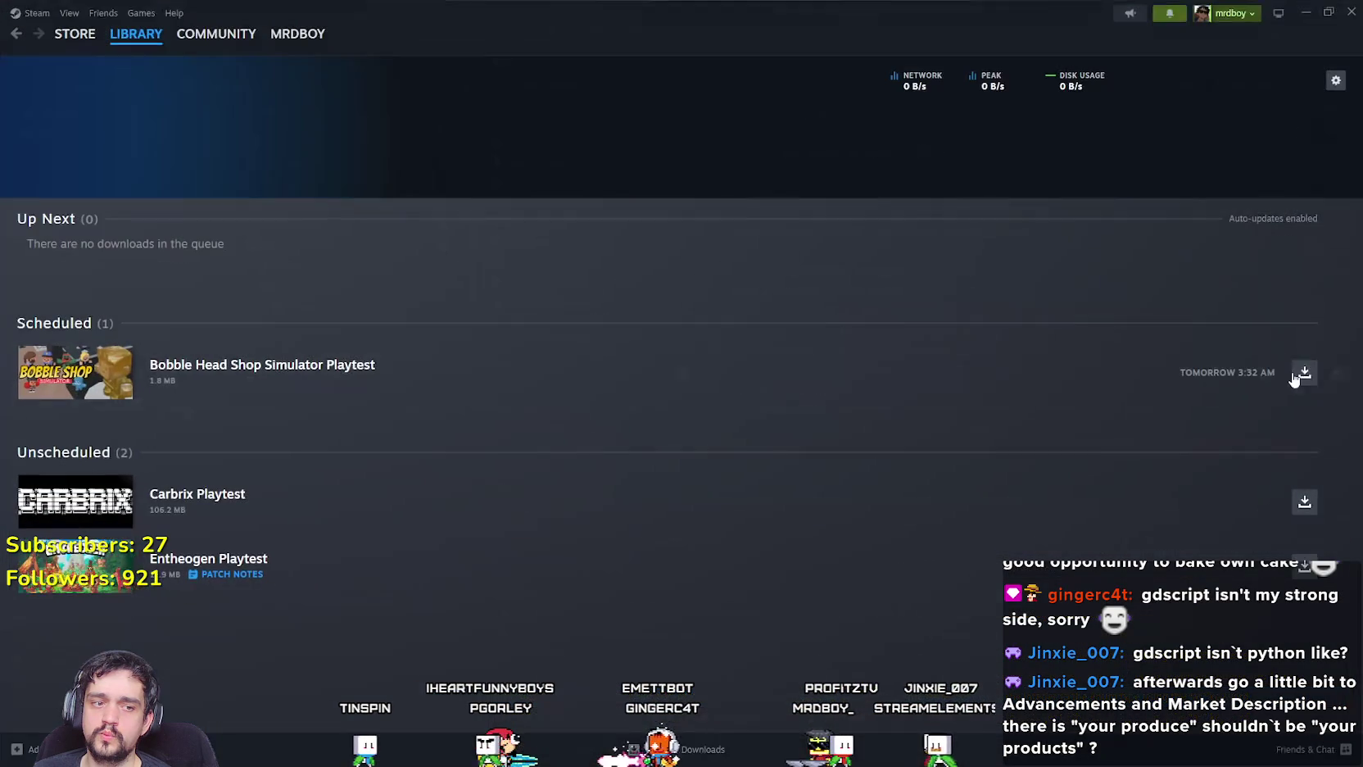
Open MR FARMBOY from the Steam library home and view its Community Hub.
mouse_move(130, 37)
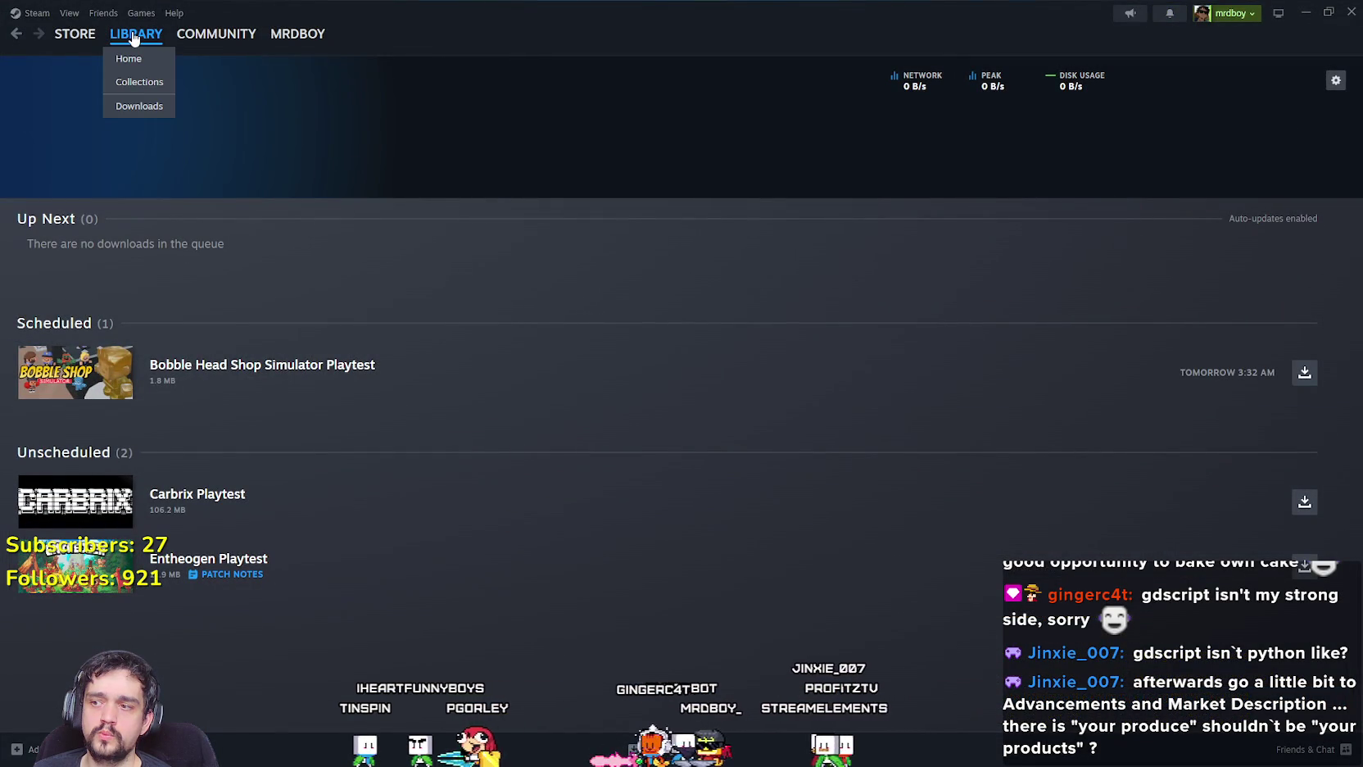
click(132, 55)
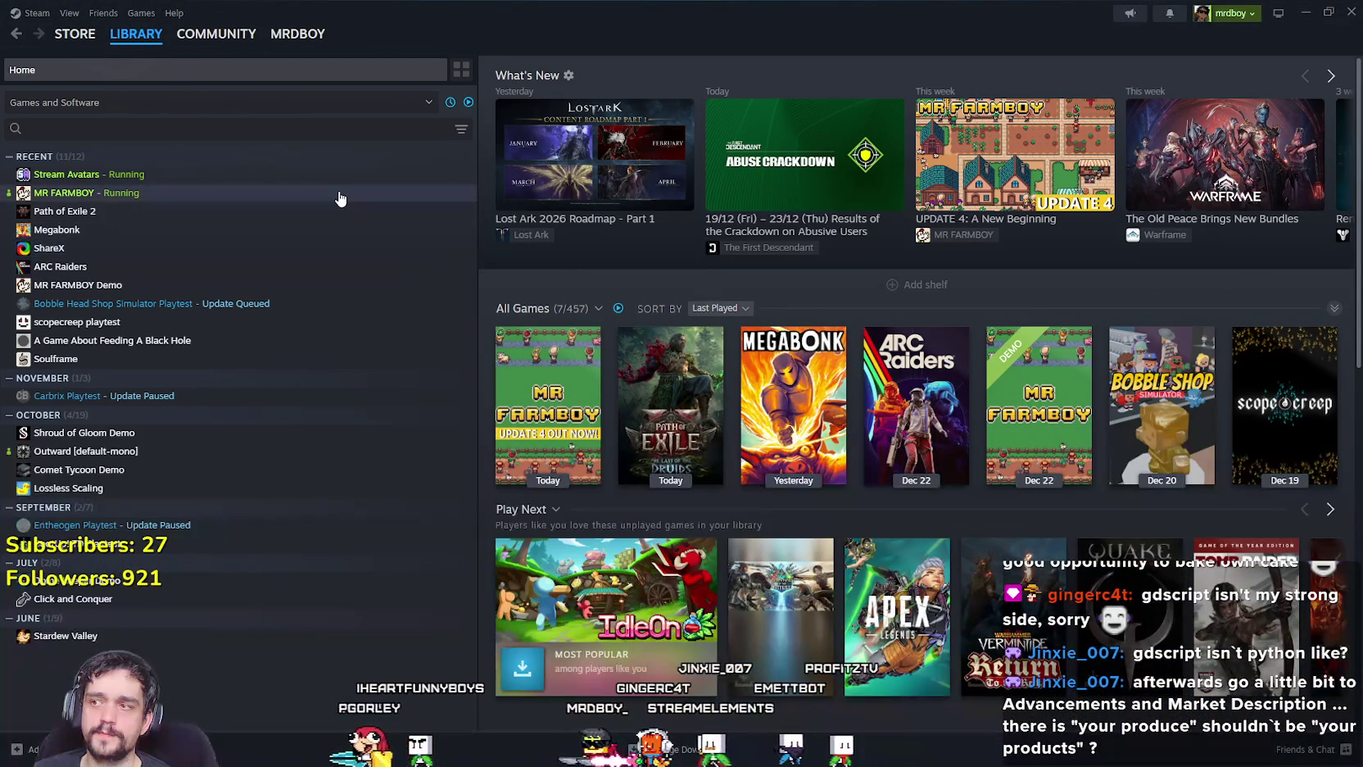
click(338, 197)
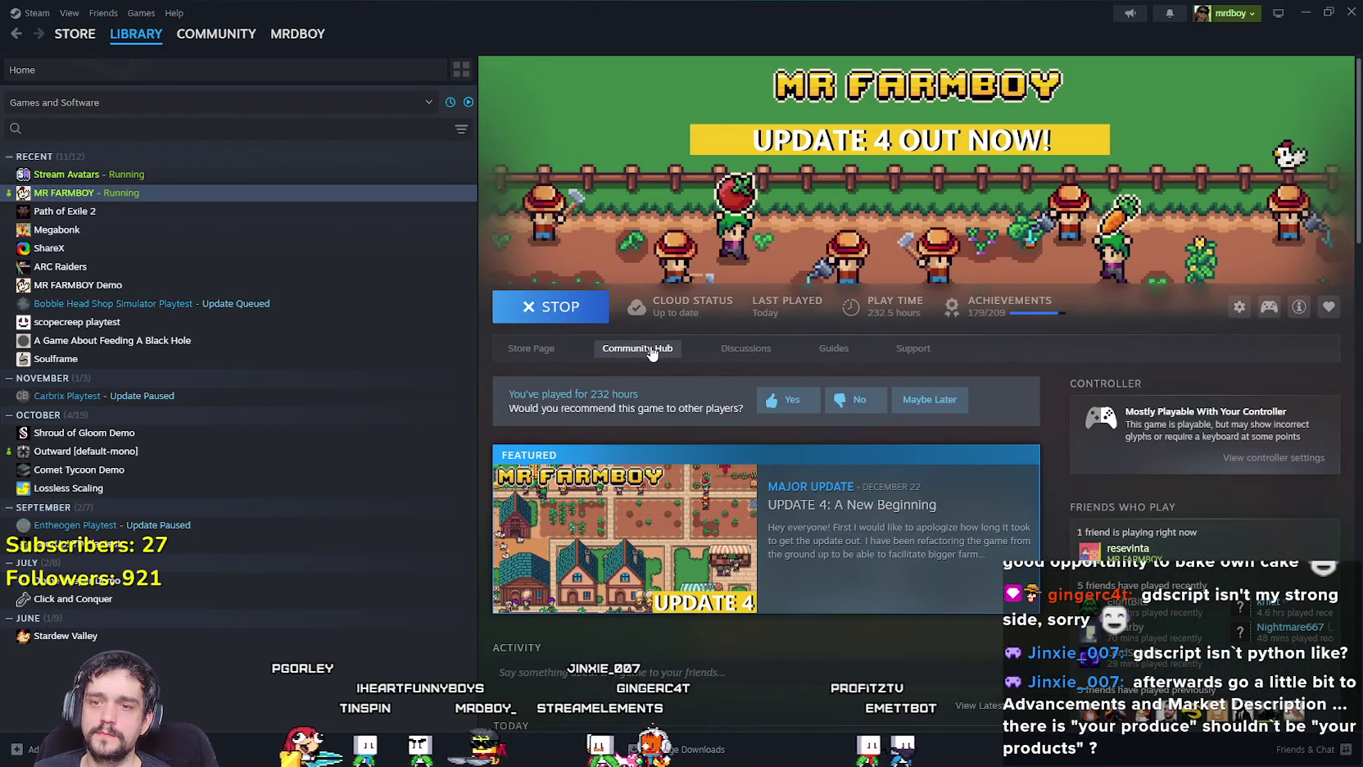
click(630, 346)
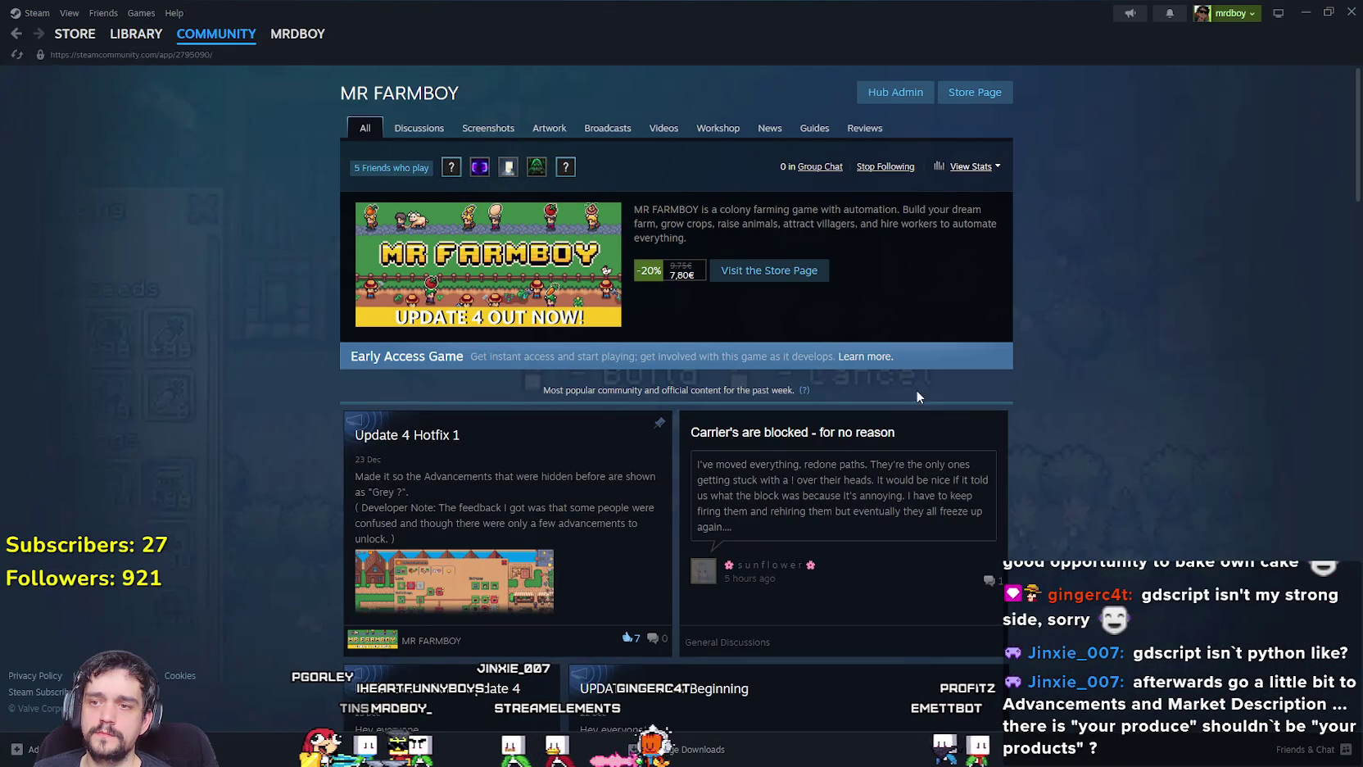
View the fifth screenshot on the MR FARMBOY store page, then minimize Steam.
click(976, 95)
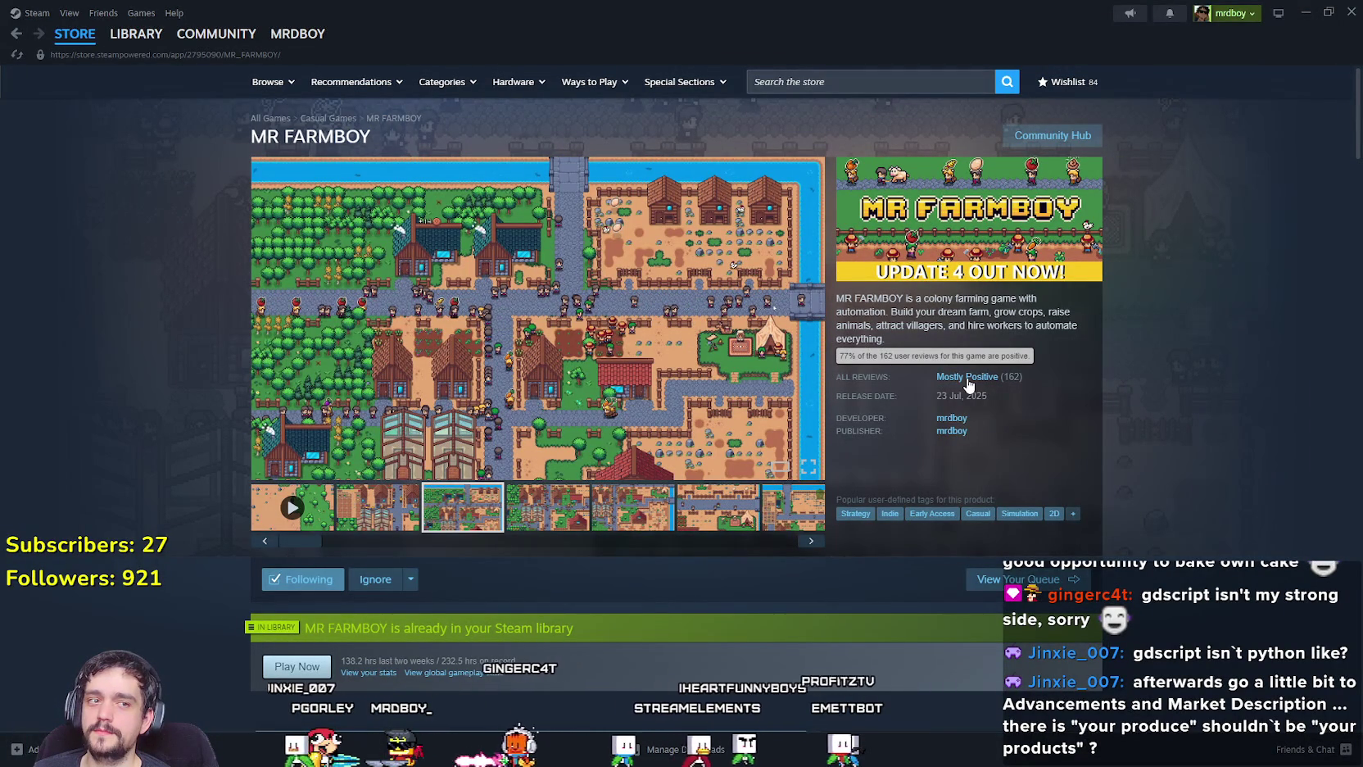
scroll(980, 356, down, 1)
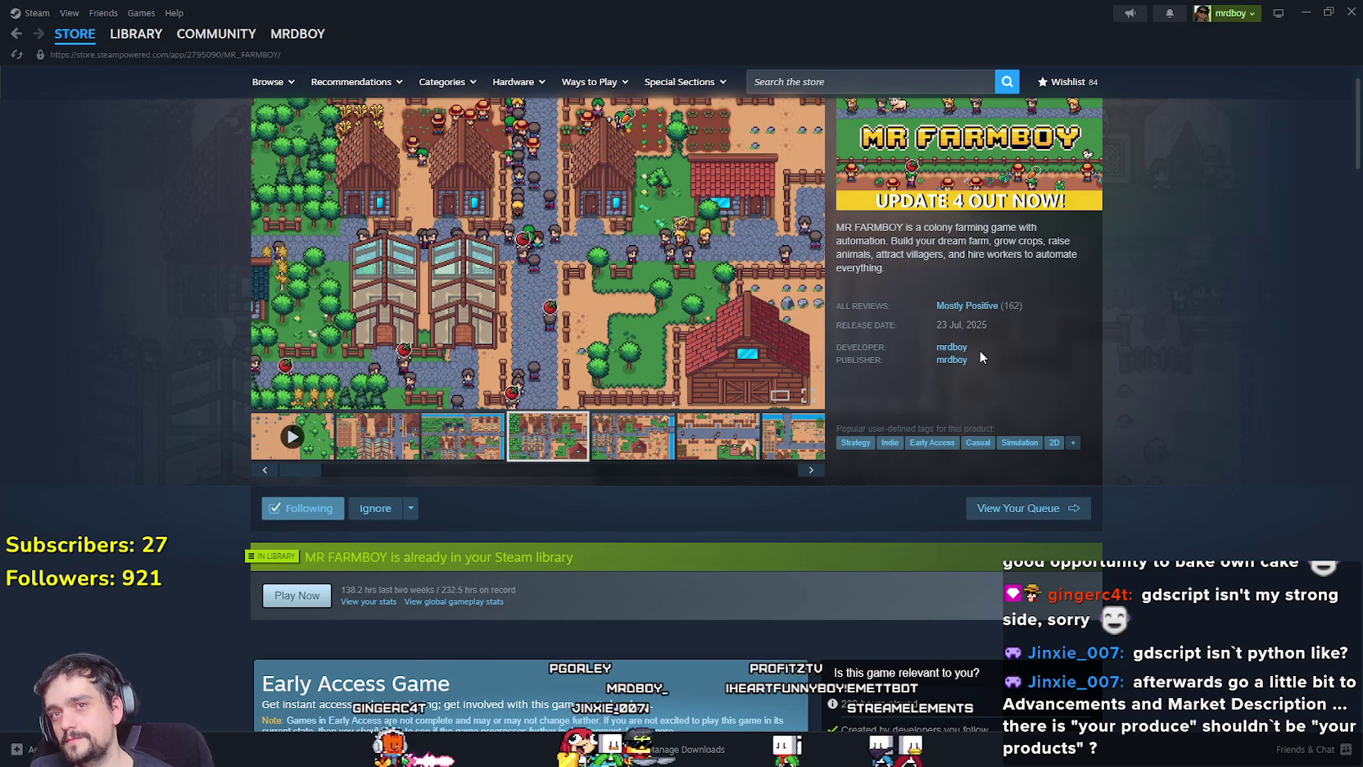
click(653, 444)
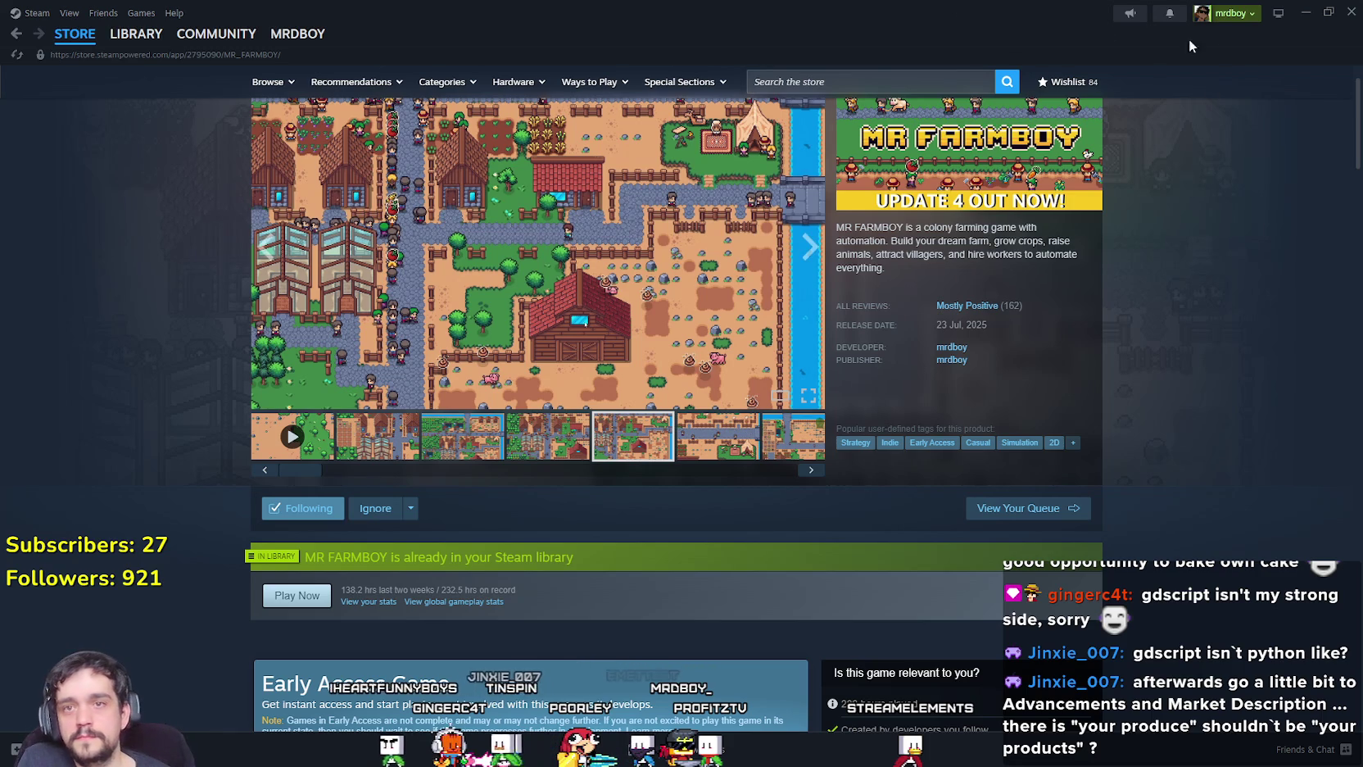
click(1305, 11)
click(862, 445)
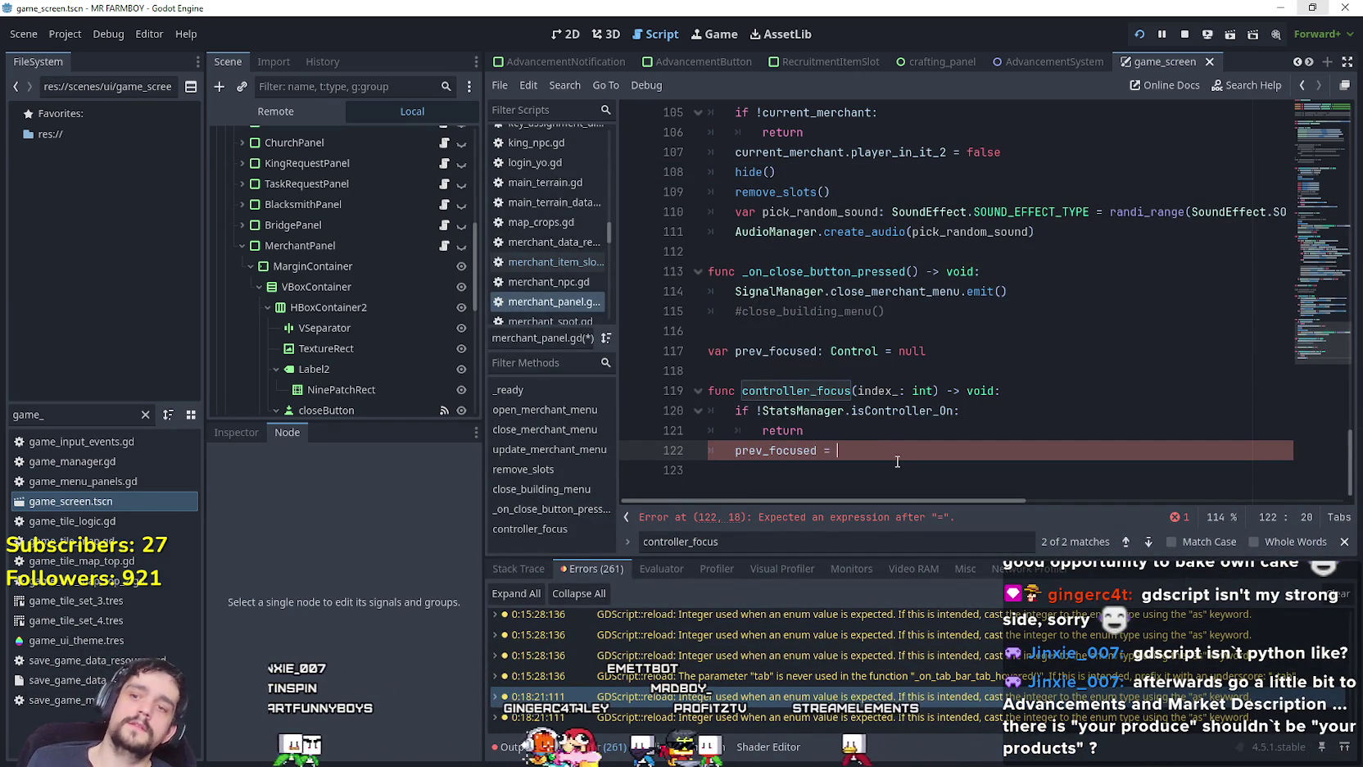
Complete line 122 as prev_focused = get_children(index_) using autocomplete.
key(BackSpace)
key(BackSpace)
key(BackSpace)
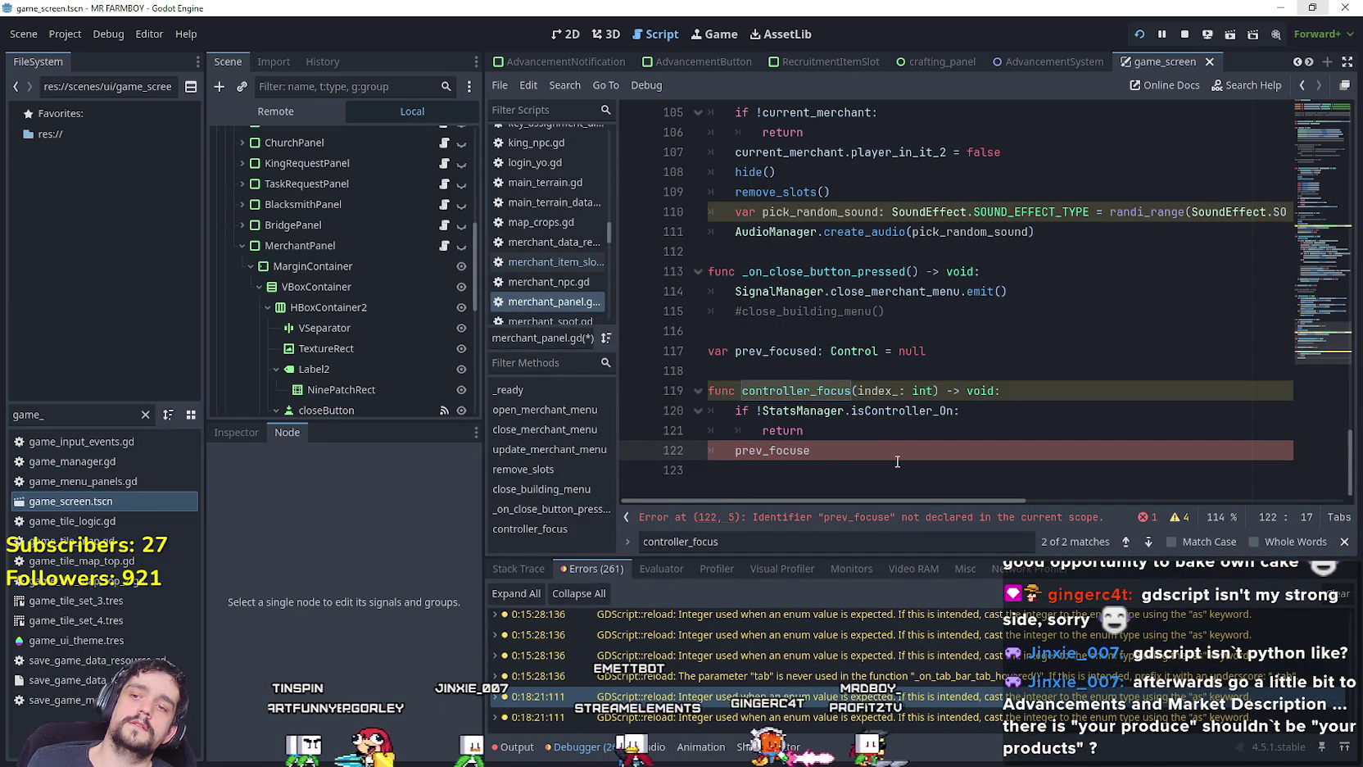
key(BackSpace)
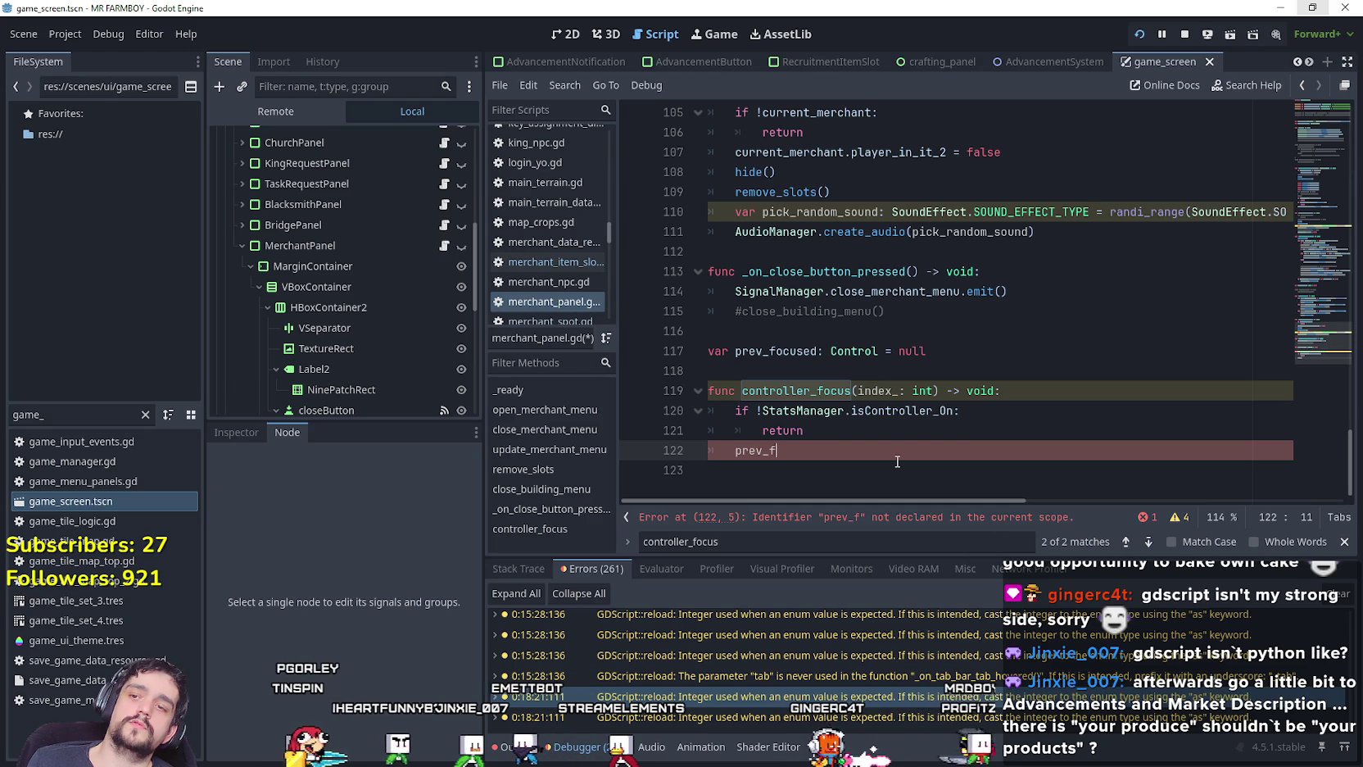
text(ocused )
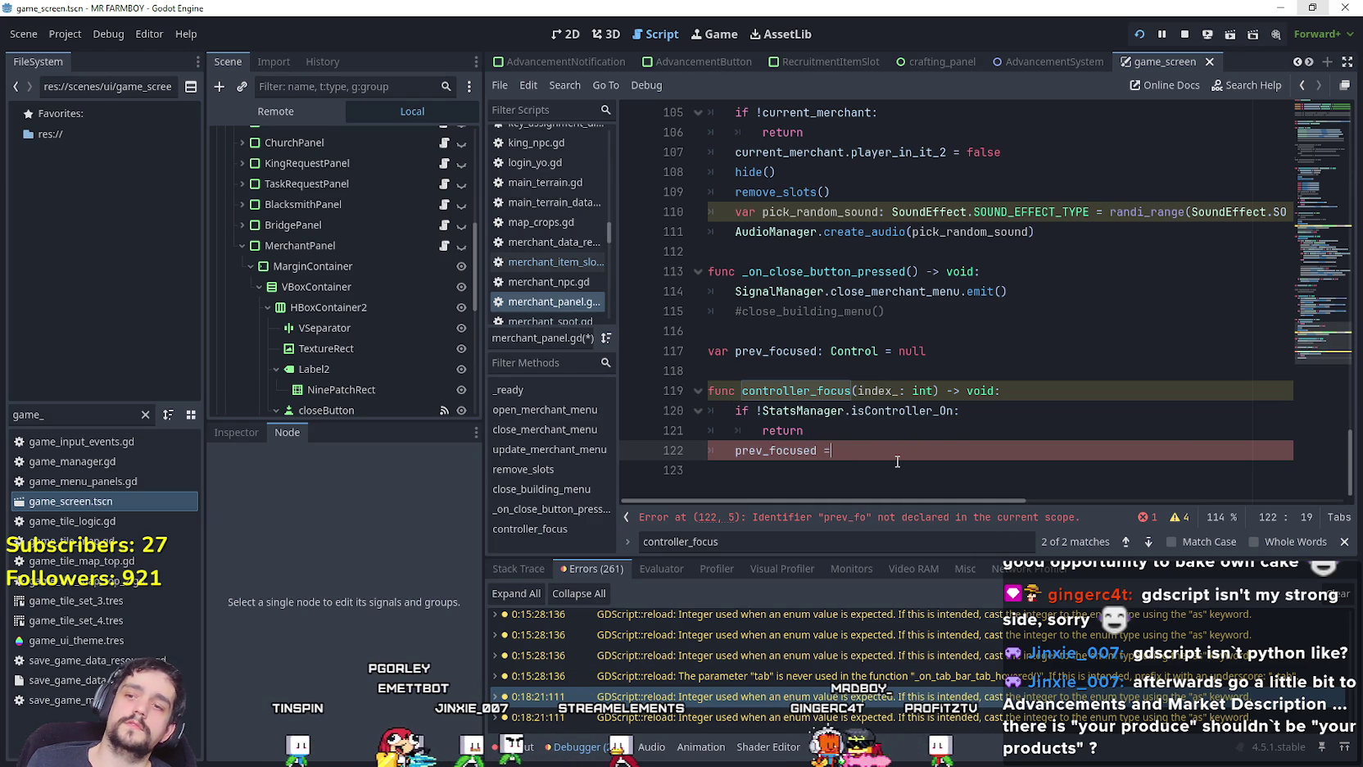
text(= )
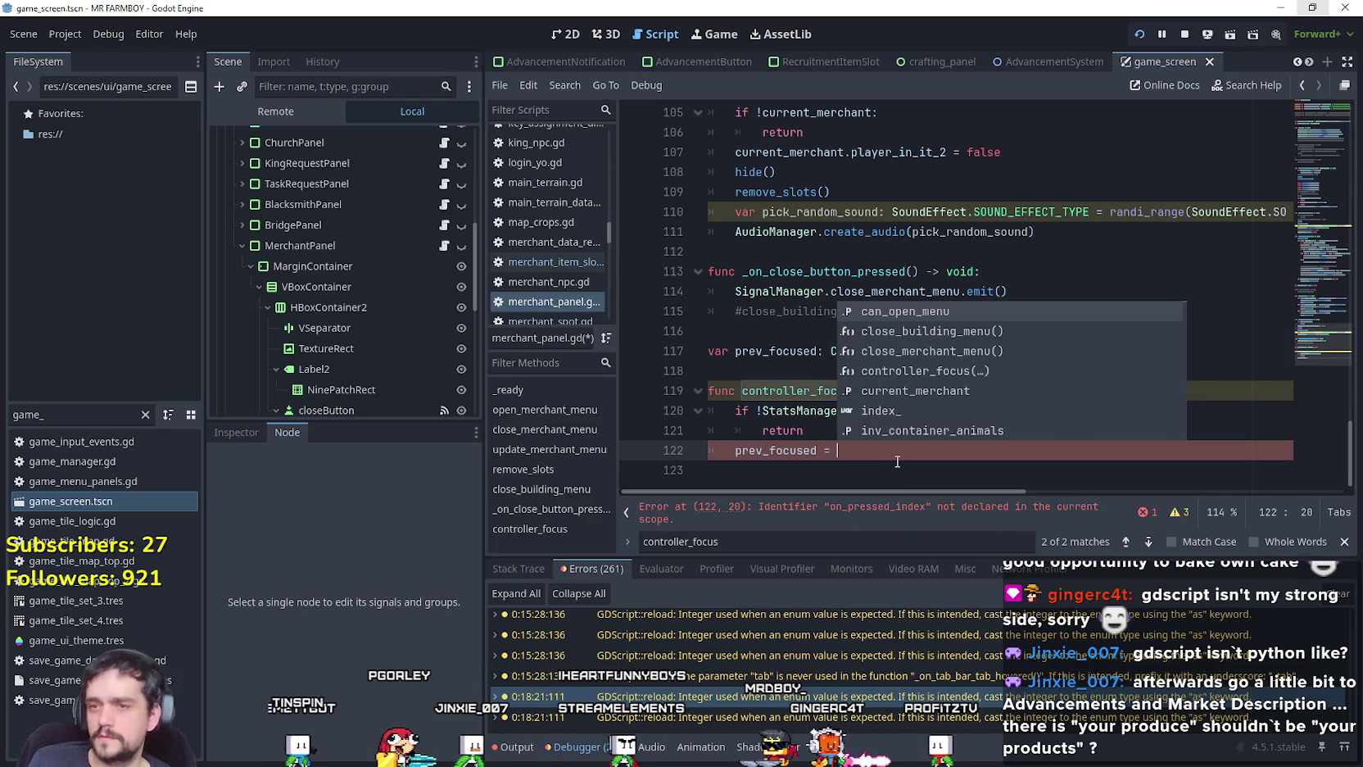
text(get_c)
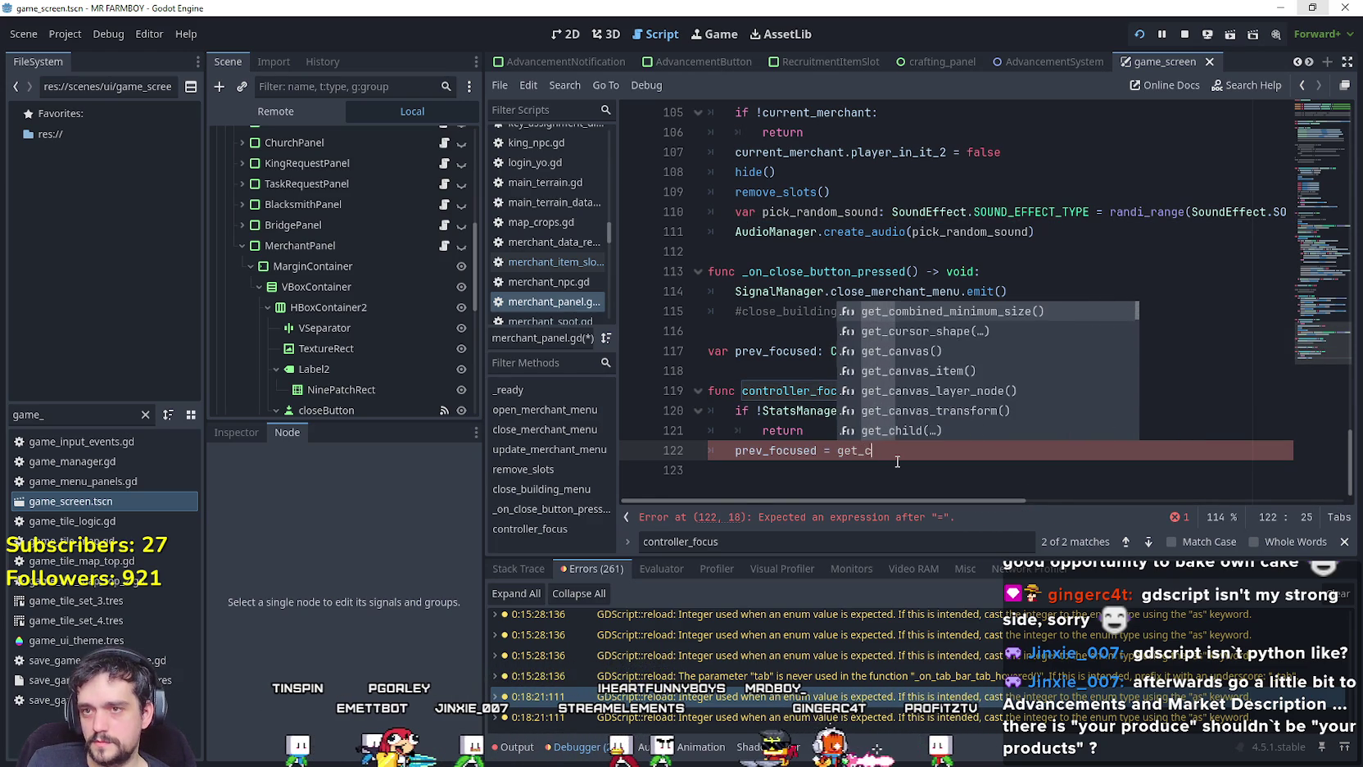
text(hi)
key(Down)
key(Return)
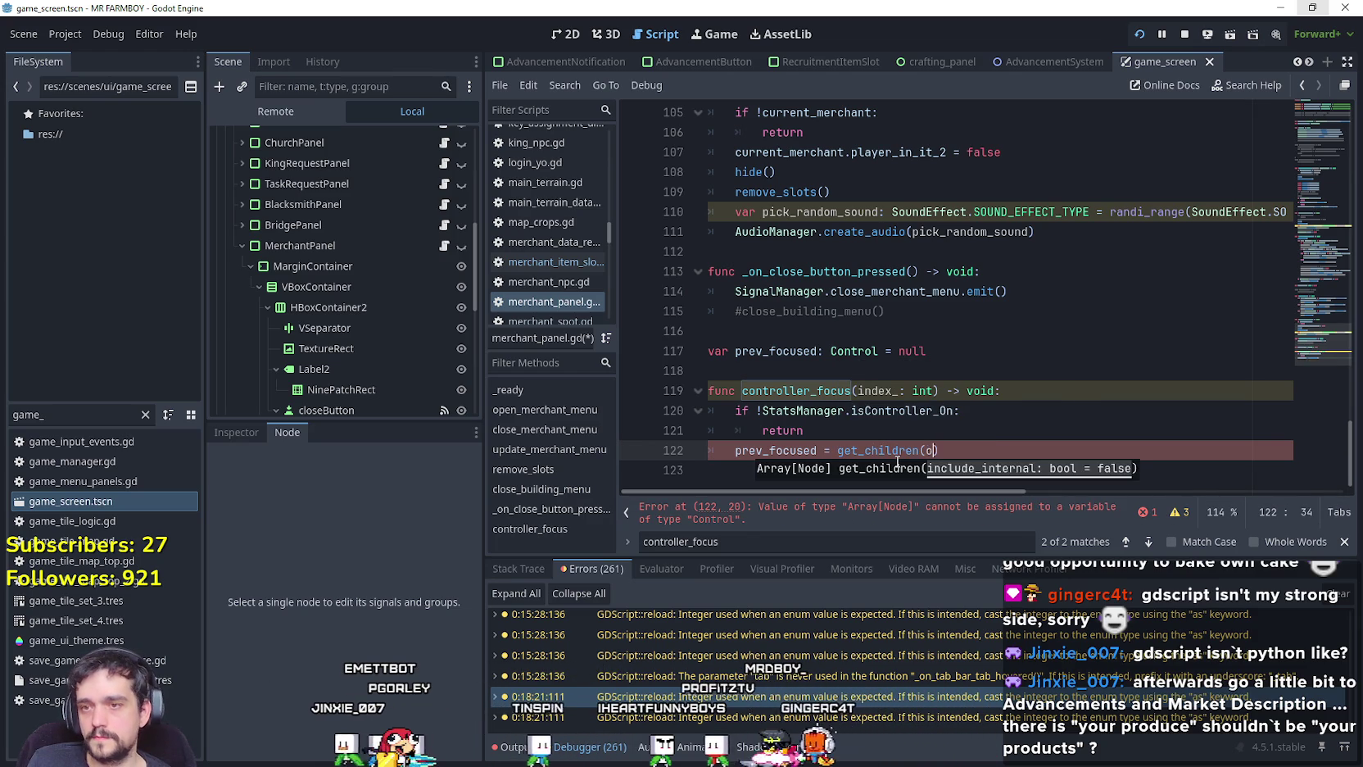
key(BackSpace)
text(in)
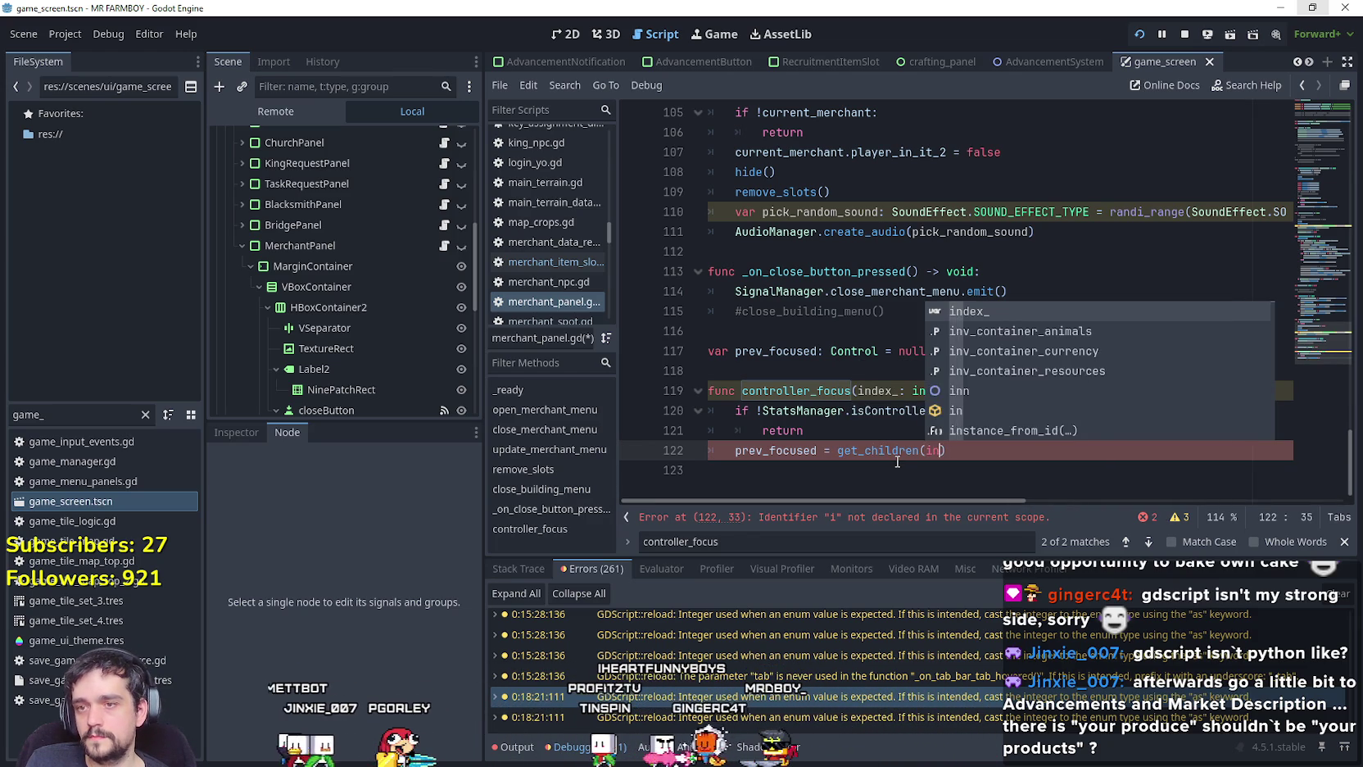
text(dex)
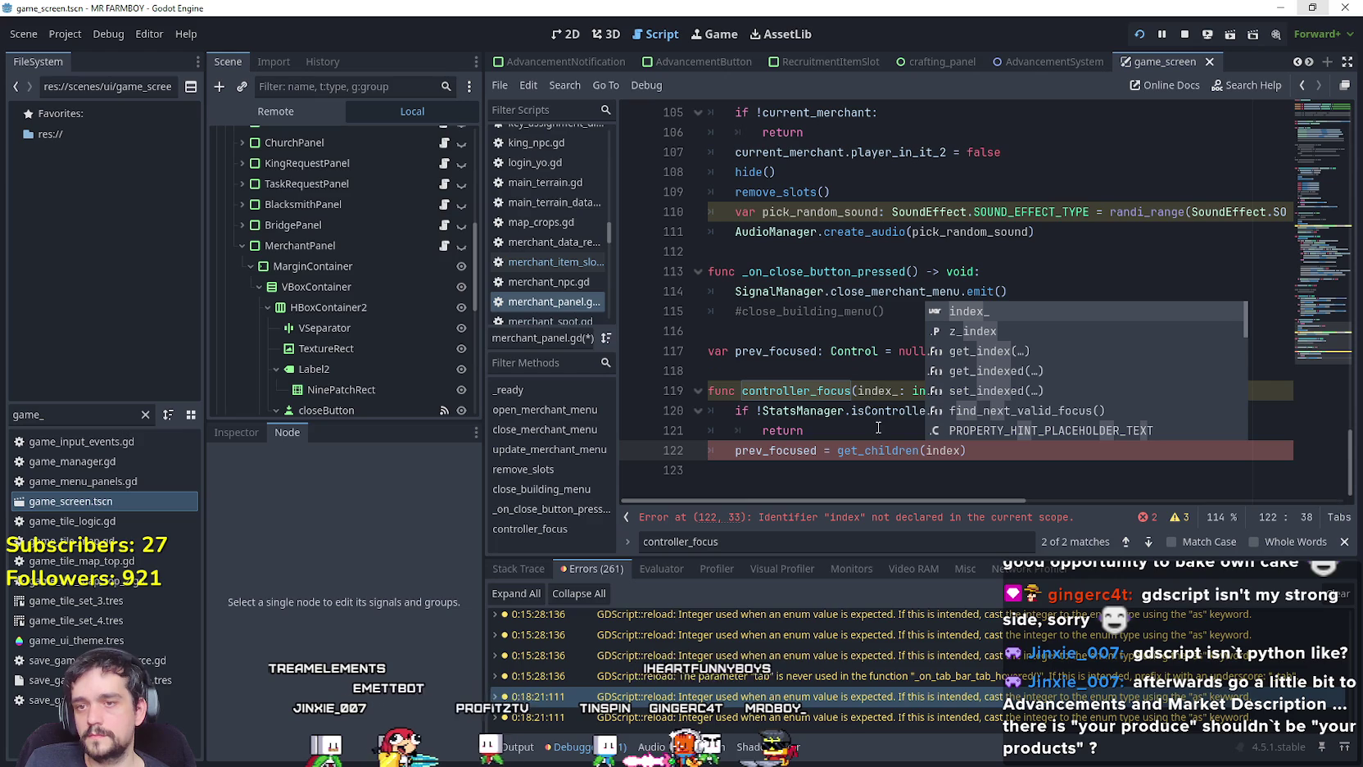
key(Return)
click(1036, 460)
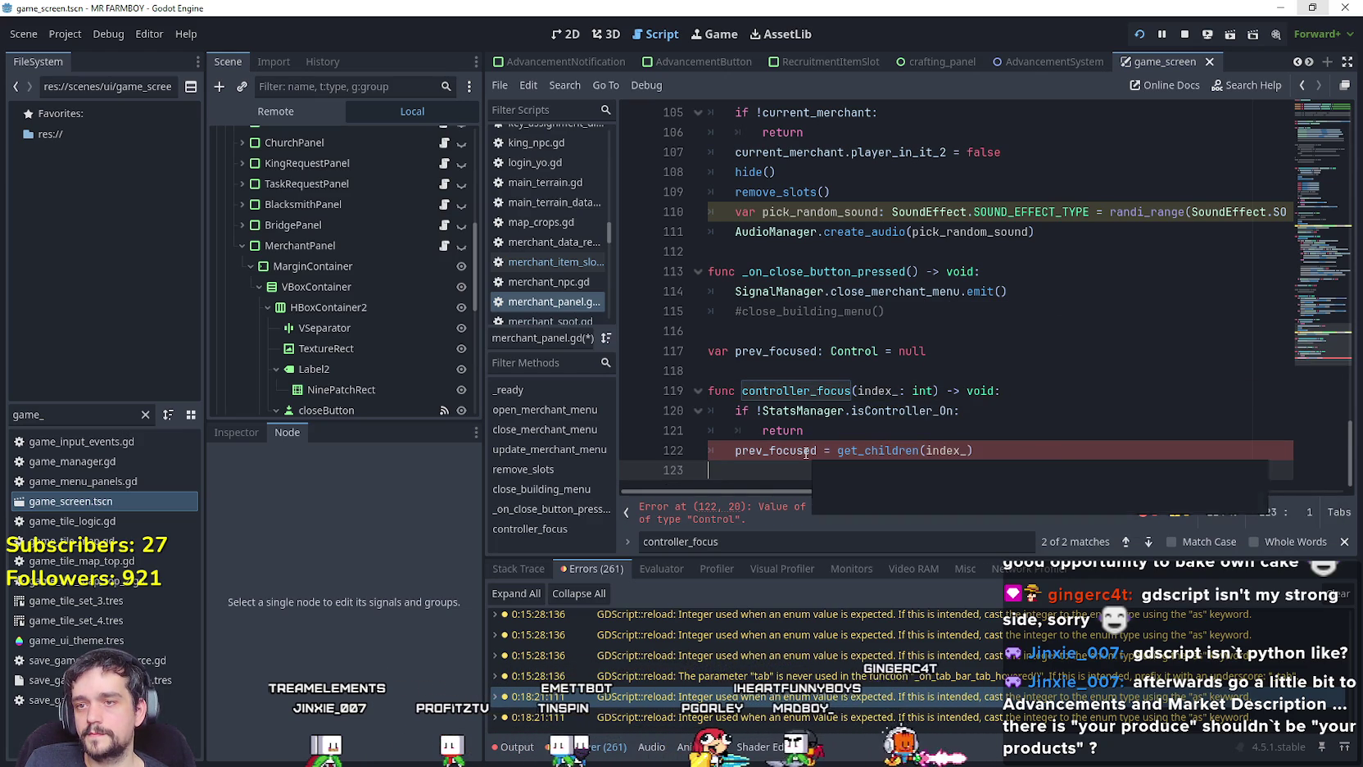
scroll(877, 344, up, 1)
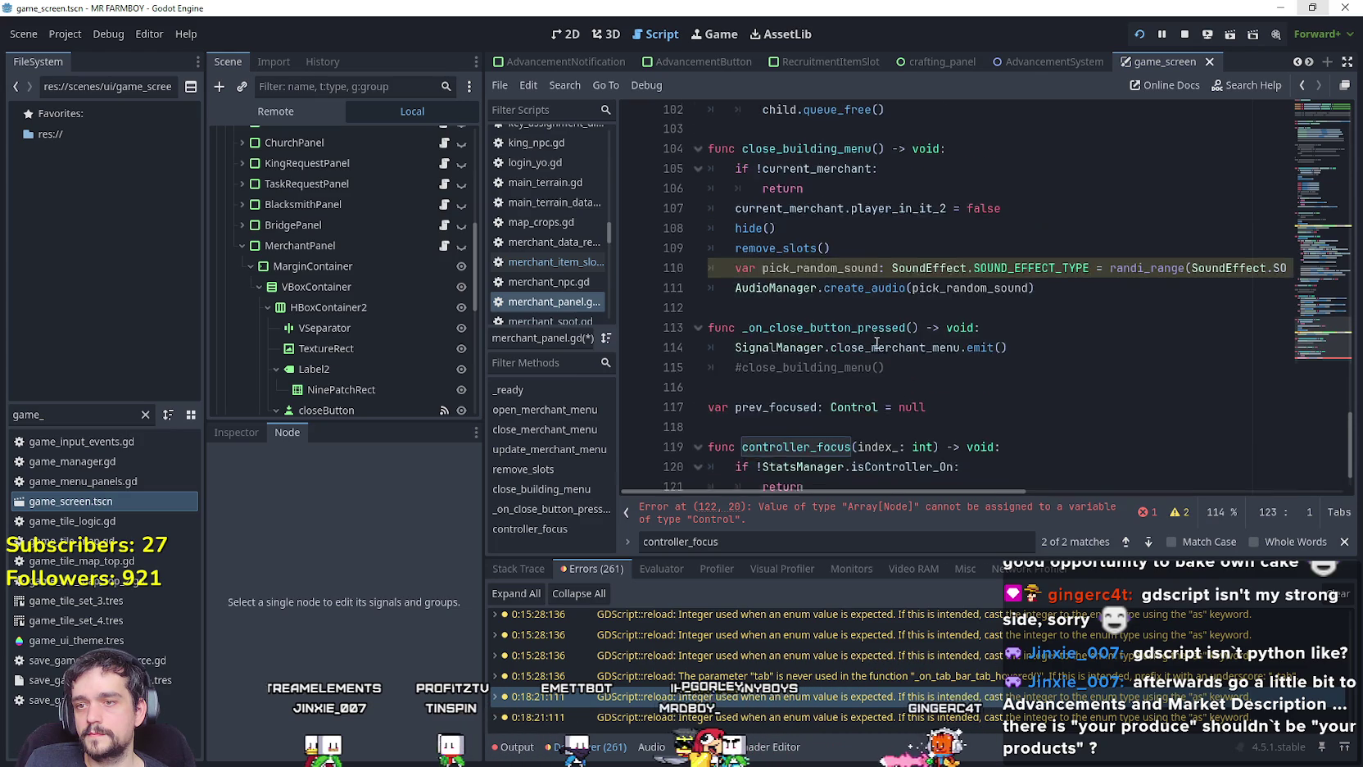
Close the find bar, review the InvContainer nodes and slot code near line 74, then switch to Spotify.
scroll(877, 344, down, 1)
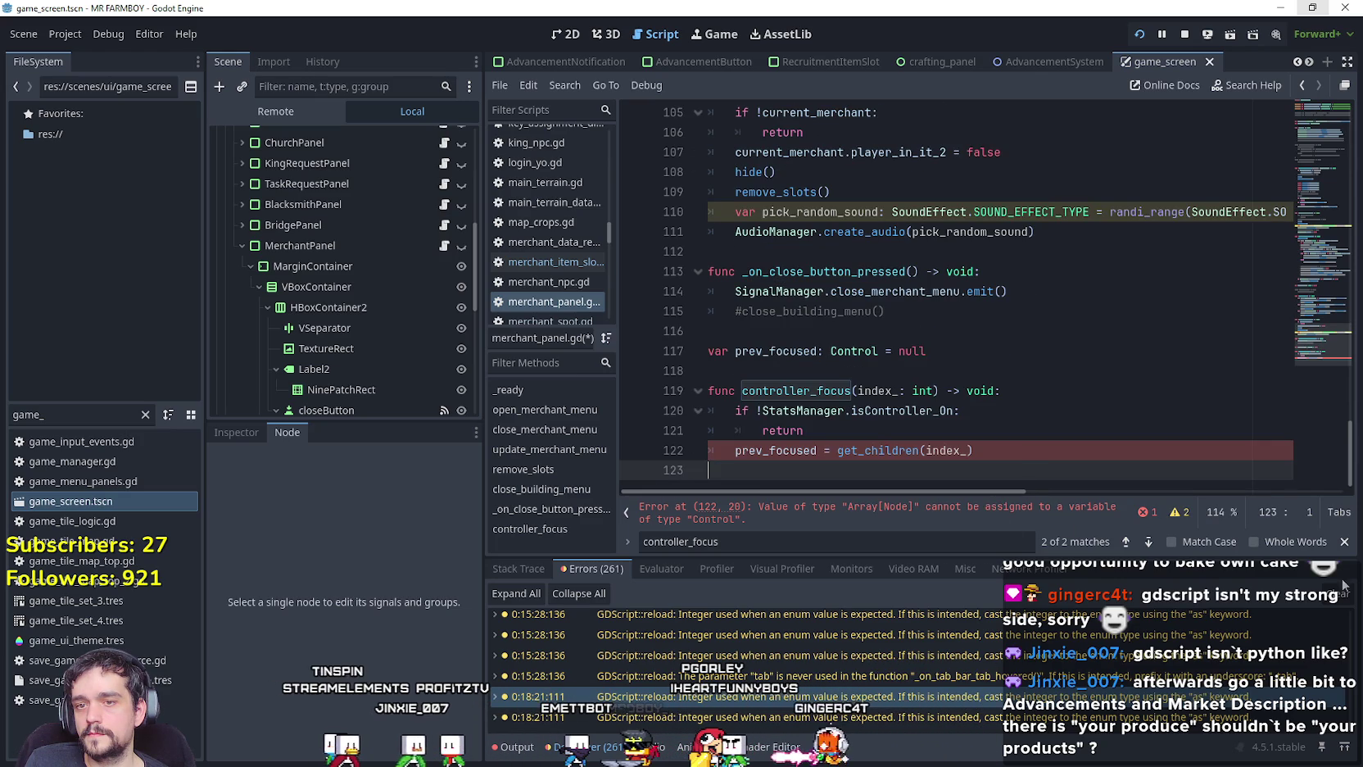
key(Escape)
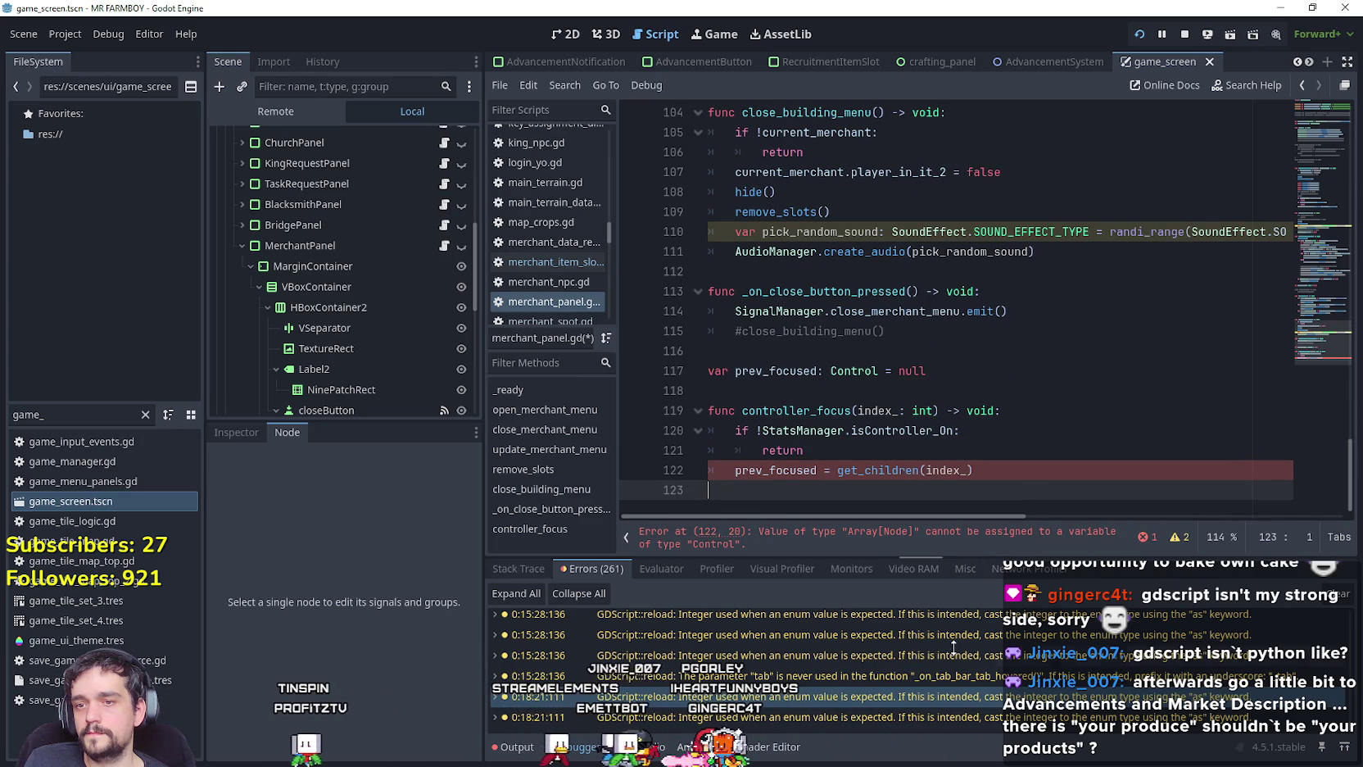
scroll(404, 348, down, 3)
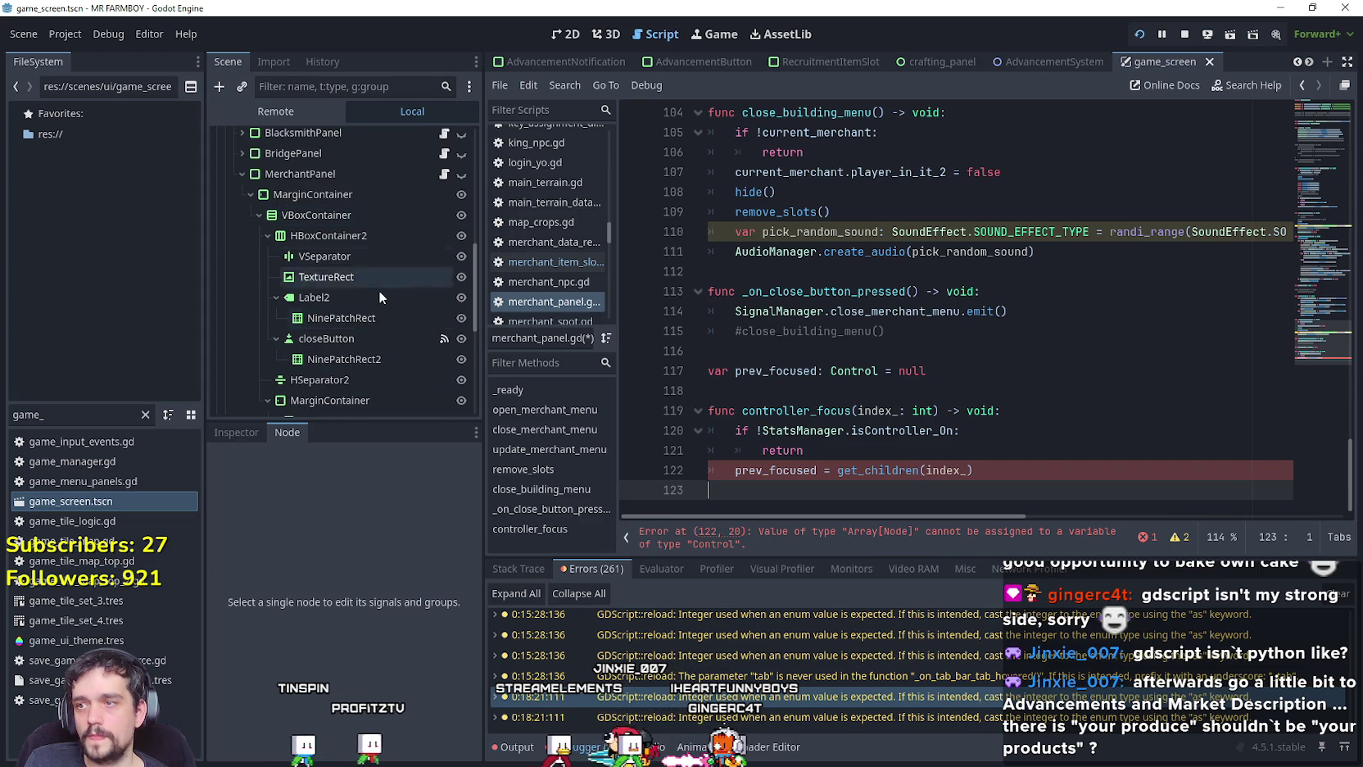
scroll(375, 314, down, 3)
scroll(376, 305, down, 3)
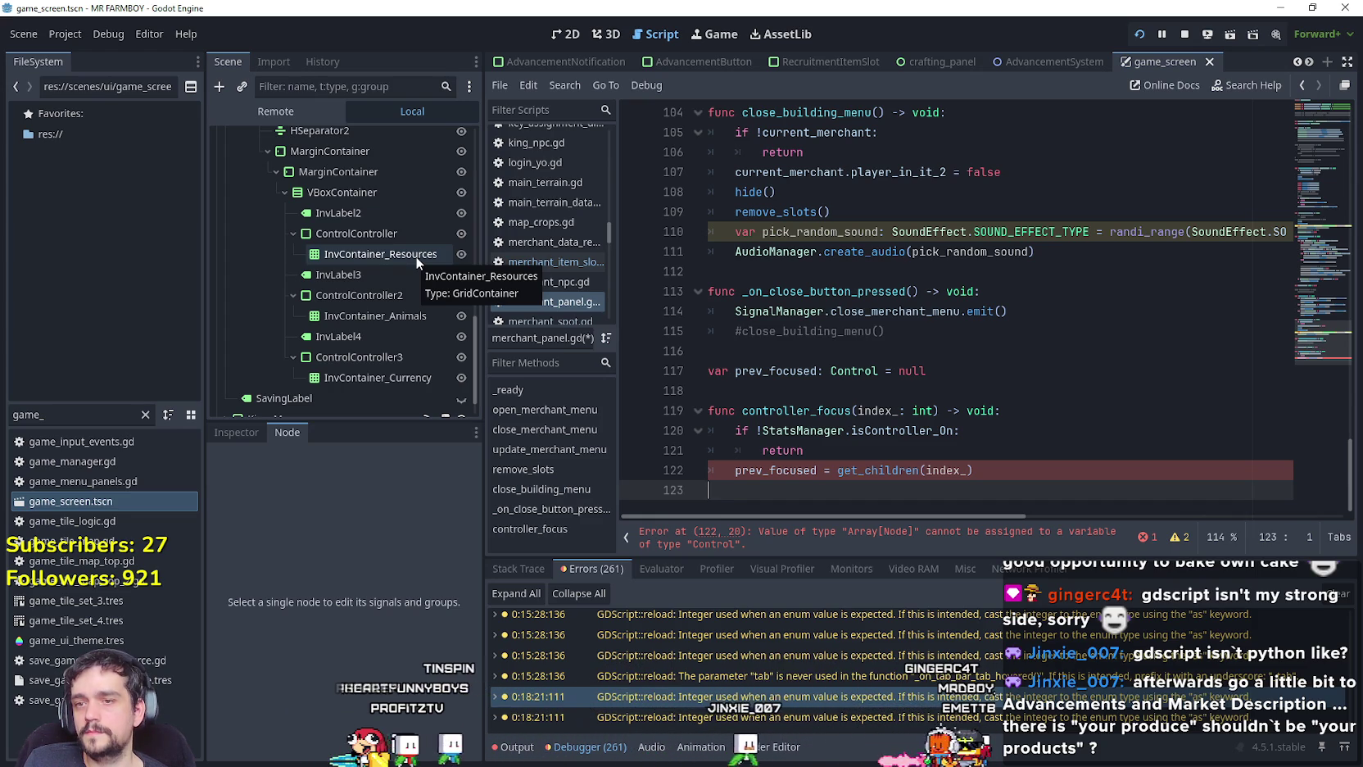
scroll(1282, 264, up, 10)
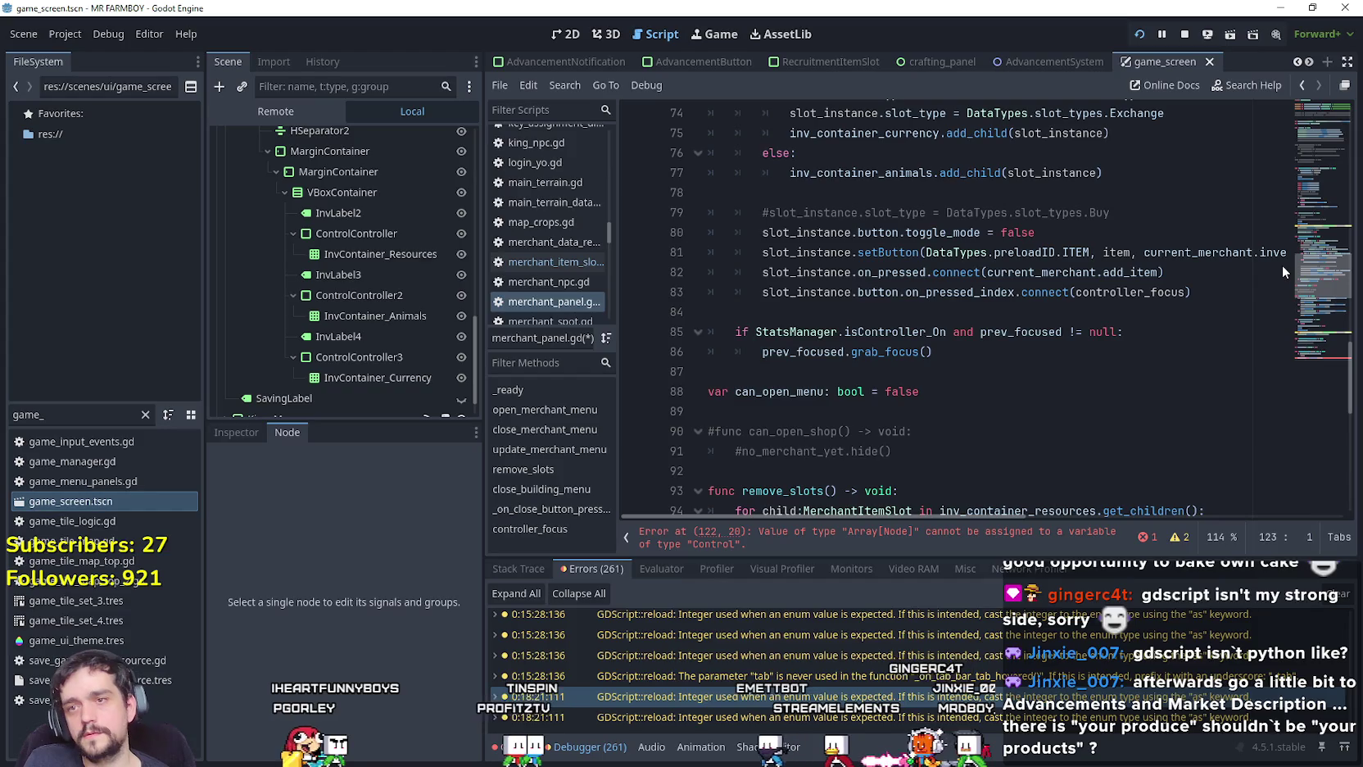
scroll(1282, 264, up, 1)
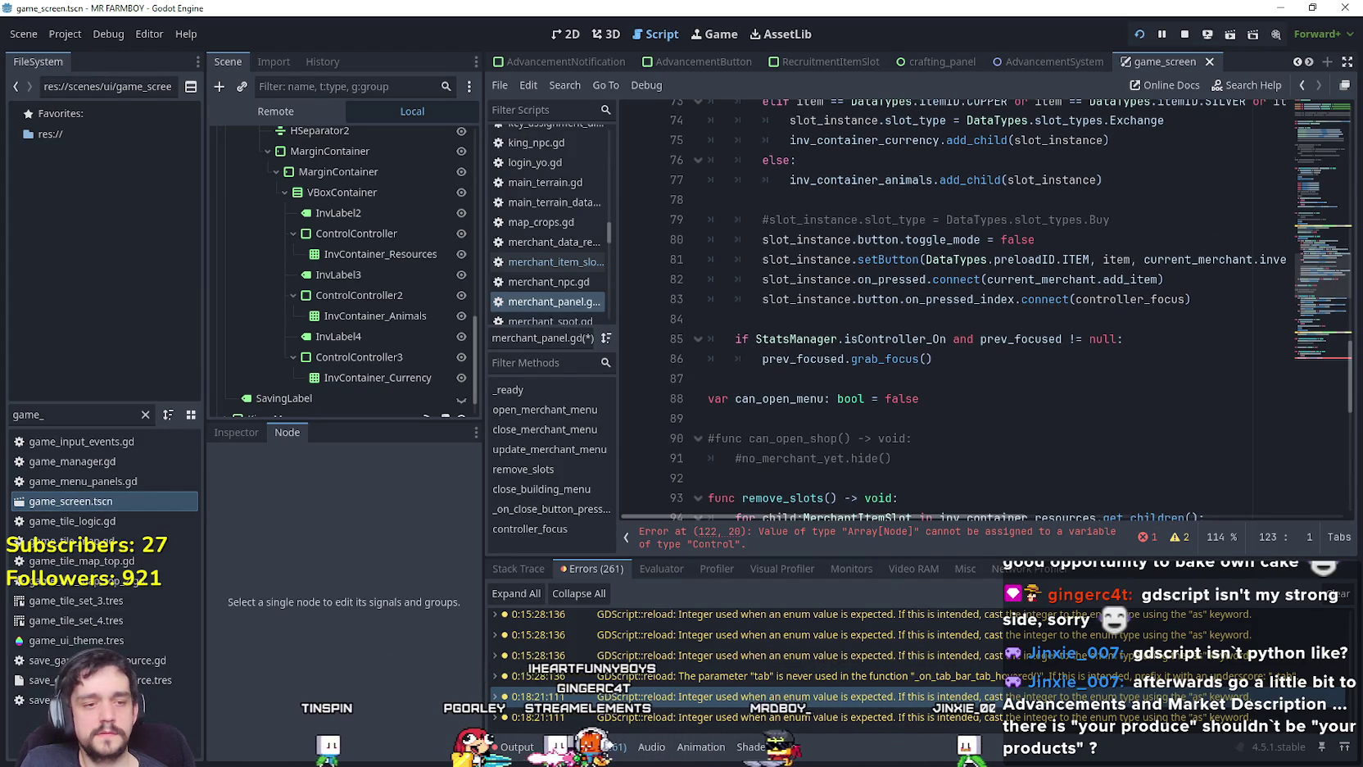
key(alt+Tab)
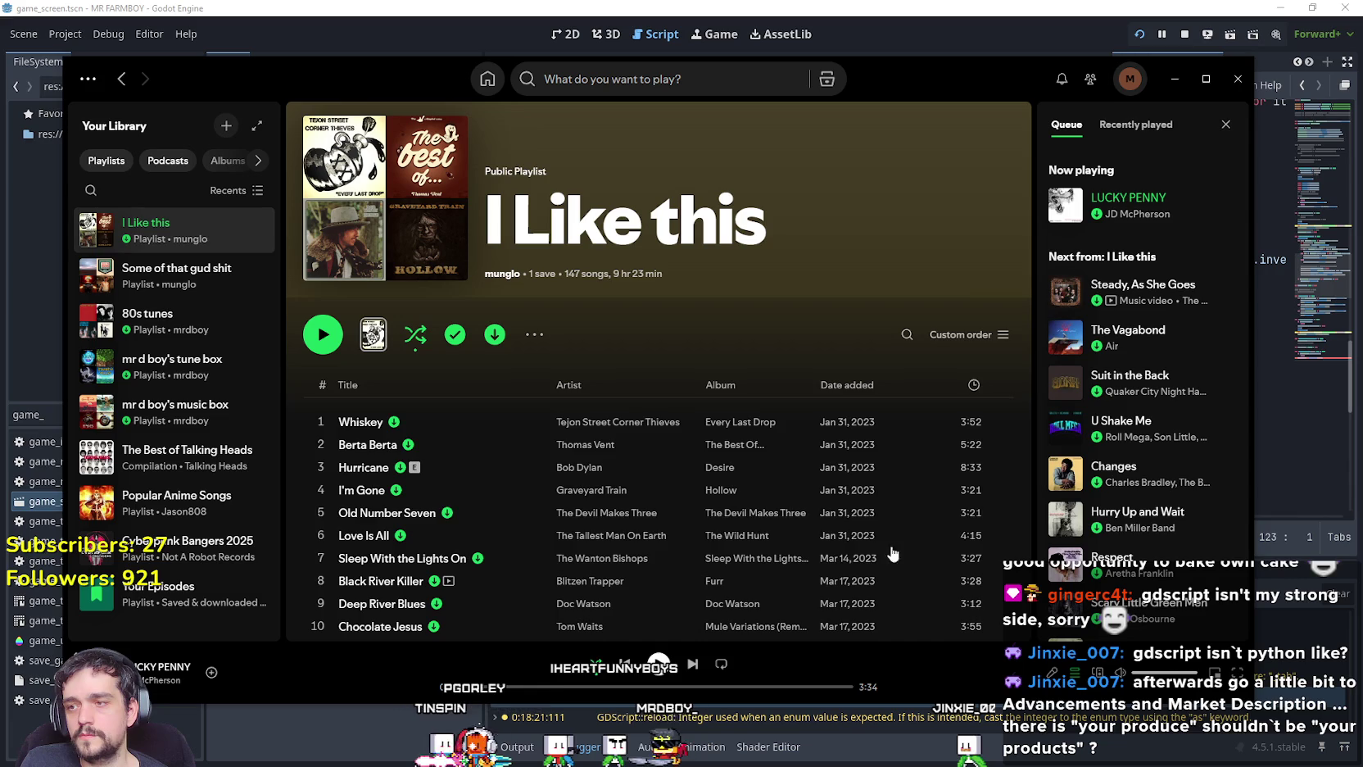
Play the Whiskey track from 'I Like this' with shuffle on, then minimize Spotify.
click(321, 422)
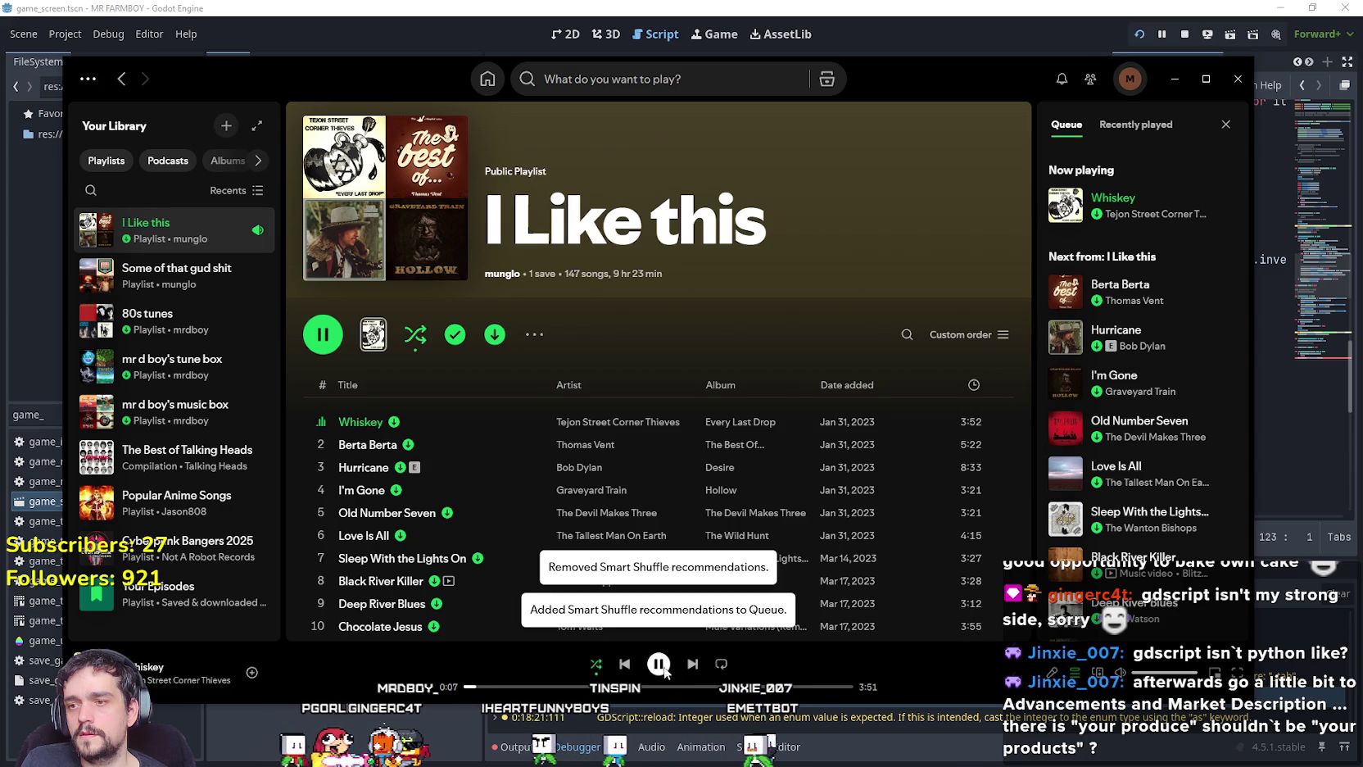
key(ctrl+s)
click(1174, 79)
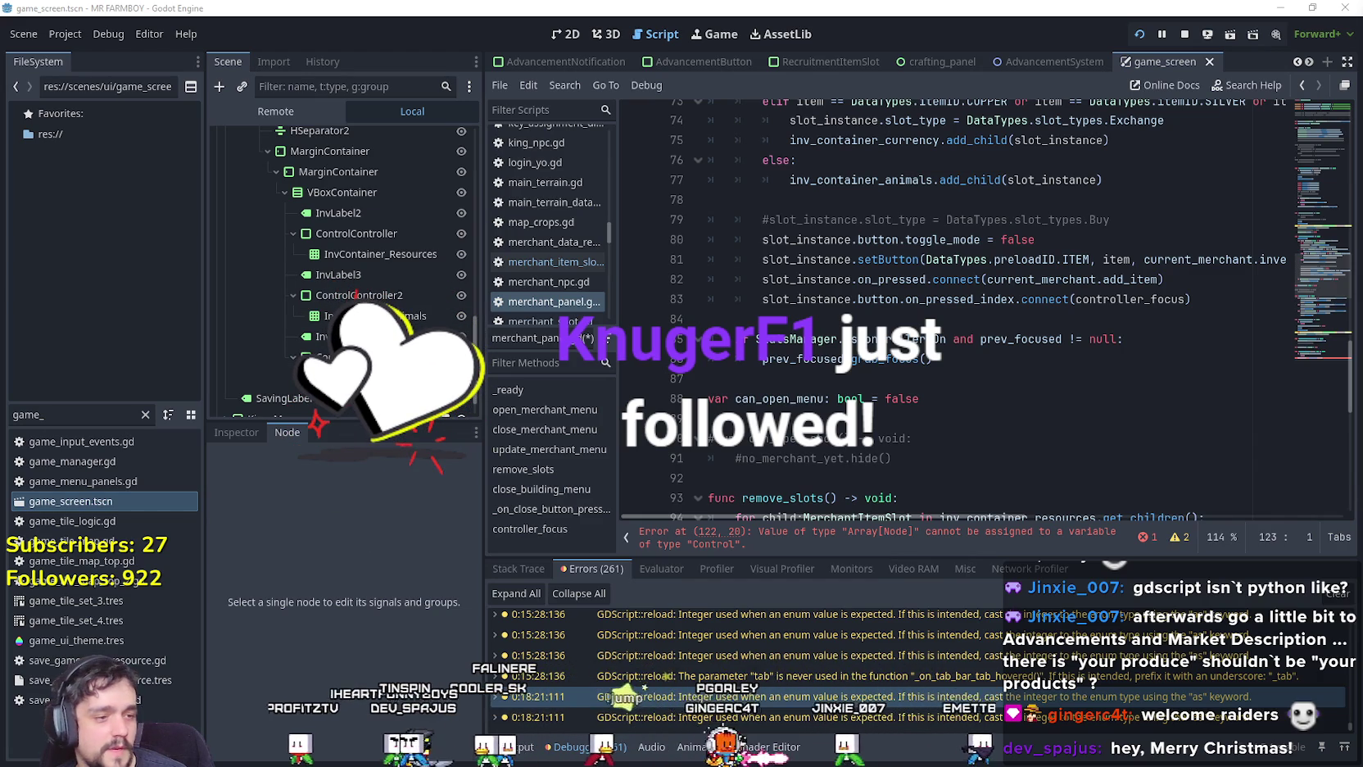
Switch from the Godot editor to Steam's MR FARMBOY store page.
key(alt+Tab)
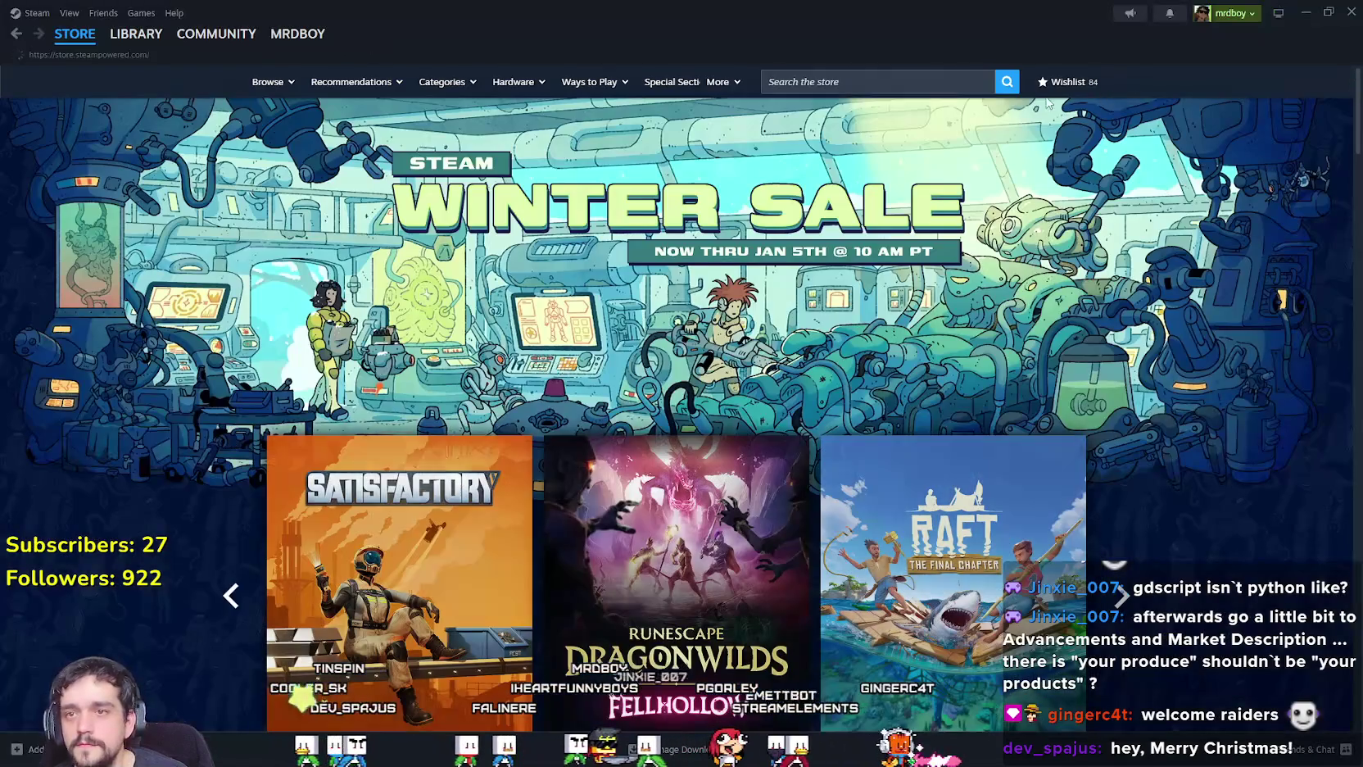
Search the Steam store for 'stardeus' and open the Stardeus page.
click(934, 81)
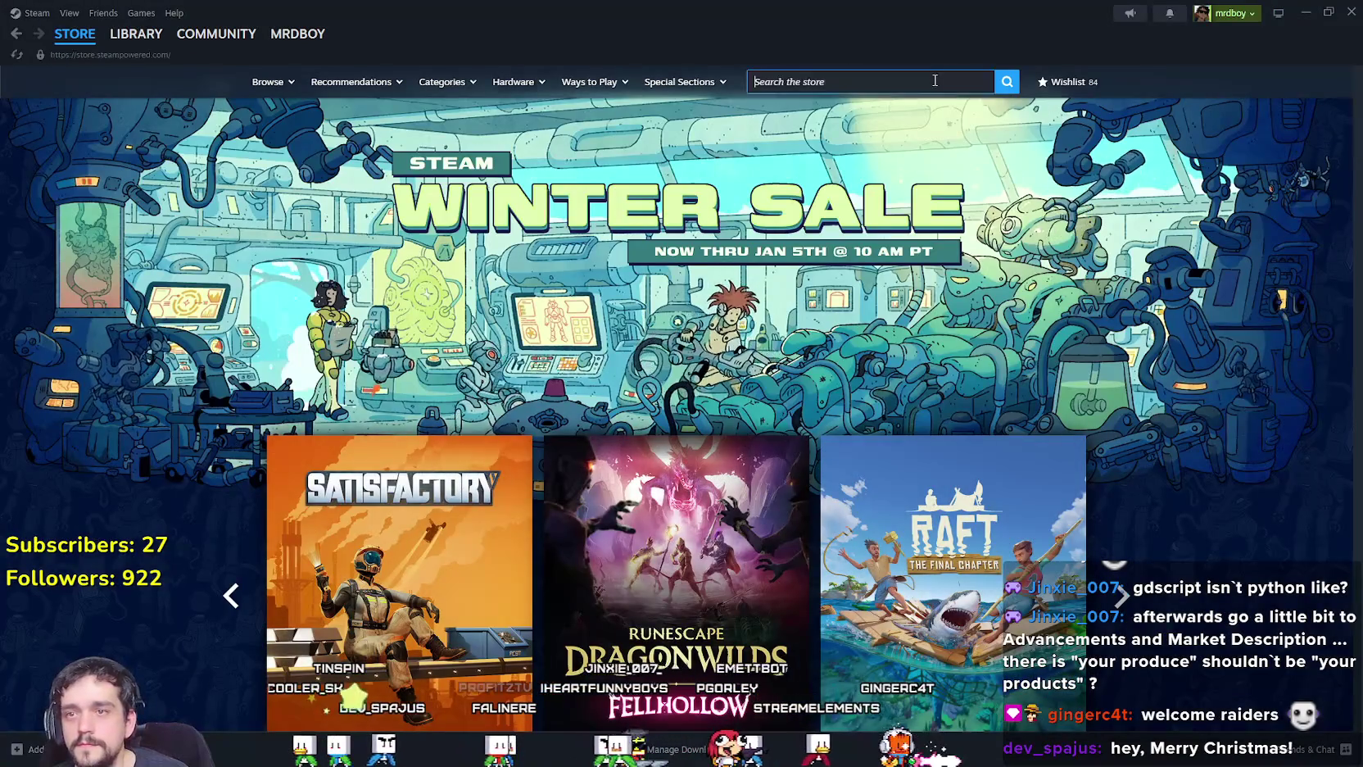
text(stardeus)
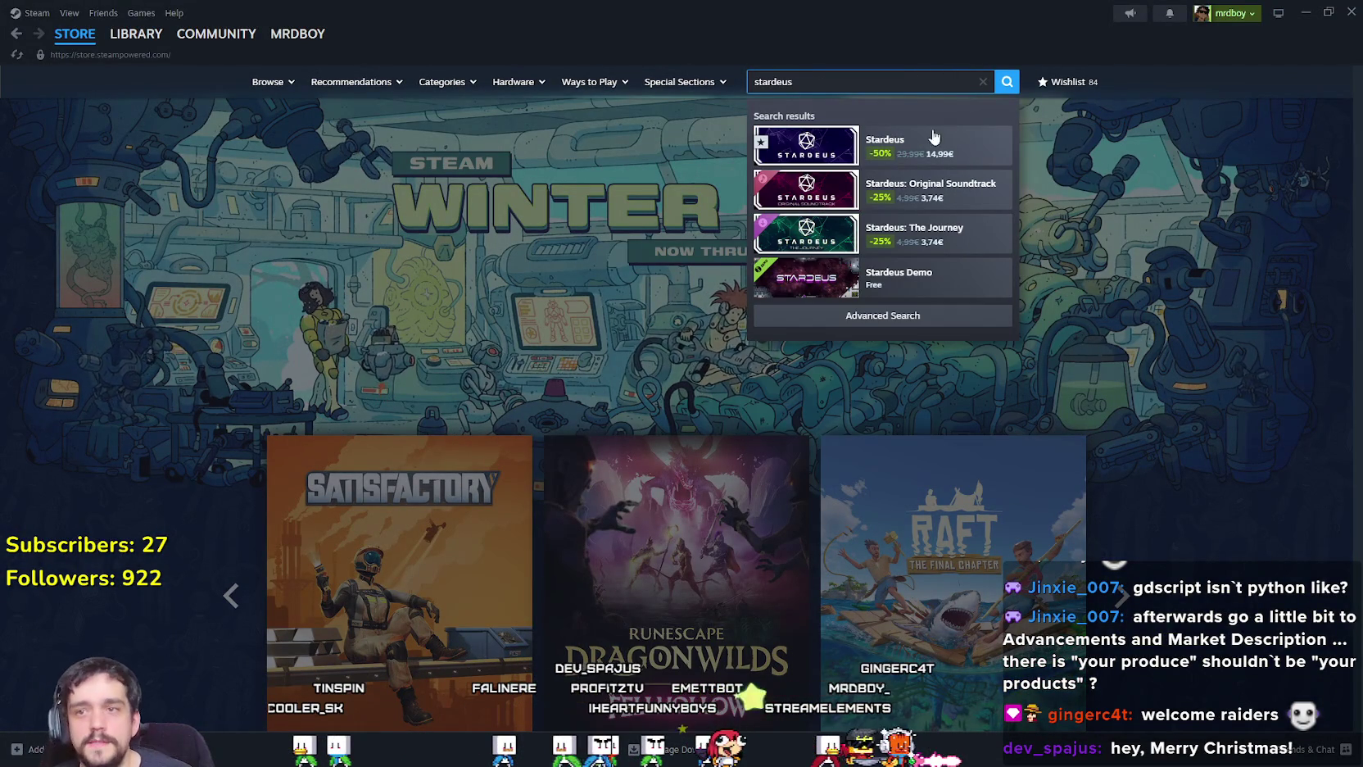
click(934, 139)
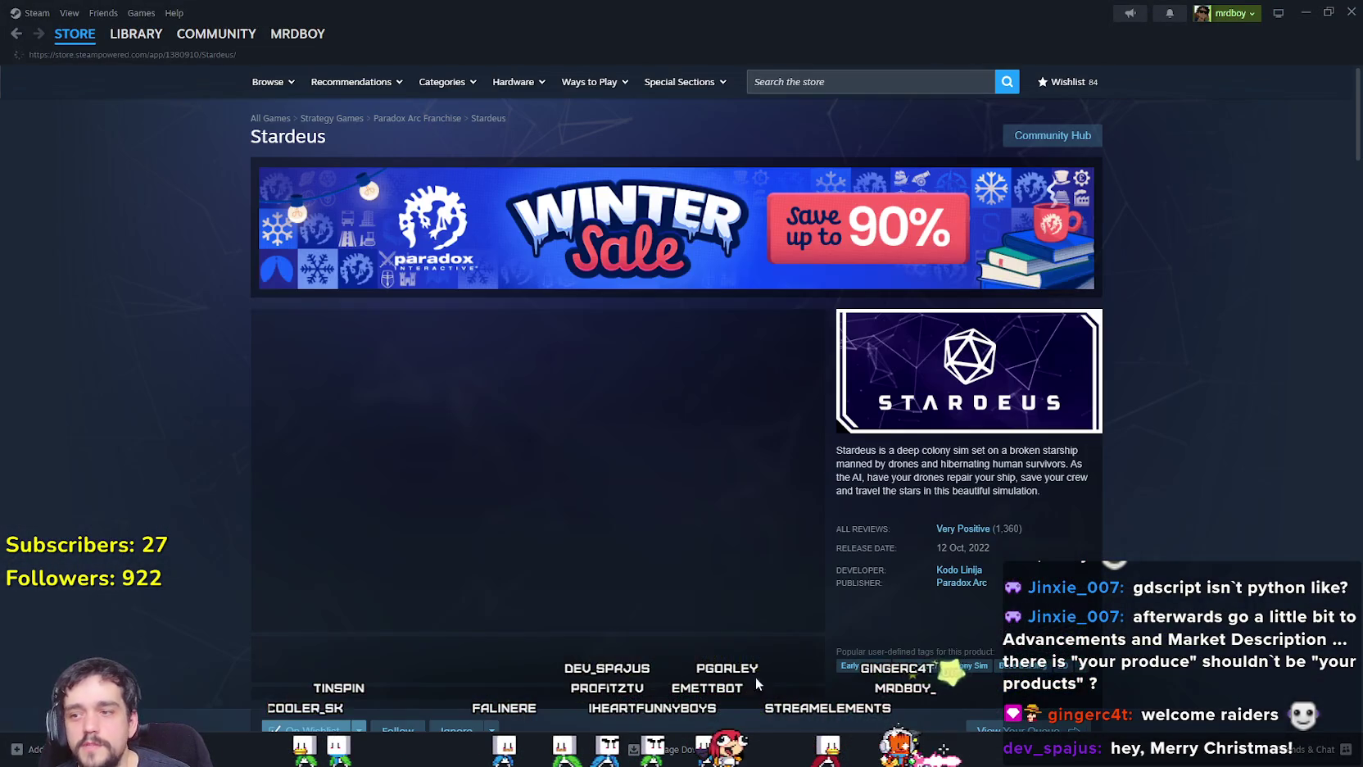
Copy the Stardeus page URL and open its main screenshot enlarged.
scroll(702, 571, down, 3)
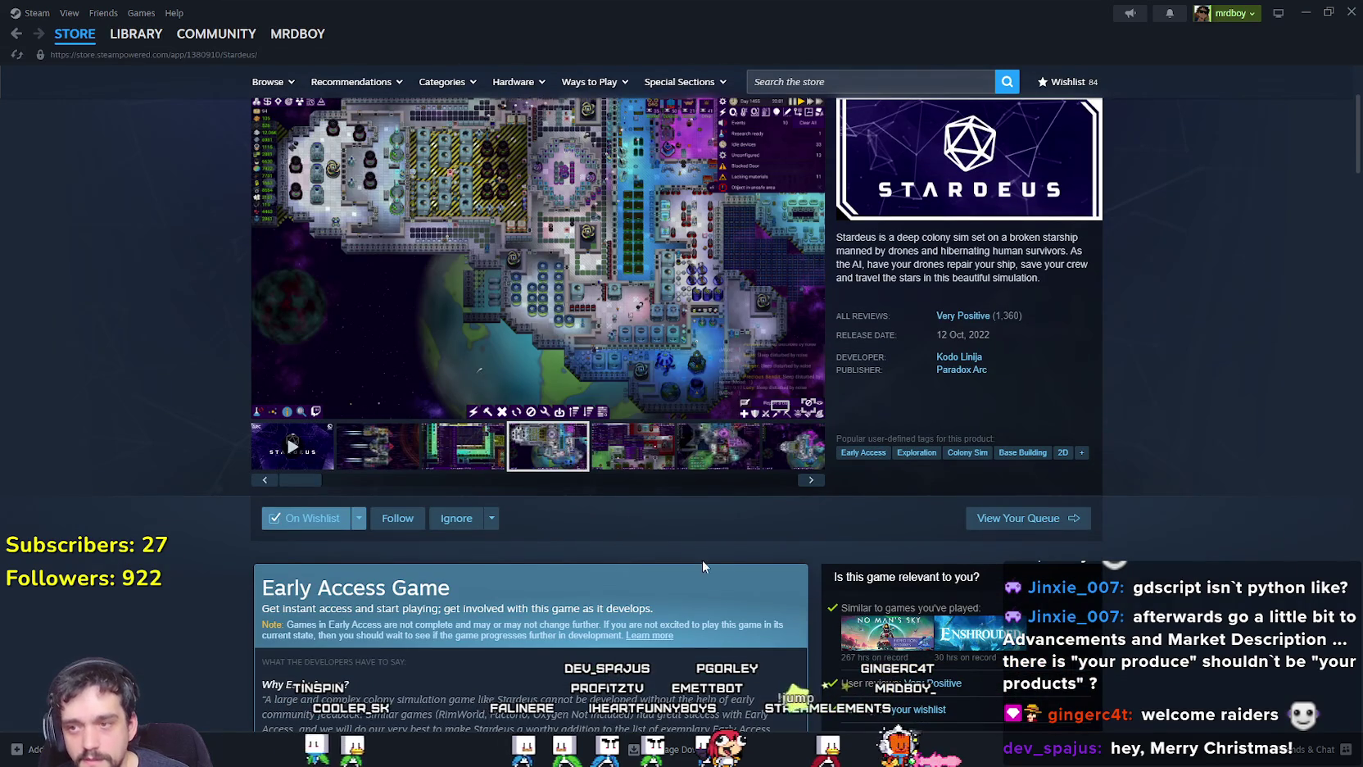
click(696, 588)
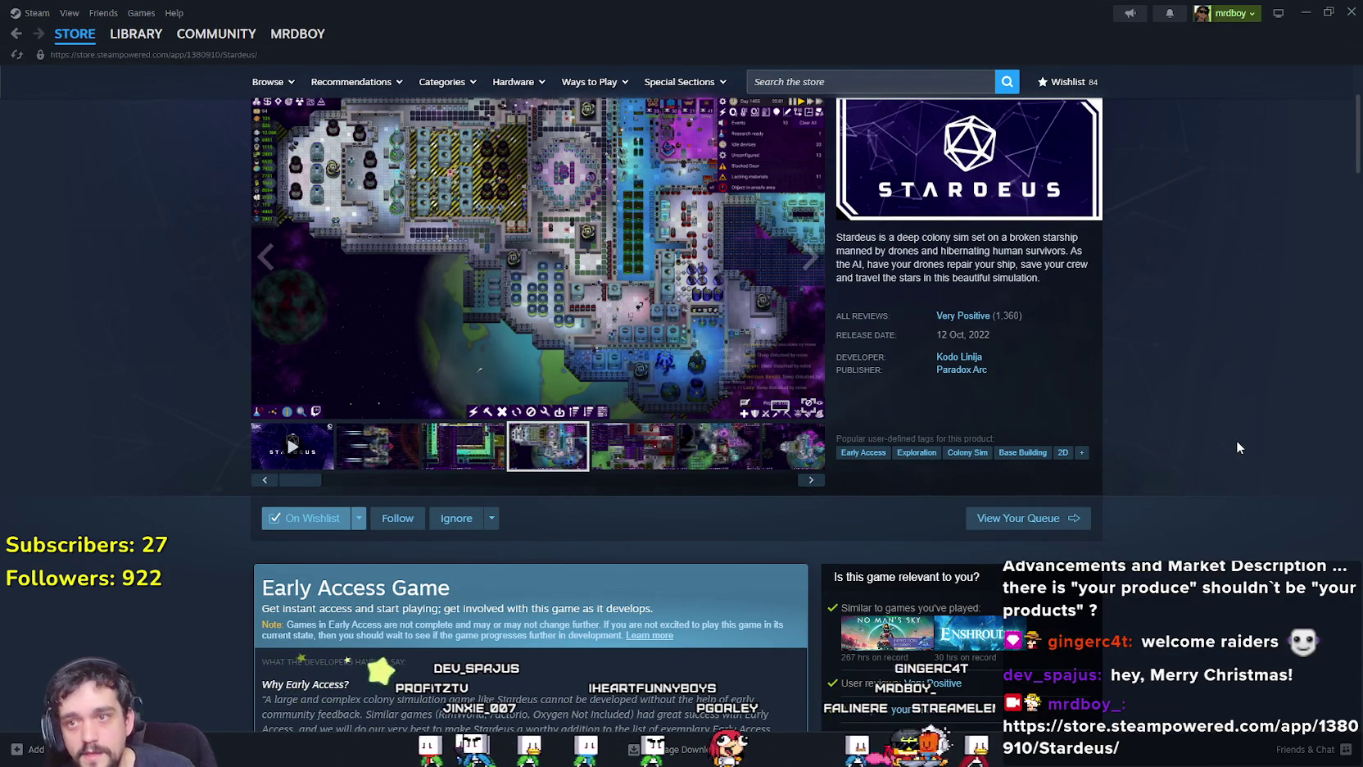
scroll(1234, 439, up, 1)
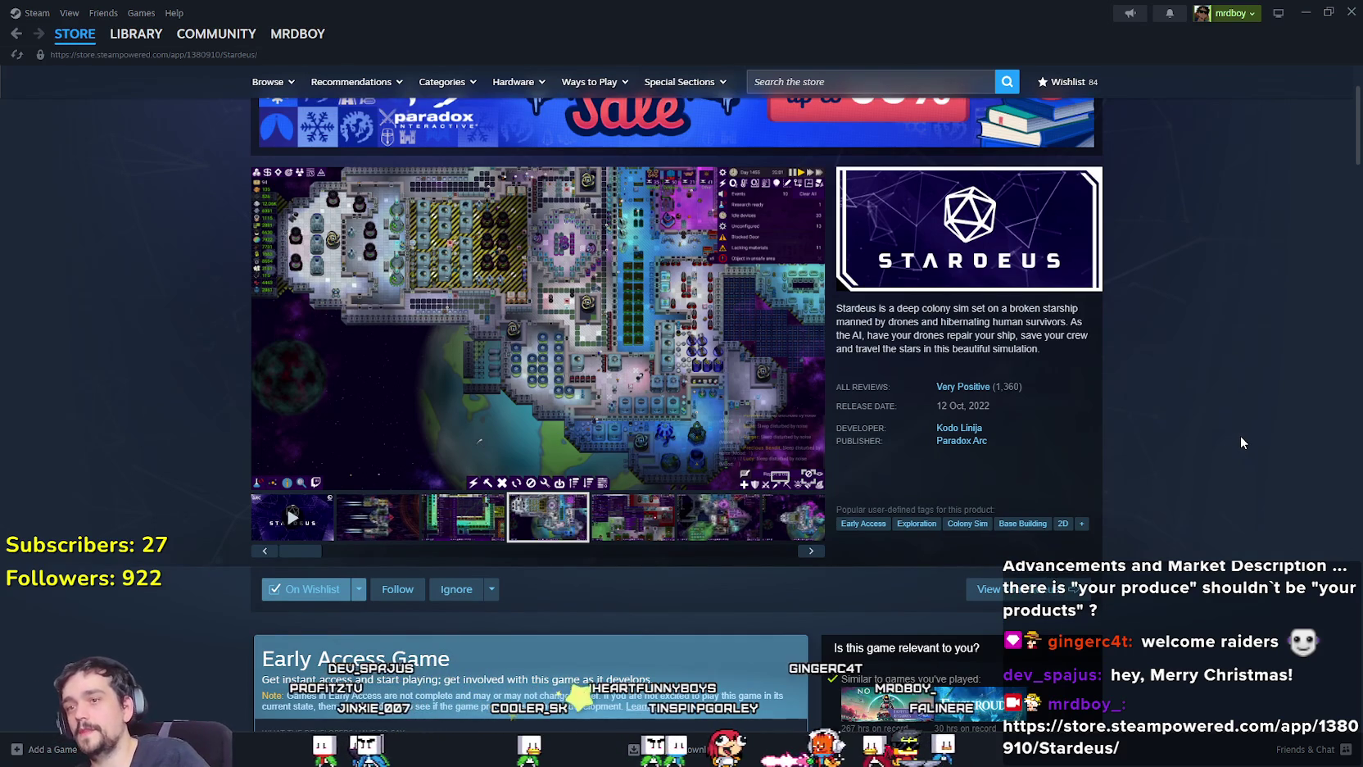
click(505, 277)
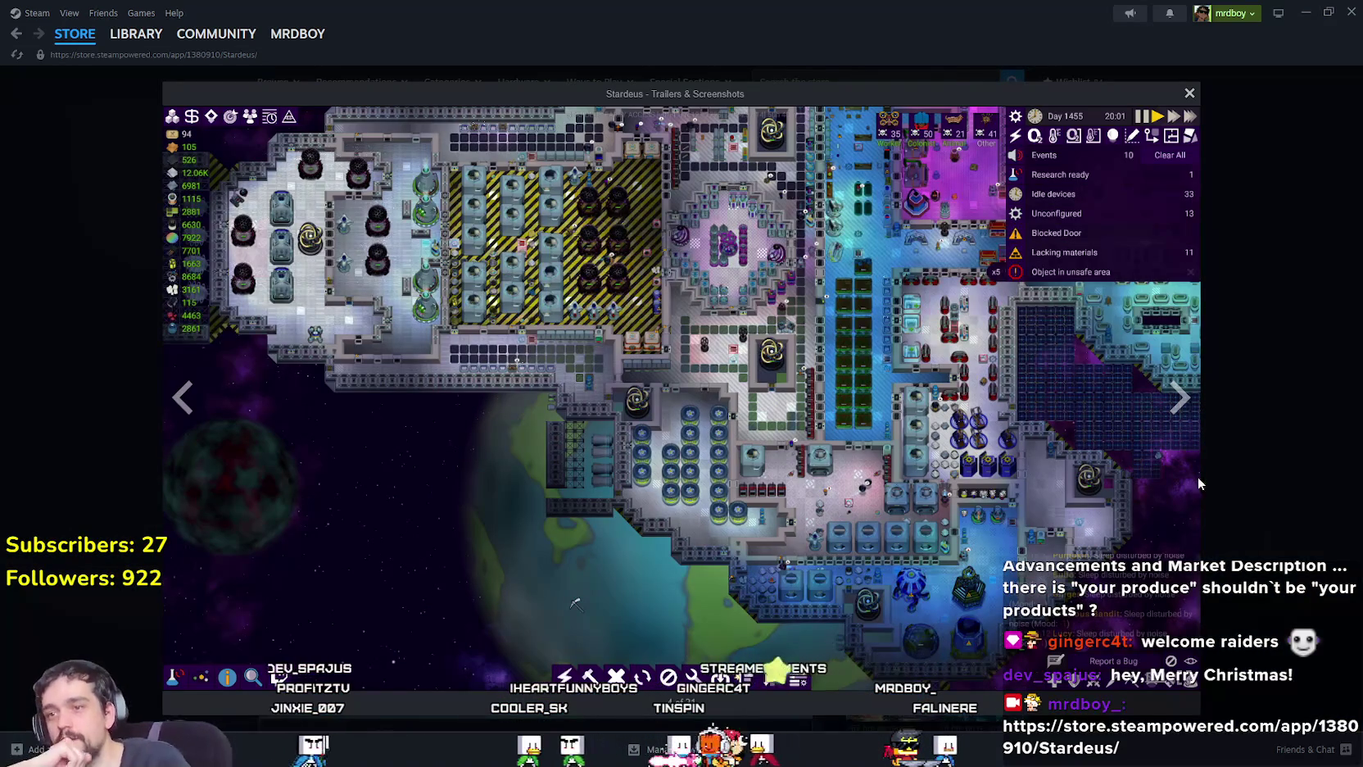
Advance through ten Stardeus screenshots to the task-list one, then close the viewer.
click(1177, 399)
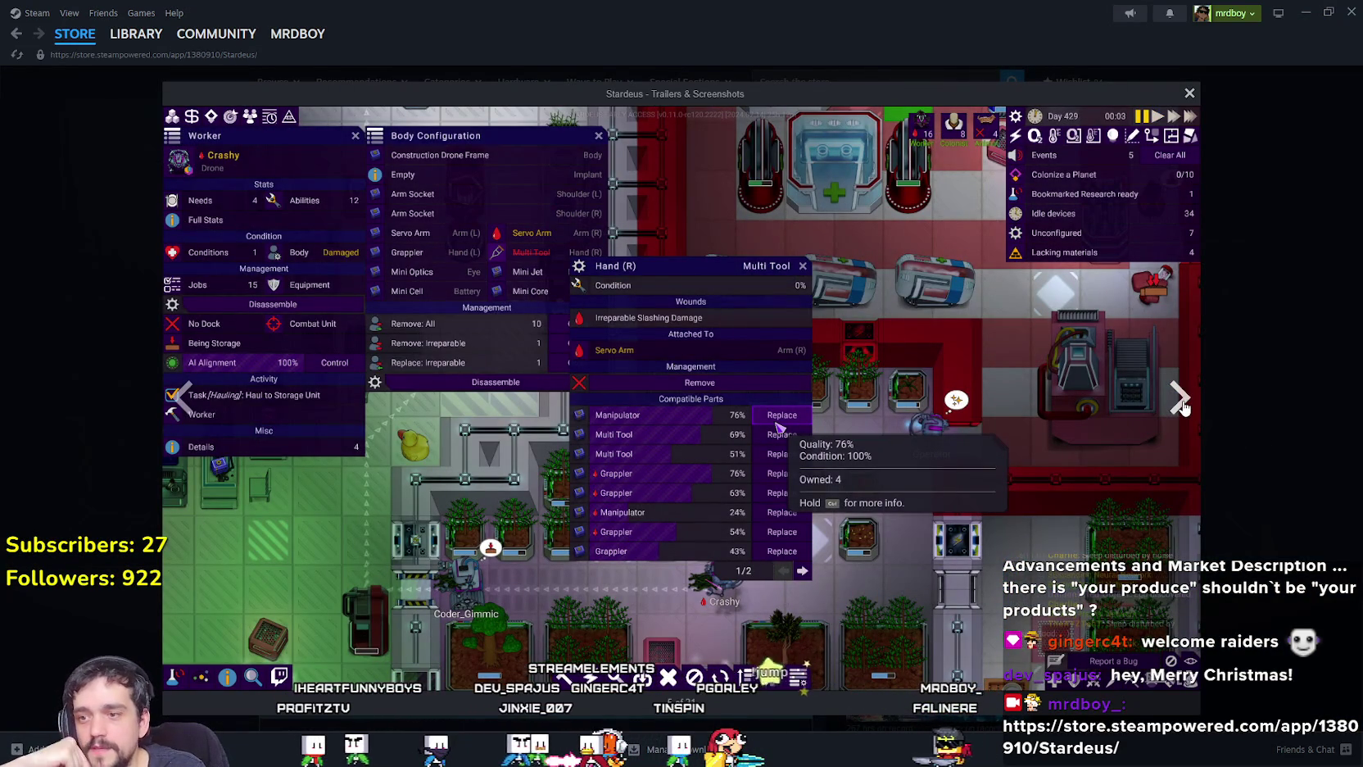
click(1180, 407)
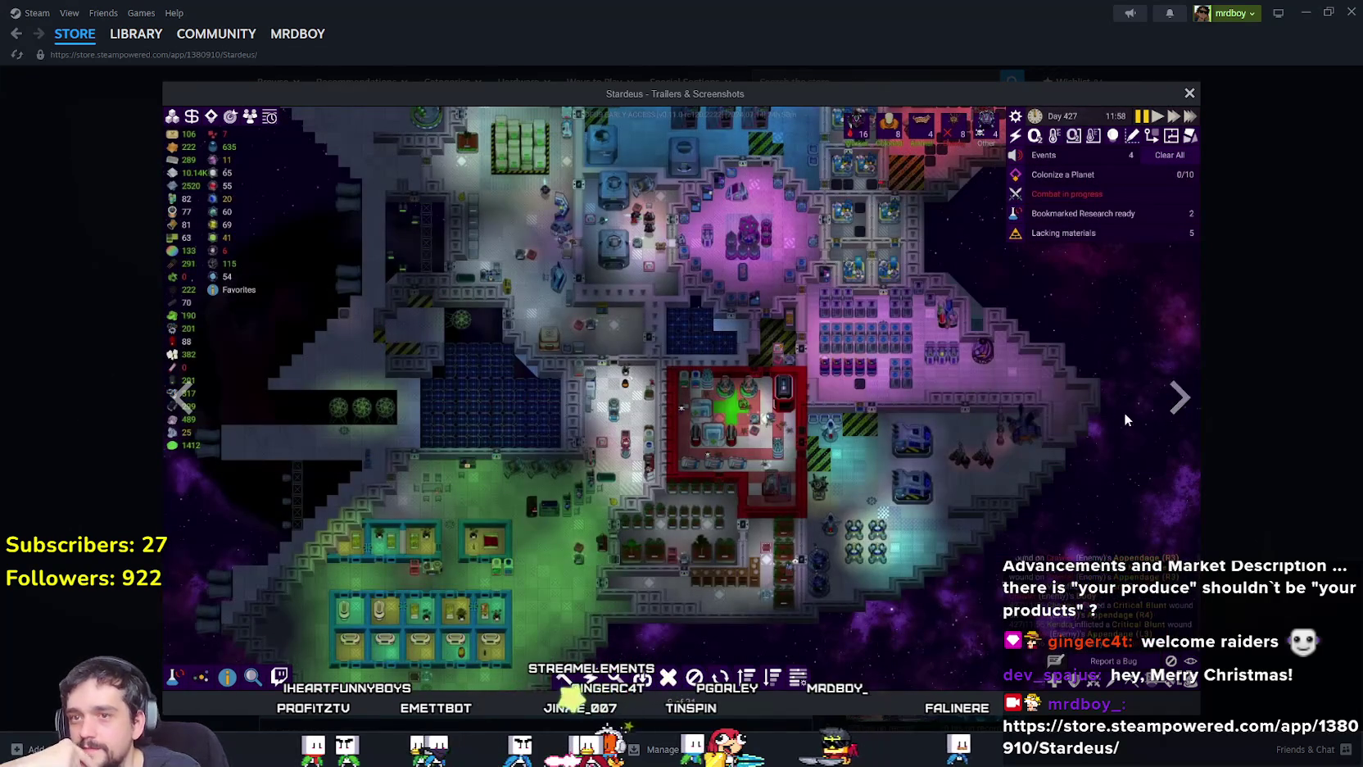
click(1179, 401)
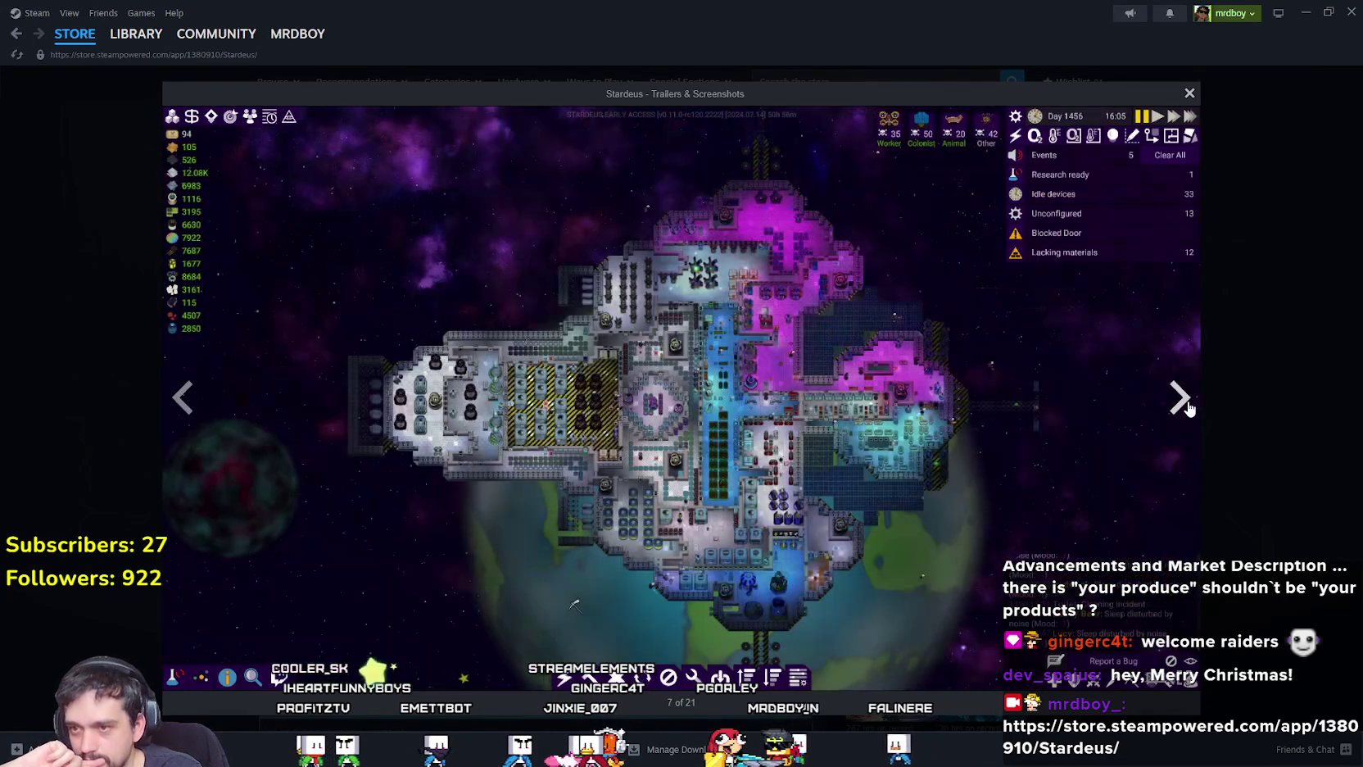
click(1180, 401)
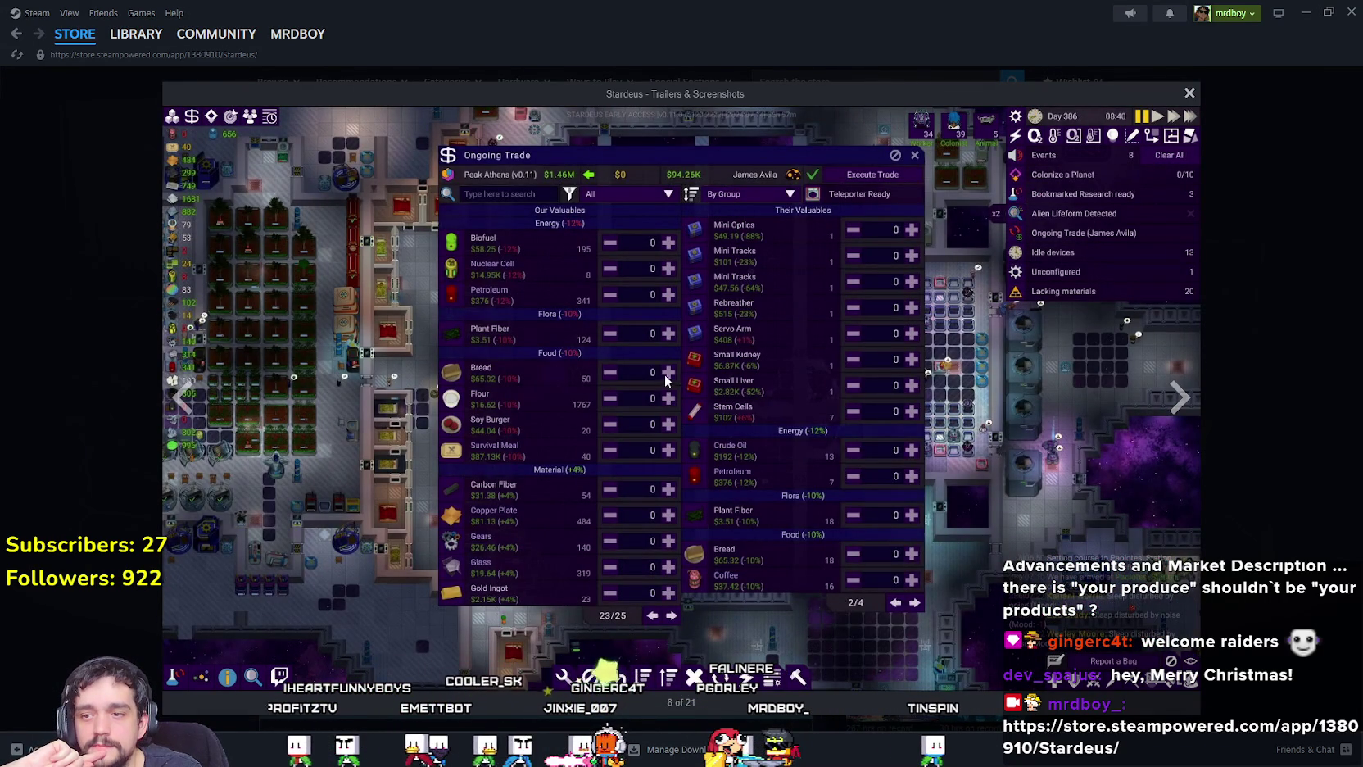
click(1175, 416)
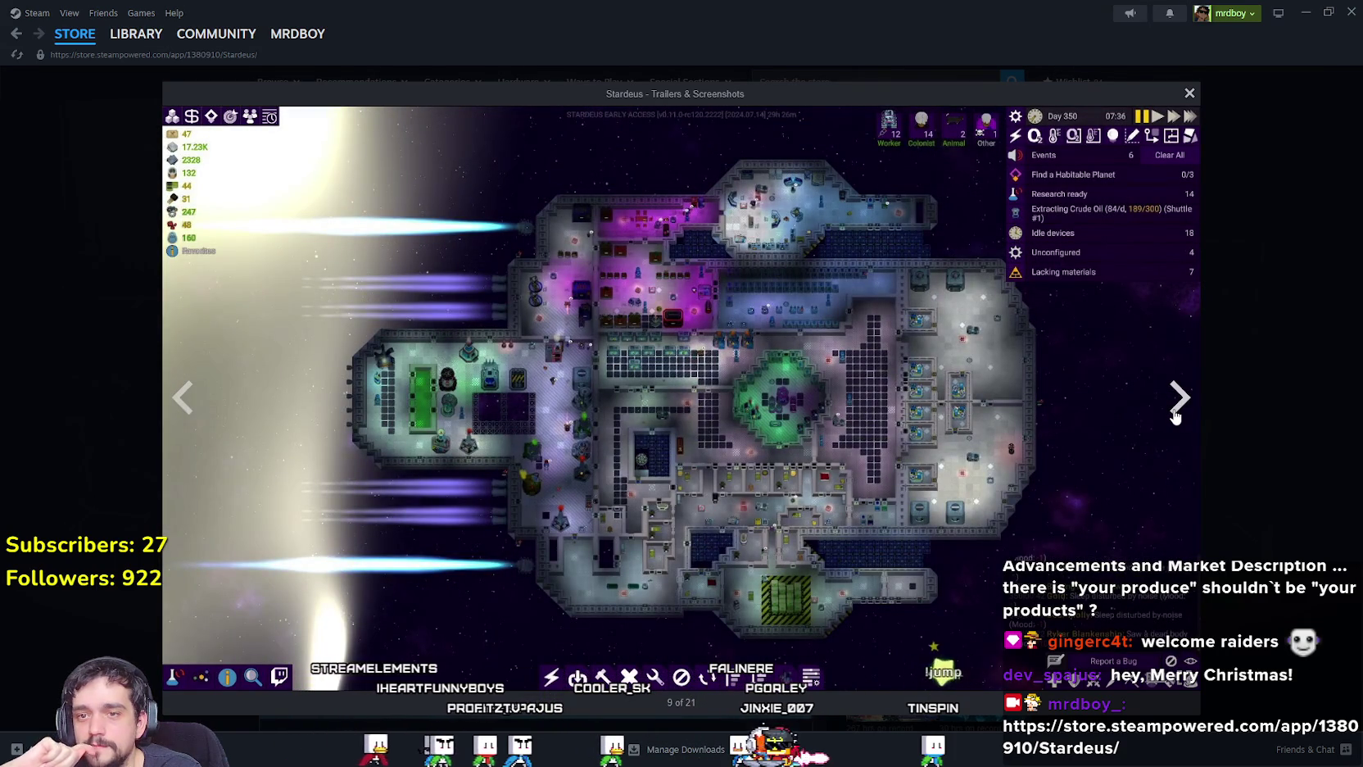
click(1175, 416)
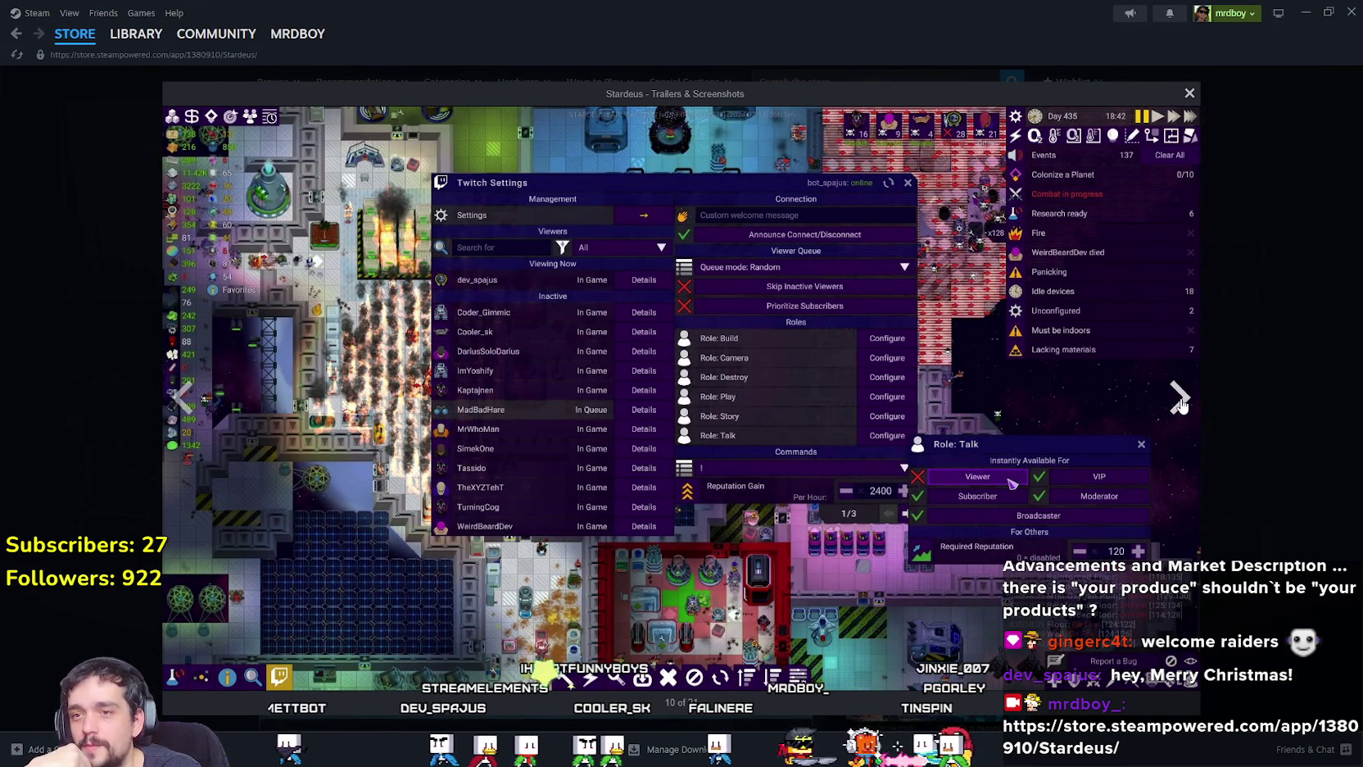
click(1179, 408)
click(1174, 410)
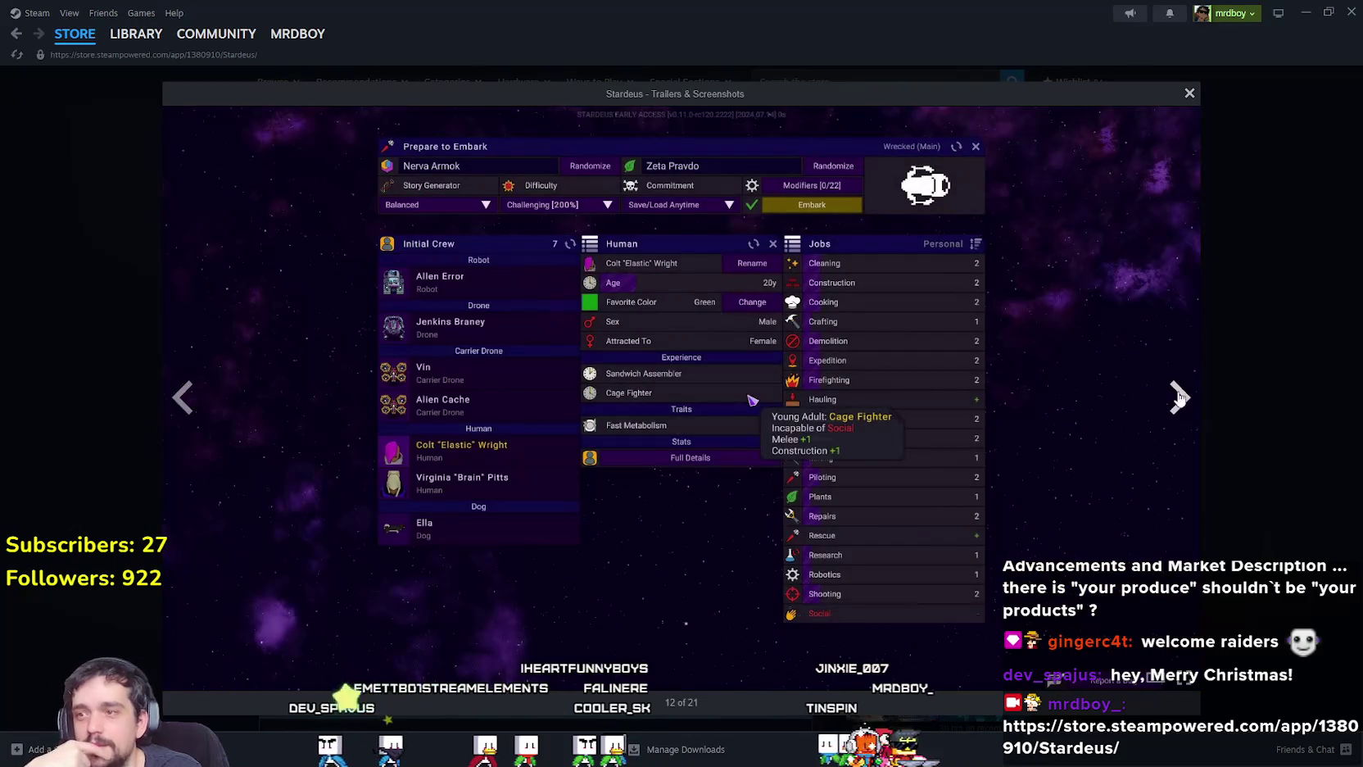
click(1177, 391)
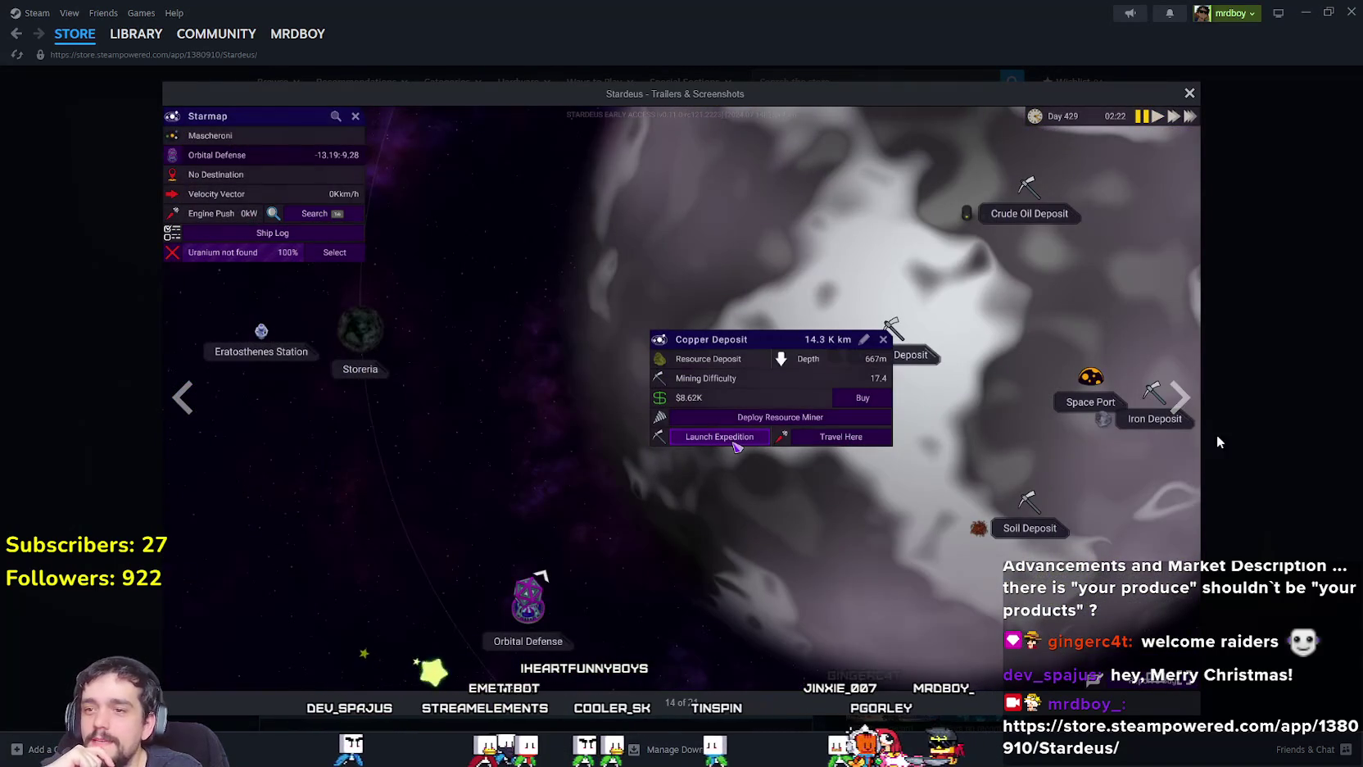
click(1180, 401)
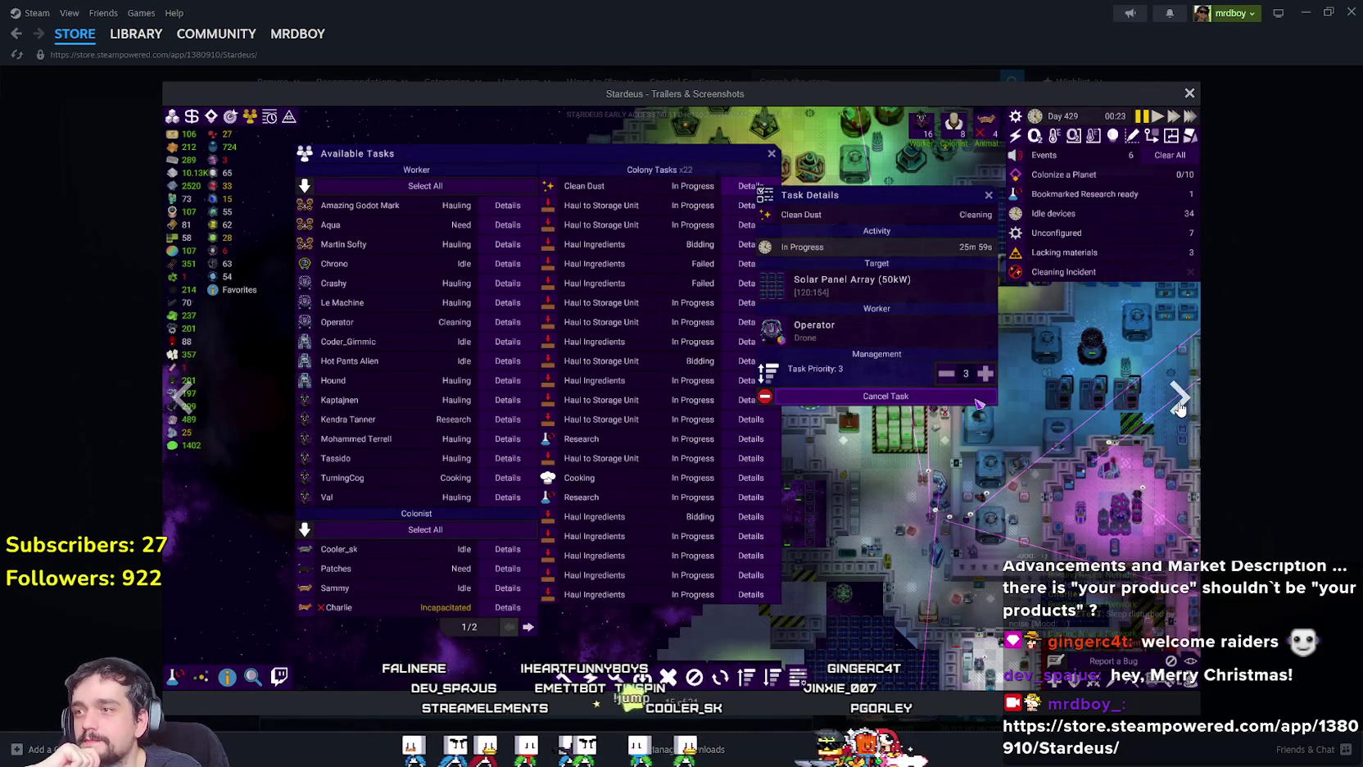
click(1215, 428)
scroll(1245, 467, up, 2)
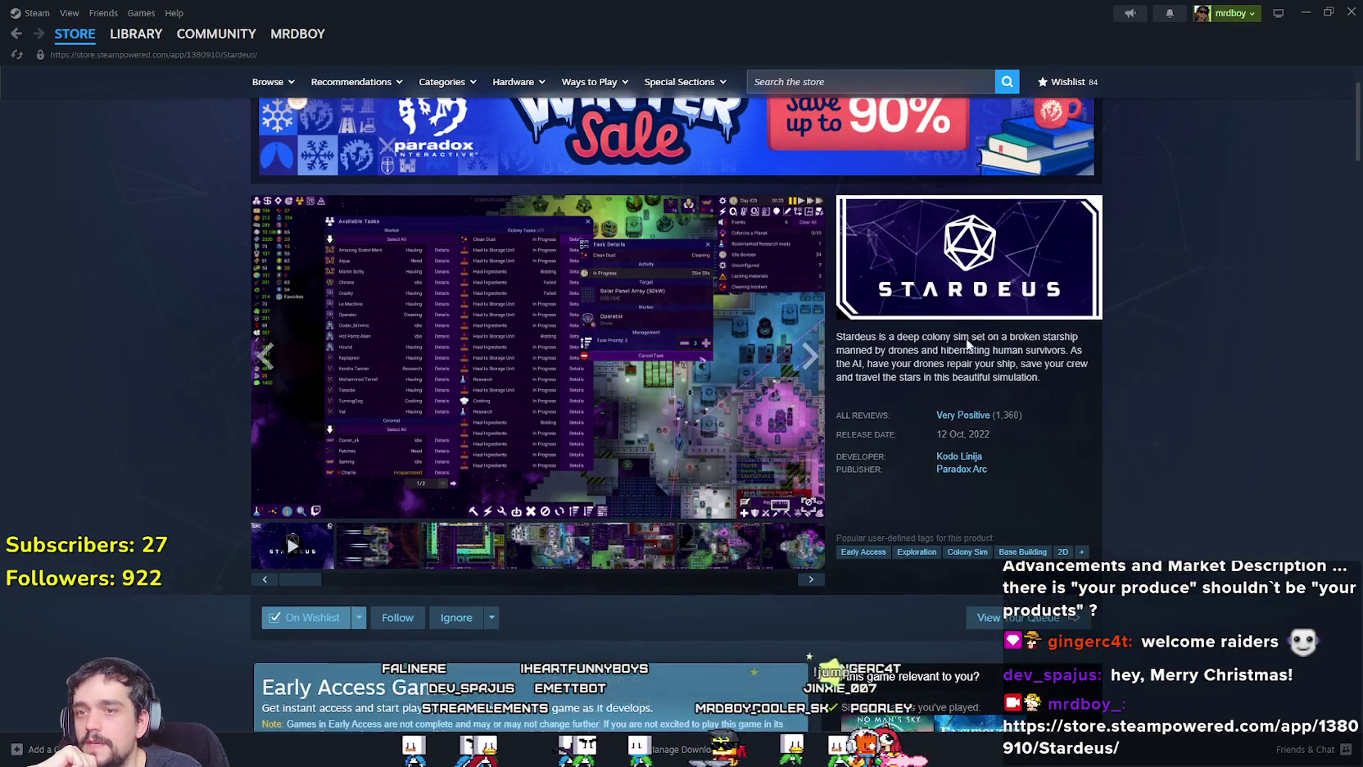
Skim the Stardeus page, peek at the Paradox Arc publisher page, then return.
scroll(1209, 500, down, 4)
scroll(1207, 497, up, 4)
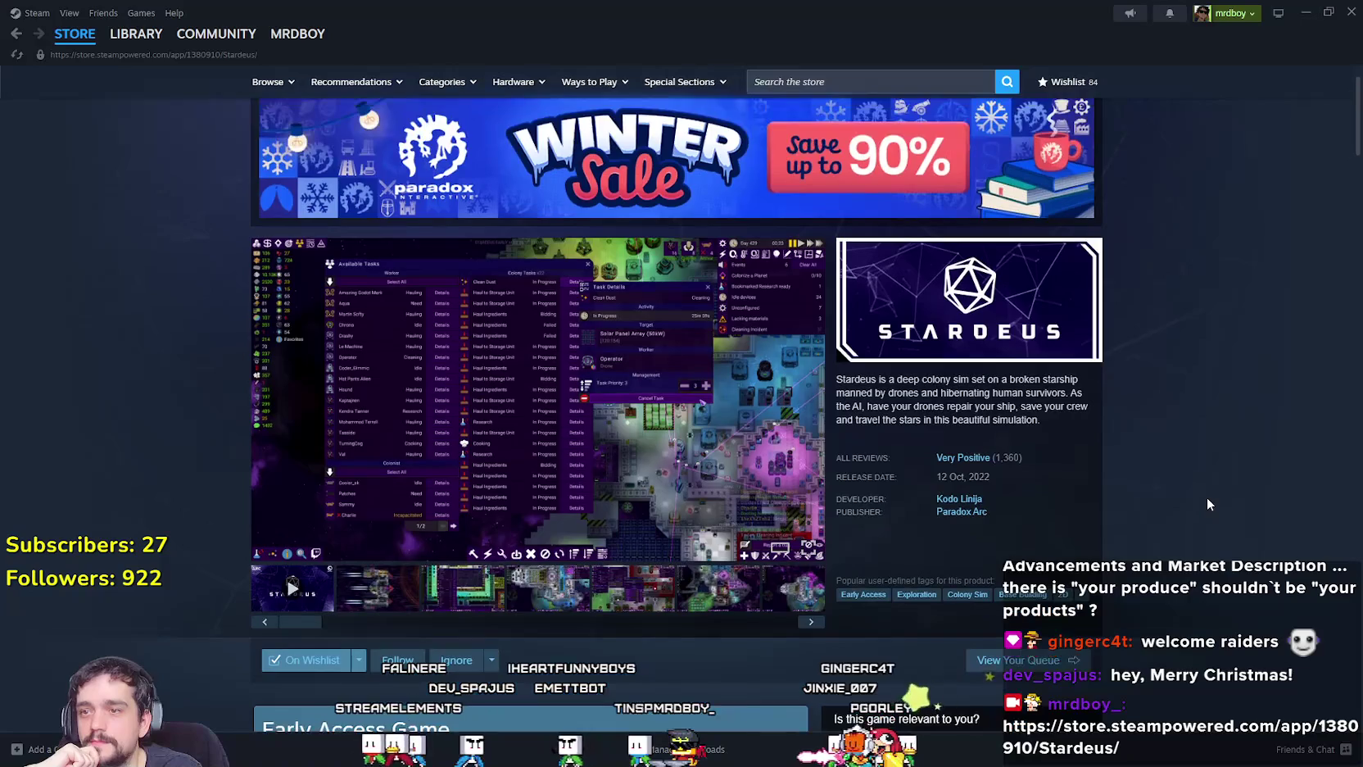
scroll(1196, 491, down, 2)
click(966, 372)
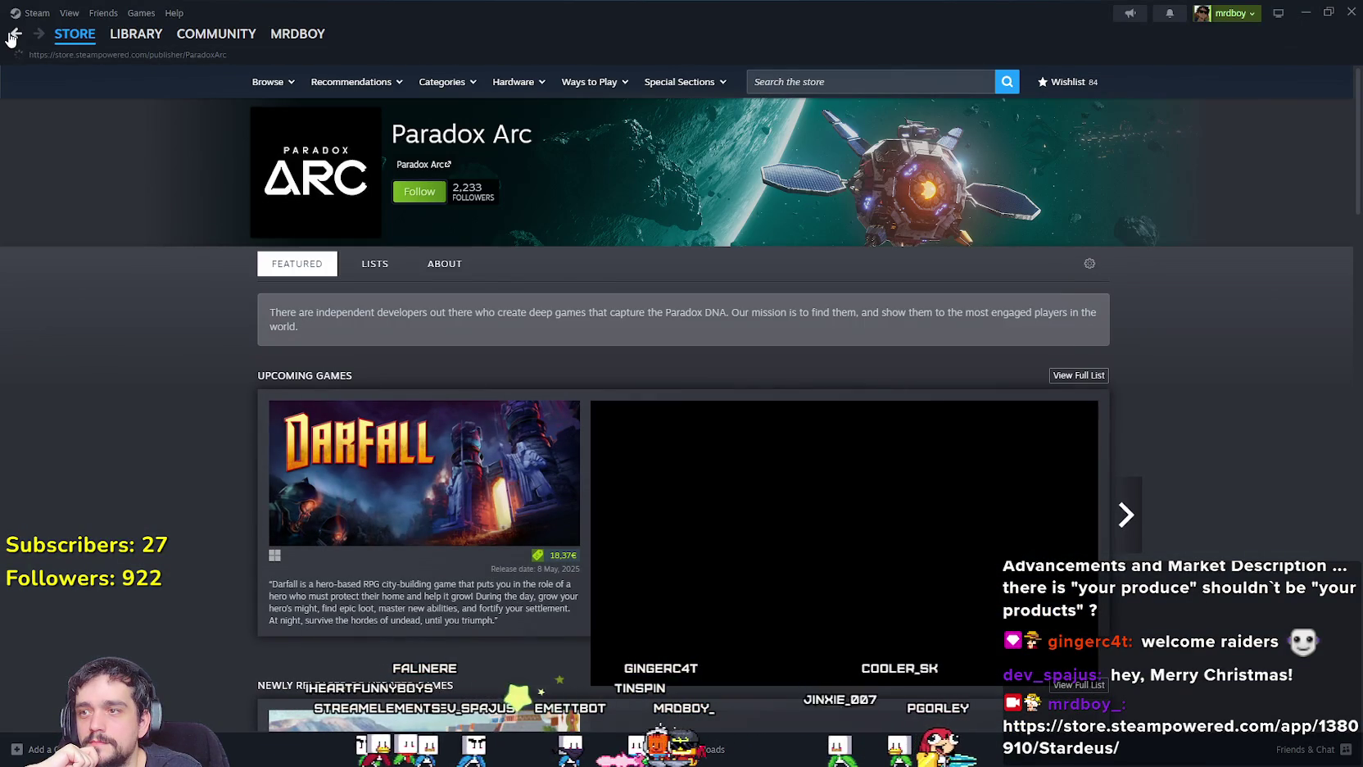
click(13, 38)
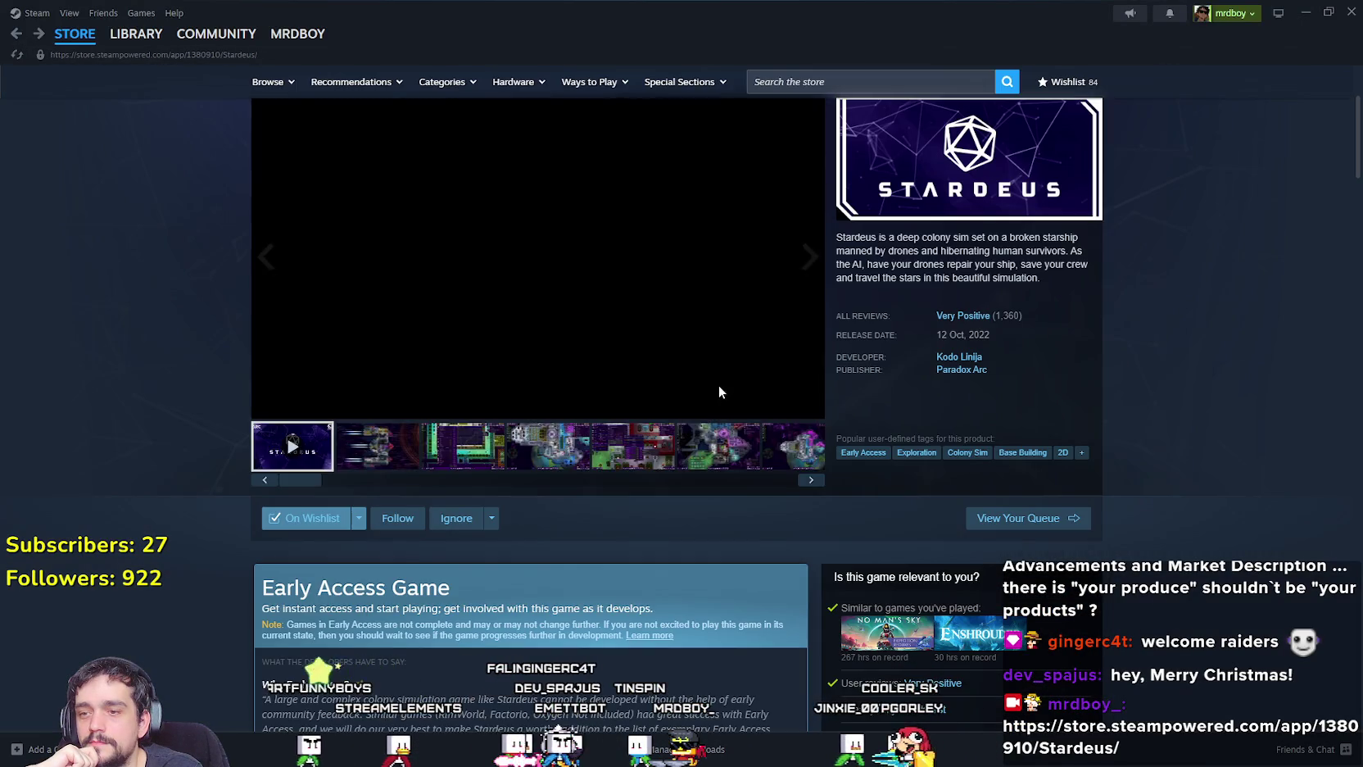
Scroll down through the Stardeus store page and back up again.
scroll(728, 372, down, 5)
scroll(629, 355, down, 7)
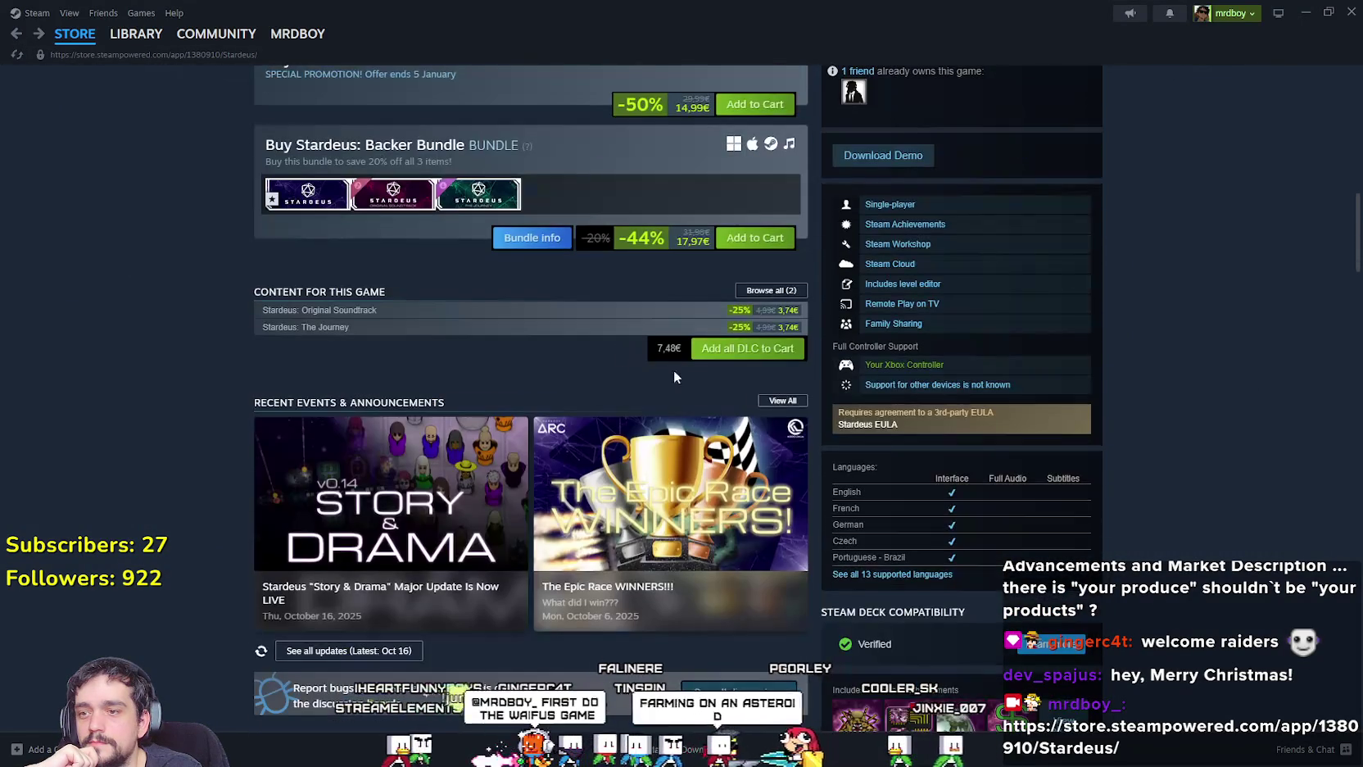
scroll(981, 546, down, 1)
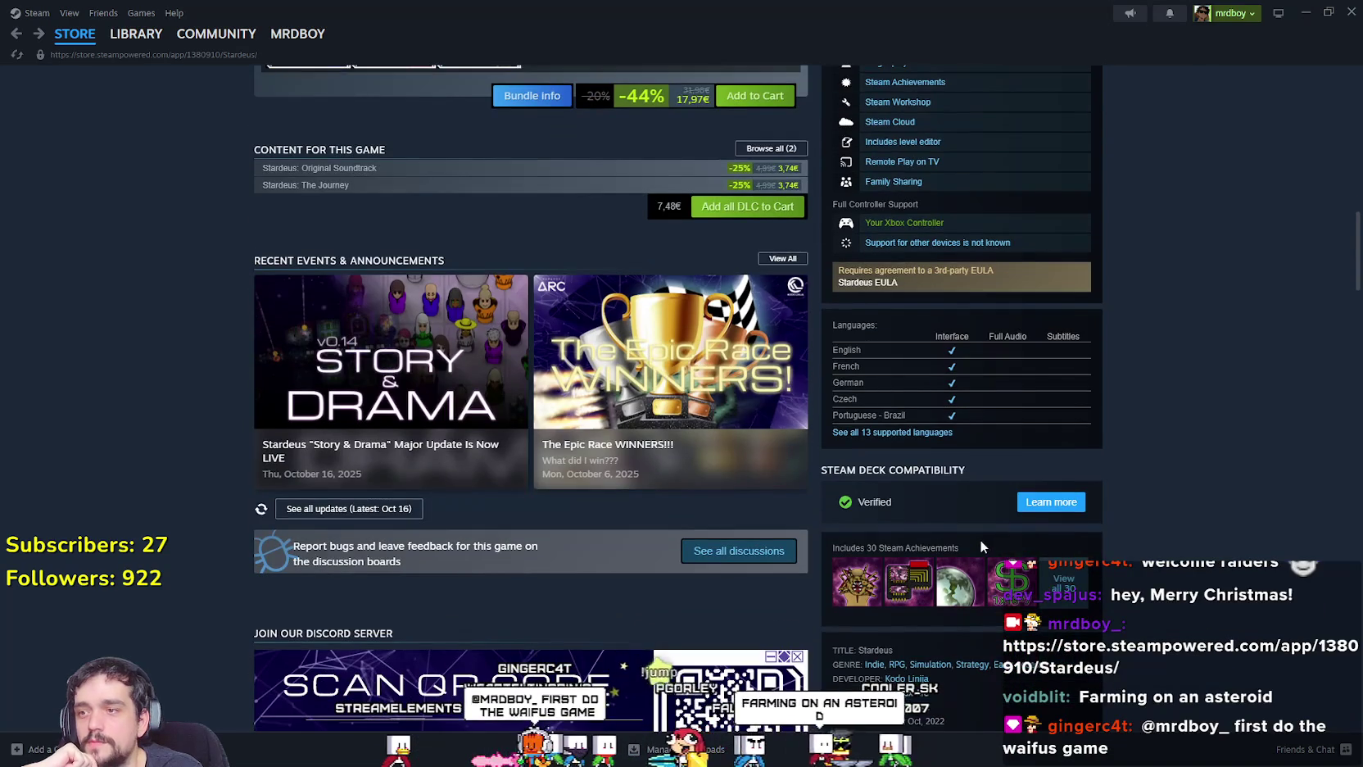
scroll(980, 546, down, 8)
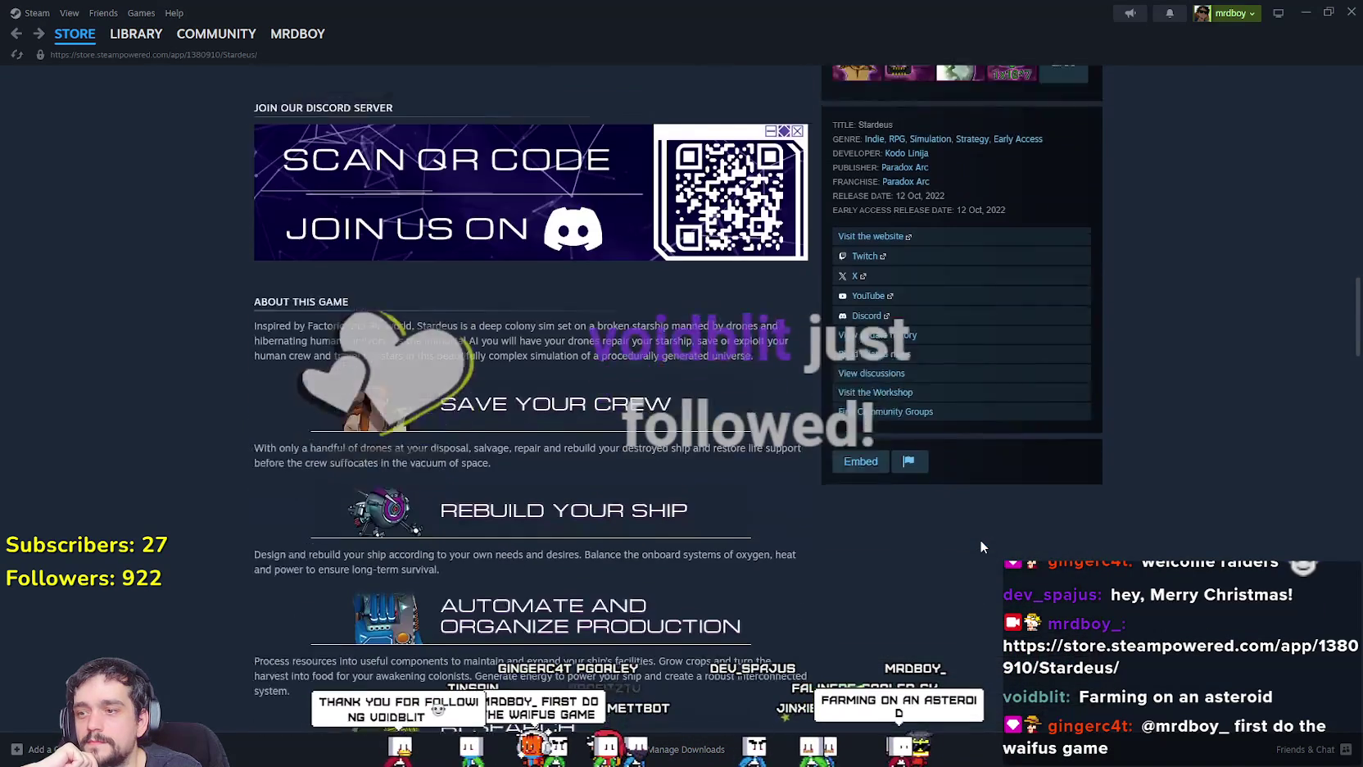
scroll(979, 538, down, 4)
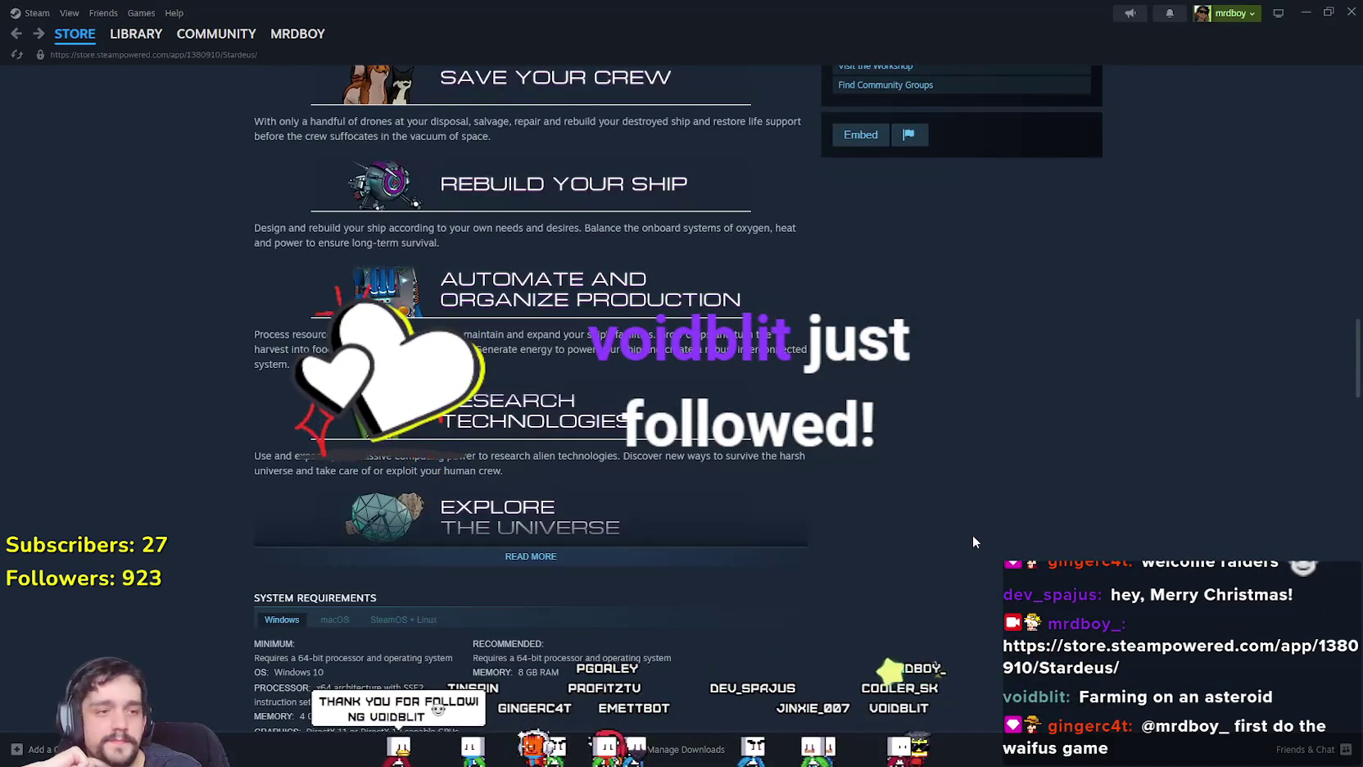
scroll(975, 530, up, 3)
scroll(977, 528, up, 15)
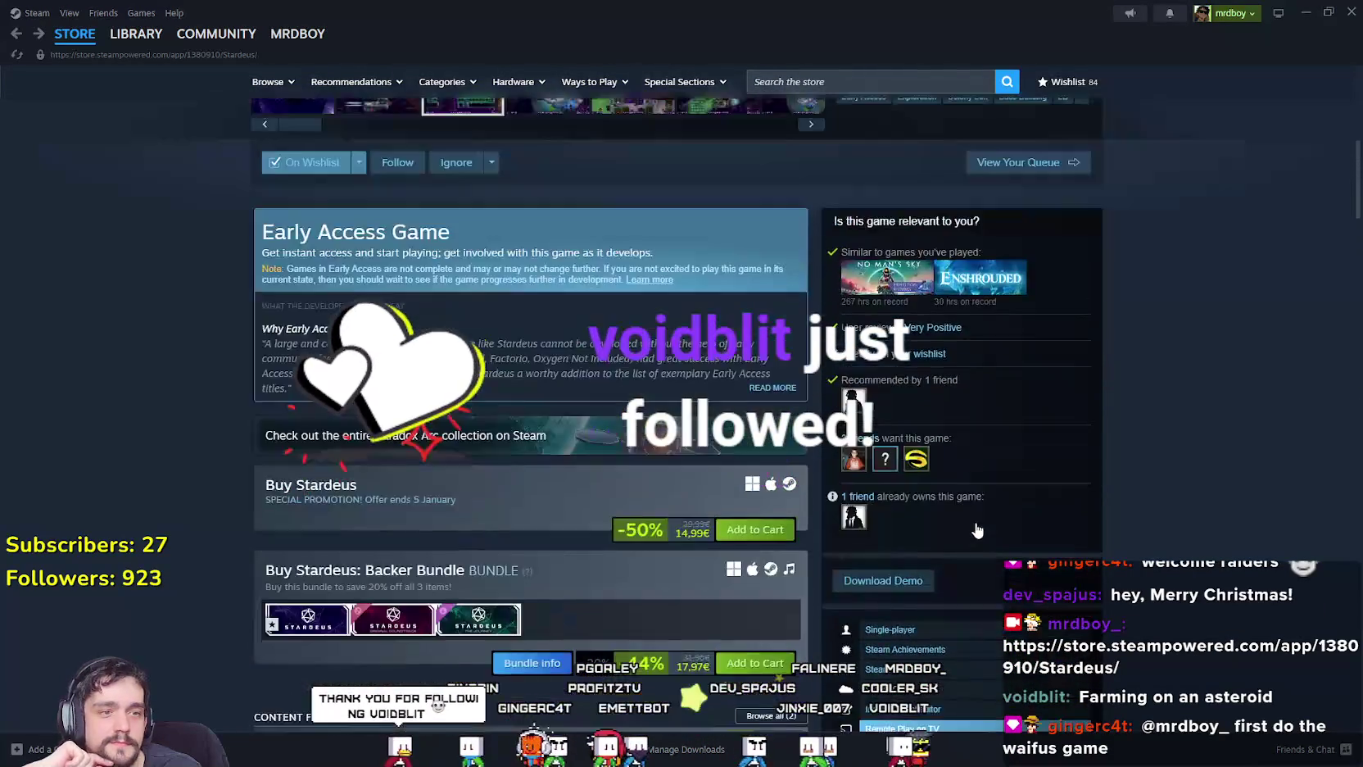
scroll(979, 524, up, 4)
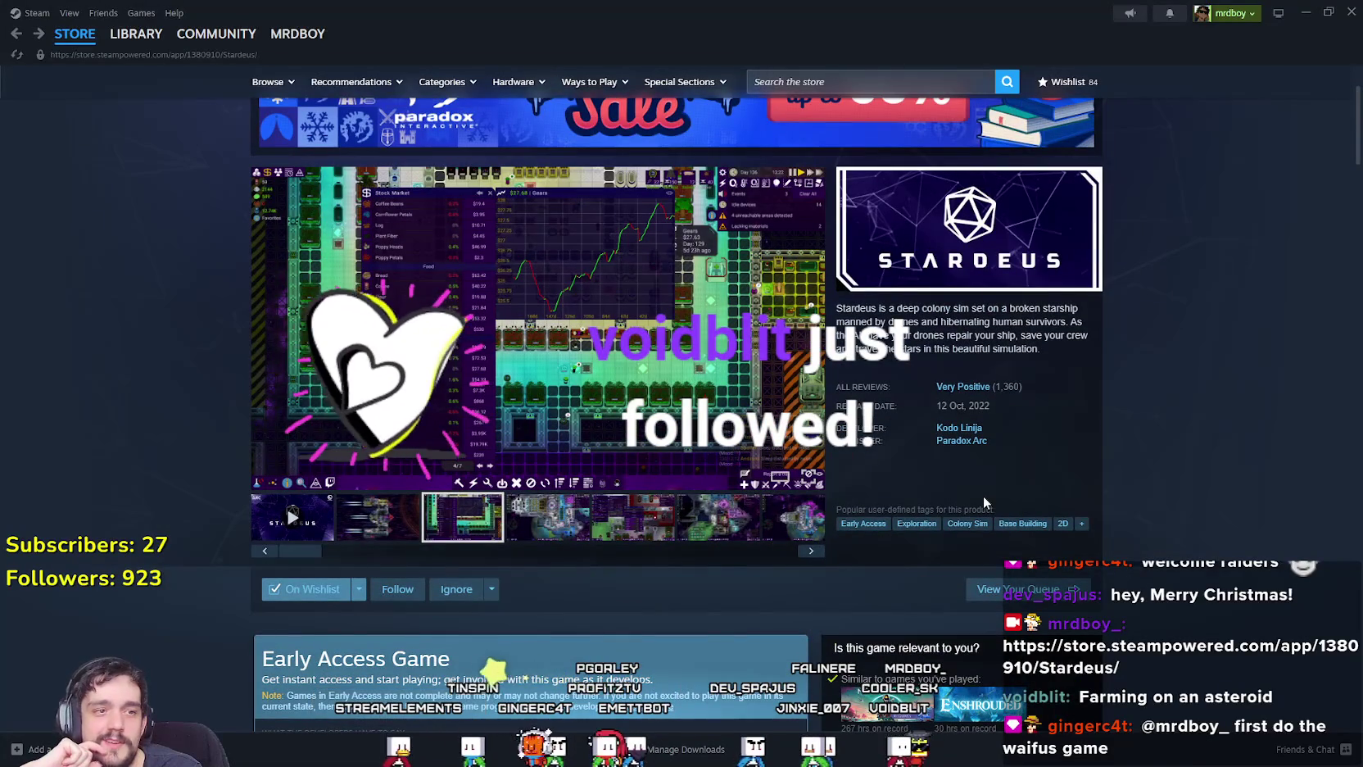
Visit the Steam store front page, then close Steam to return to Godot.
mouse_move(76, 39)
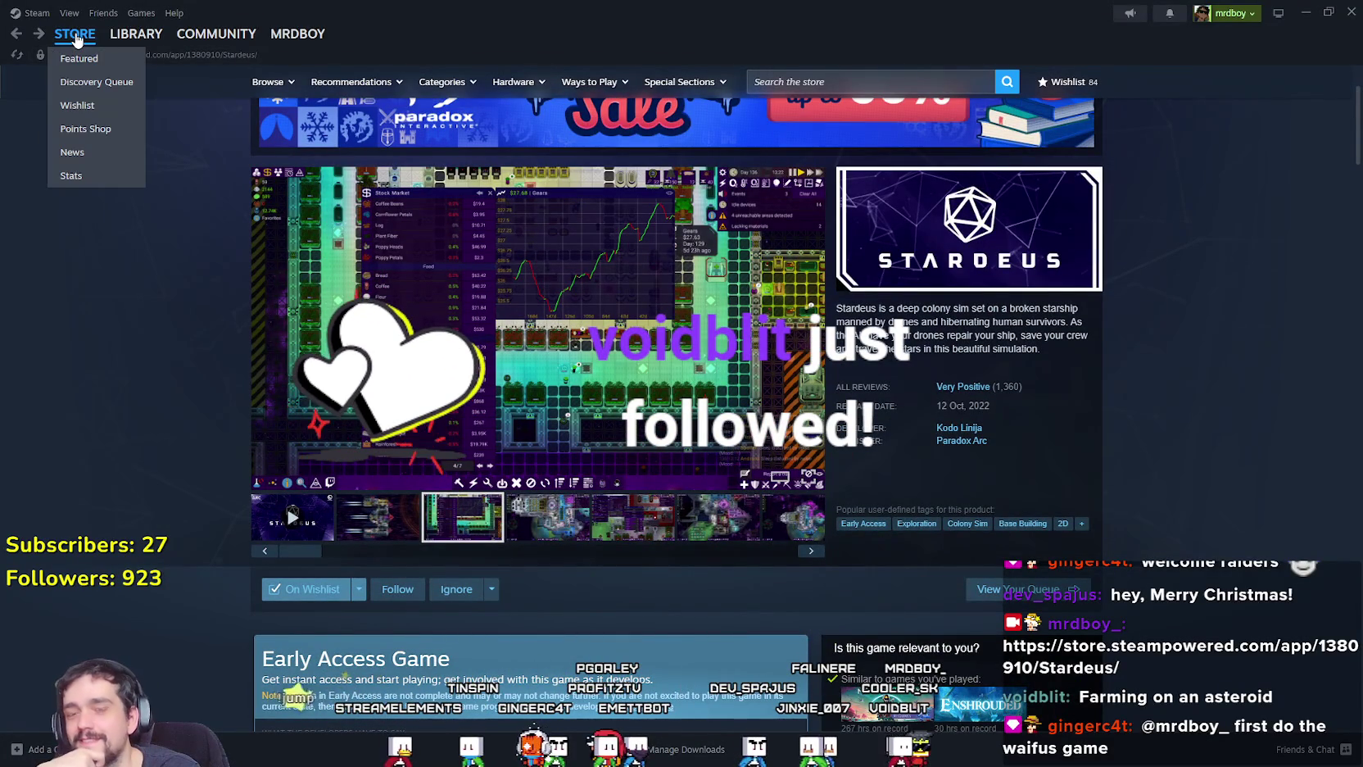
click(76, 37)
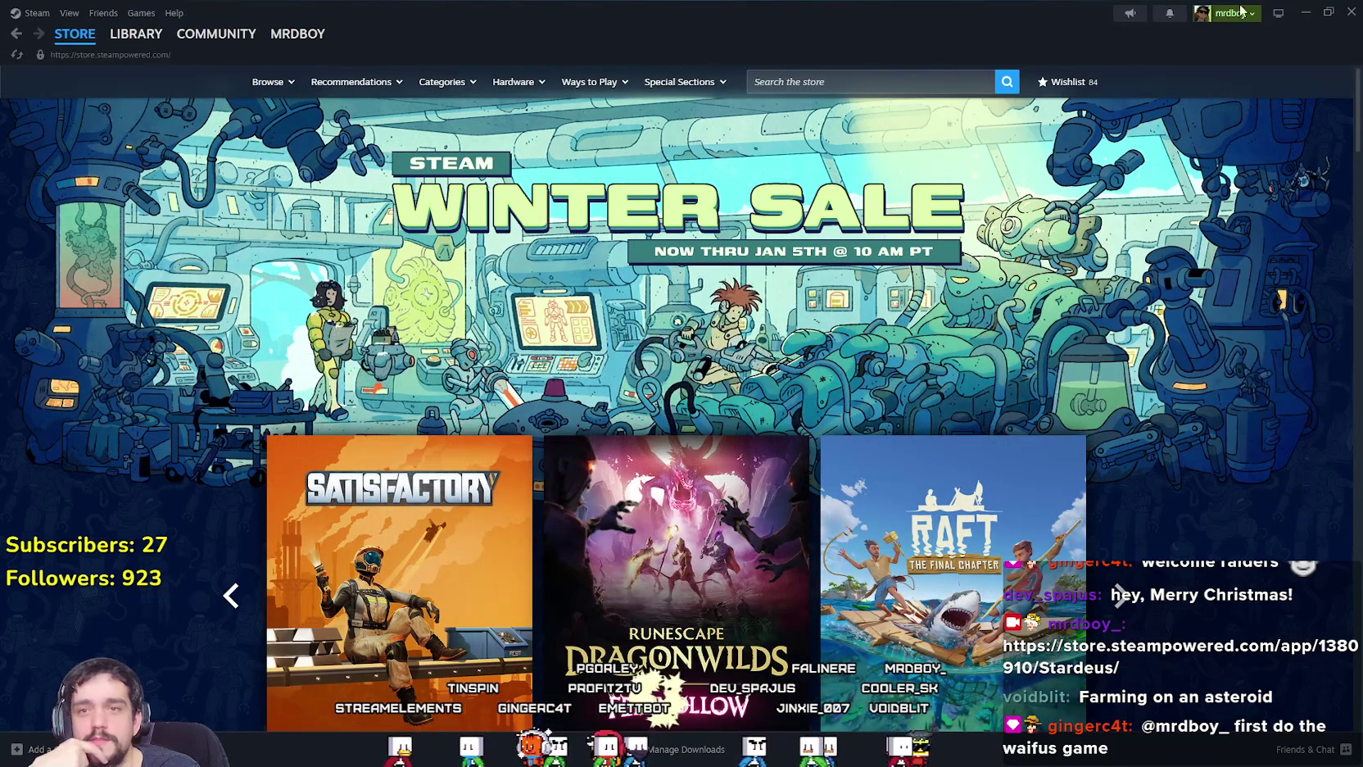
click(1345, 19)
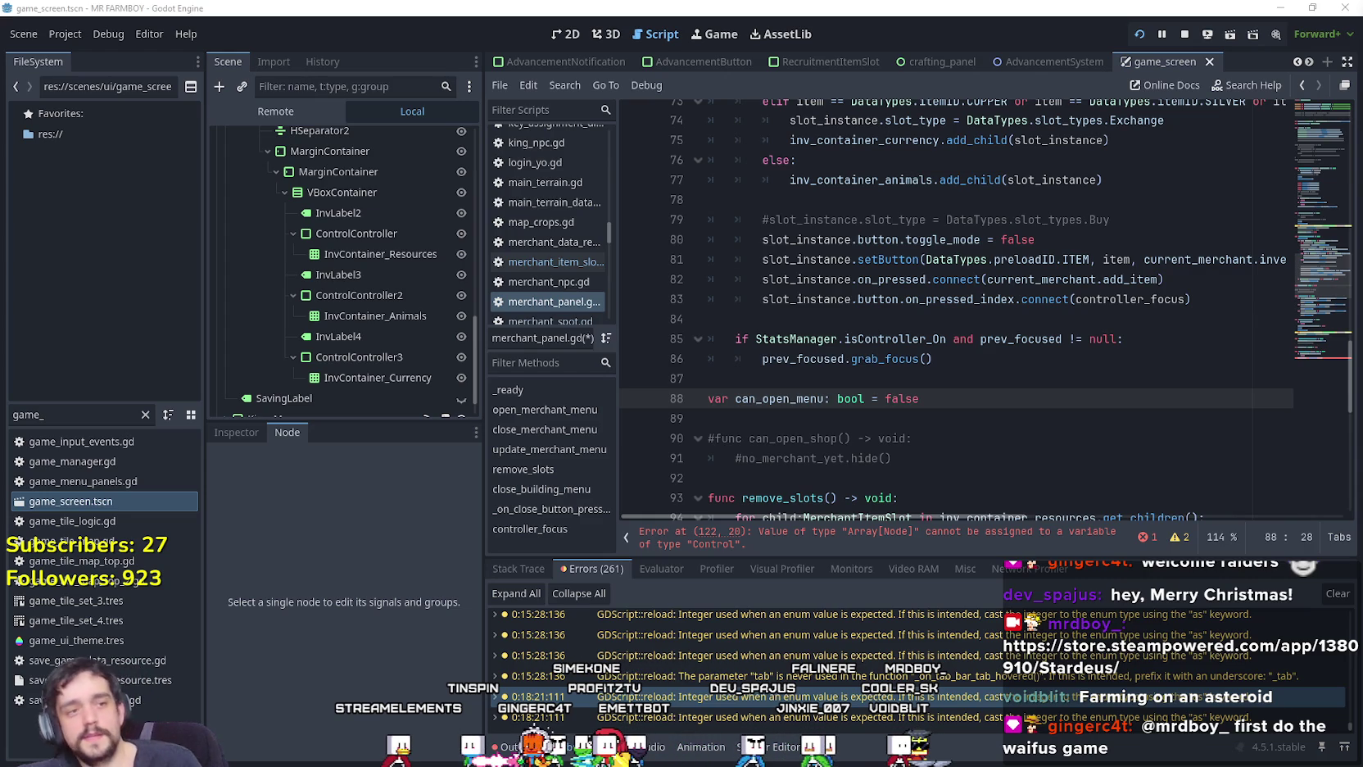
Scroll merchant_panel.gd down to the controller_focus function.
click(1010, 451)
scroll(1012, 410, down, 8)
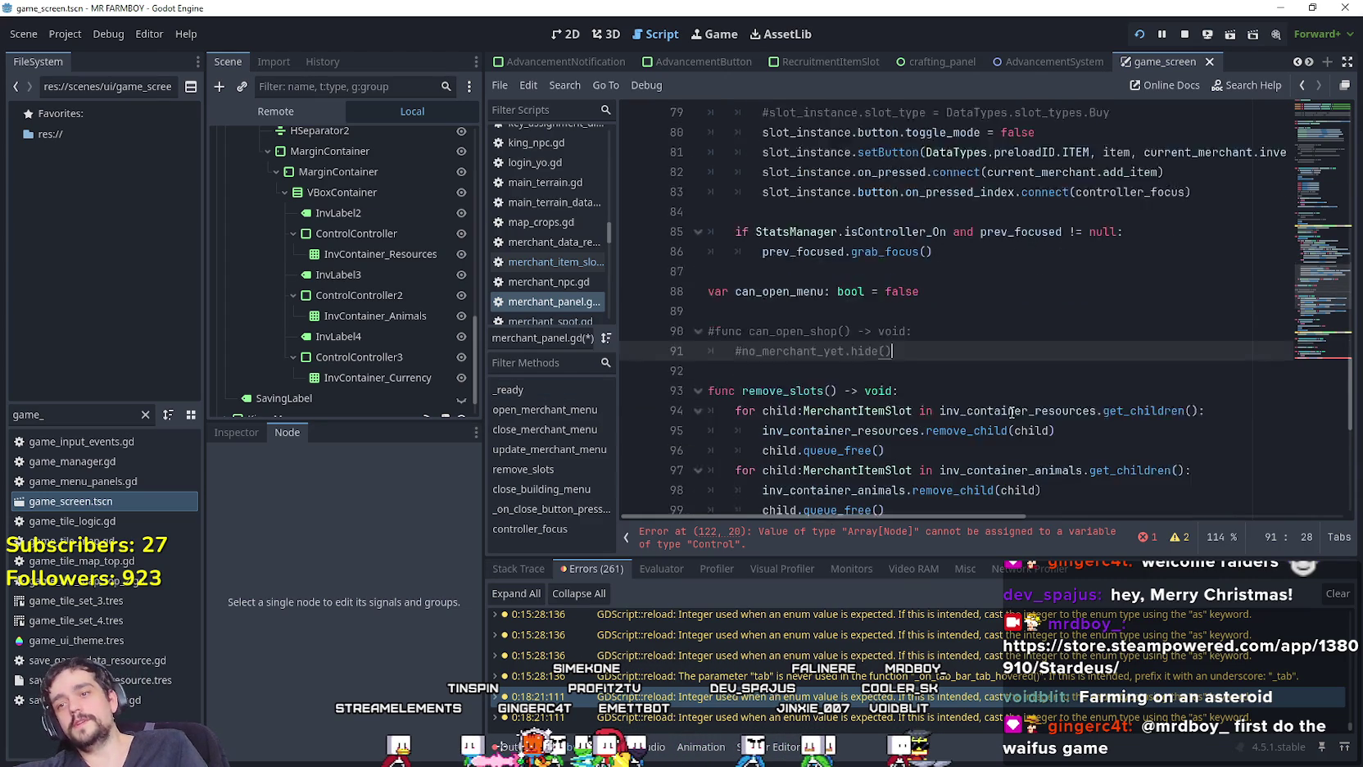
scroll(1013, 389, down, 2)
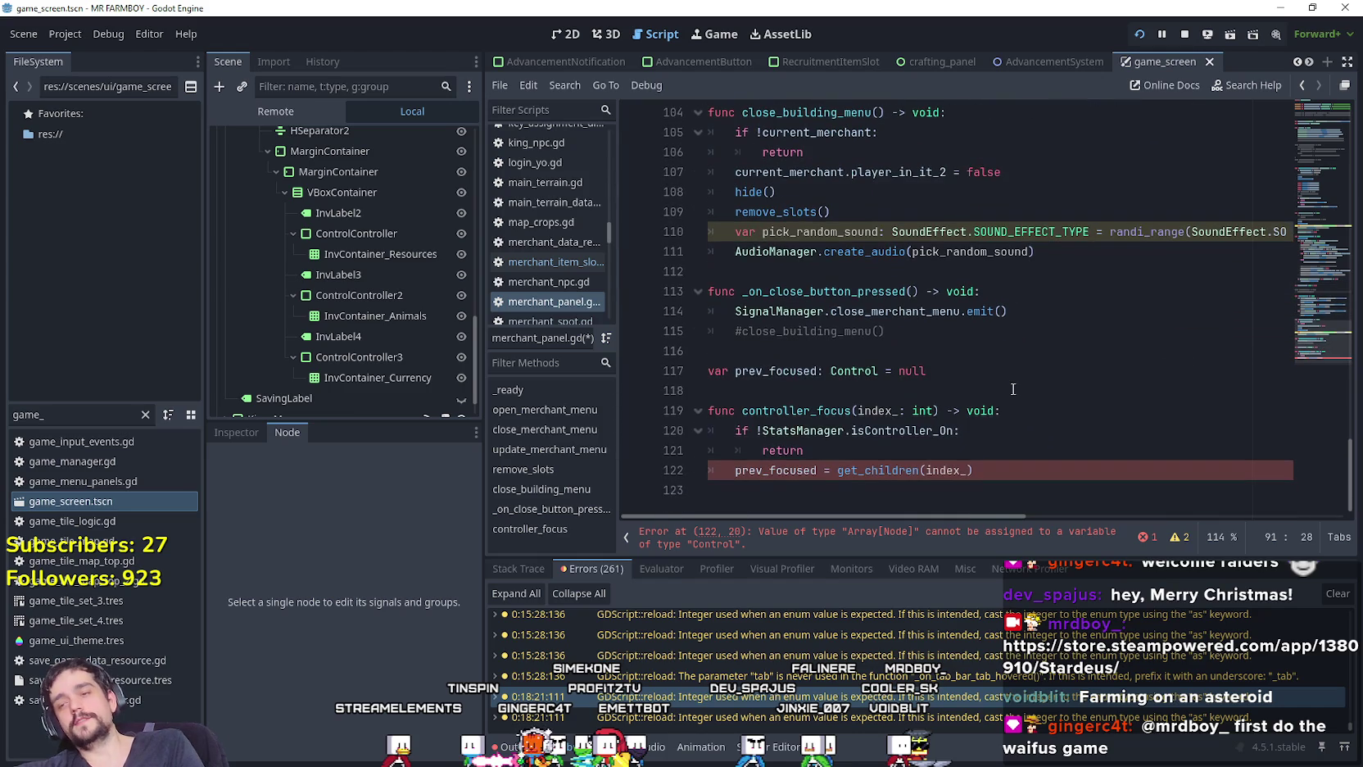
click(1026, 448)
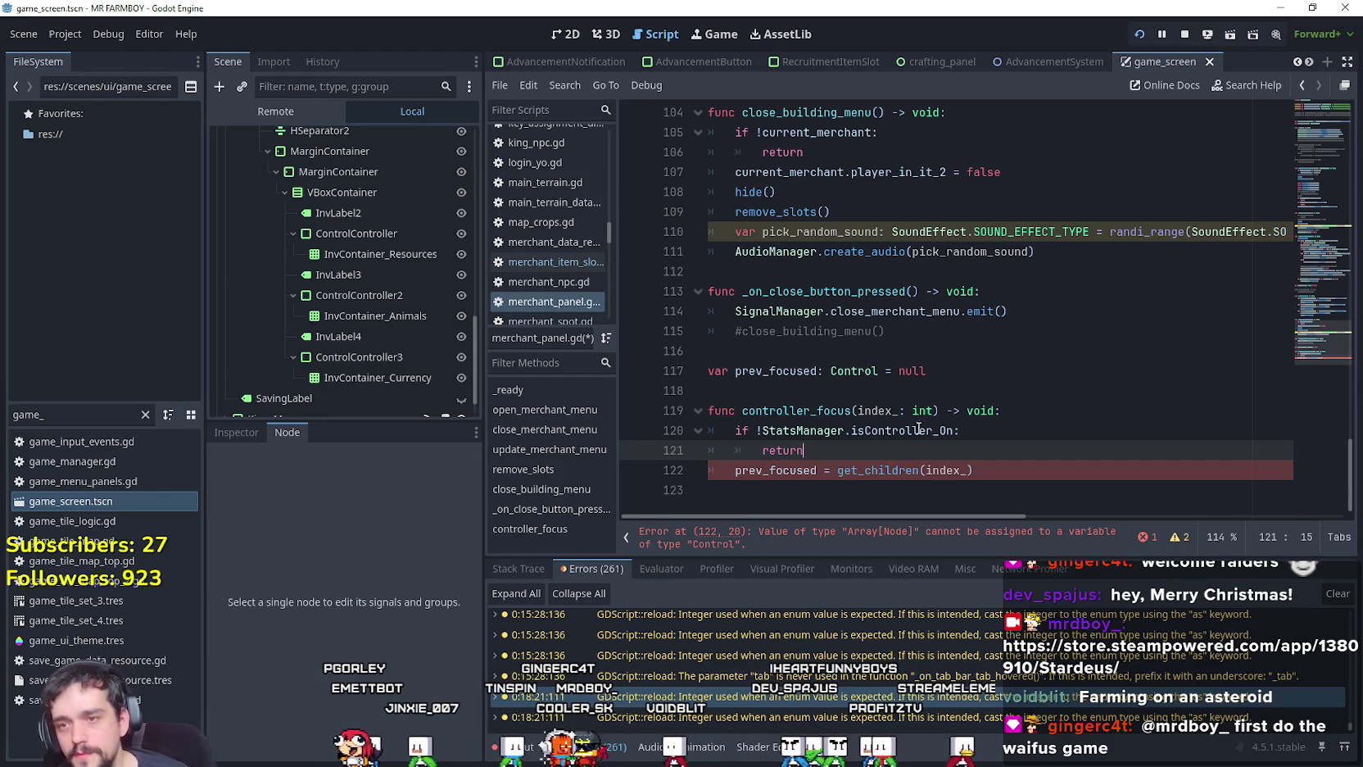
Insert inv_container_resources from autocomplete before get_children on line 122.
click(837, 470)
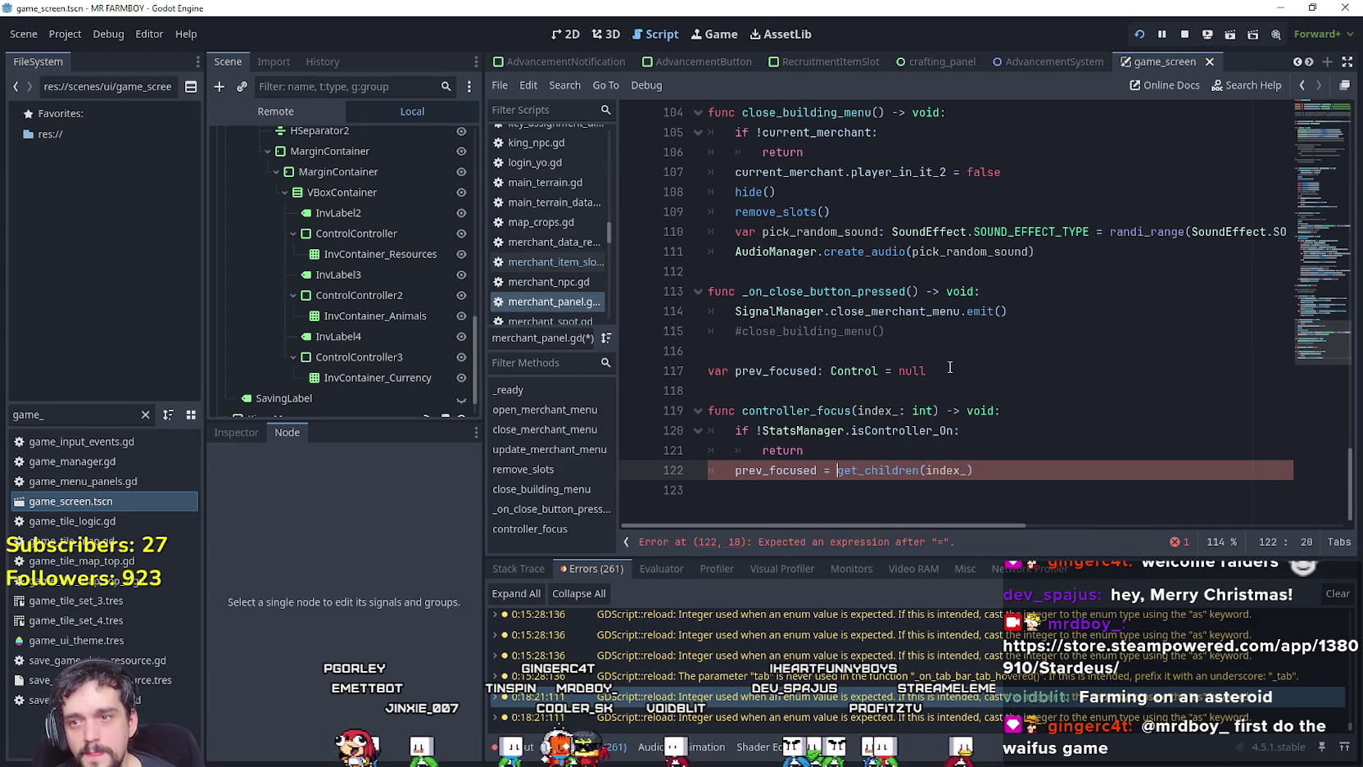
text(invent)
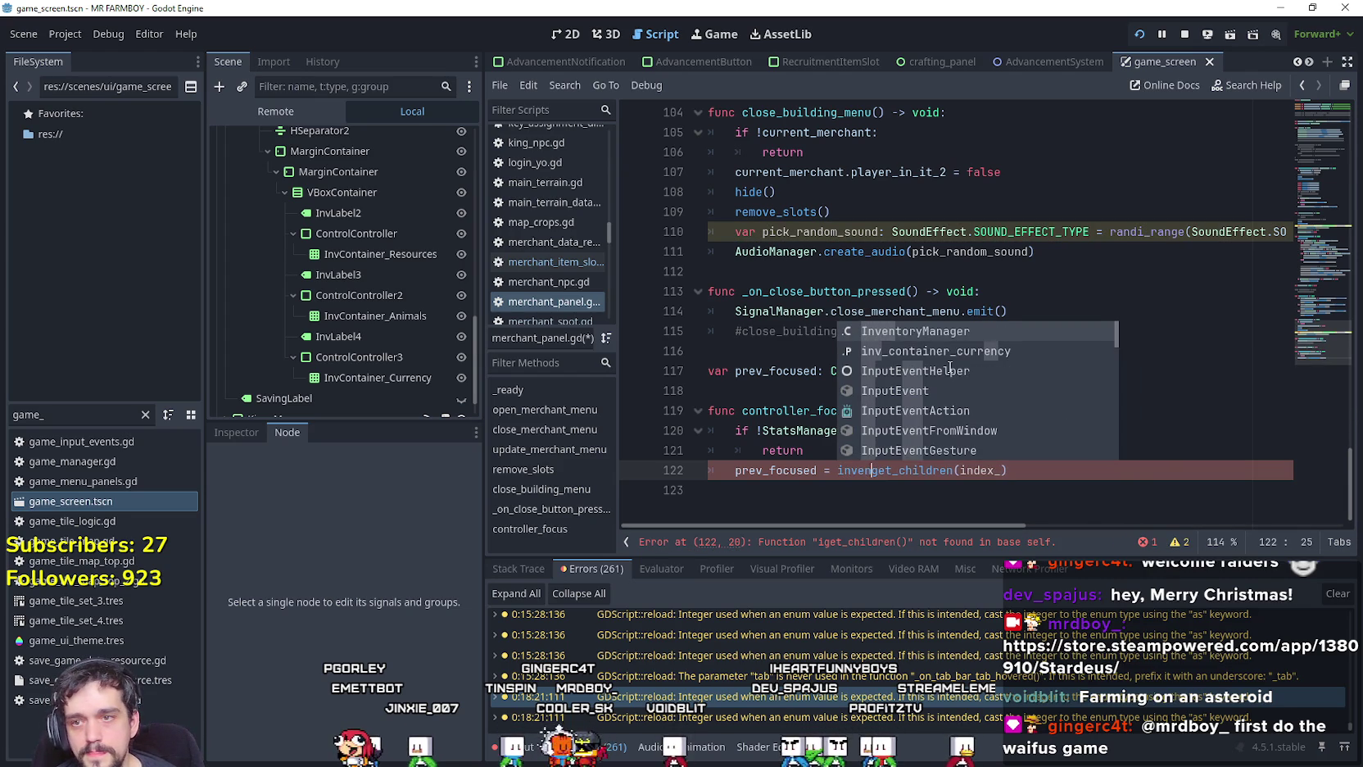
key(BackSpace)
key(BackSpace)
key(BackSpace)
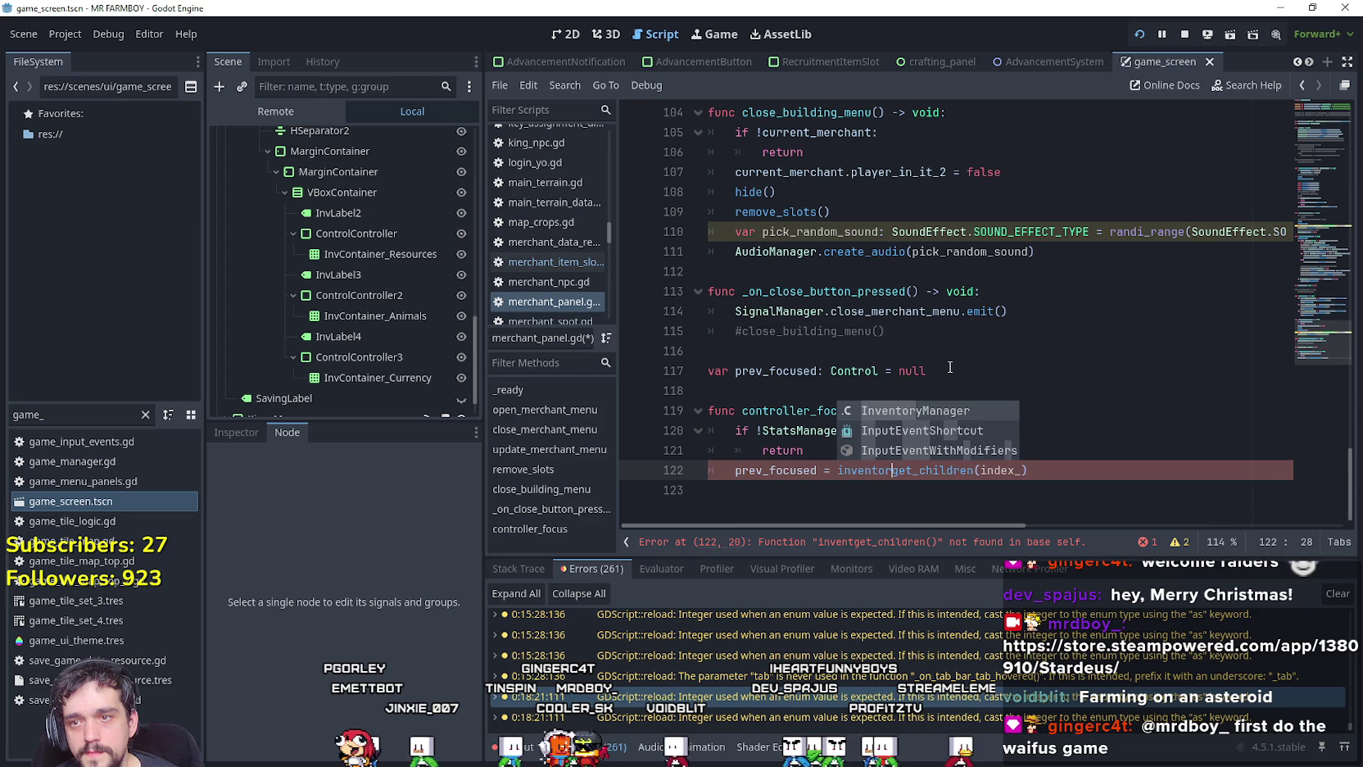
key(BackSpace)
key(BackSpace)
text(resourc)
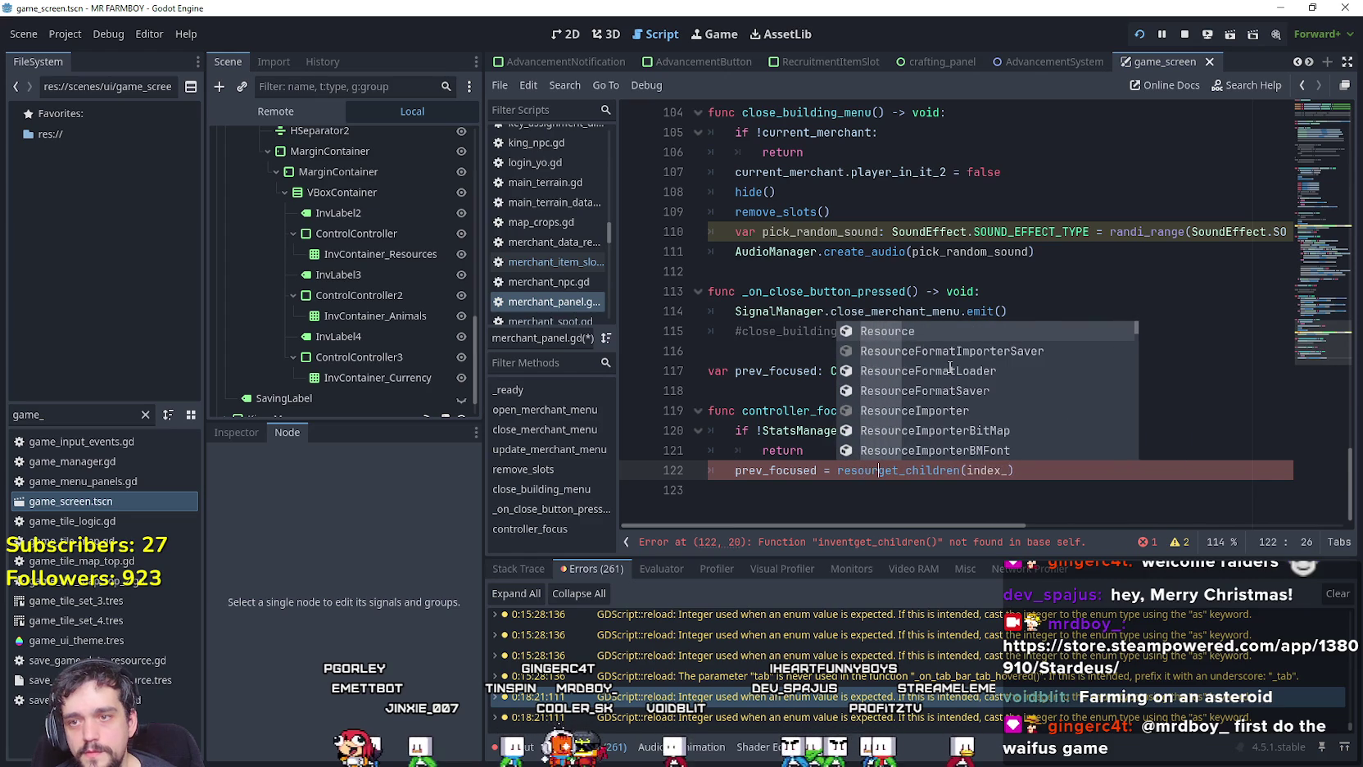
key(BackSpace)
key(BackSpace)
key(BackSpace)
text(inv)
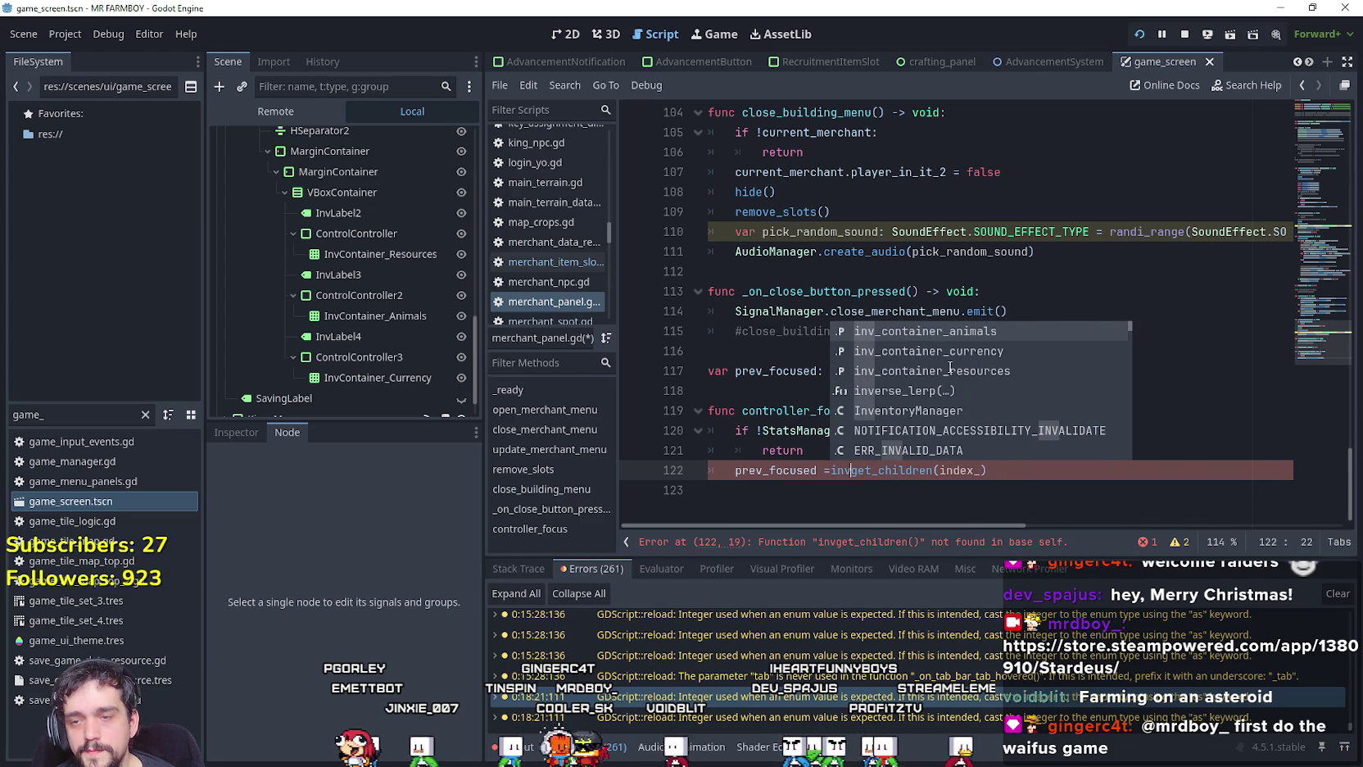
key(Down)
key(Down)
key(Tab)
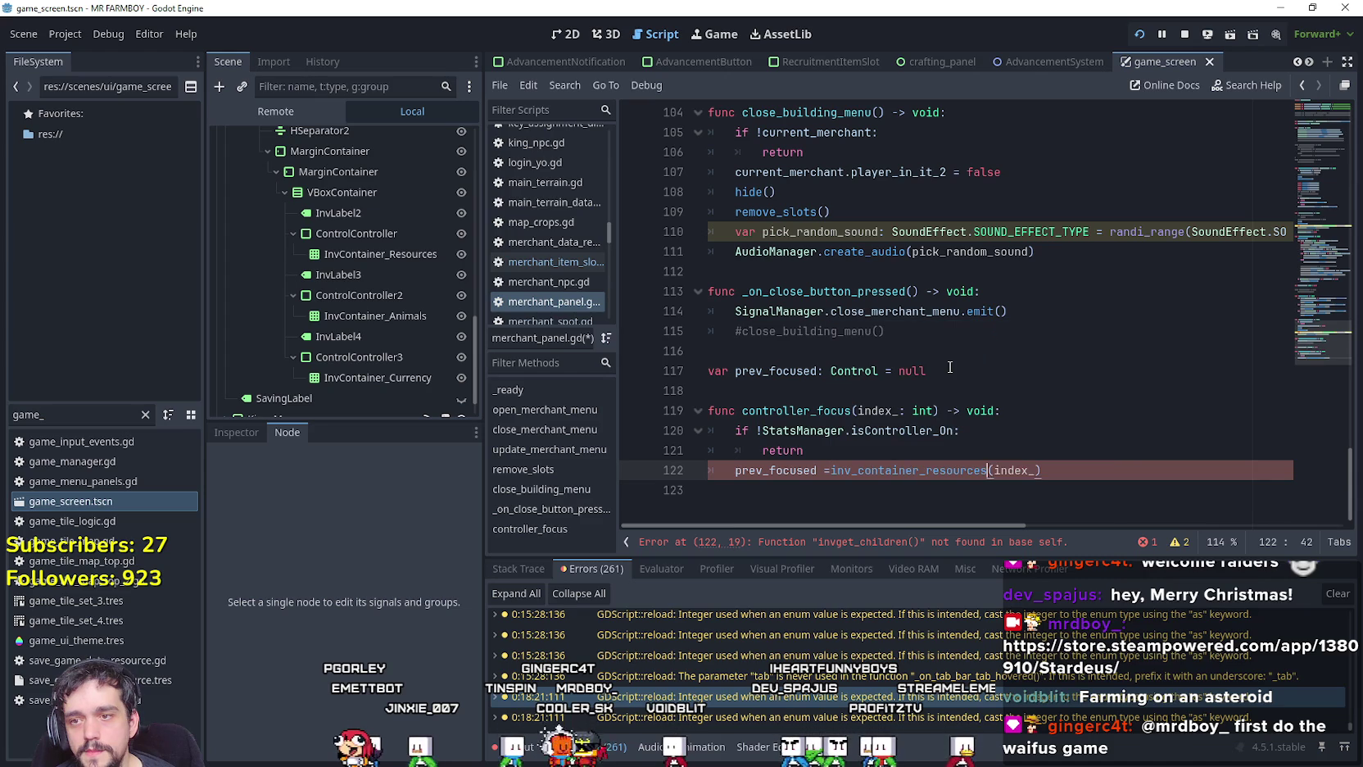
Make the call .get_child(index_) and add a container_: int parameter to controller_focus.
text(/)
key(BackSpace)
text(.)
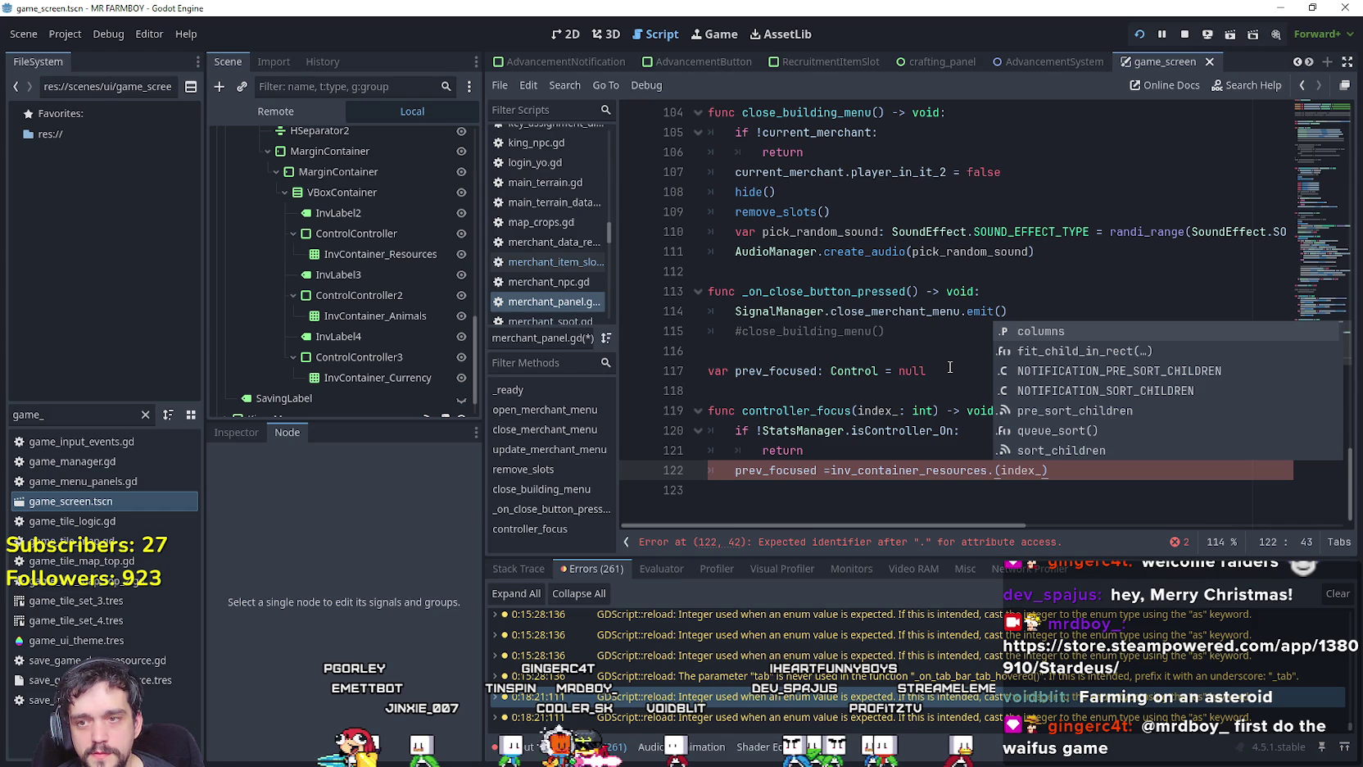
text(get_)
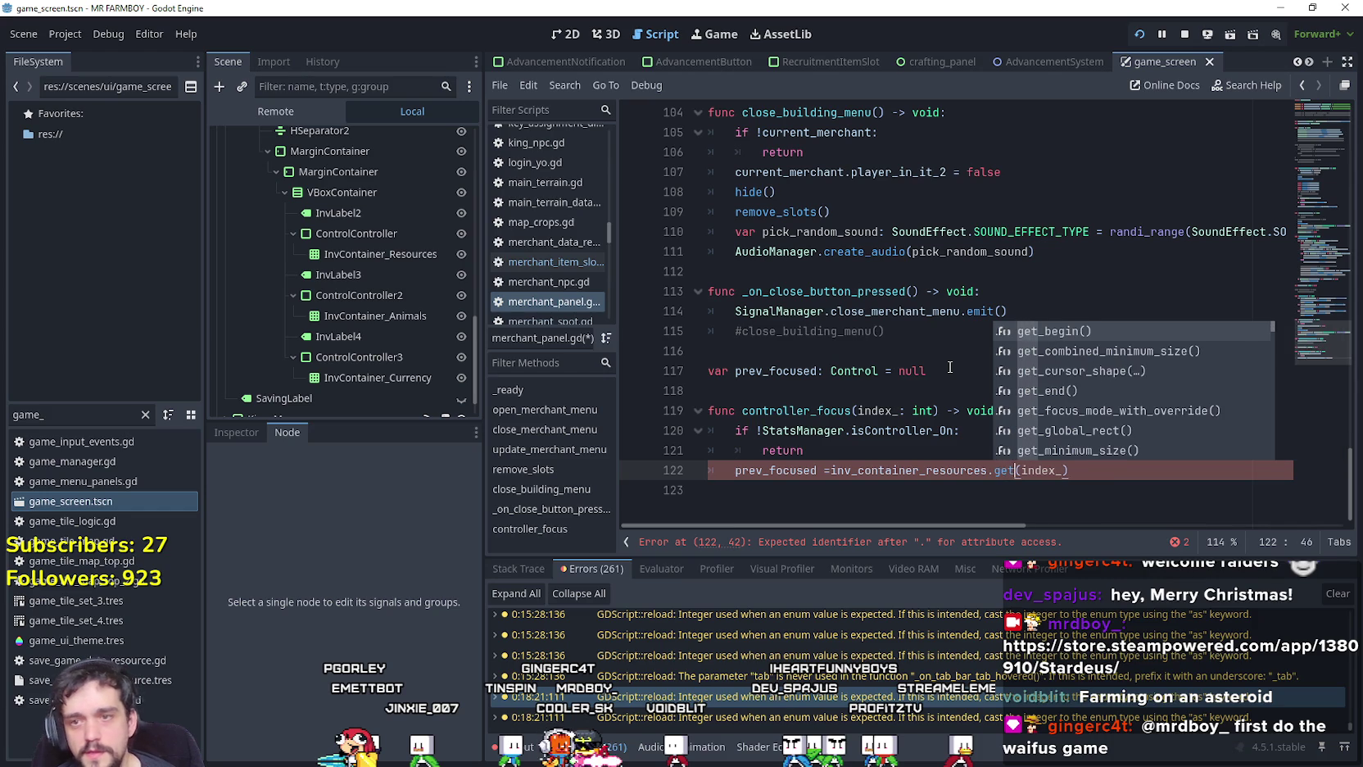
text(child)
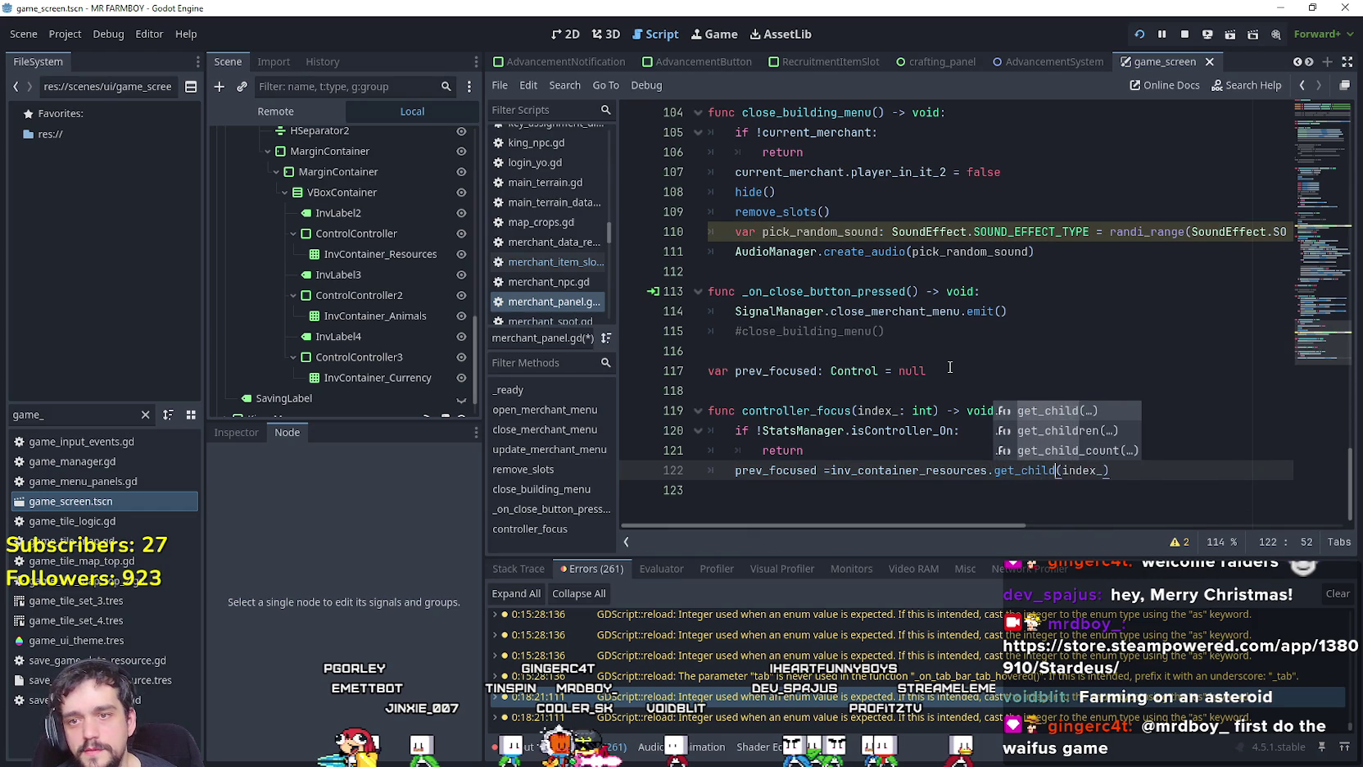
text(()
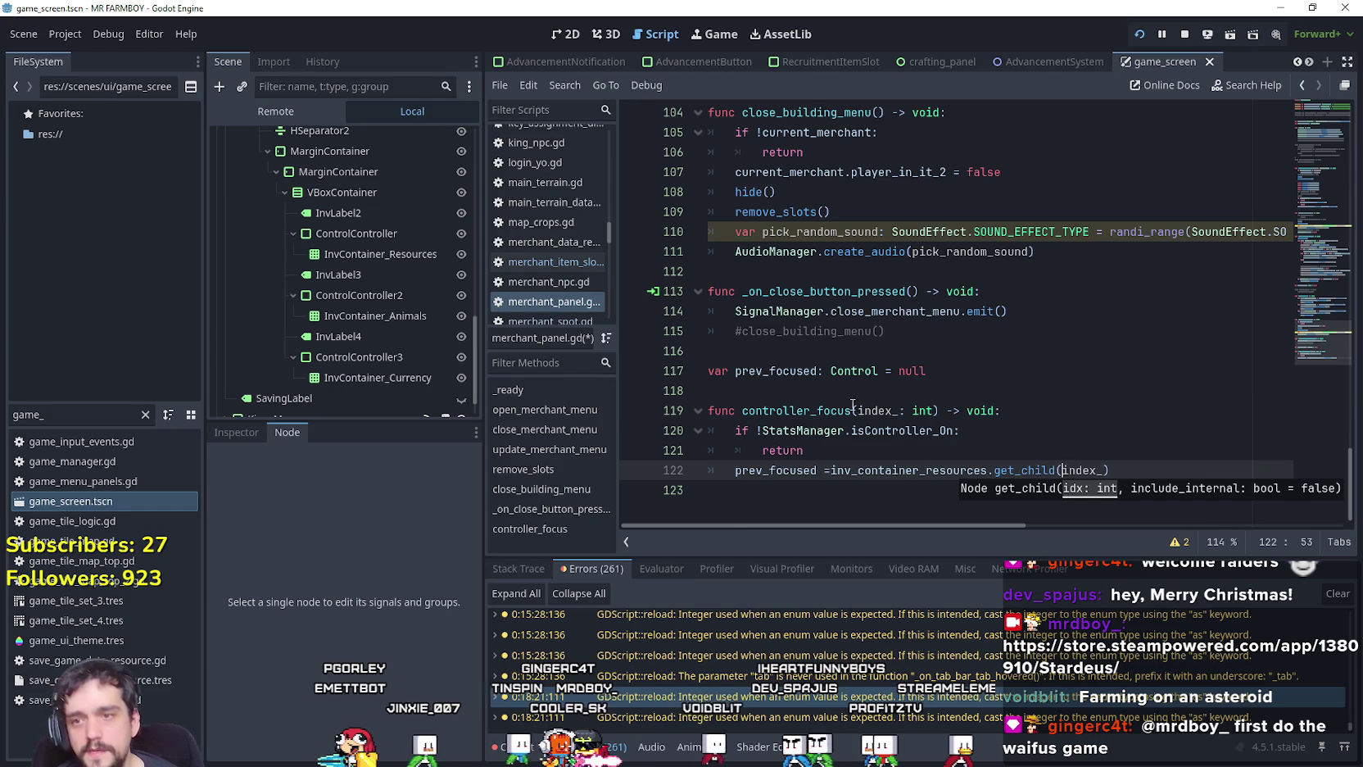
click(856, 410)
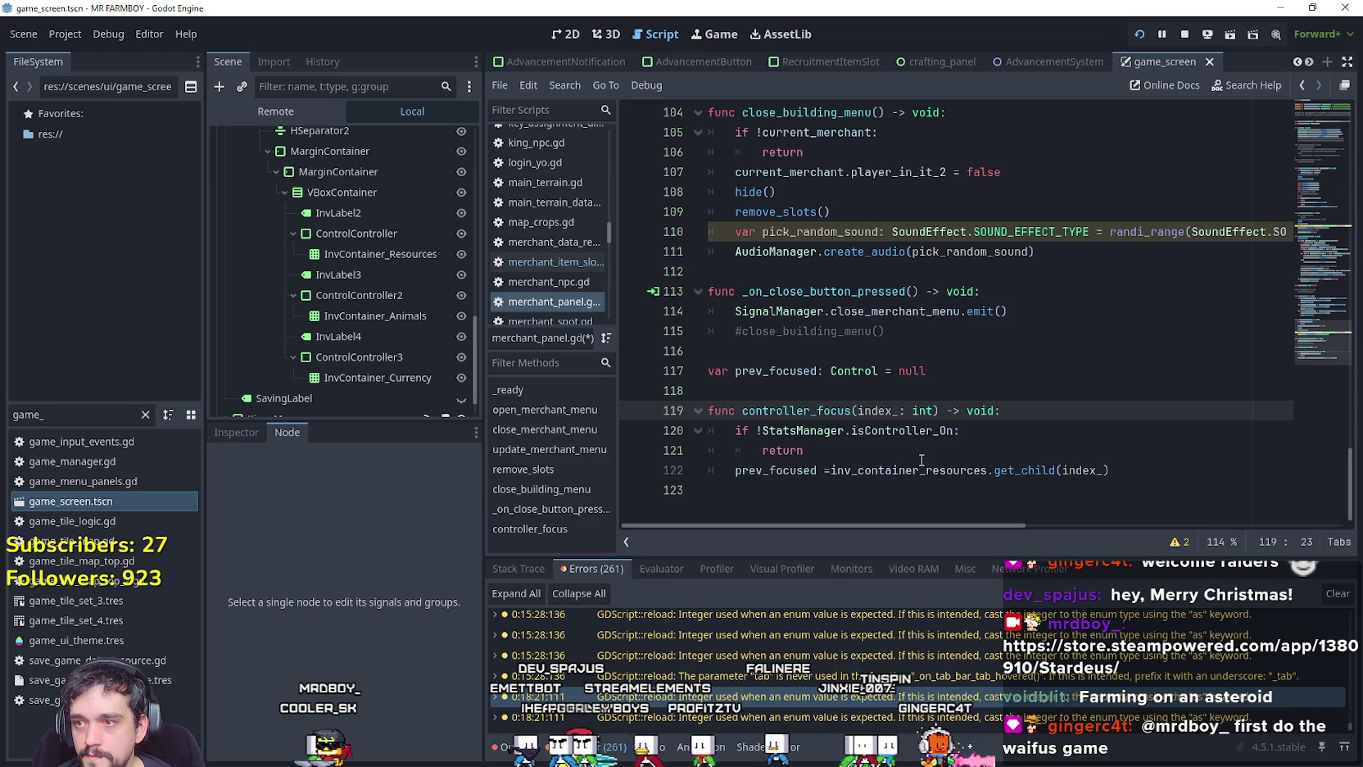
text(container)
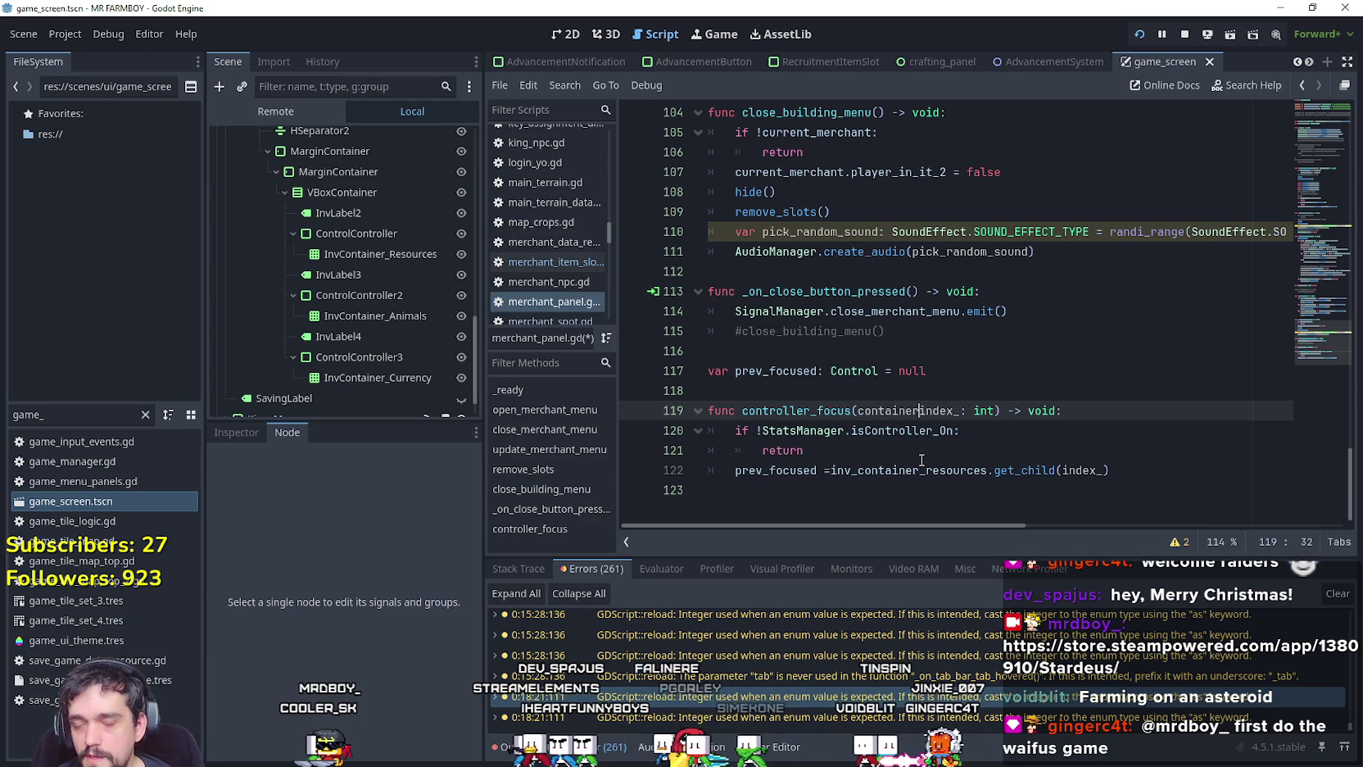
text(_:)
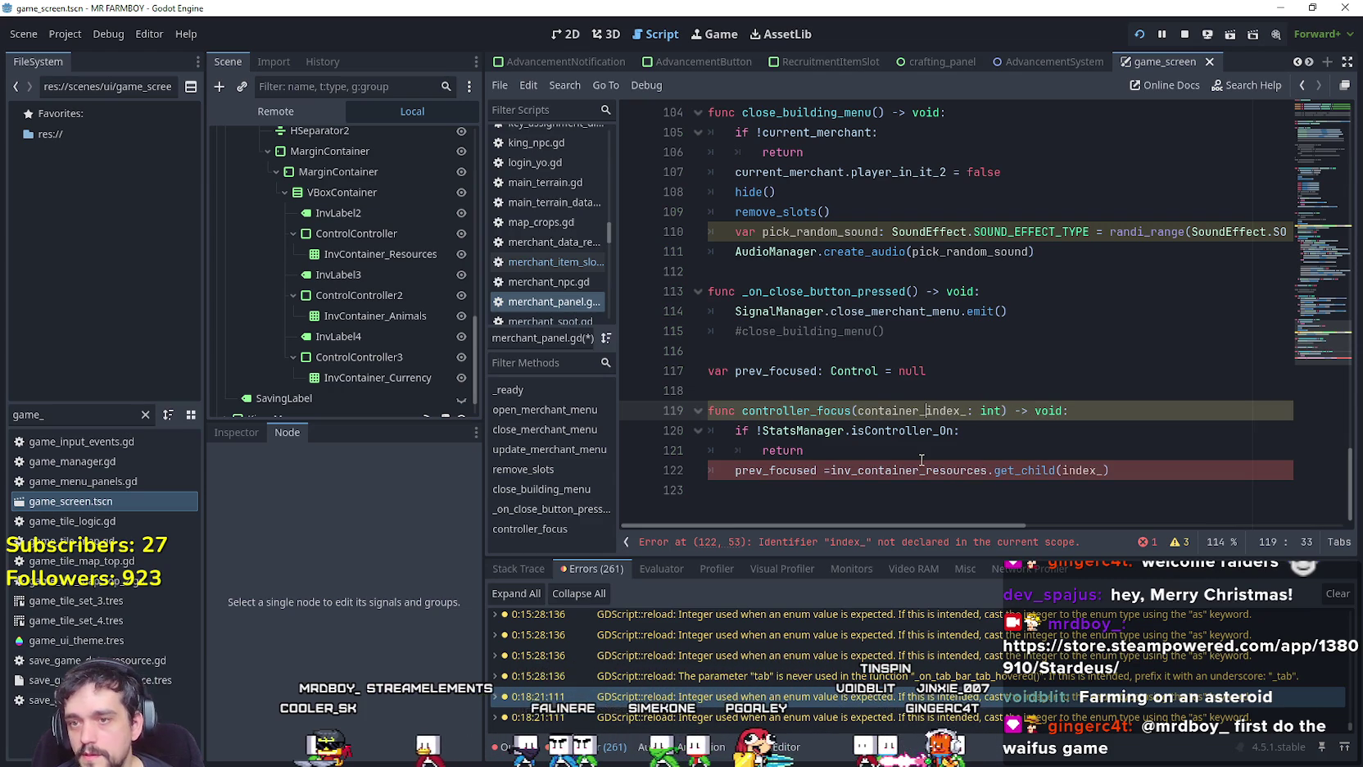
text( int,)
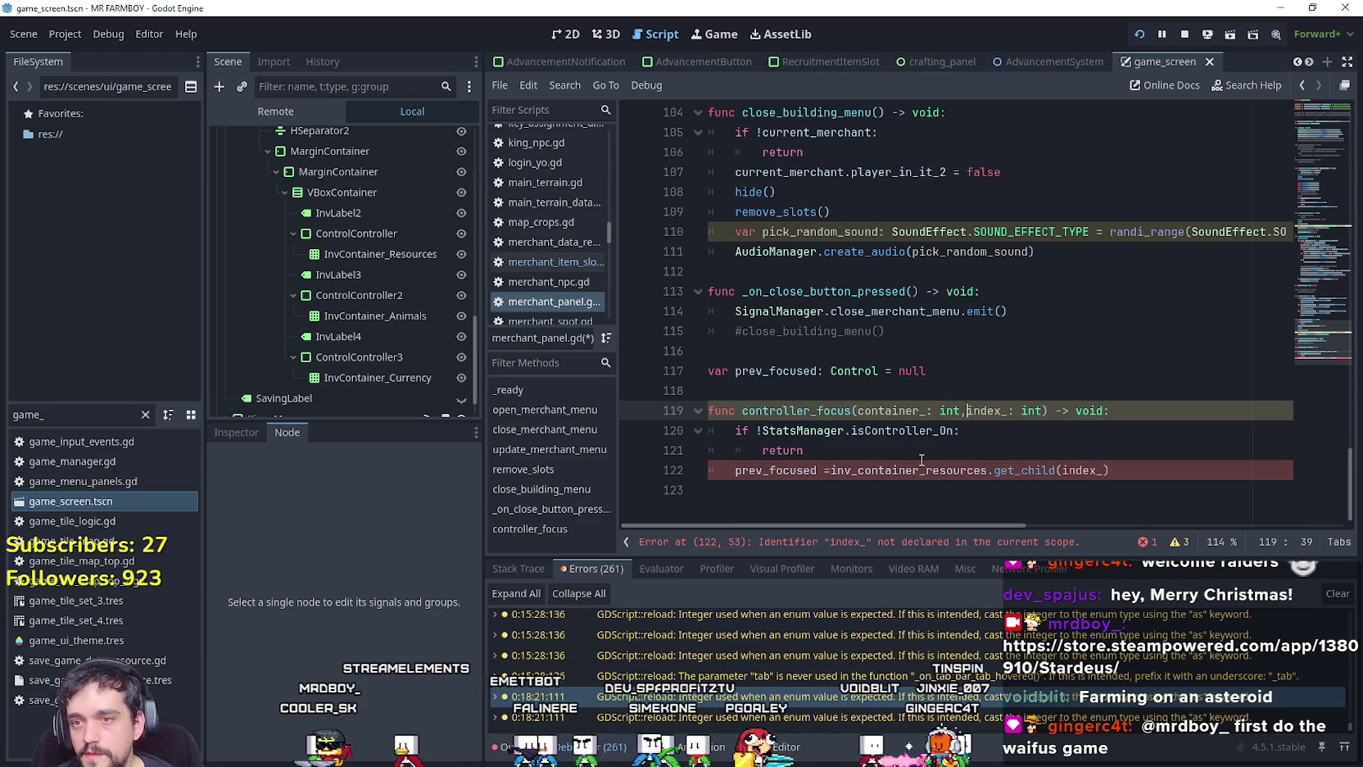
Add match container_: with case 0: holding the indented prev_focused line.
click(923, 448)
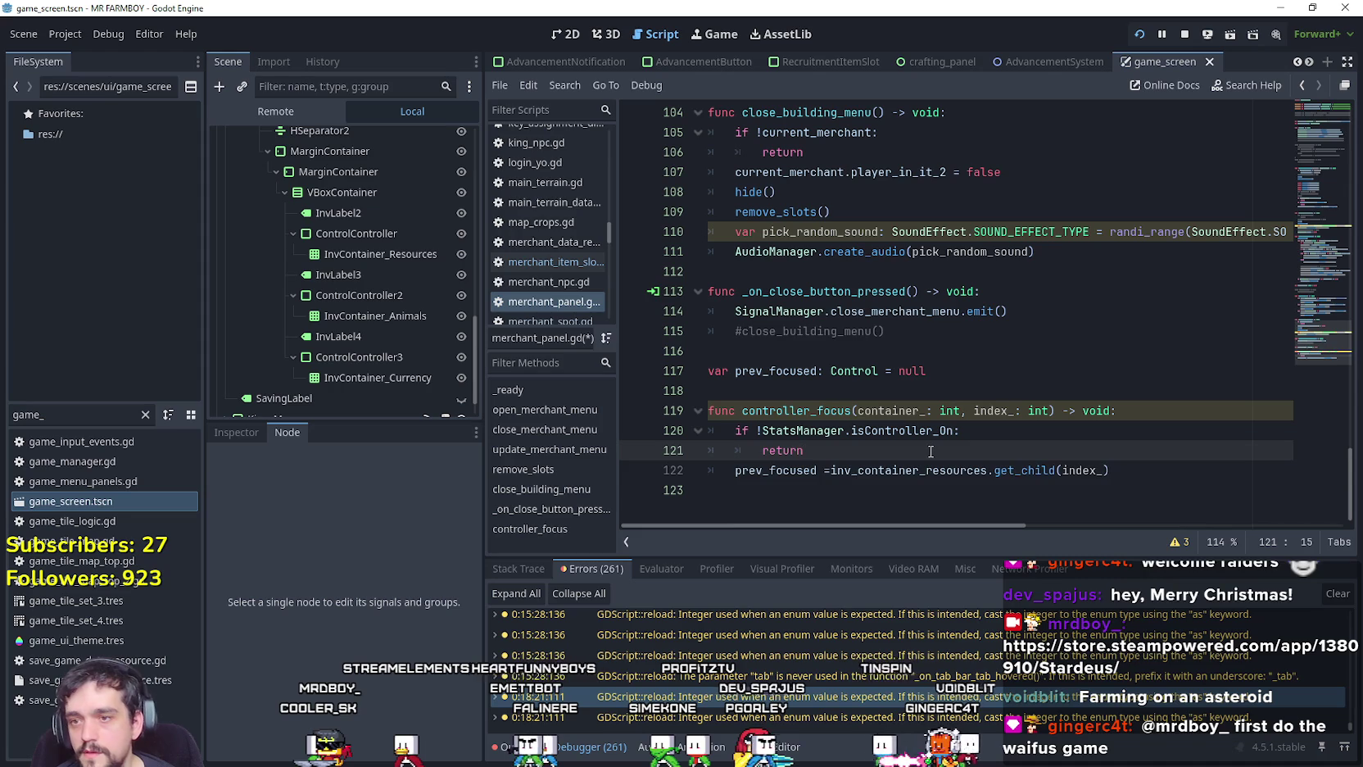
key(Return)
text(match container_:)
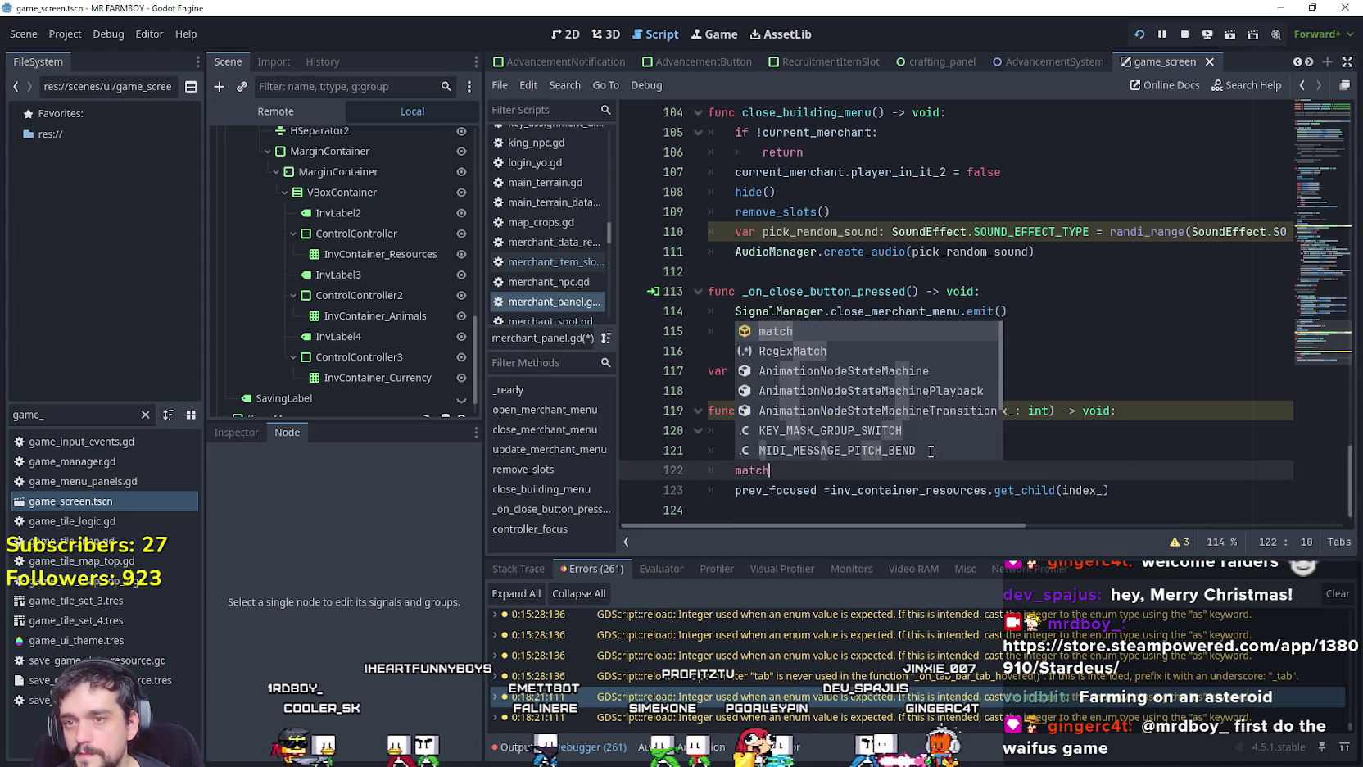
key(Return)
text(0)
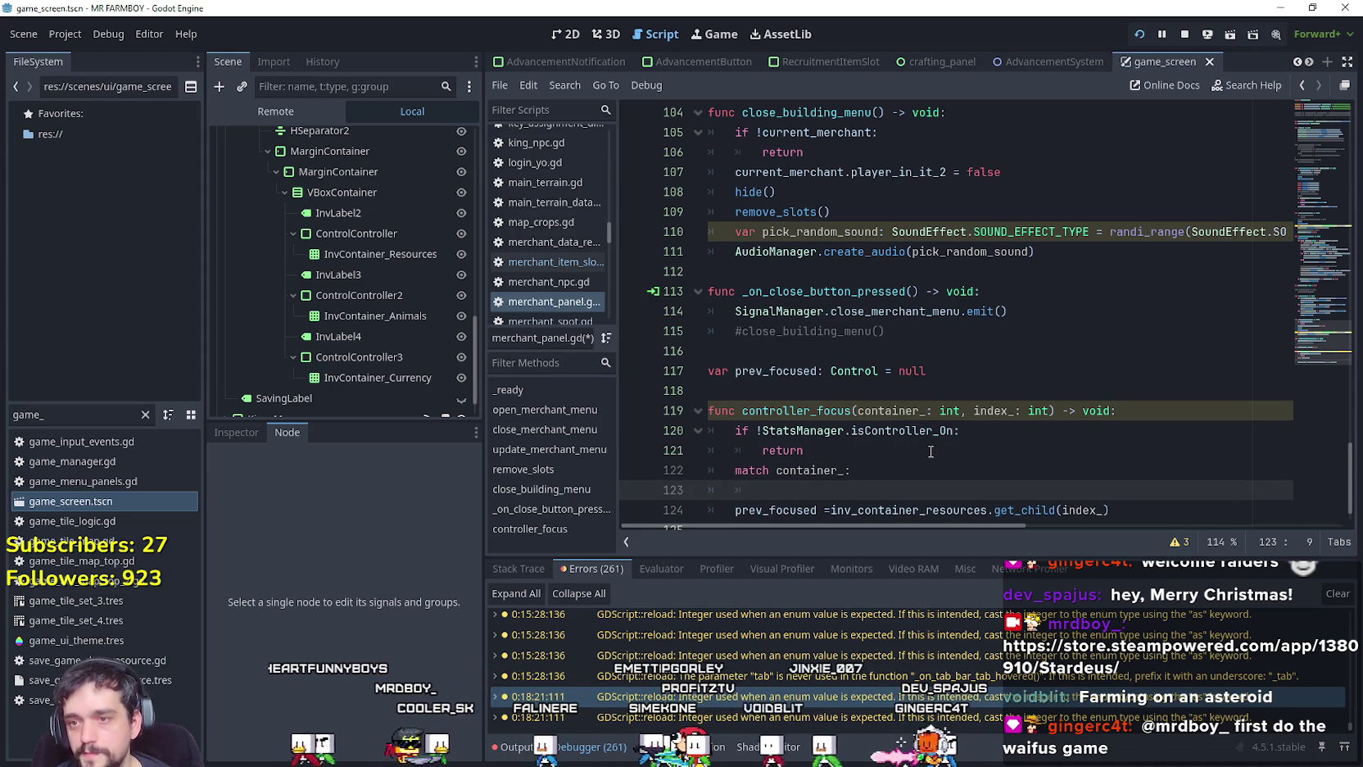
text(:)
key(Return)
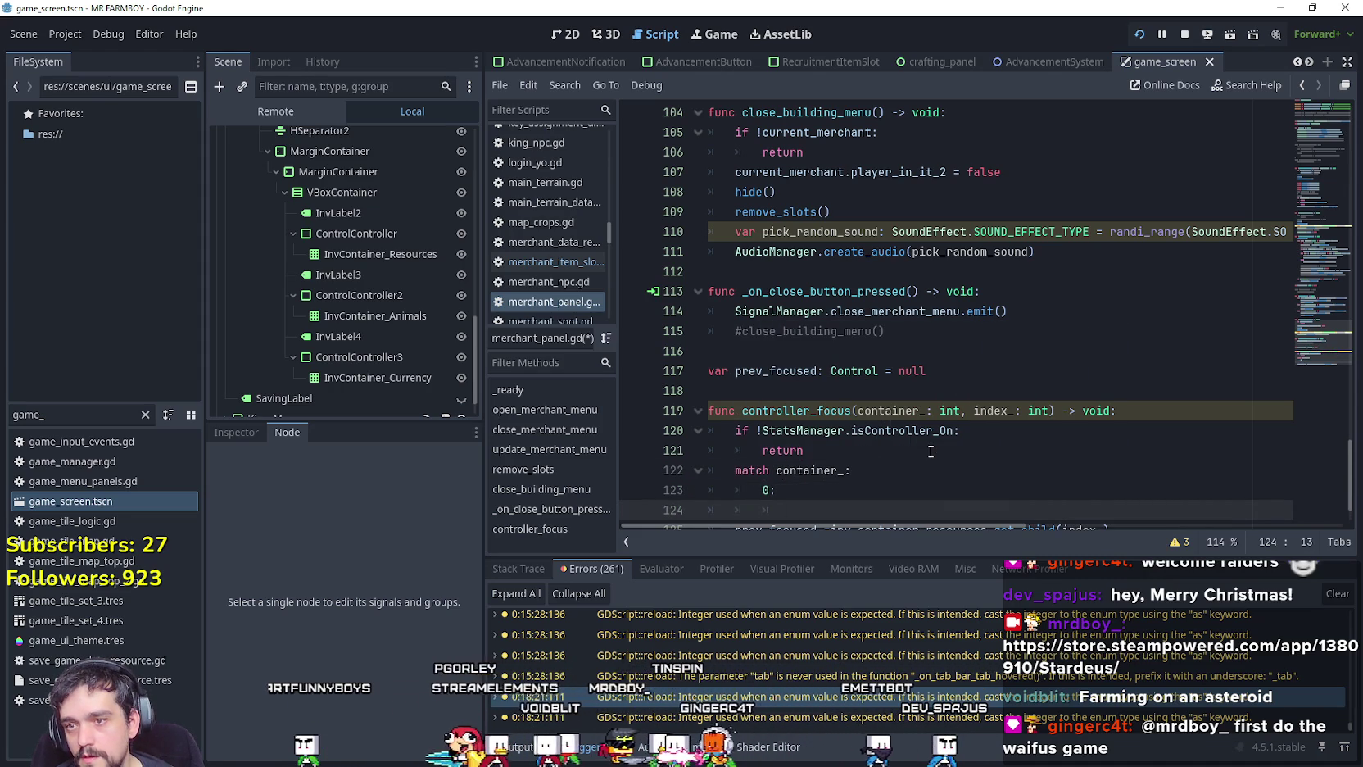
scroll(1023, 418, down, 1)
click(737, 470)
key(Tab)
key(Tab)
click(805, 458)
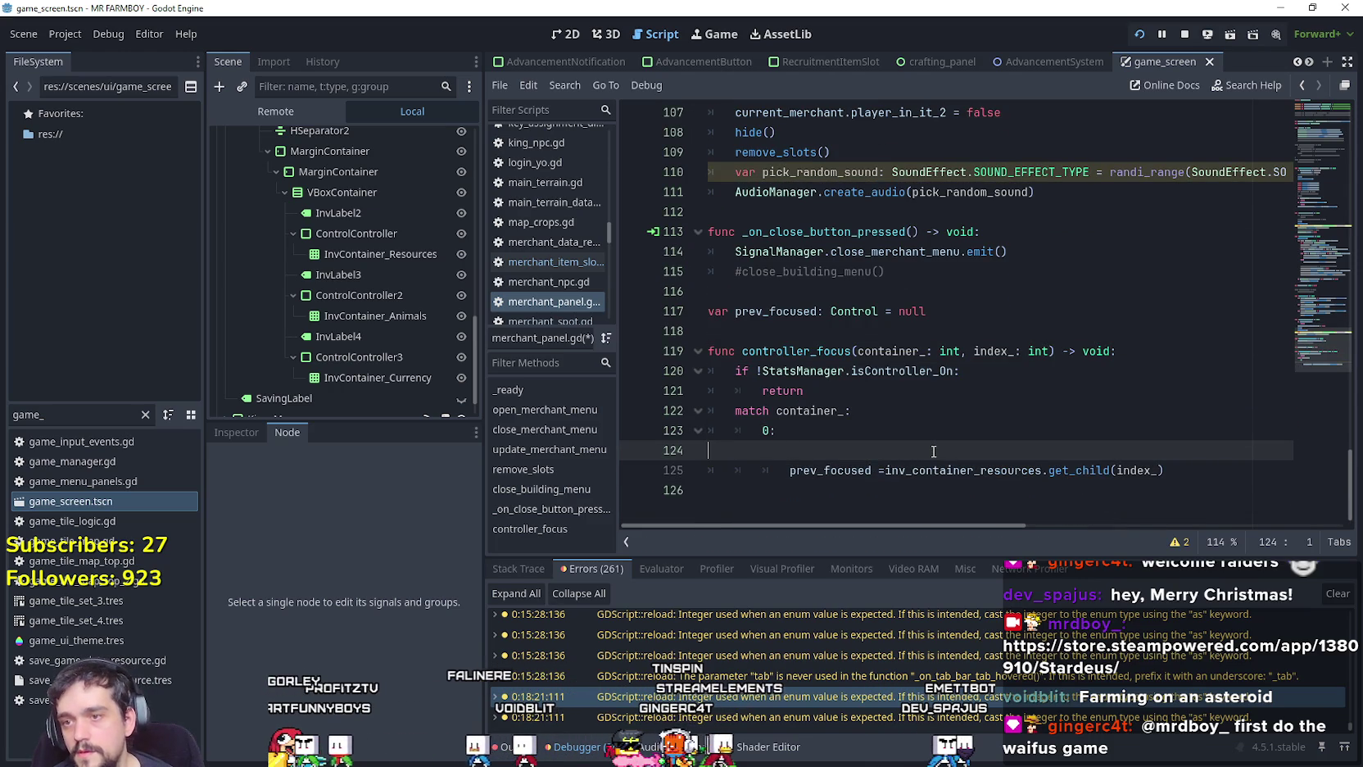
key(BackSpace)
Copy the case 0 block and paste it below as case 1.
drag(1166, 455, 678, 438)
key(ctrl+c)
click(732, 473)
key(ctrl+v)
click(770, 469)
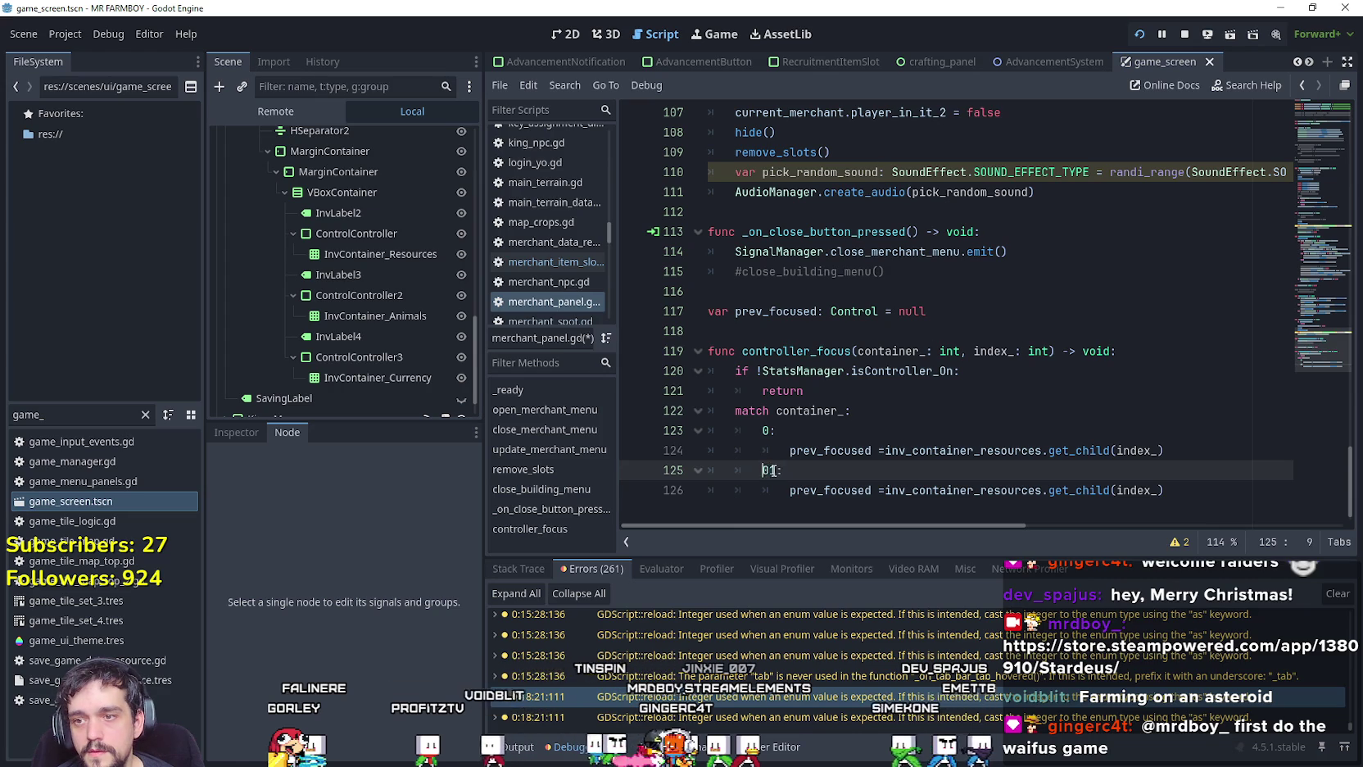
Paste a third case renumbered to 2 and save the script.
click(1169, 493)
text(1)
key(Return)
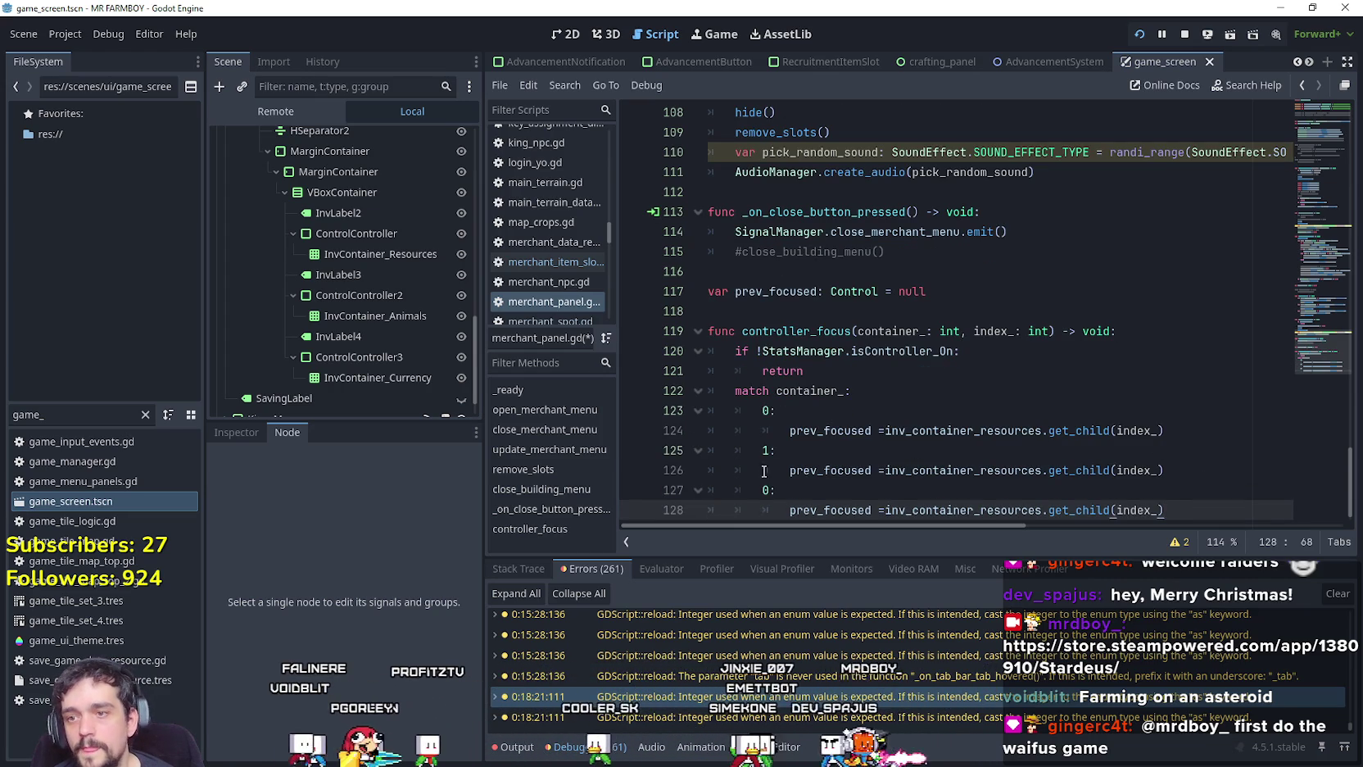
key(ctrl+v)
click(770, 490)
key(BackSpace)
text(2)
click(837, 470)
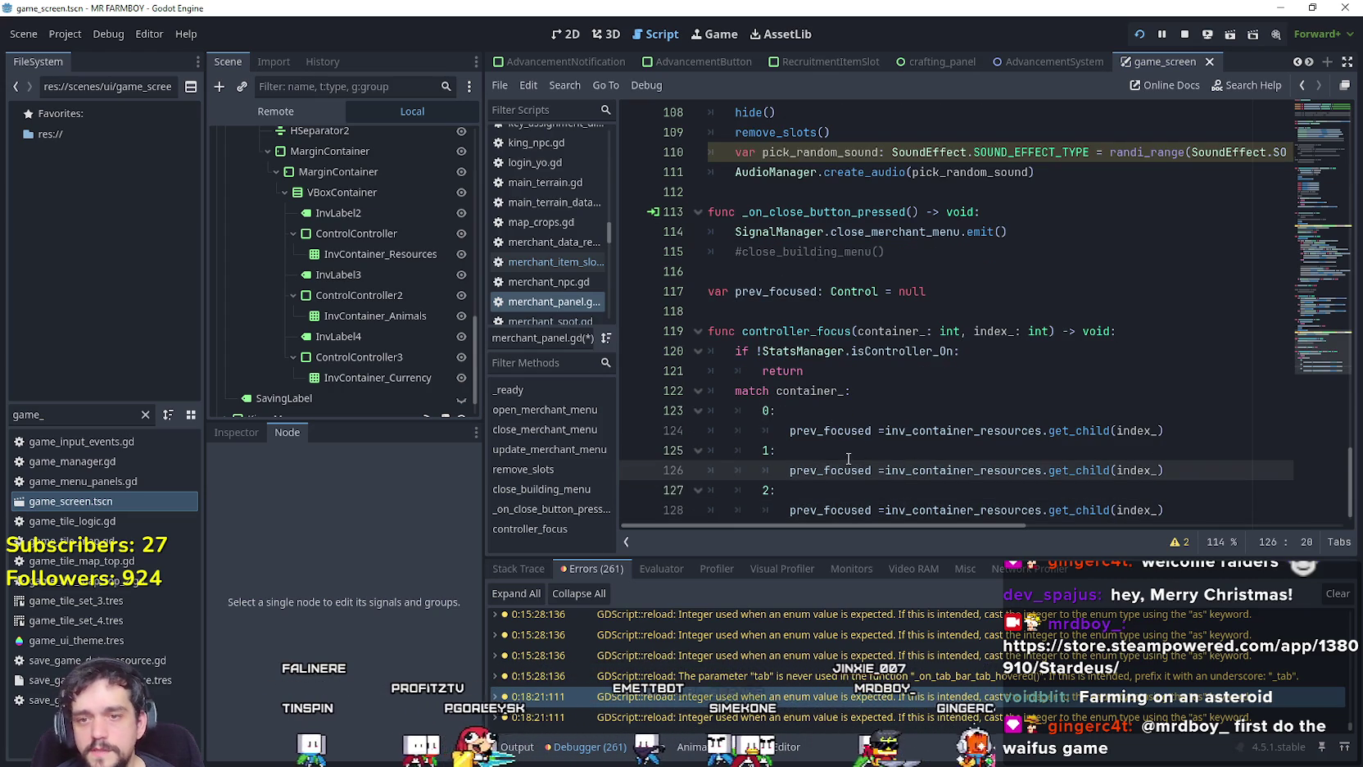
key(ctrl+s)
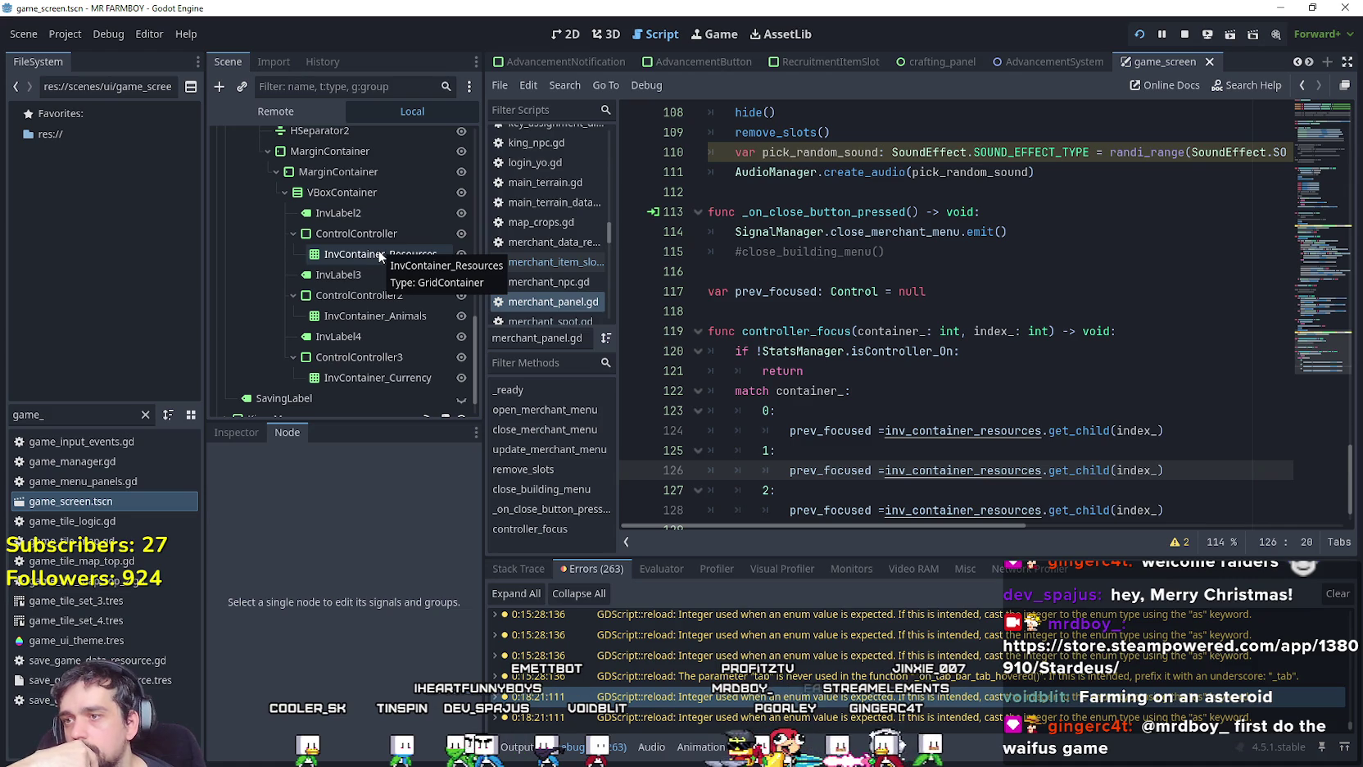
Confirm InvContainer_Resources is a 4-column GridContainer, then switch to the running game.
click(379, 254)
scroll(397, 562, up, 2)
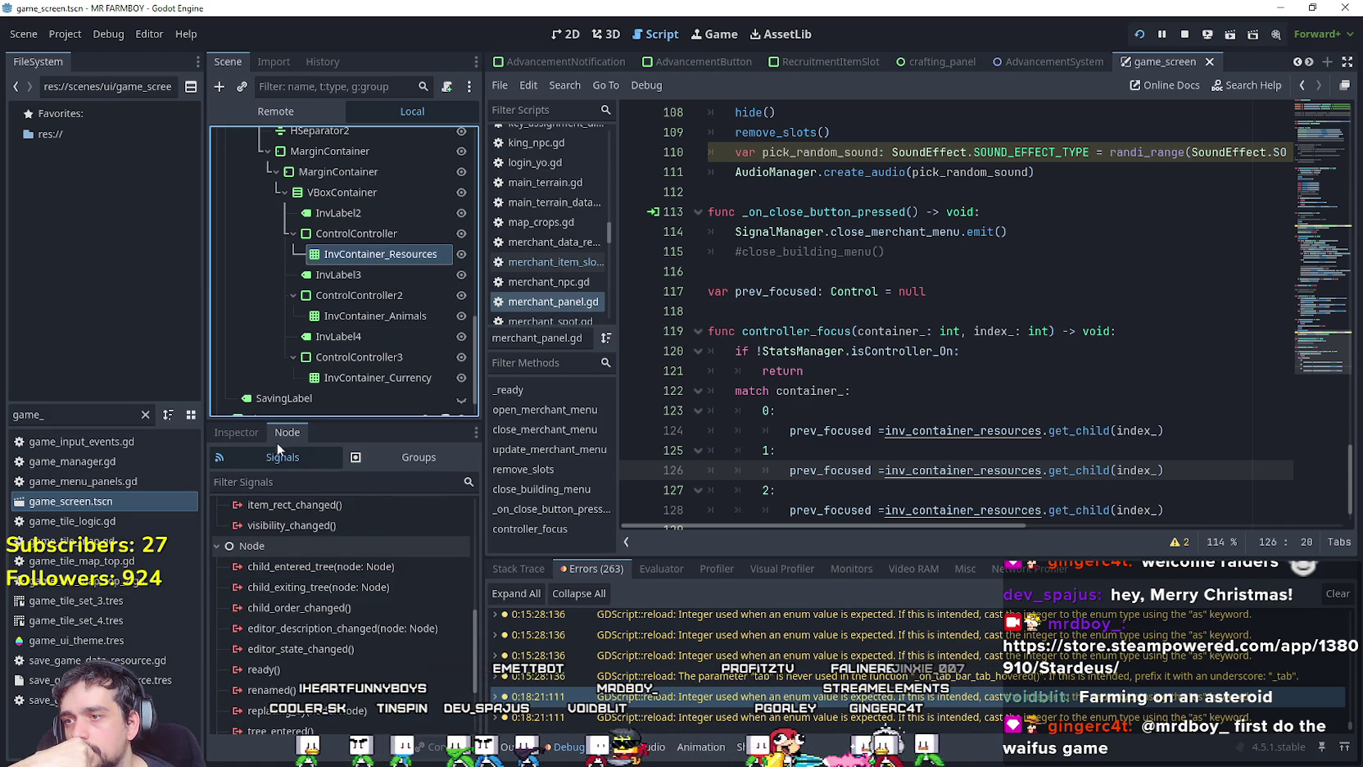
click(236, 432)
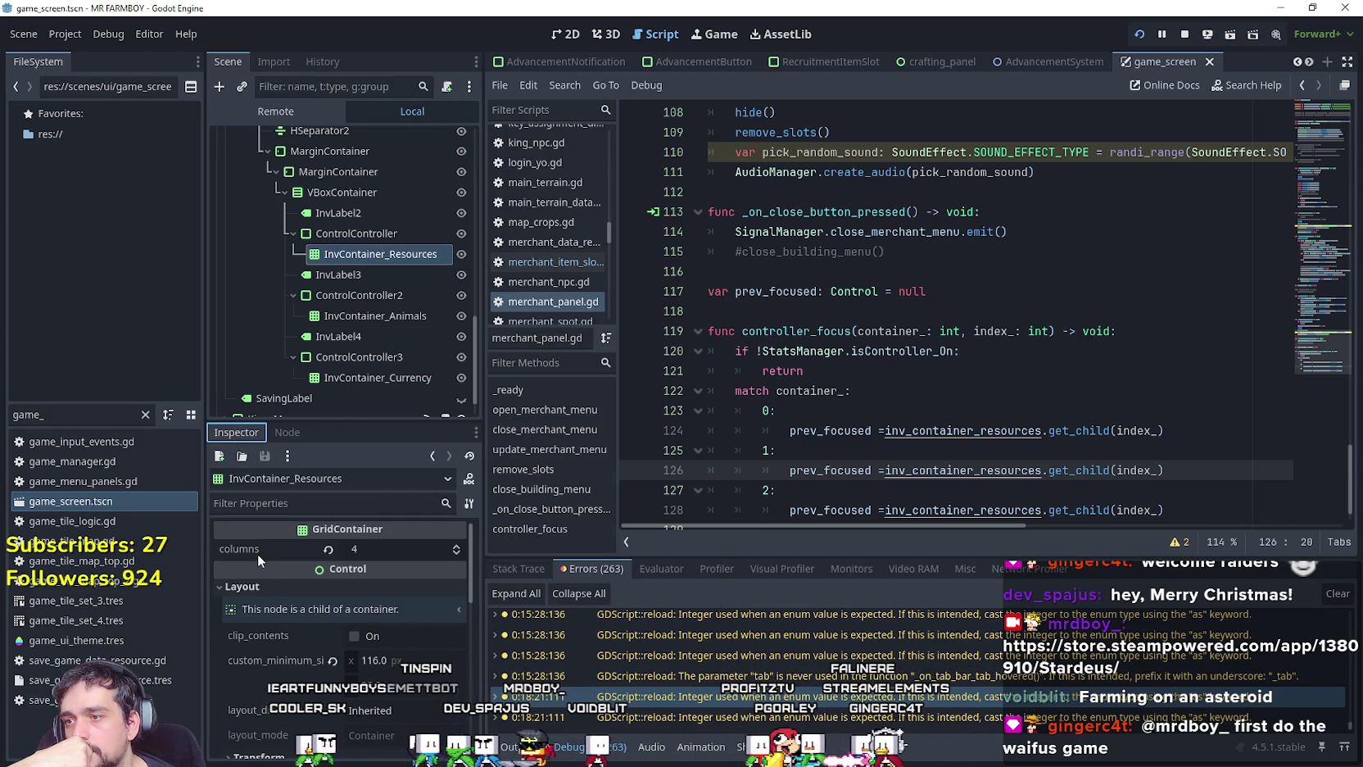
mouse_move(258, 554)
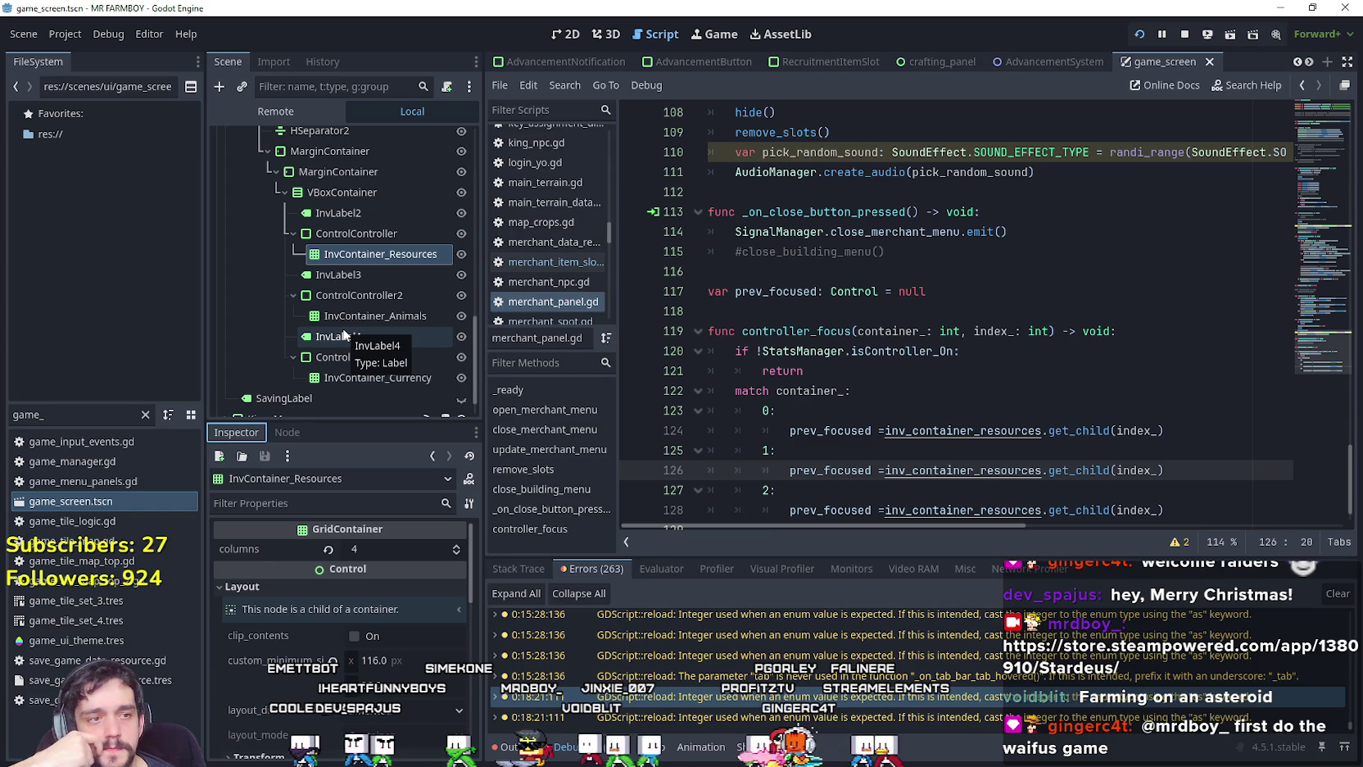
click(987, 331)
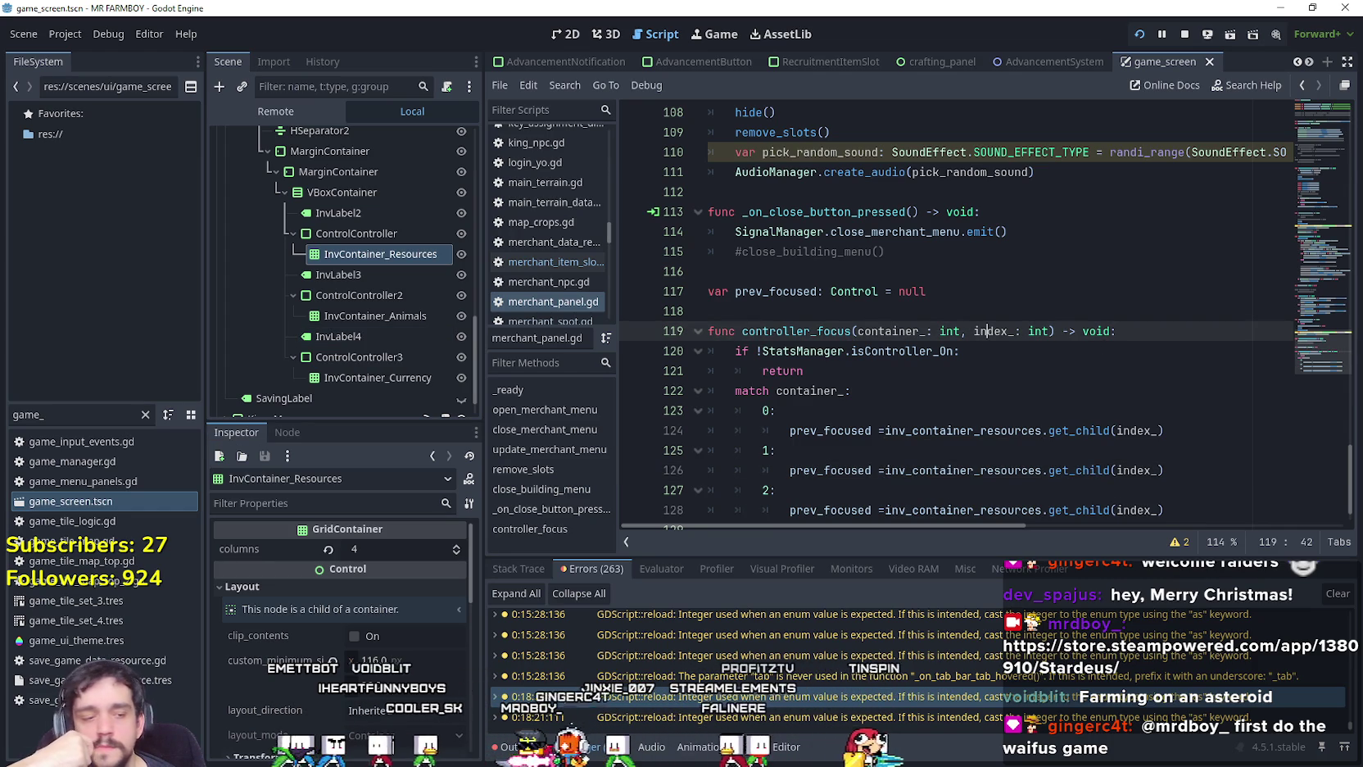
key(alt+Tab)
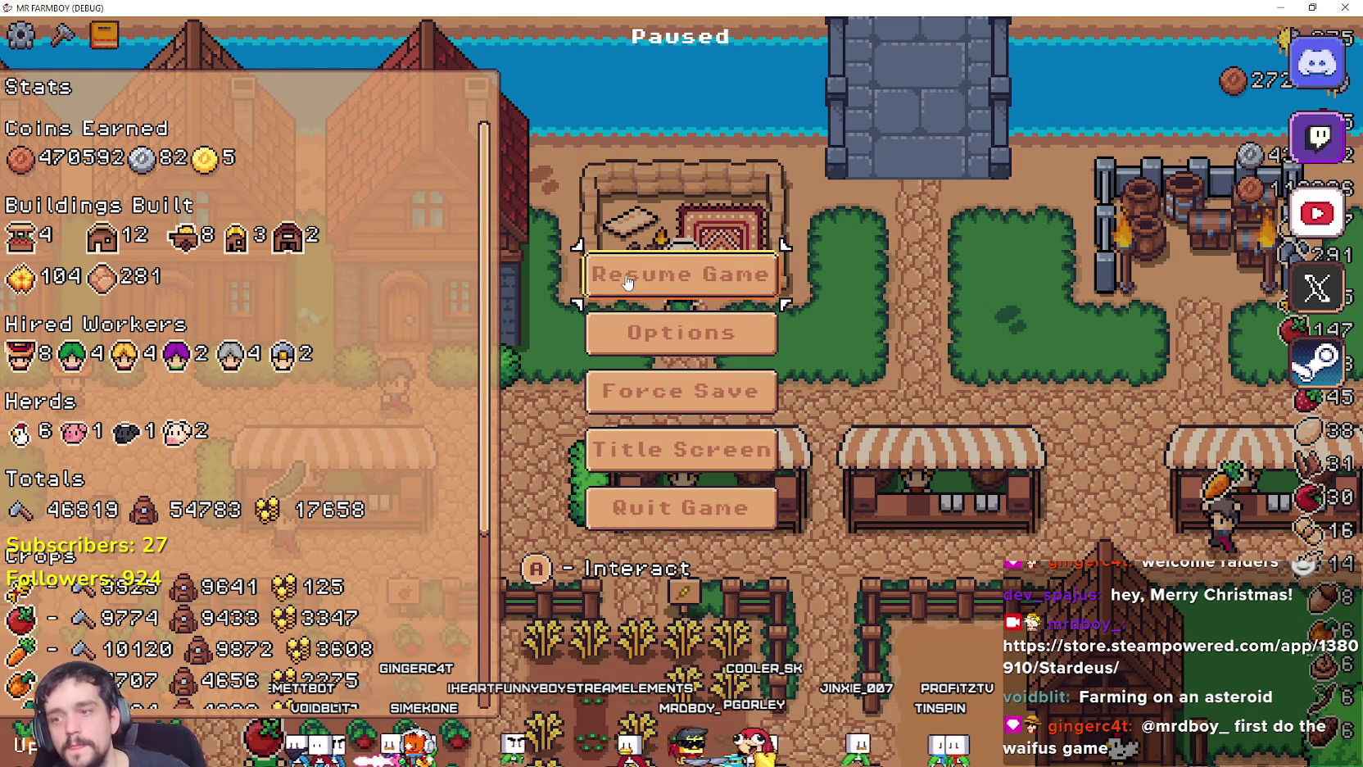
Open and cancel Options, resume, then open and close the red-roofed house's worker panel.
key(Down)
key(Return)
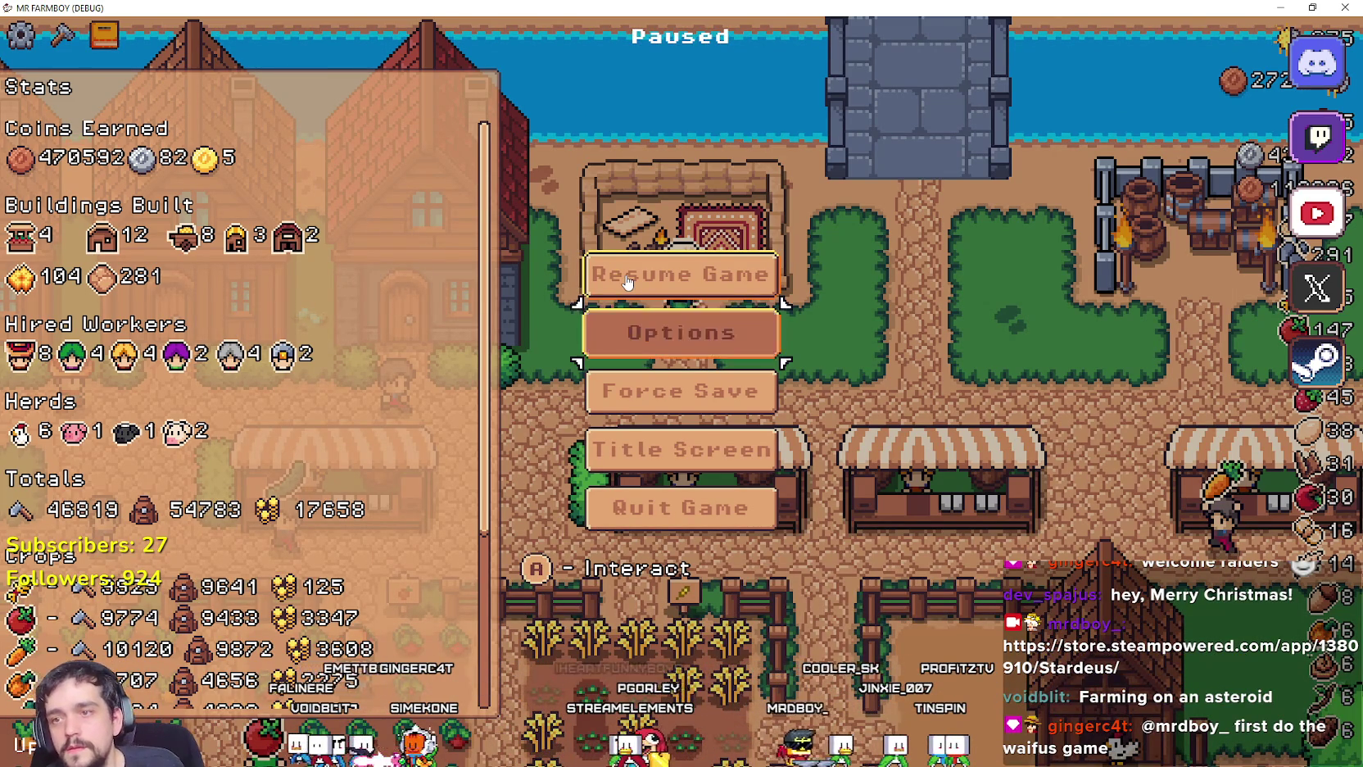
key(Down)
key(Down)
key(Down)
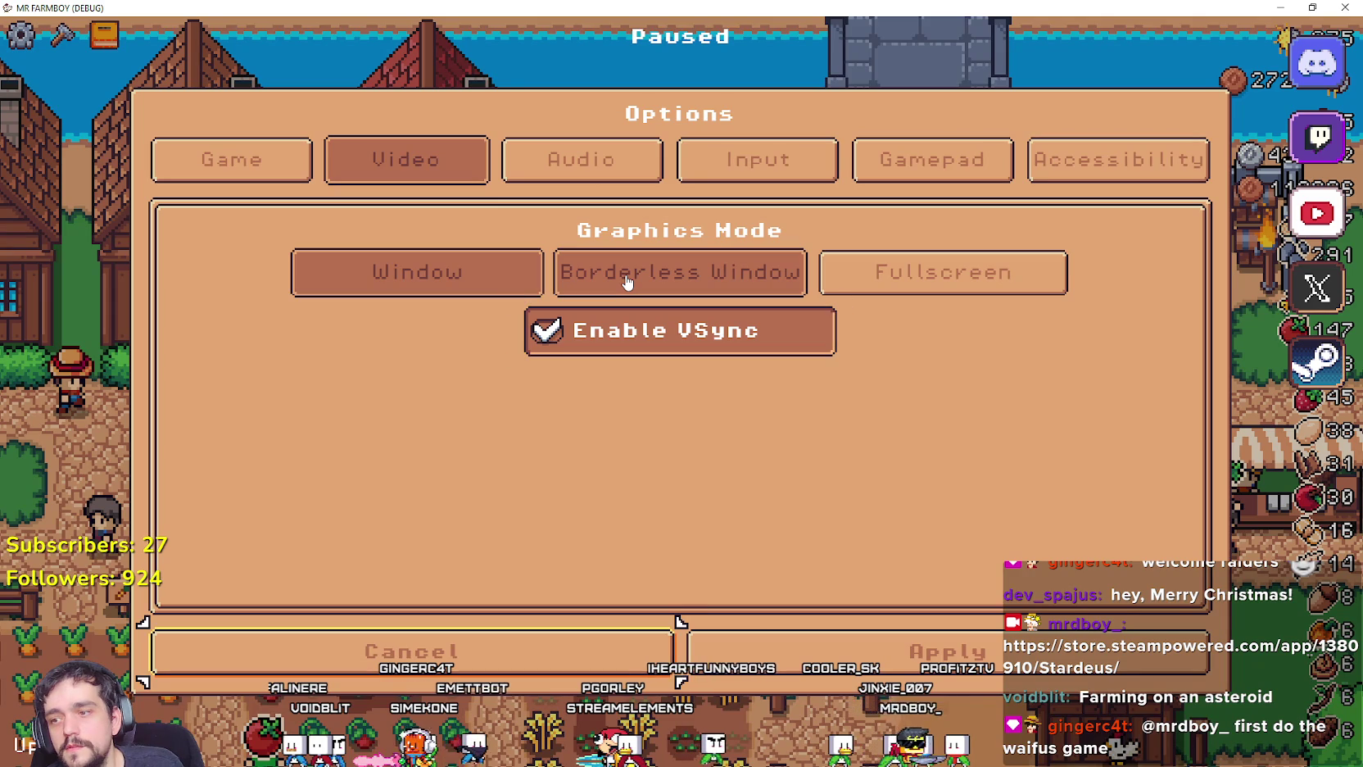
key(Return)
key(Escape)
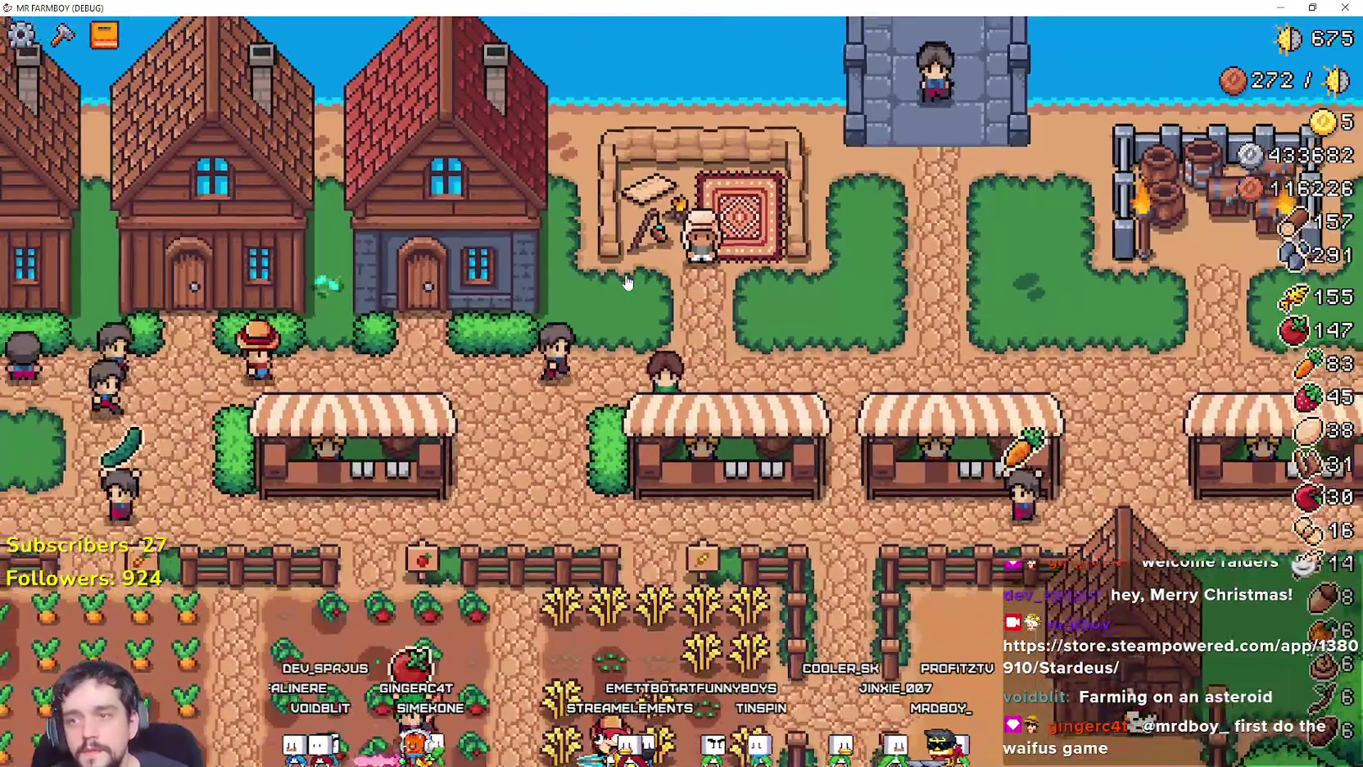
click(626, 283)
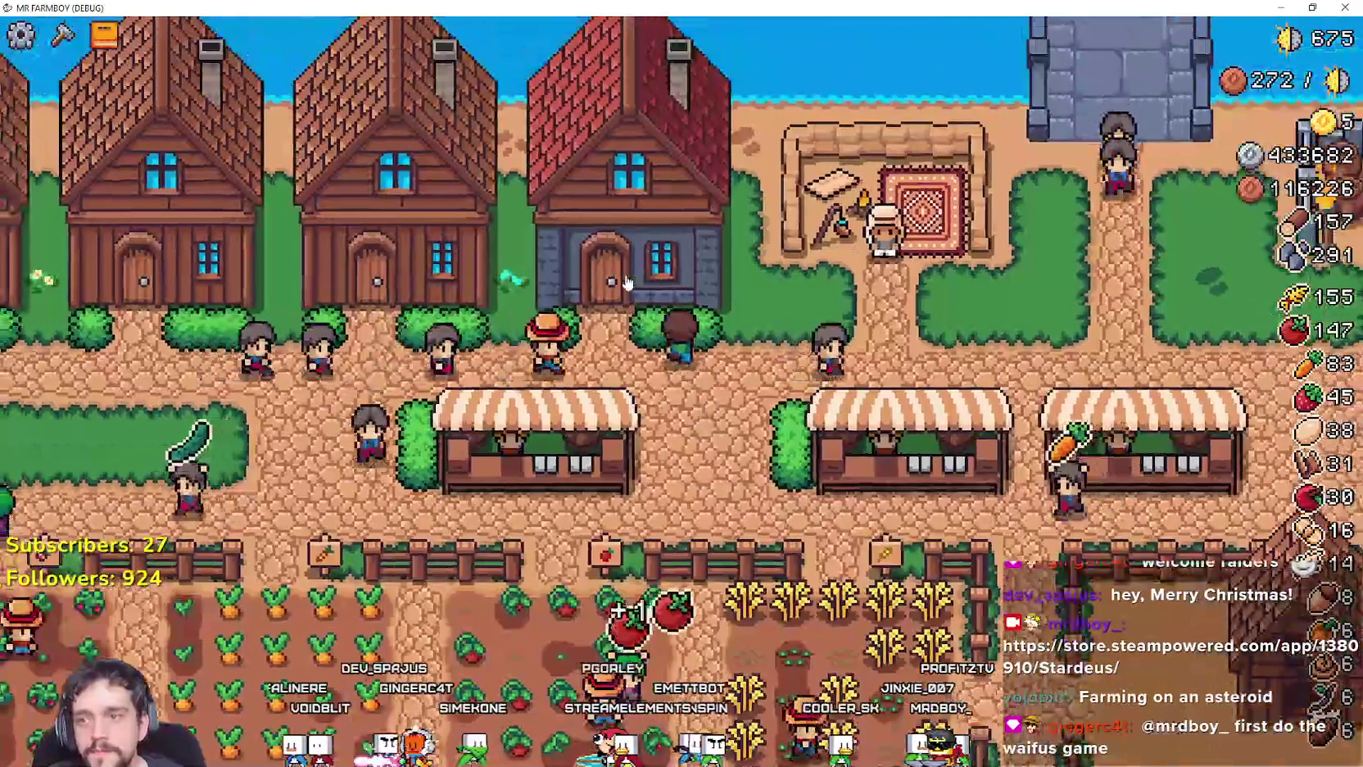
key(Escape)
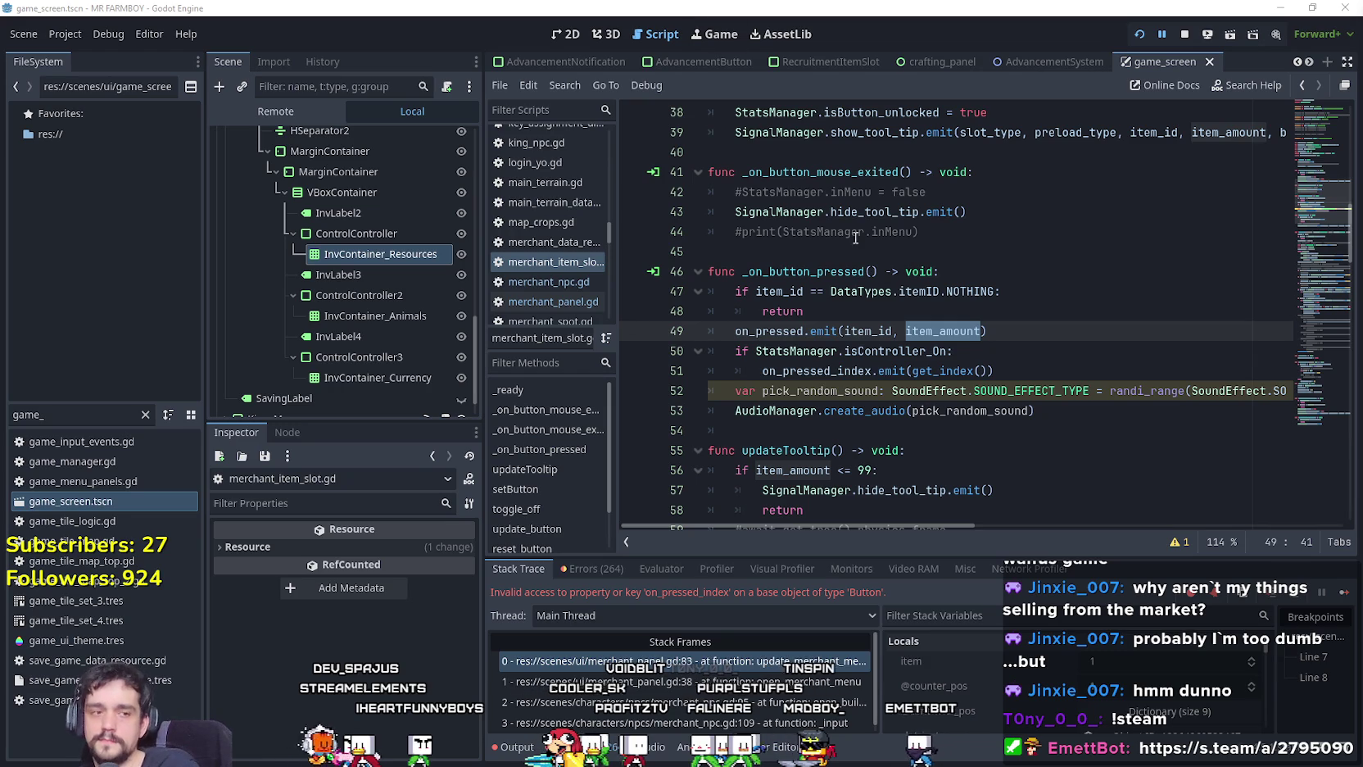
click(1036, 358)
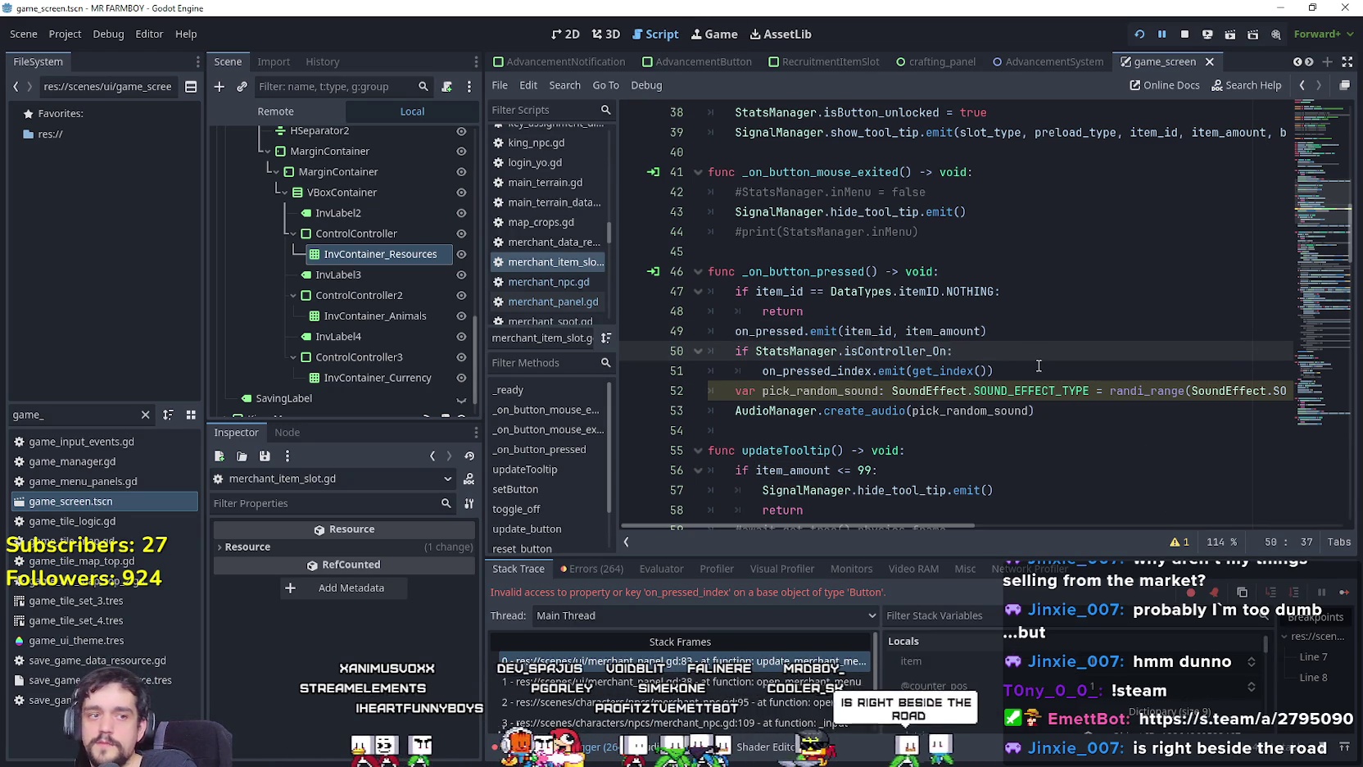
click(1043, 372)
click(984, 339)
click(998, 348)
key(Down)
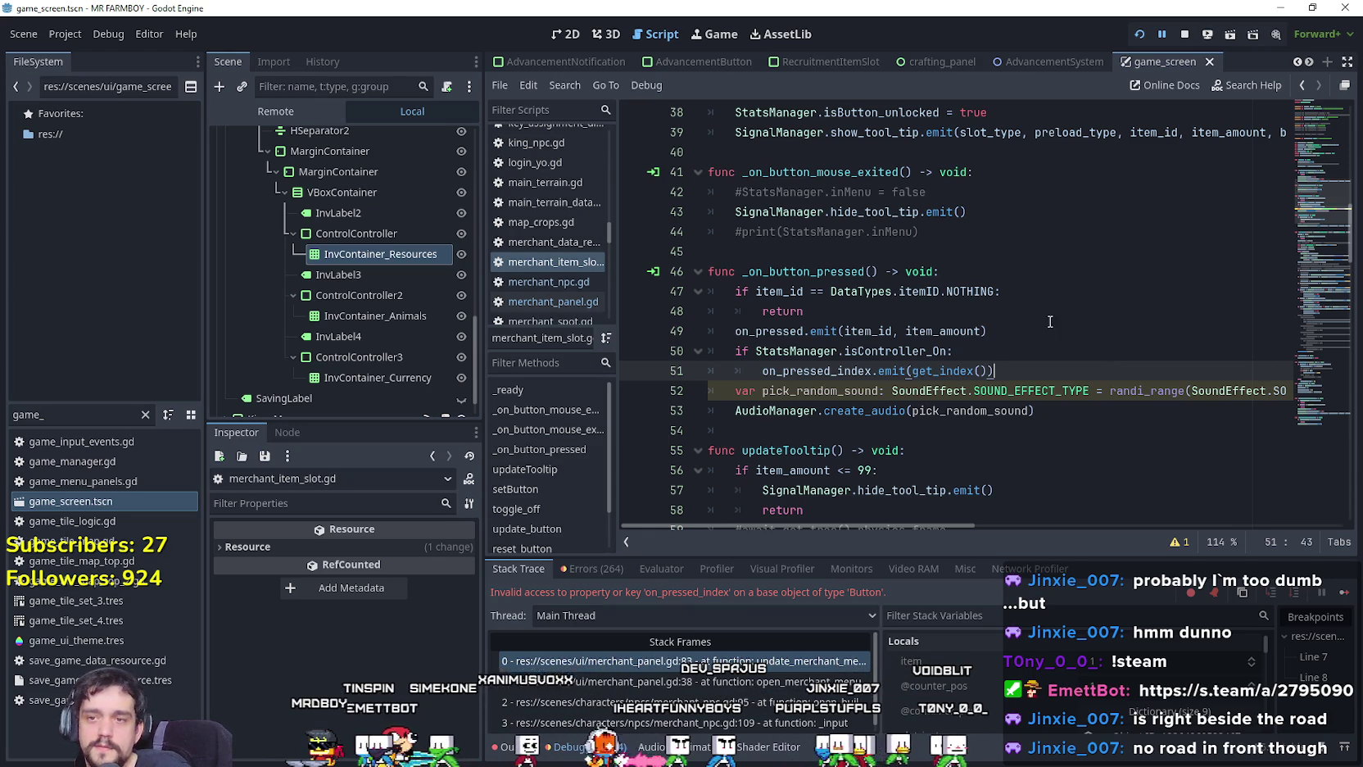
mouse_move(1013, 370)
mouse_down()
mouse_move(819, 331)
mouse_move(688, 352)
mouse_move(706, 351)
mouse_up()
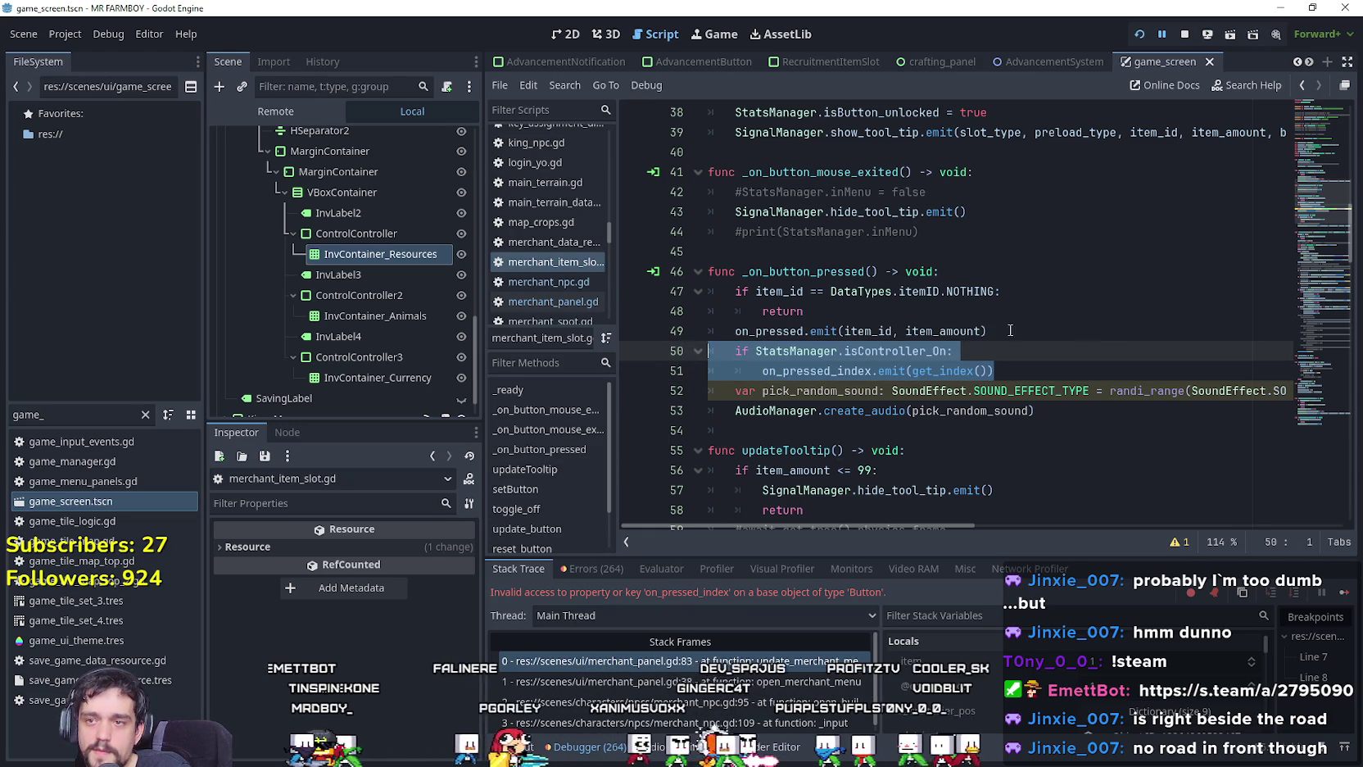
click(1037, 366)
mouse_move(994, 370)
mouse_down()
mouse_move(737, 331)
mouse_move(688, 353)
mouse_move(706, 350)
mouse_up()
click(1034, 376)
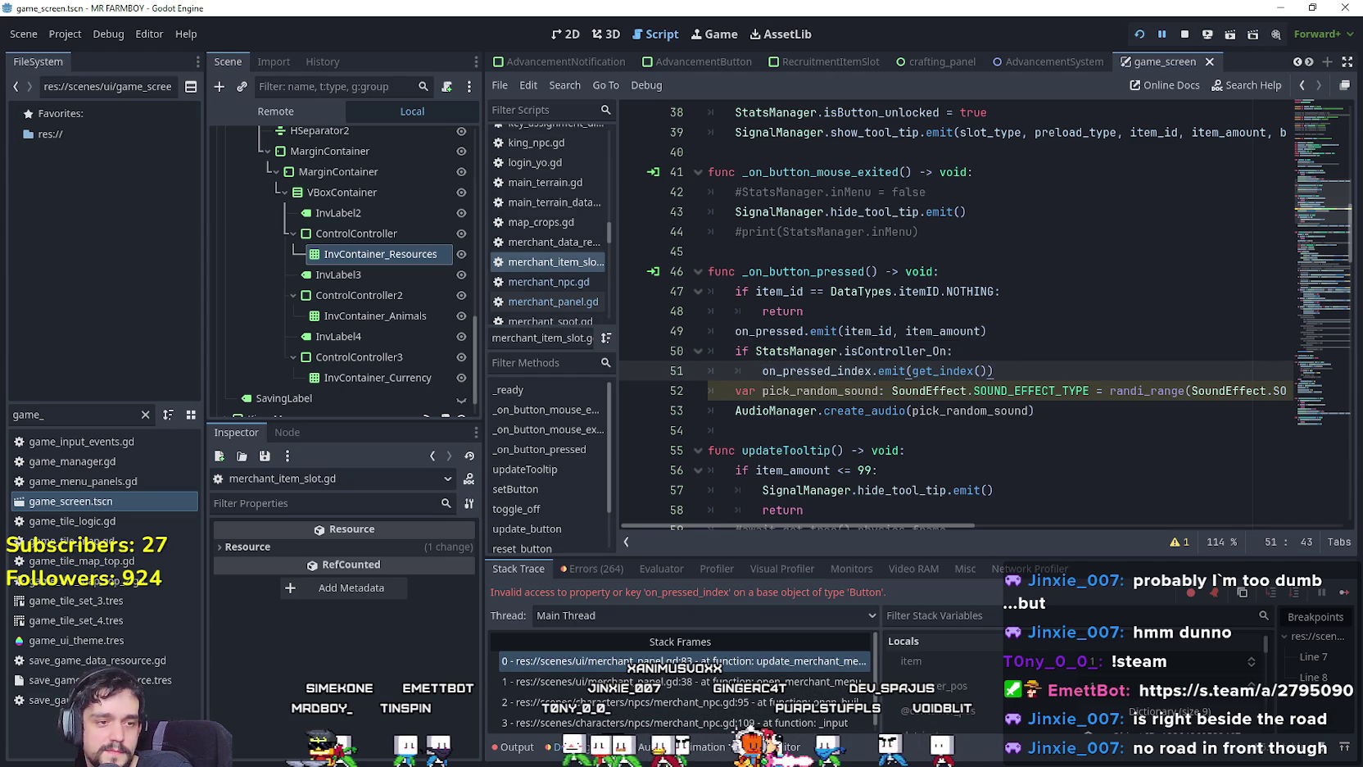
click(826, 391)
click(826, 410)
click(833, 430)
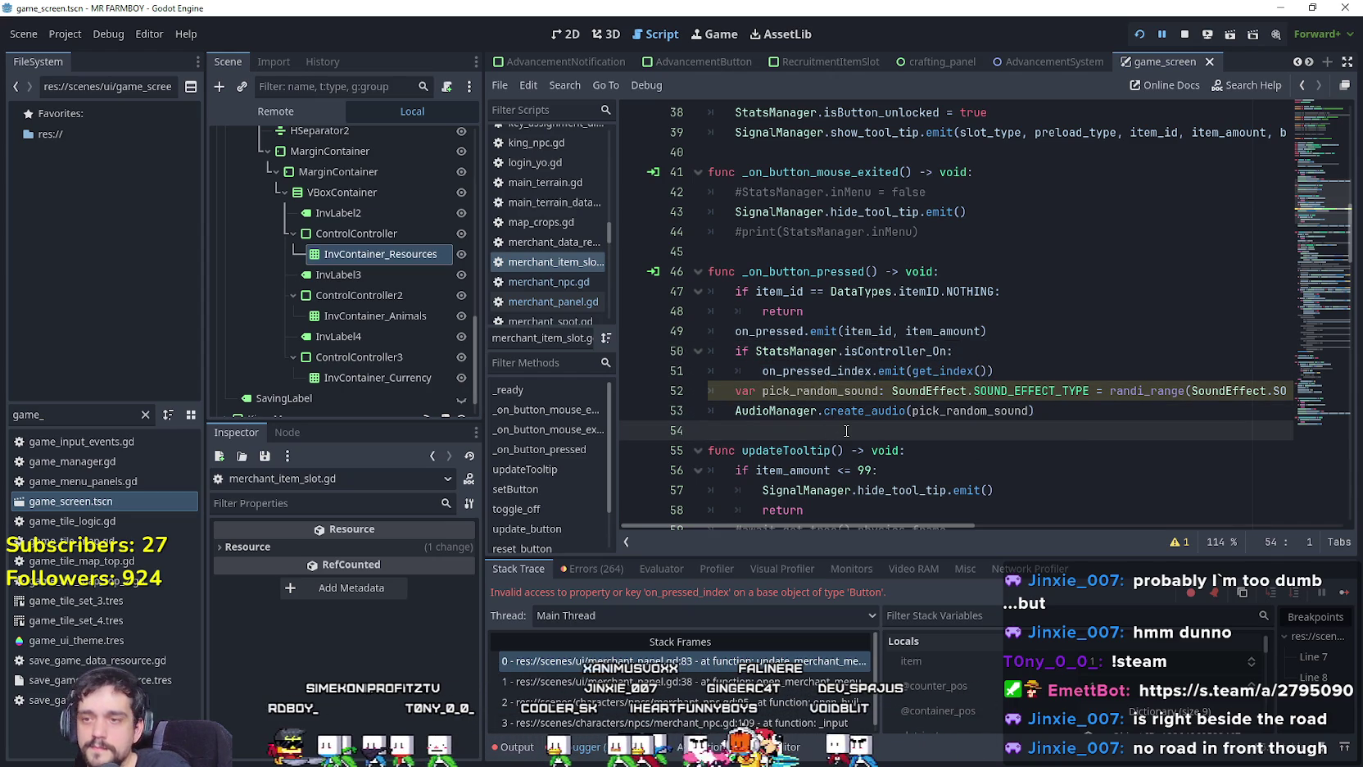
click(1035, 354)
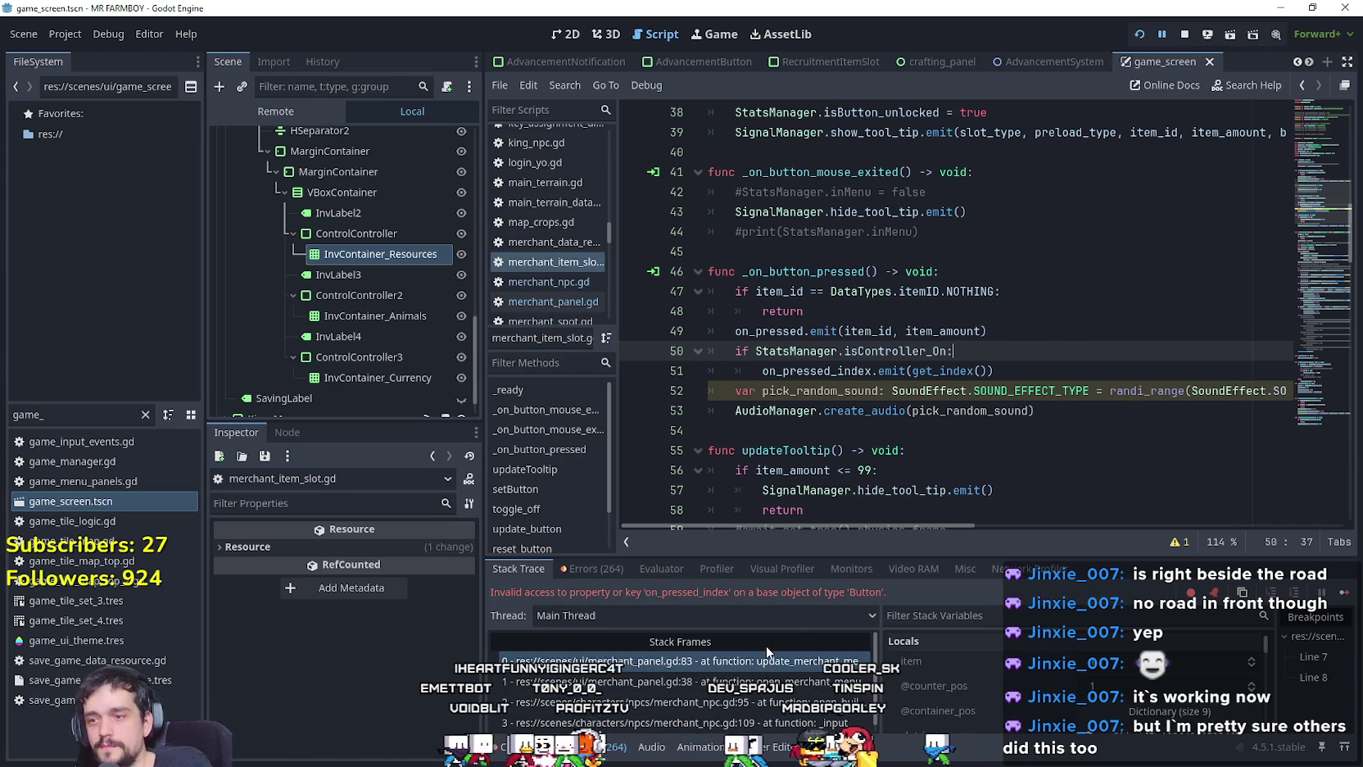
Scroll the Locals list and drag the debugger splitter upward to enlarge the panel.
scroll(1209, 655, down, 1)
drag(1137, 554, 1134, 517)
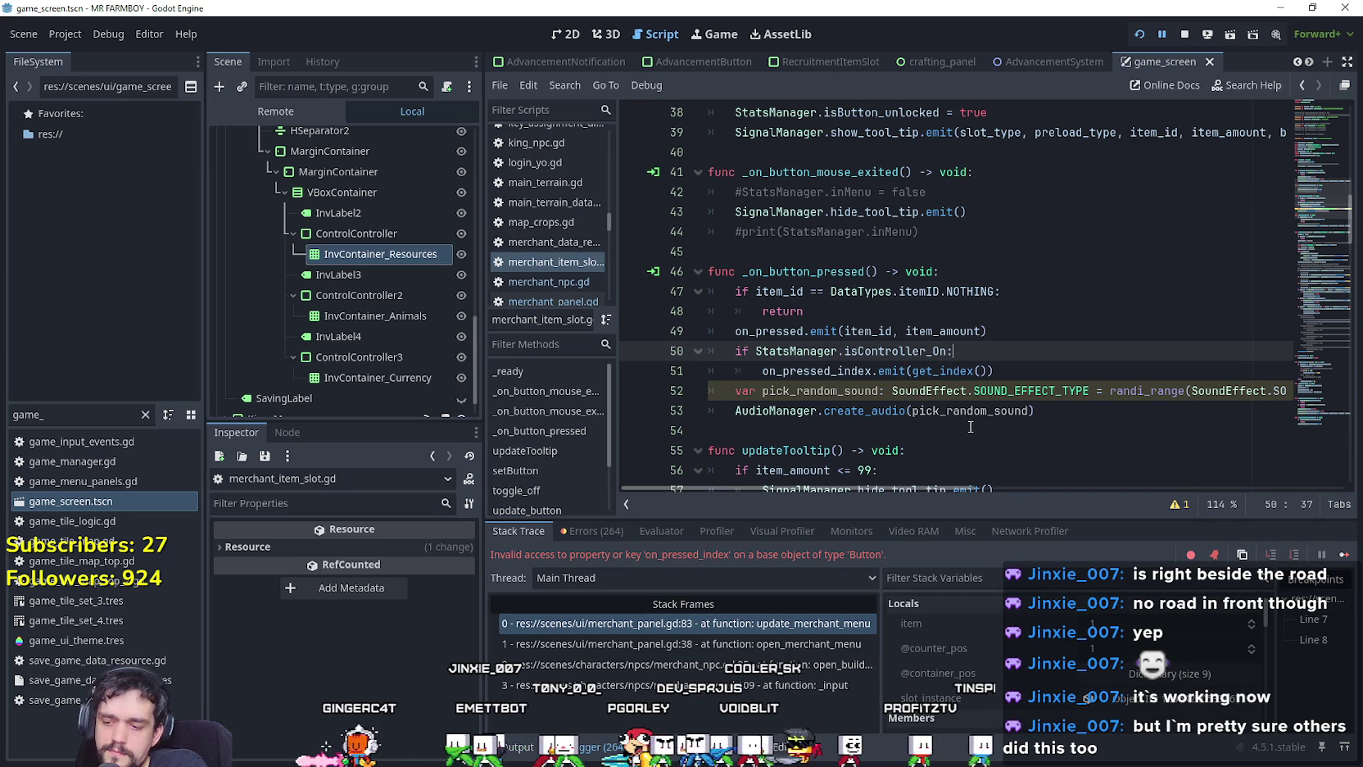
mouse_move(968, 419)
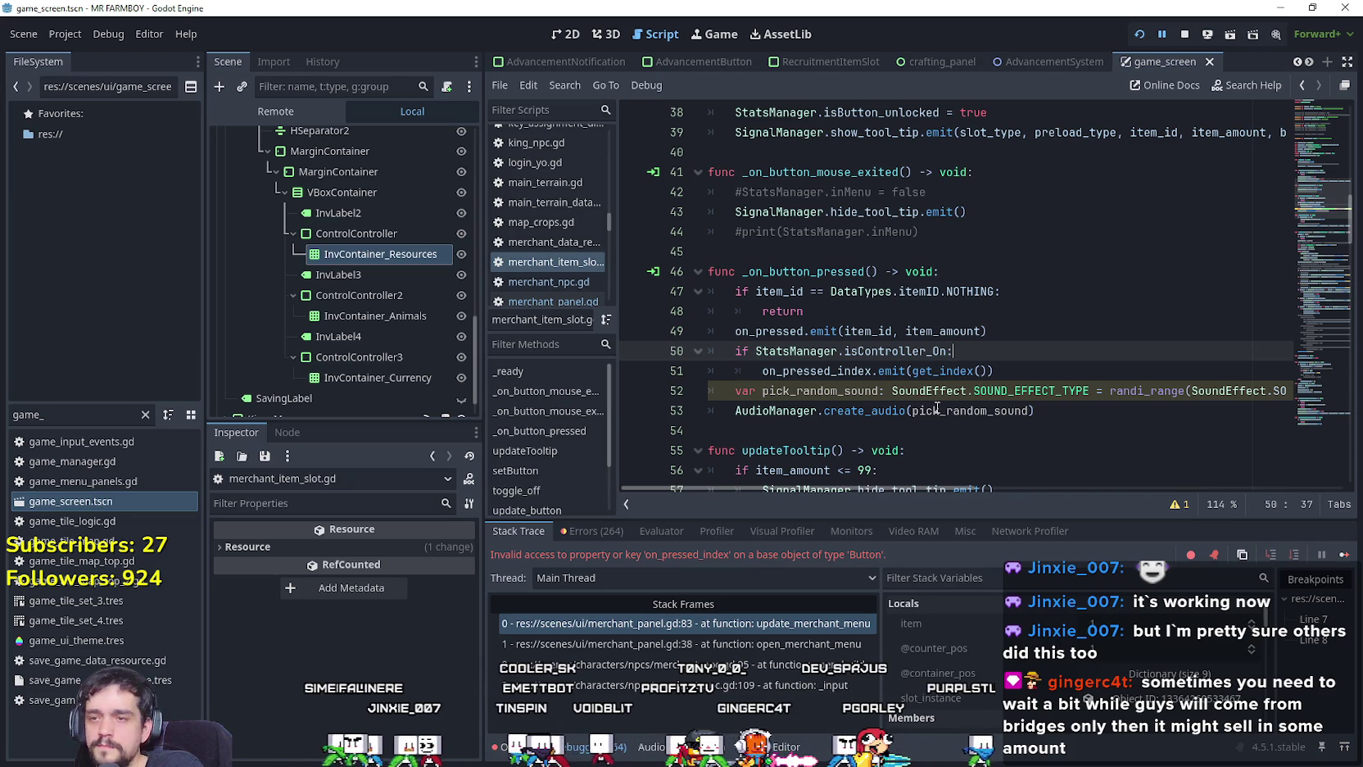
Back in the game, pan with A and S, then open Advancements and read the Market node.
click(1331, 560)
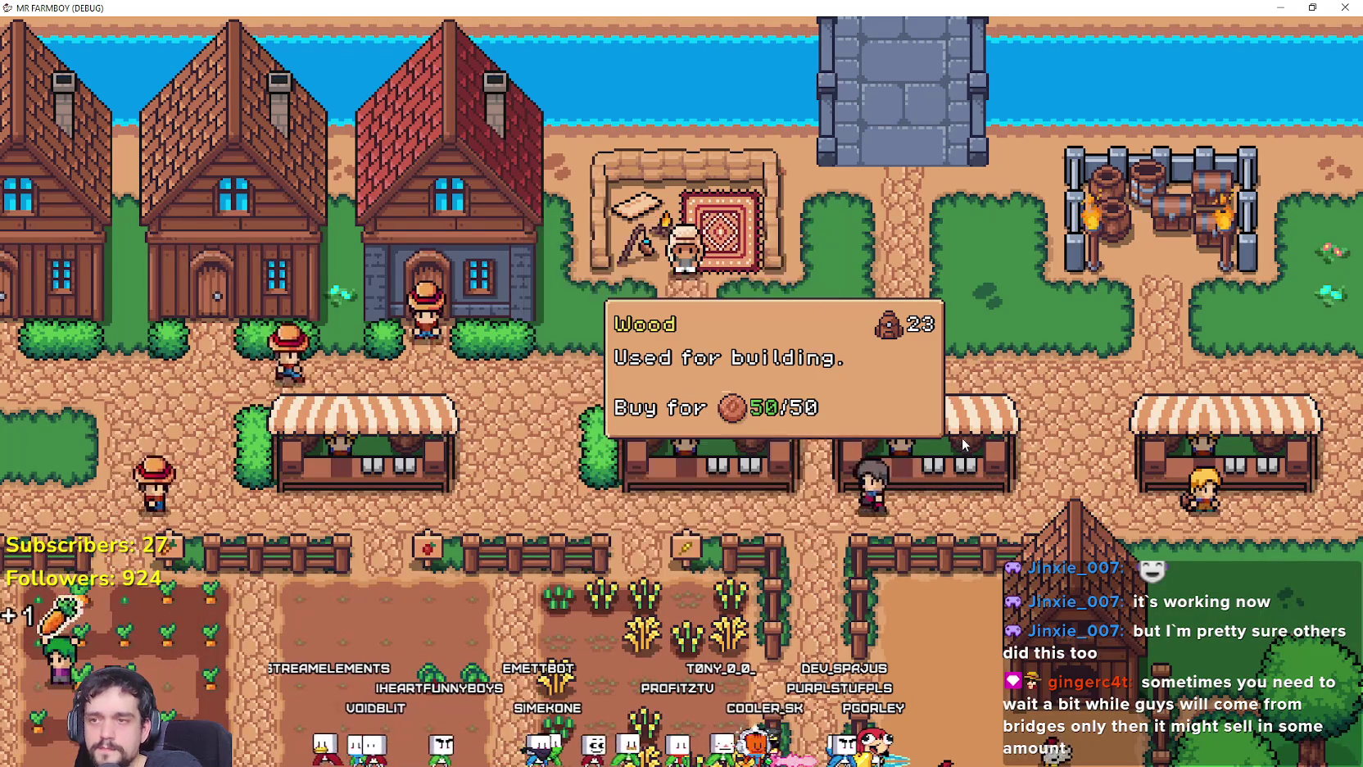
key(a)
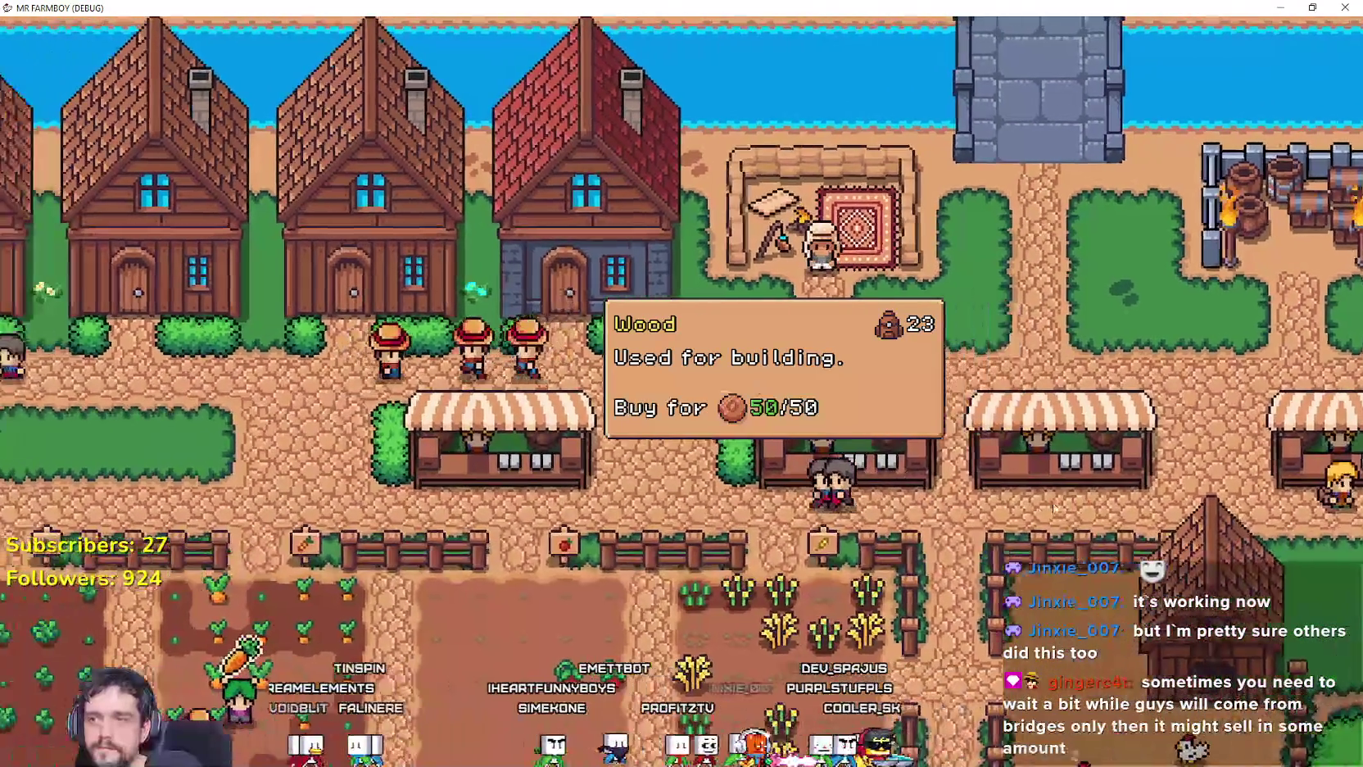
key(s)
key(Tab)
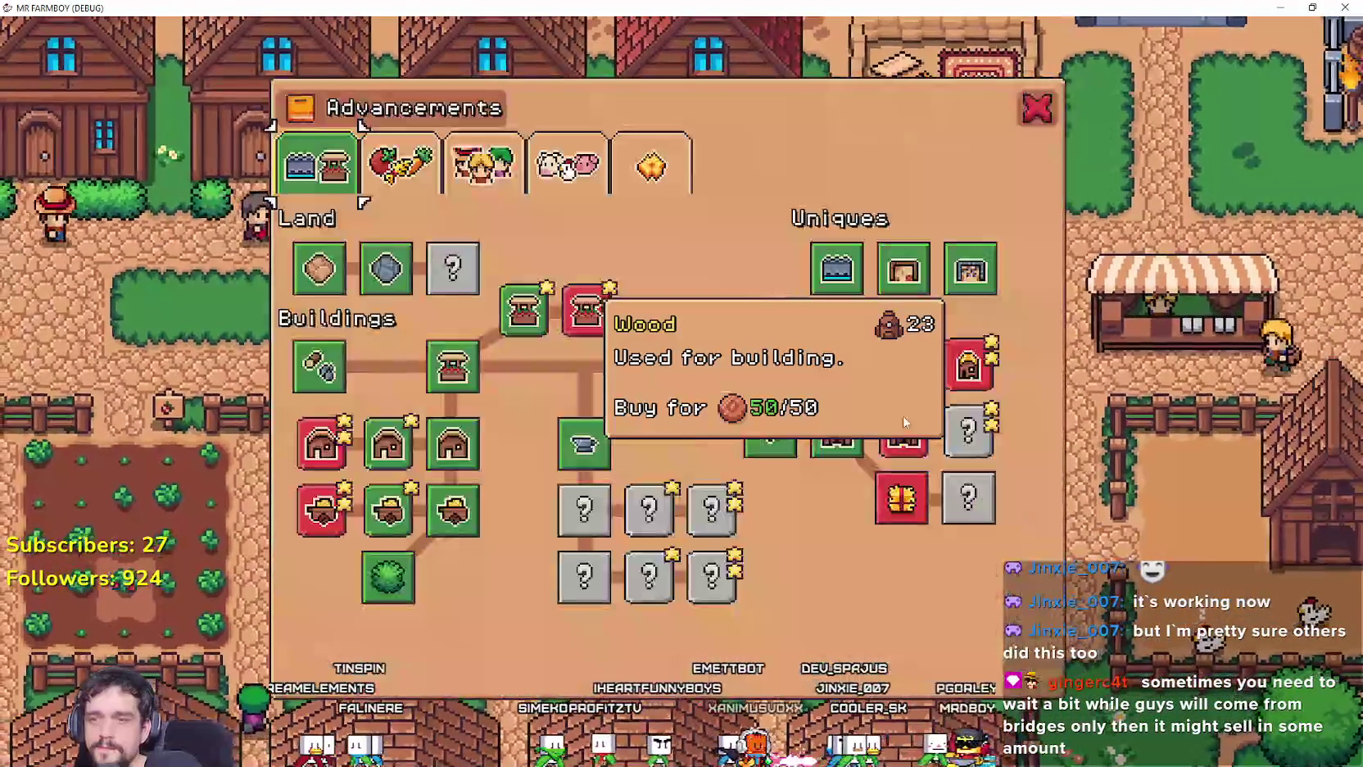
mouse_move(452, 377)
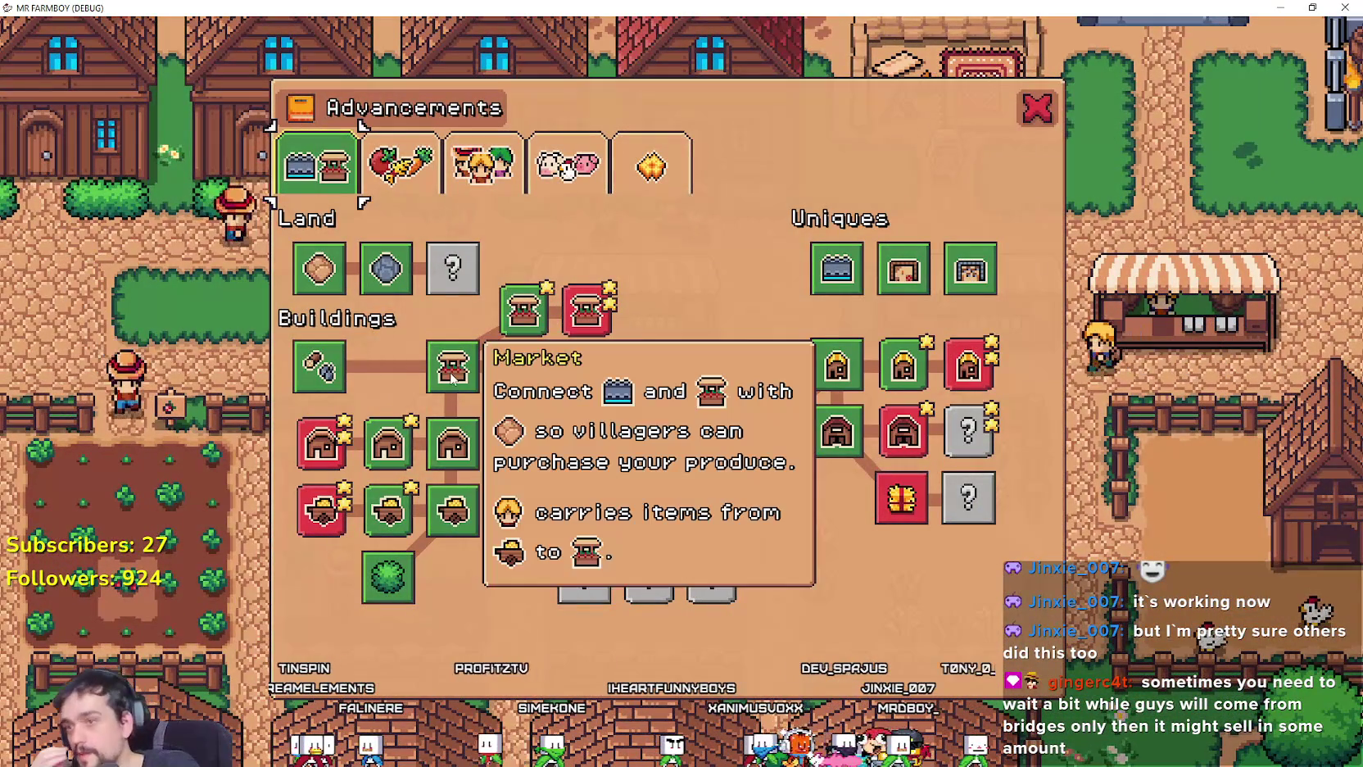